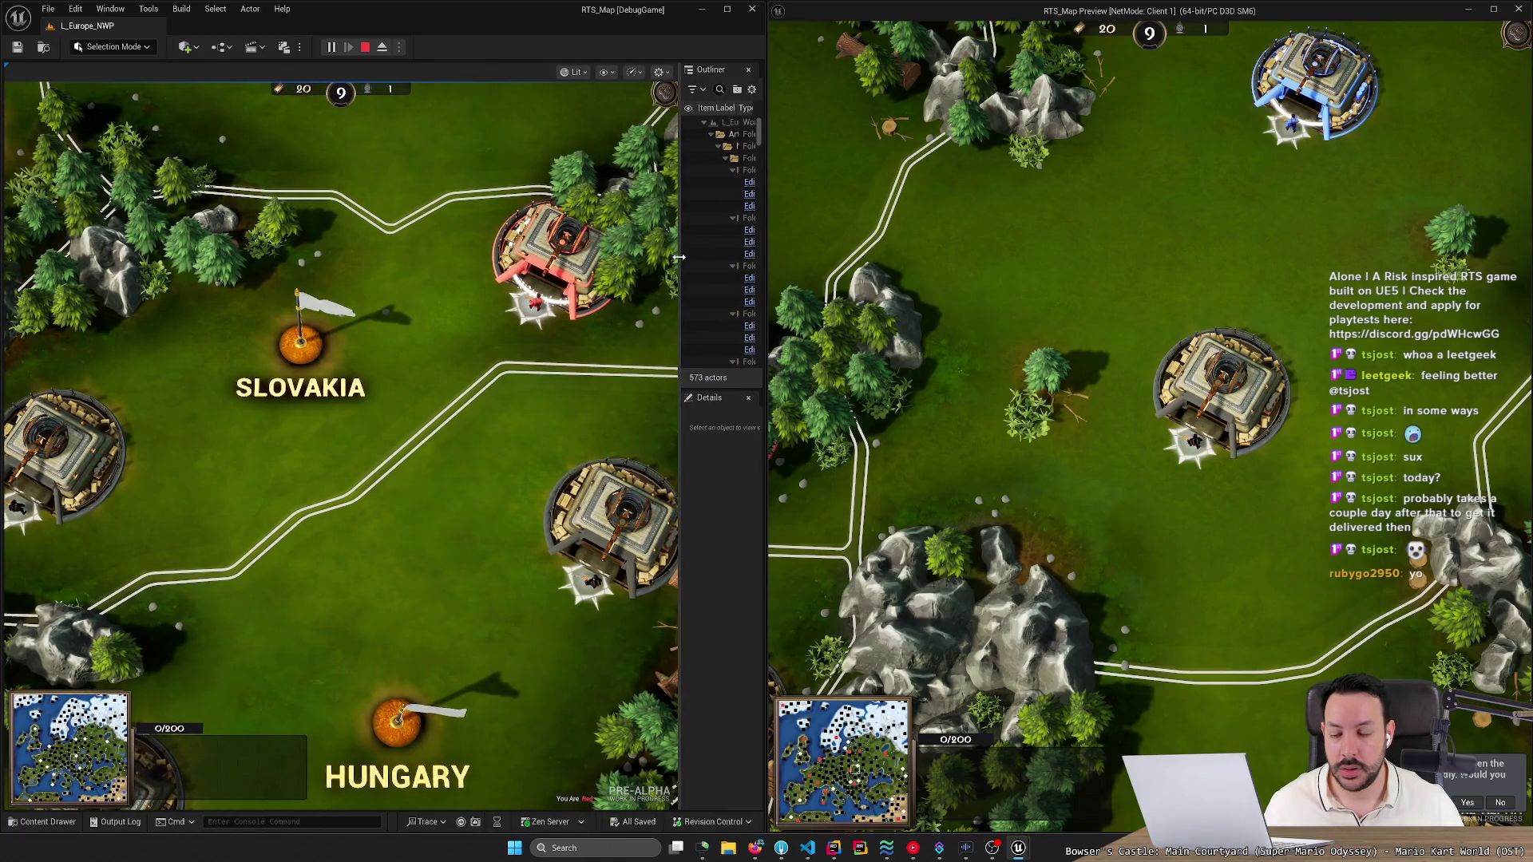
Zoom the playtest view, jump via minimap to the snowy north and back to Slovakia, then minimize the editor.
scroll(515, 444, "down", 3)
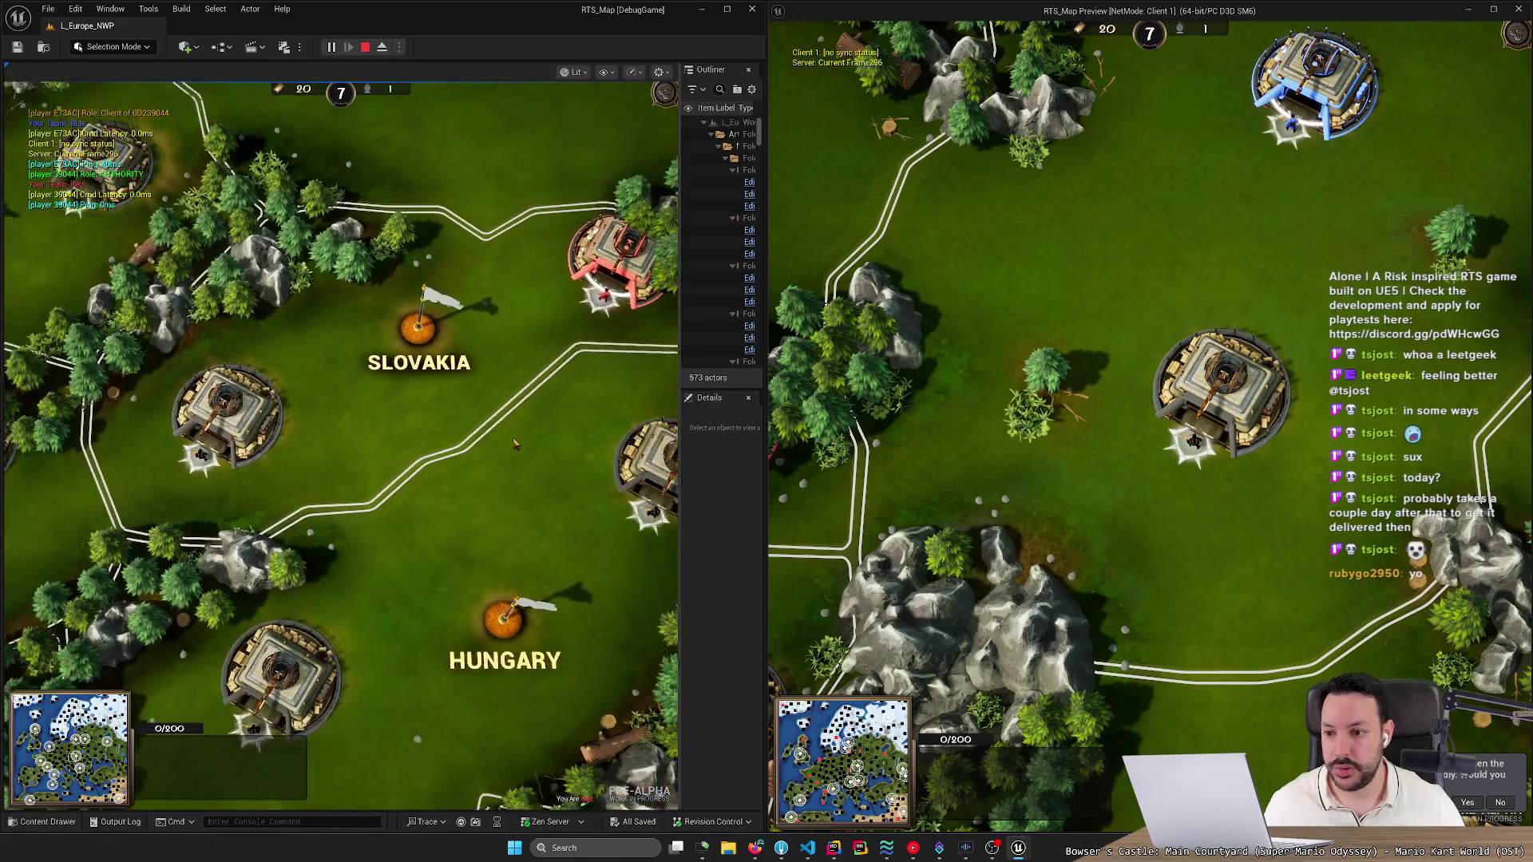
scroll(515, 445, "down", 2)
scroll(1255, 440, "down", 2)
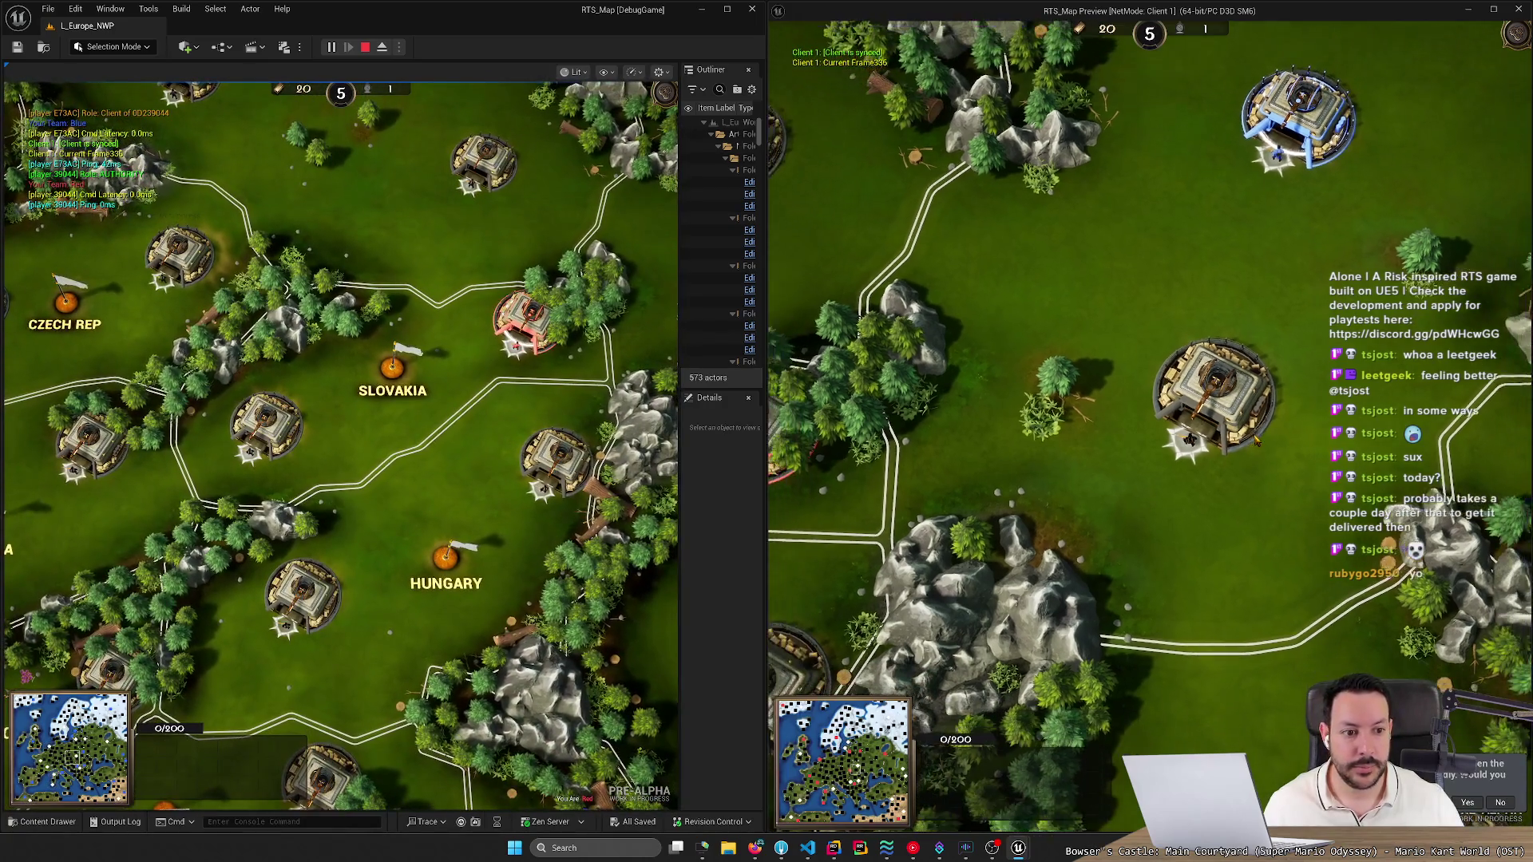
scroll(1255, 440, "down", 2)
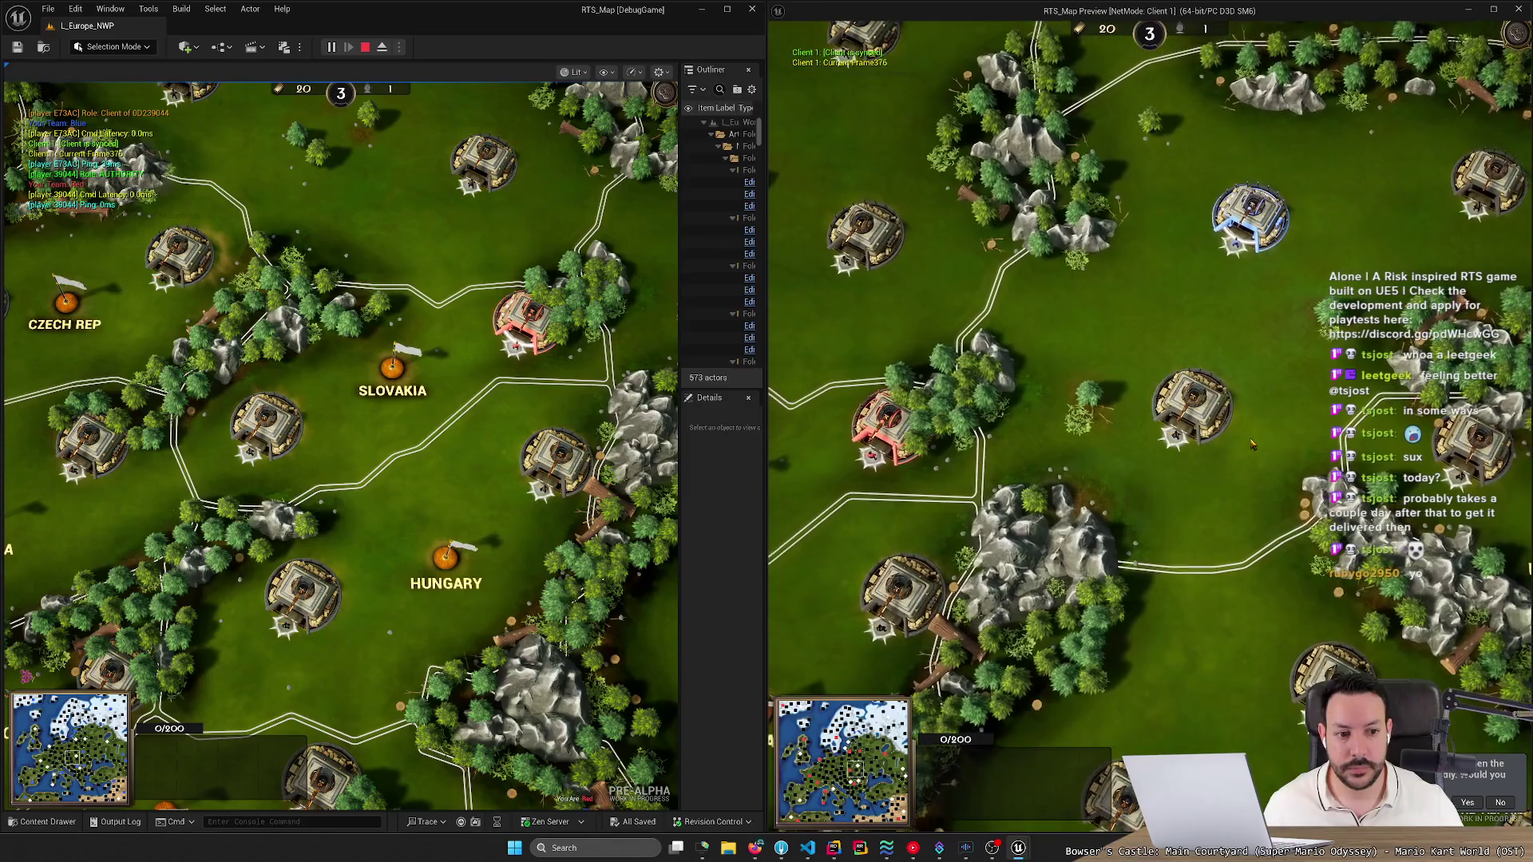
scroll(1252, 444, "down", 2)
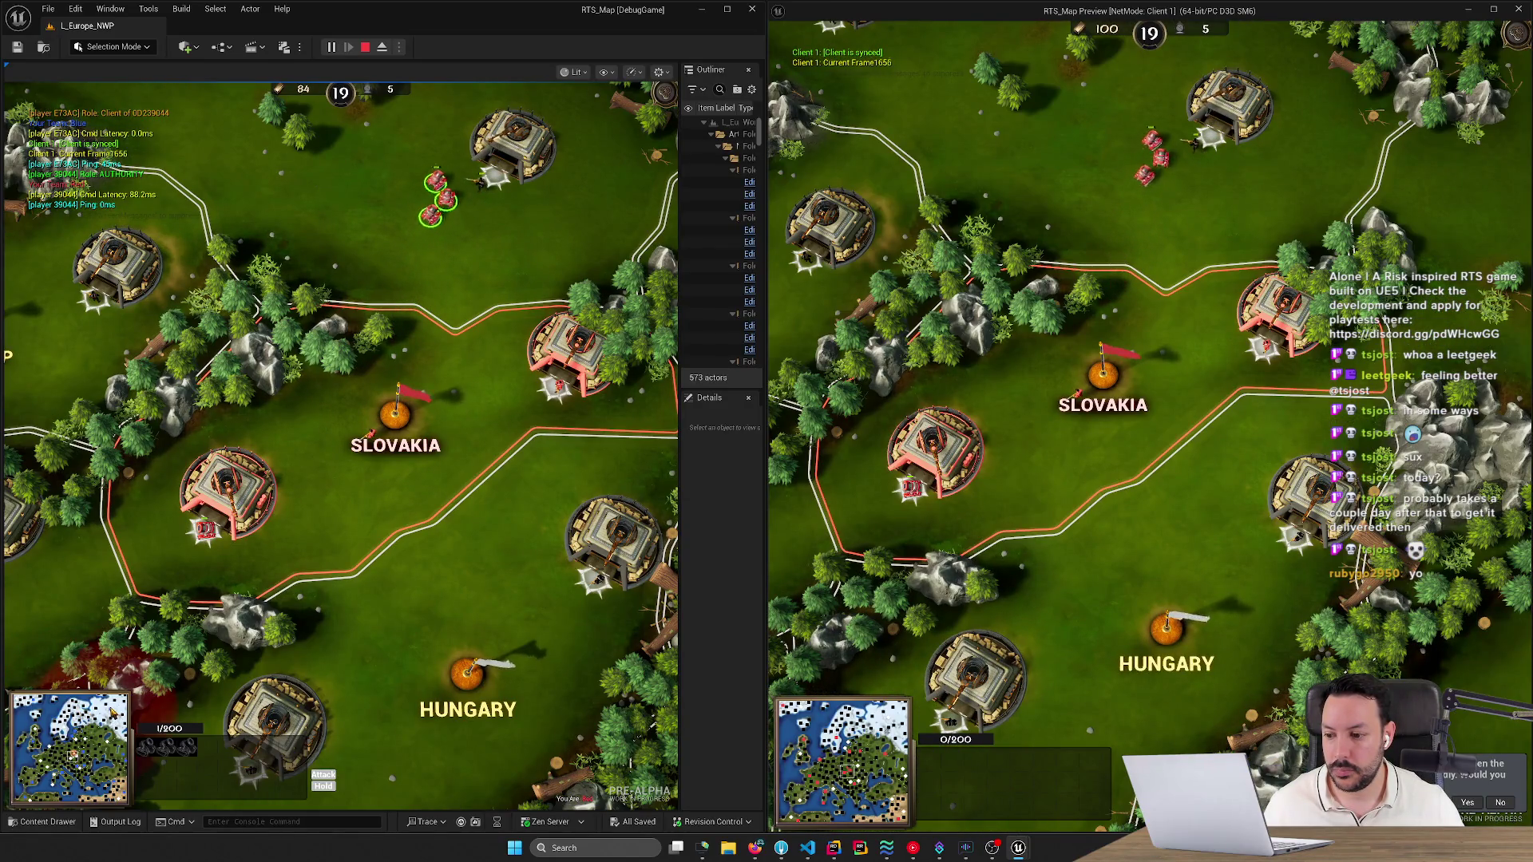
left_click(117, 710)
left_click(73, 750)
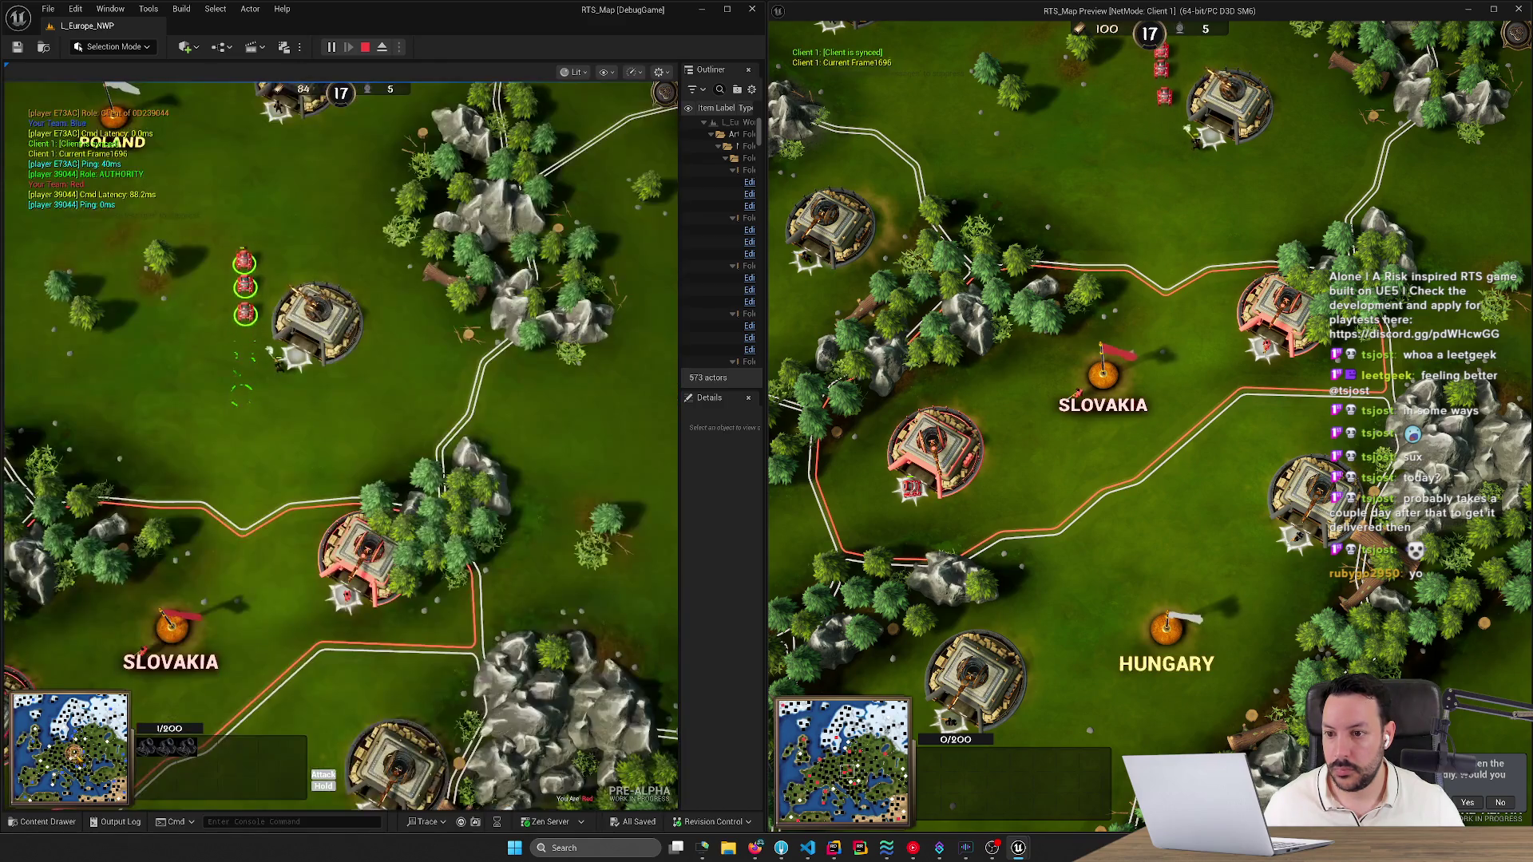
left_click(701, 11)
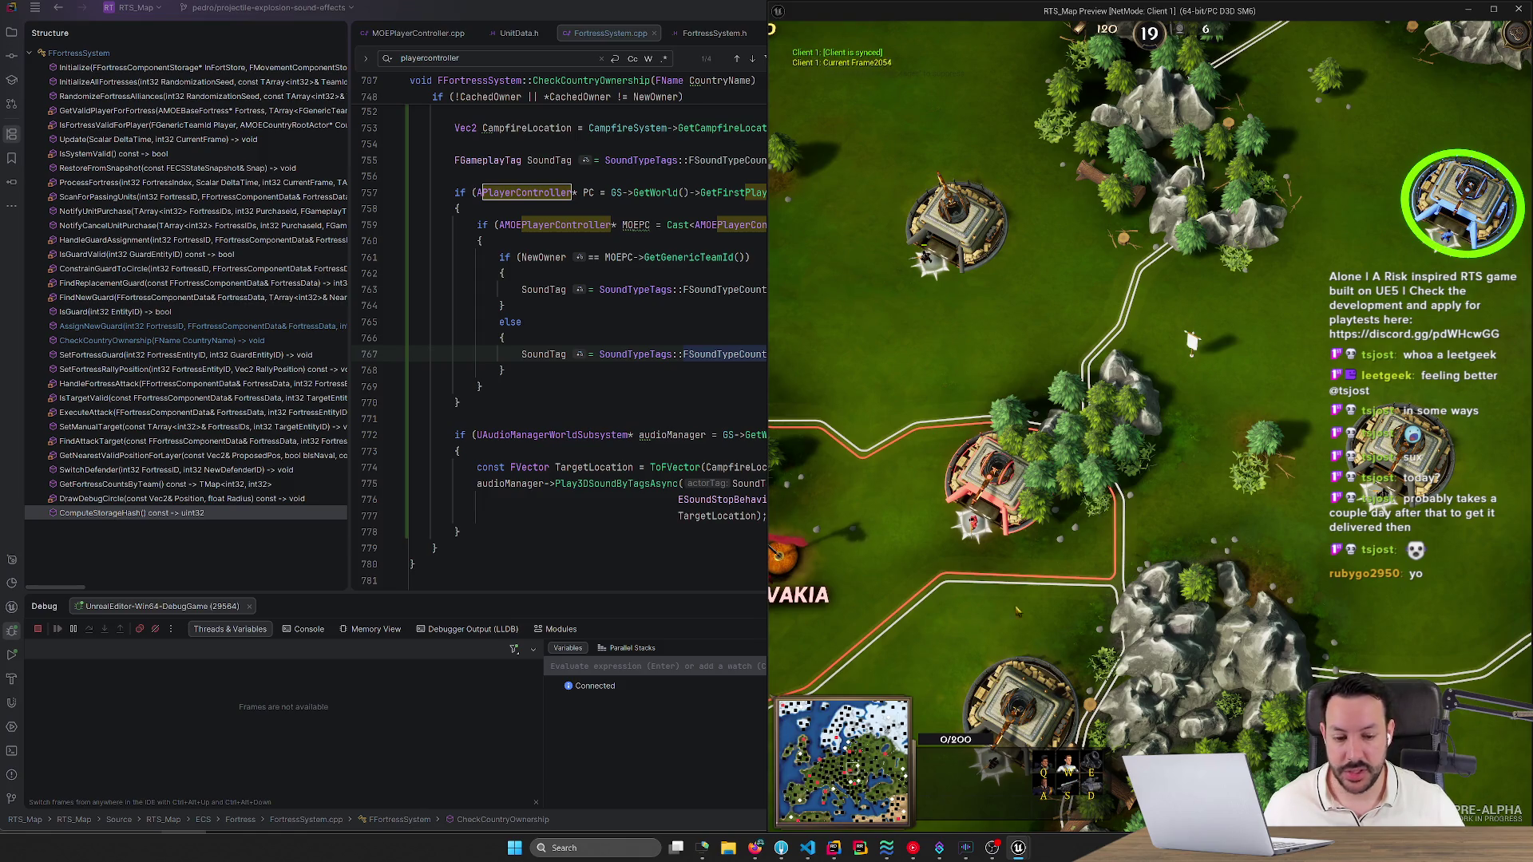
Queue an Artillery unit in the client, dropping gold from 120 to 90.
left_click(1068, 793)
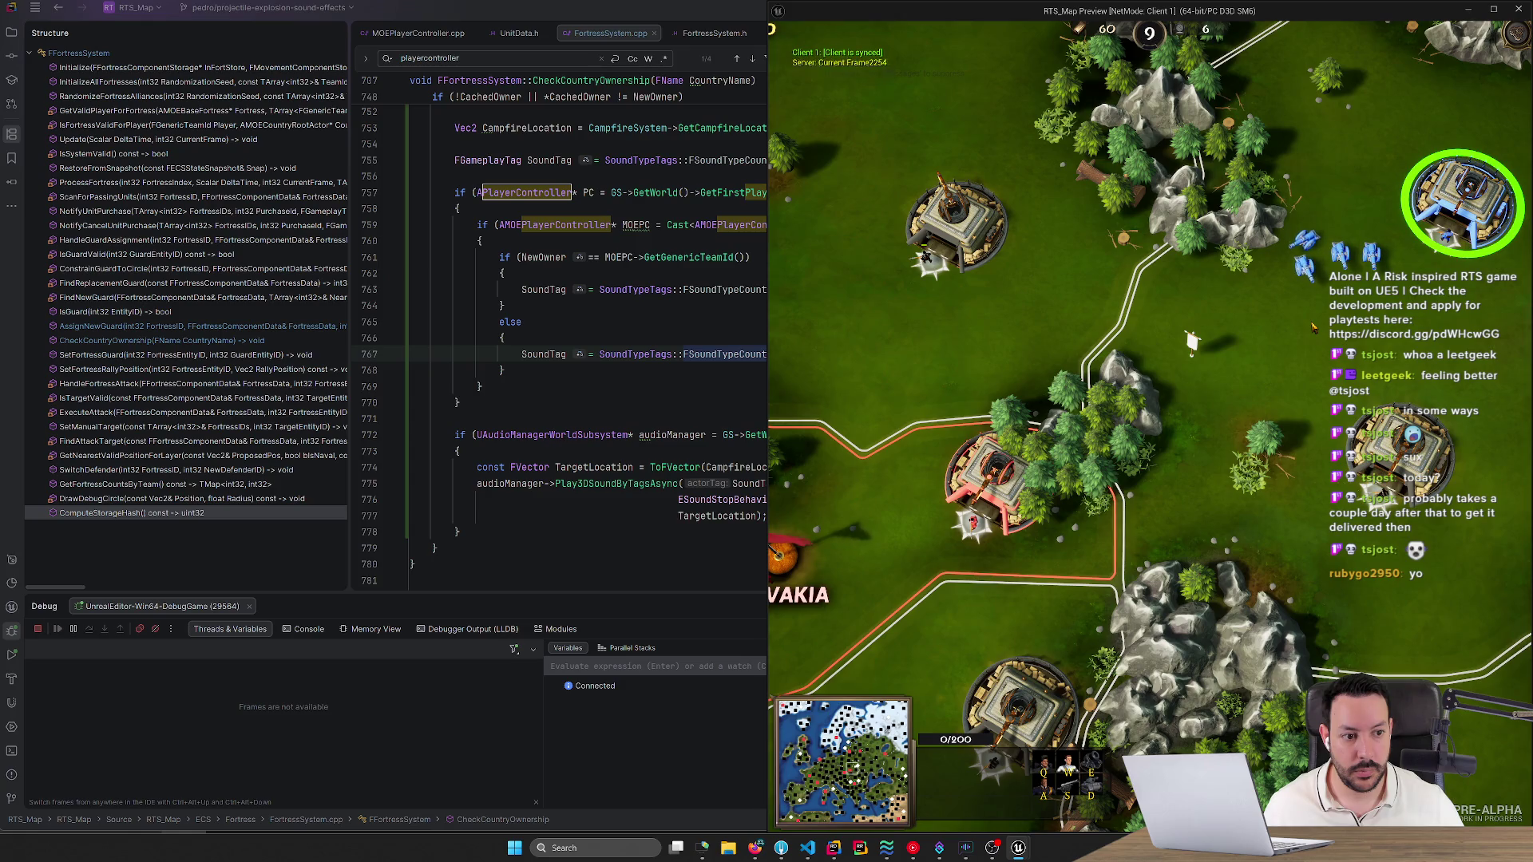
scroll(1311, 328, "up", 2)
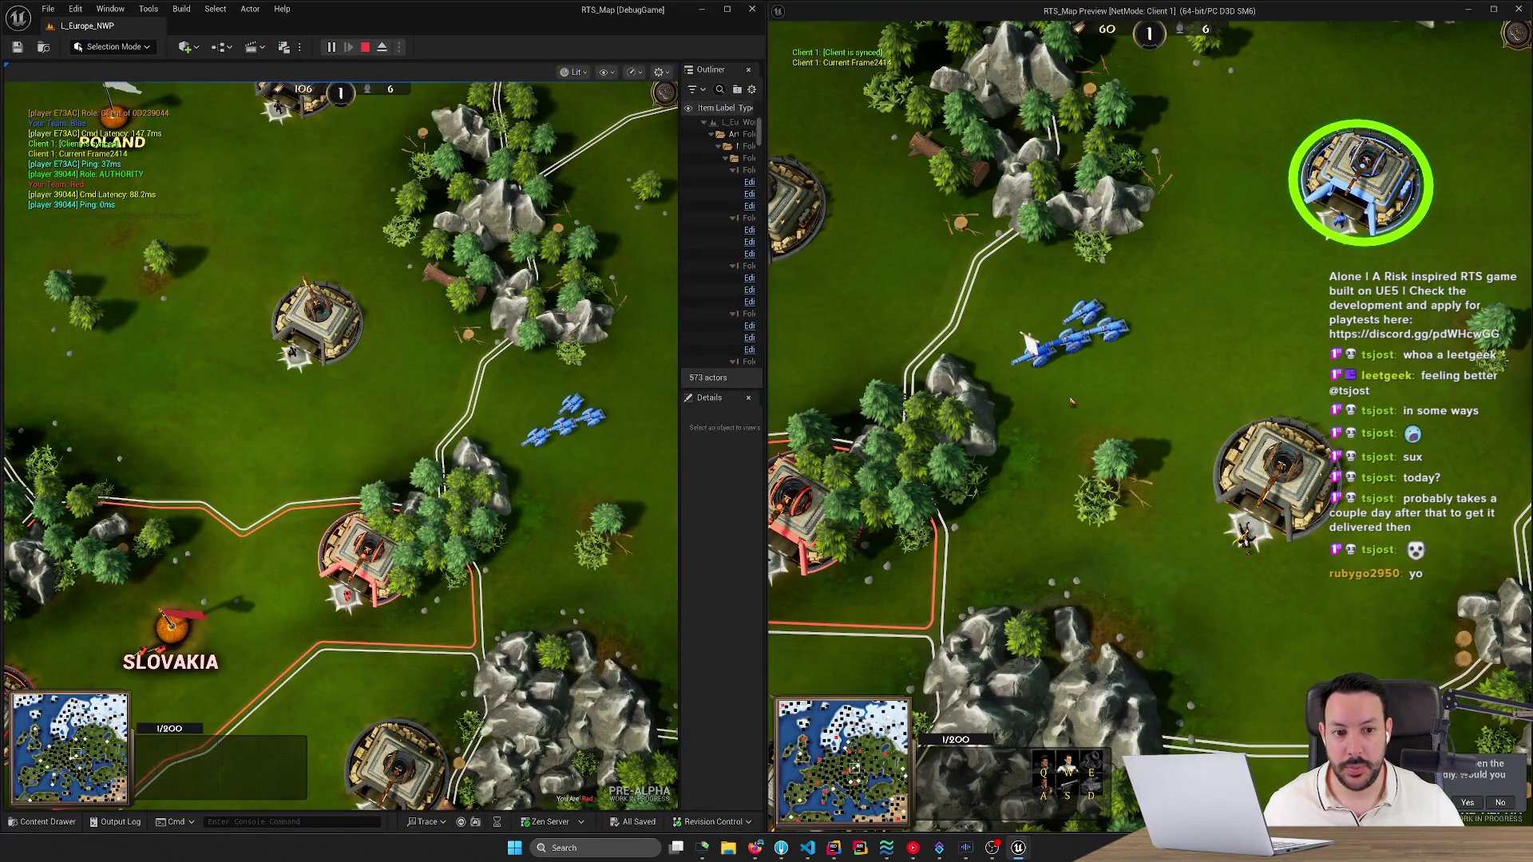
Select the four blue units, order them toward the rocks, and select all blue artillery.
left_click_drag(1021, 331, 1166, 379)
right_click(1194, 228)
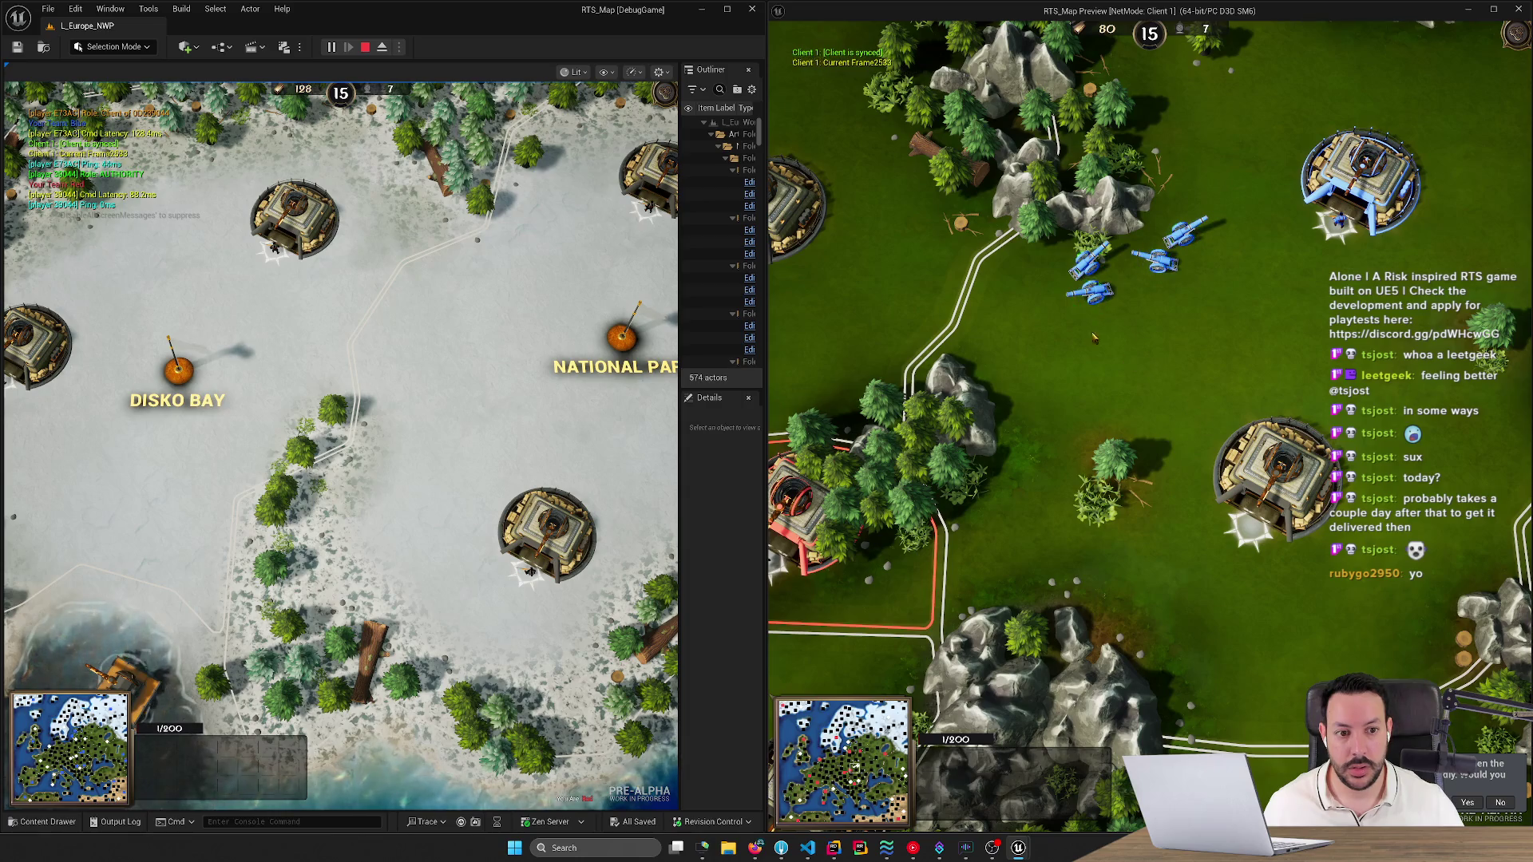
left_click(929, 763)
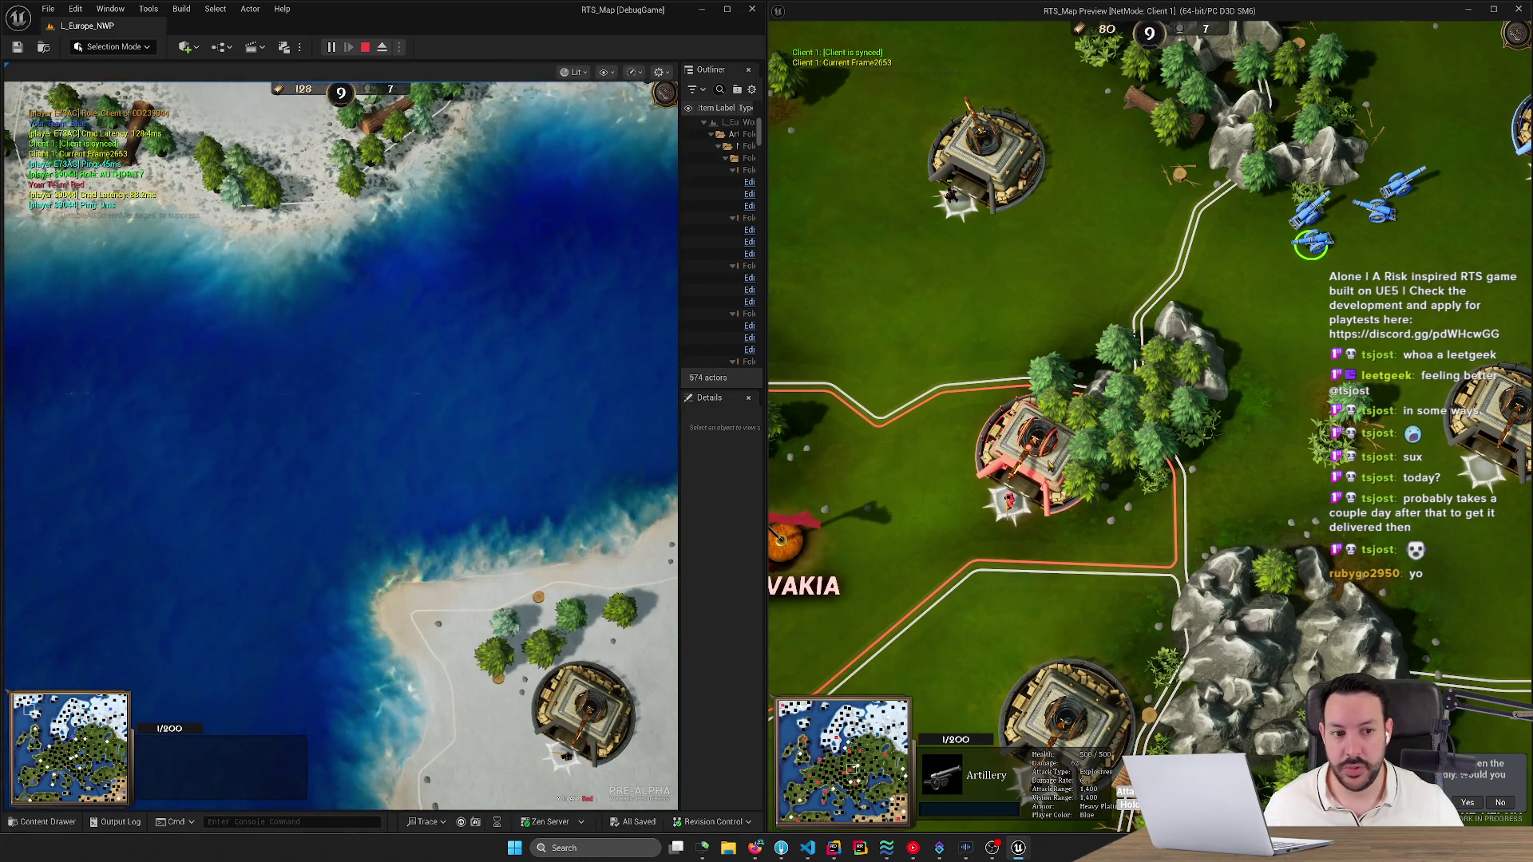
double_click(1310, 243)
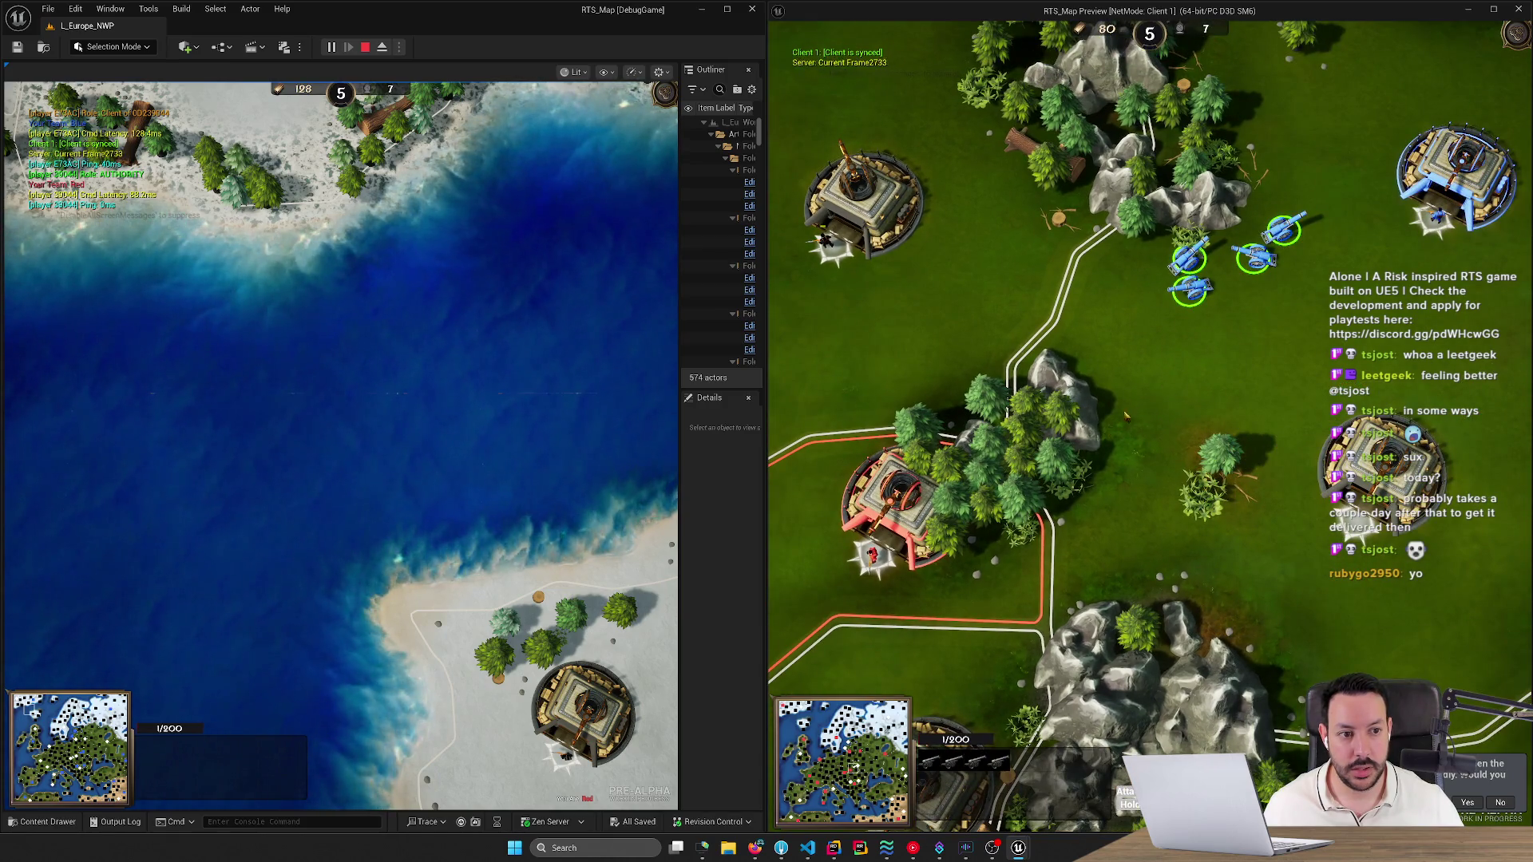
Jump to the snowy forest near Arkhangelsk, select the blue unit group, and minimize the editor.
left_click(106, 721)
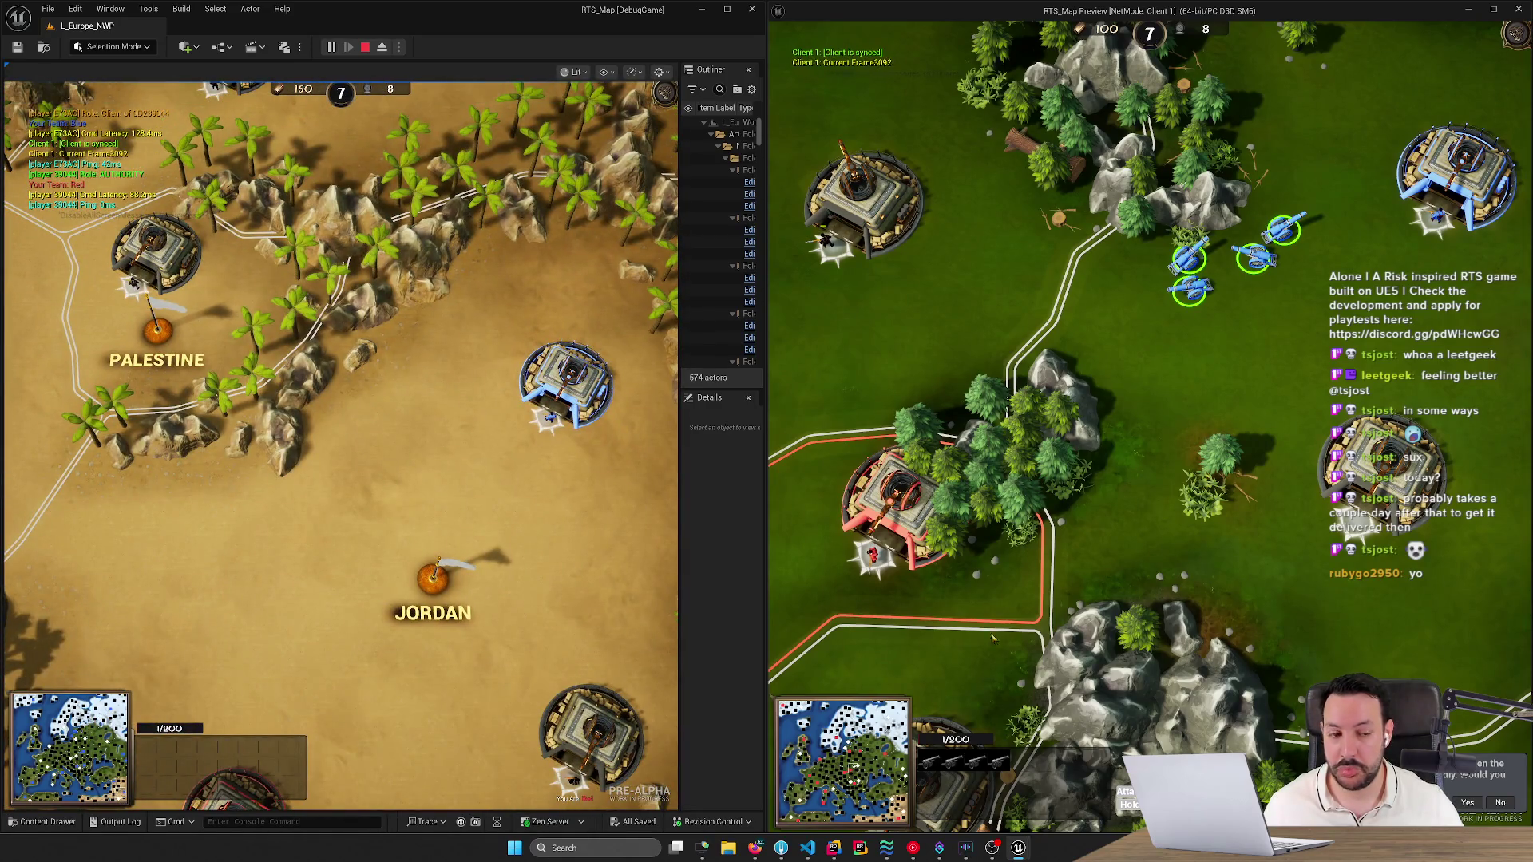
left_click_drag(1176, 369, 1228, 280)
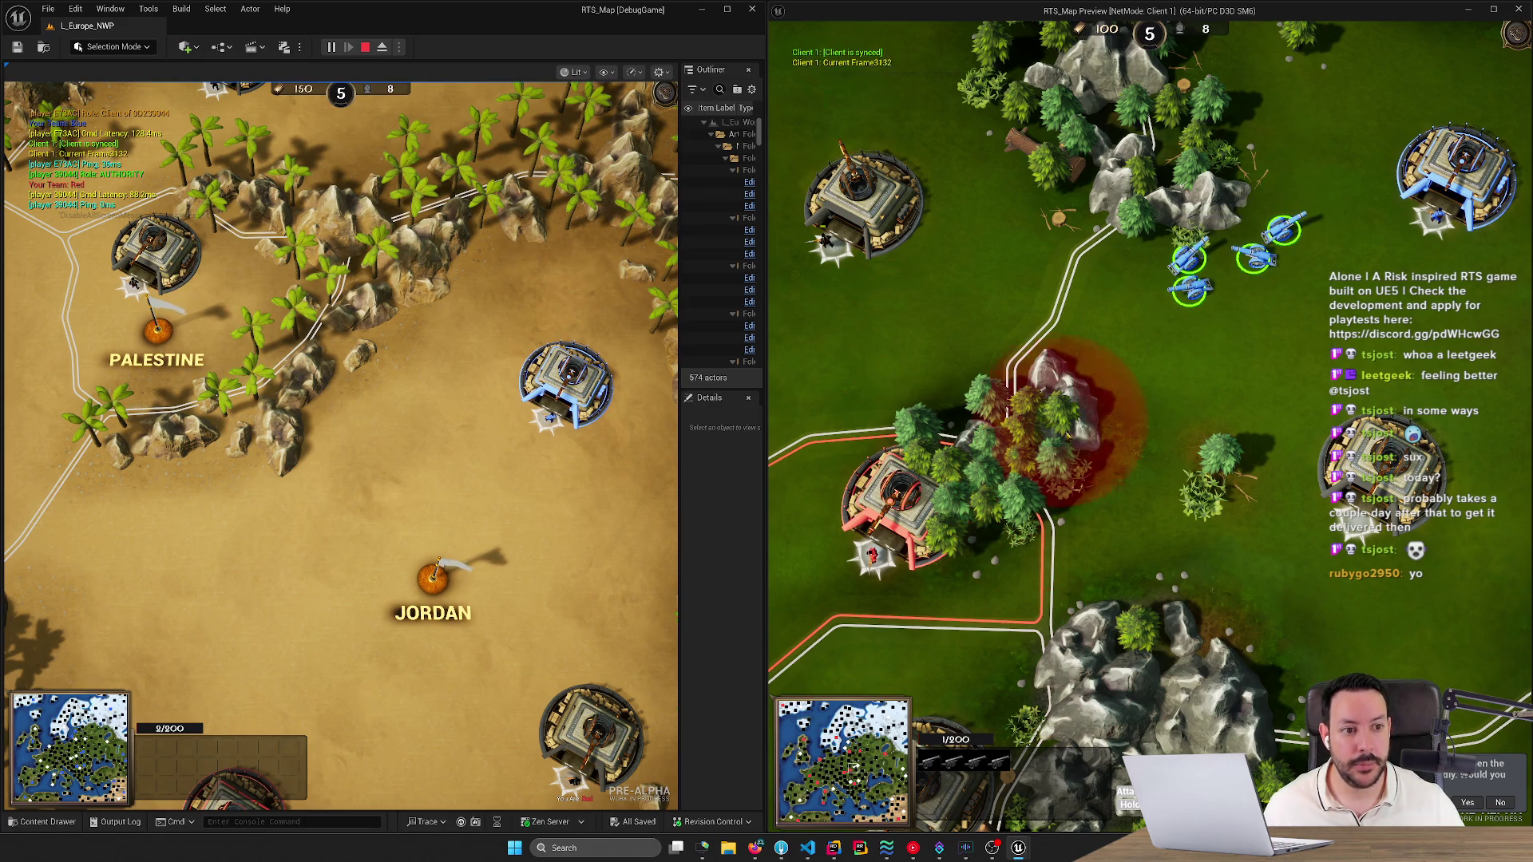
left_click(701, 9)
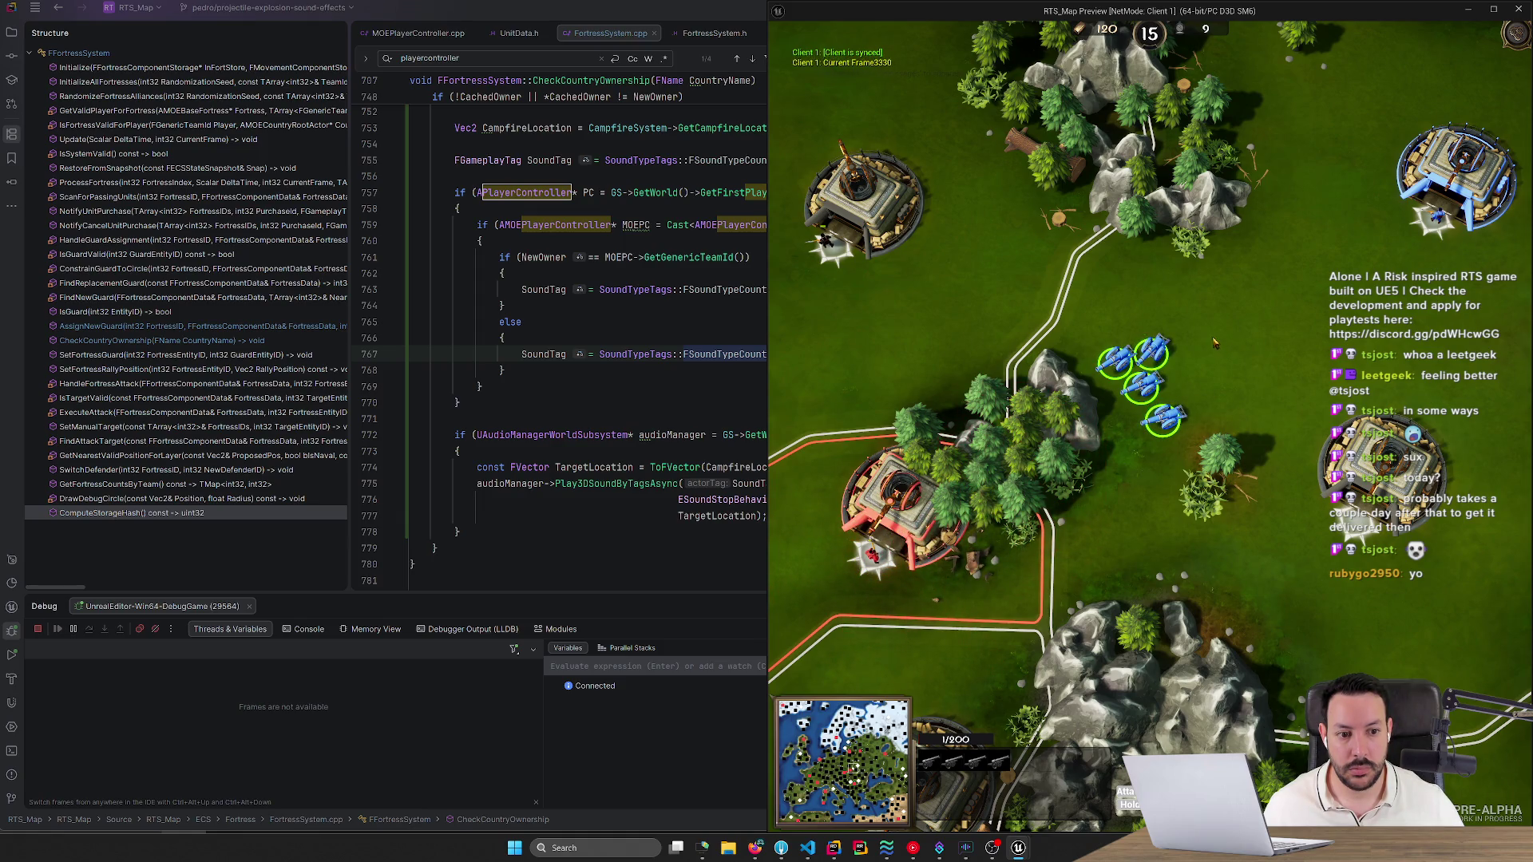
Move the selected cannons up toward the rocks and restore the editor's game view.
right_click(1210, 307)
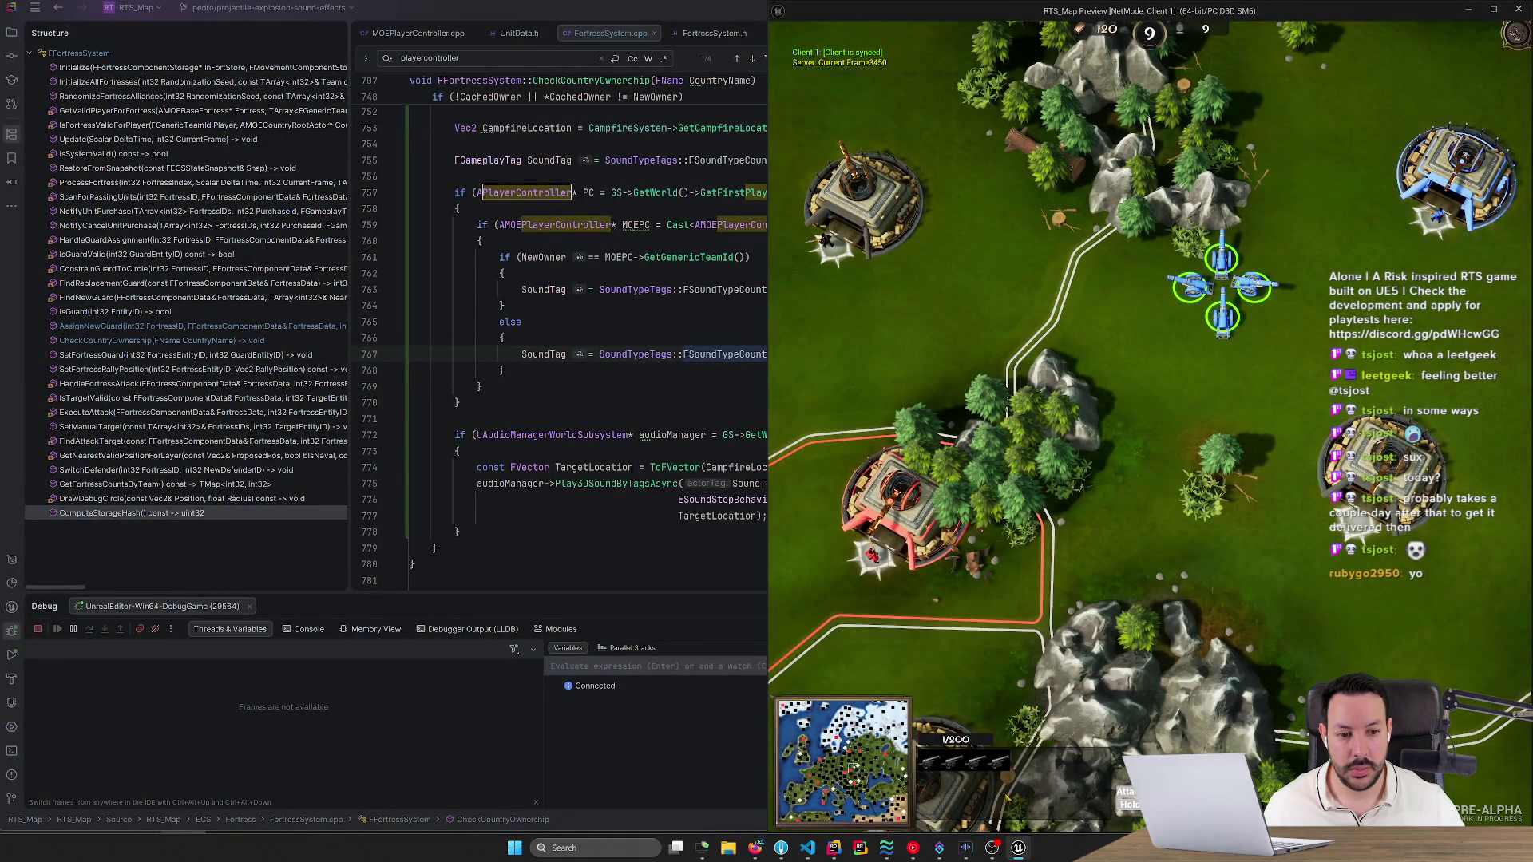
mouse_move(1019, 850)
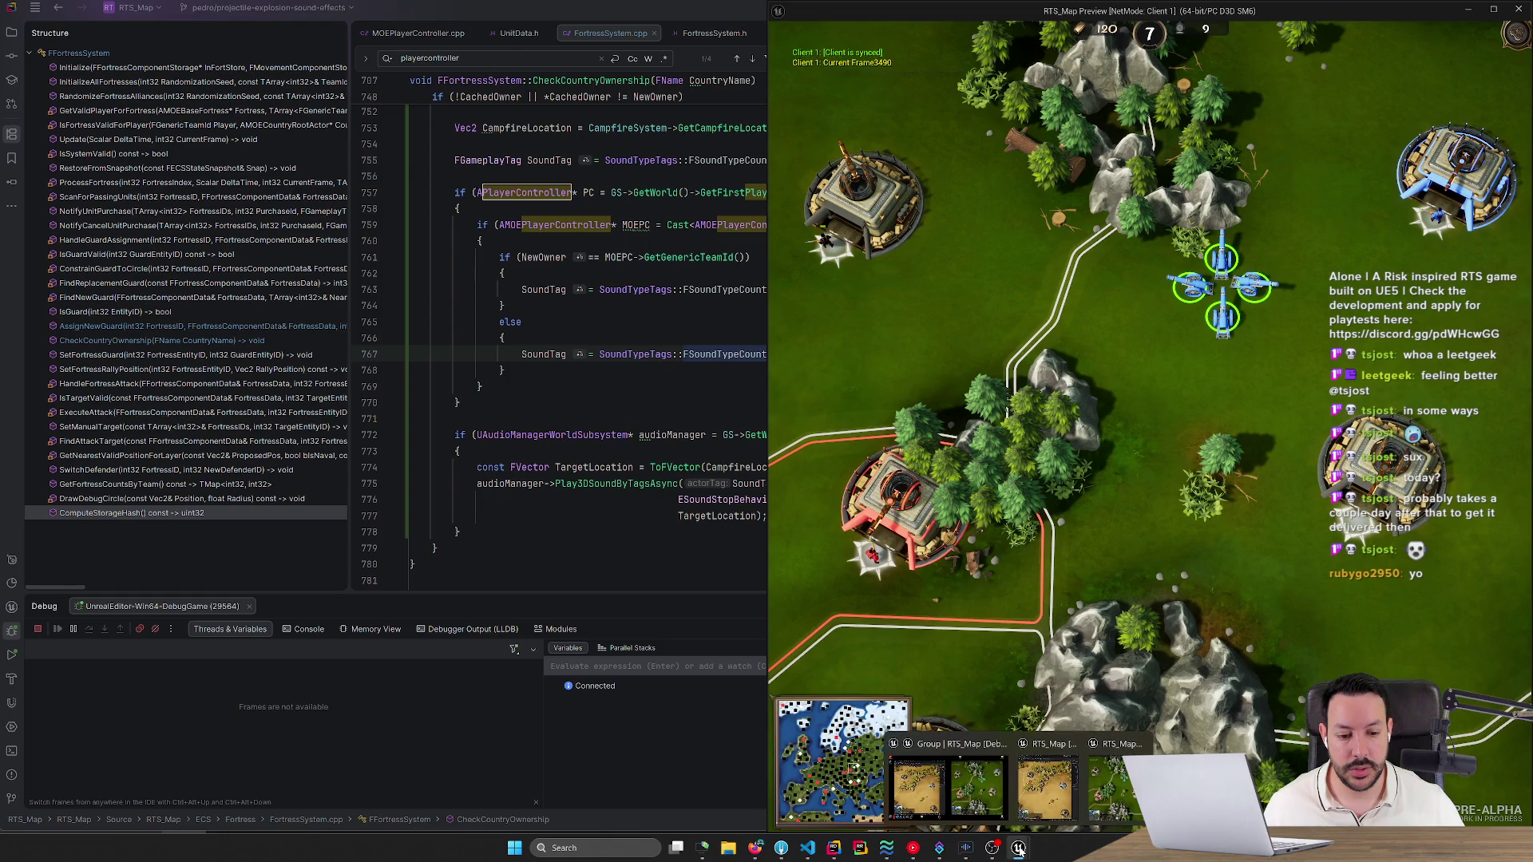
left_click(943, 791)
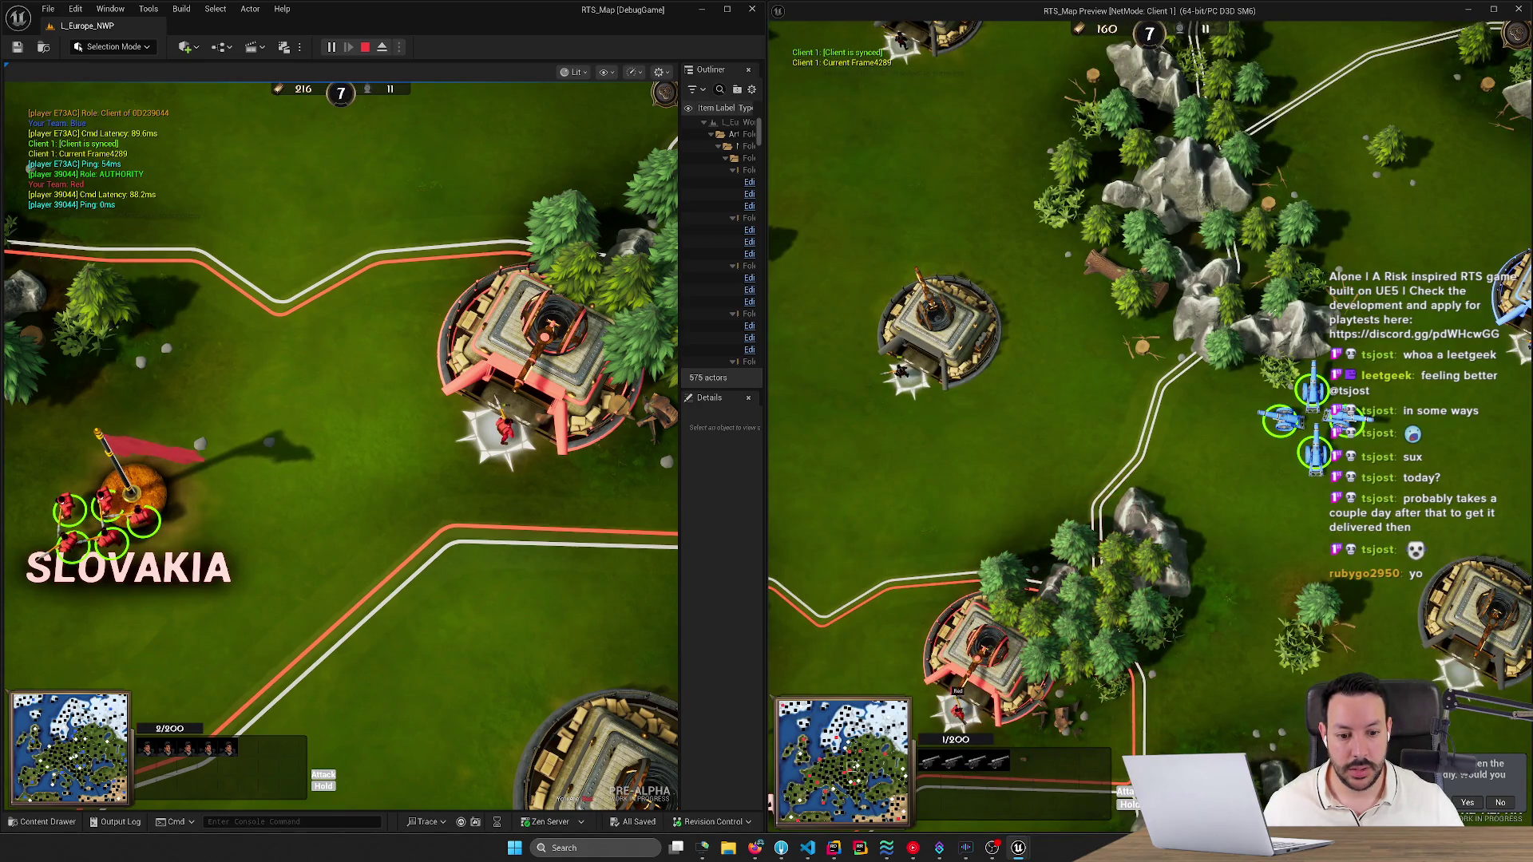
Hide the game client window, then bring the Client 1 game window forward.
left_click(1470, 10)
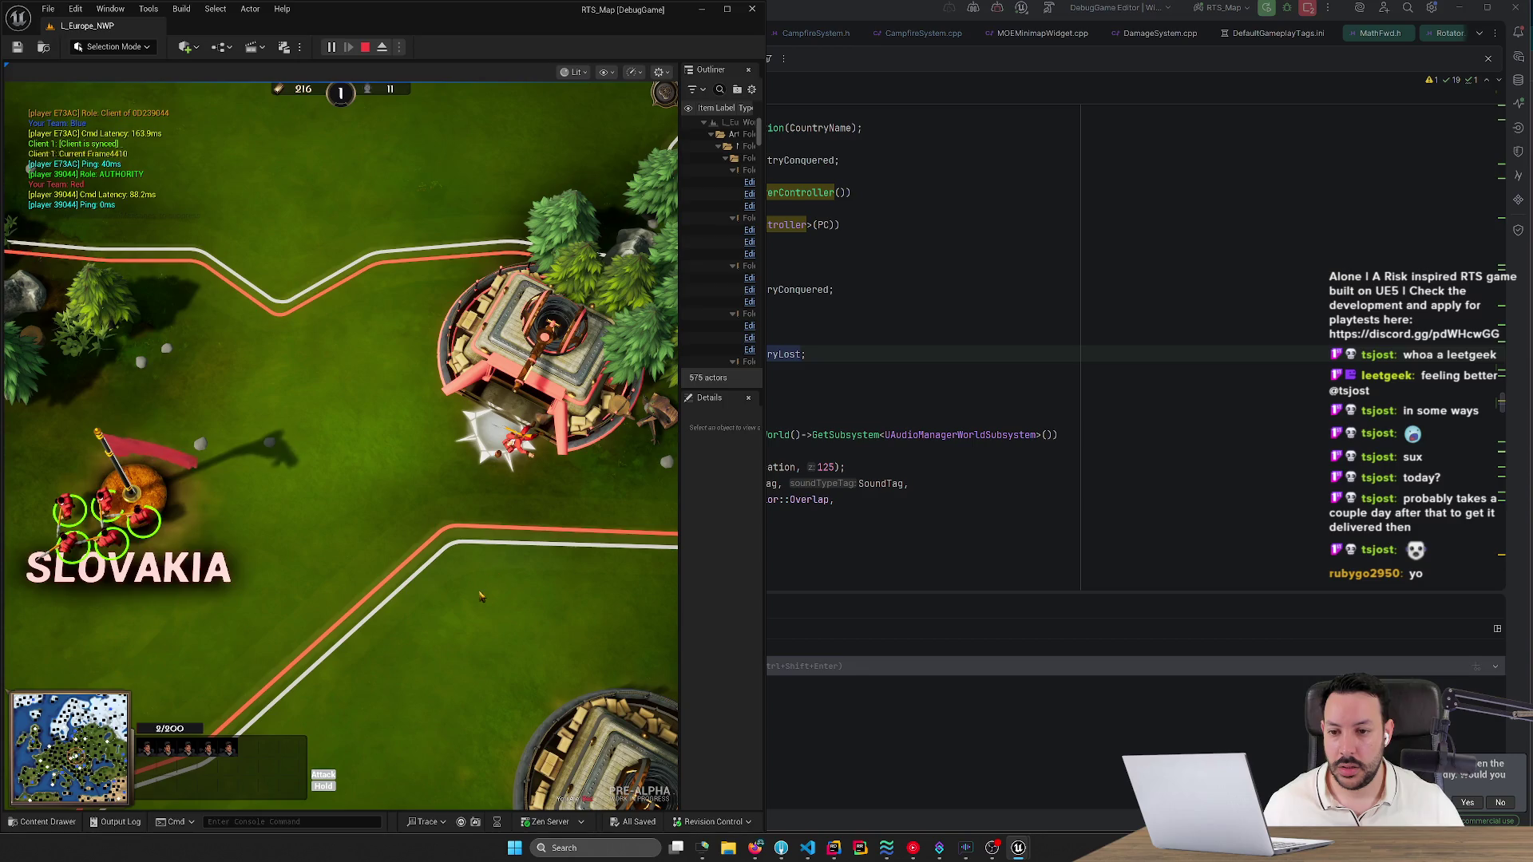
scroll(486, 585, "down", 2)
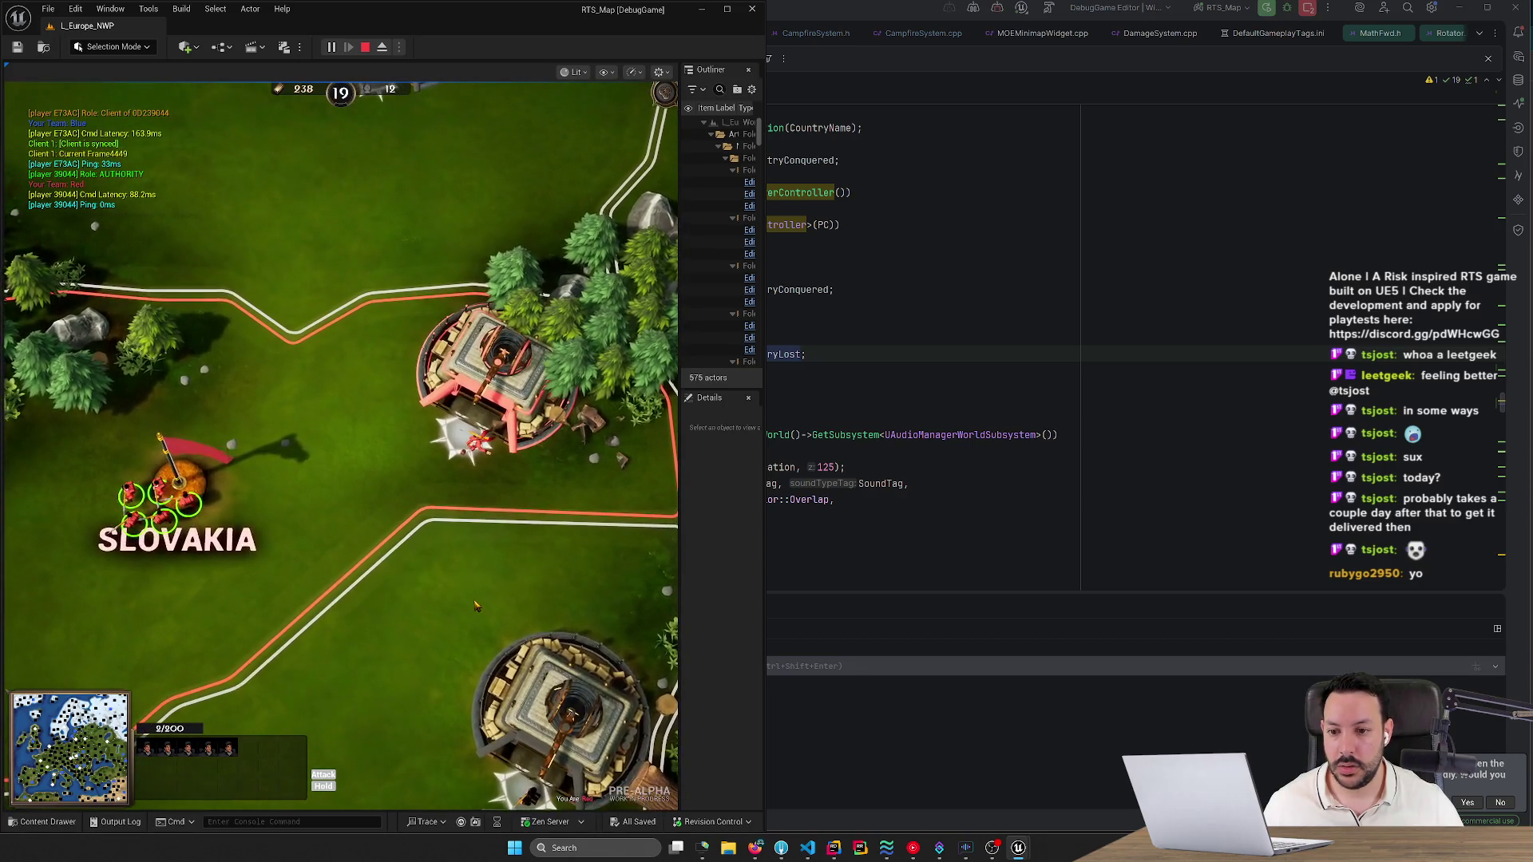
scroll(475, 606, "up", 2)
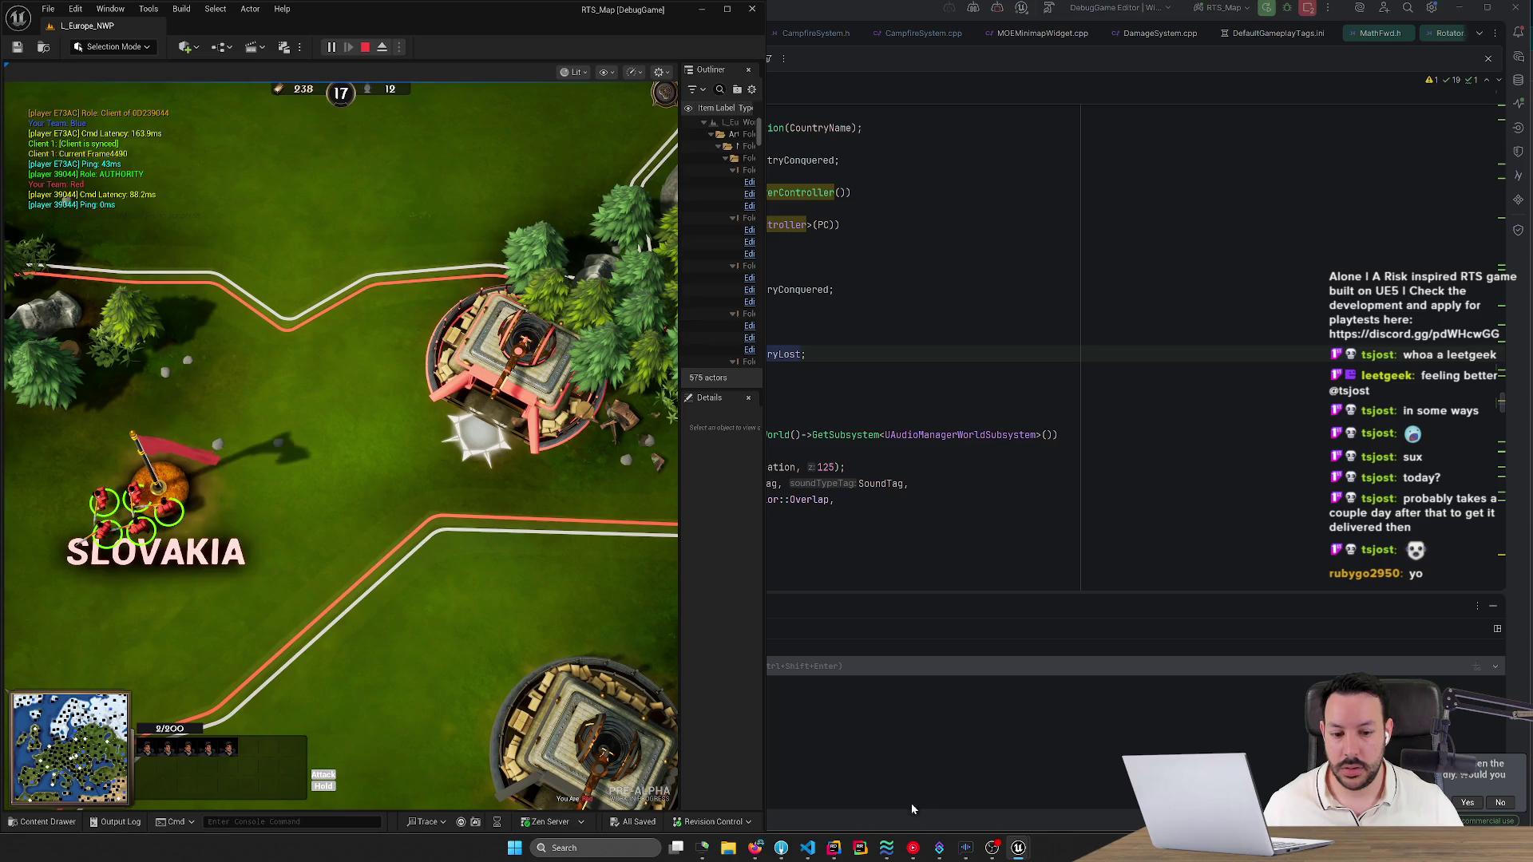
scroll(28, 167, "up", 1)
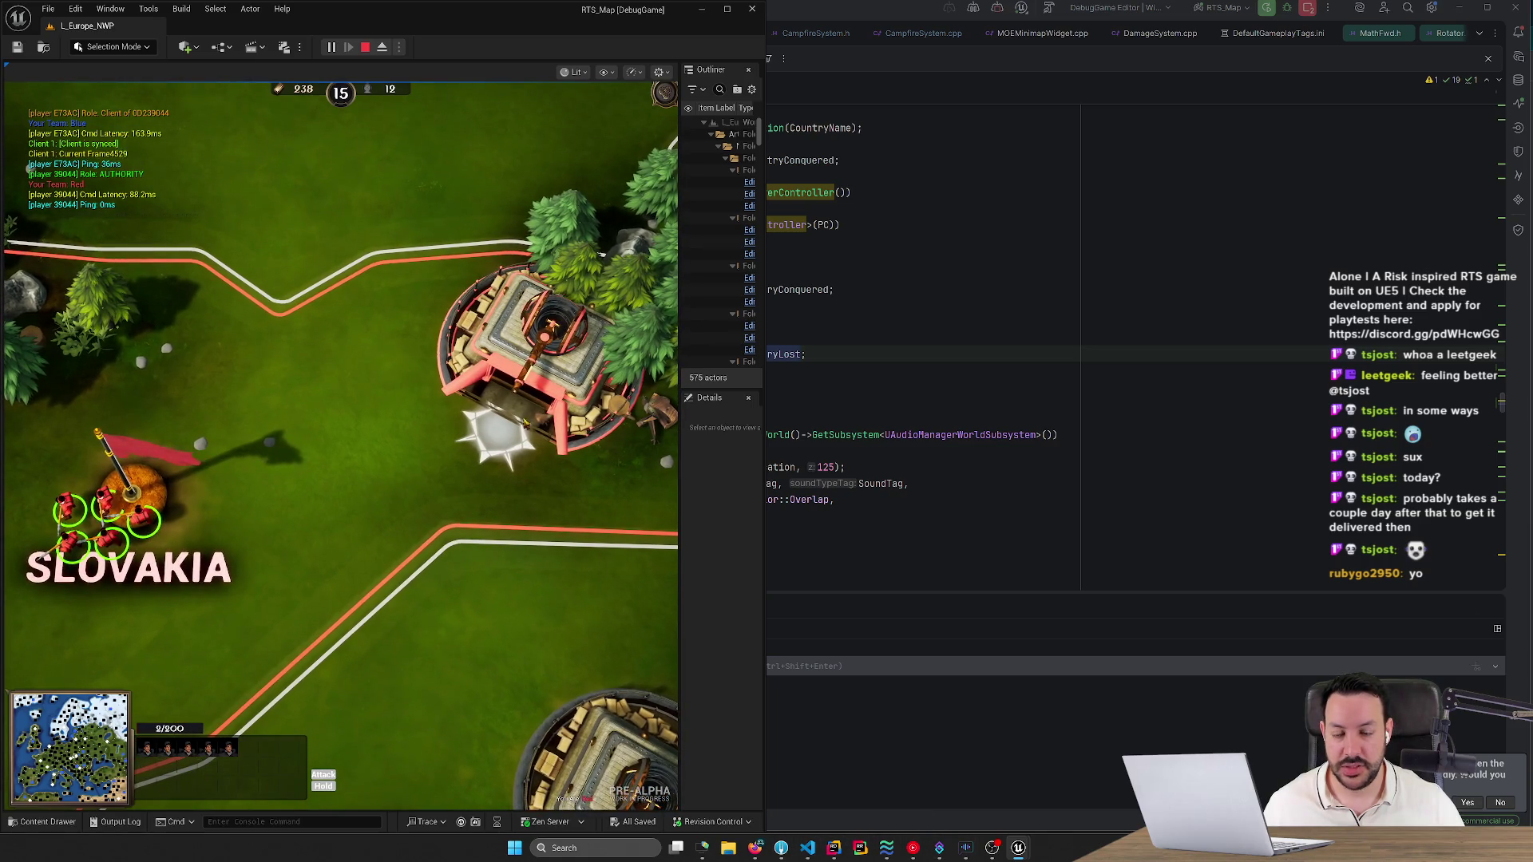
mouse_move(760, 859)
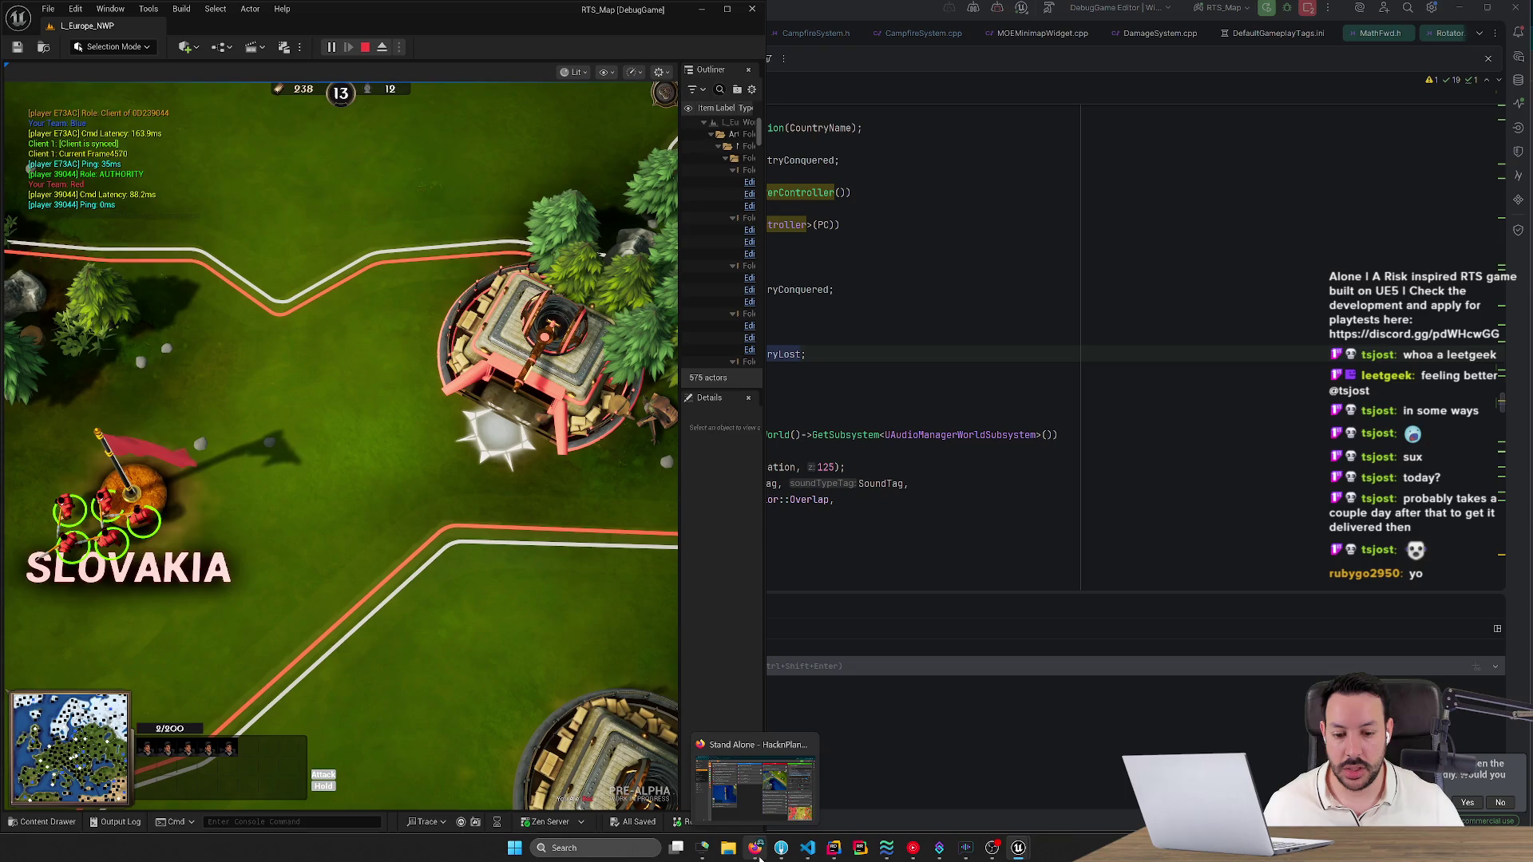
mouse_move(1018, 848)
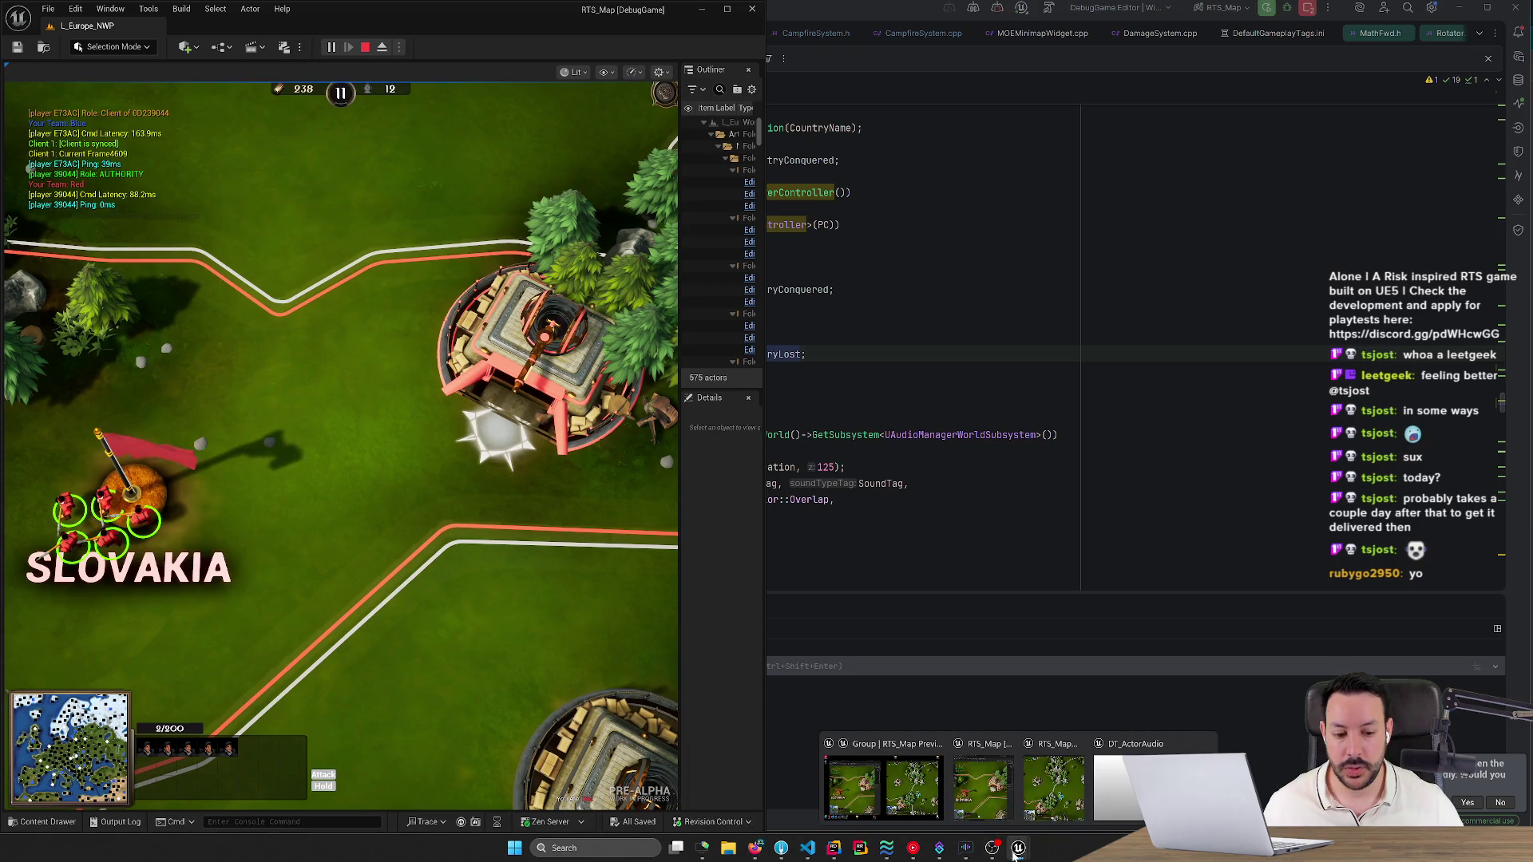
left_click(883, 779)
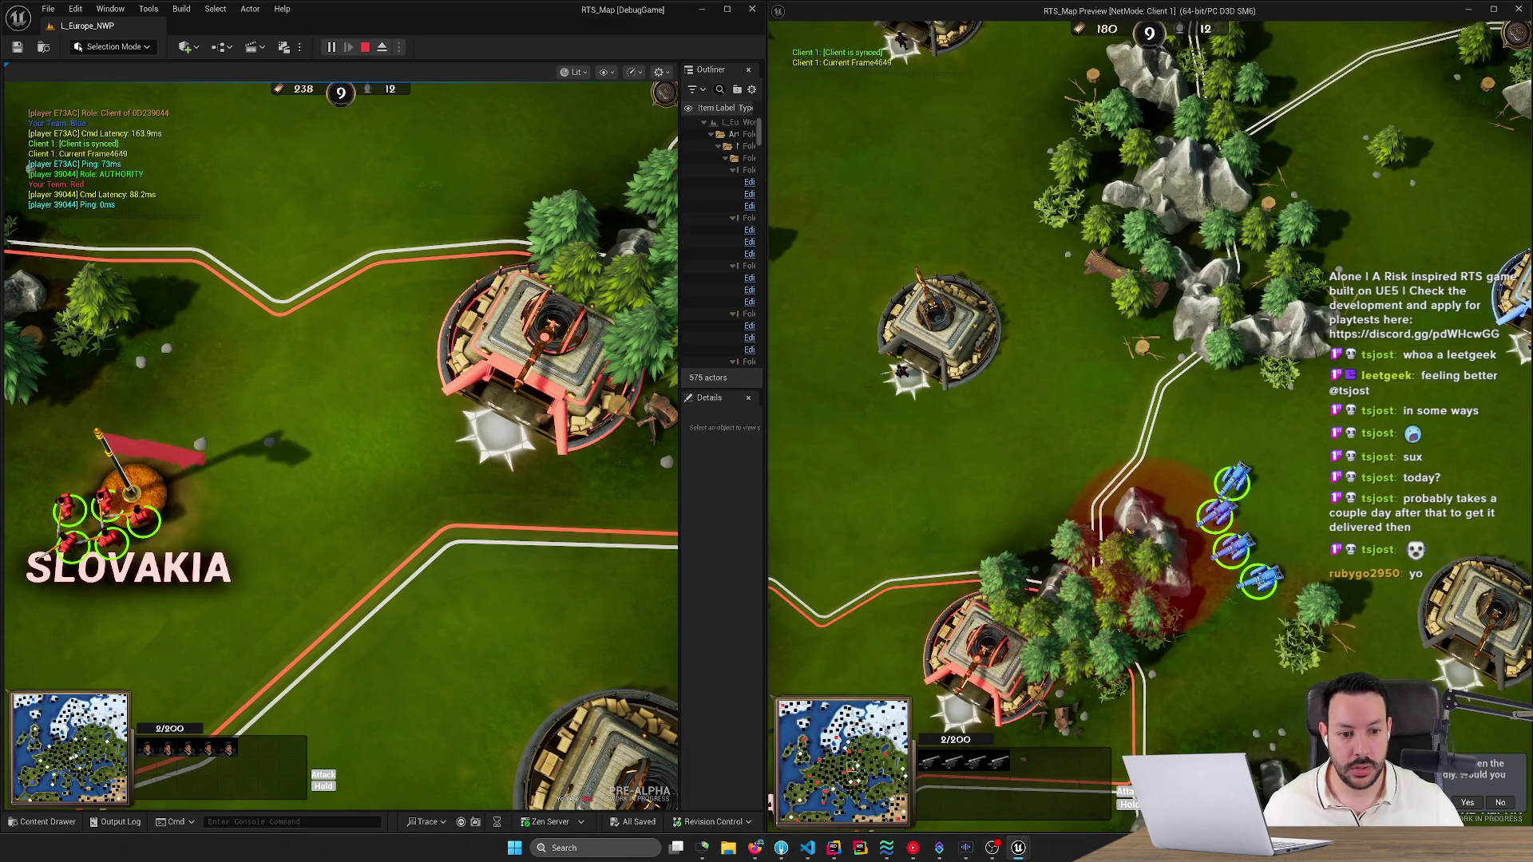
Send the top artillery unit onto the fortress, stop the playtest, and minimize the editor.
left_click_drag(1254, 467, 1195, 497)
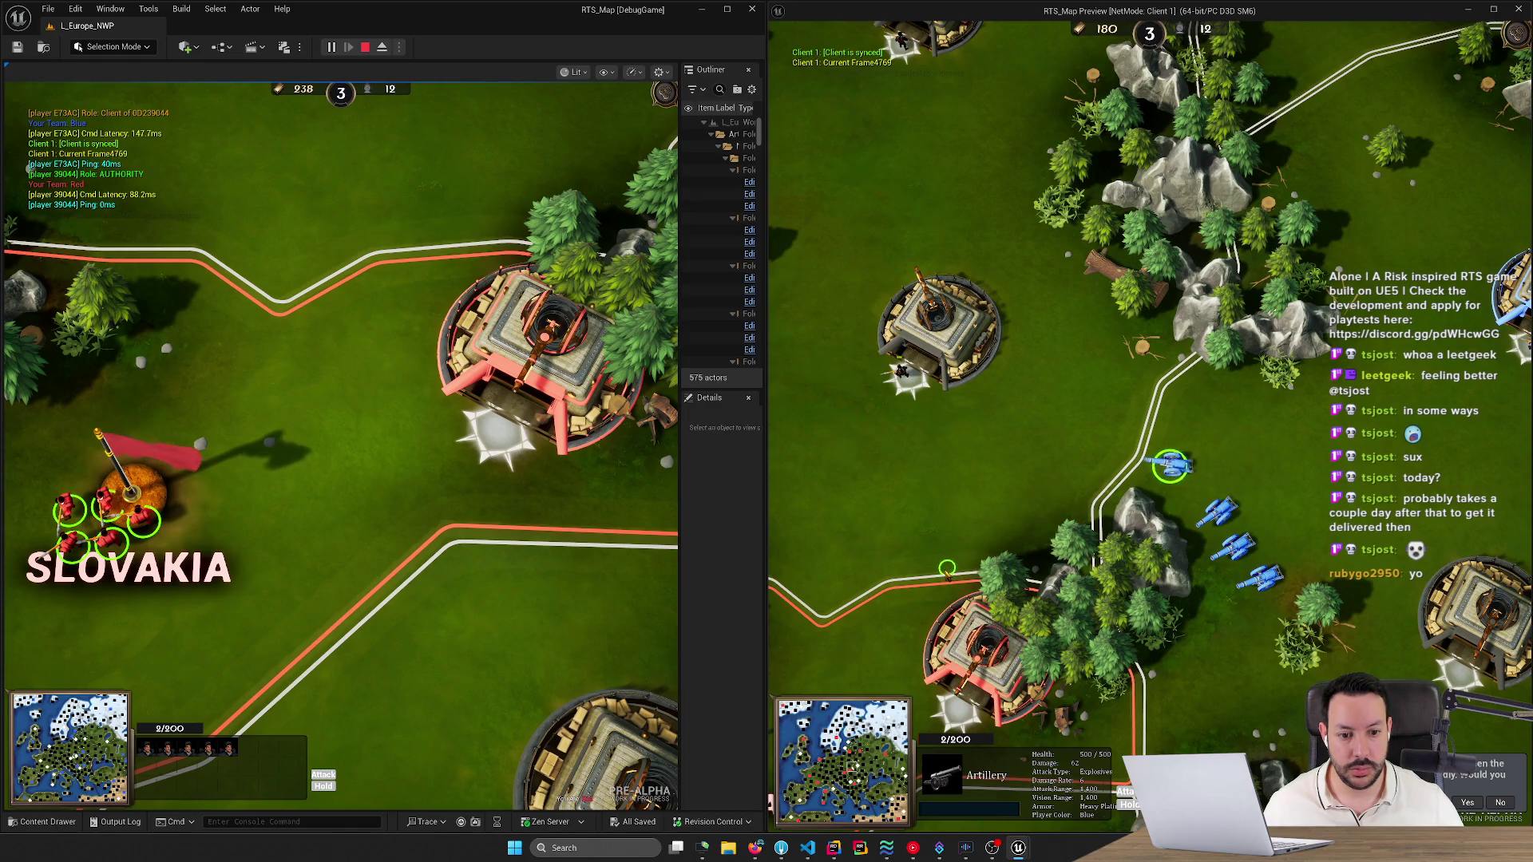
right_click(940, 595)
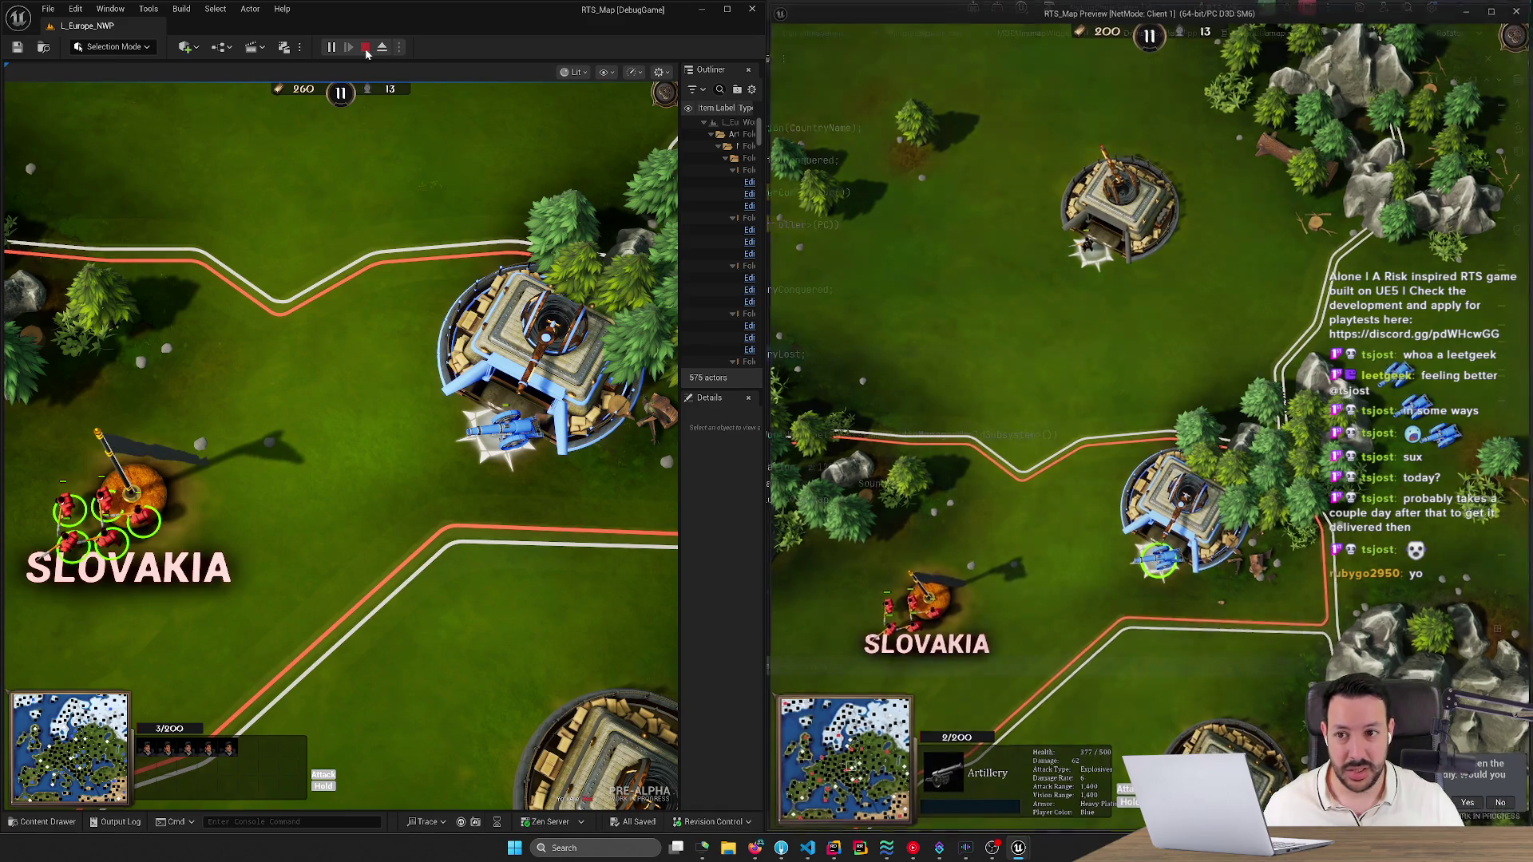
left_click(366, 49)
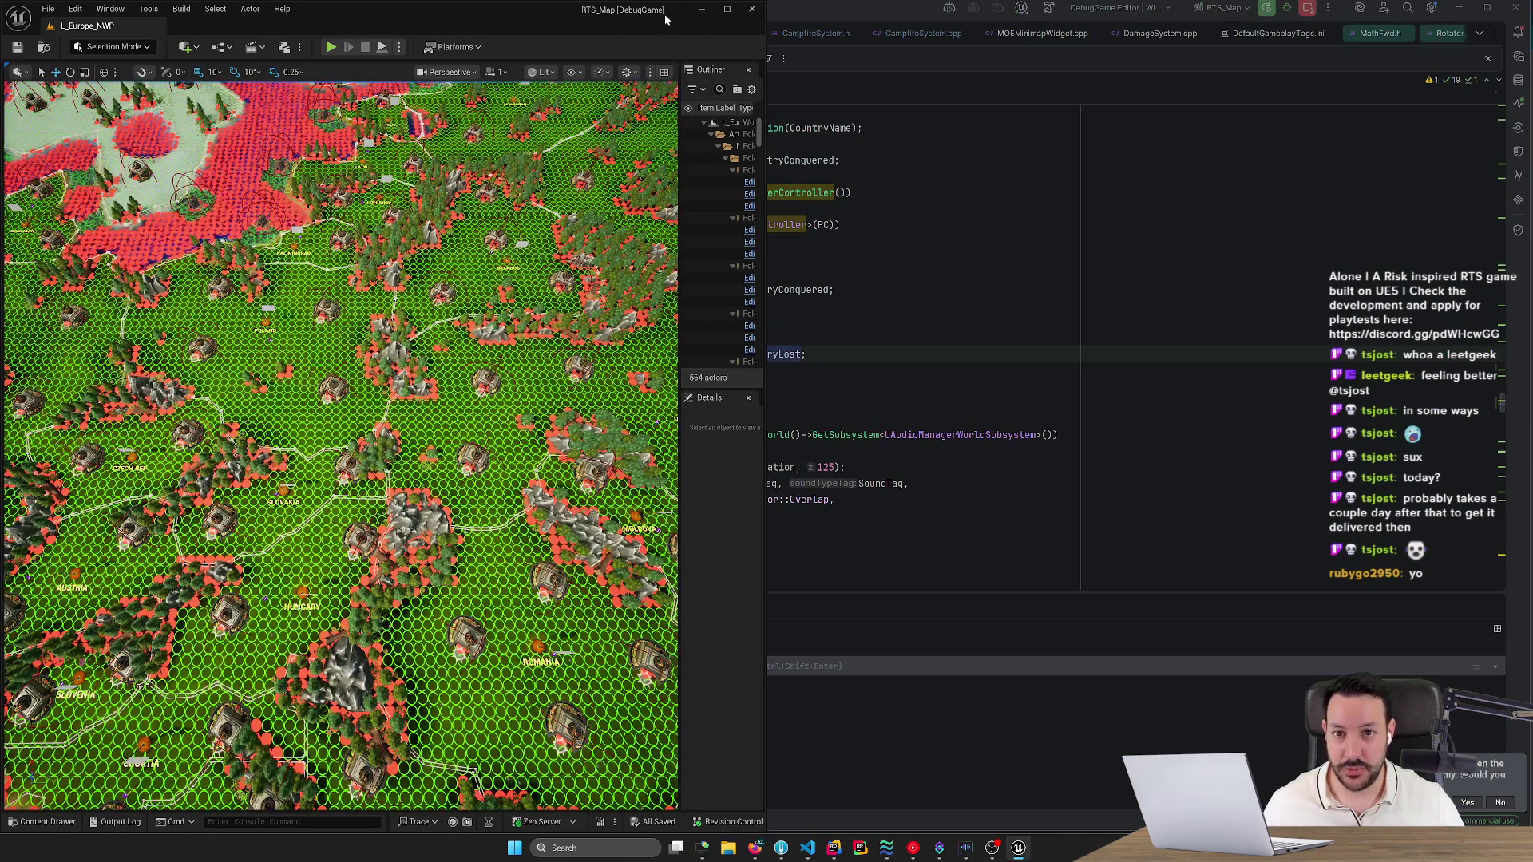
left_click(700, 9)
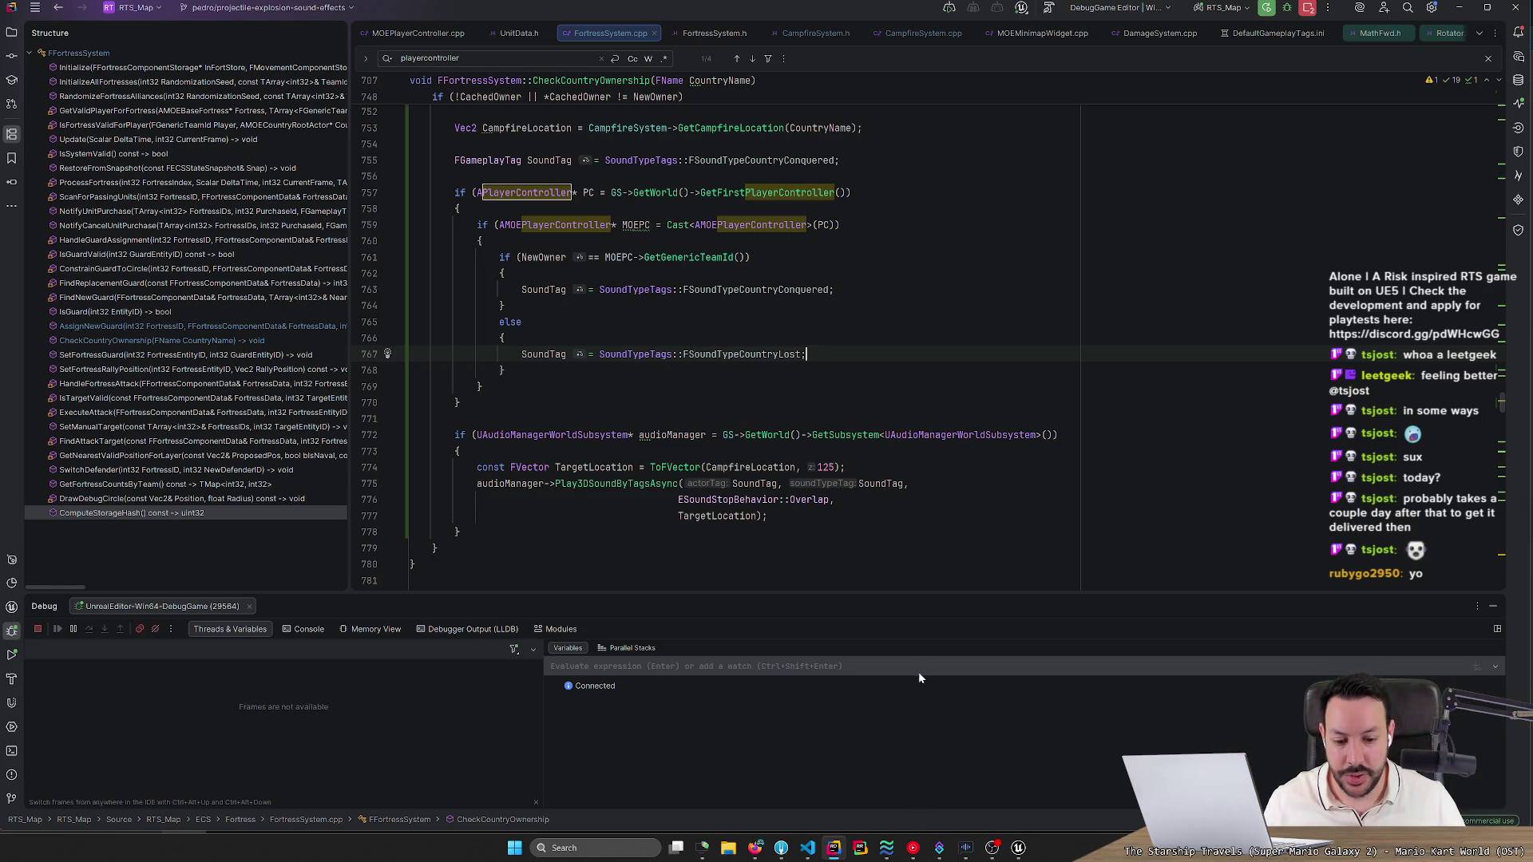
Open freesound.org in a new Firefox tab and reload it, getting 503 Service Temporarily Unavailable.
left_click(747, 856)
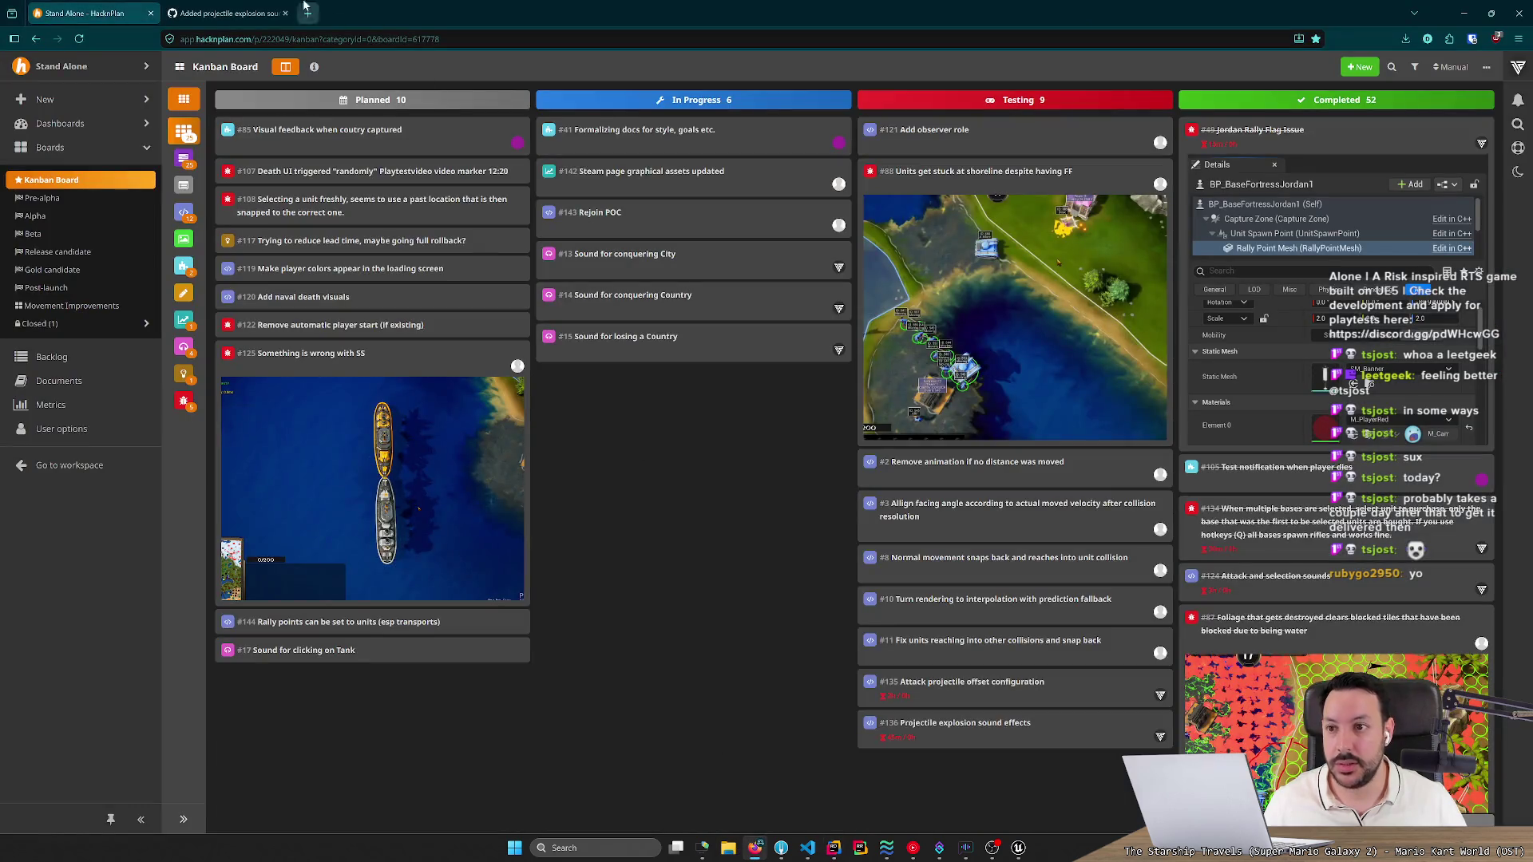
left_click(309, 13)
type("fre")
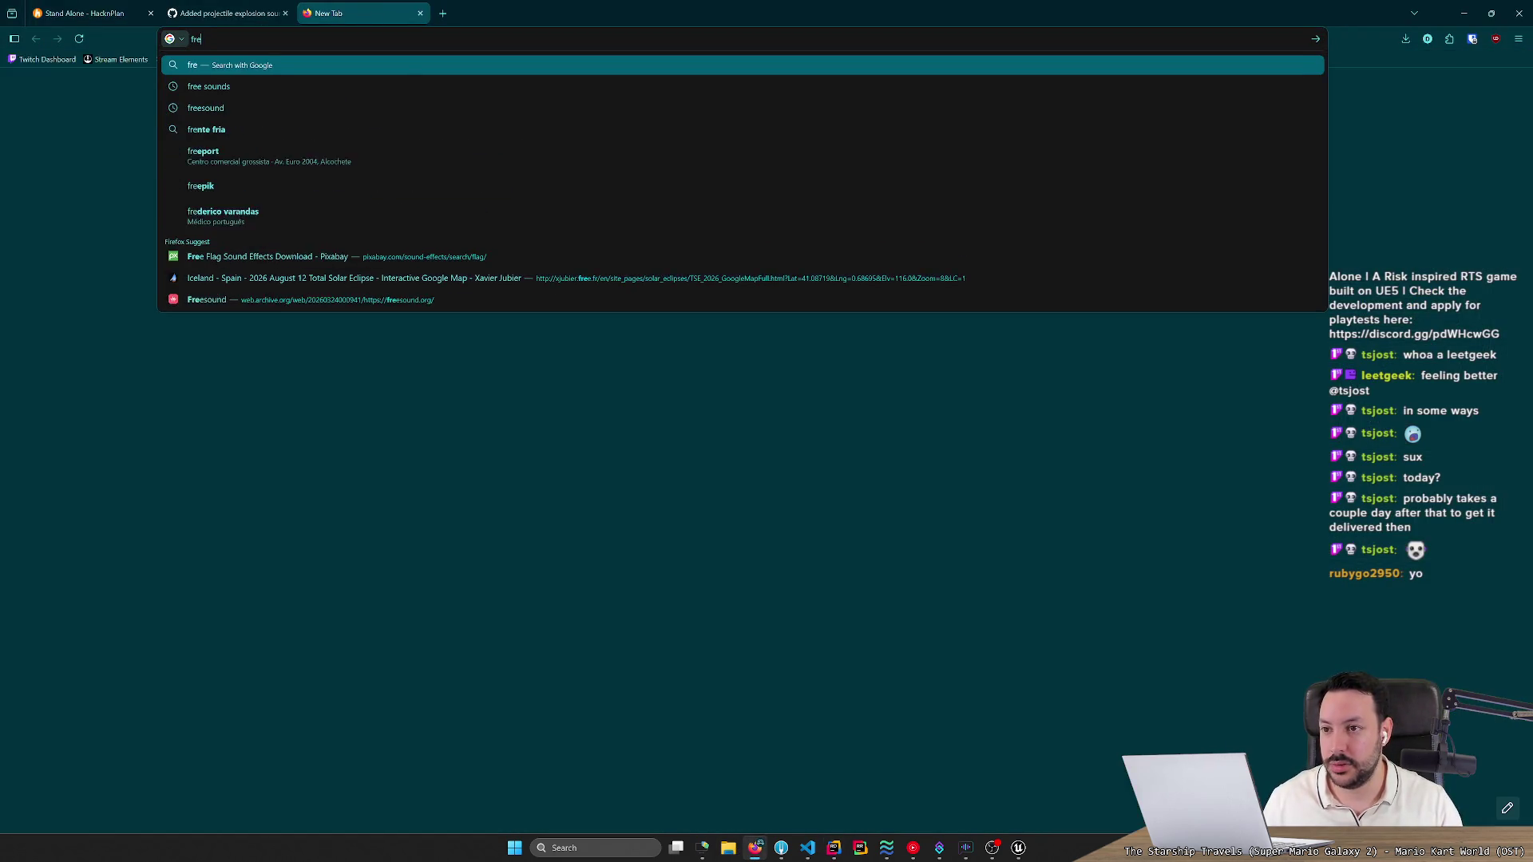
type("esound")
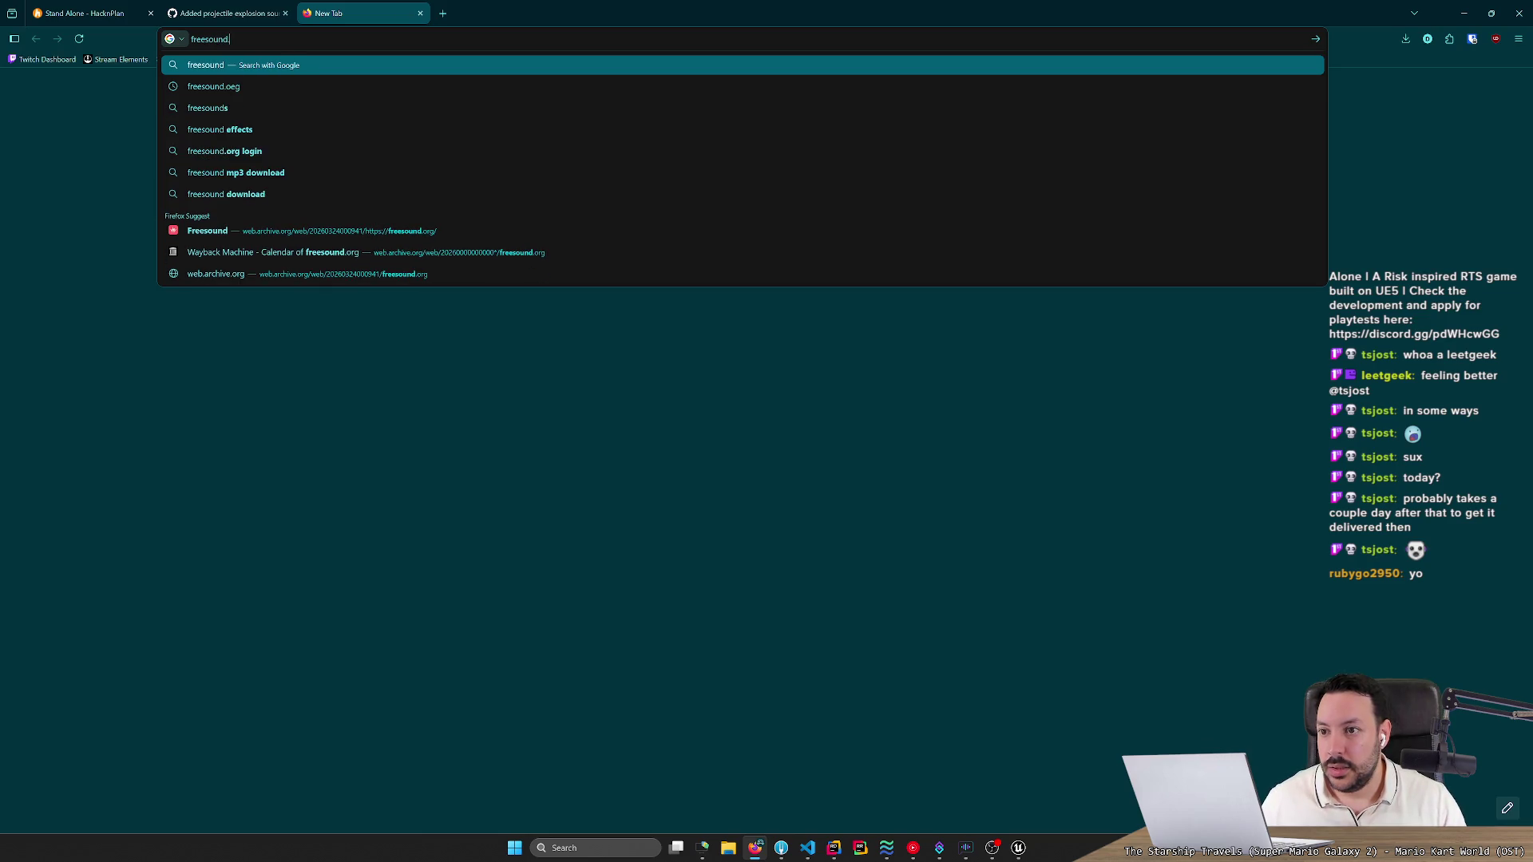
type(".org")
key("Return")
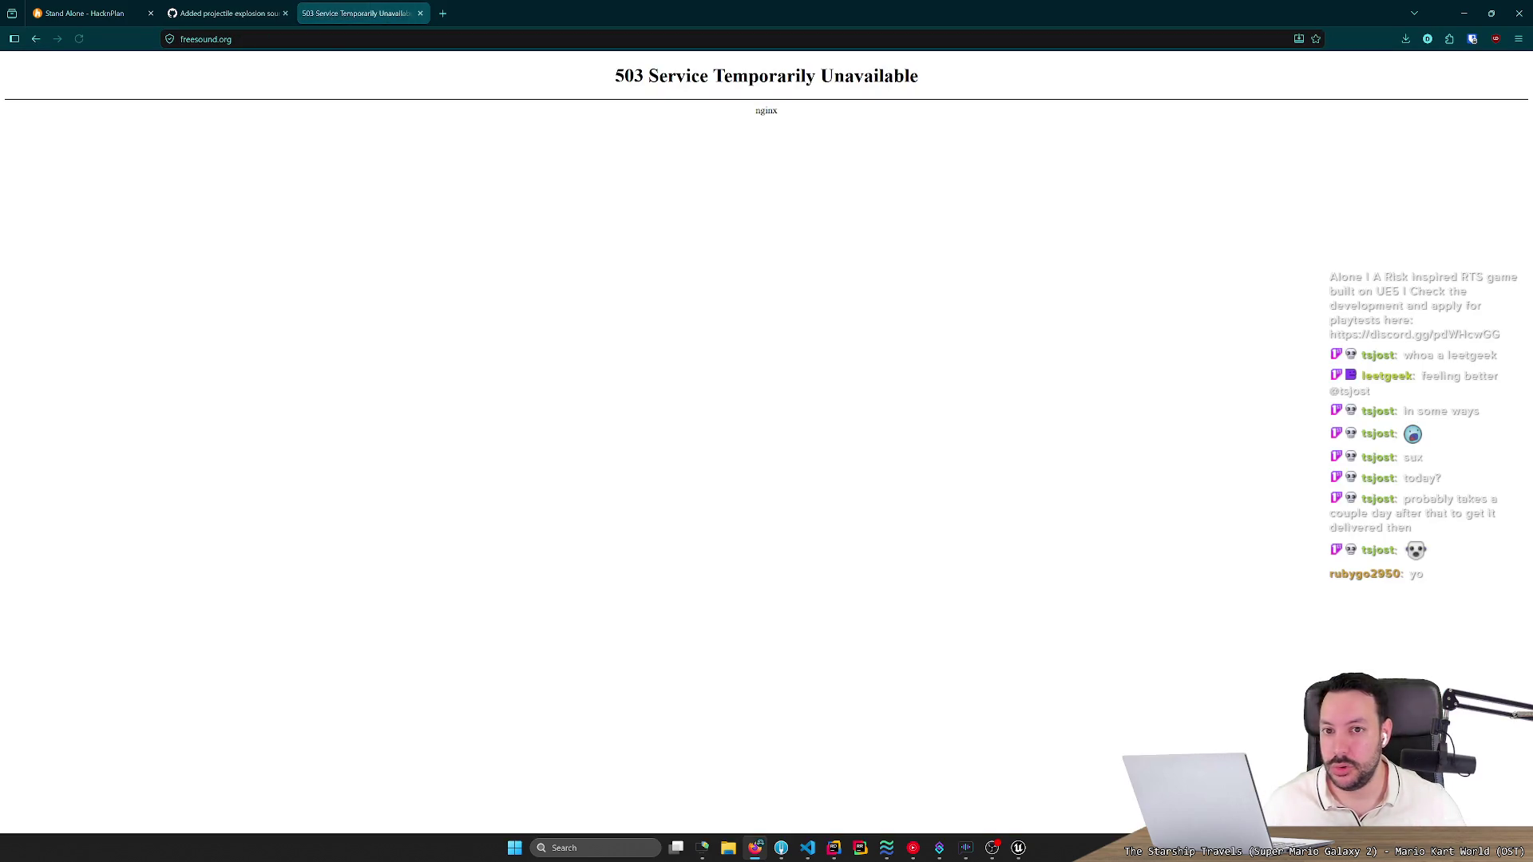
key("ctrl+l")
key("Return")
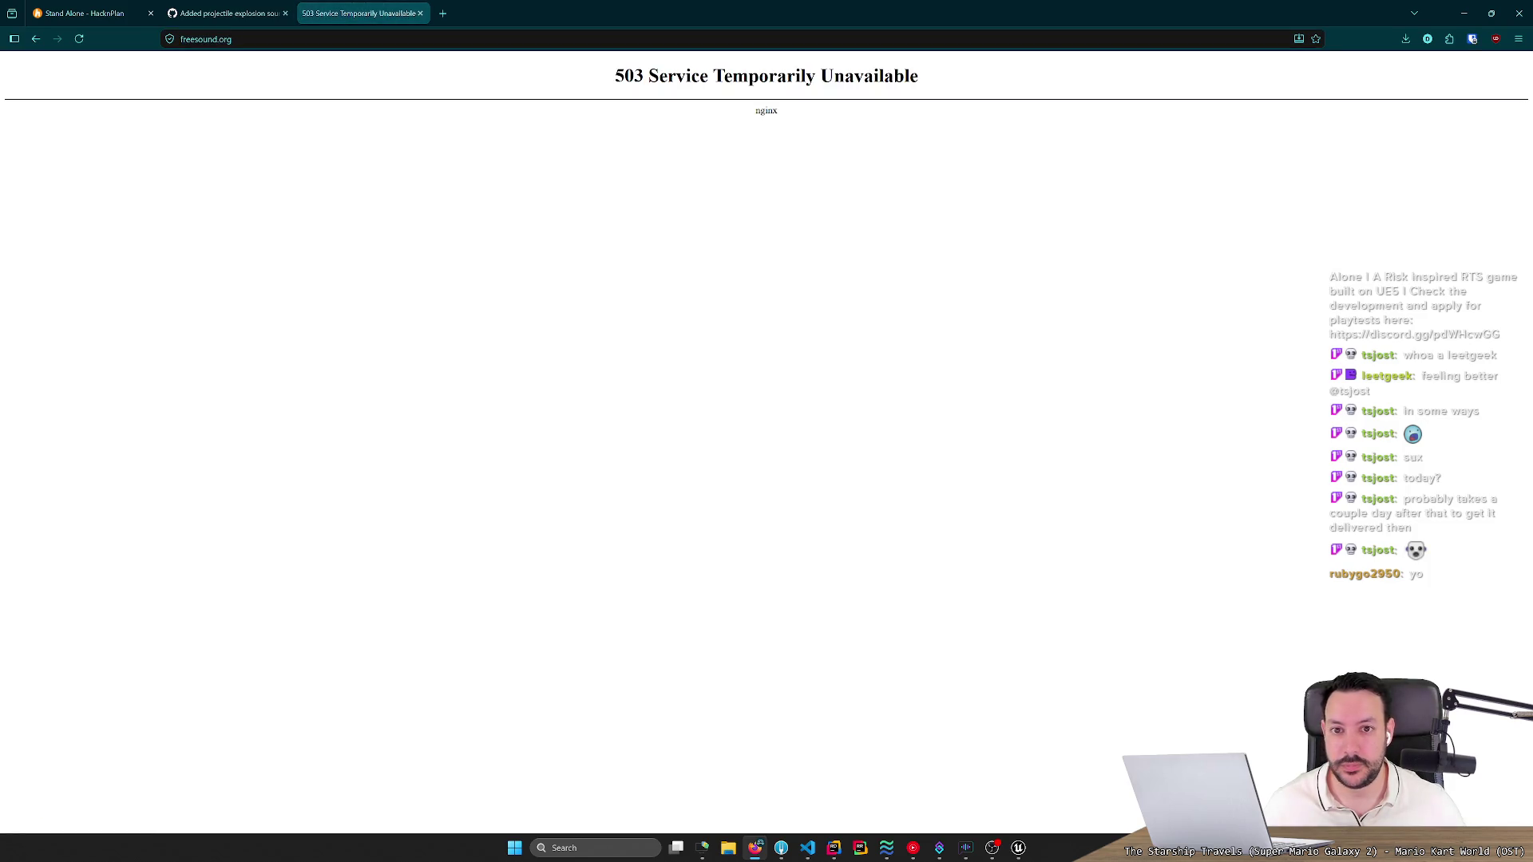
Select the 503 error text, minimize Firefox, and bring the Unreal Editor forward.
left_click_drag(421, 71, 1021, 113)
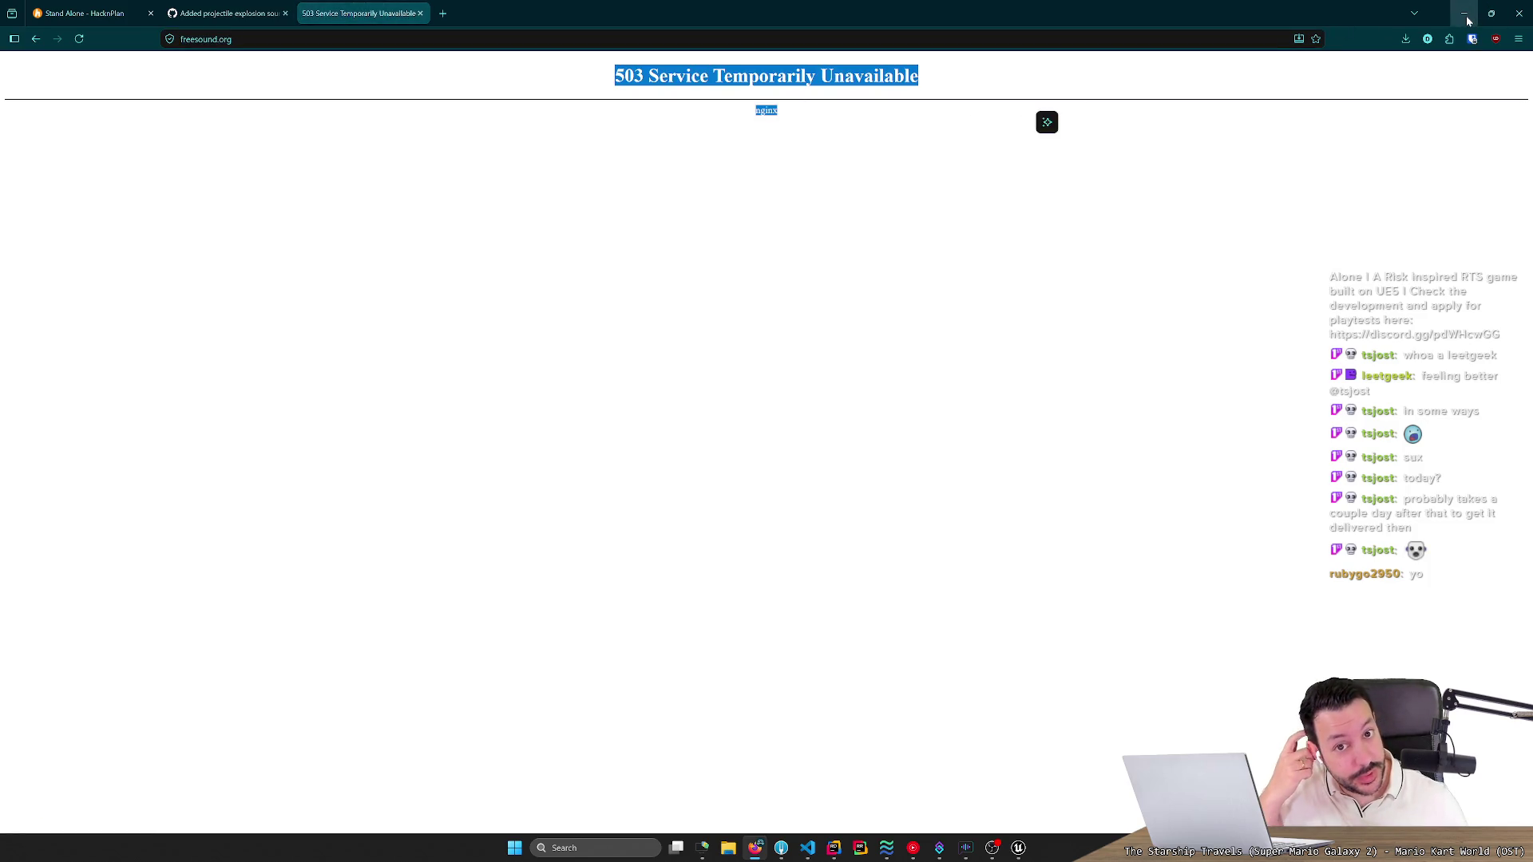
left_click(1467, 19)
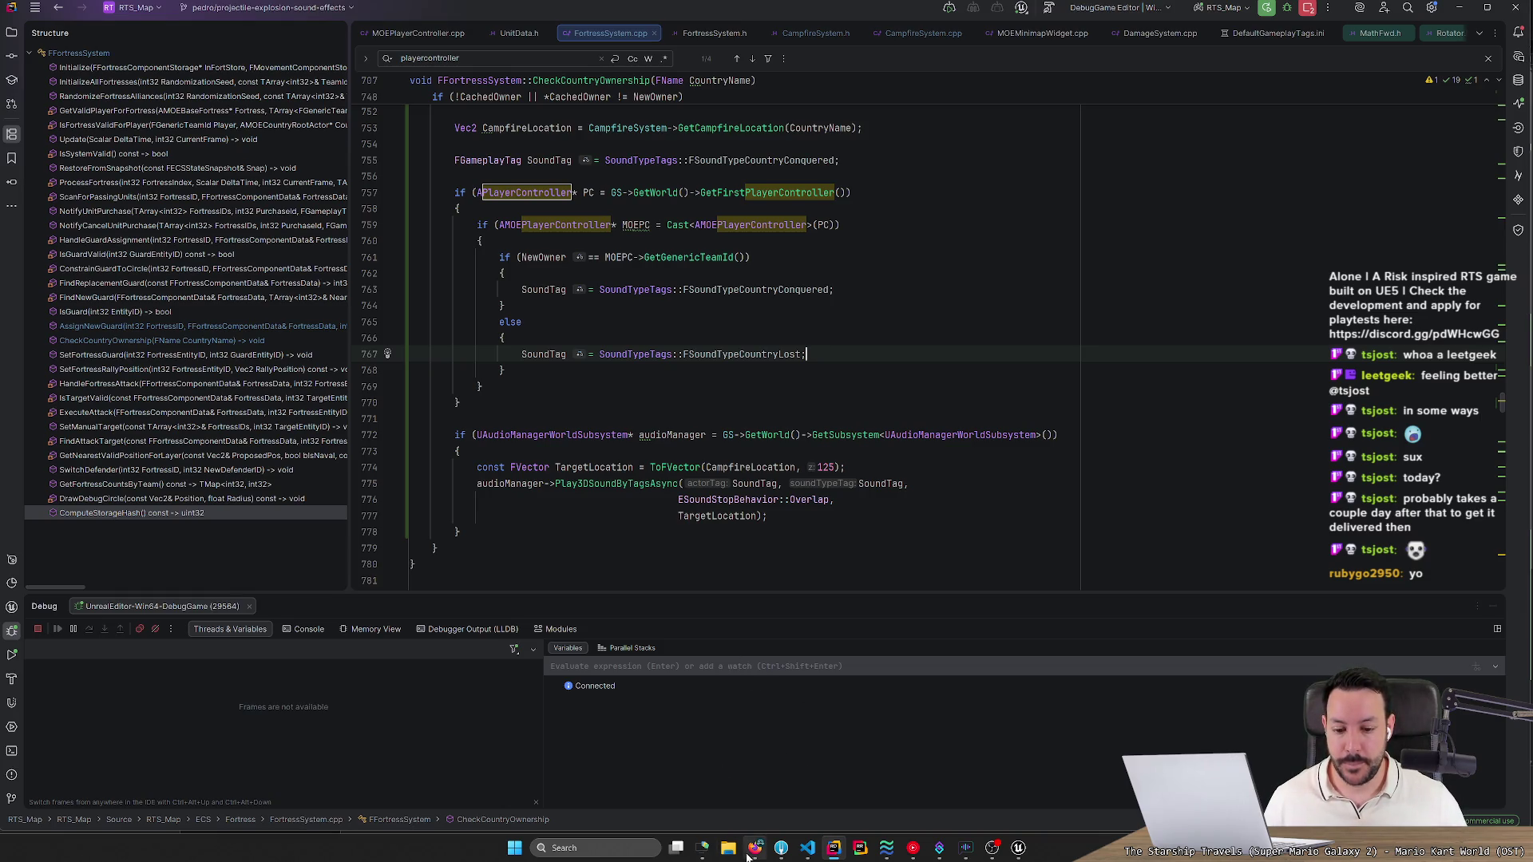
left_click(964, 834)
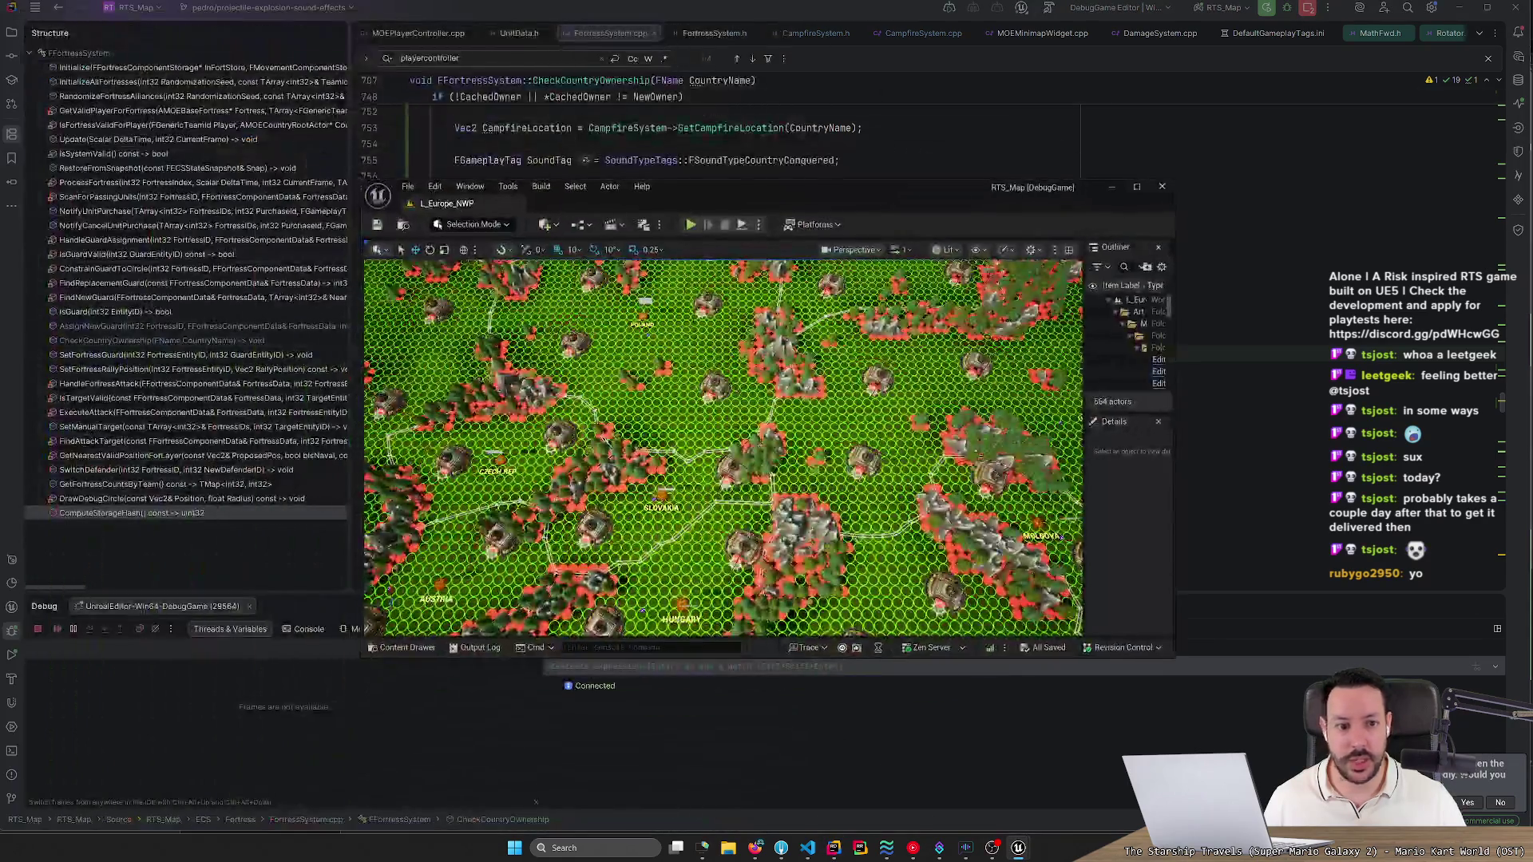
Maximize the editor, widen the Outliner, and inspect DT_ActorAudio's Sound.CountryConquered and Sound.CountryLost rows.
key("super+Up")
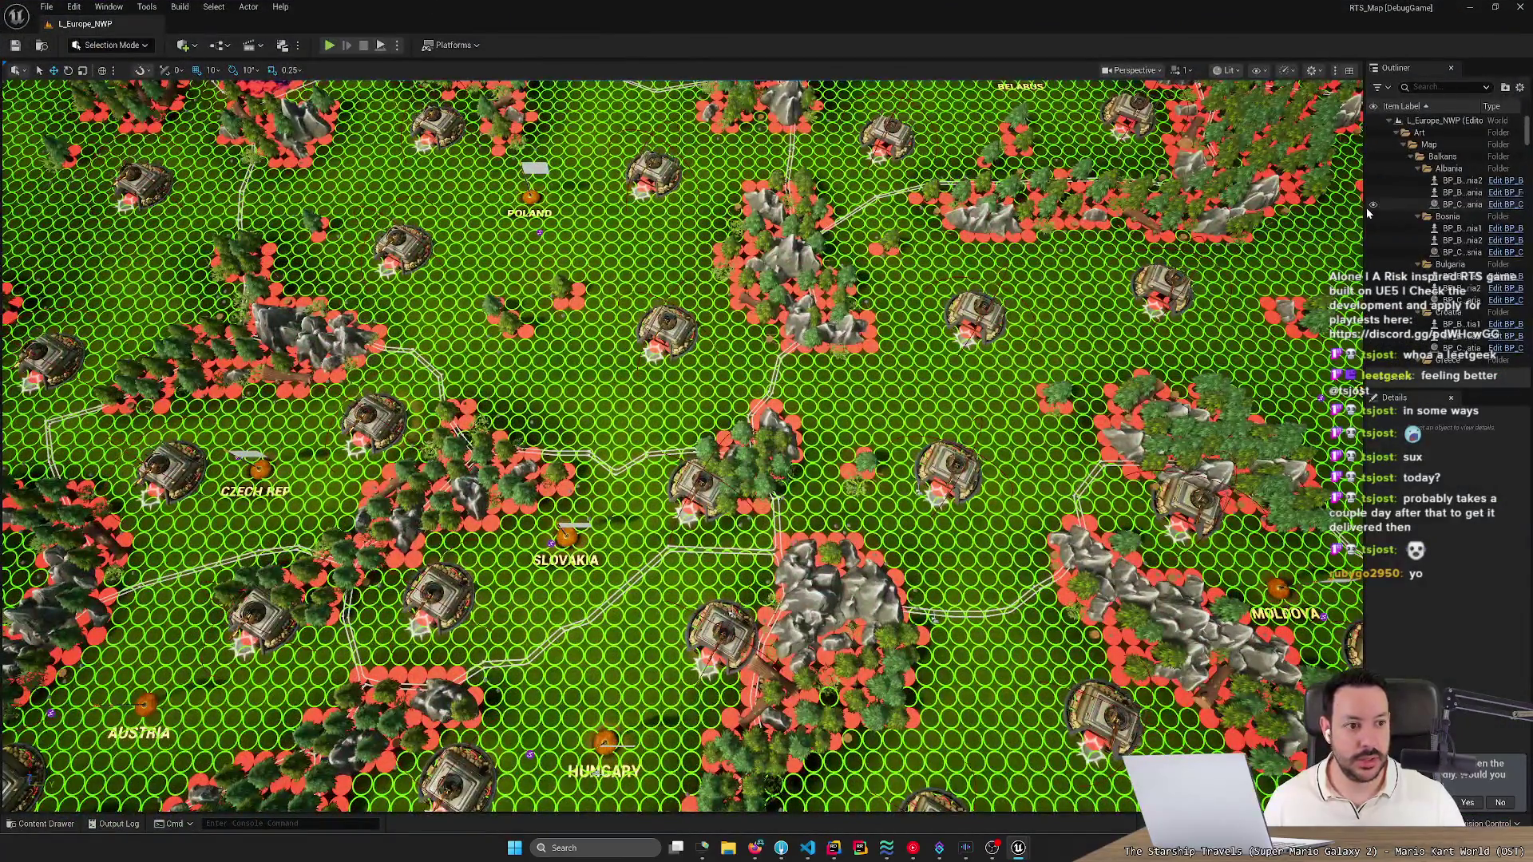
left_click_drag(1365, 209, 1219, 236)
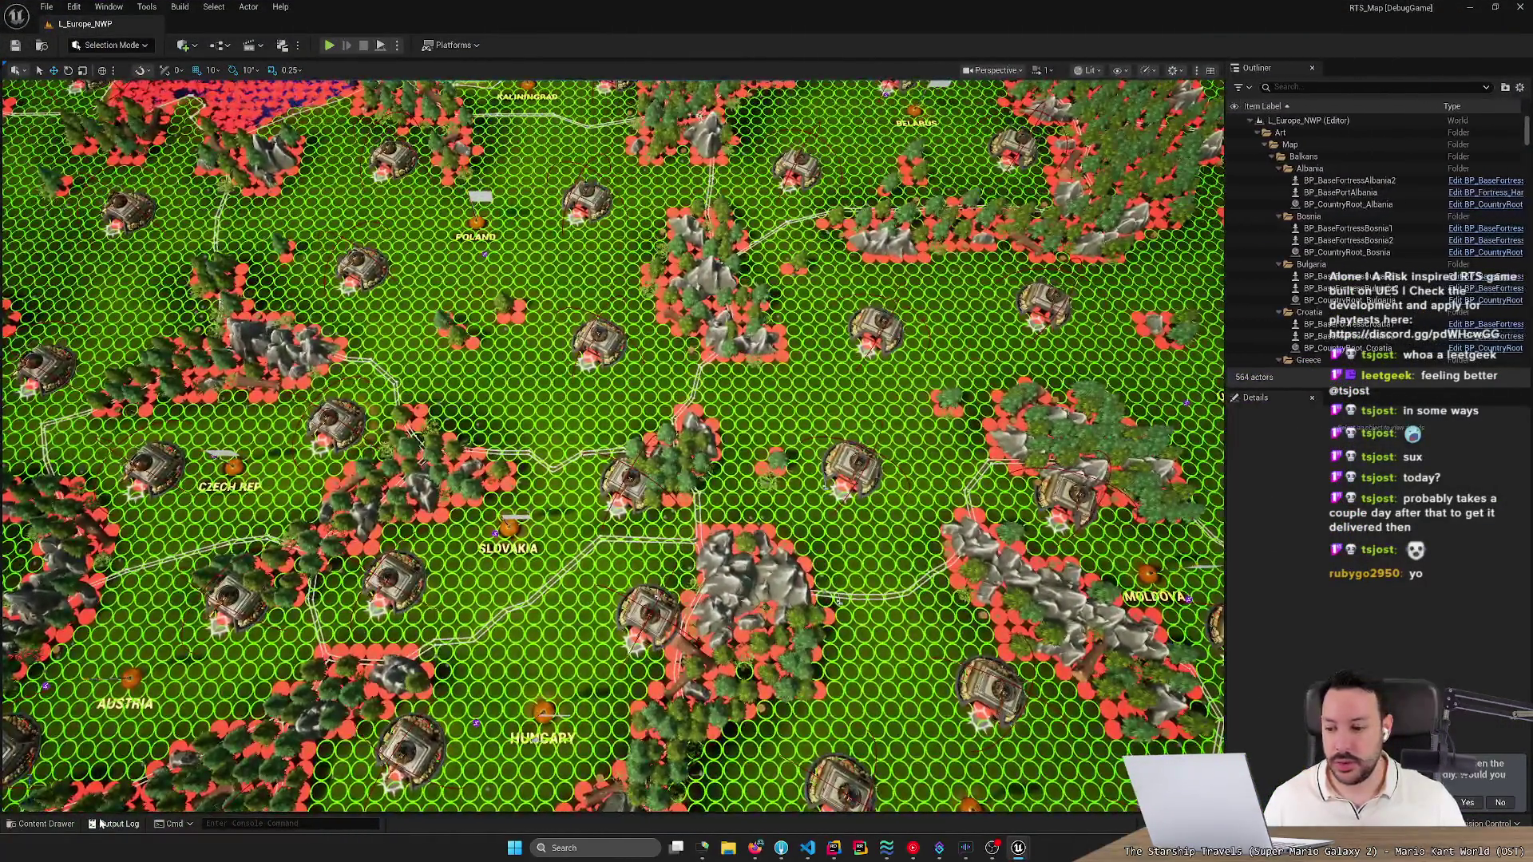
left_click(40, 823)
double_click(248, 645)
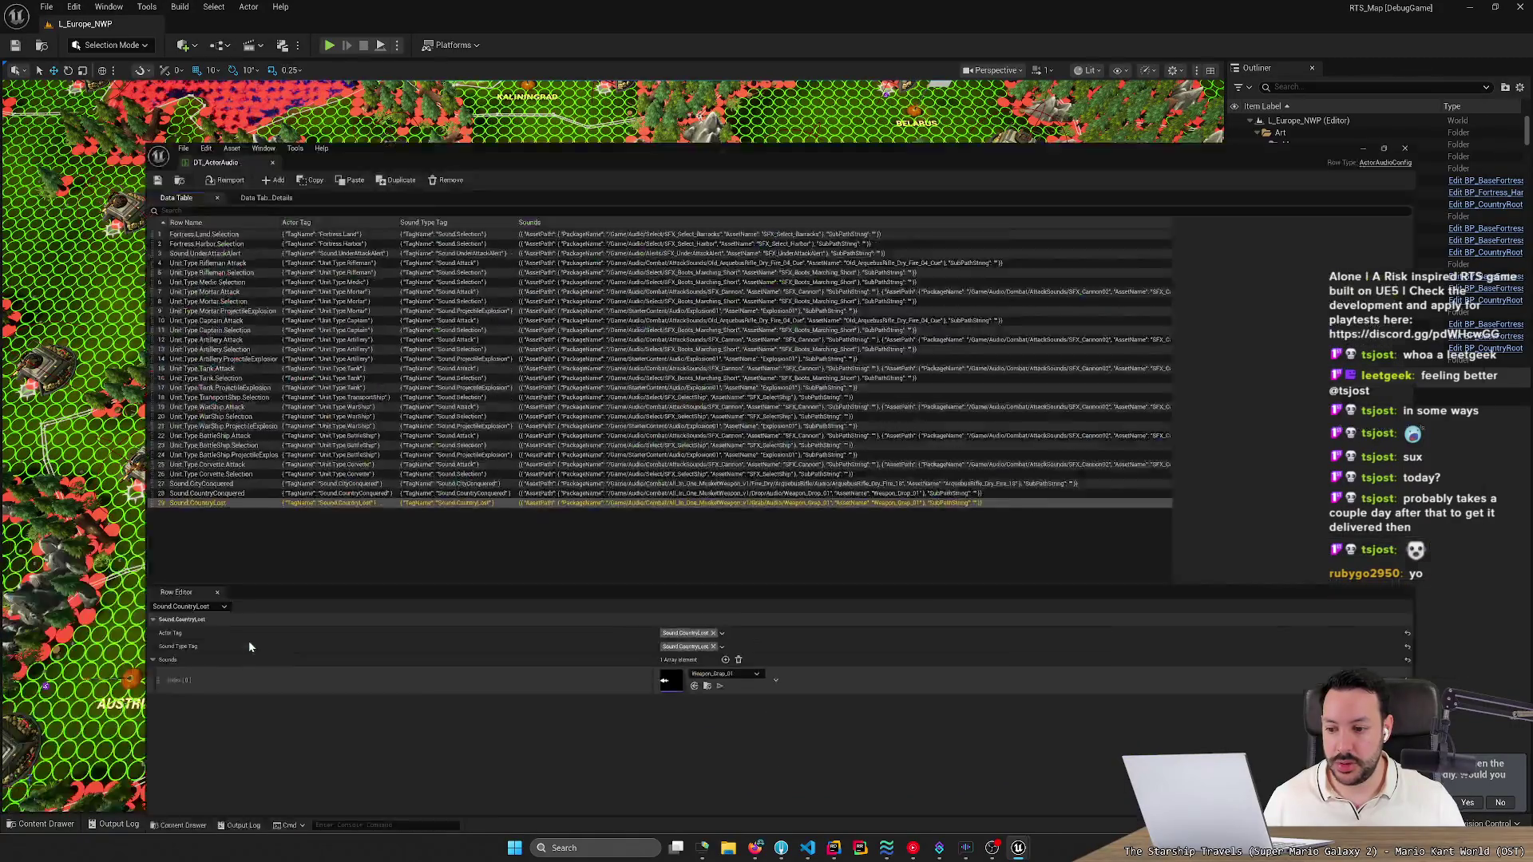
left_click(133, 452)
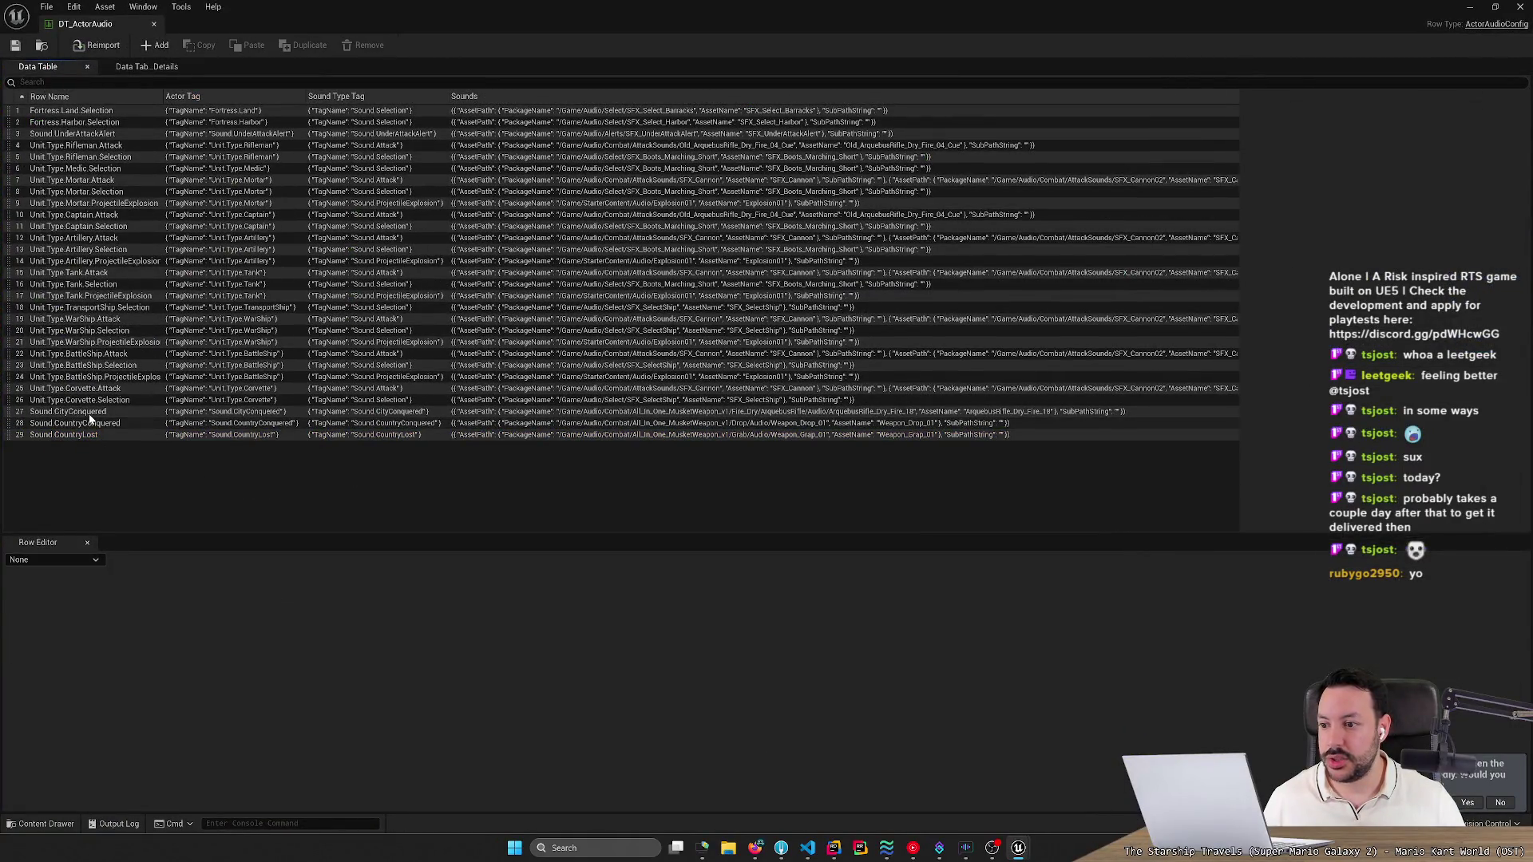
left_click(56, 434)
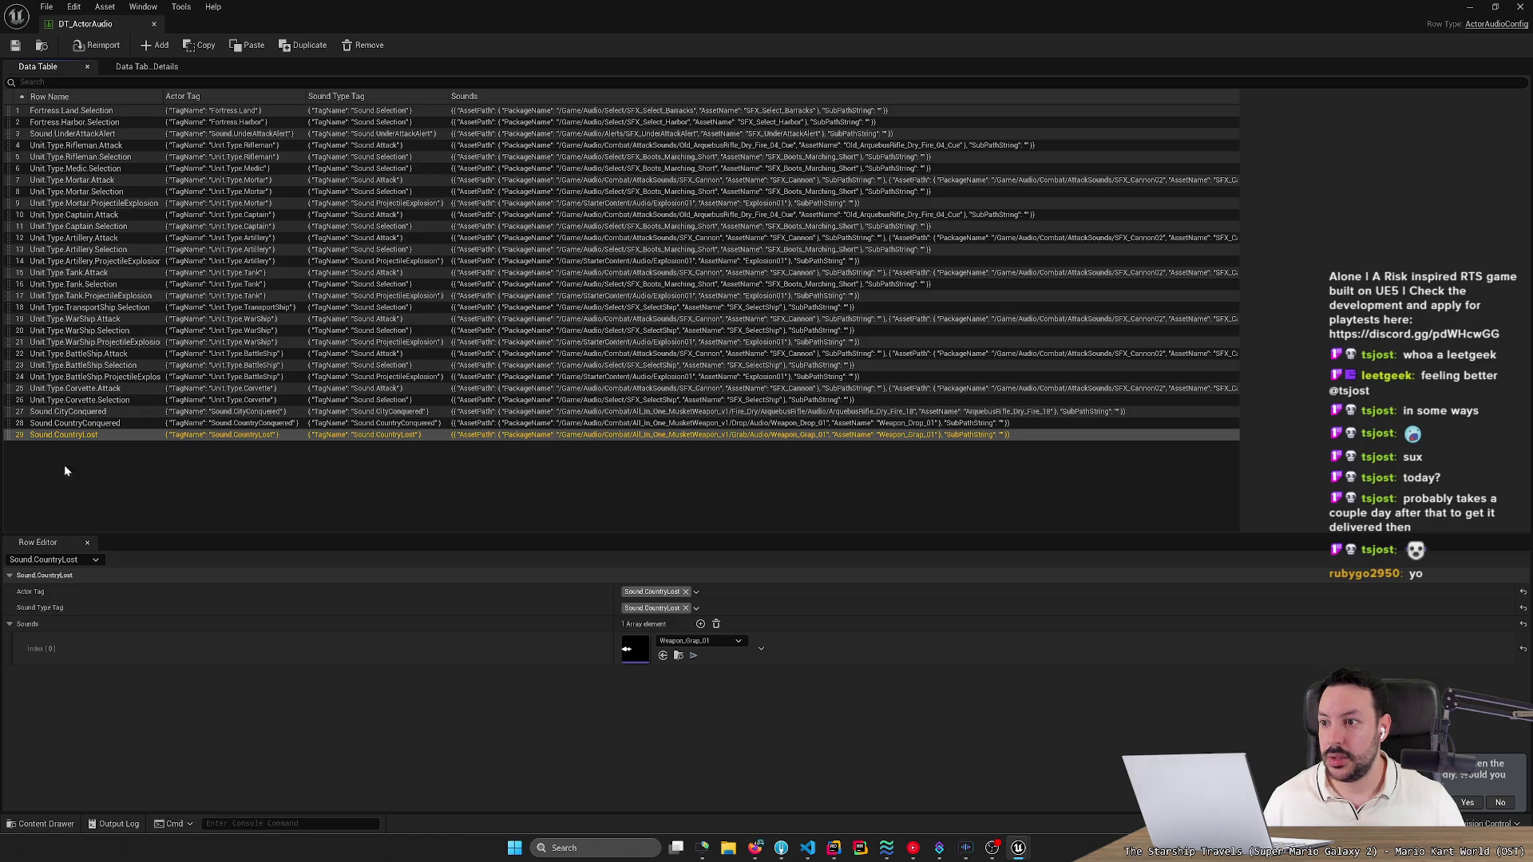
left_click(55, 455)
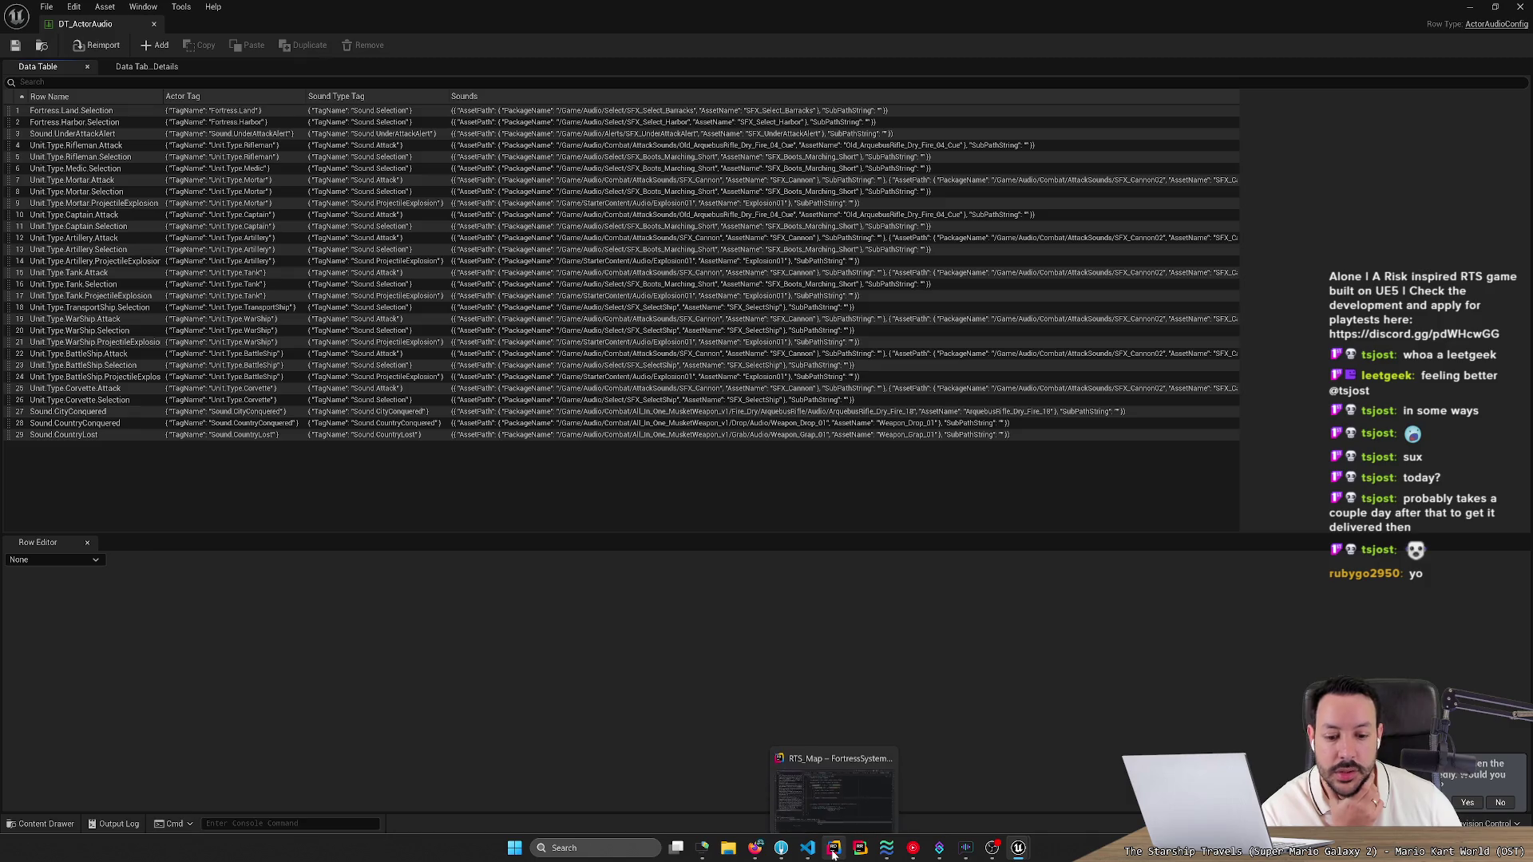
left_click(755, 847)
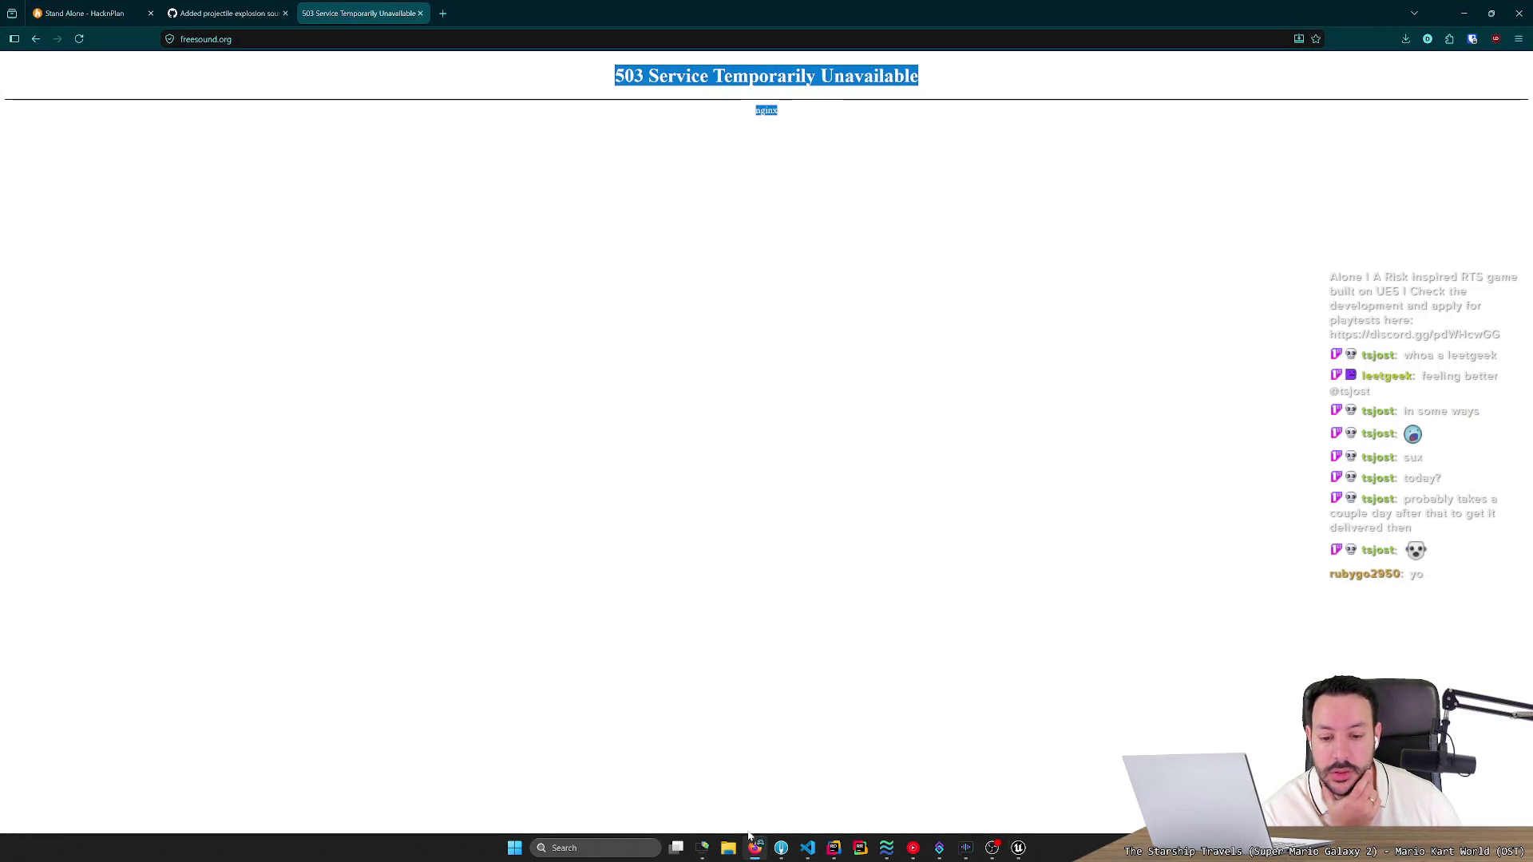
Switch from Firefox to the Fork git client.
left_click(781, 848)
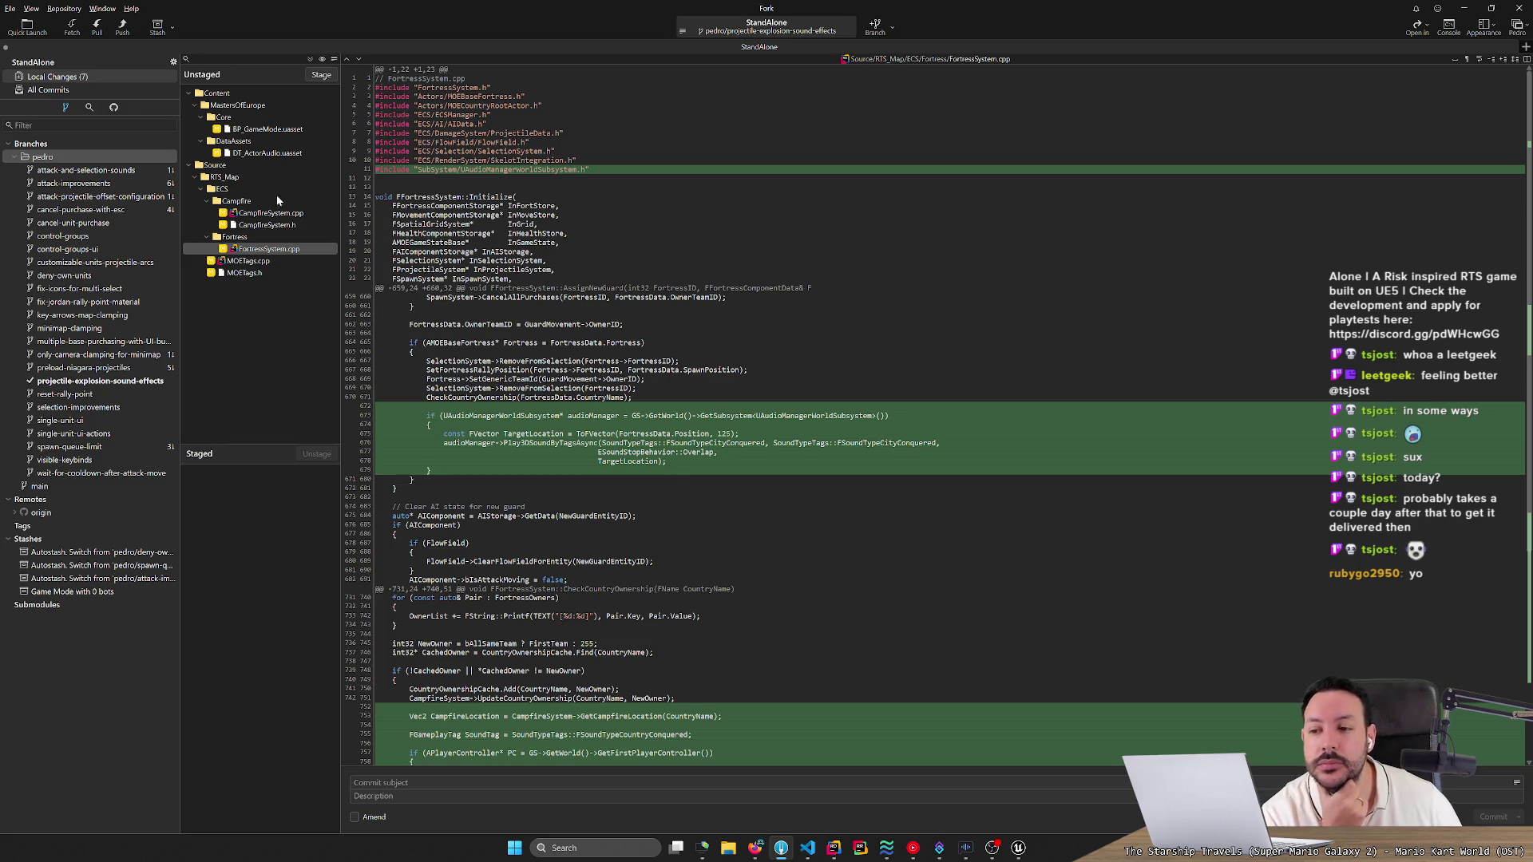
Review the DT_ActorAudio.uasset change and start a new branch from projectile-explosion-sound-effects.
left_click(275, 154)
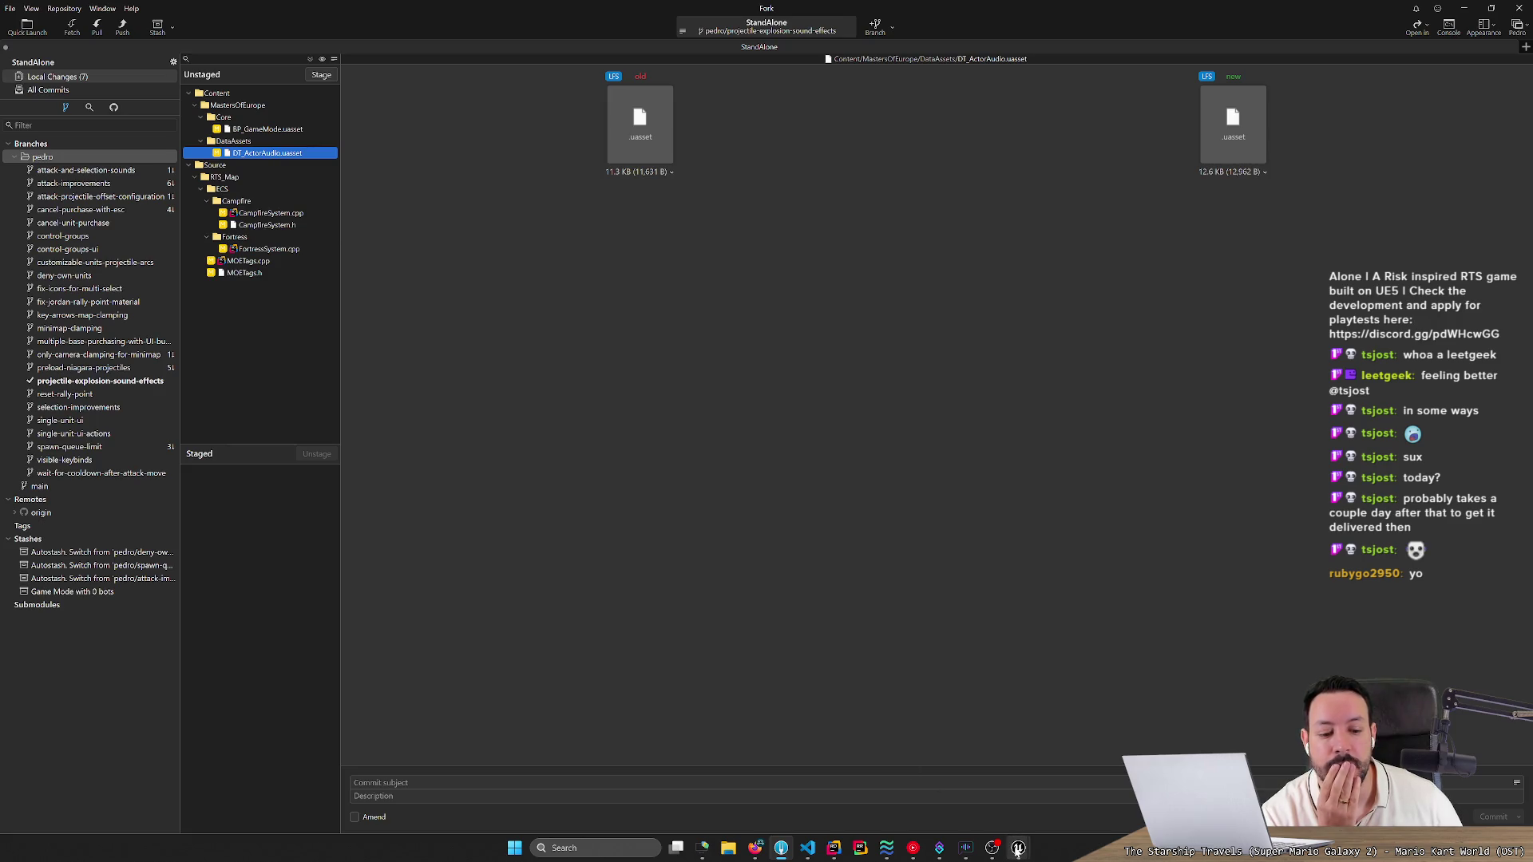
mouse_move(1019, 847)
mouse_move(1066, 803)
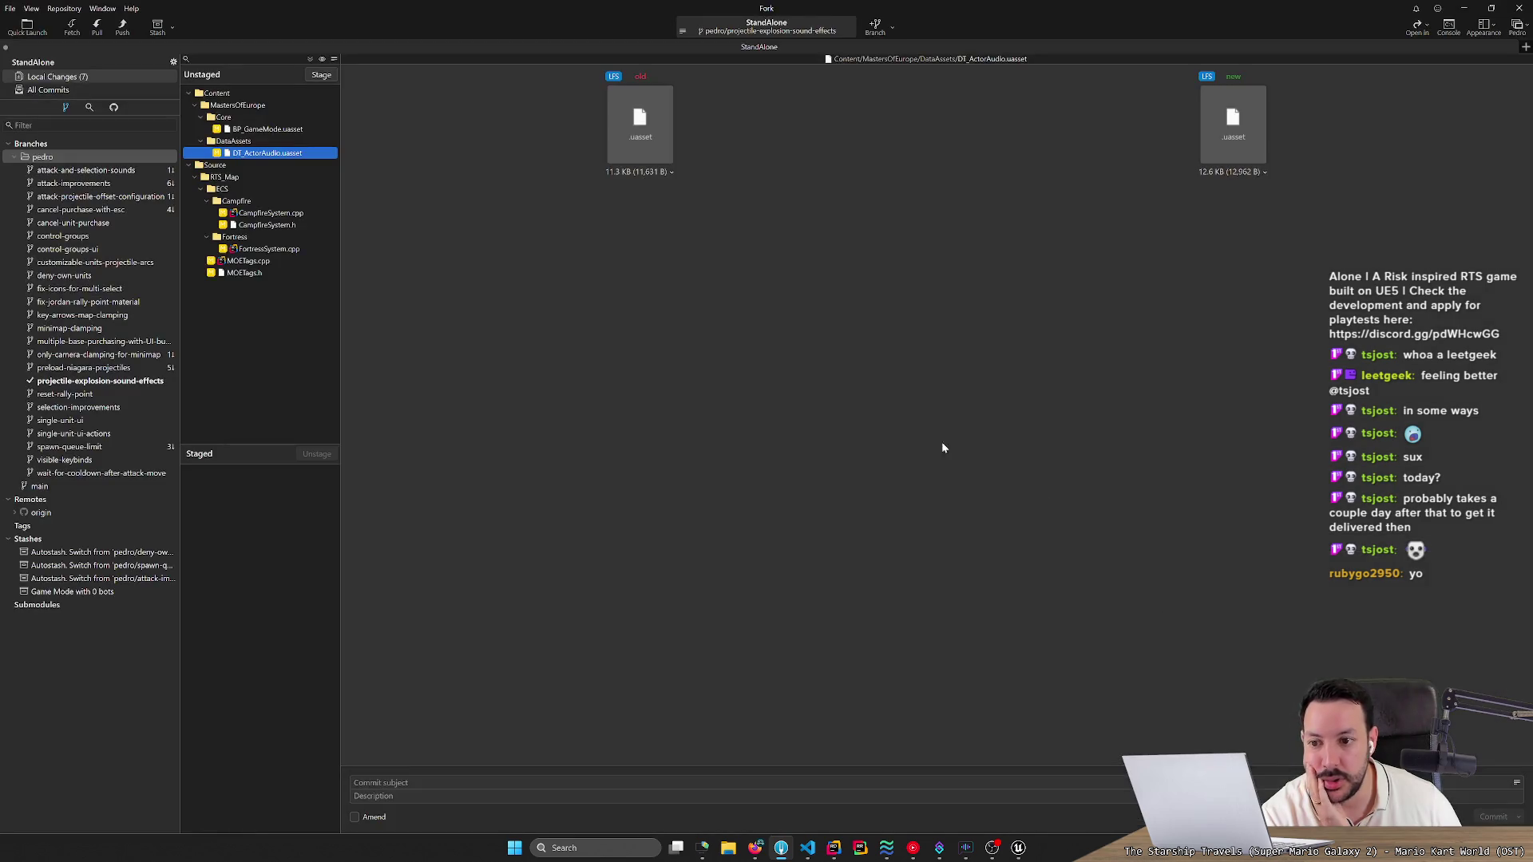
left_click(875, 25)
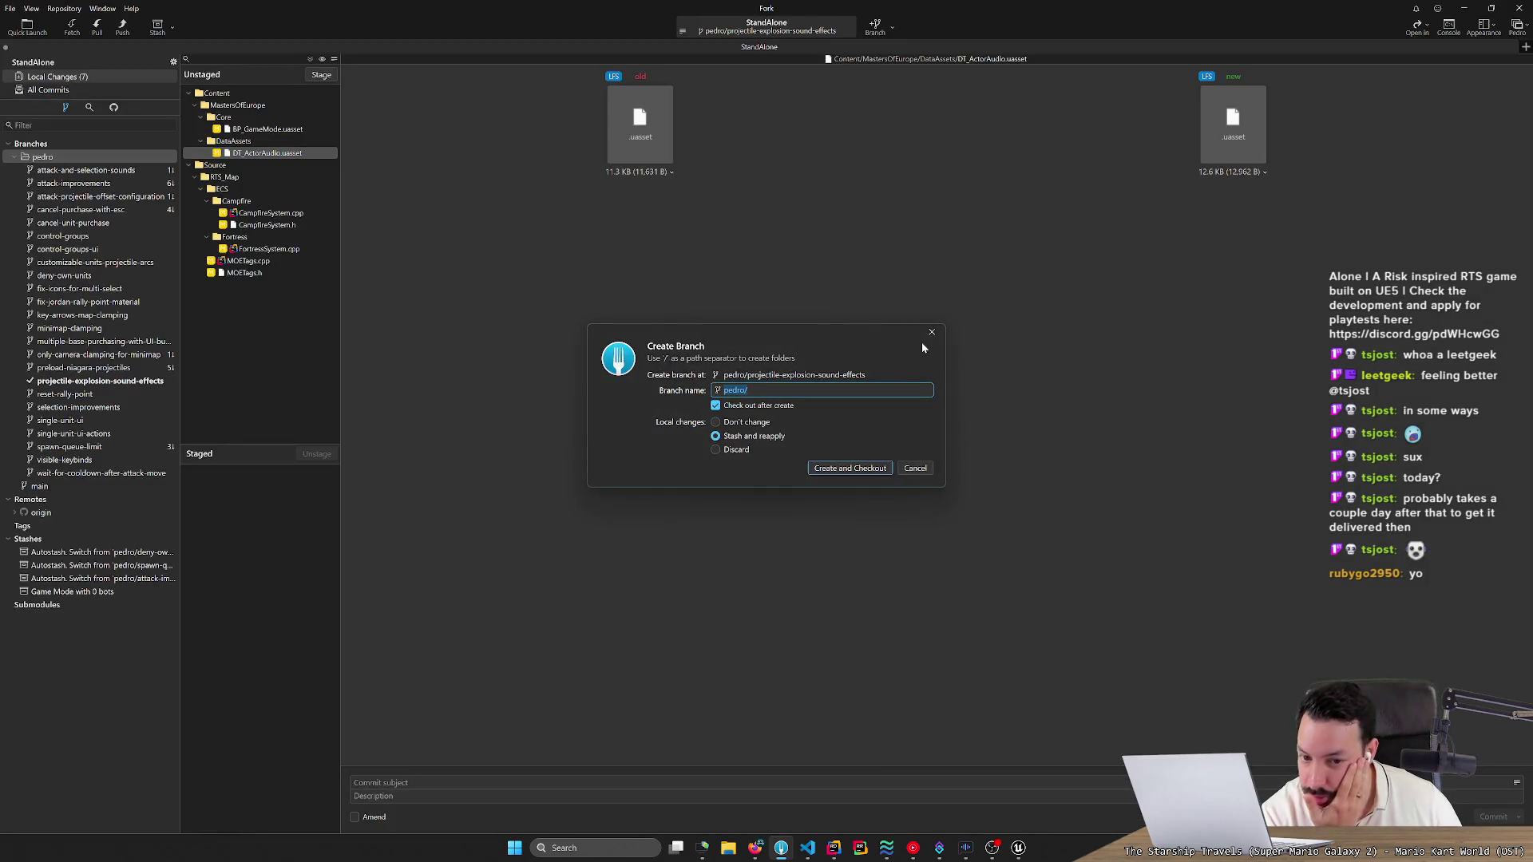
Keep the branch prefix and check the task name on the HacknPlan board in Firefox.
key("End")
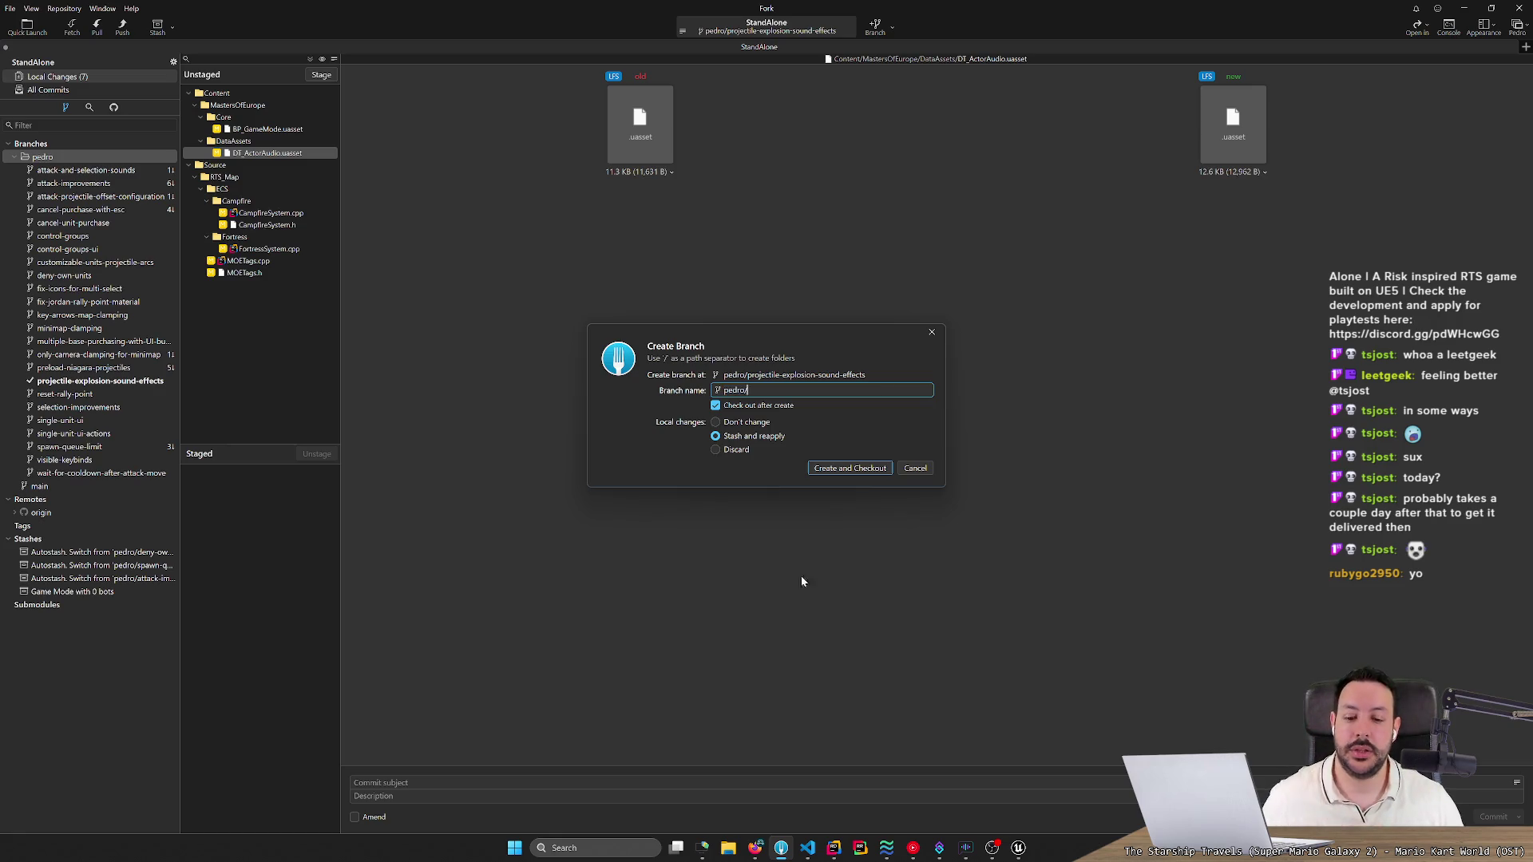
left_click(754, 848)
left_click(202, 8)
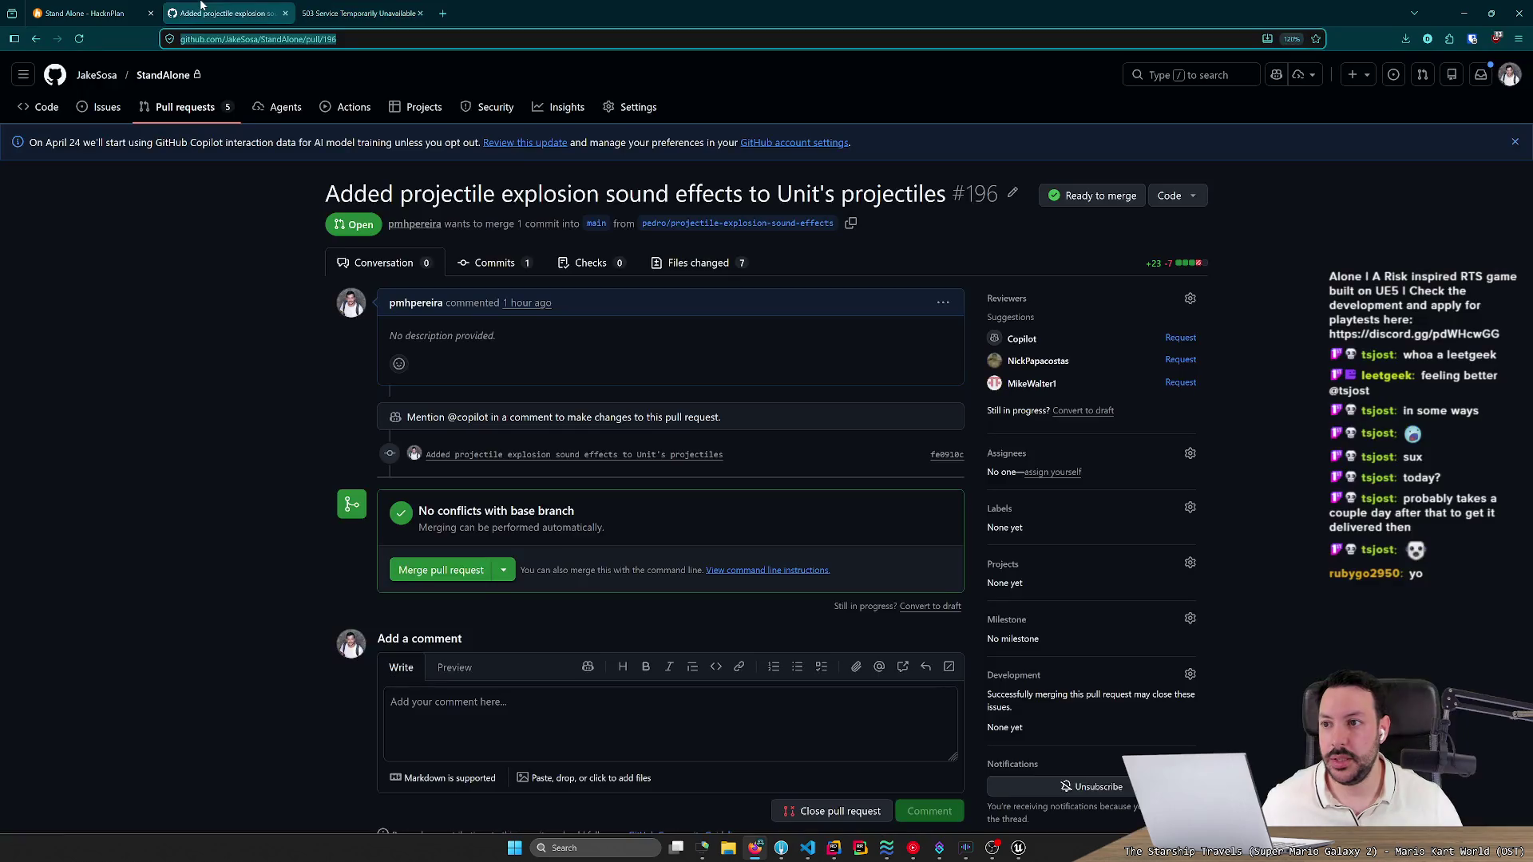
left_click(104, 10)
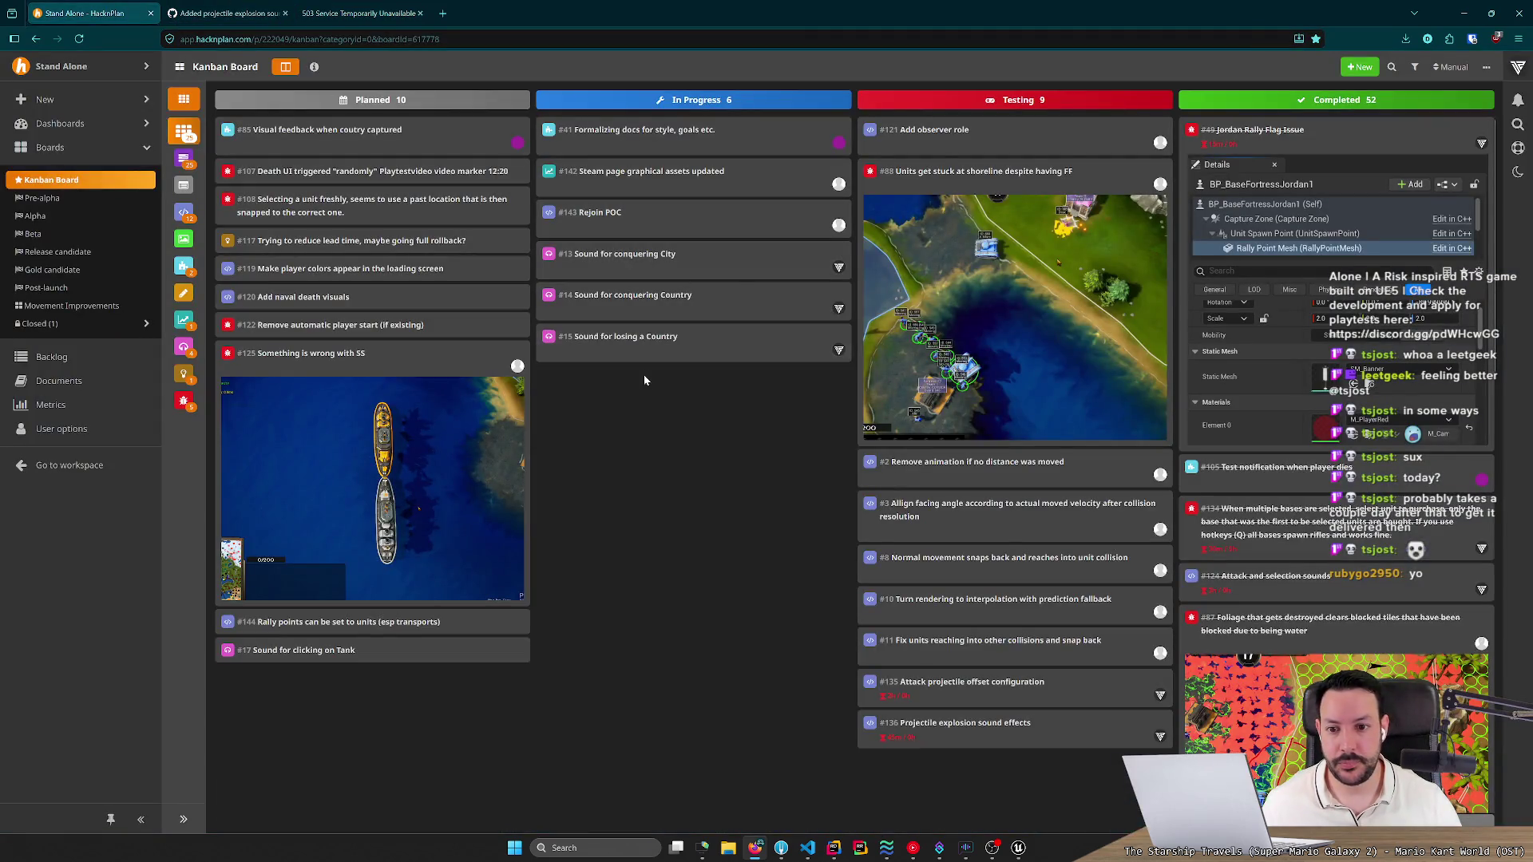
key("alt+Tab")
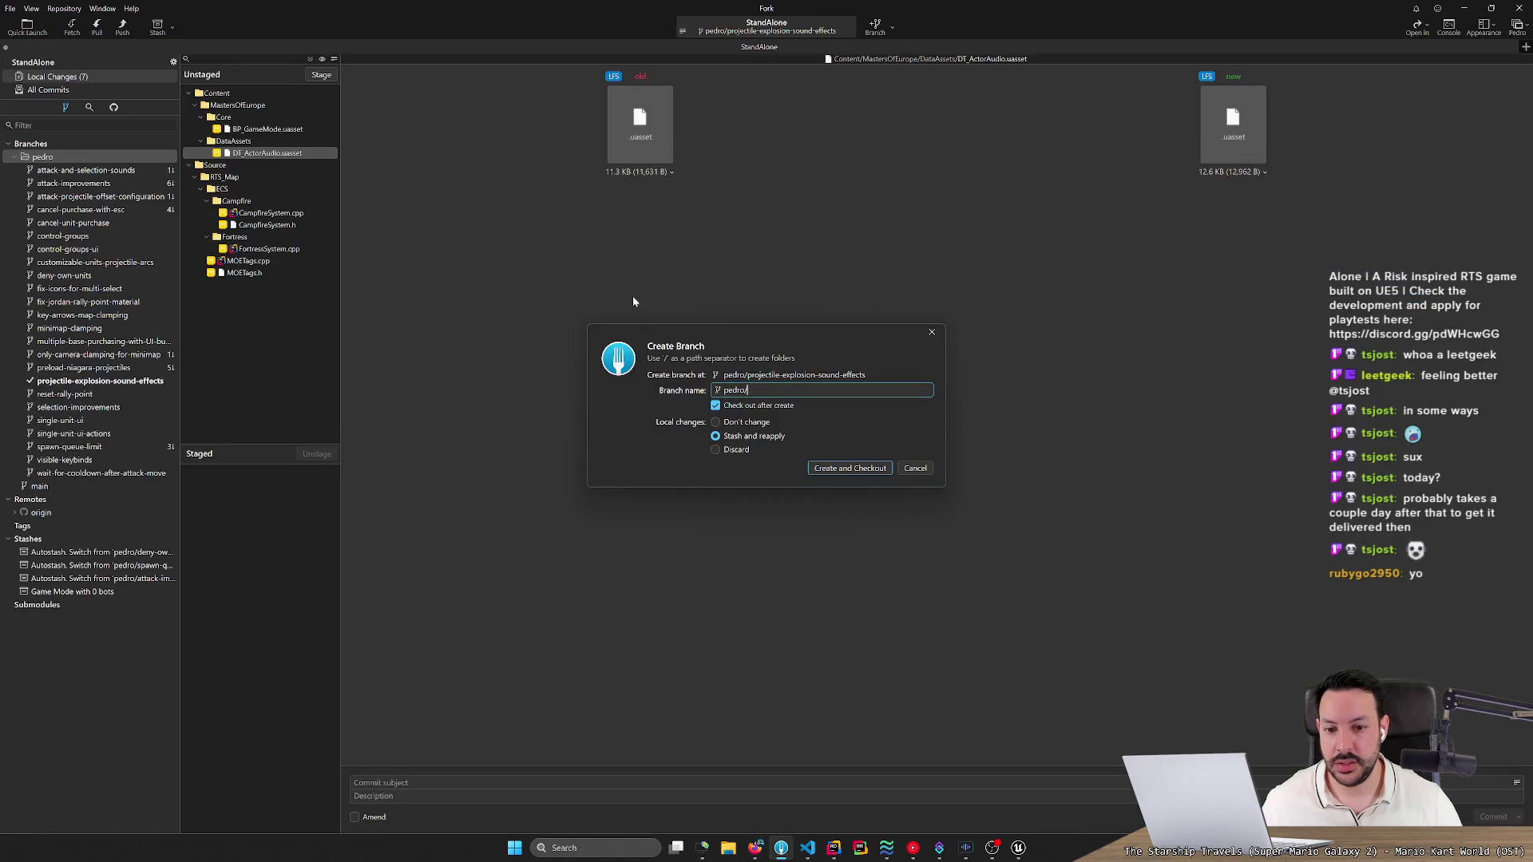
Create and check out branch sounds-for-conquering-cities-and-countries, then review the BP_GameMode and DT_ActorAudio changes.
type("sound")
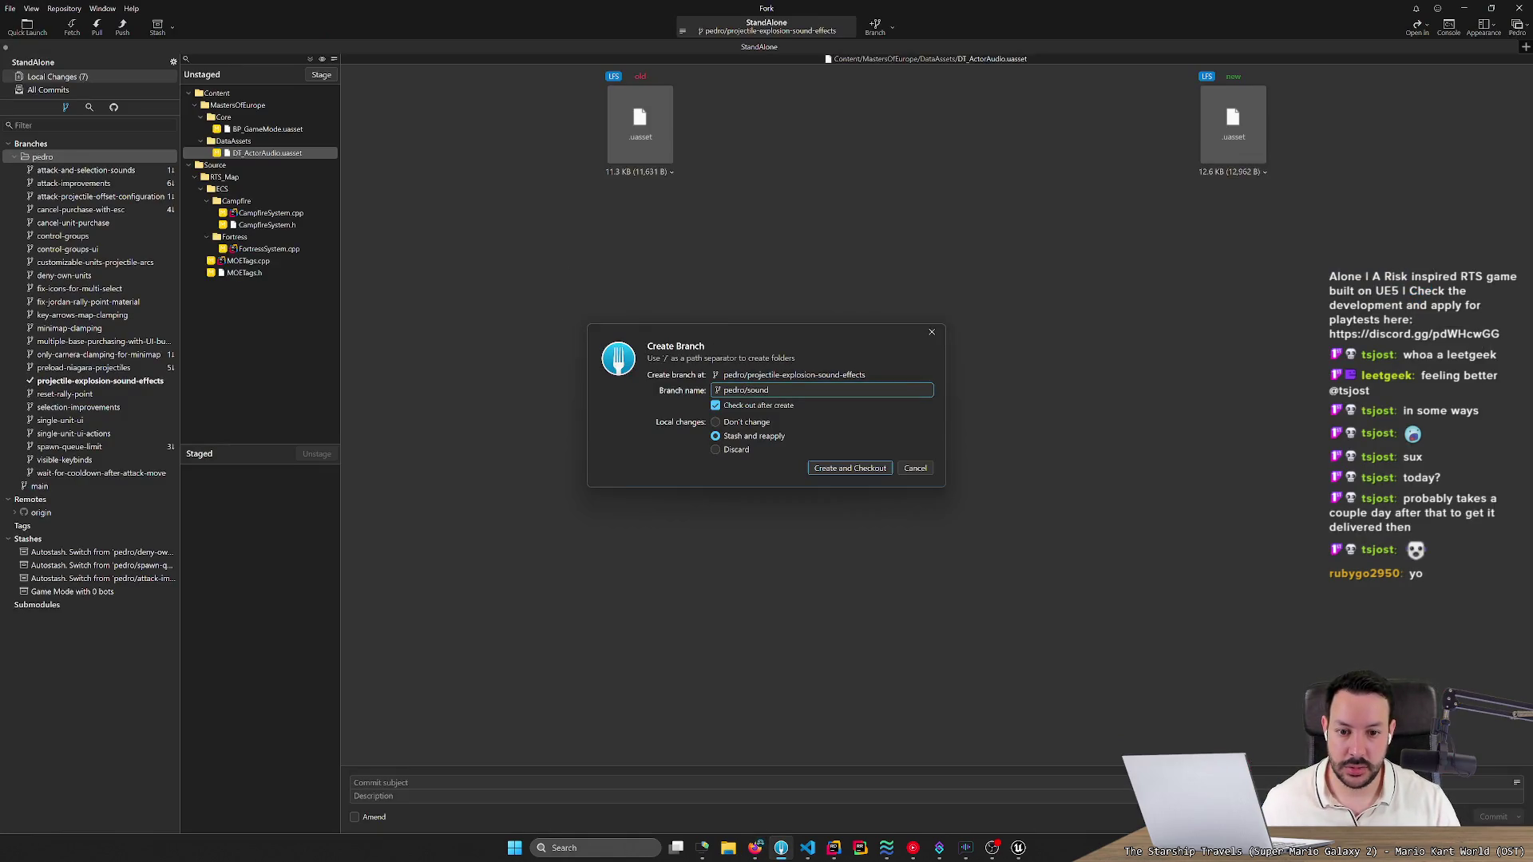
type("s-for-conque")
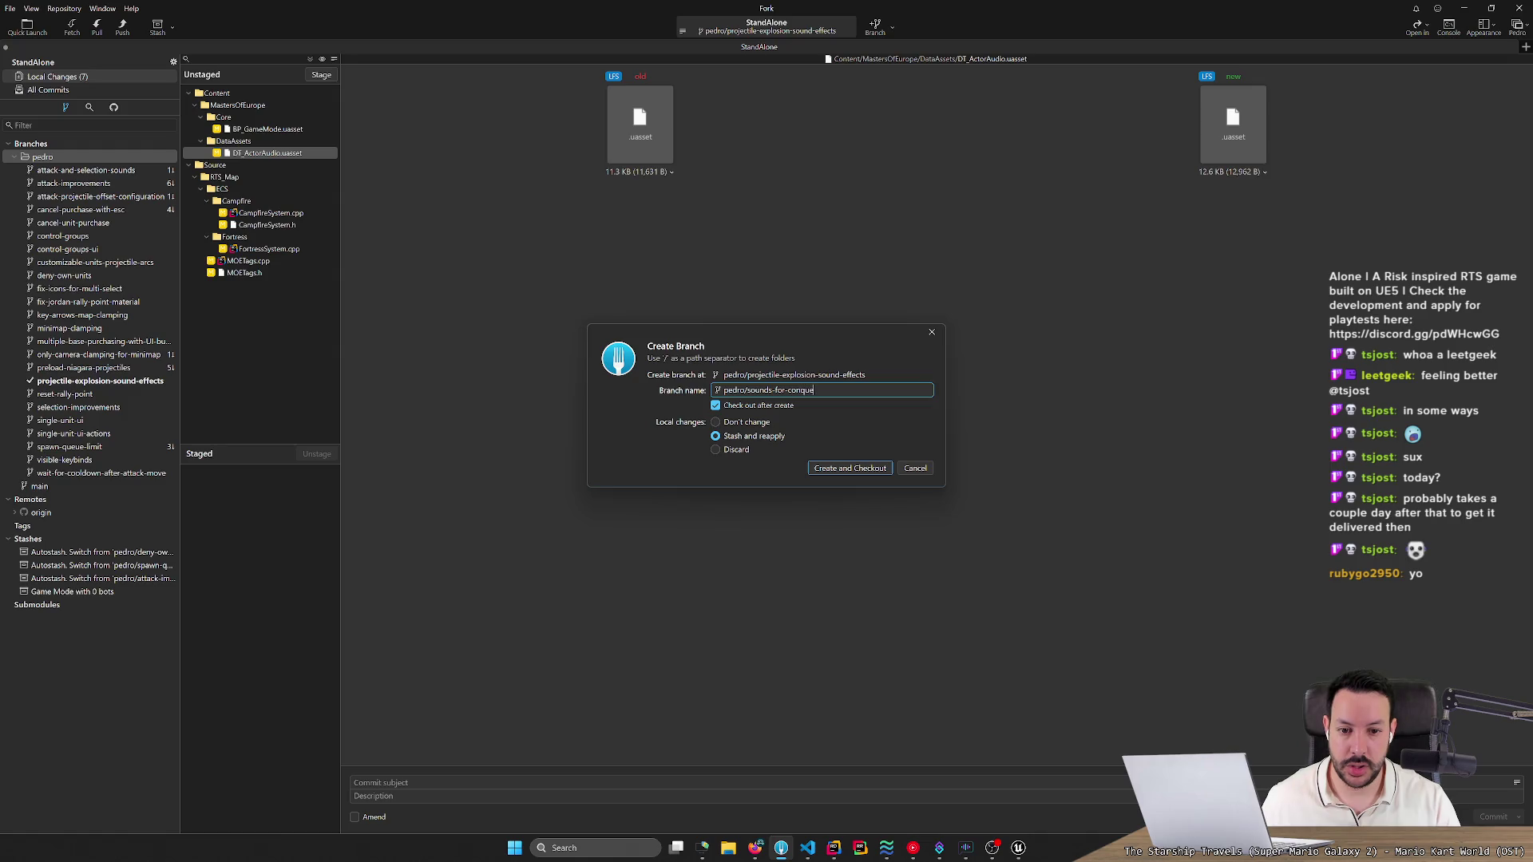
type("rin")
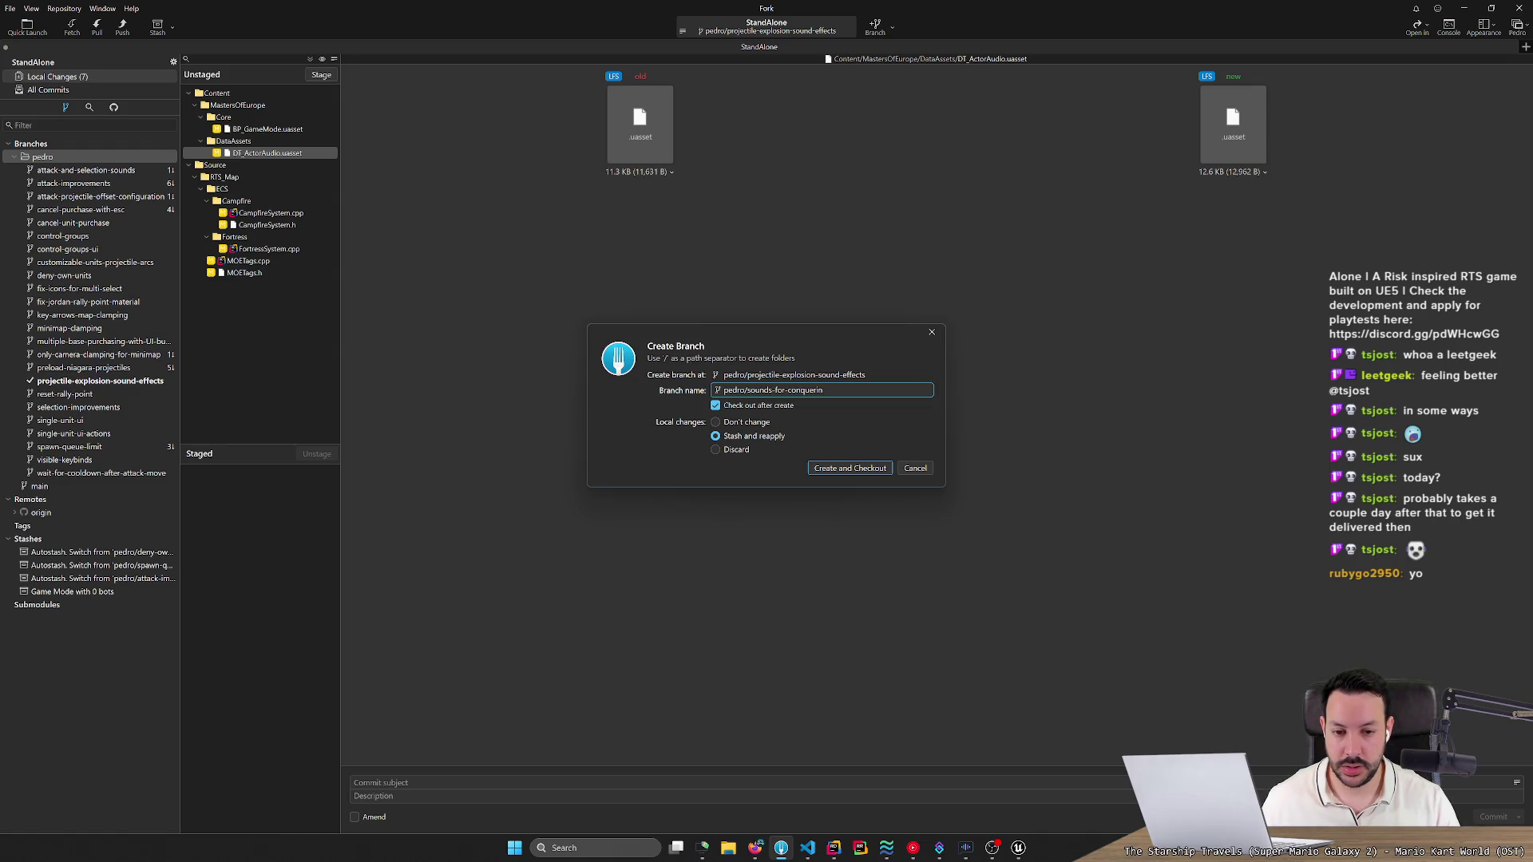
type("g-cities")
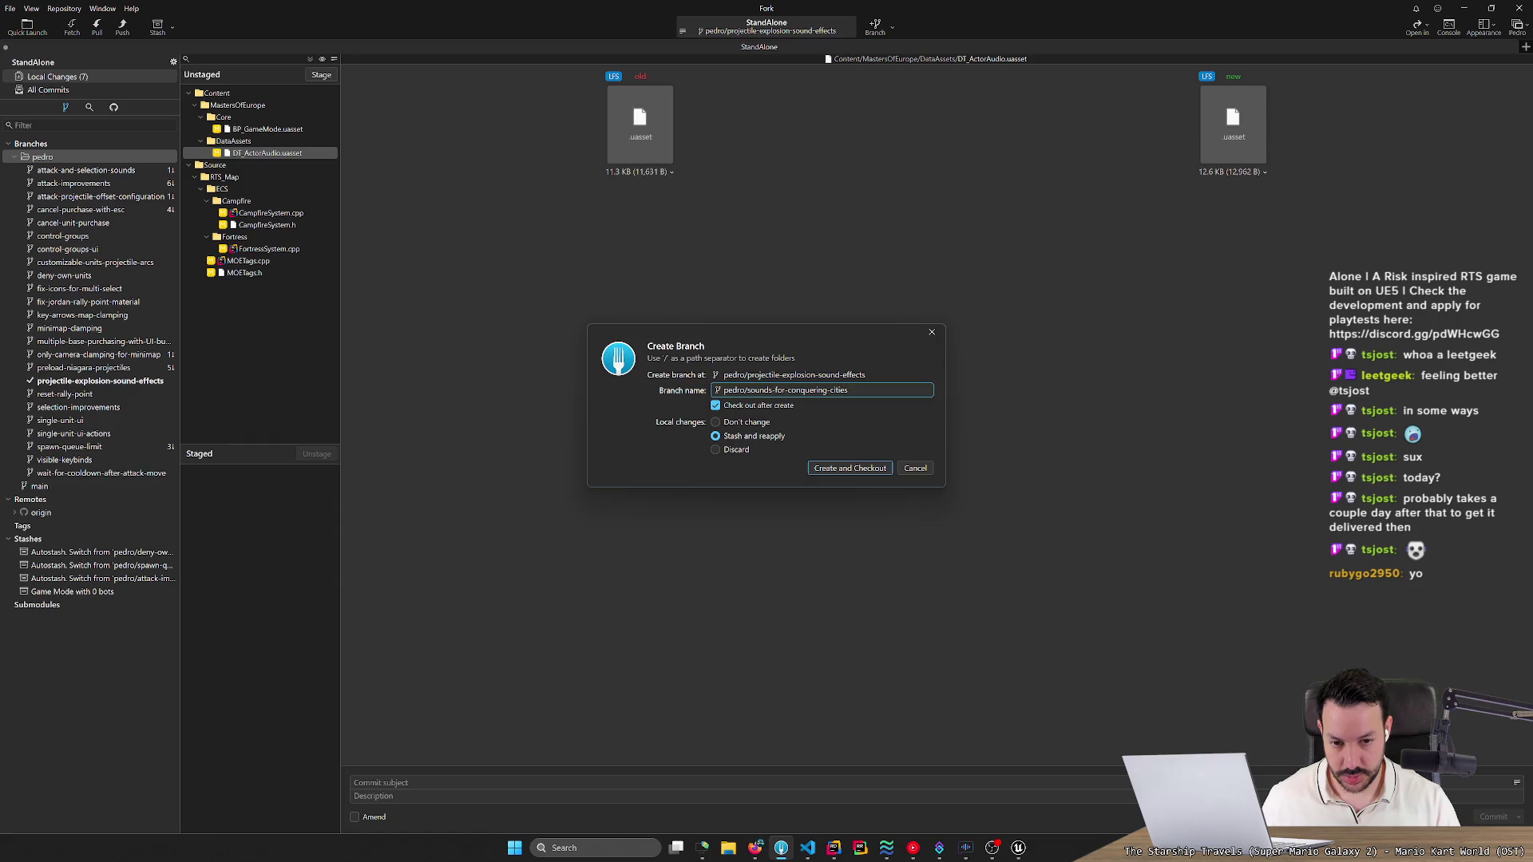
type("nd-countries")
key("Return")
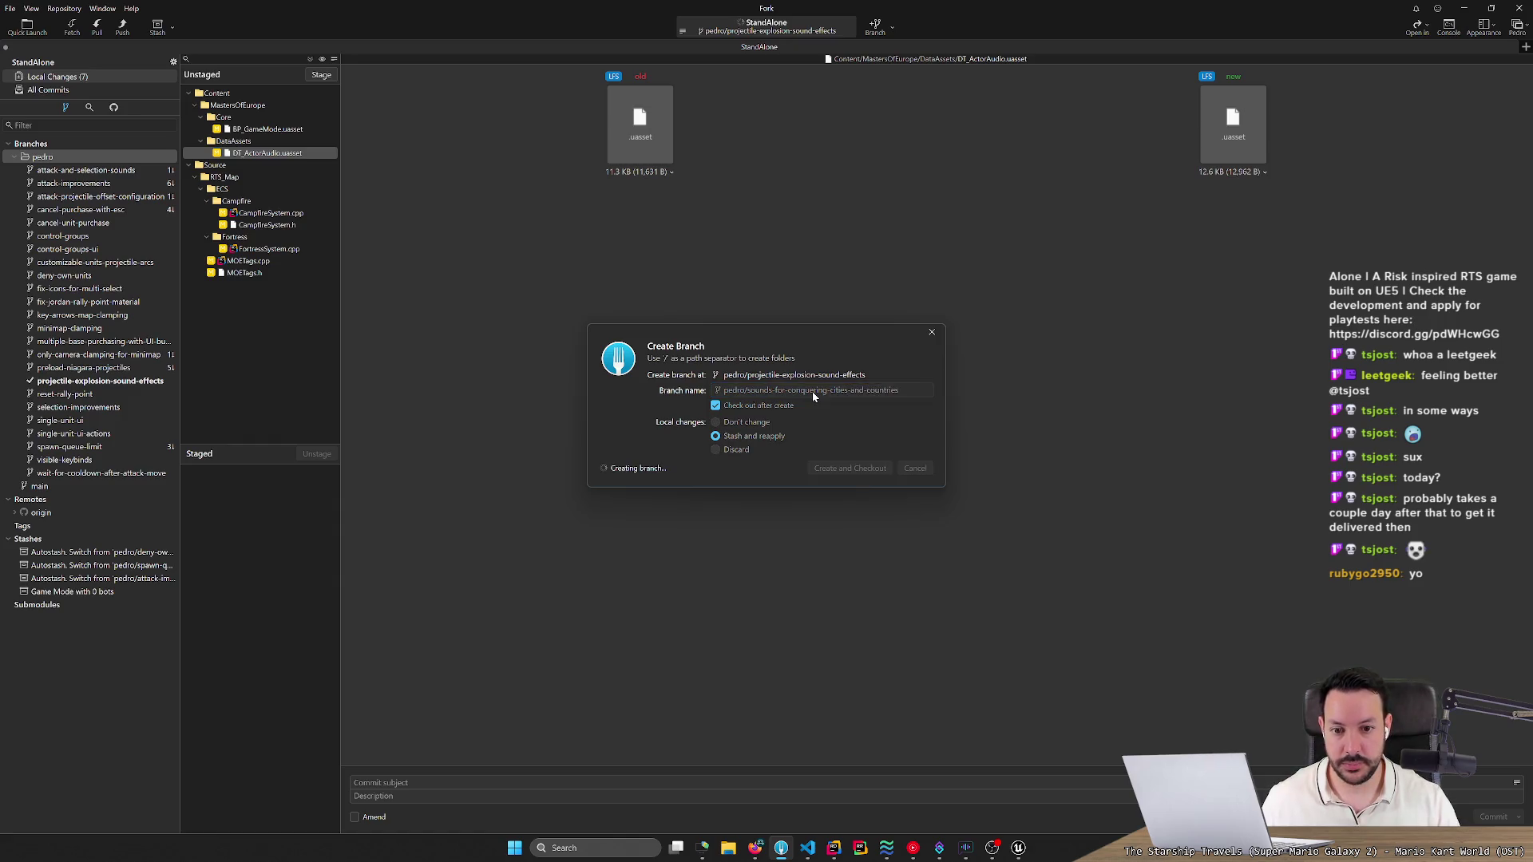
left_click(274, 128)
left_click(273, 154)
Stage DT_ActorAudio.uasset, CampfireSystem.cpp and CampfireSystem.h in Fork.
double_click(274, 154)
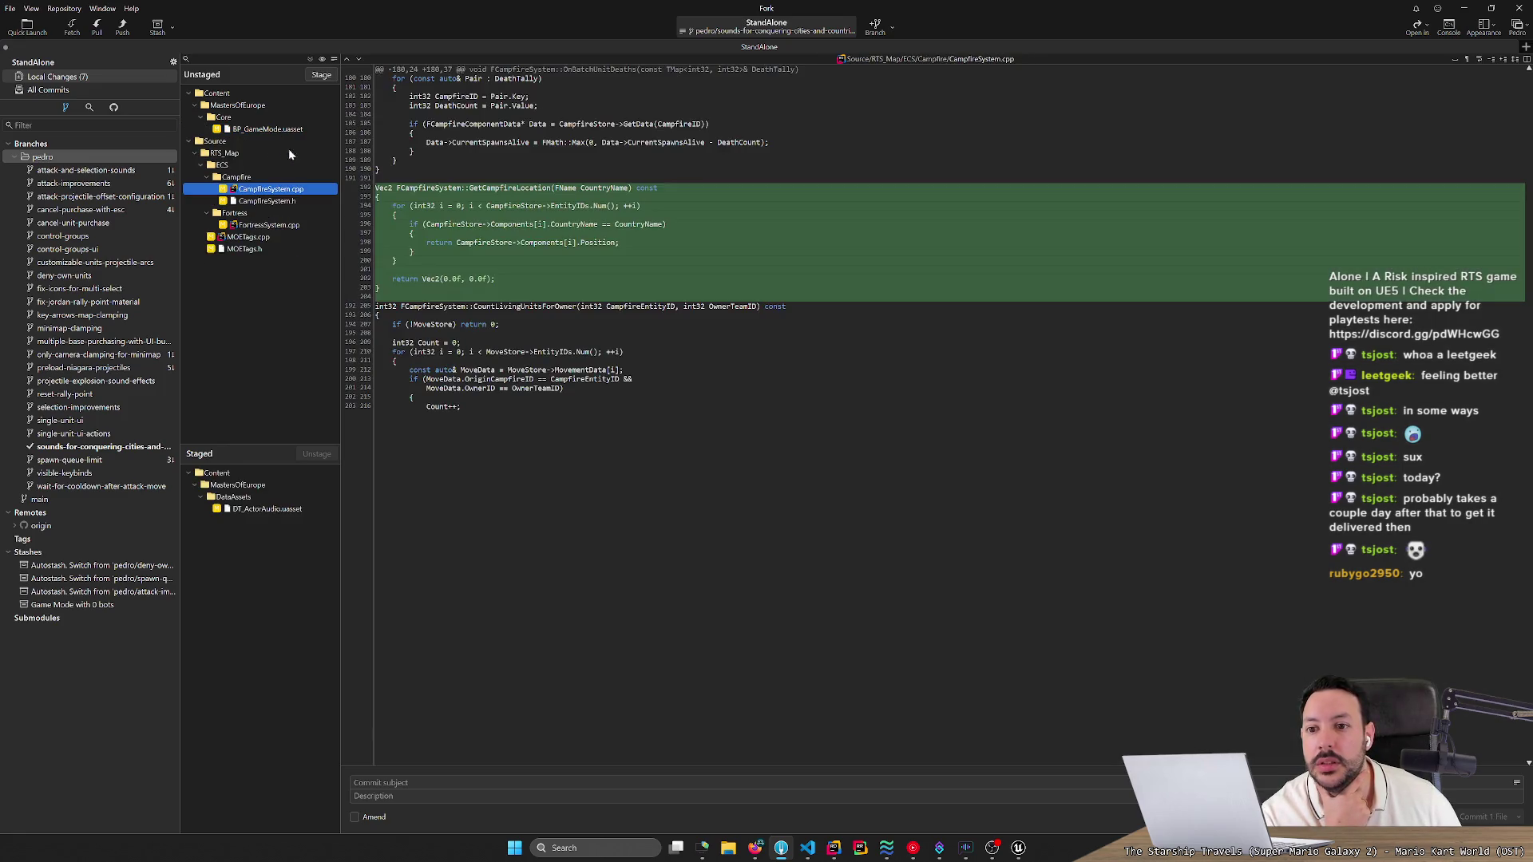
mouse_move(798, 239)
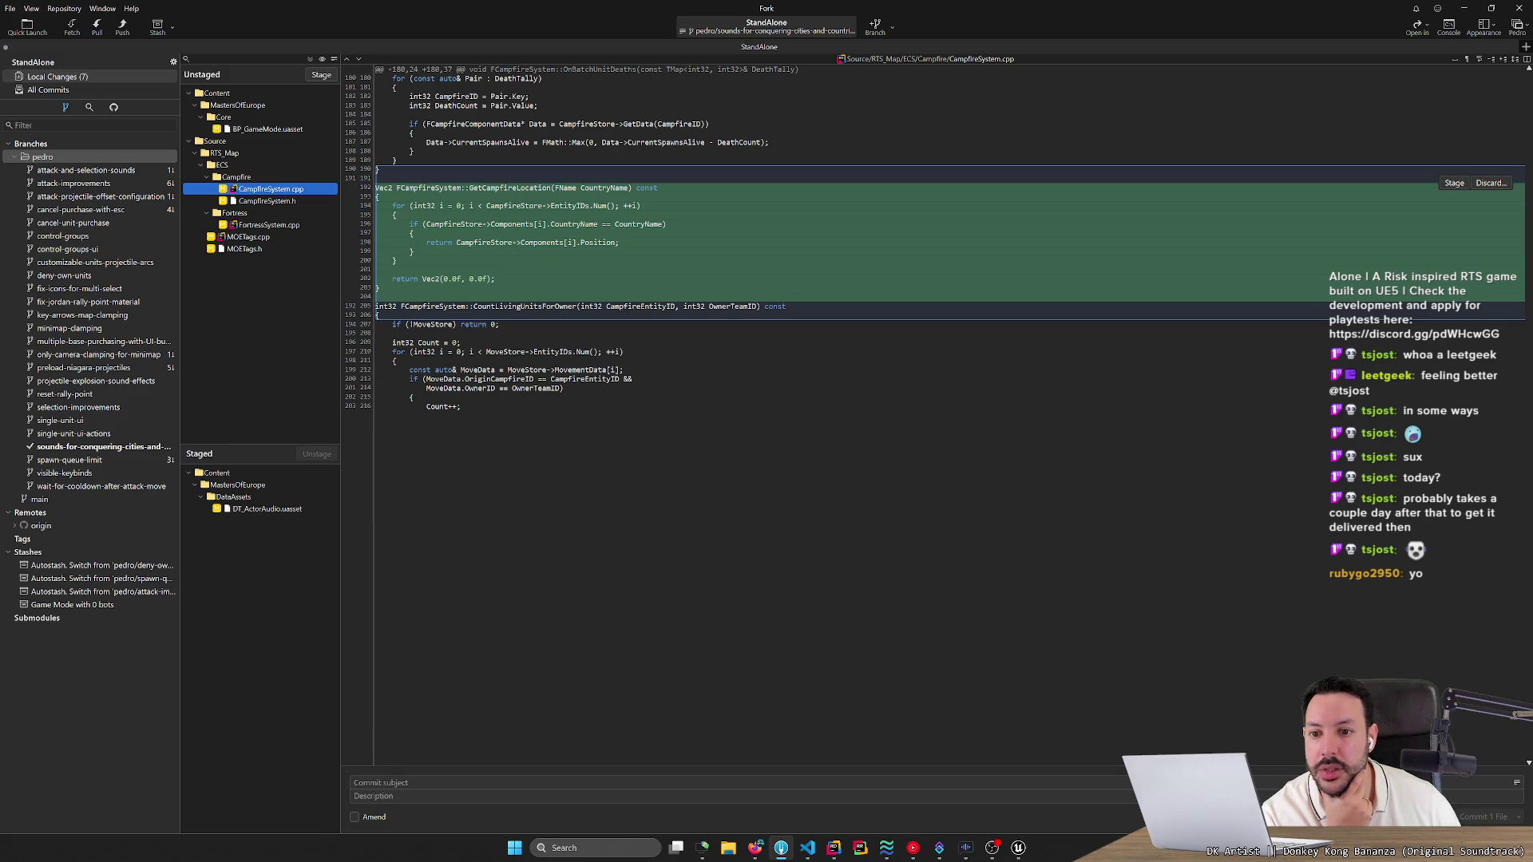
double_click(292, 190)
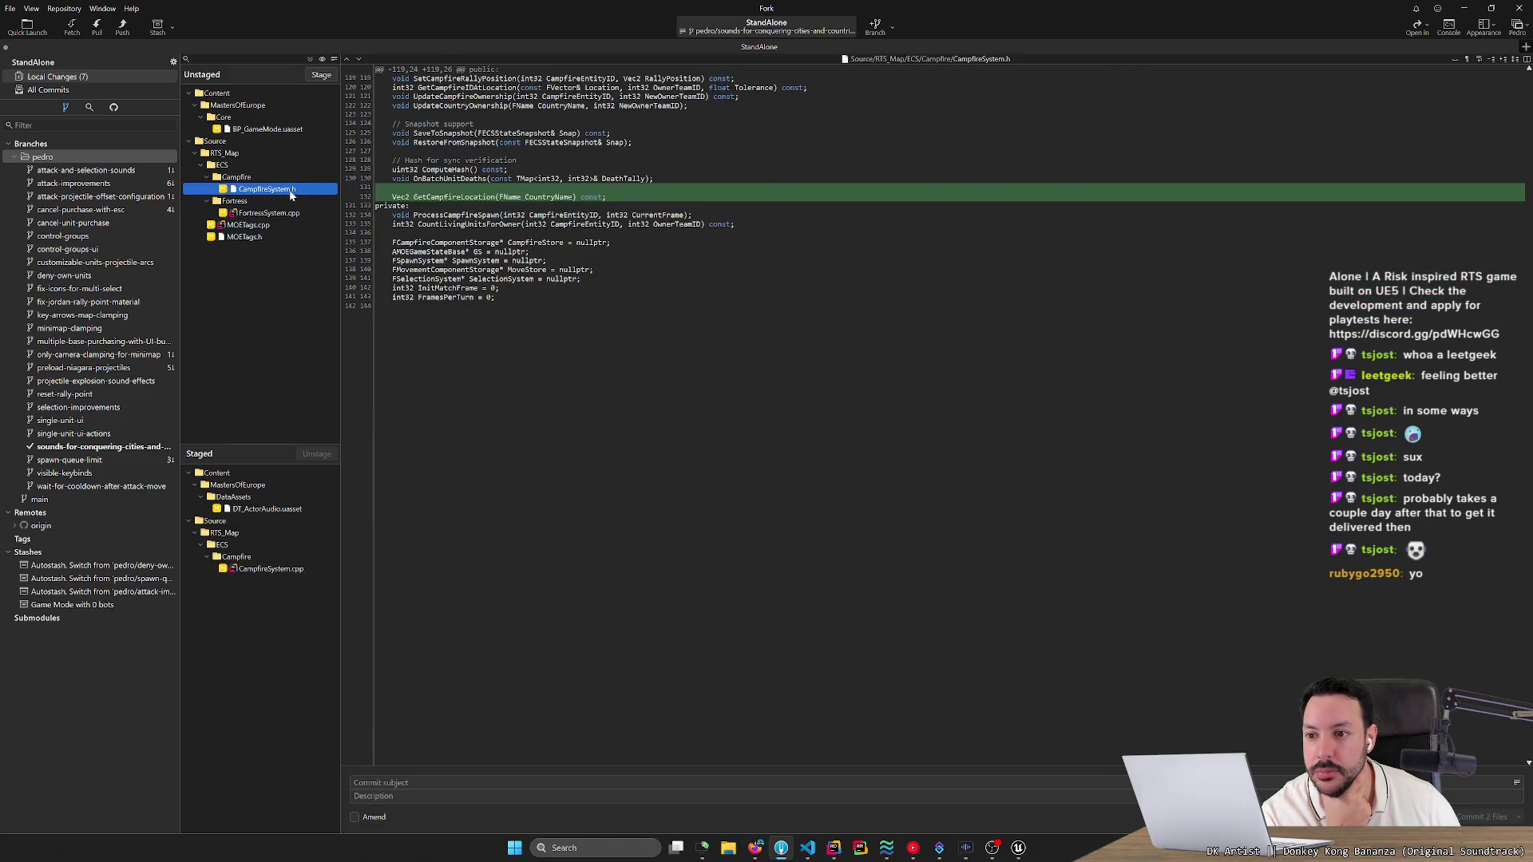
double_click(292, 189)
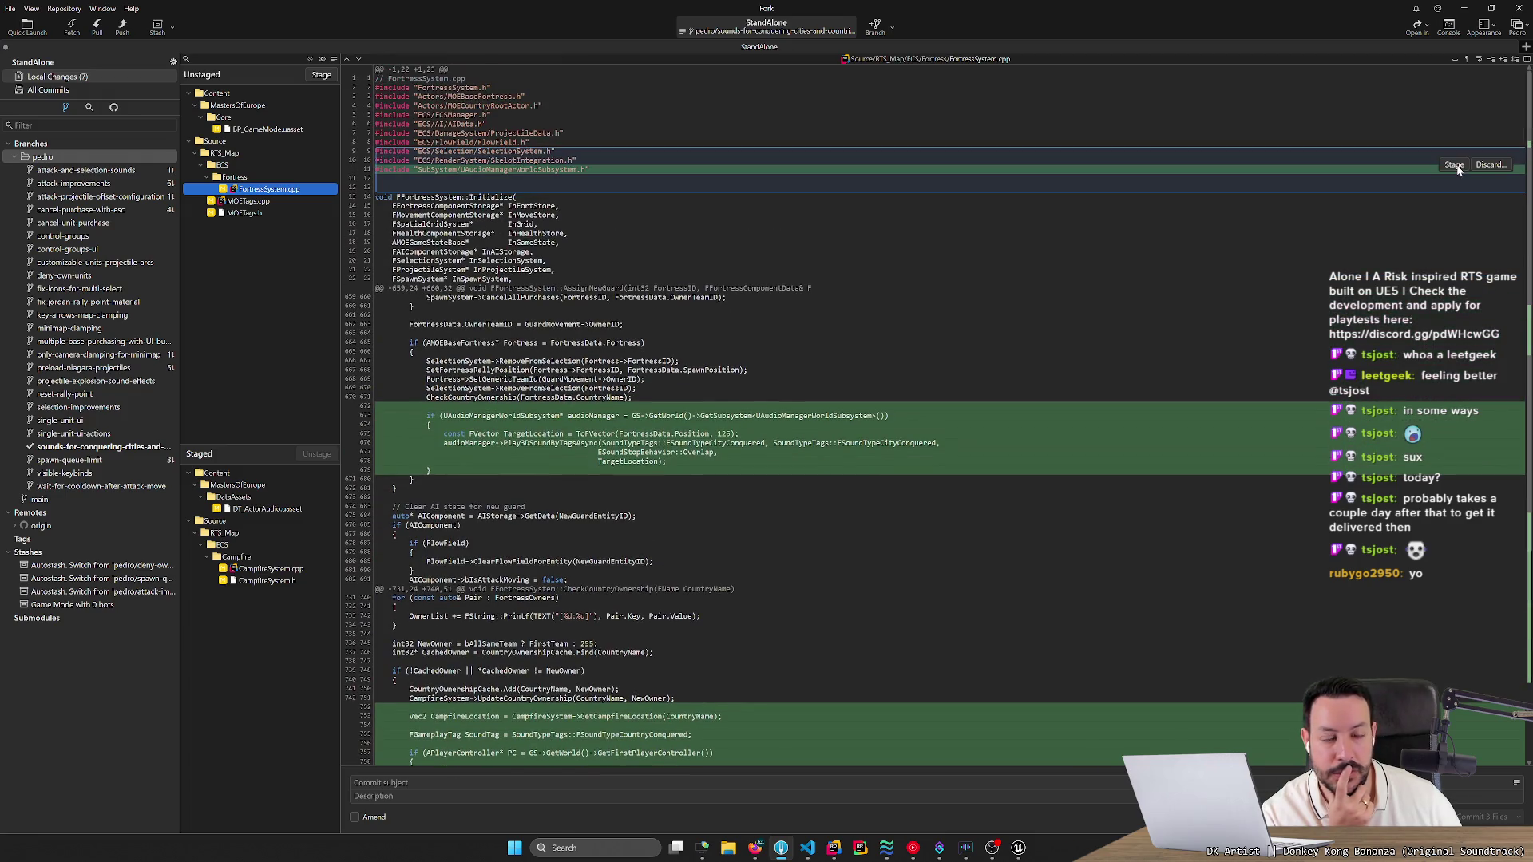
Inspect the guard hunk's sound-playing line in FortressSystem.cpp, then switch to the HacknPlan board.
scroll(934, 415, "down", 5)
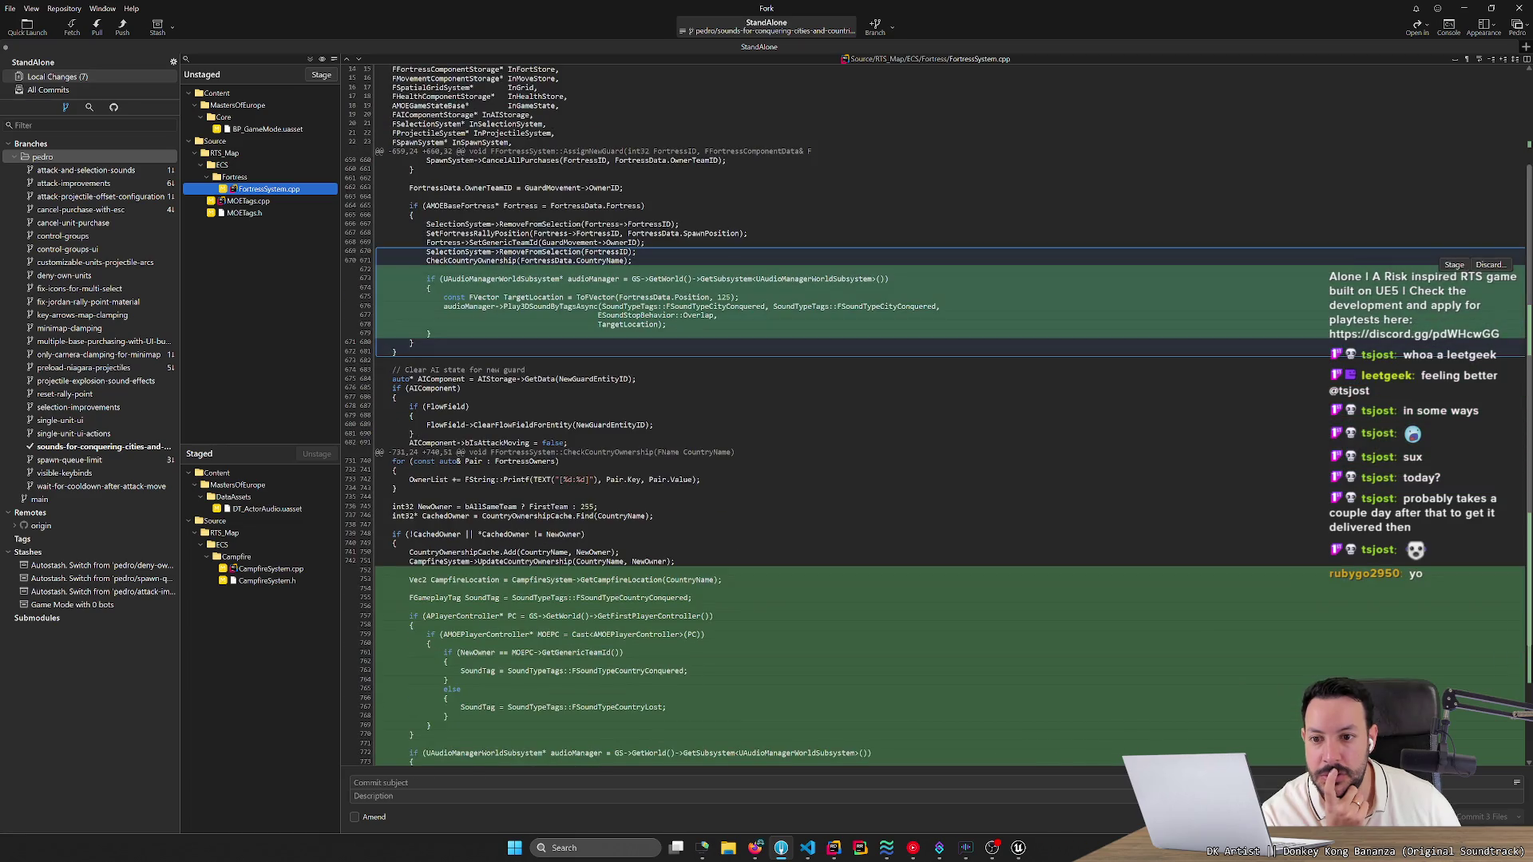
scroll(934, 416, "up", 2)
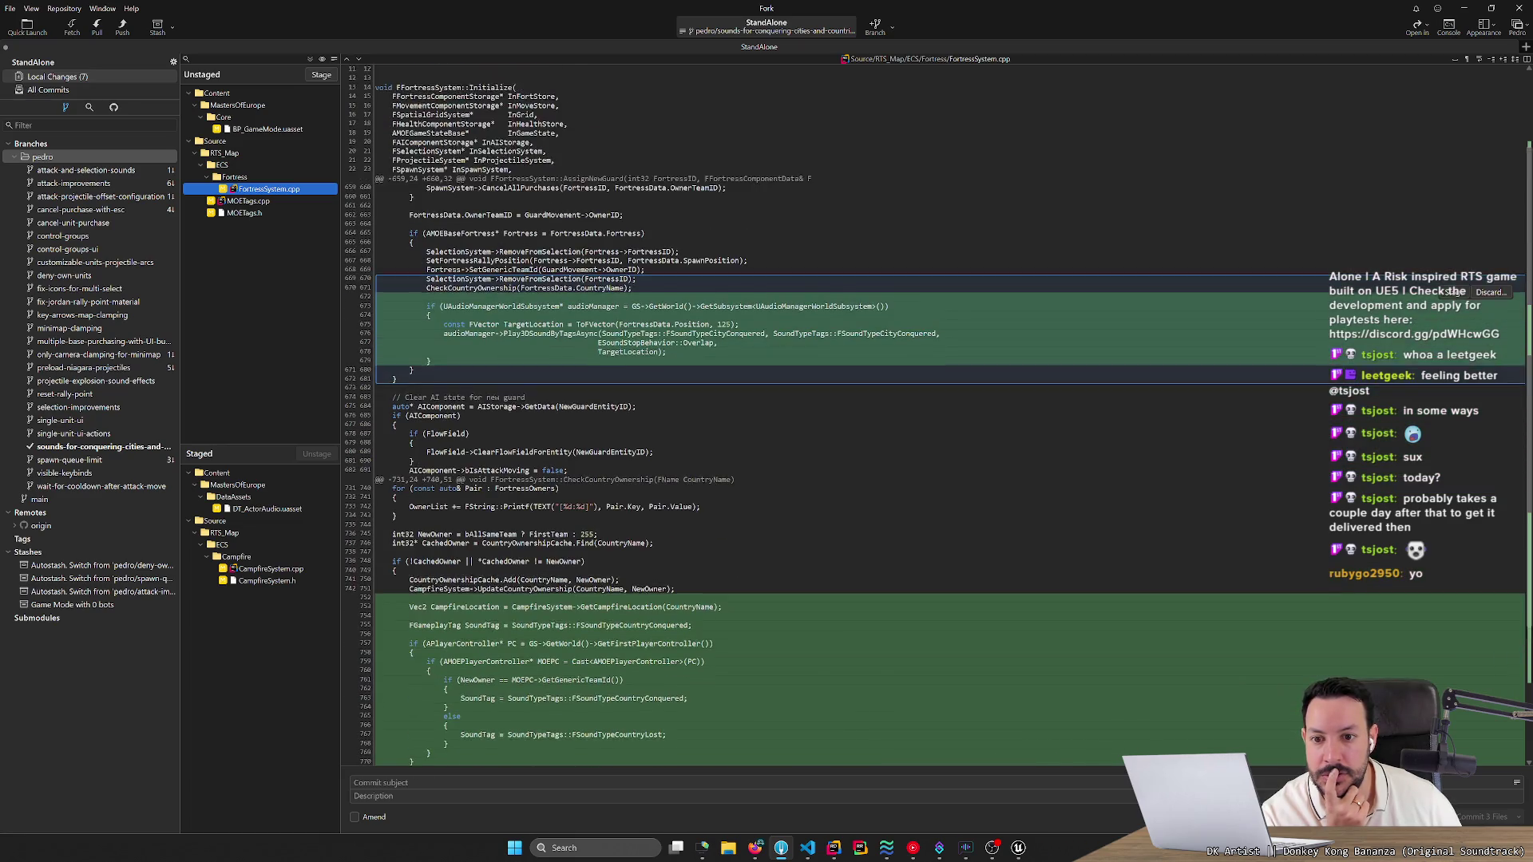
left_click(705, 361)
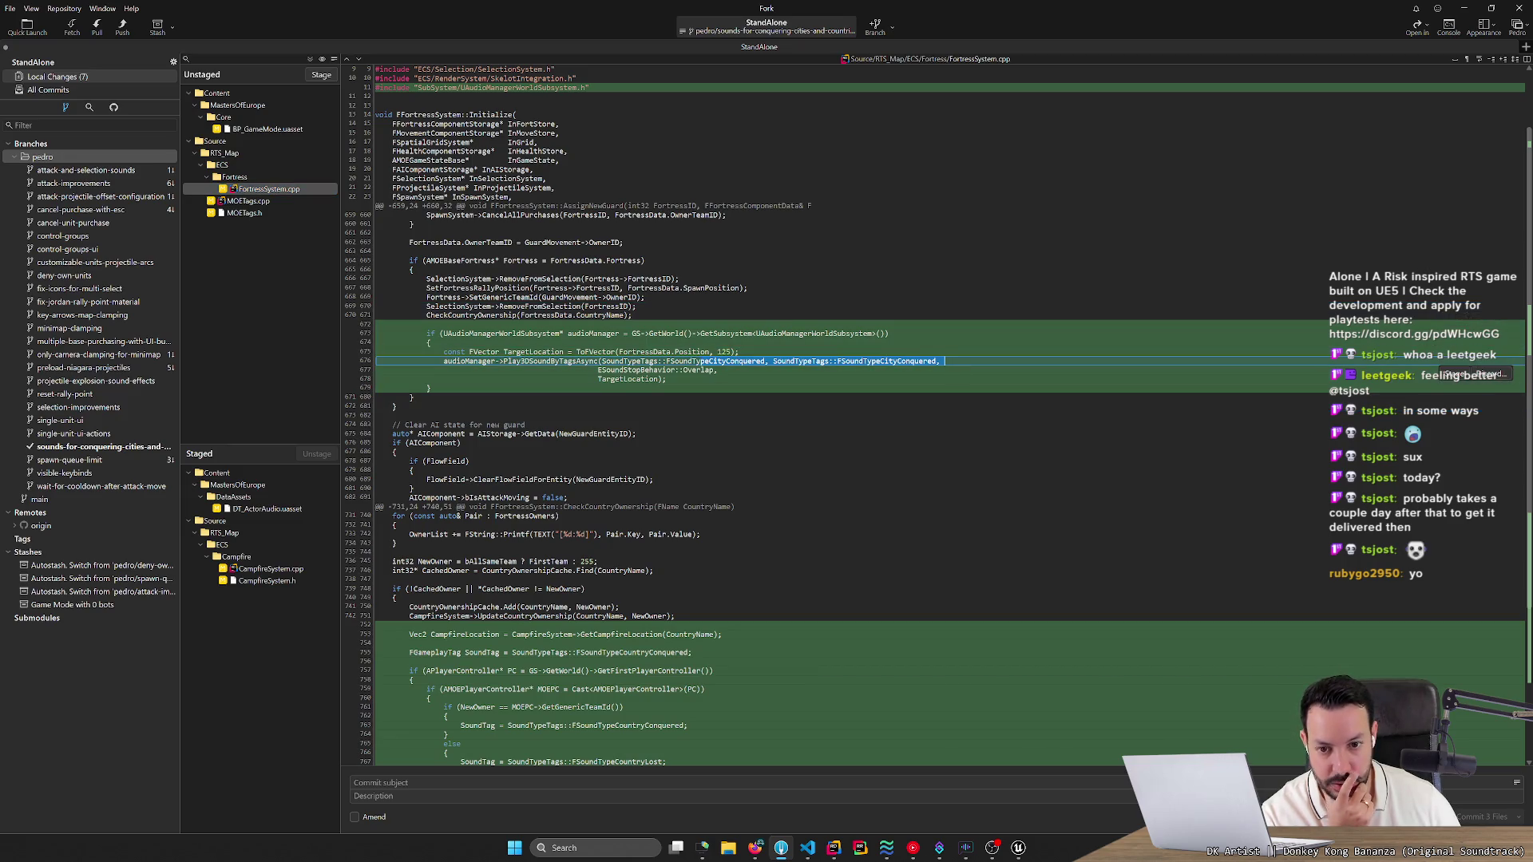
key("Escape")
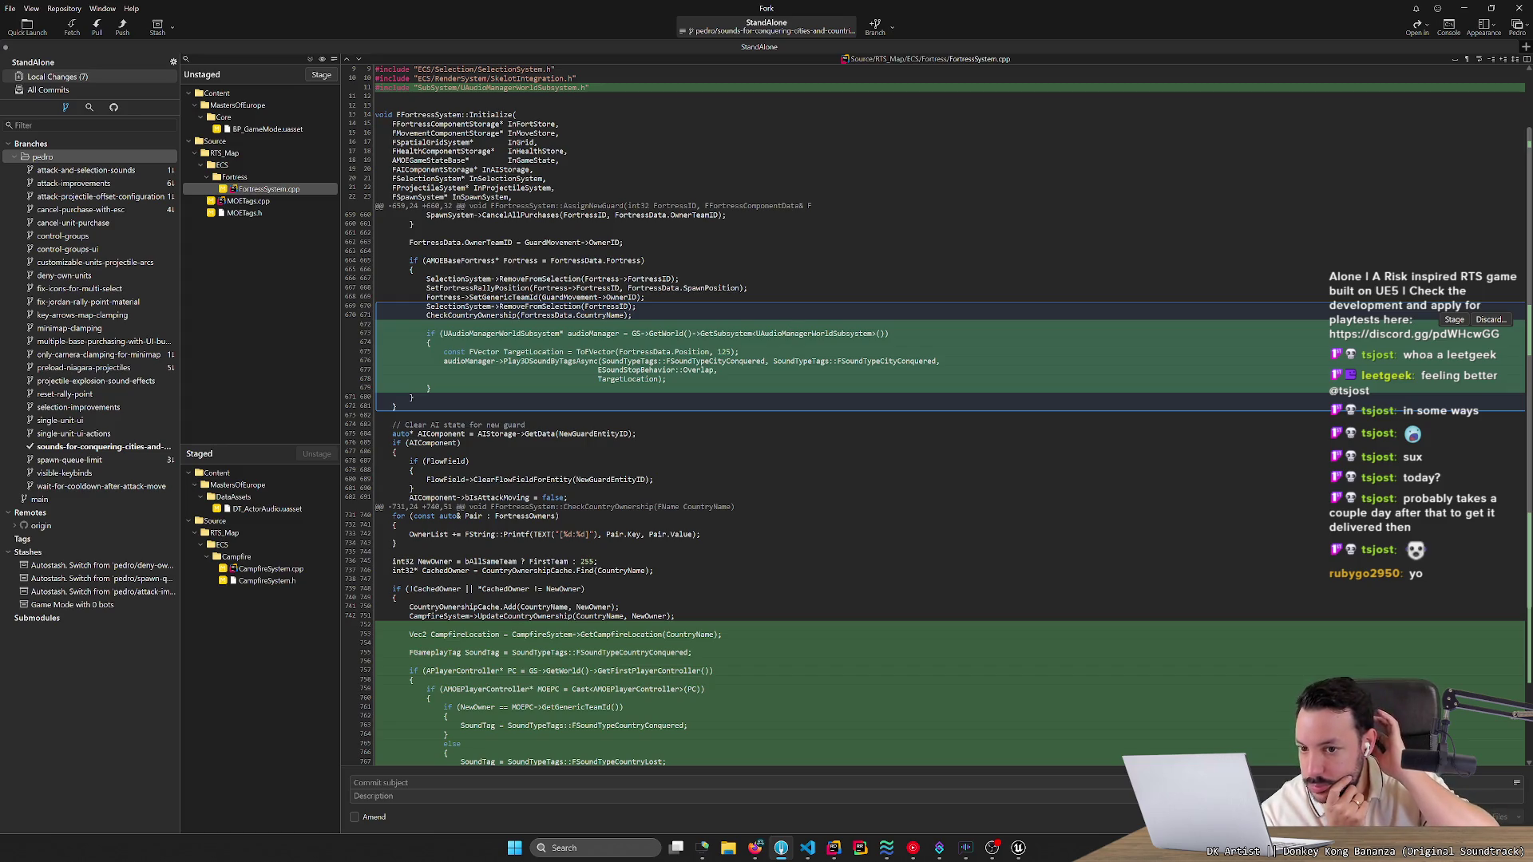
key("alt+Tab")
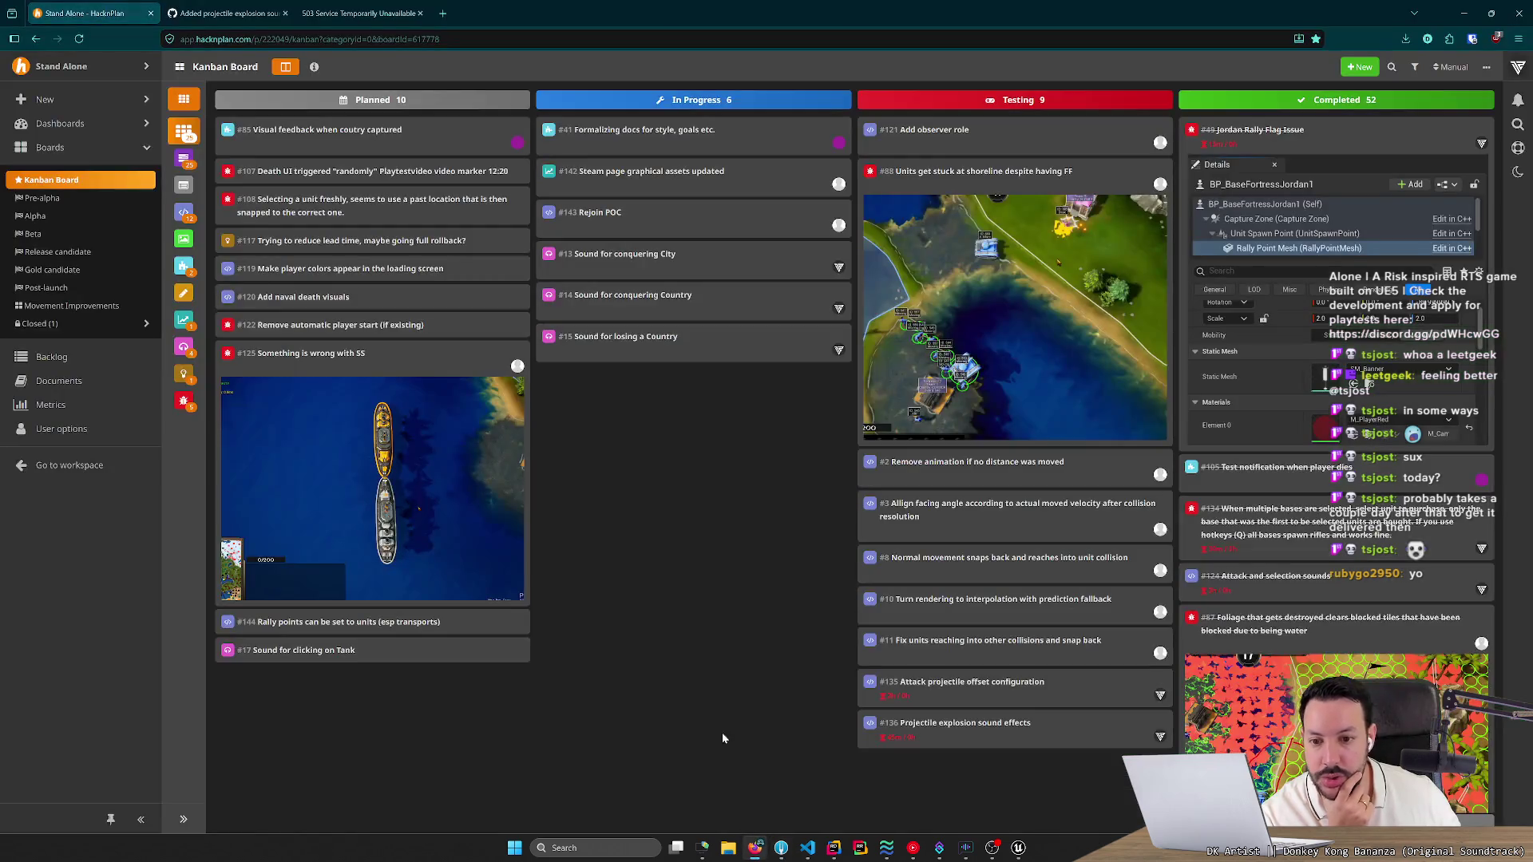
Review the losing-a-Country, conquering-Country and conquering-City sound tasks, ending on #15, then minimize the browser.
left_click(652, 338)
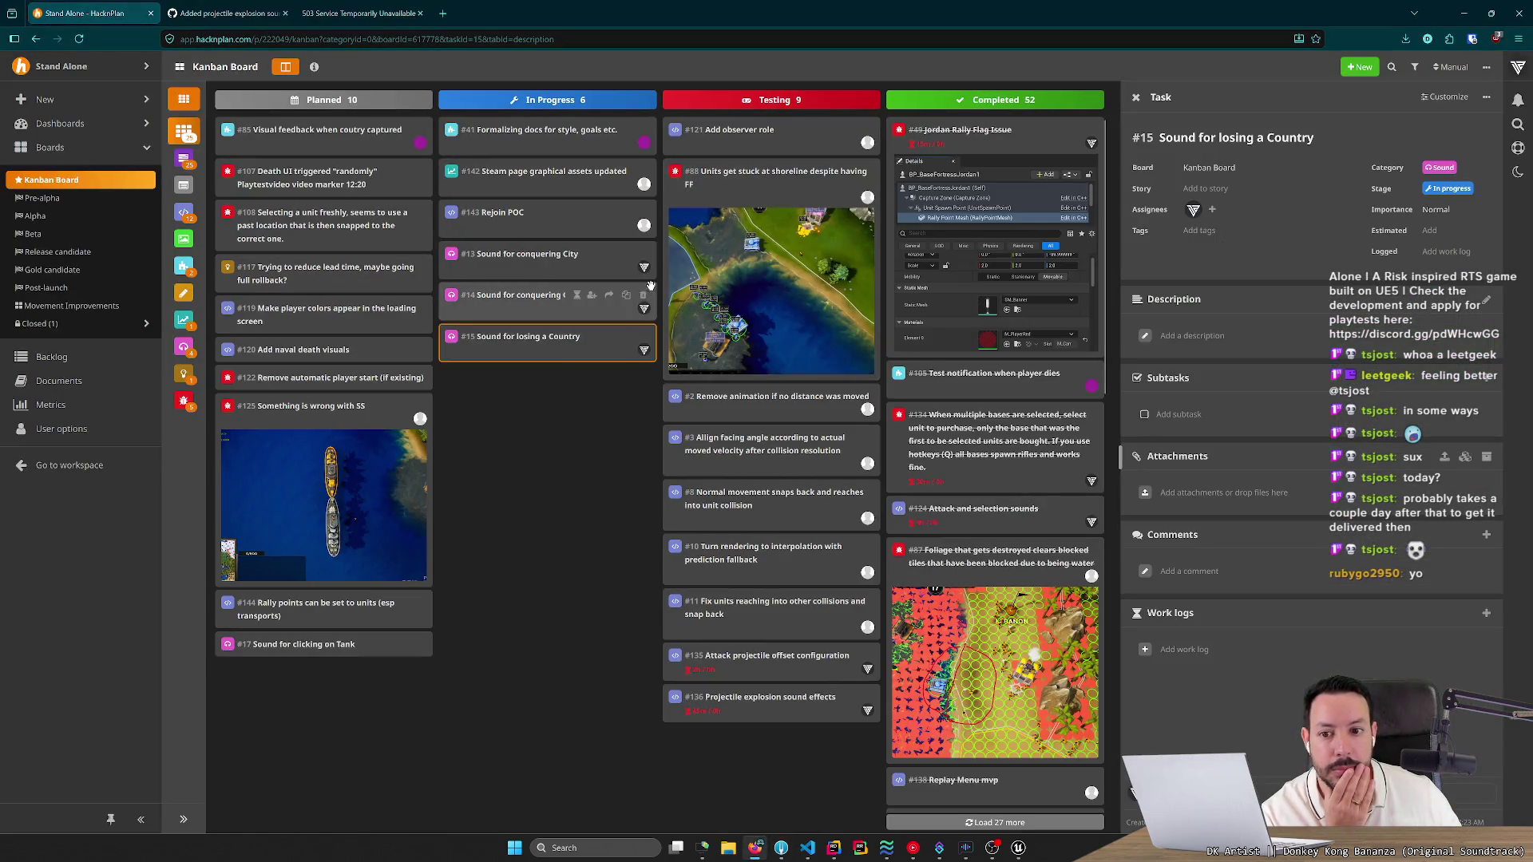
left_click(581, 300)
left_click(910, 317)
left_click(508, 288)
left_click(511, 260)
left_click(517, 295)
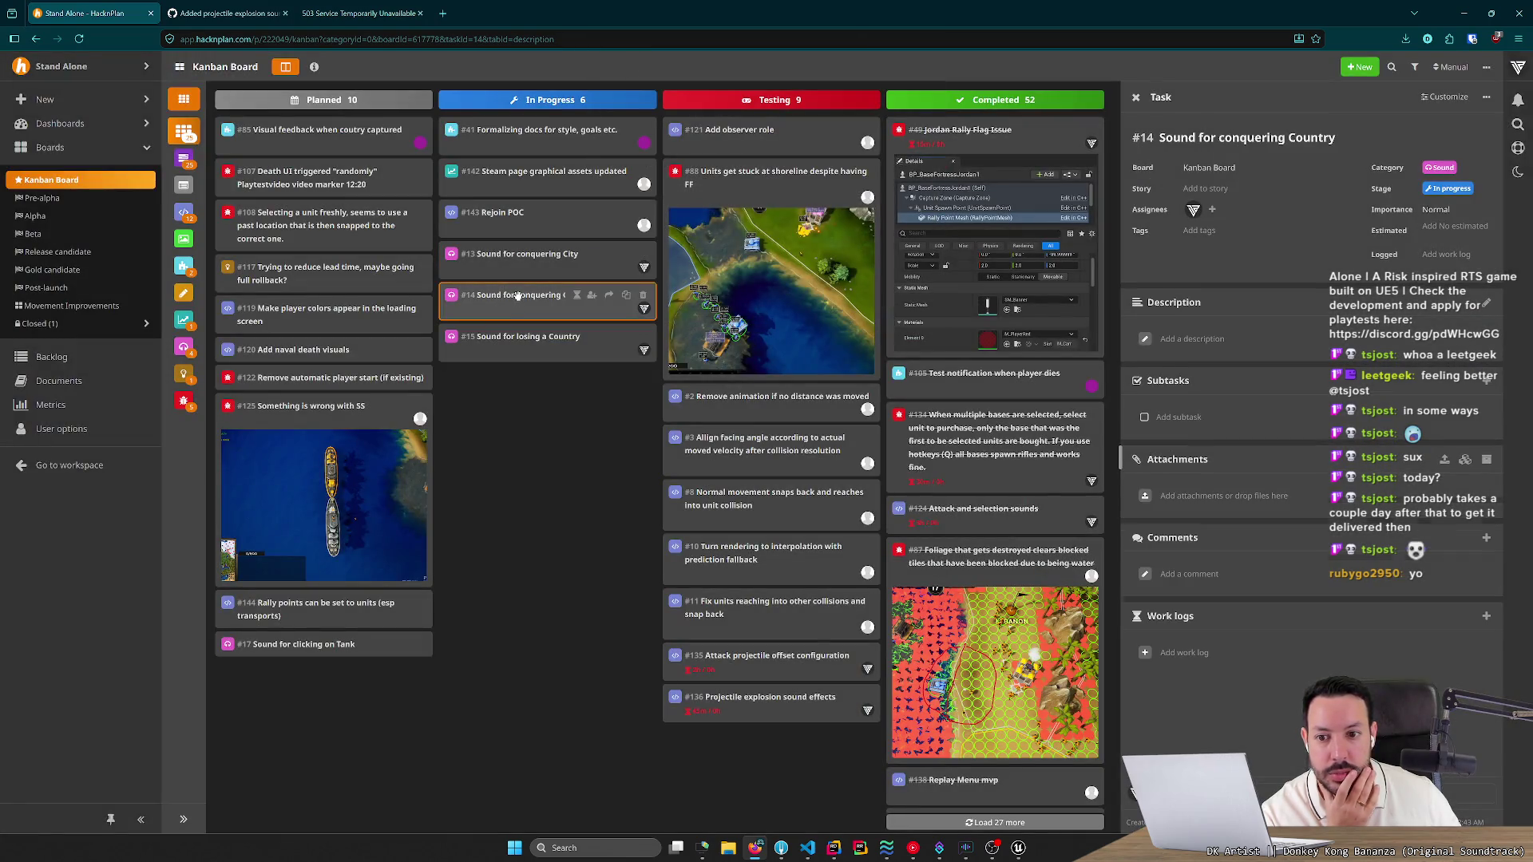
left_click(517, 334)
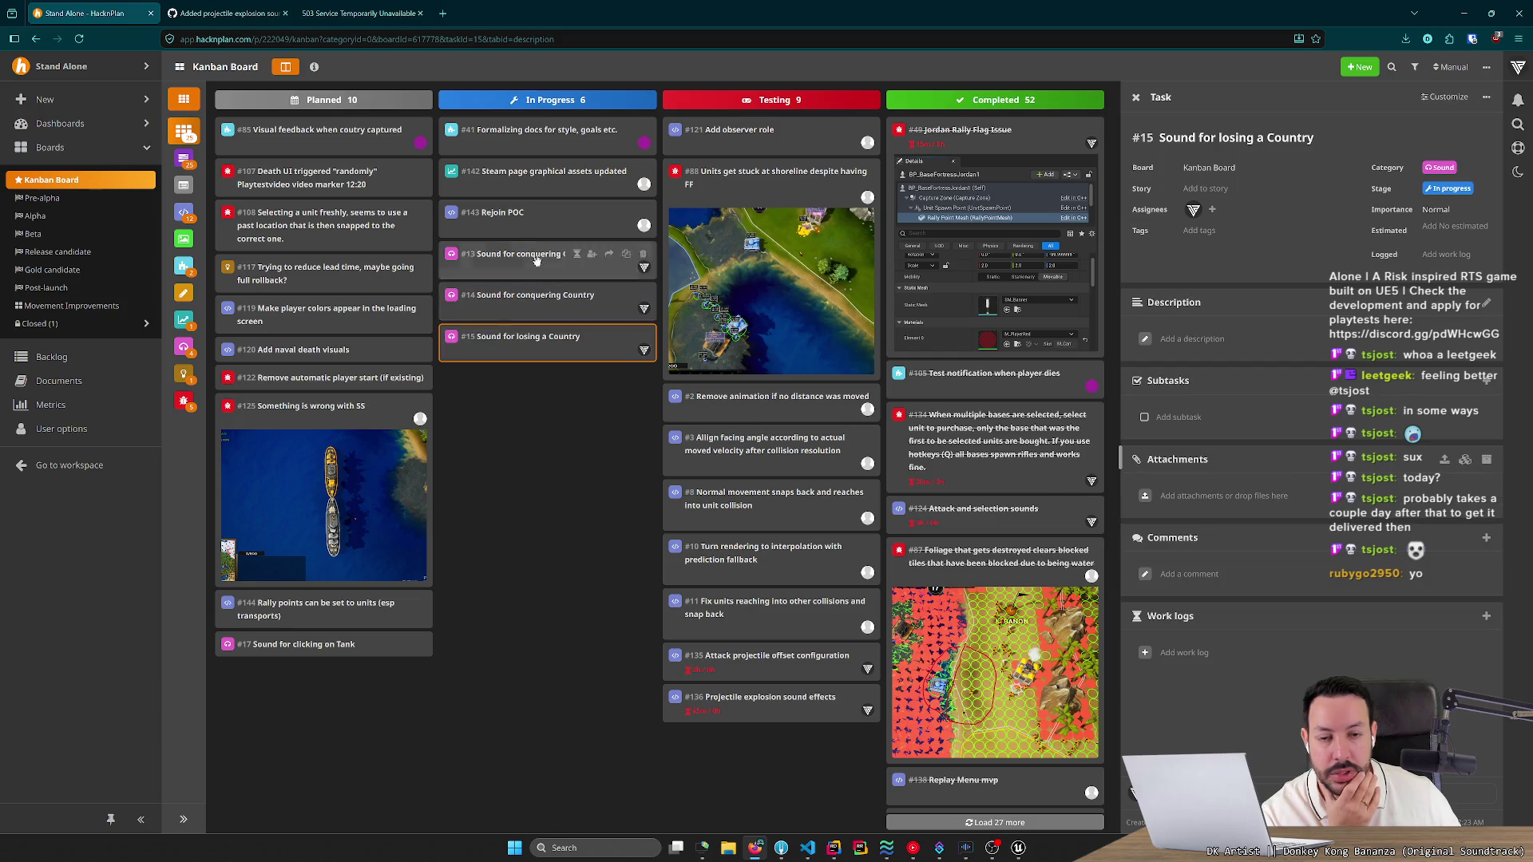
left_click(1460, 14)
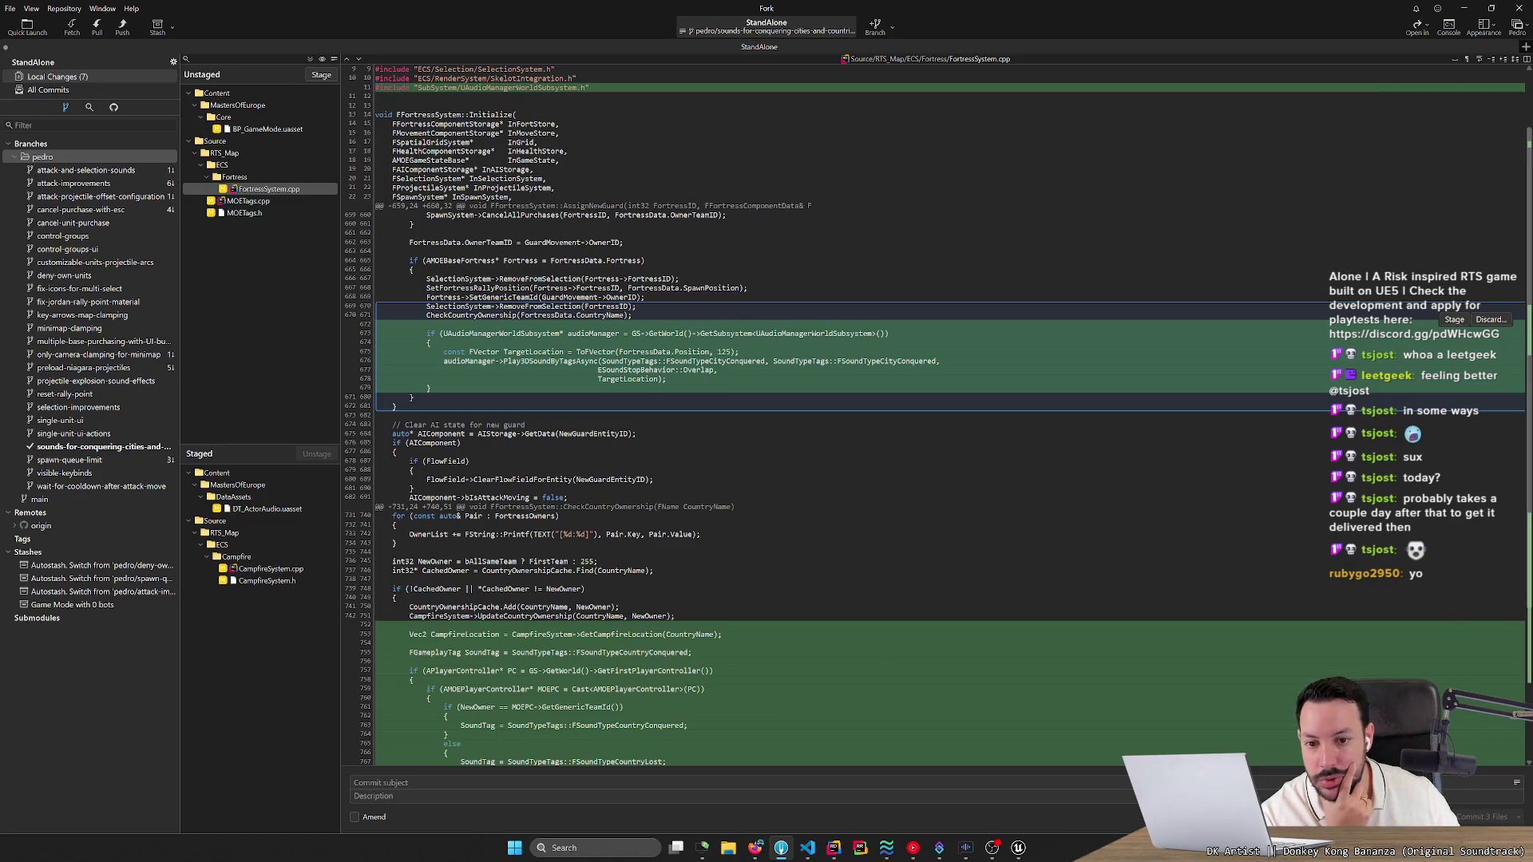
Stage the AssignNewGuard sound hunk (lines 669–681) of FortressSystem.cpp.
scroll(939, 415, "up", 1)
scroll(938, 415, "down", 4)
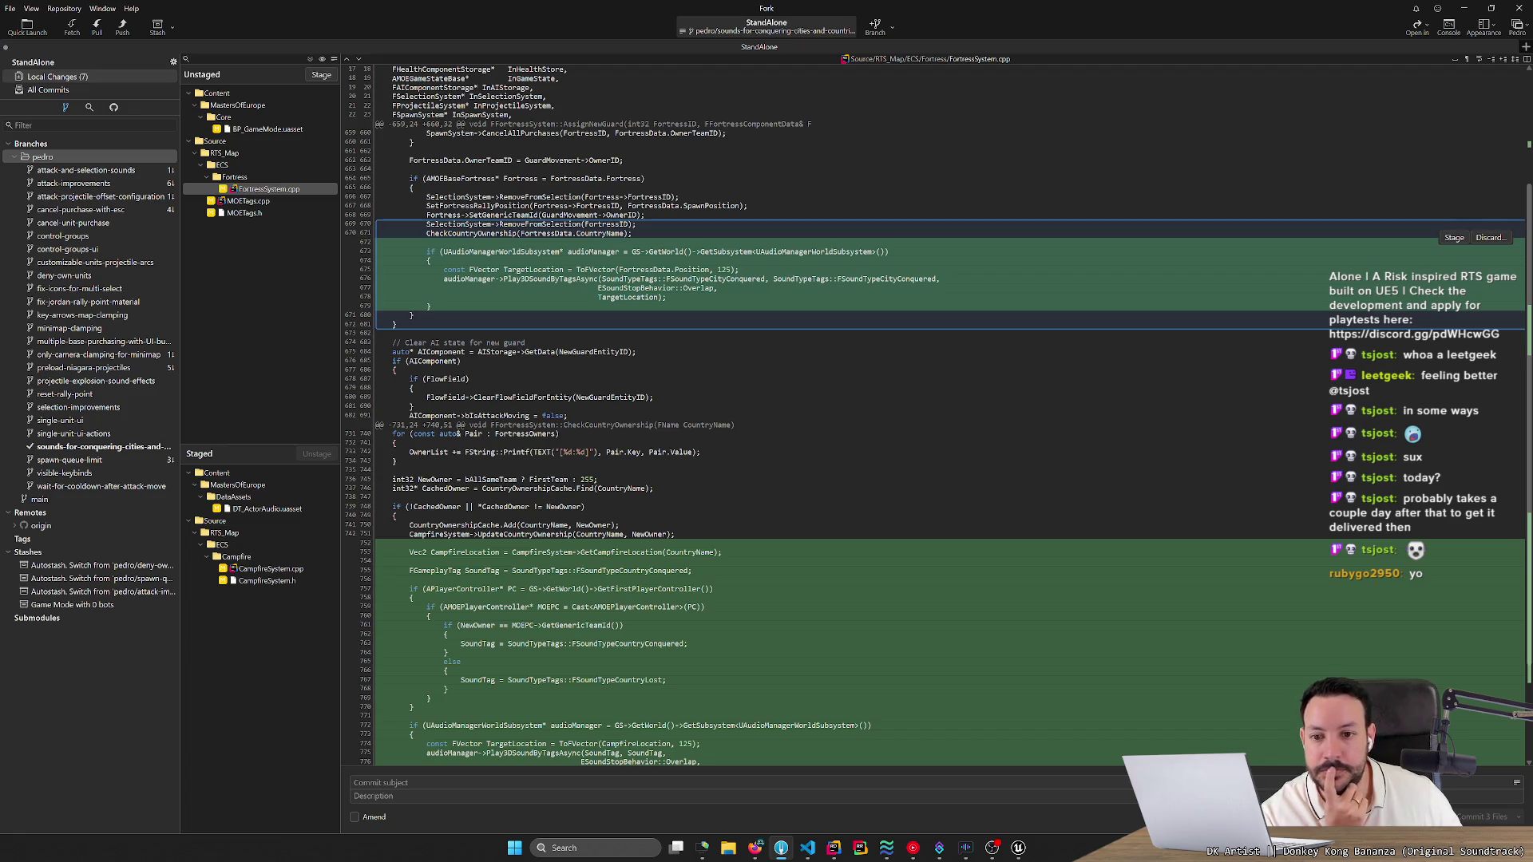
mouse_move(1450, 239)
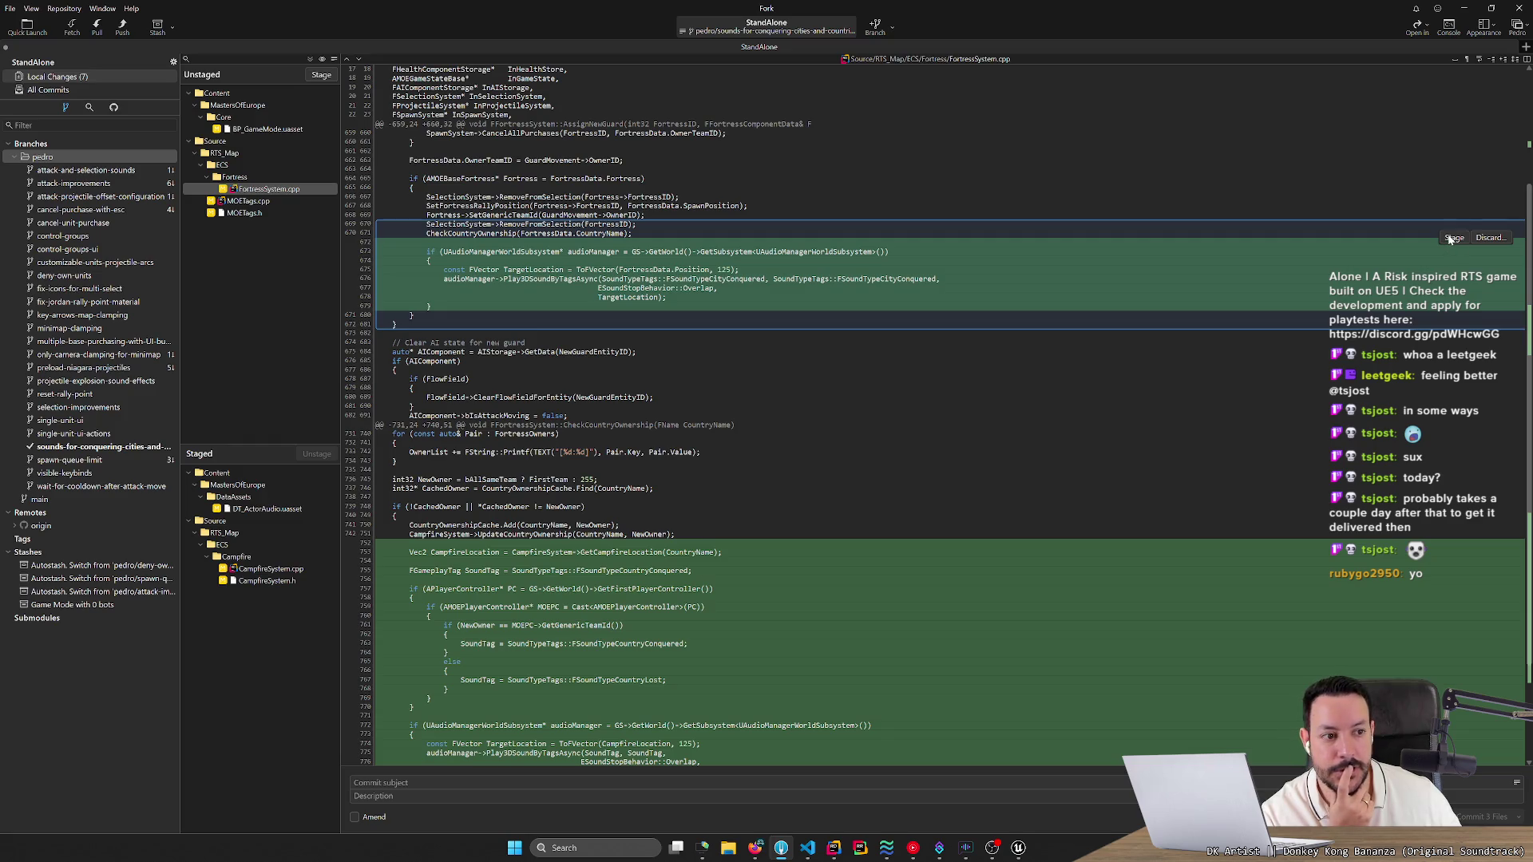
left_click(1452, 238)
mouse_move(1454, 401)
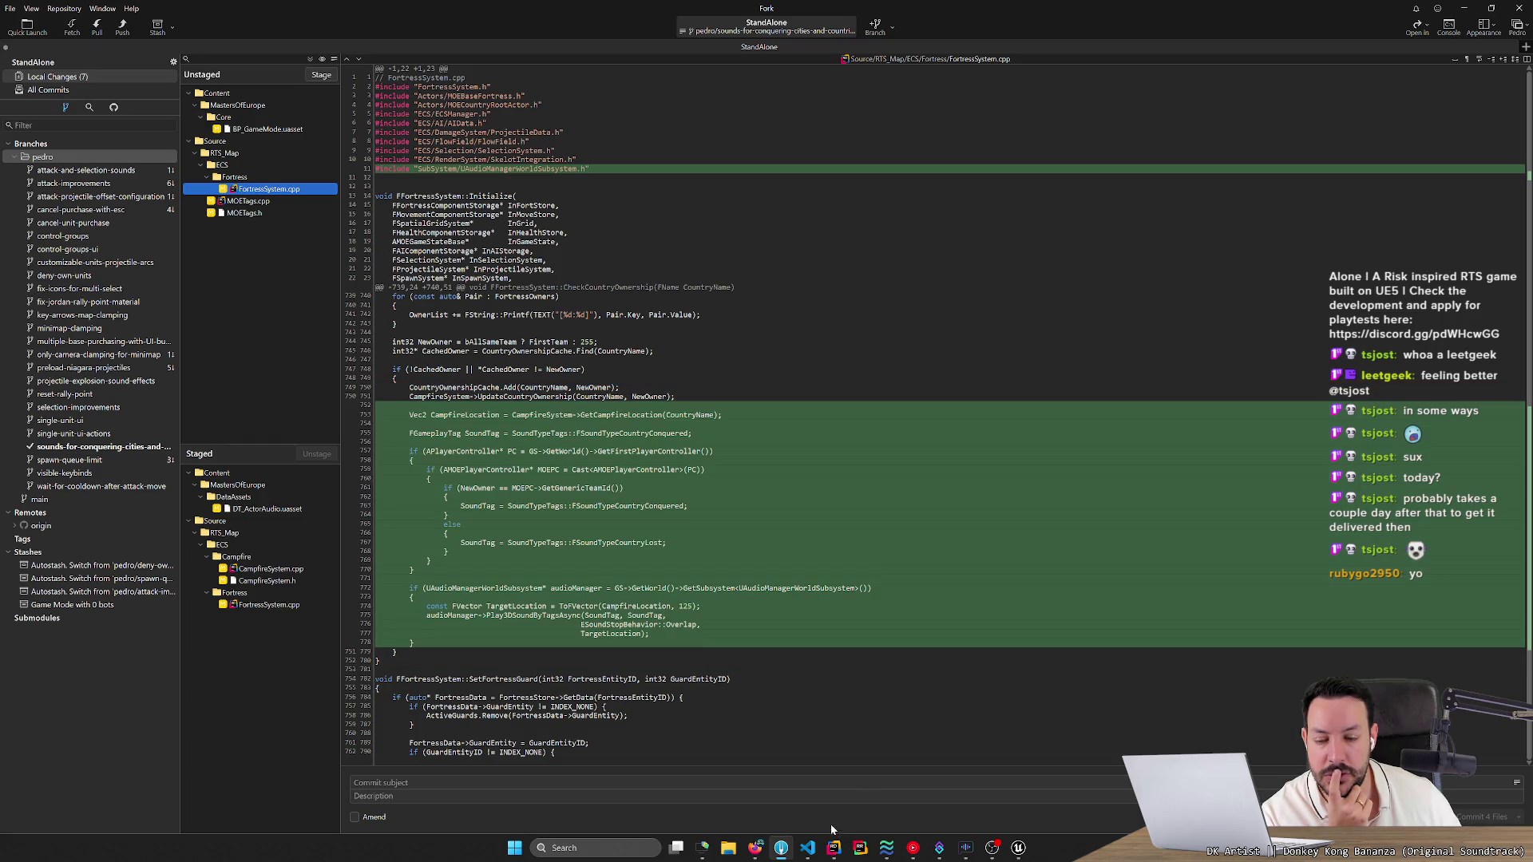
Select the campfire sound block (lines 772–780), stage MOETags.cpp, and bring Rider to the front.
left_click_drag(412, 588, 395, 652)
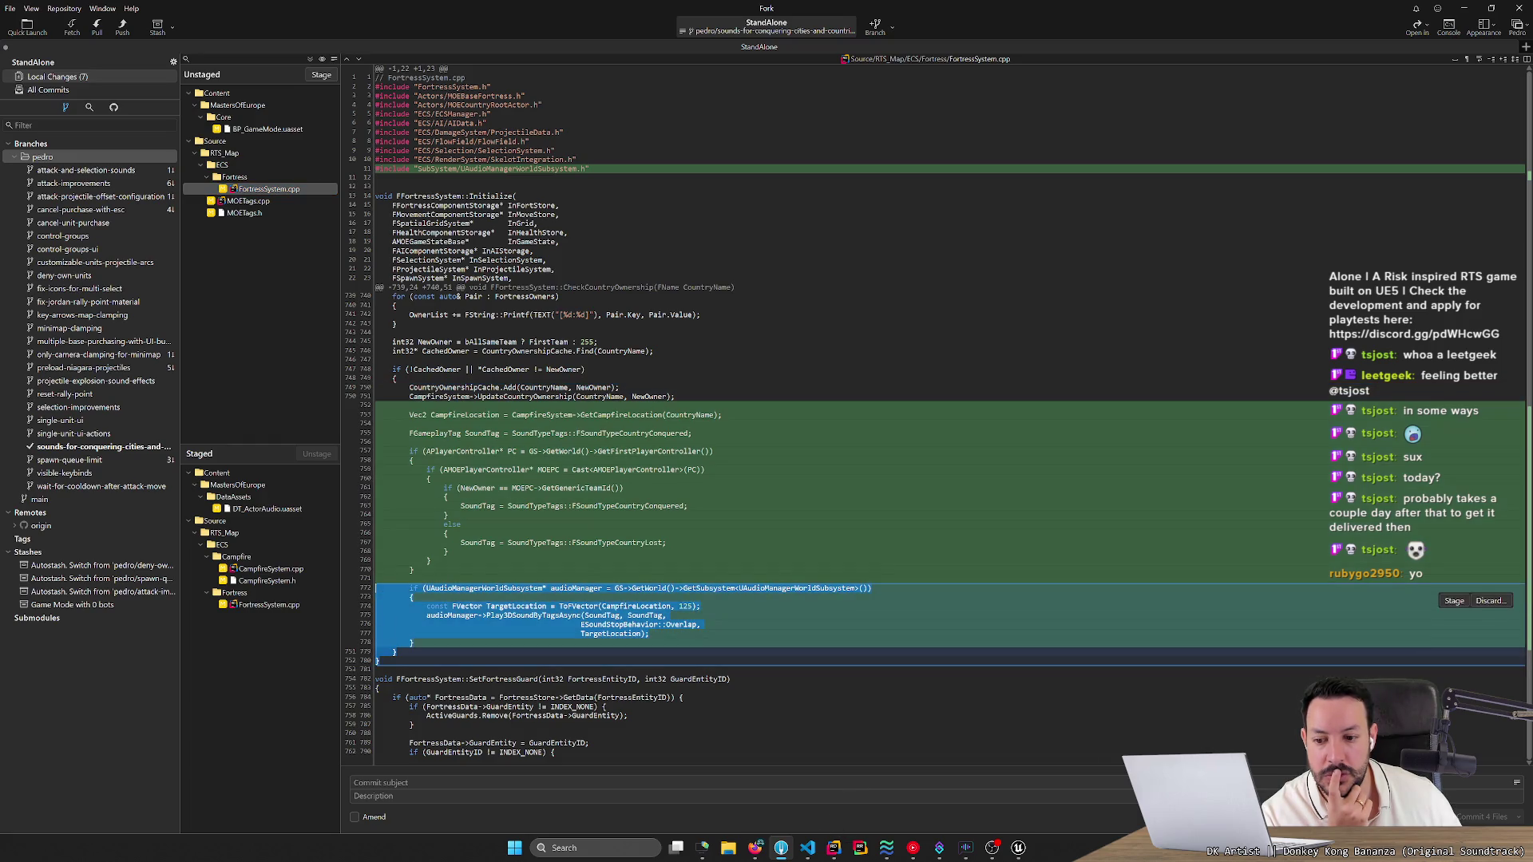
double_click(254, 200)
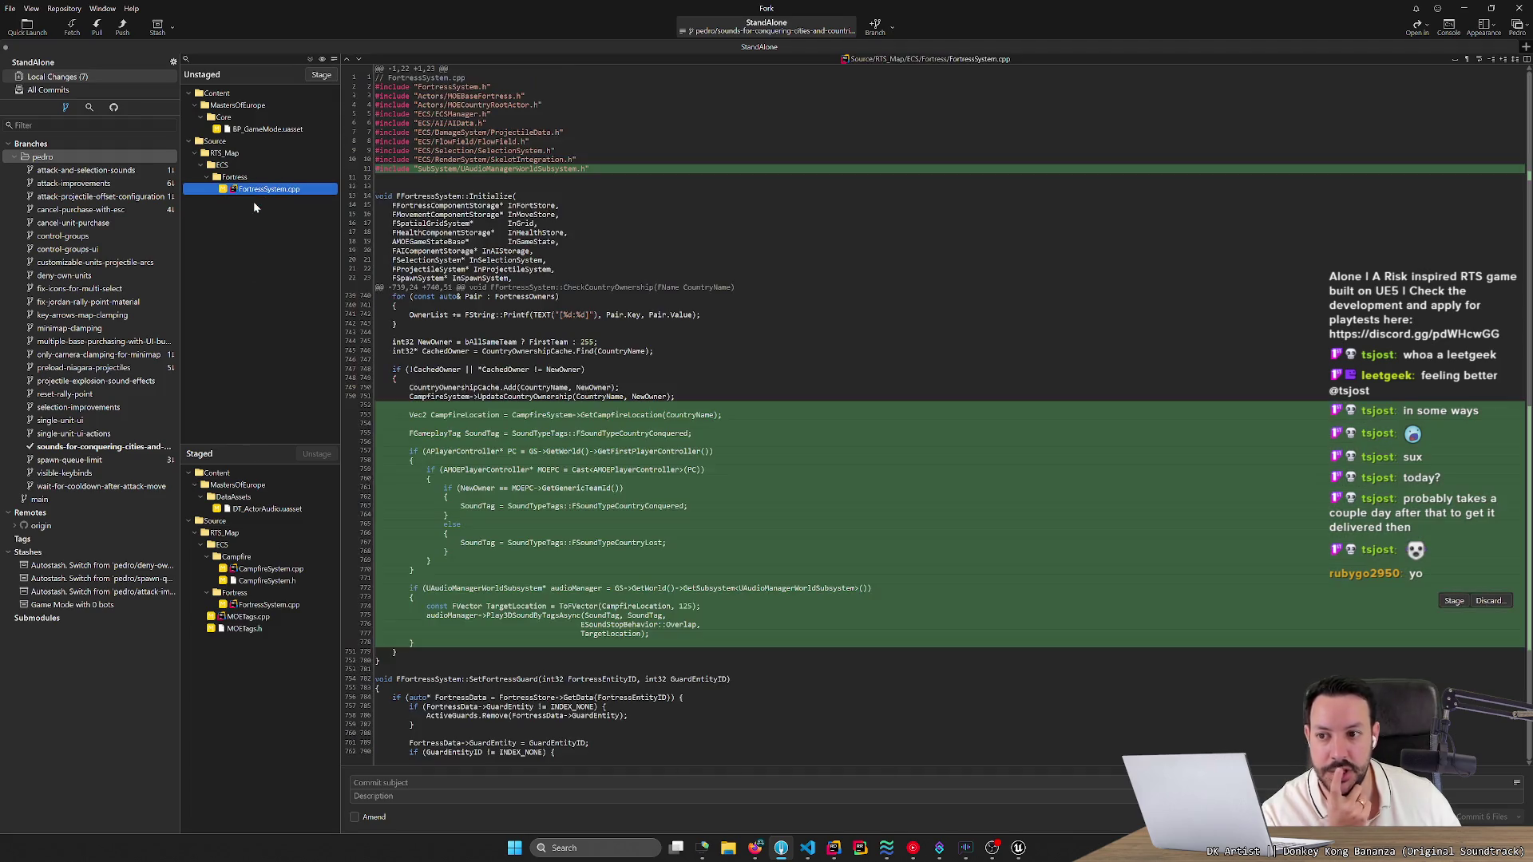
mouse_move(833, 847)
left_click(797, 801)
scroll(719, 343, "up", 9)
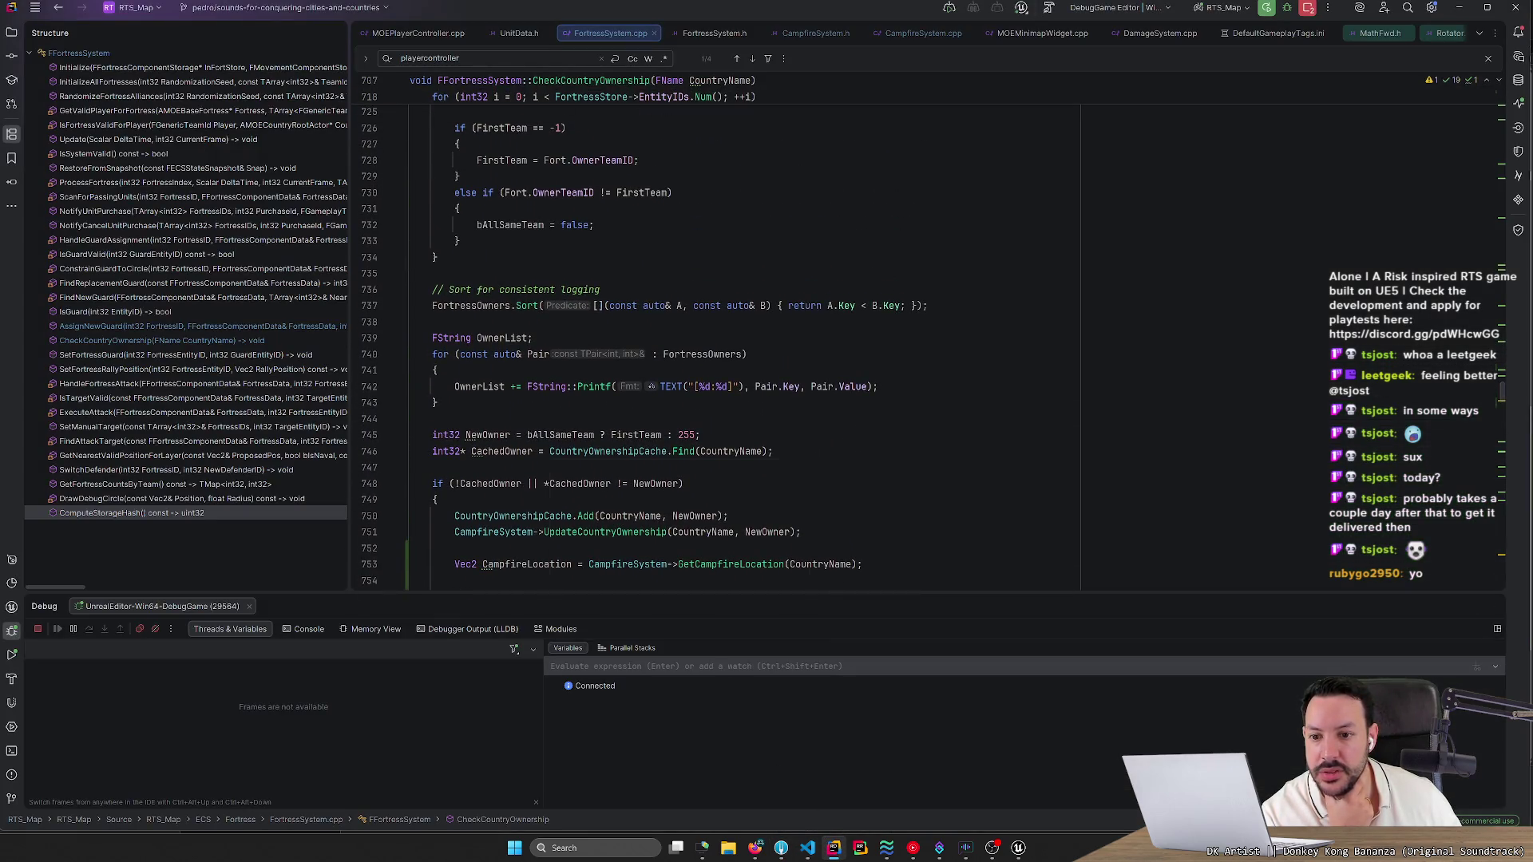
scroll(544, 369, "up", 3)
left_click(544, 370)
scroll(543, 369, "down", 2)
scroll(719, 343, "down", 2)
left_click(510, 386)
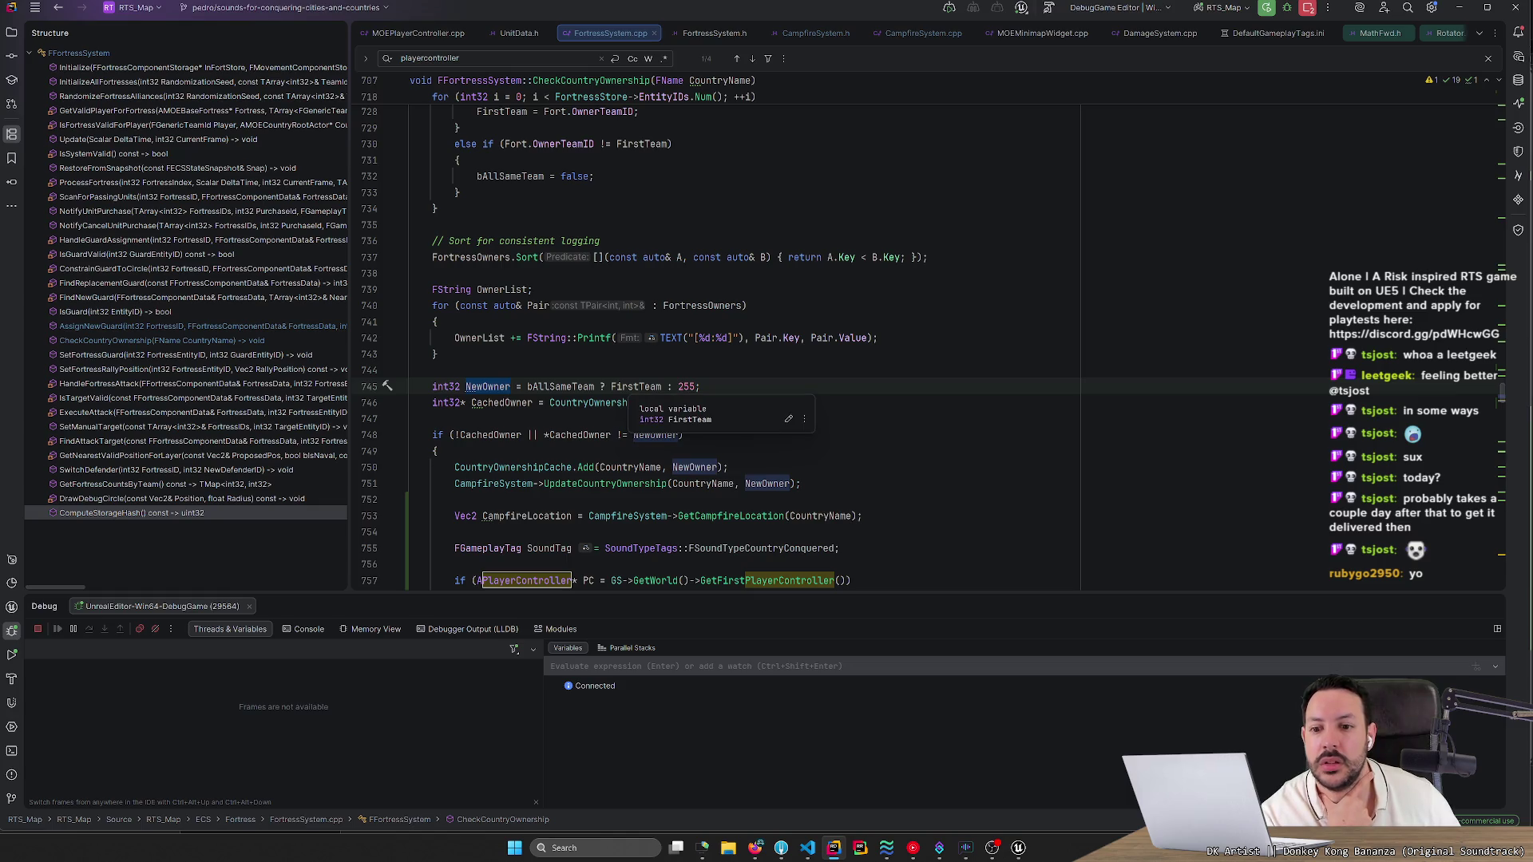
left_click(639, 386)
scroll(638, 387, "up", 4)
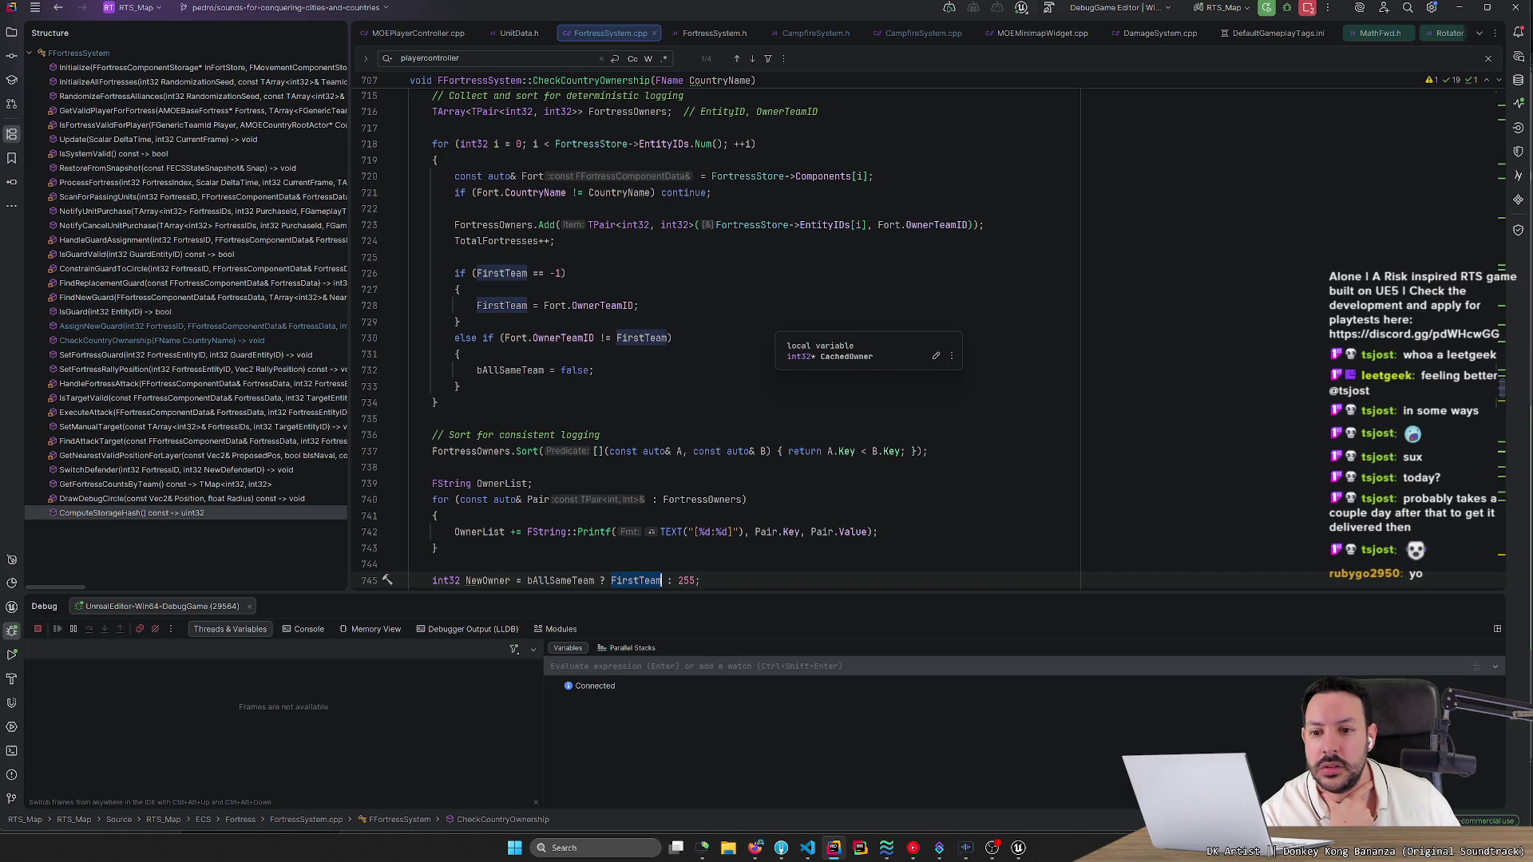
scroll(718, 343, "down", 4)
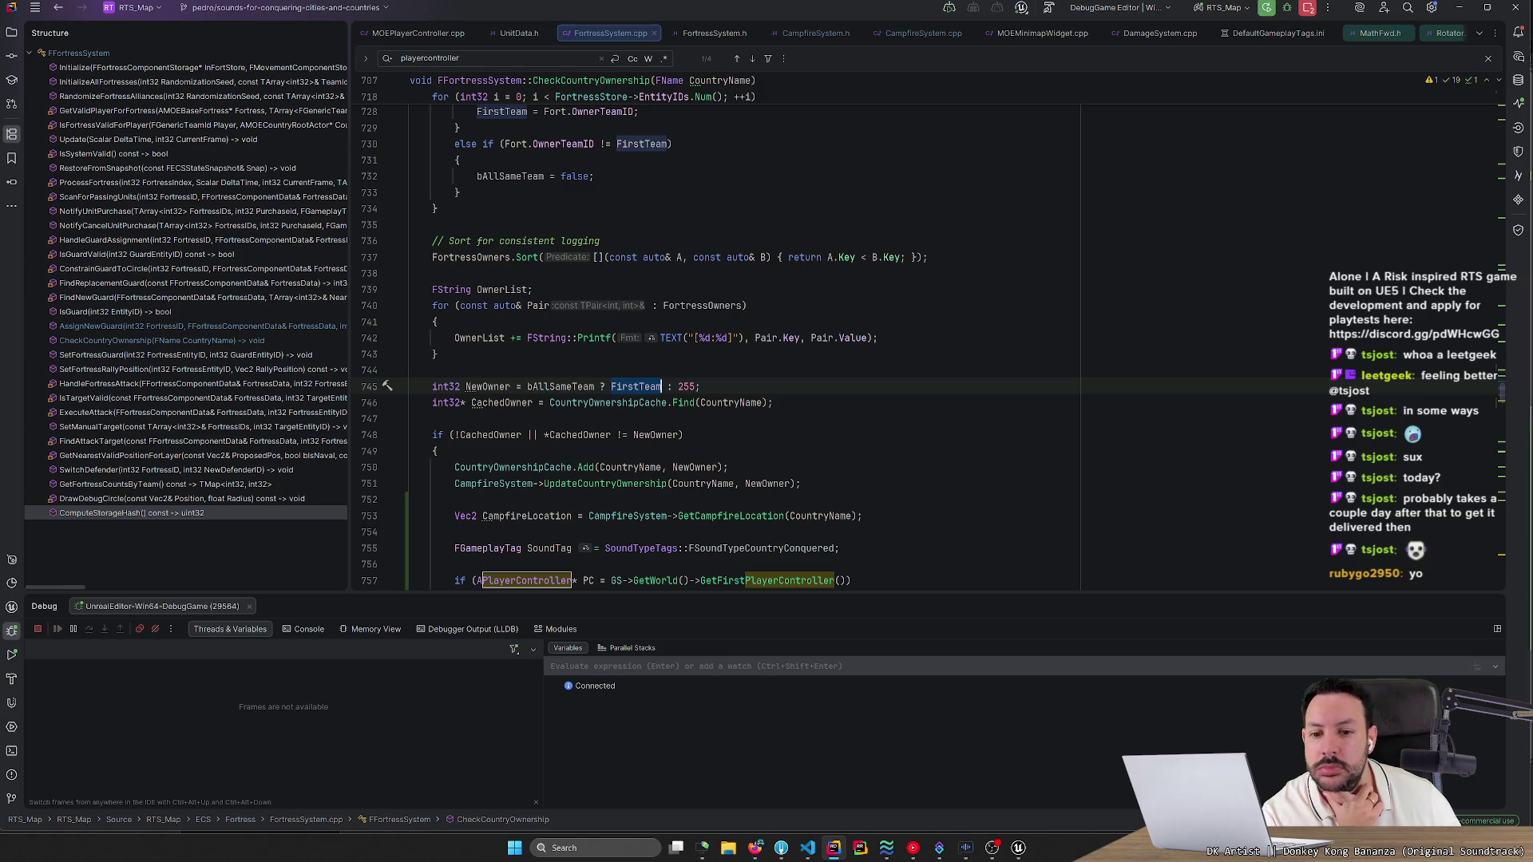
scroll(719, 335, "down", 5)
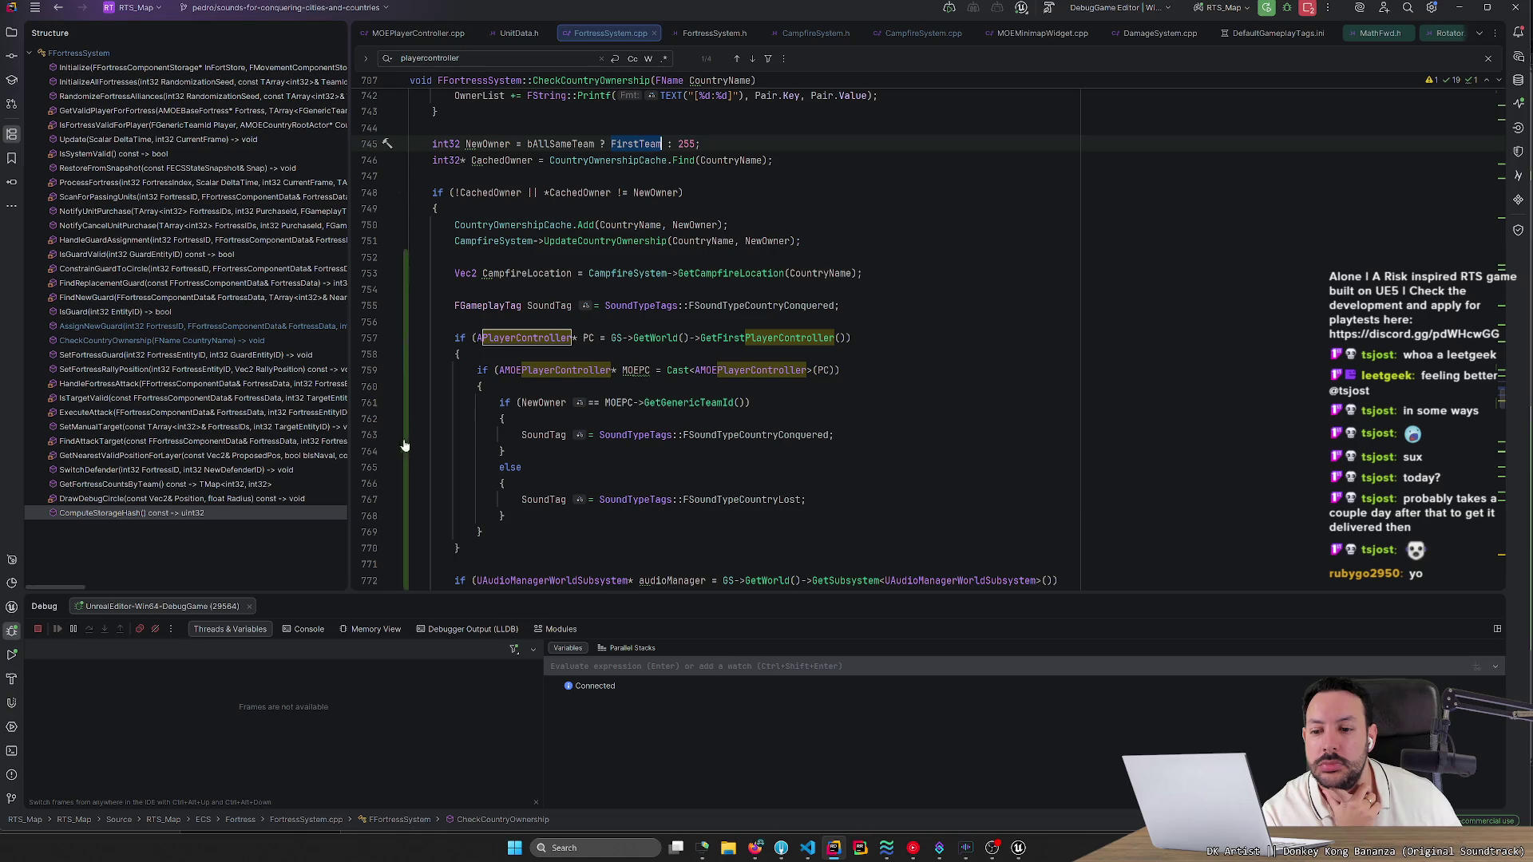
scroll(368, 439, "up", 3)
scroll(718, 335, "up", 15)
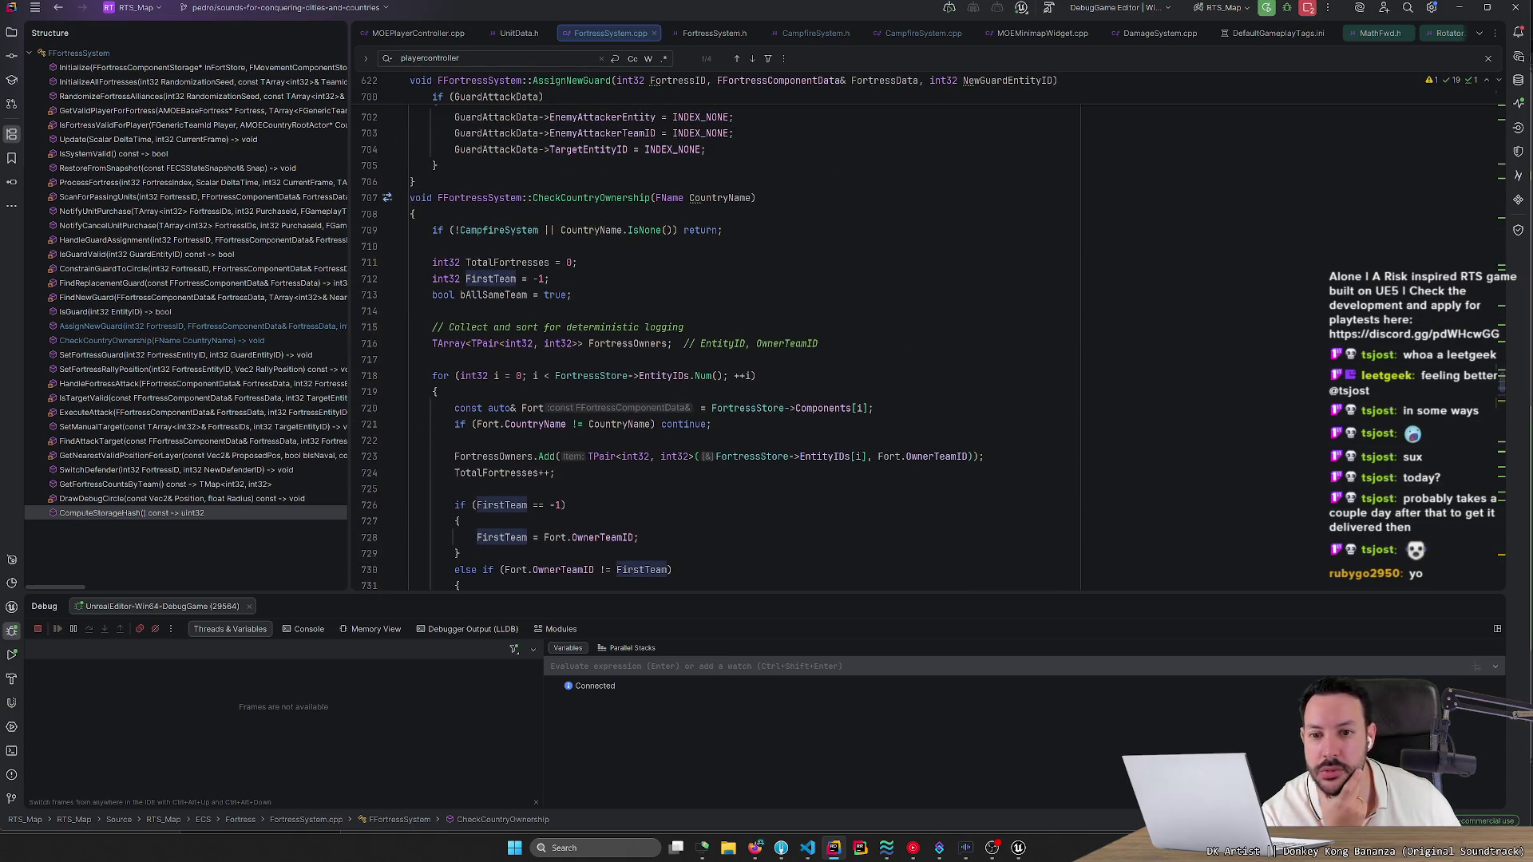
scroll(718, 335, "down", 2)
mouse_move(687, 590)
left_mouse_down()
mouse_move(687, 695)
mouse_move(686, 660)
left_mouse_up()
Examine the fortress loop (lines 718–733) in CheckCountryOwnership and highlight FortressOwners uses.
mouse_move(421, 327)
left_mouse_down()
mouse_move(878, 340)
mouse_move(874, 359)
left_mouse_up()
left_click_drag(459, 392, 378, 381)
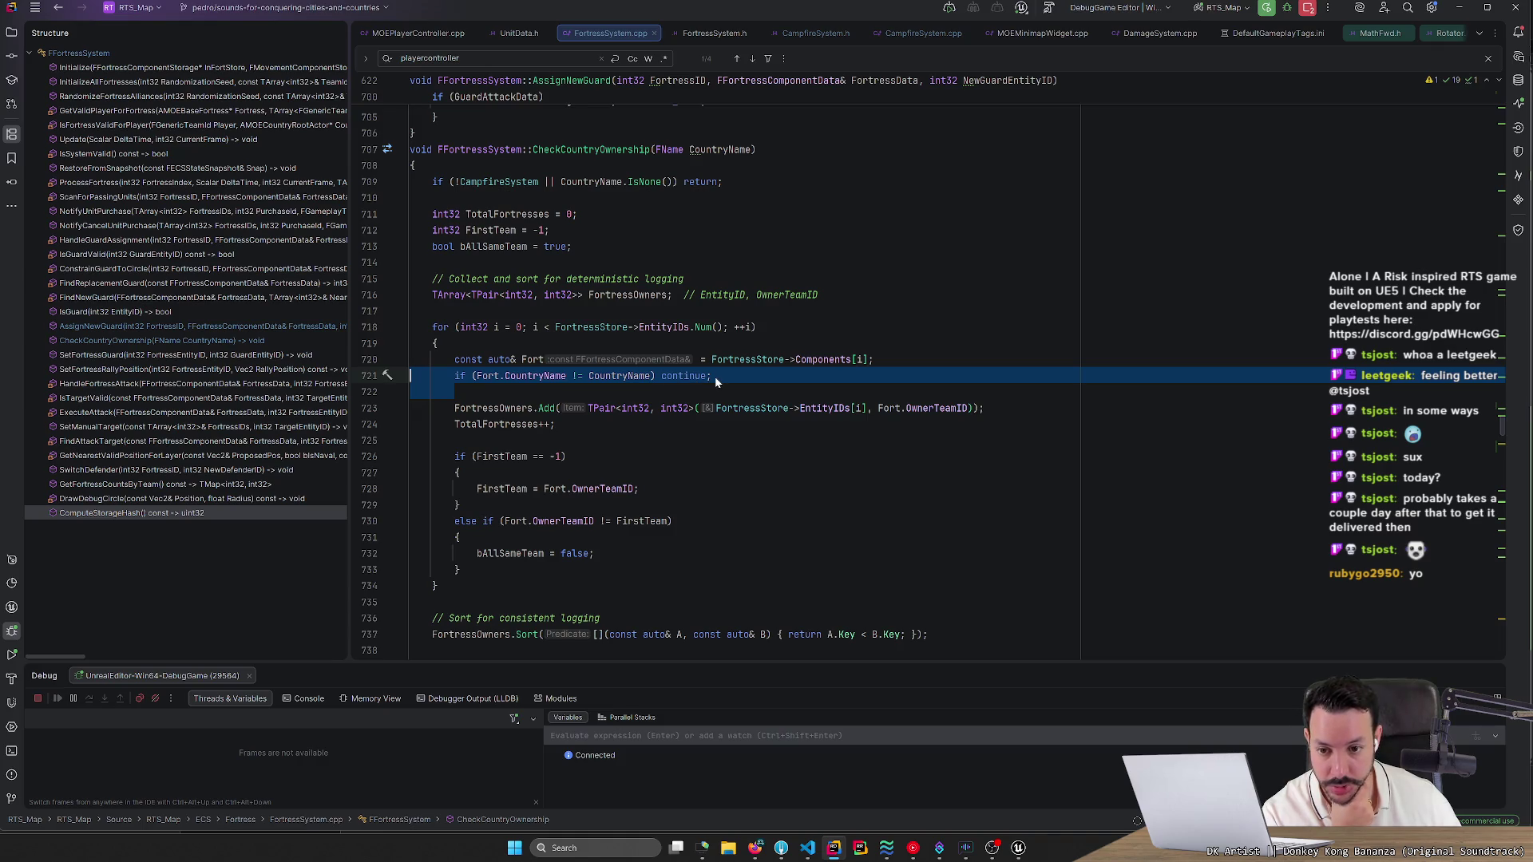
left_click_drag(415, 408, 460, 569)
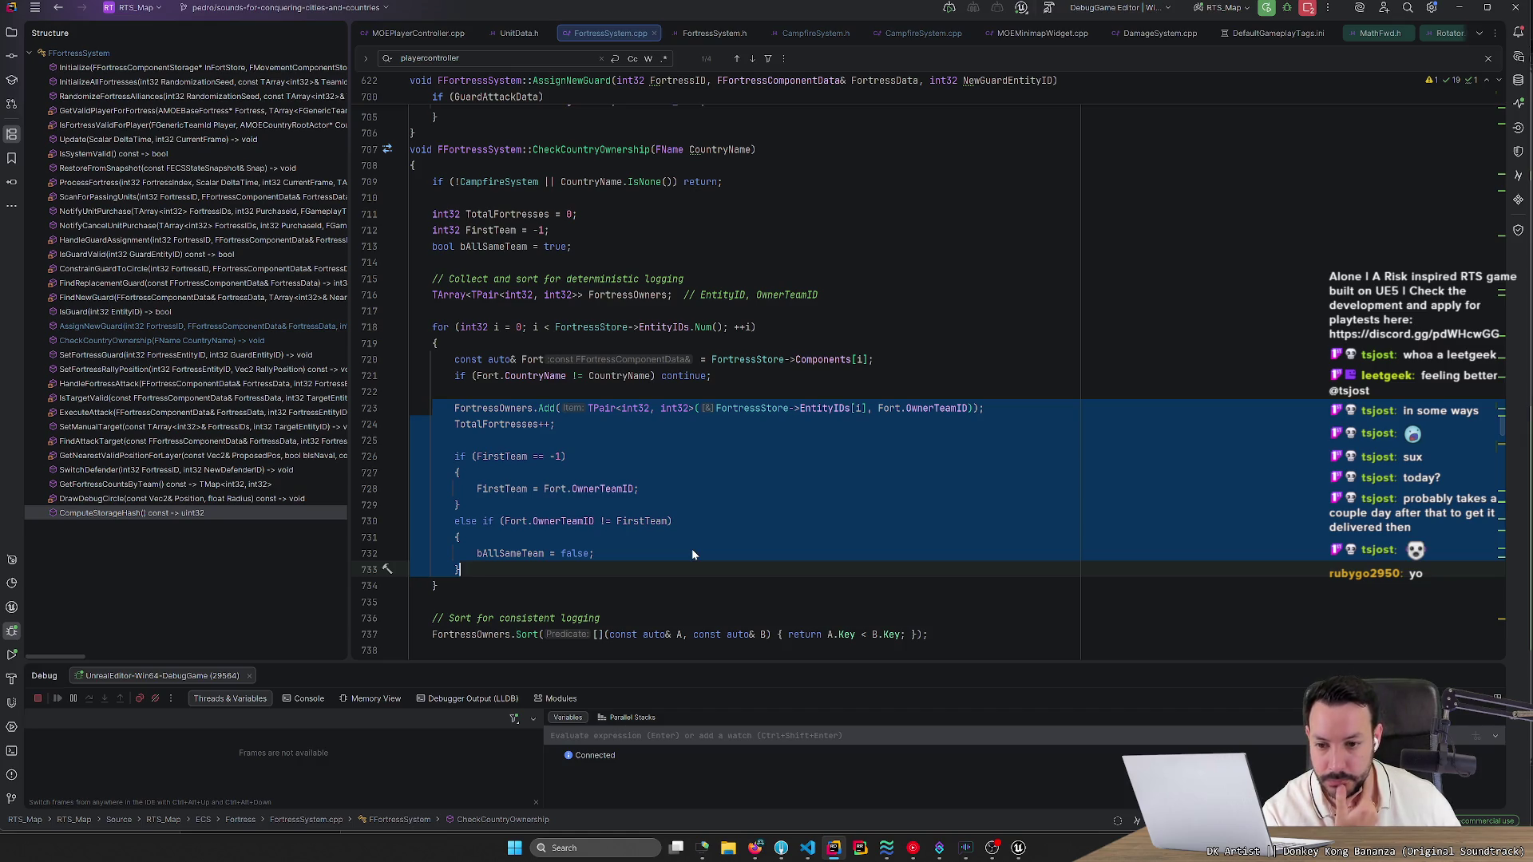
left_click(659, 501)
left_click(511, 408)
Scroll through the ownership check and highlight the usages of bAllSameTeam.
scroll(515, 411, "down", 2)
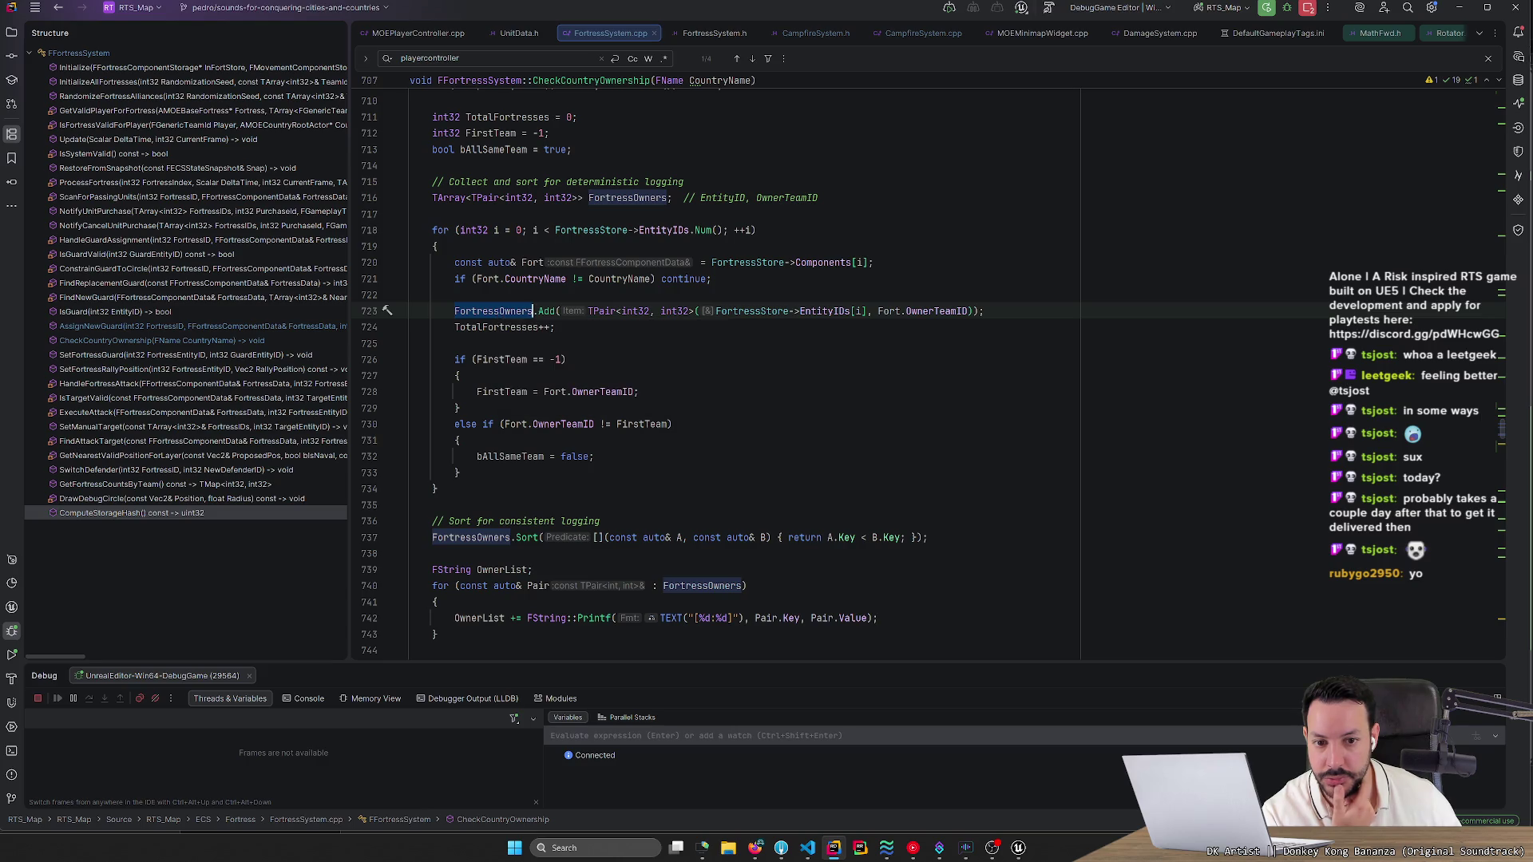
mouse_move(935, 311)
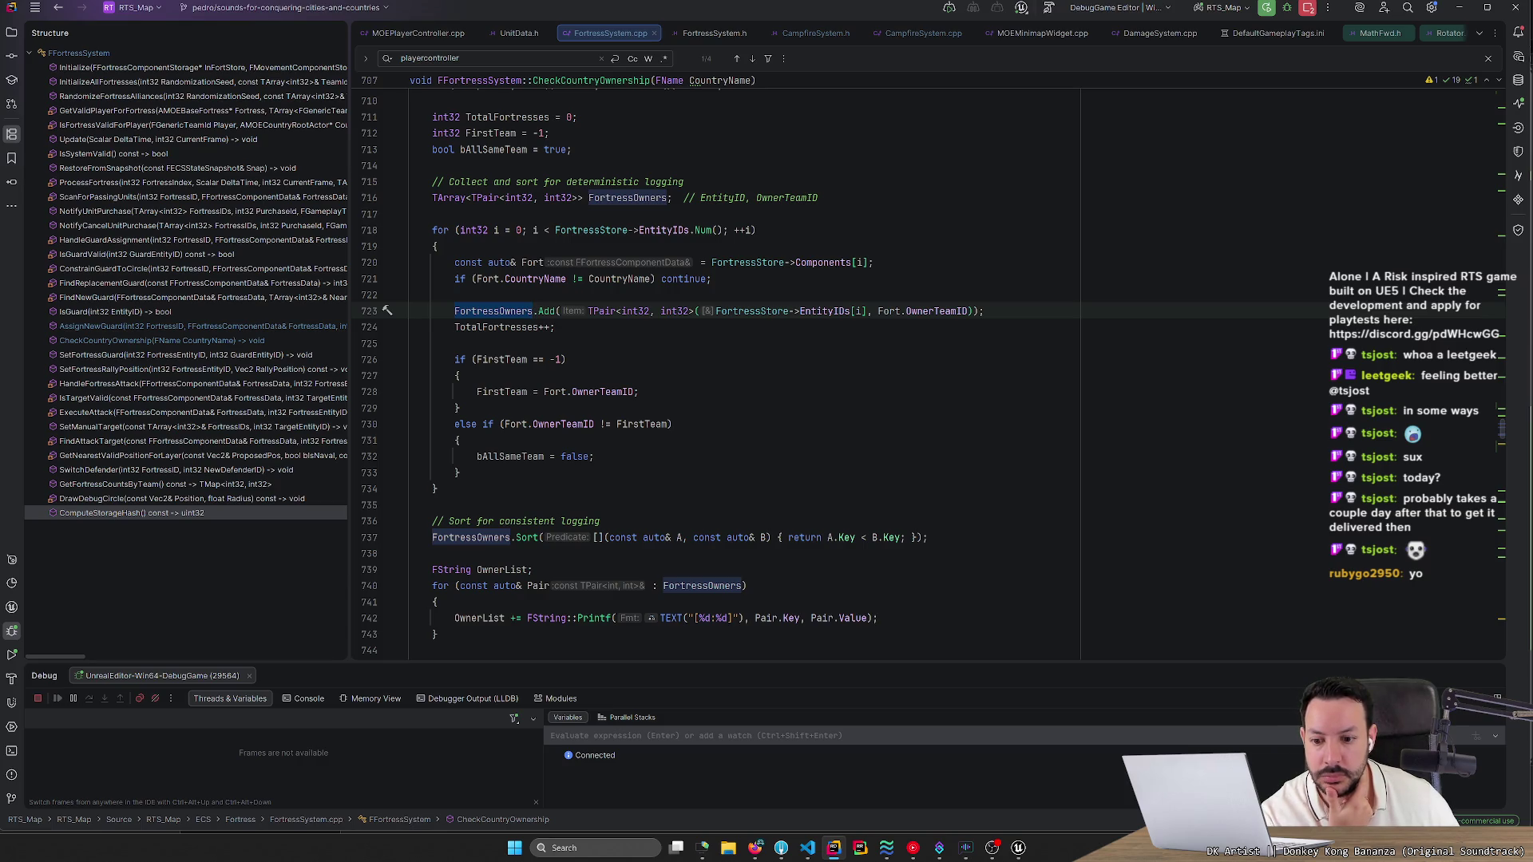
scroll(926, 375, "down", 5)
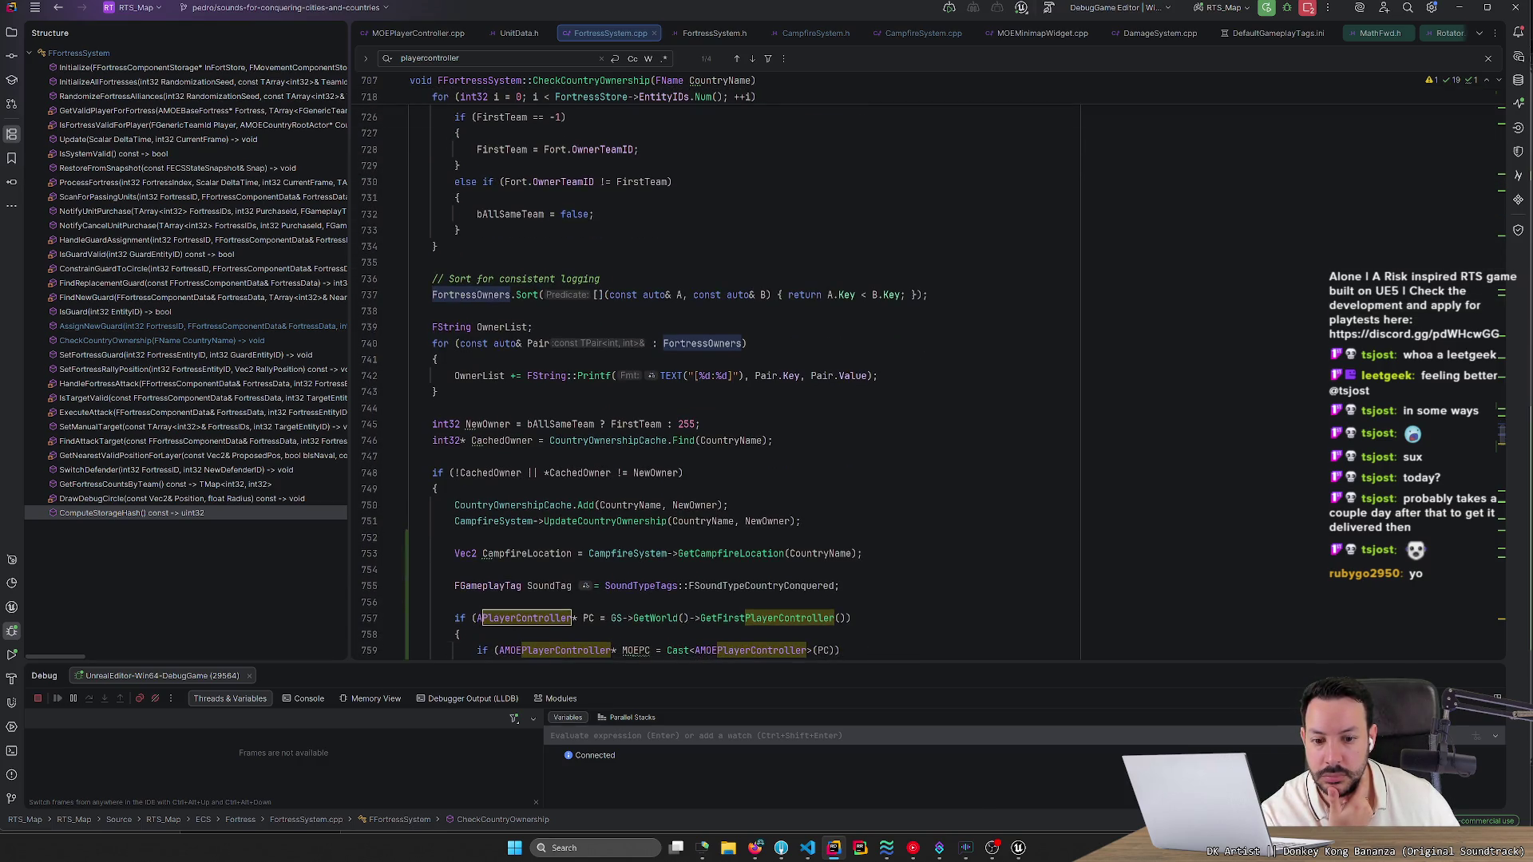
scroll(718, 376, "up", 4)
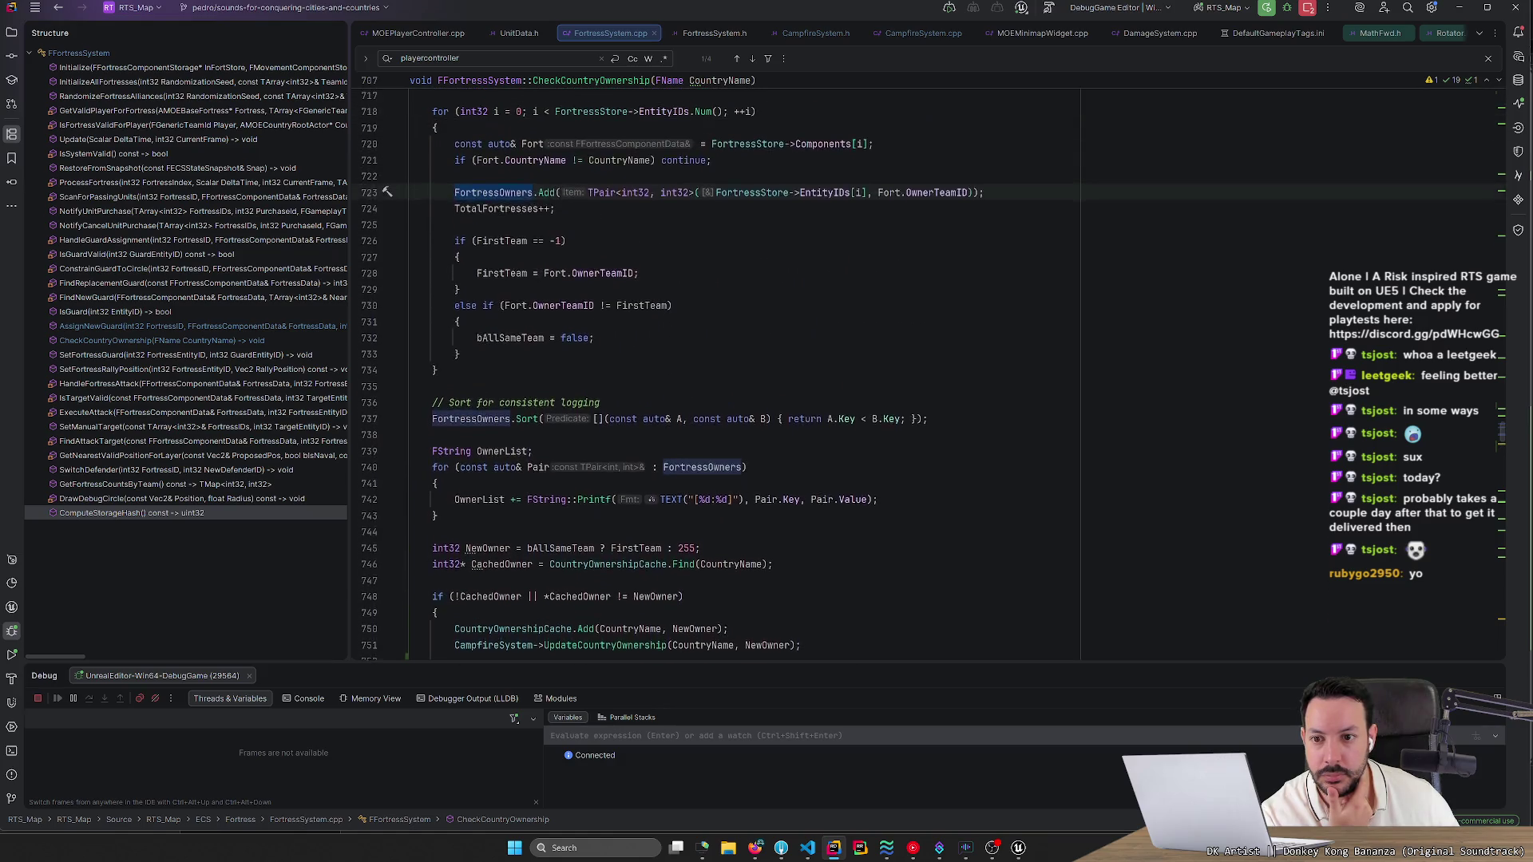
scroll(719, 375, "up", 2)
scroll(718, 375, "up", 2)
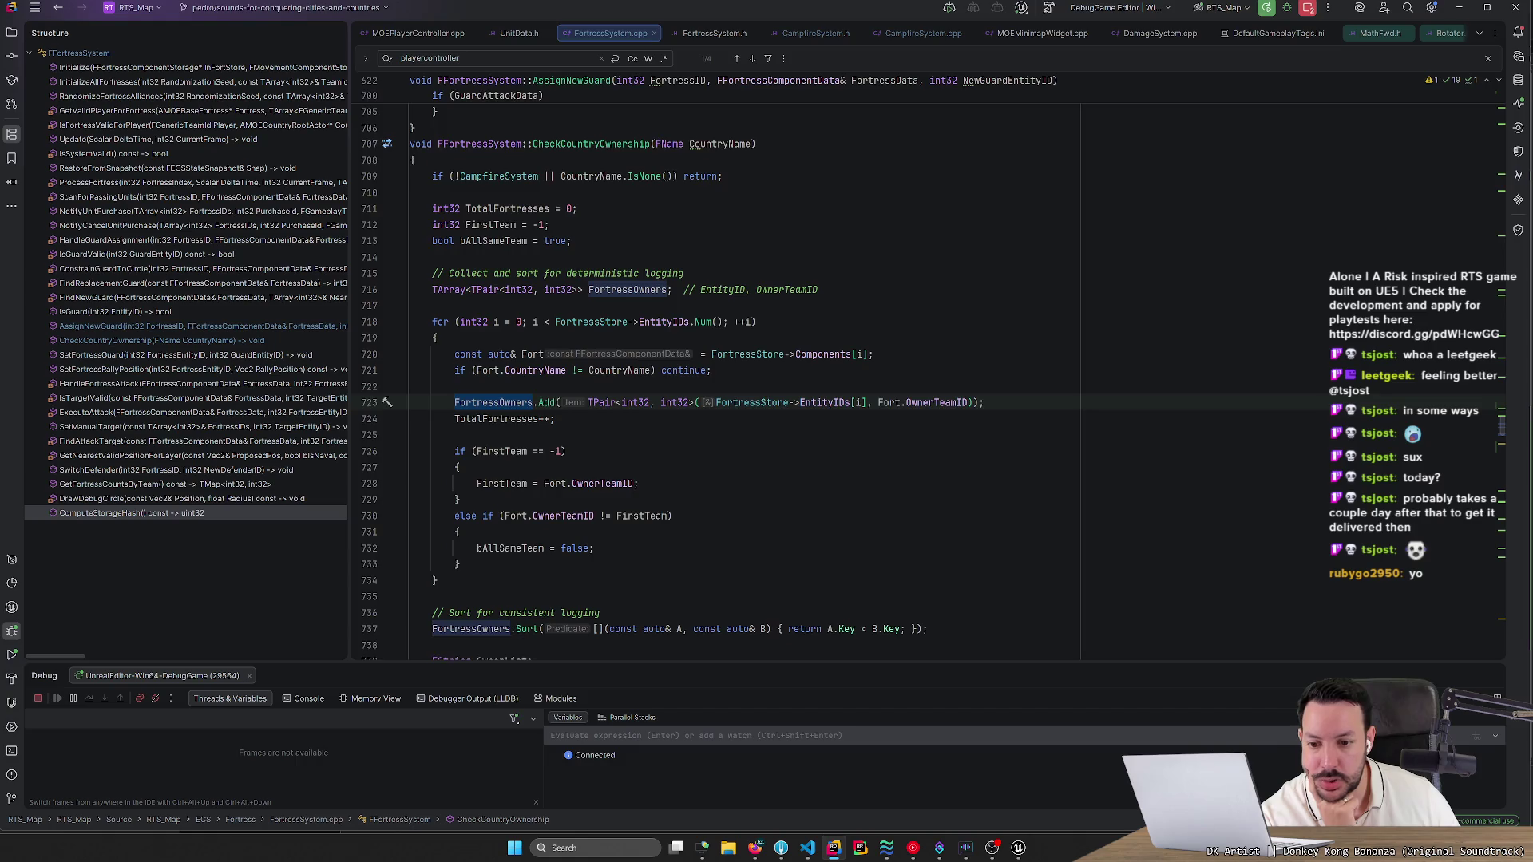
scroll(926, 365, "down", 2)
left_click(543, 451)
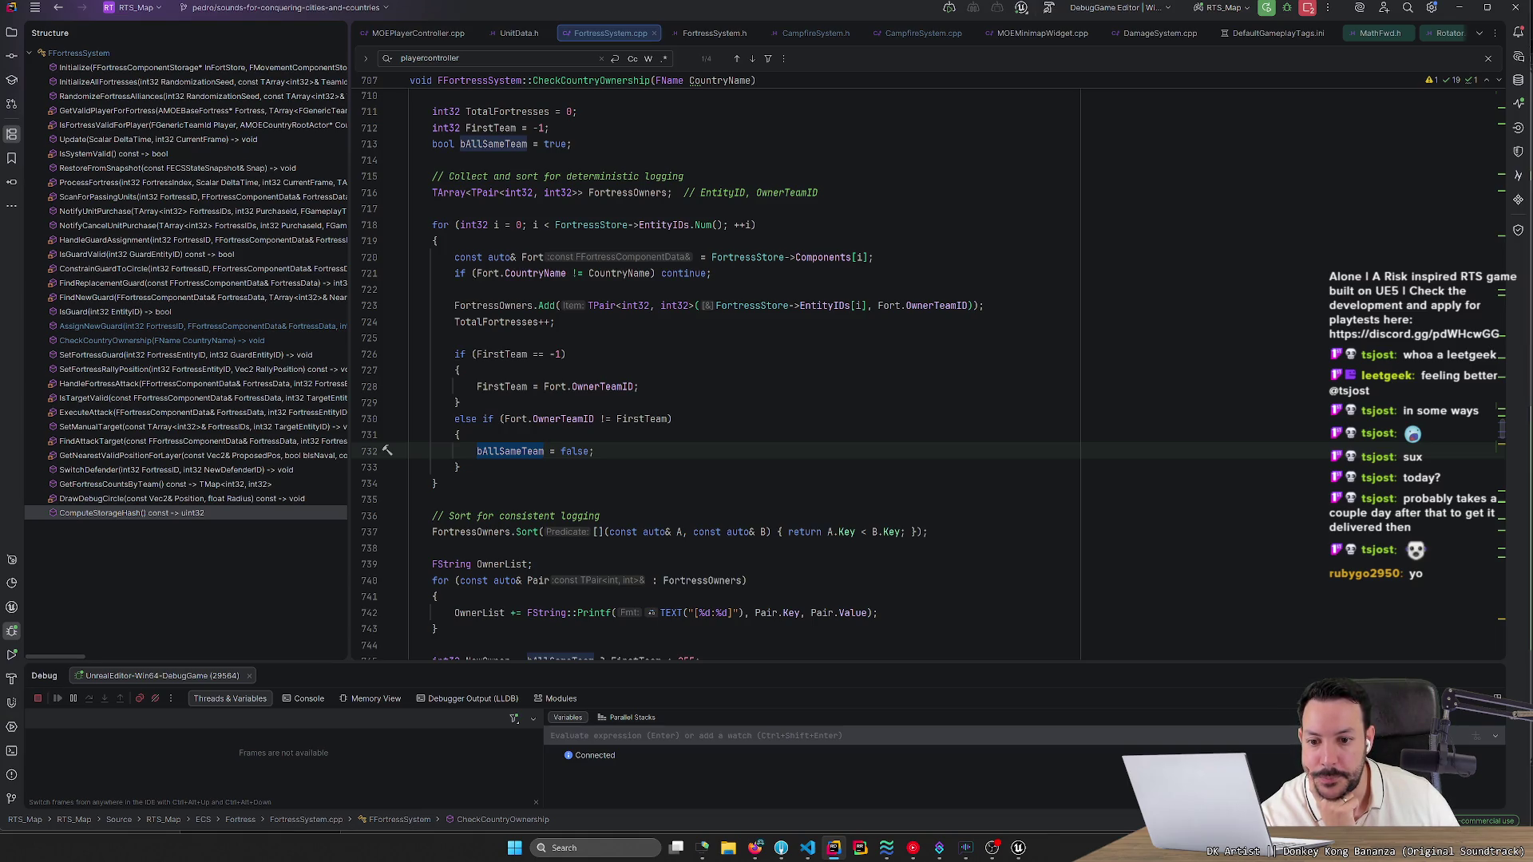
Inspect NewOwner, CachedOwner and the 255 value in the ownership comparison.
scroll(928, 374, "down", 2)
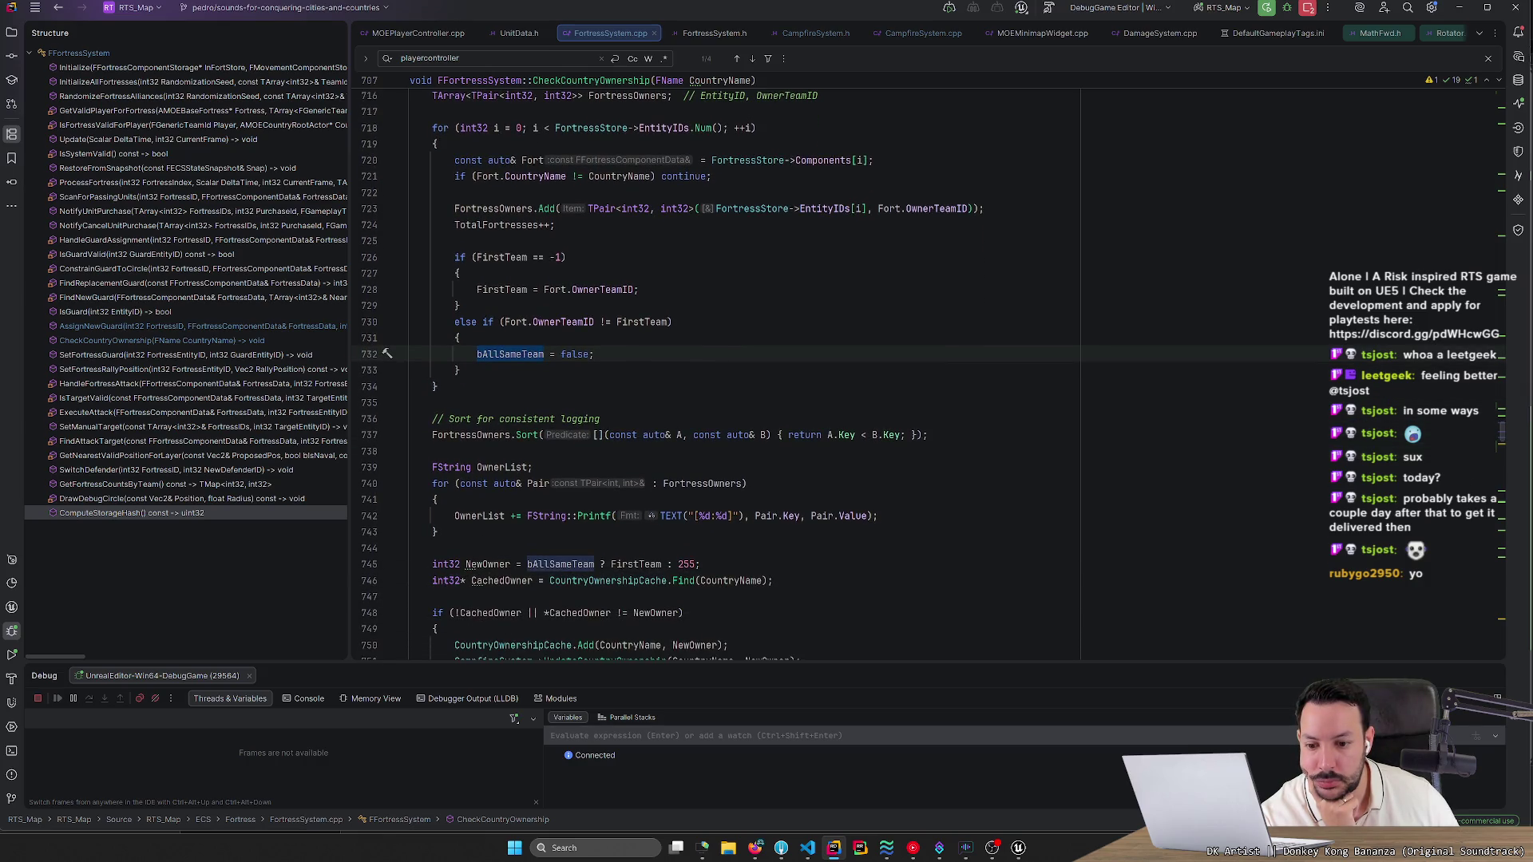
scroll(928, 375, "down", 4)
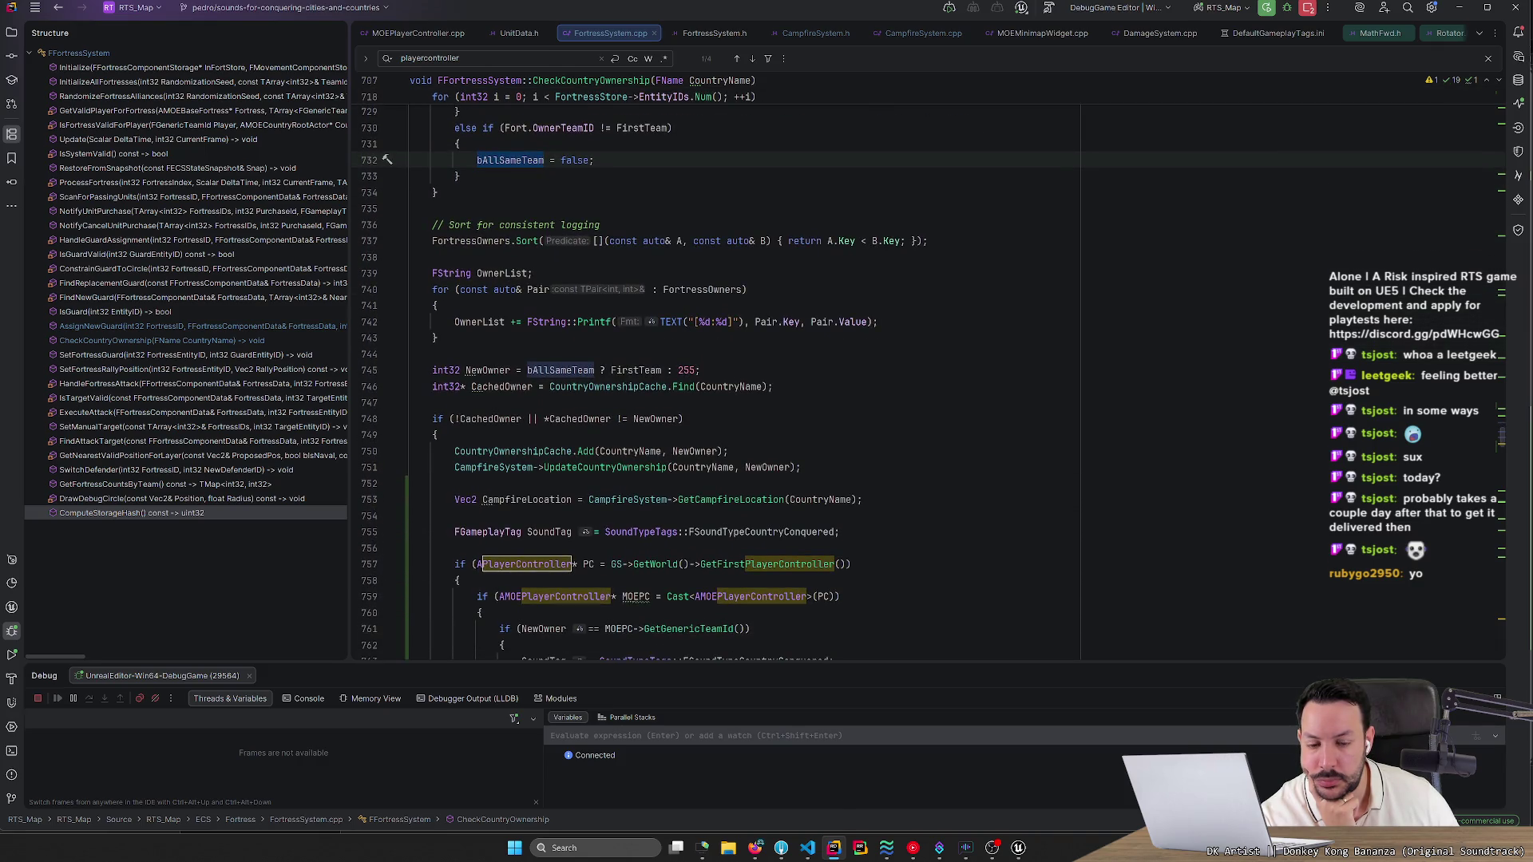
scroll(654, 516, "up", 2)
left_click(654, 515)
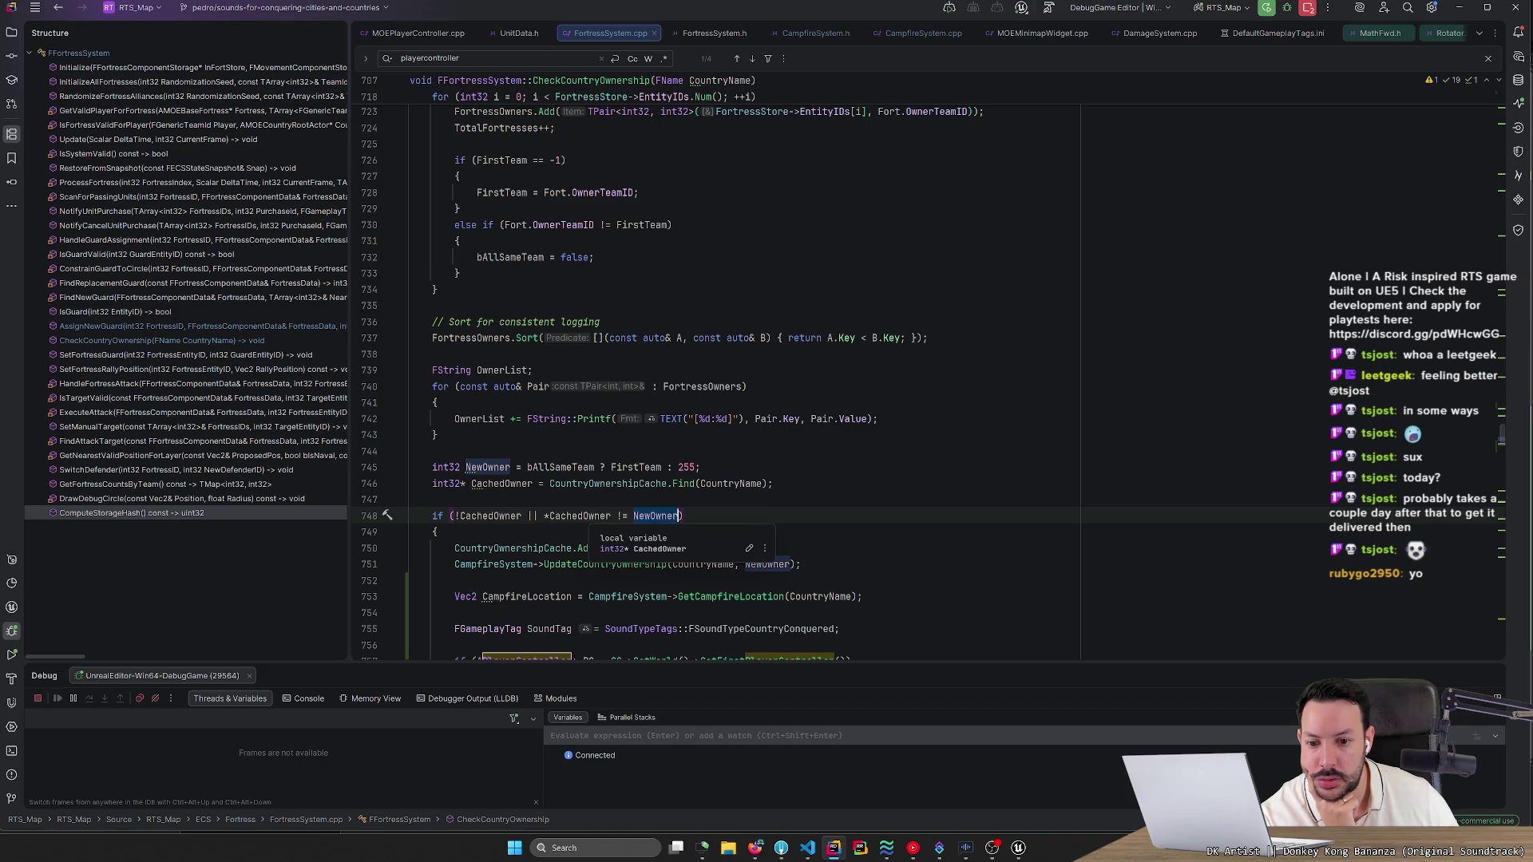
left_click(611, 516)
scroll(610, 516, "up", 1)
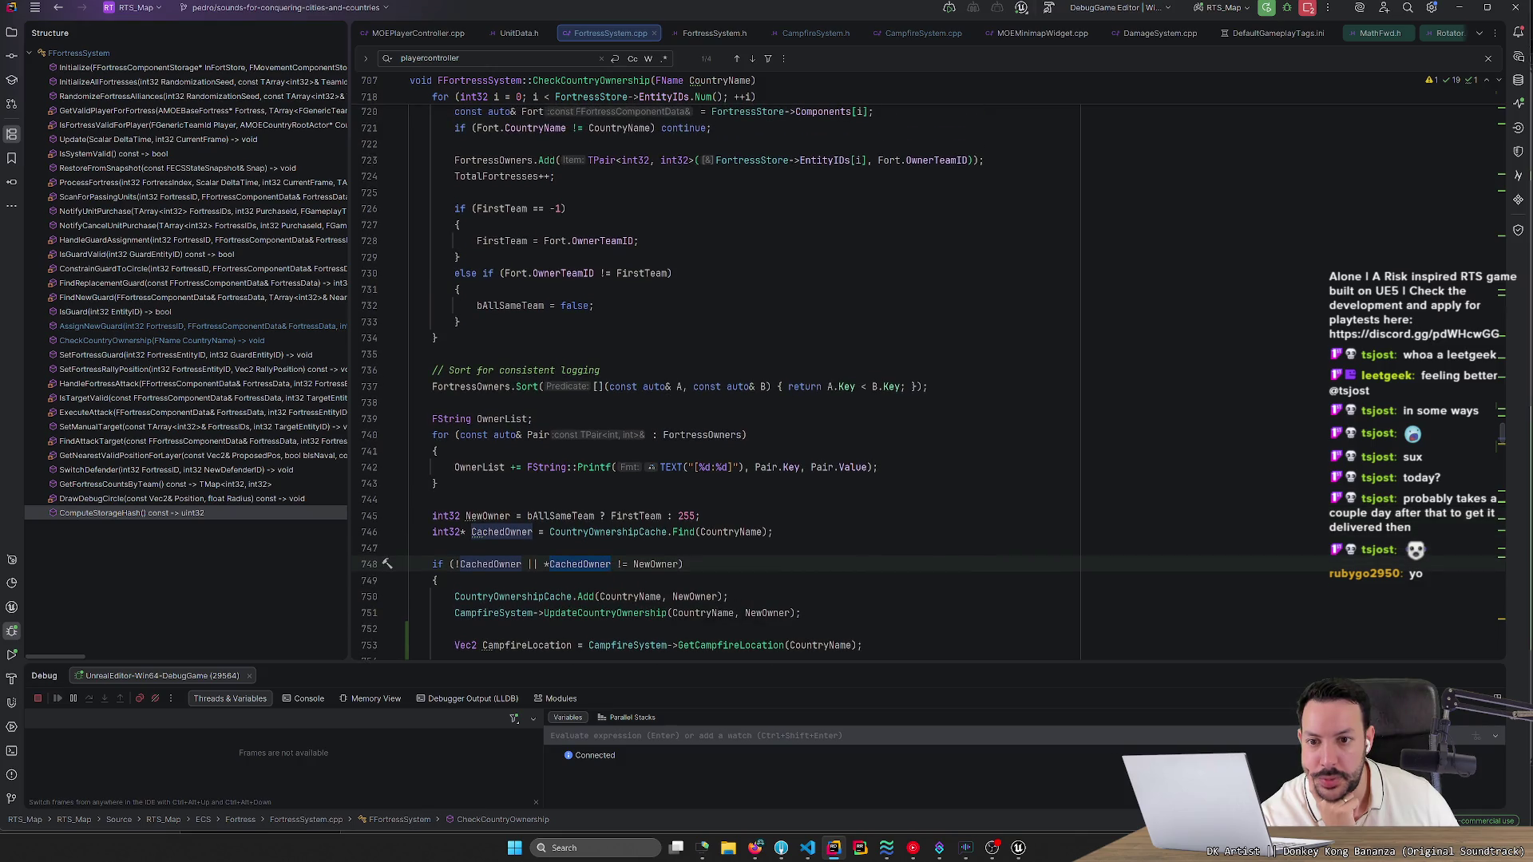
double_click(686, 515)
key("Right")
scroll(926, 381, "down", 3)
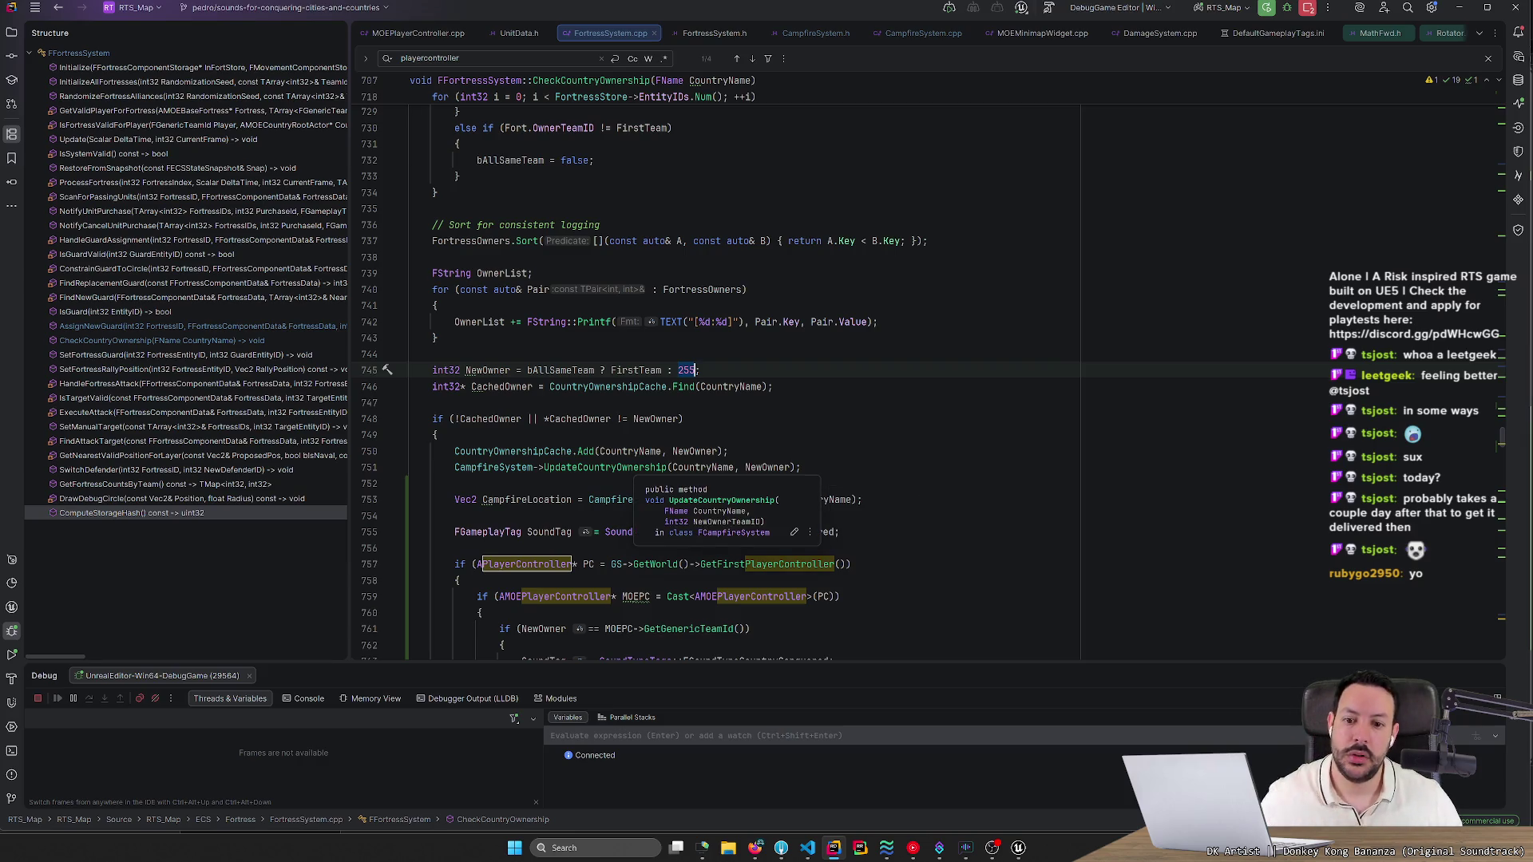
Follow UpdateCountryOwnership into UpdateCampfireOwnership, tracing NewOwnerTeamID, then return to FortressSystem.cpp.
left_click(639, 467, "ctrl")
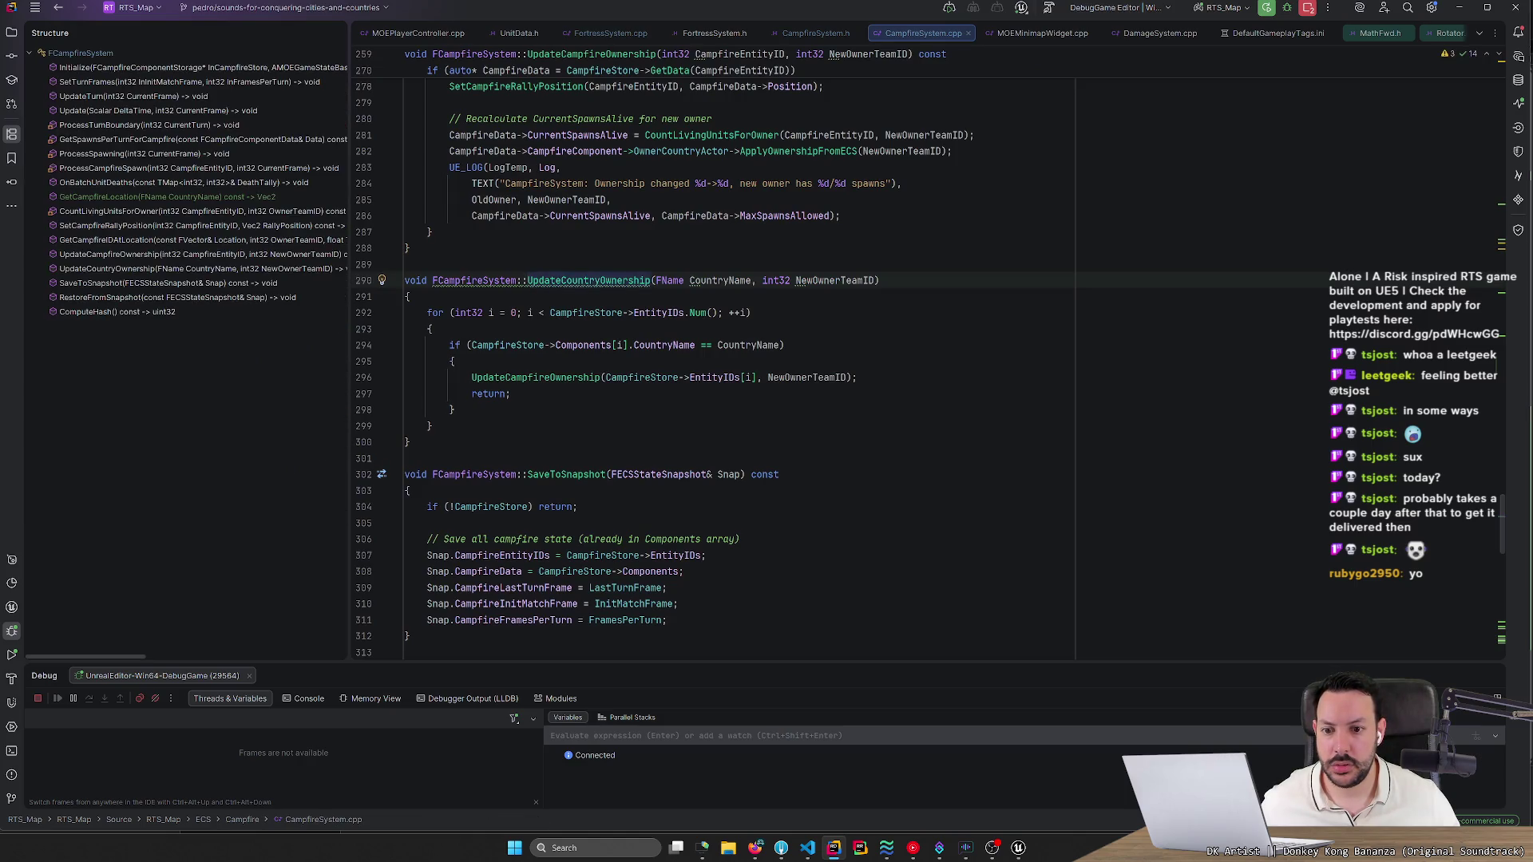
left_click(562, 378, "ctrl")
left_click(857, 280)
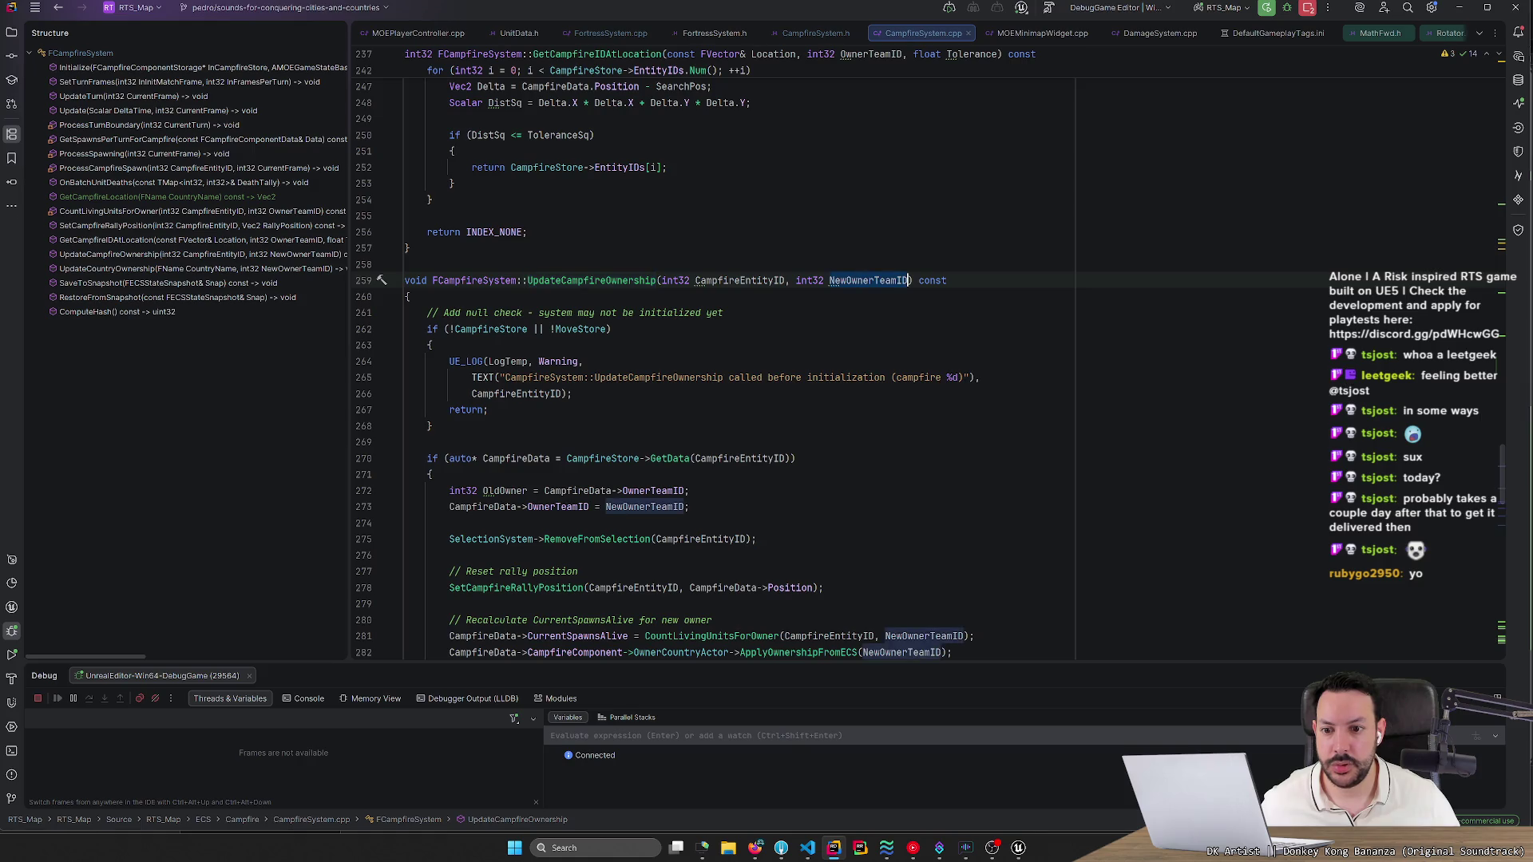
scroll(718, 359, "down", 4)
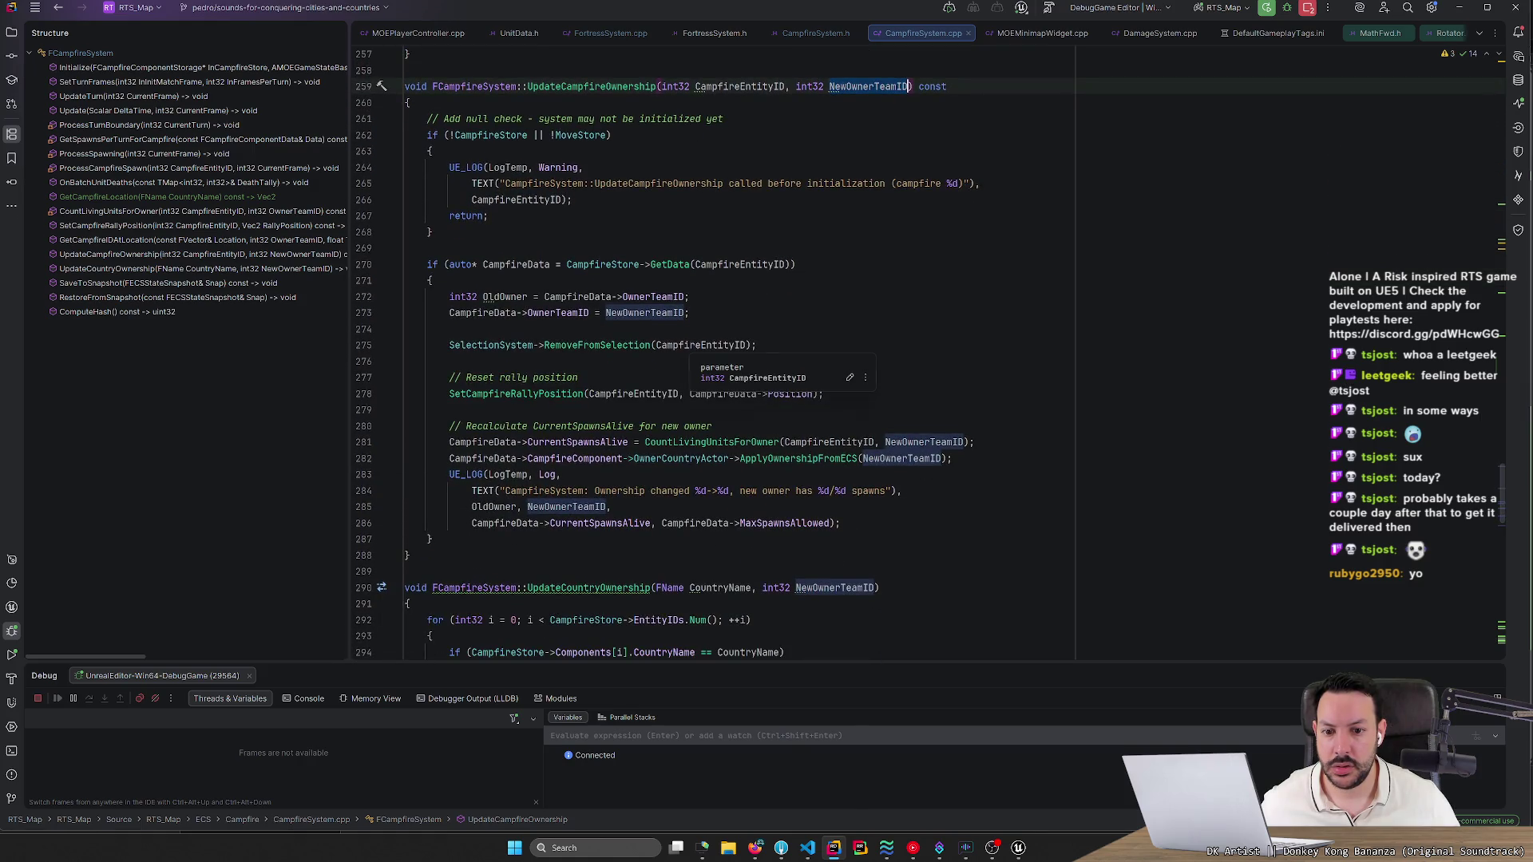
scroll(566, 378, "down", 6)
left_click(567, 378)
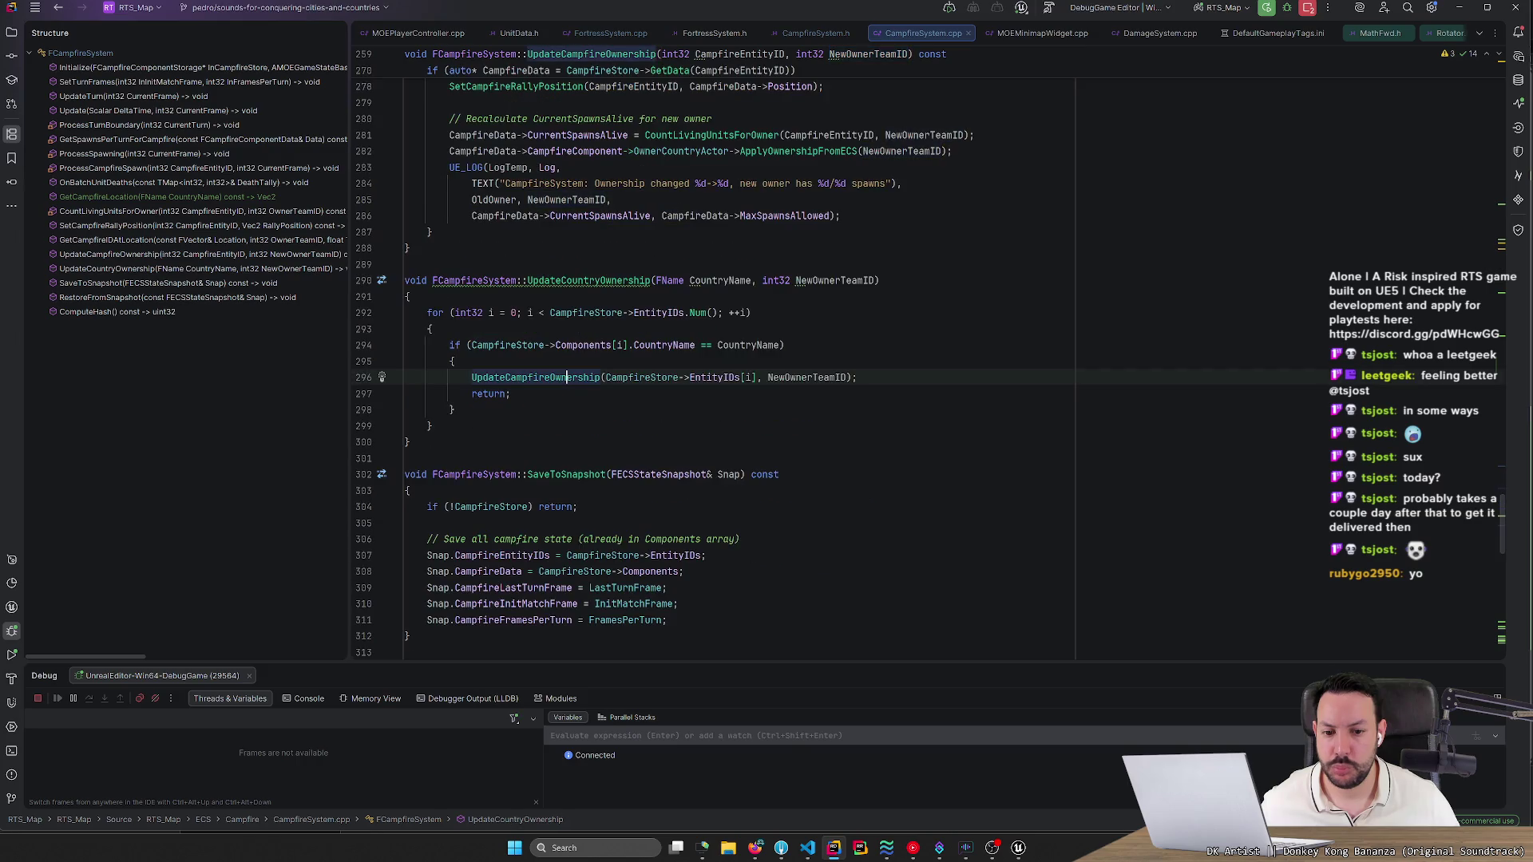
left_click(588, 280, "ctrl")
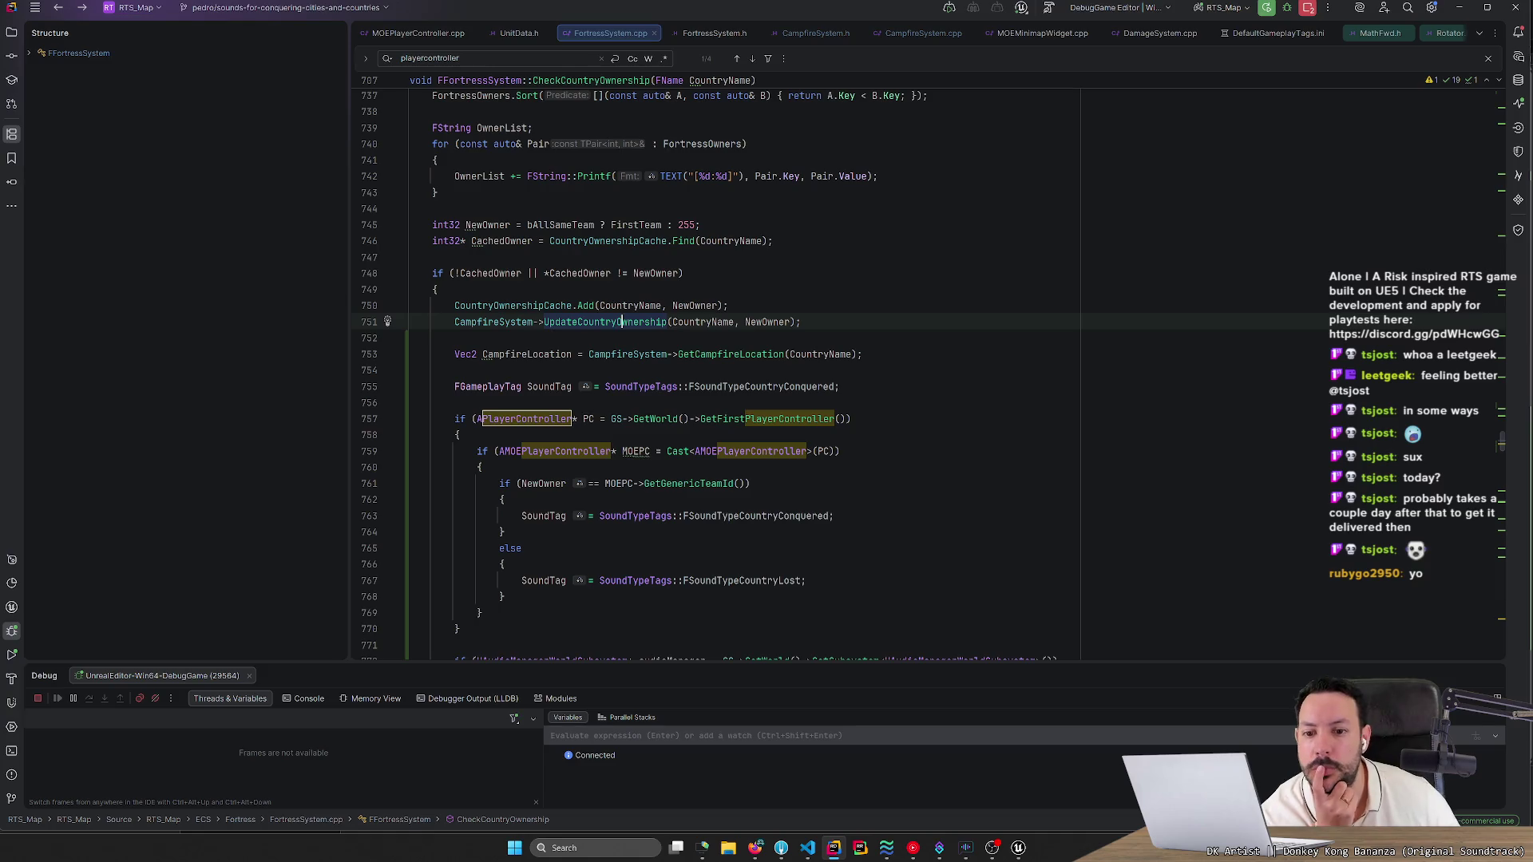
scroll(926, 375, "up", 3)
left_click(611, 419)
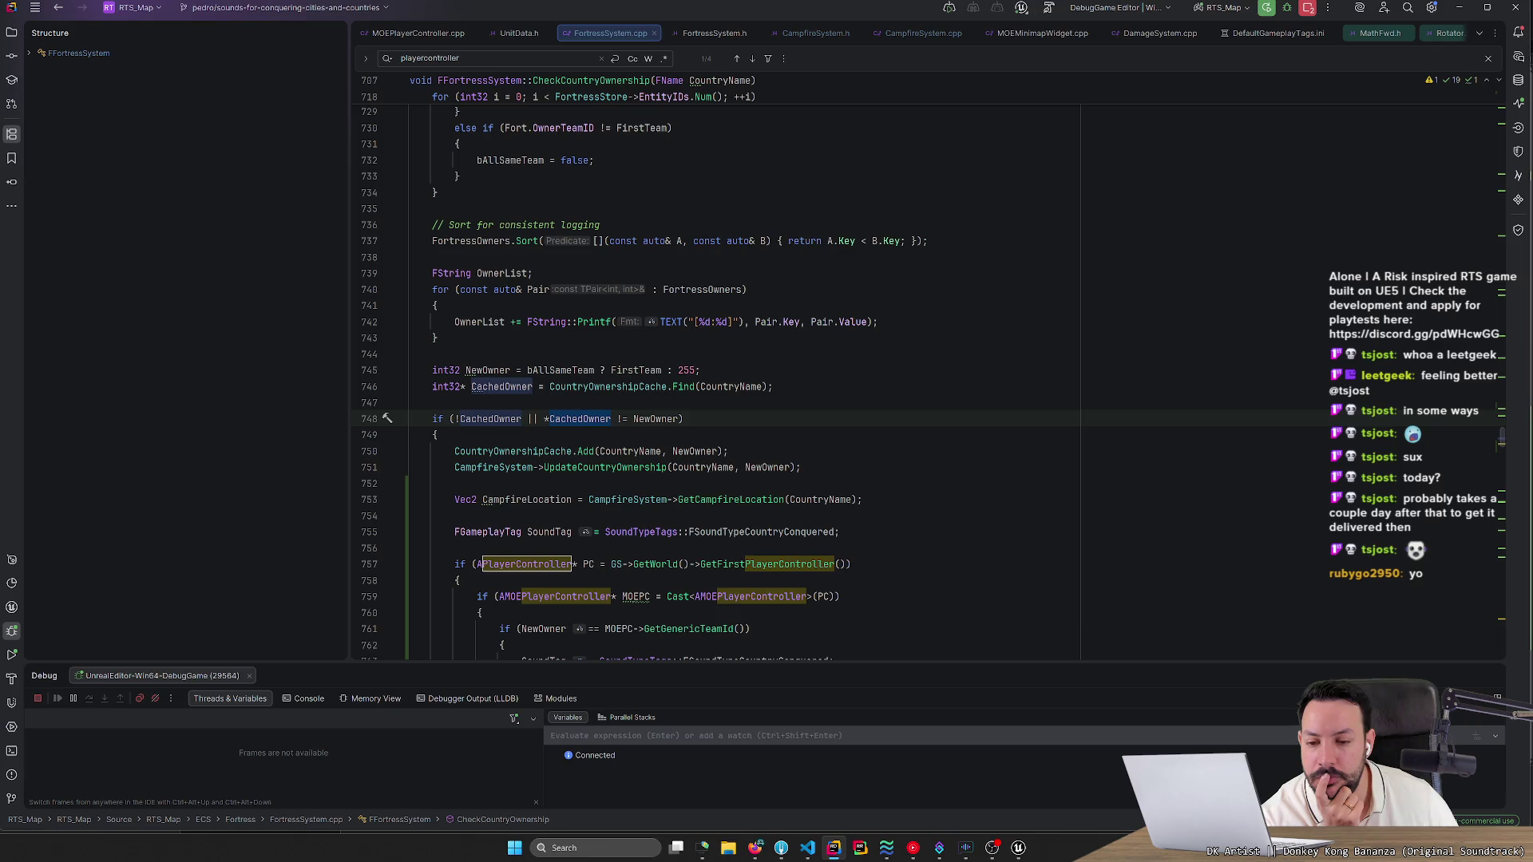
left_click(668, 386)
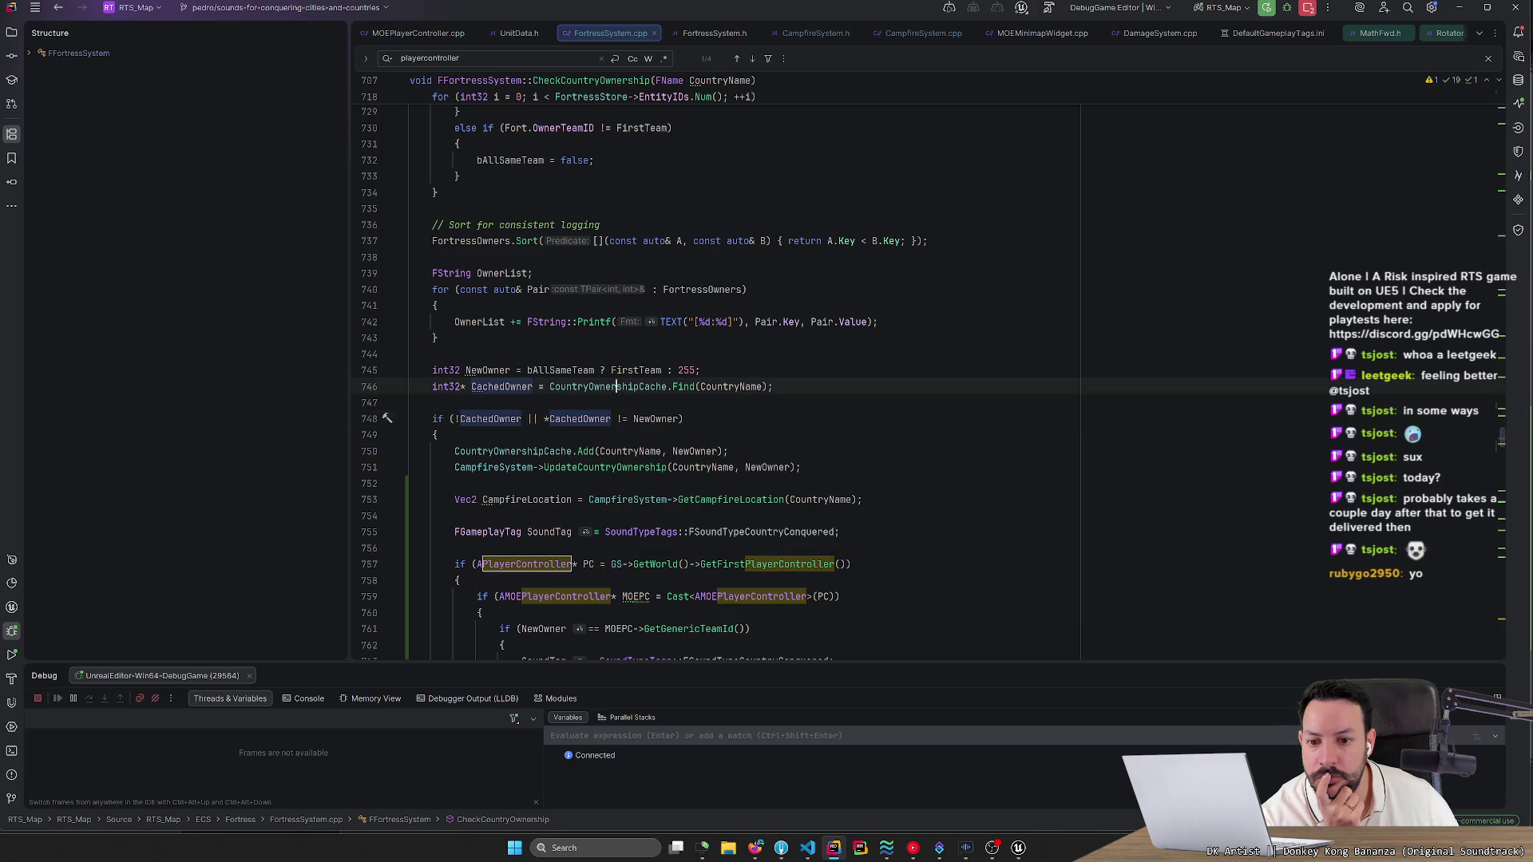
scroll(926, 376, "down", 5)
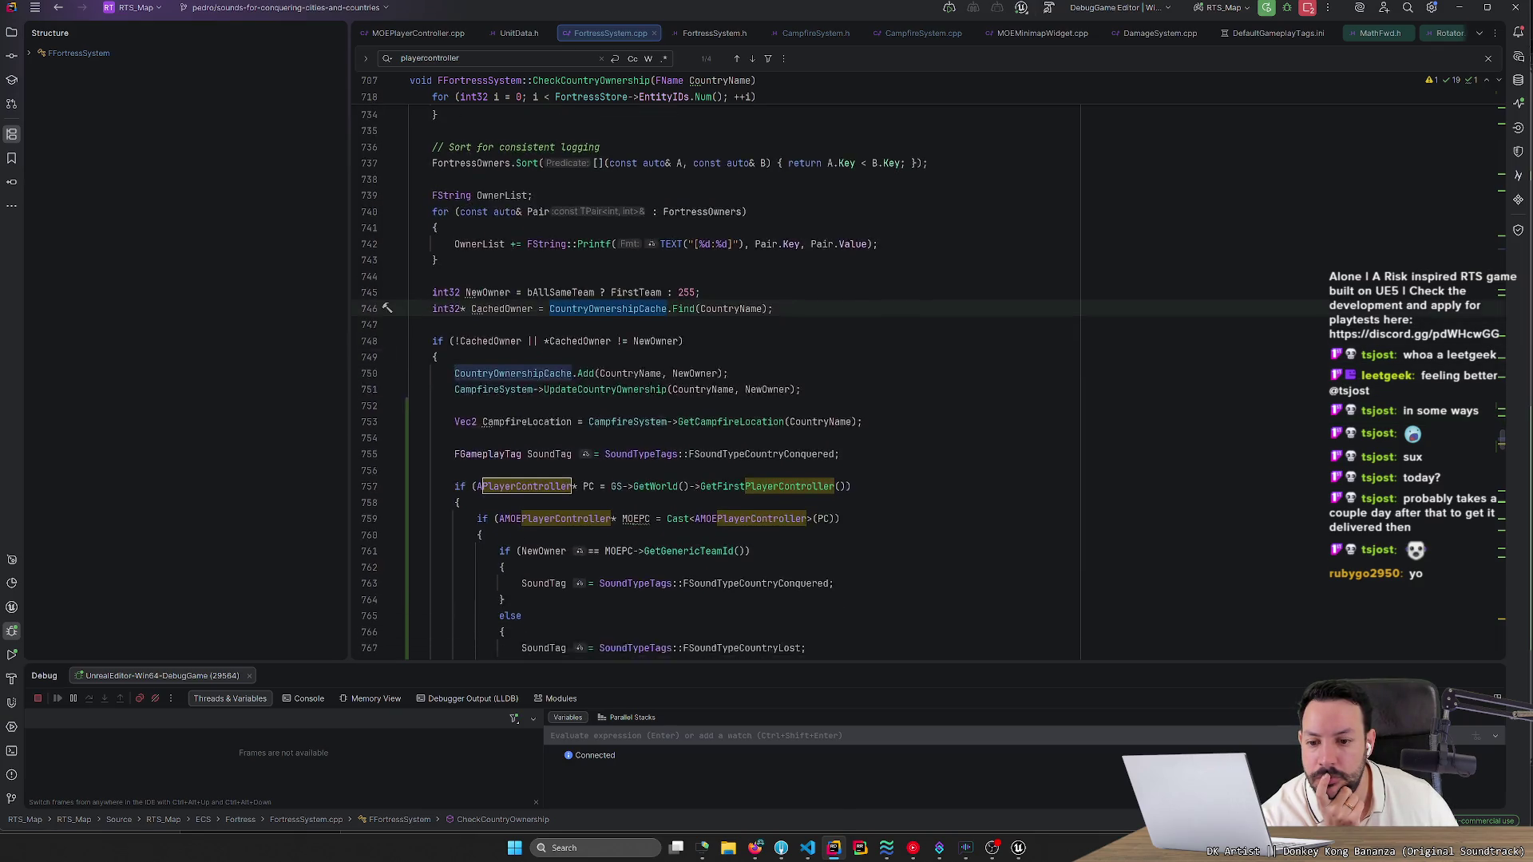
scroll(926, 375, "up", 4)
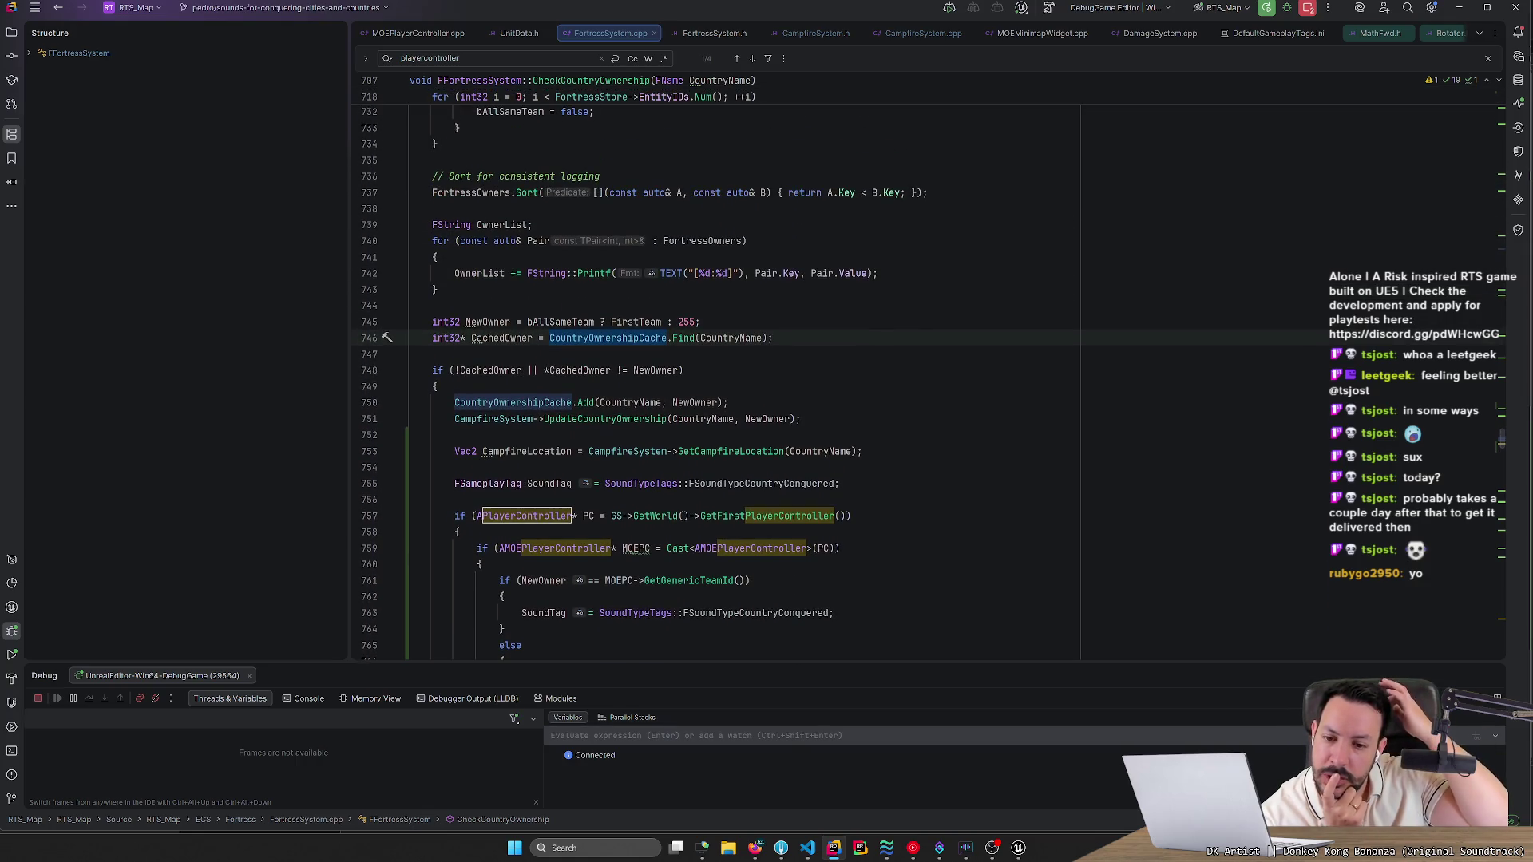
scroll(926, 376, "down", 3)
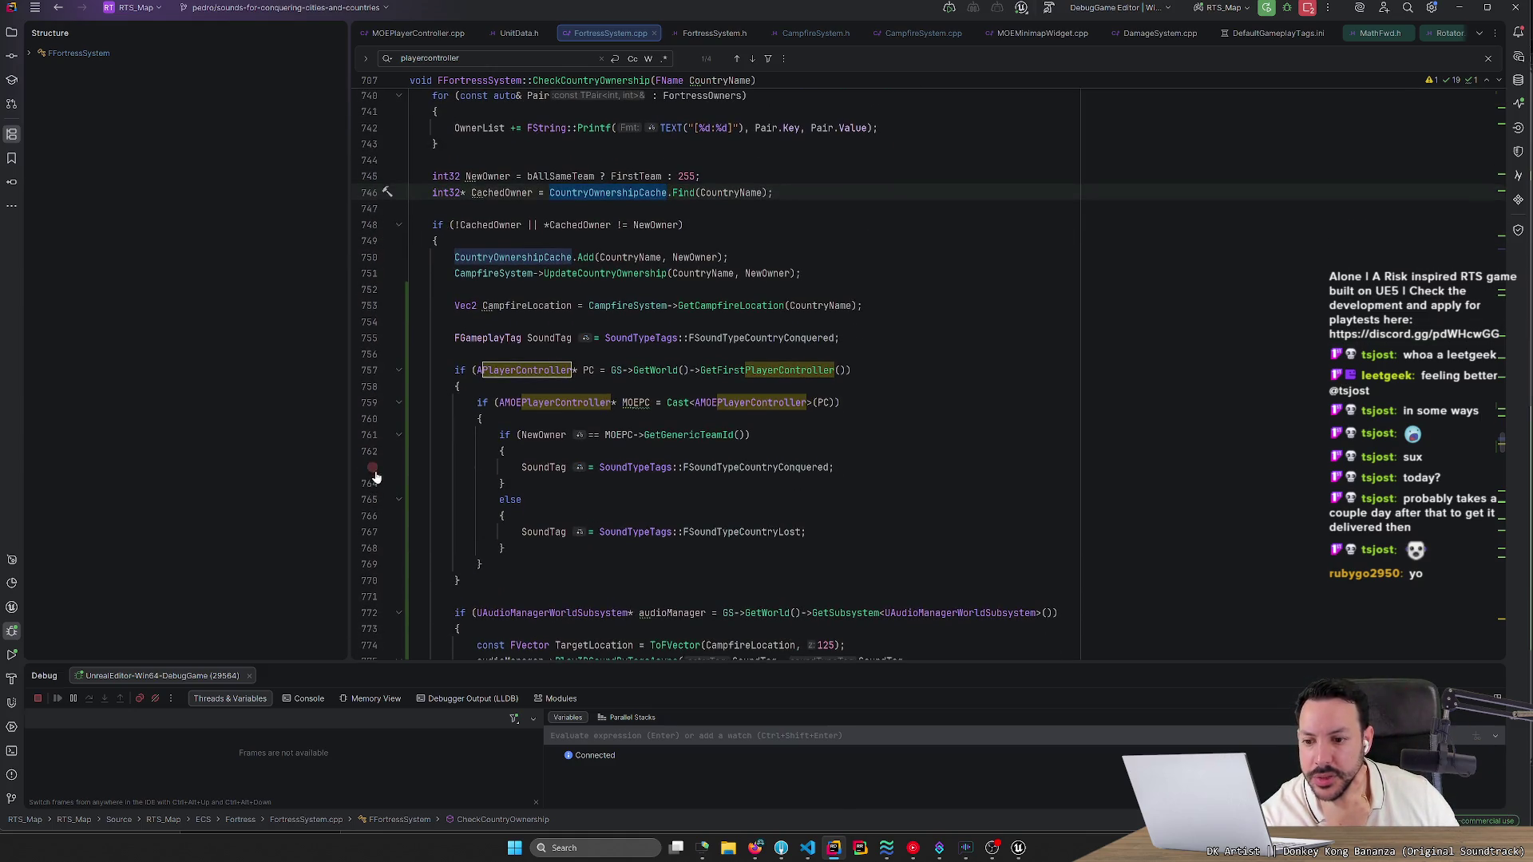
left_click(372, 532)
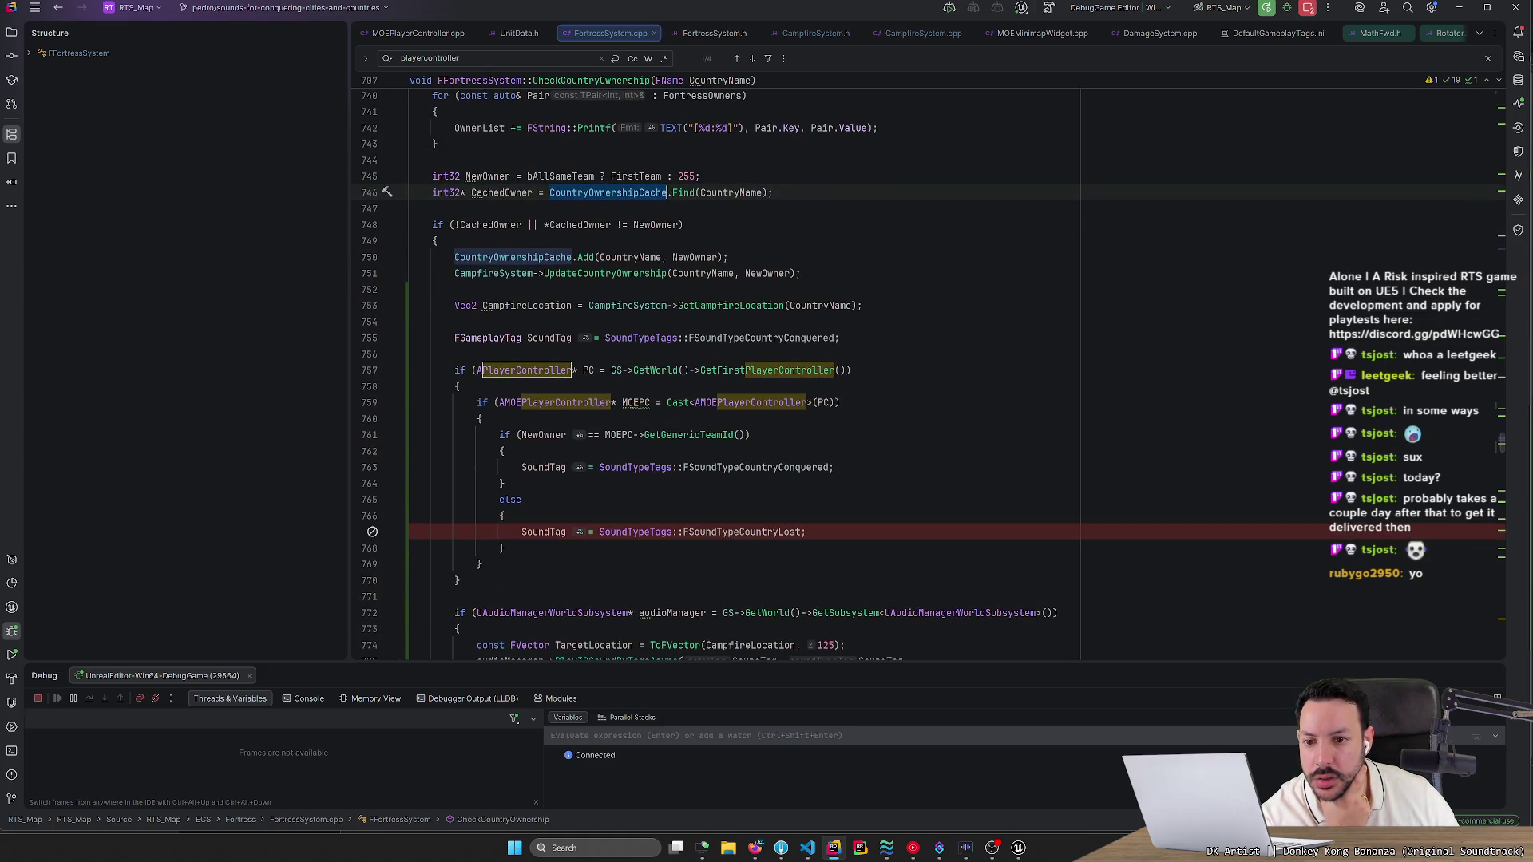
left_click(371, 533)
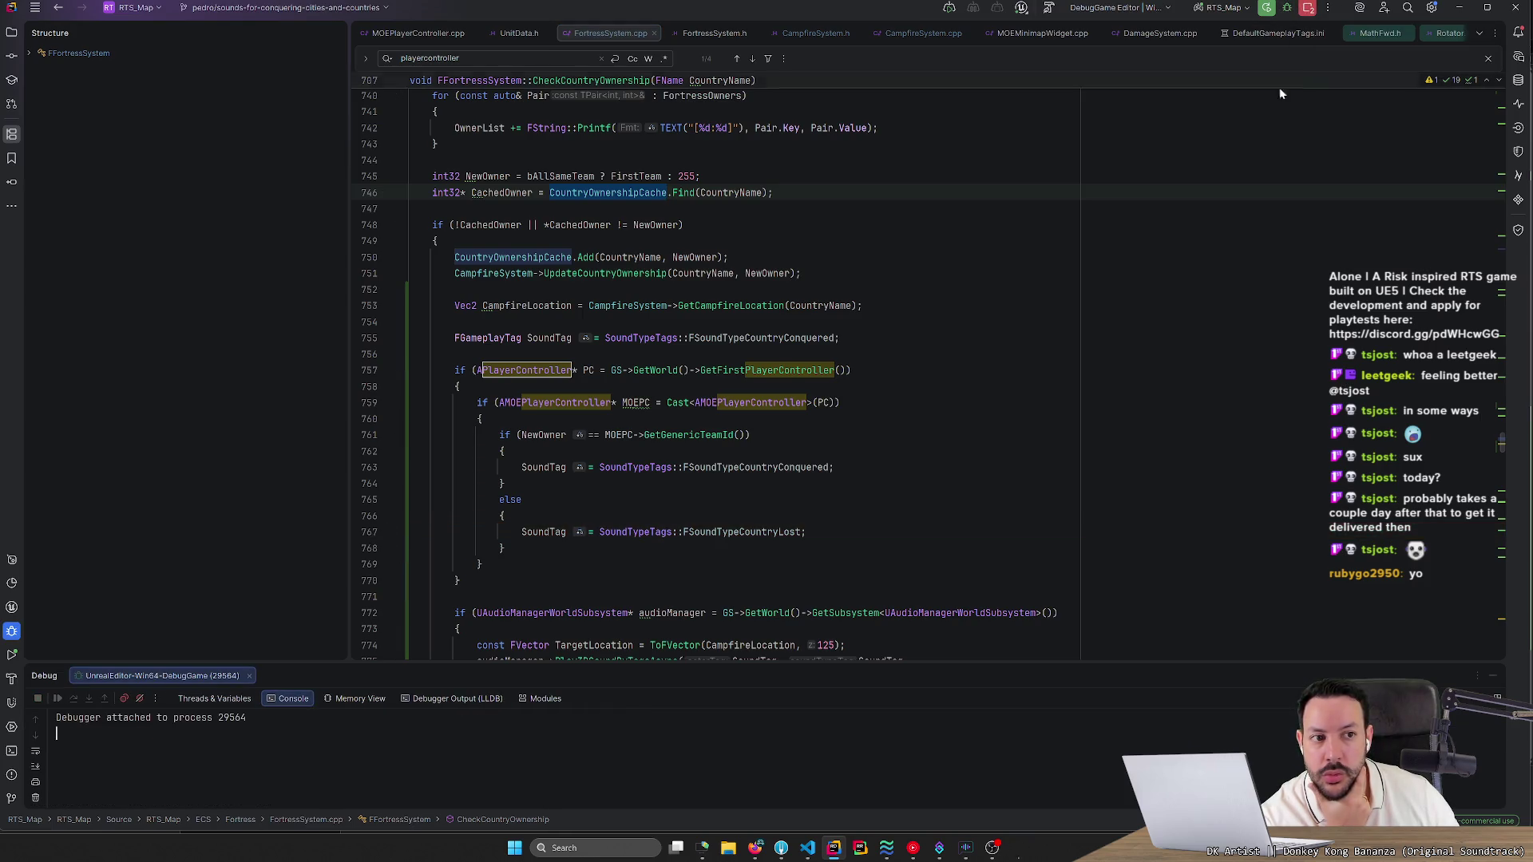
Add a breakpoint on the CountryOwnershipCache.Add line and build the game project.
scroll(399, 421, "up", 2)
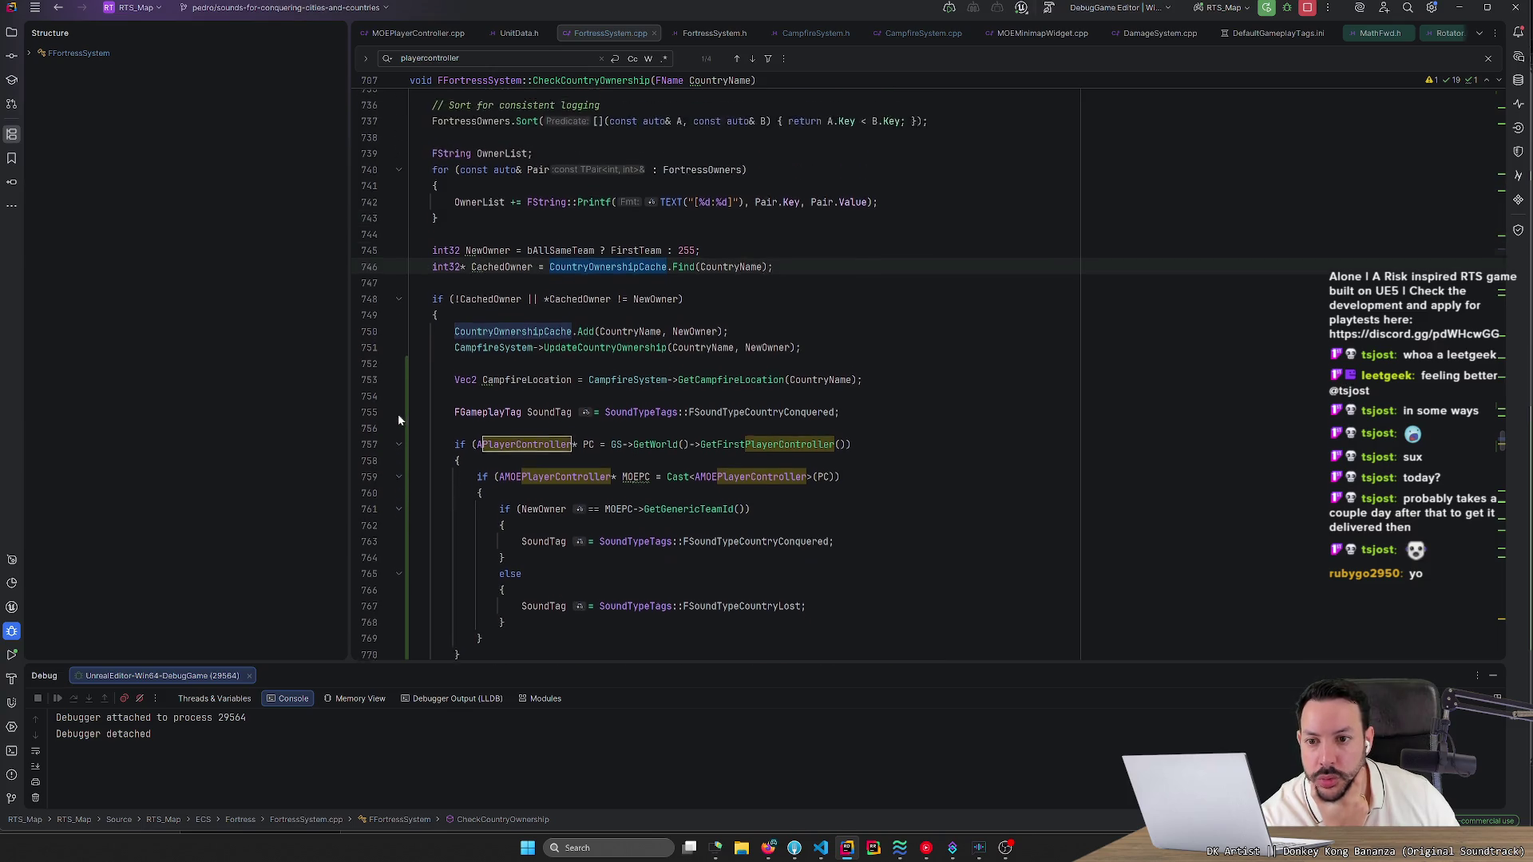
left_click(372, 354)
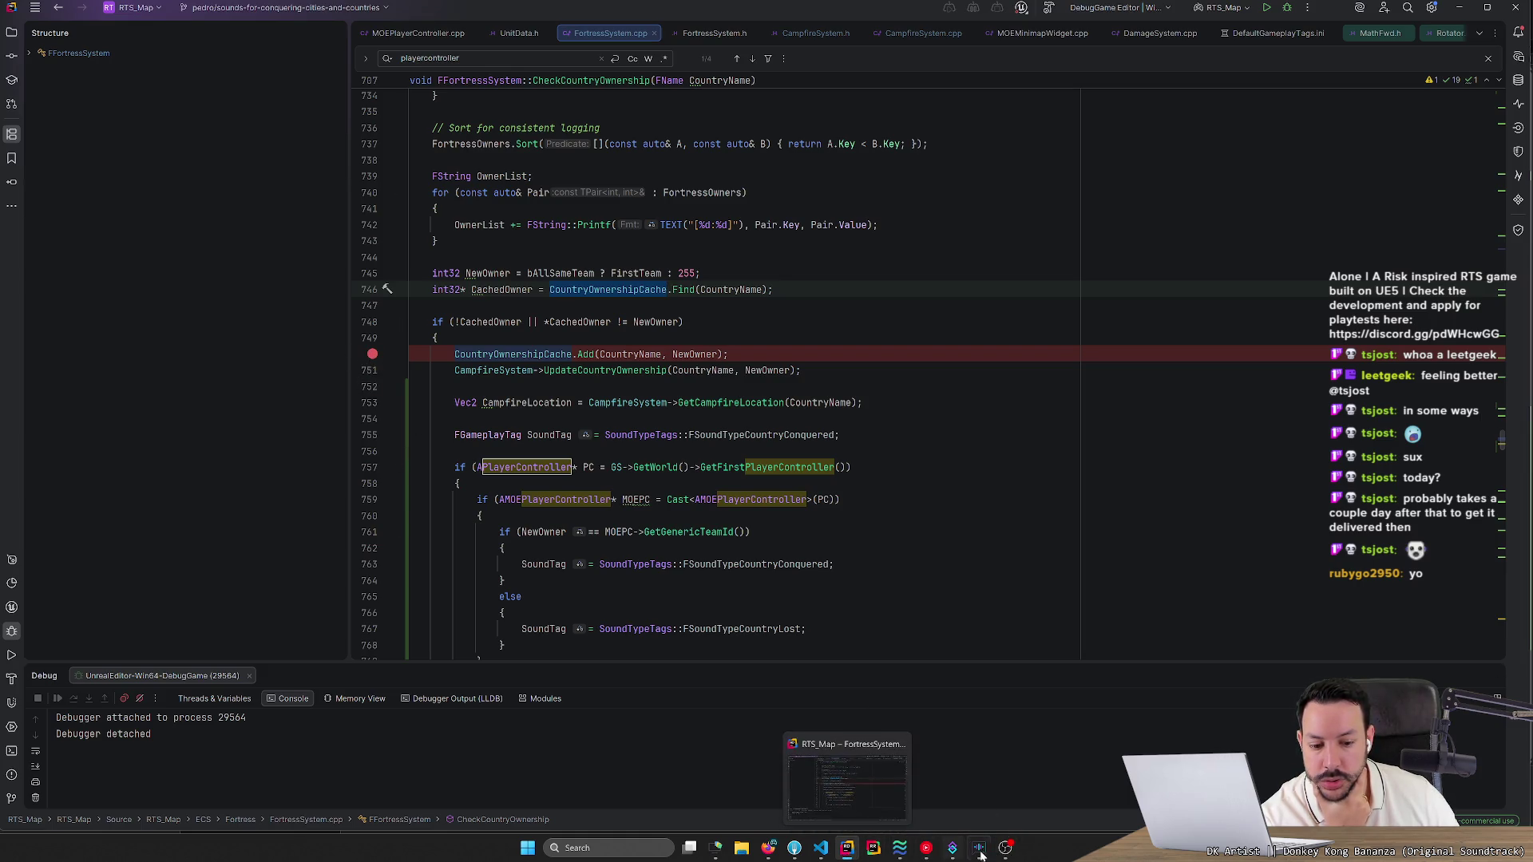
mouse_move(990, 856)
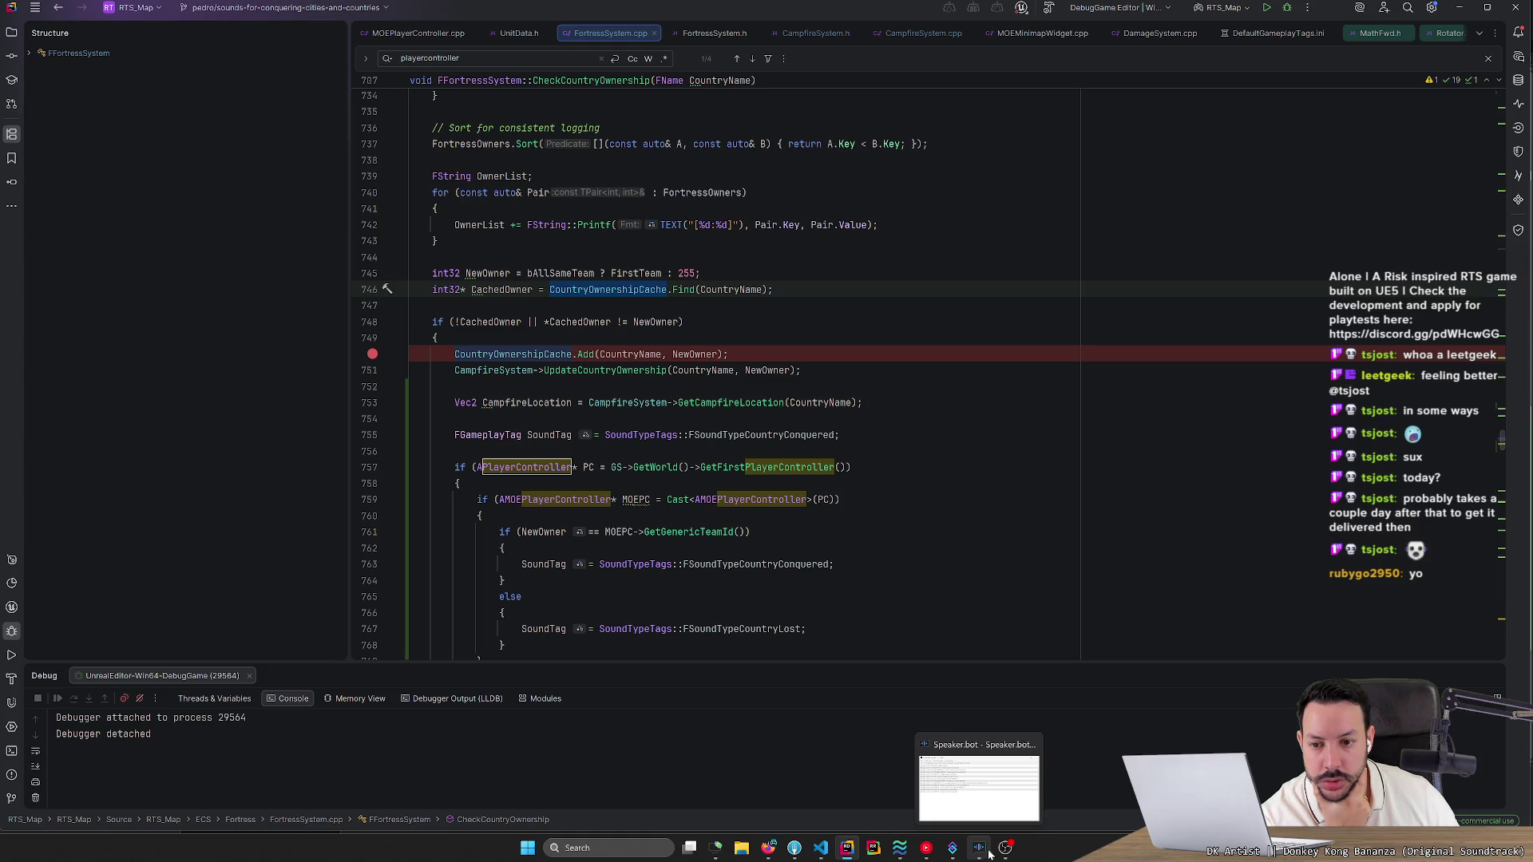
scroll(718, 367, "up", 2)
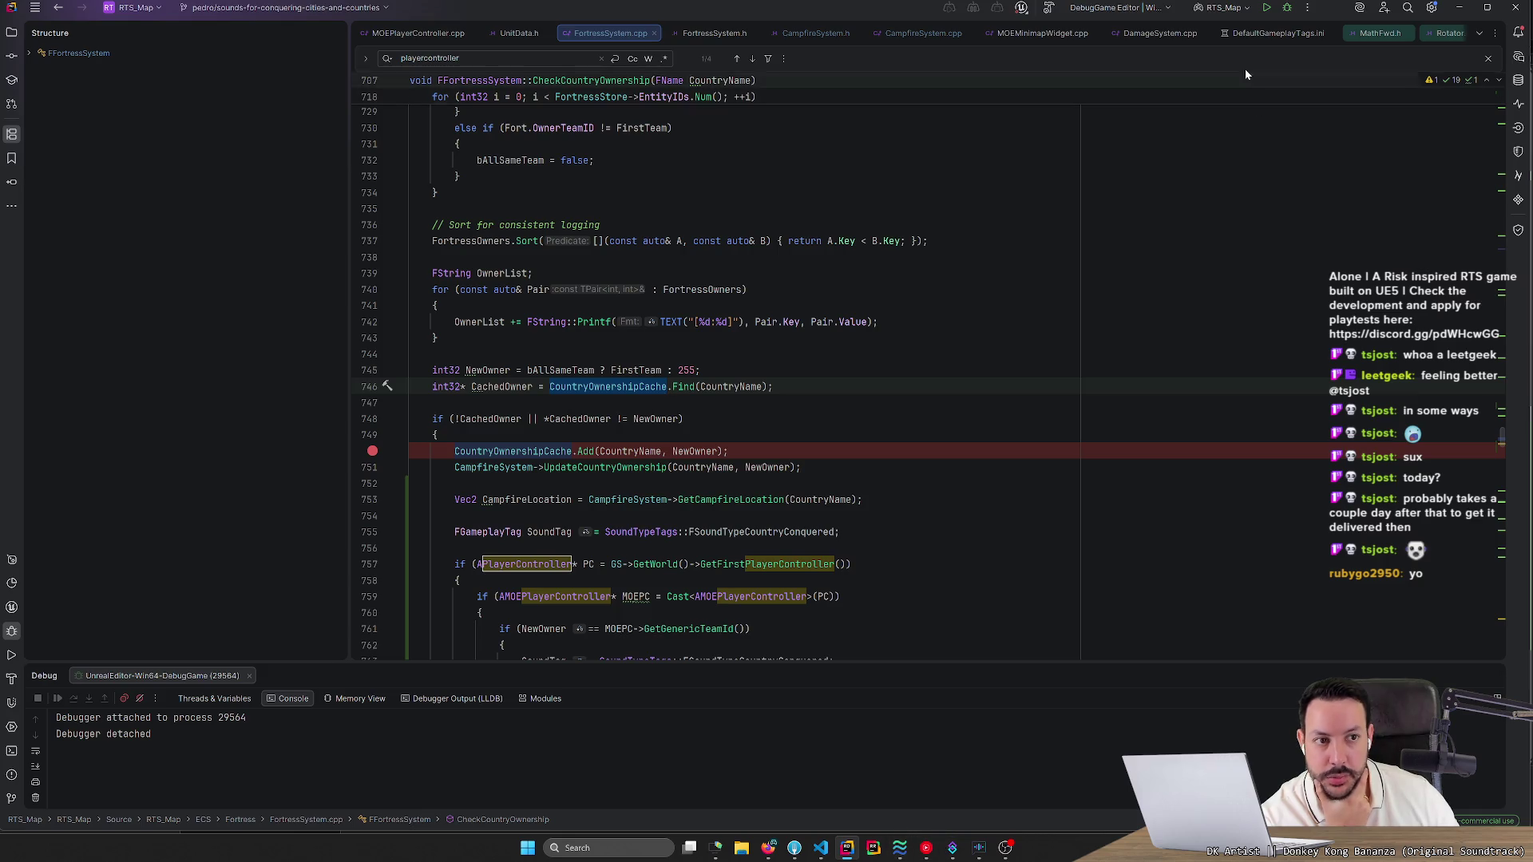
left_click(1268, 10)
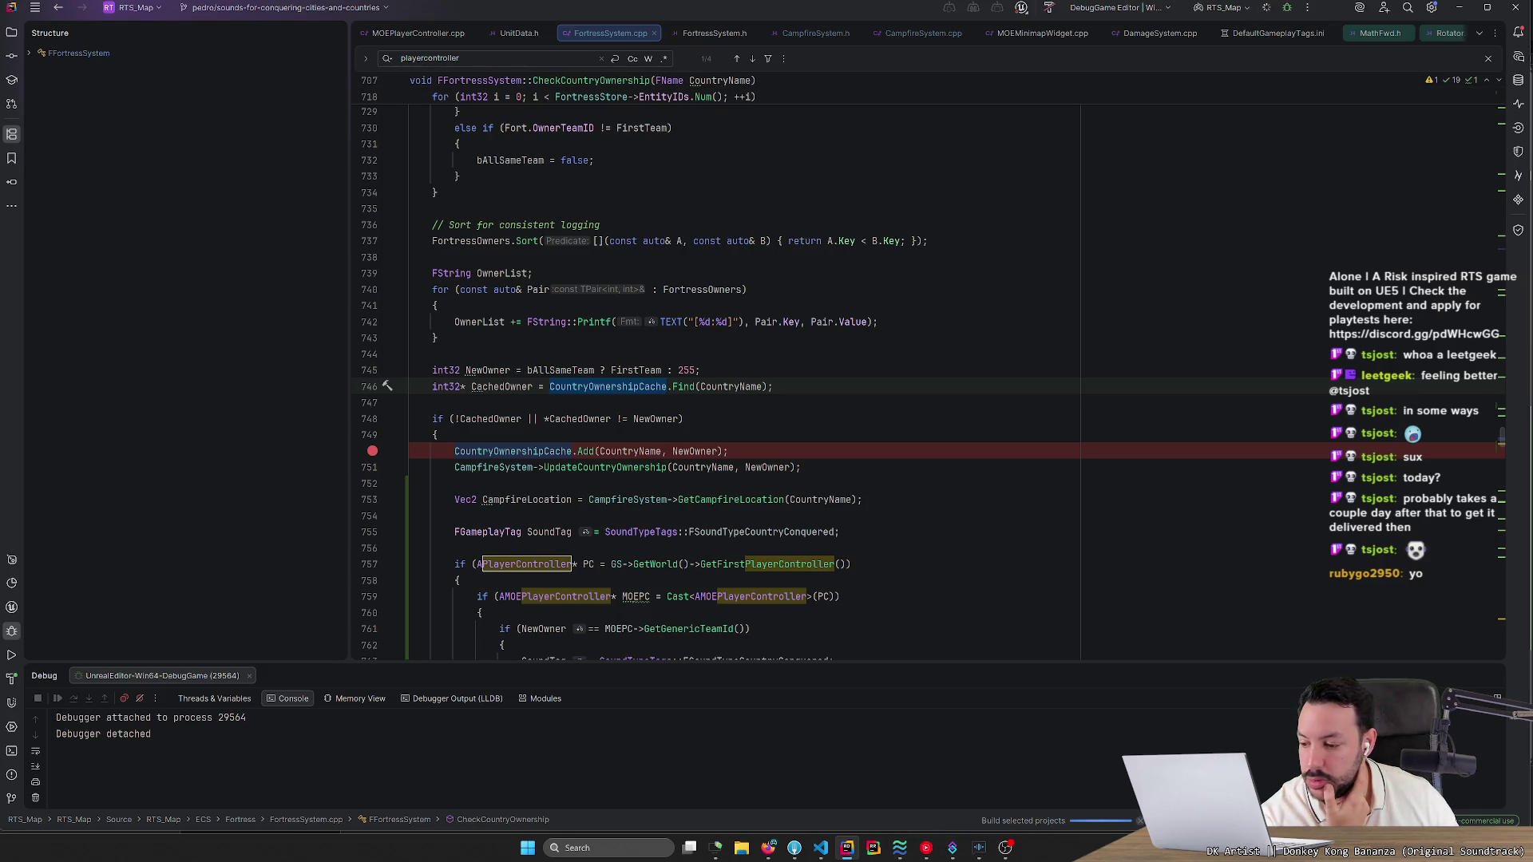
Select the sound-tag code block and highlight where SoundTypeTags is used.
scroll(718, 367, "down", 3)
mouse_move(411, 306)
left_mouse_down()
mouse_move(459, 434)
mouse_move(495, 639)
mouse_move(670, 615)
mouse_move(675, 594)
left_mouse_up()
scroll(656, 516, "up", 3)
left_click(656, 516)
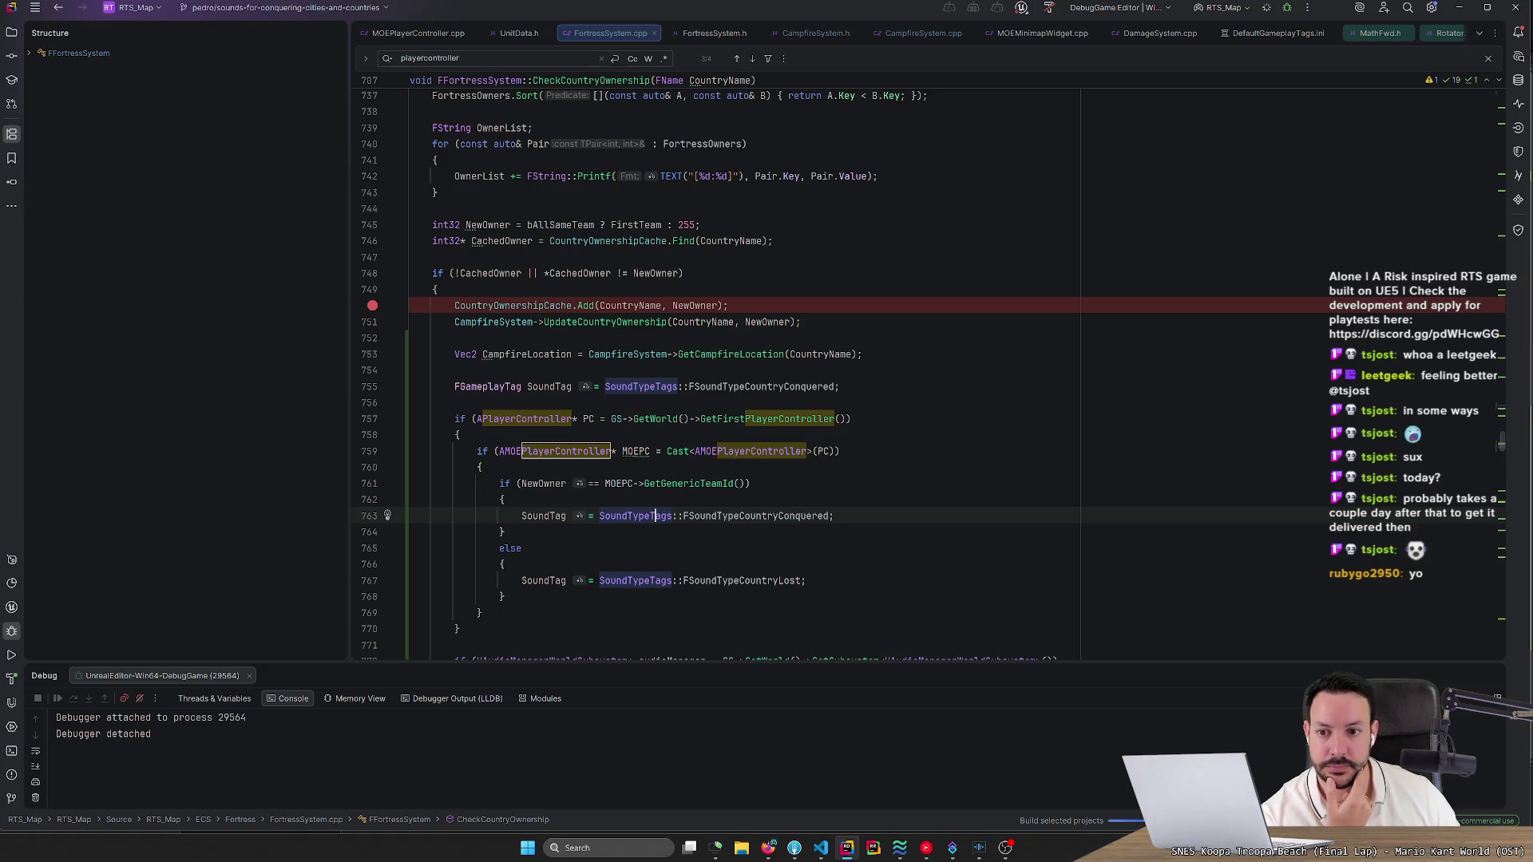
scroll(656, 516, "up", 2)
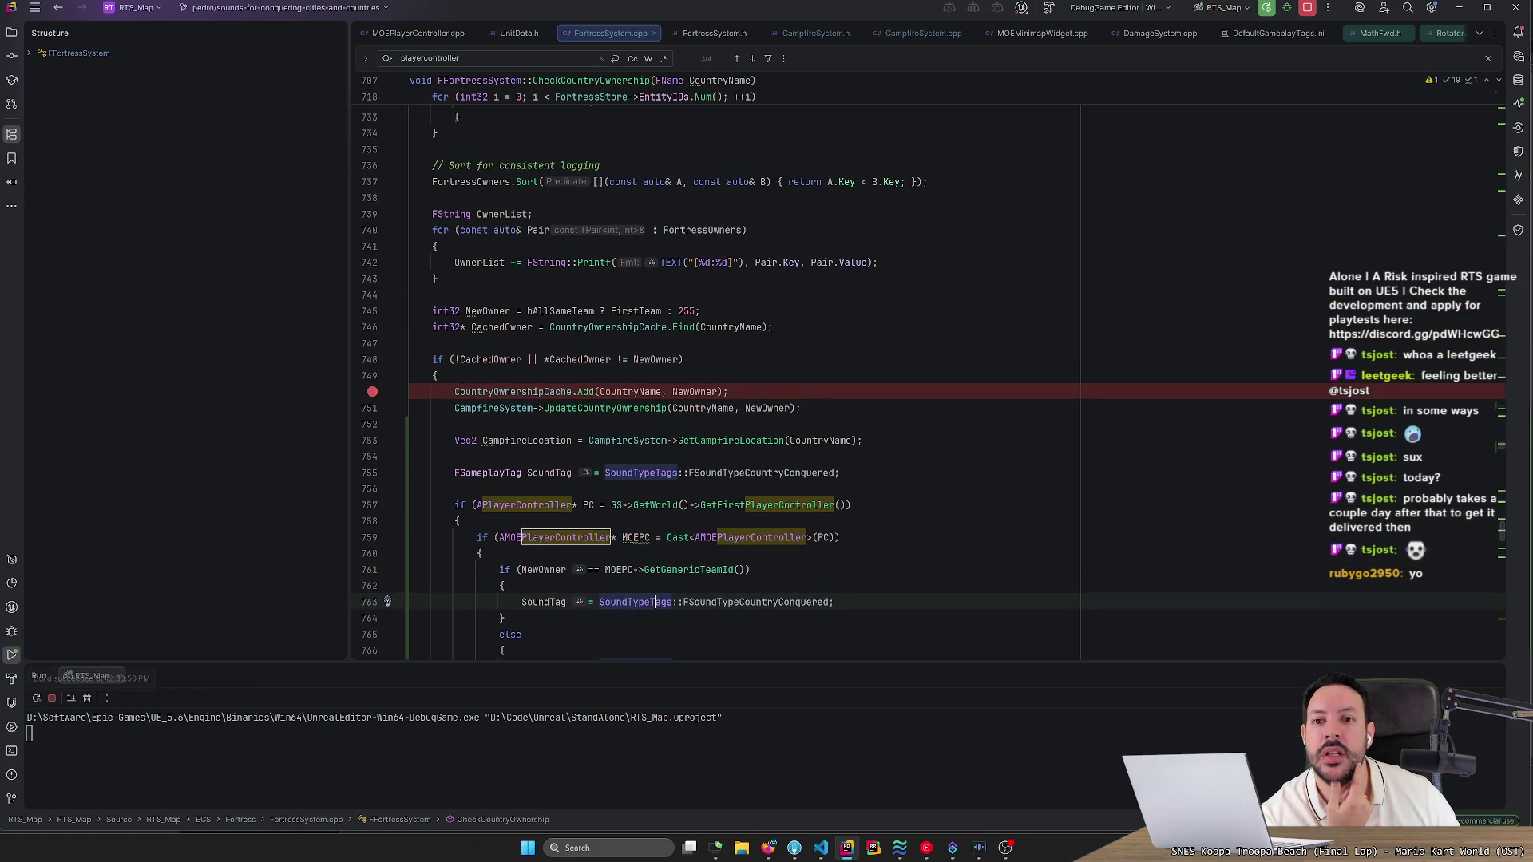
scroll(656, 518, "up", 5)
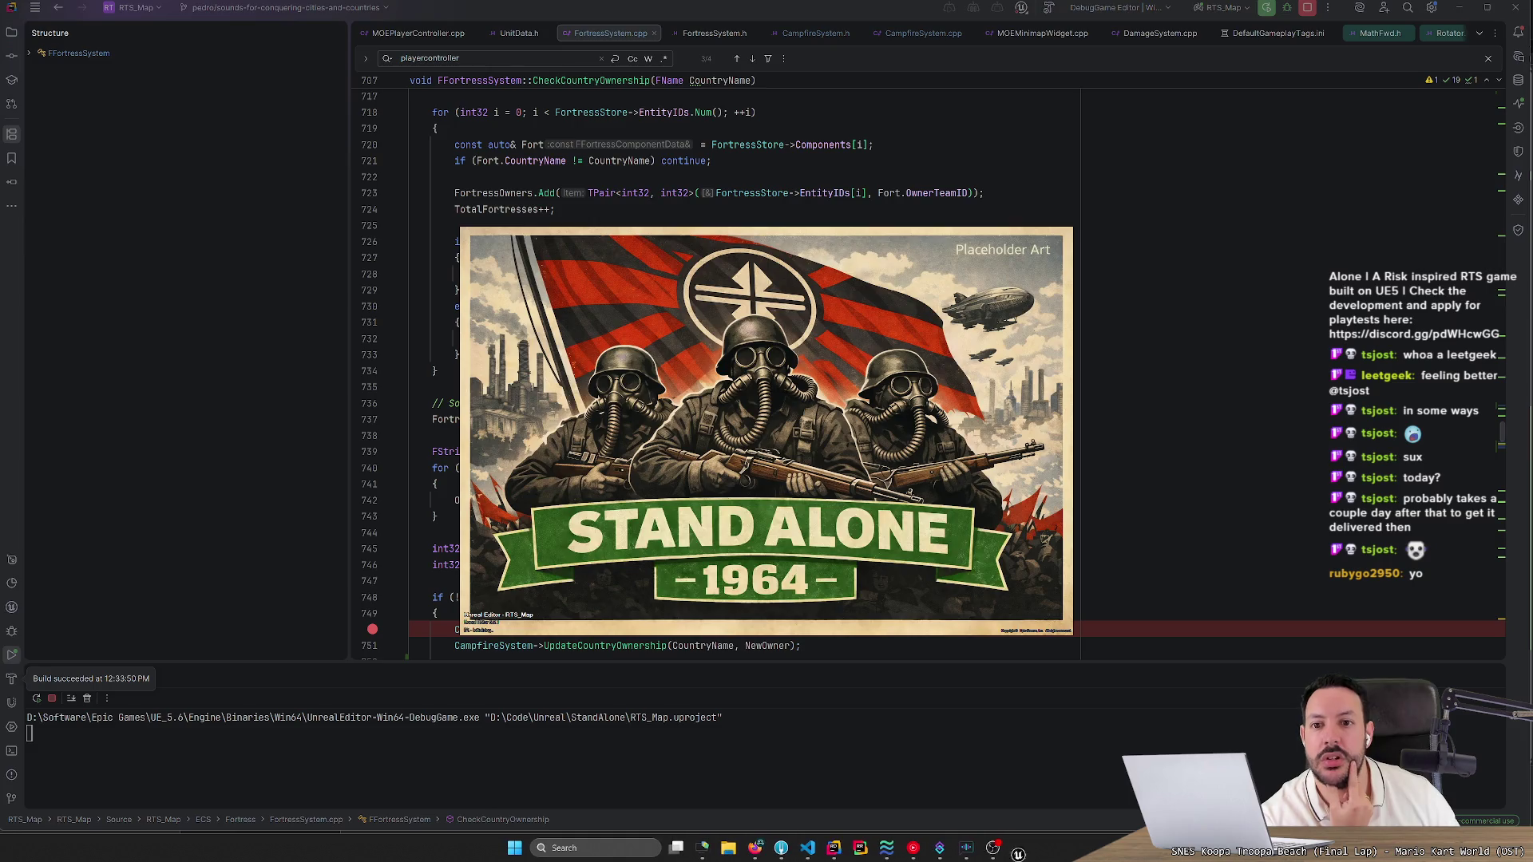
Bring Rider's code back in front of the Unreal splash screen.
left_click(592, 160)
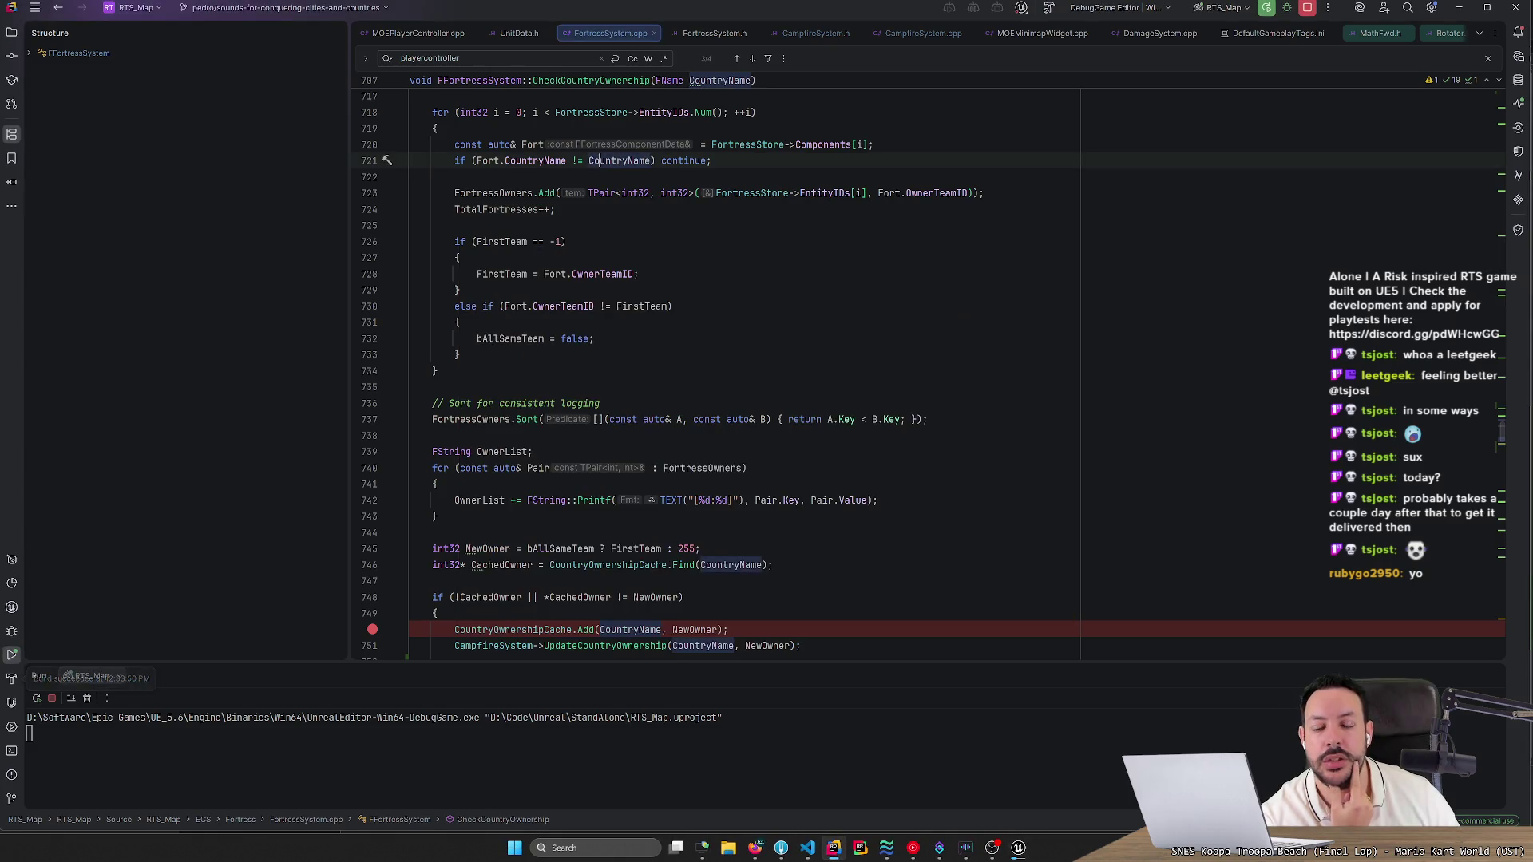
scroll(926, 375, "up", 5)
scroll(926, 375, "down", 4)
scroll(926, 375, "down", 6)
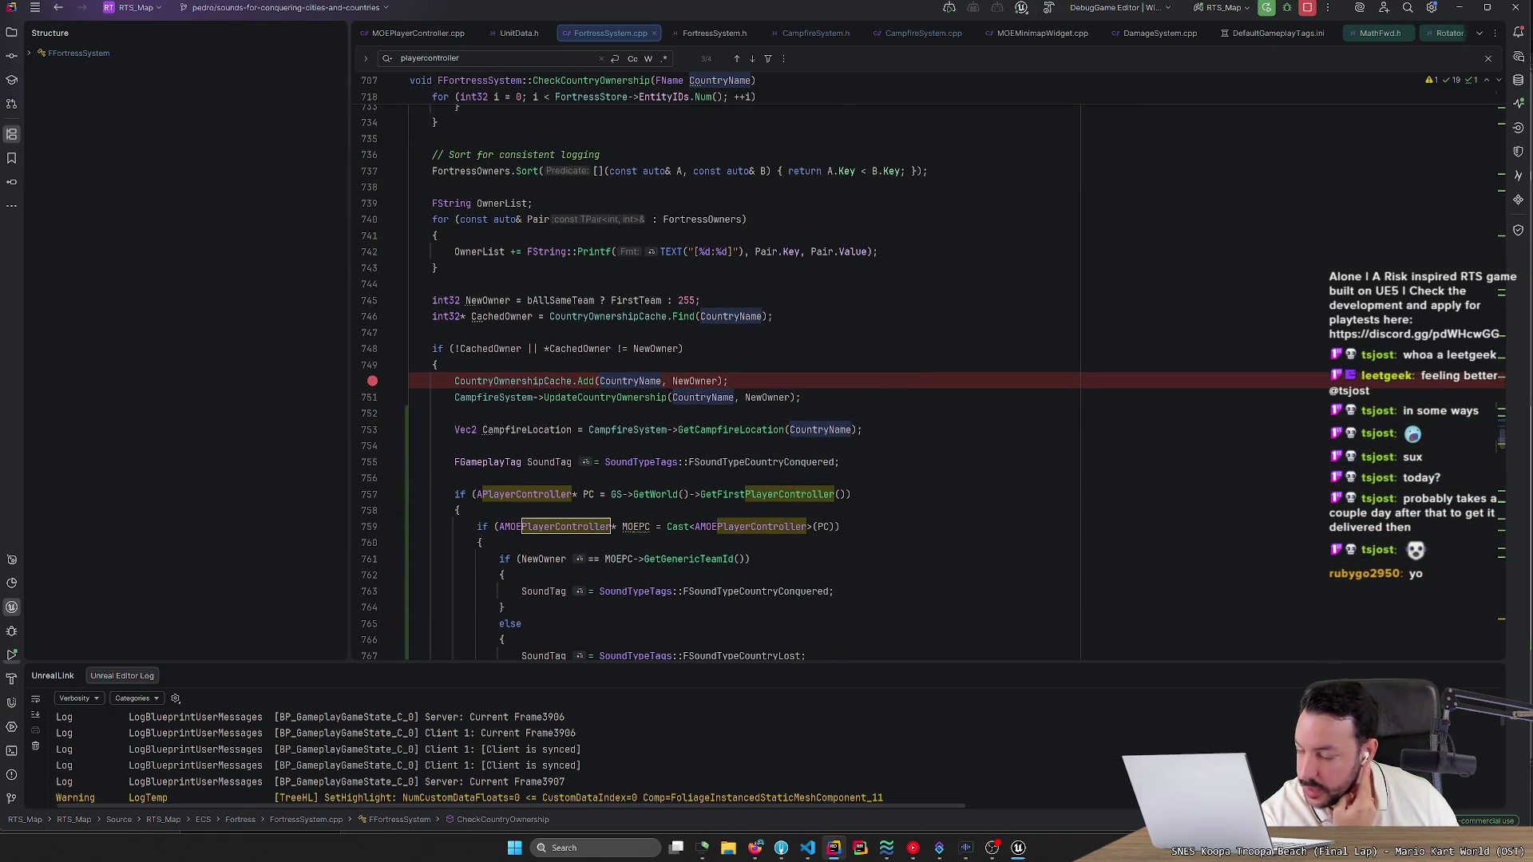
scroll(926, 376, "down", 2)
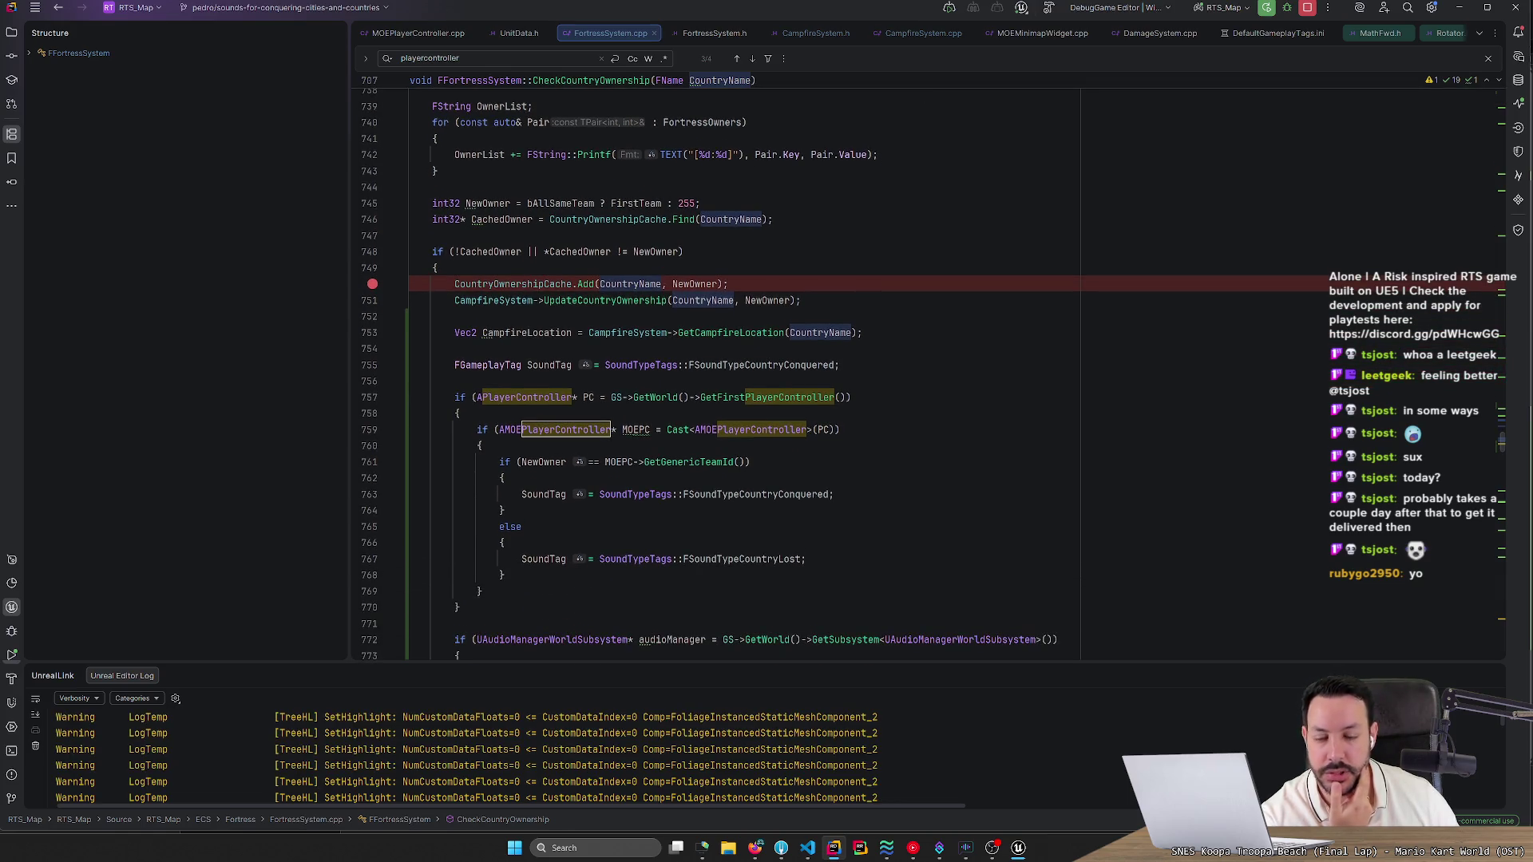
scroll(663, 344, "up", 4)
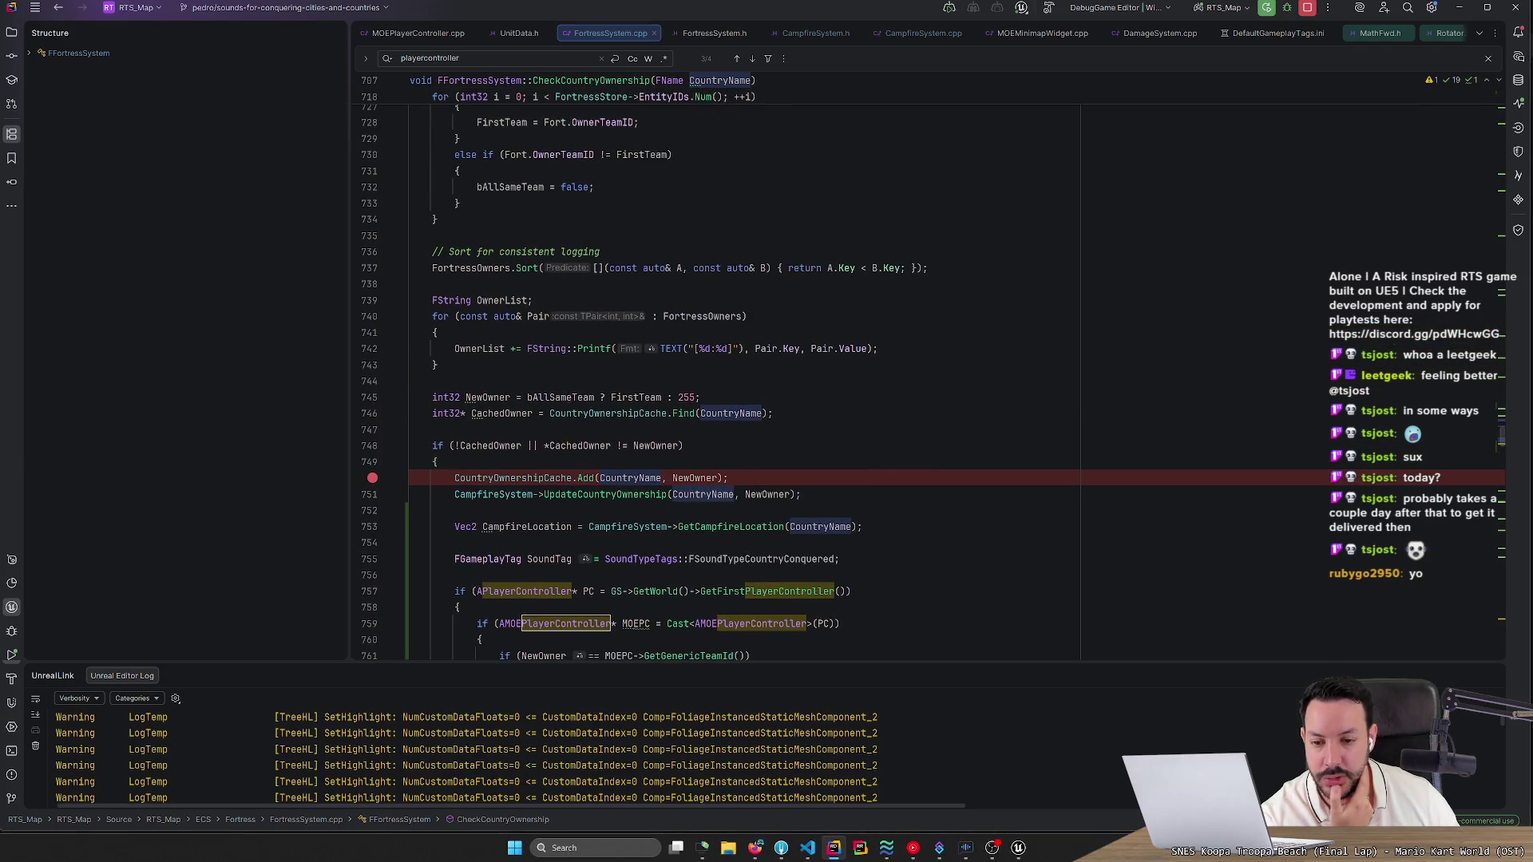
scroll(926, 375, "down", 2)
Clear the CountryOwnershipCache.Add breakpoint, stop the game session, and switch to HacknPlan.
left_click(372, 381)
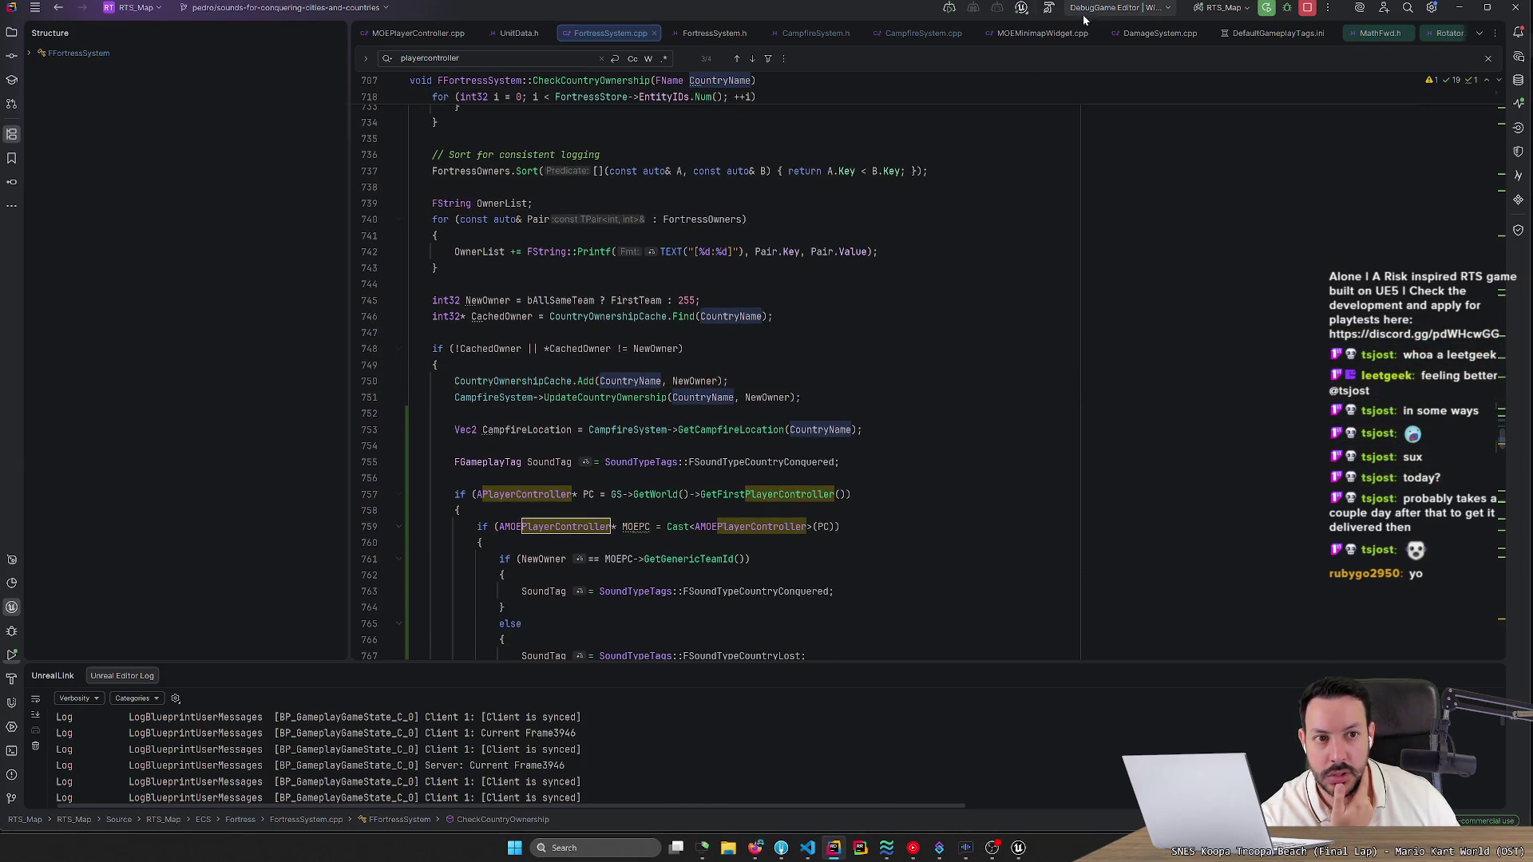
left_click(1309, 10)
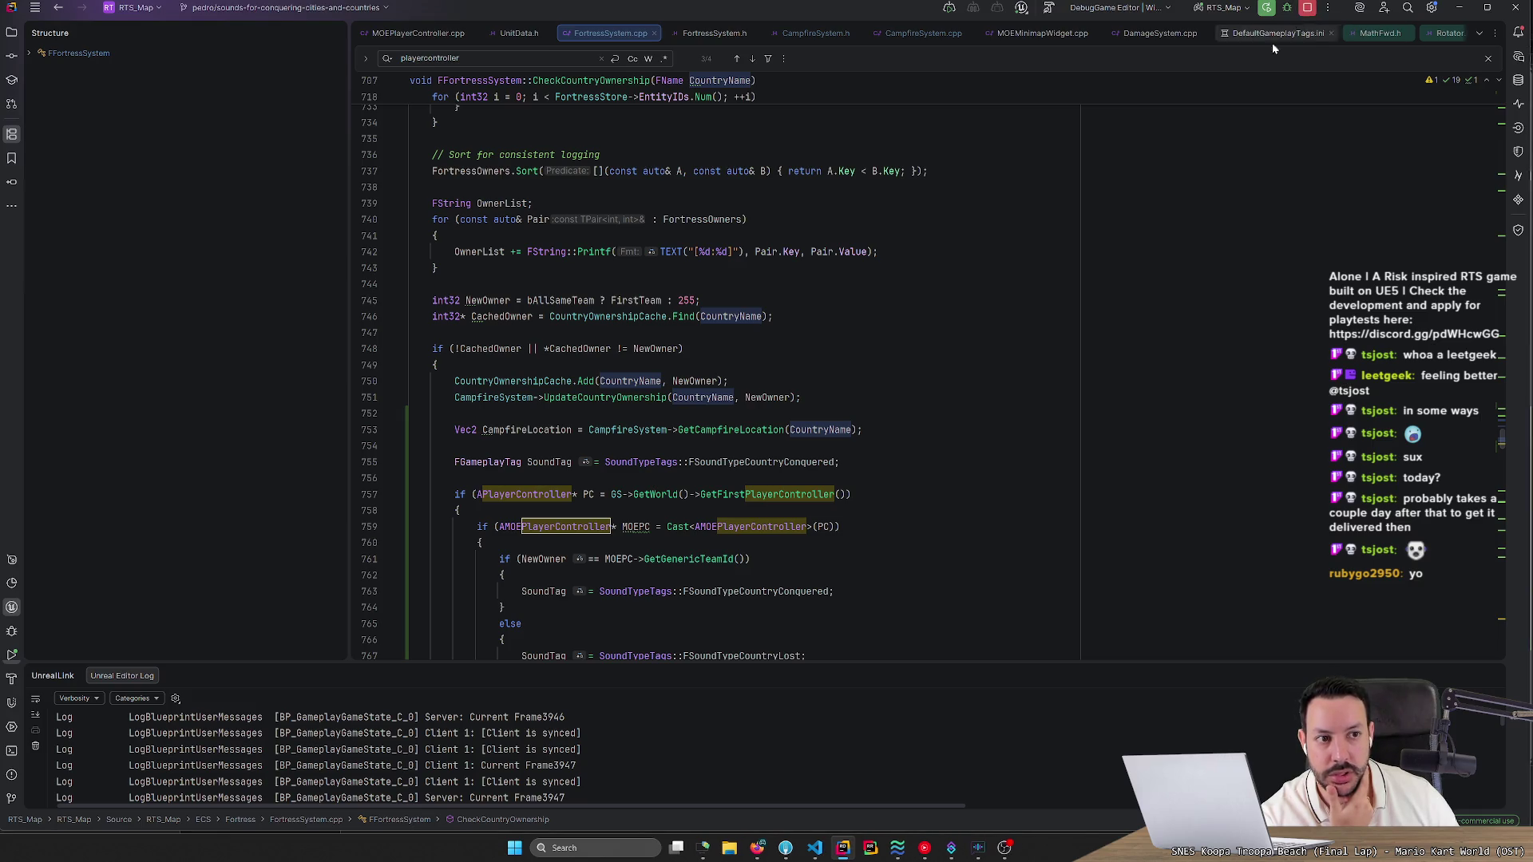
left_click(768, 847)
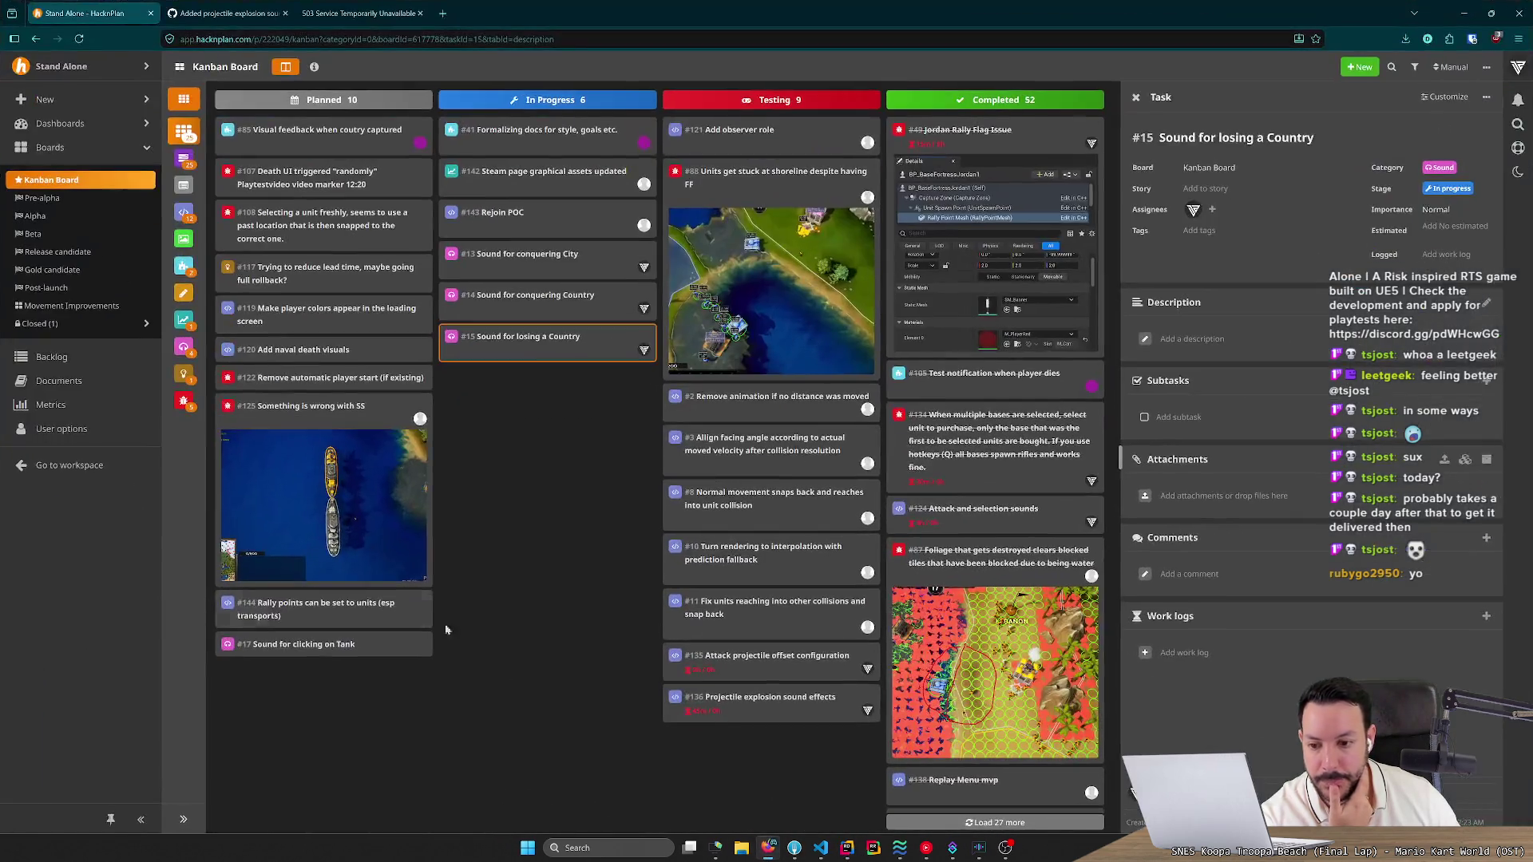
Switch to Fork, stage the FortressSystem.cpp changes, then return to the HacknPlan task board.
left_click(793, 851)
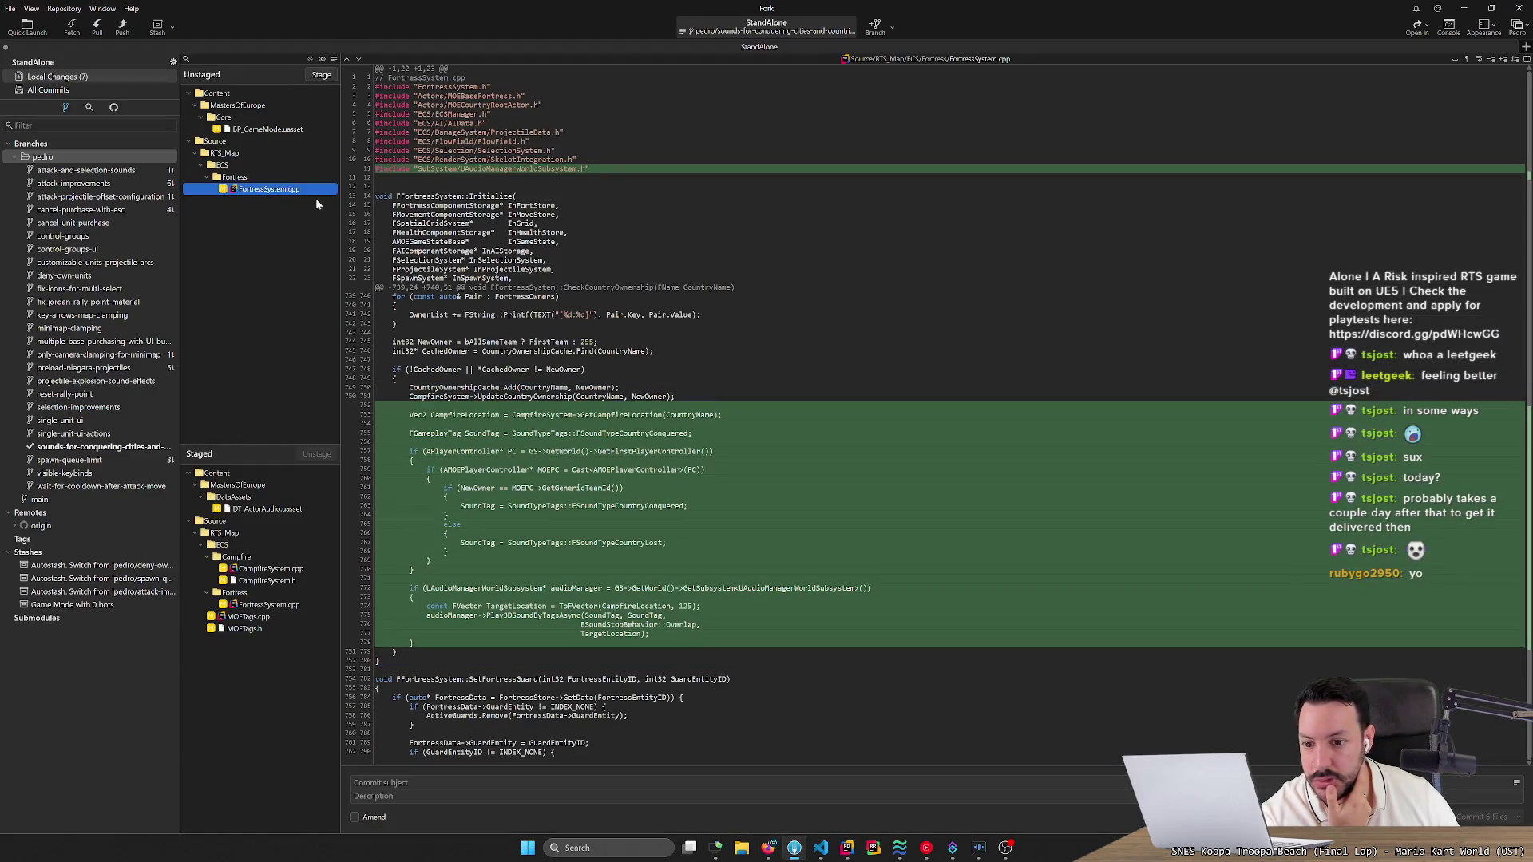
double_click(283, 200)
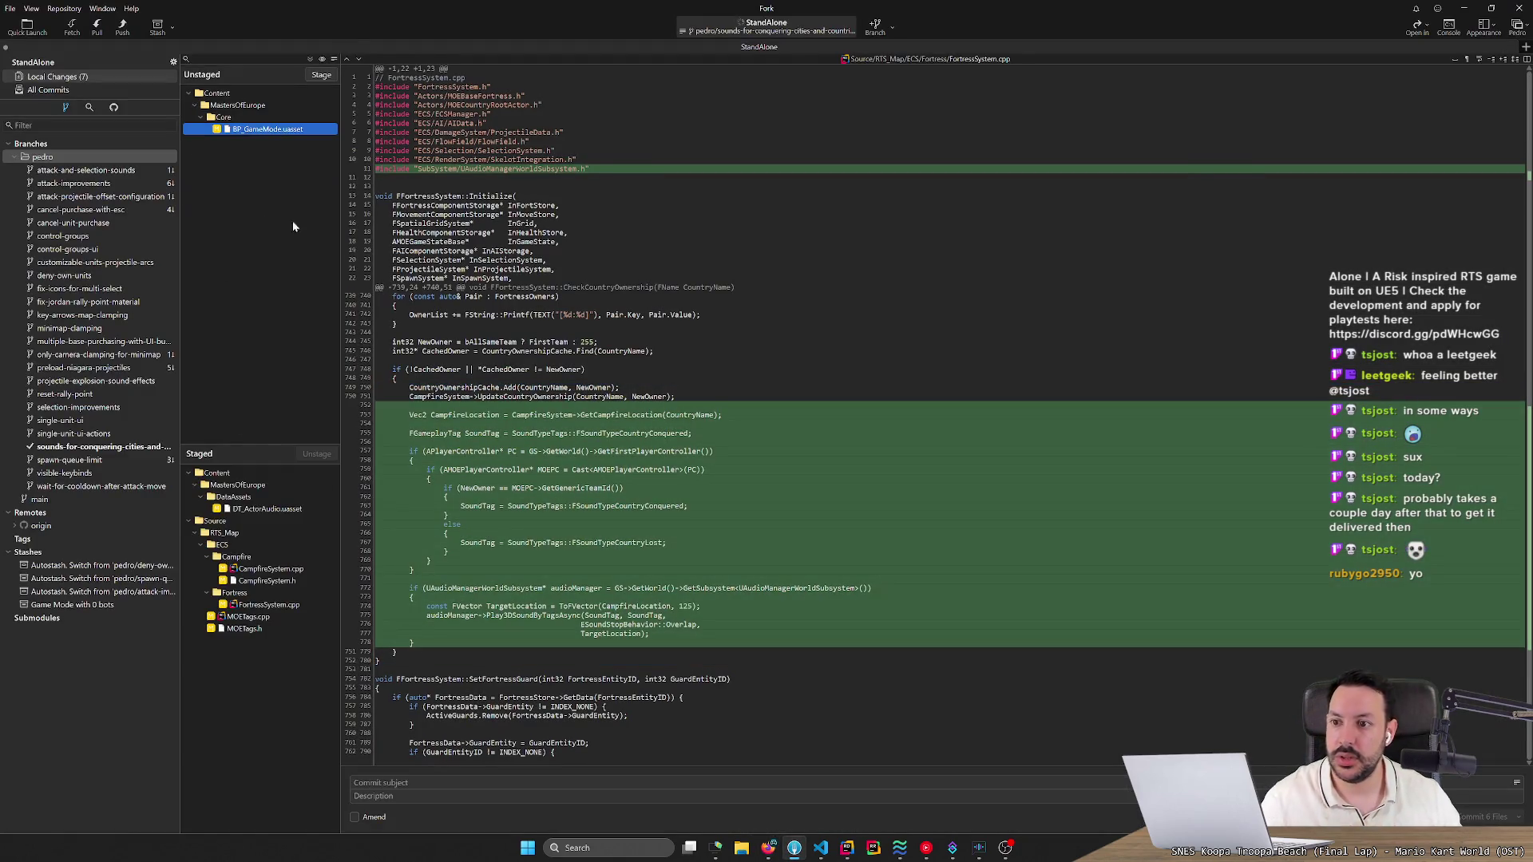
left_click(769, 850)
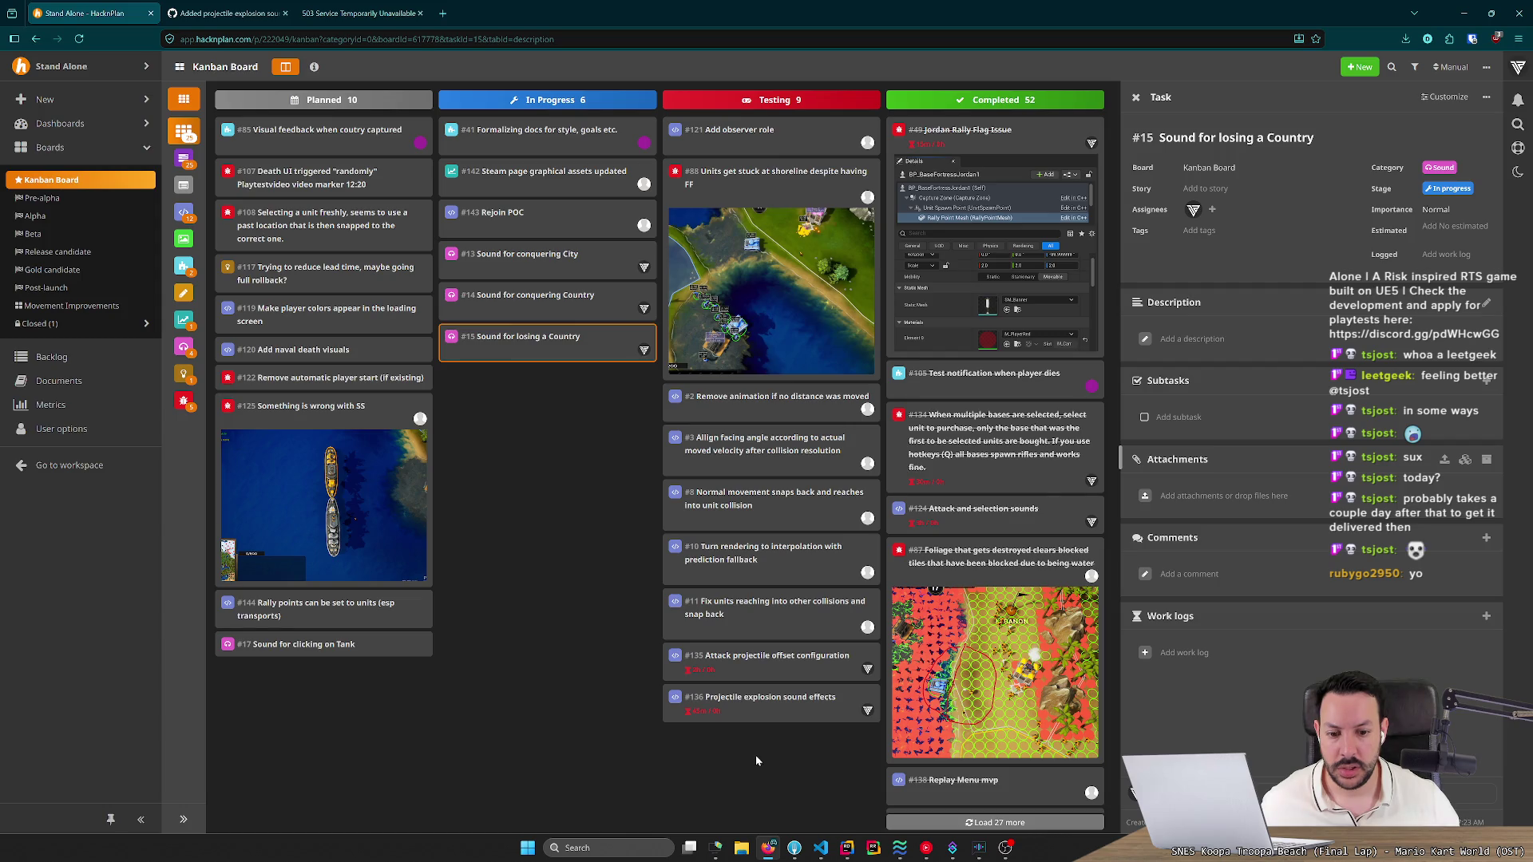
Open the Projectile explosion sound effects task, then show Fork's All Commits history graph.
left_click(758, 721)
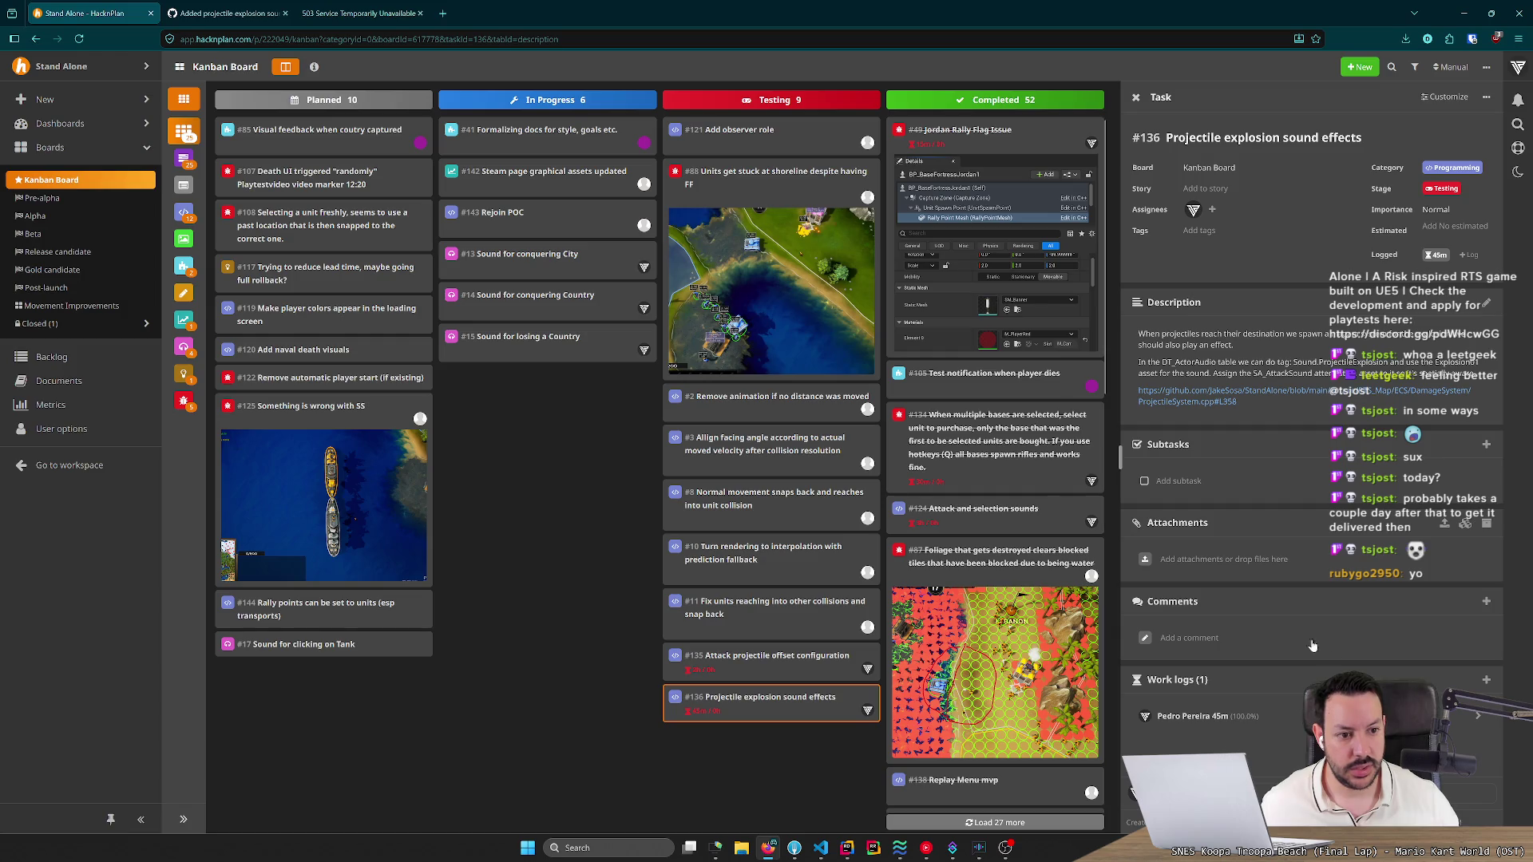
key("alt+Tab")
left_click(93, 88)
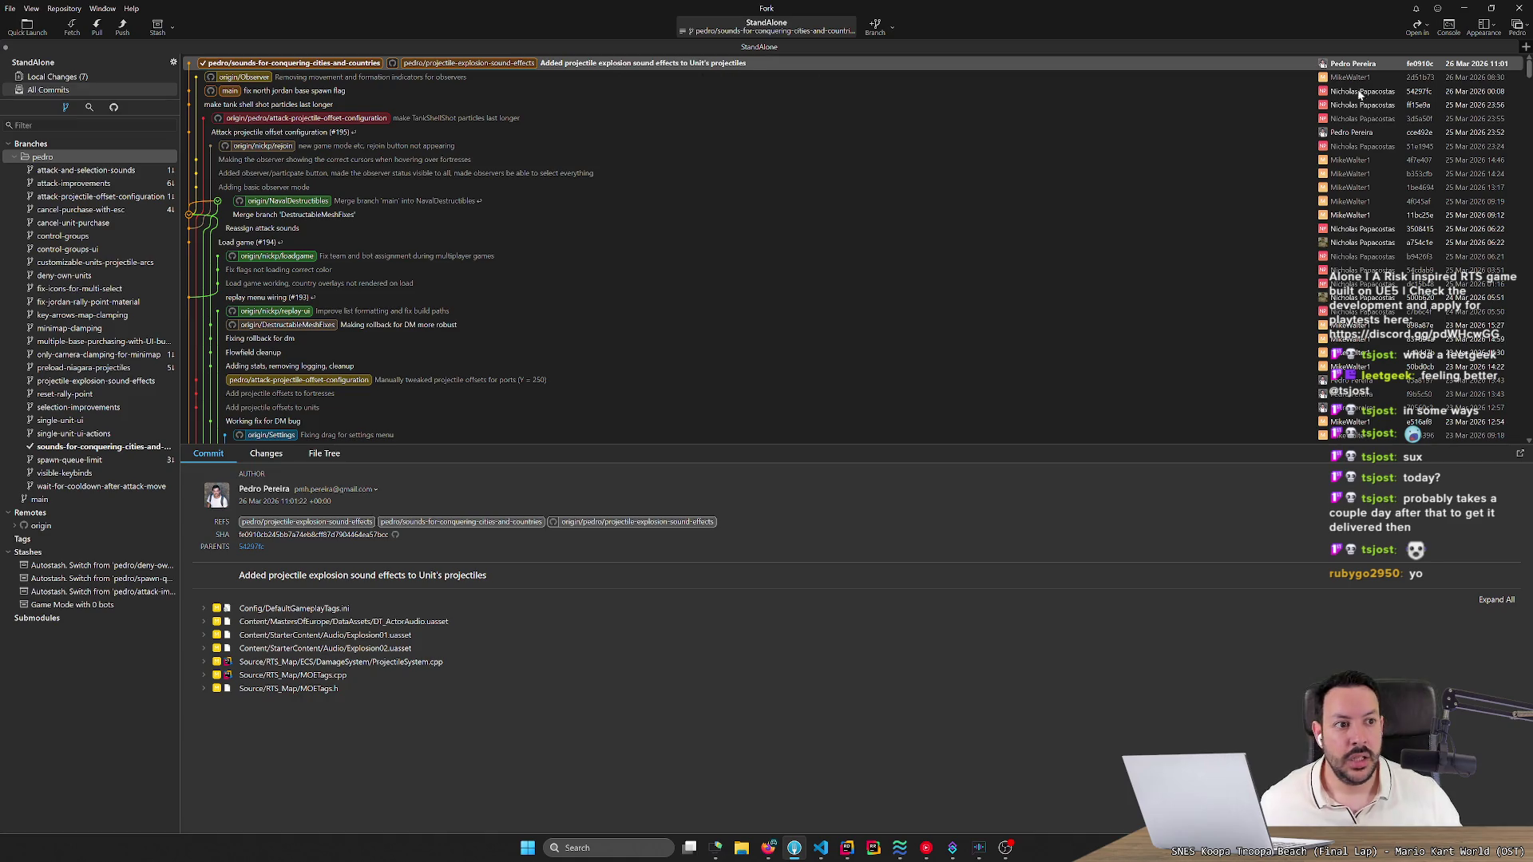
Return to Local Changes and view the DT_ActorAudio, CampfireSystem, FortressSystem and MOETags.h diffs.
left_click(110, 78)
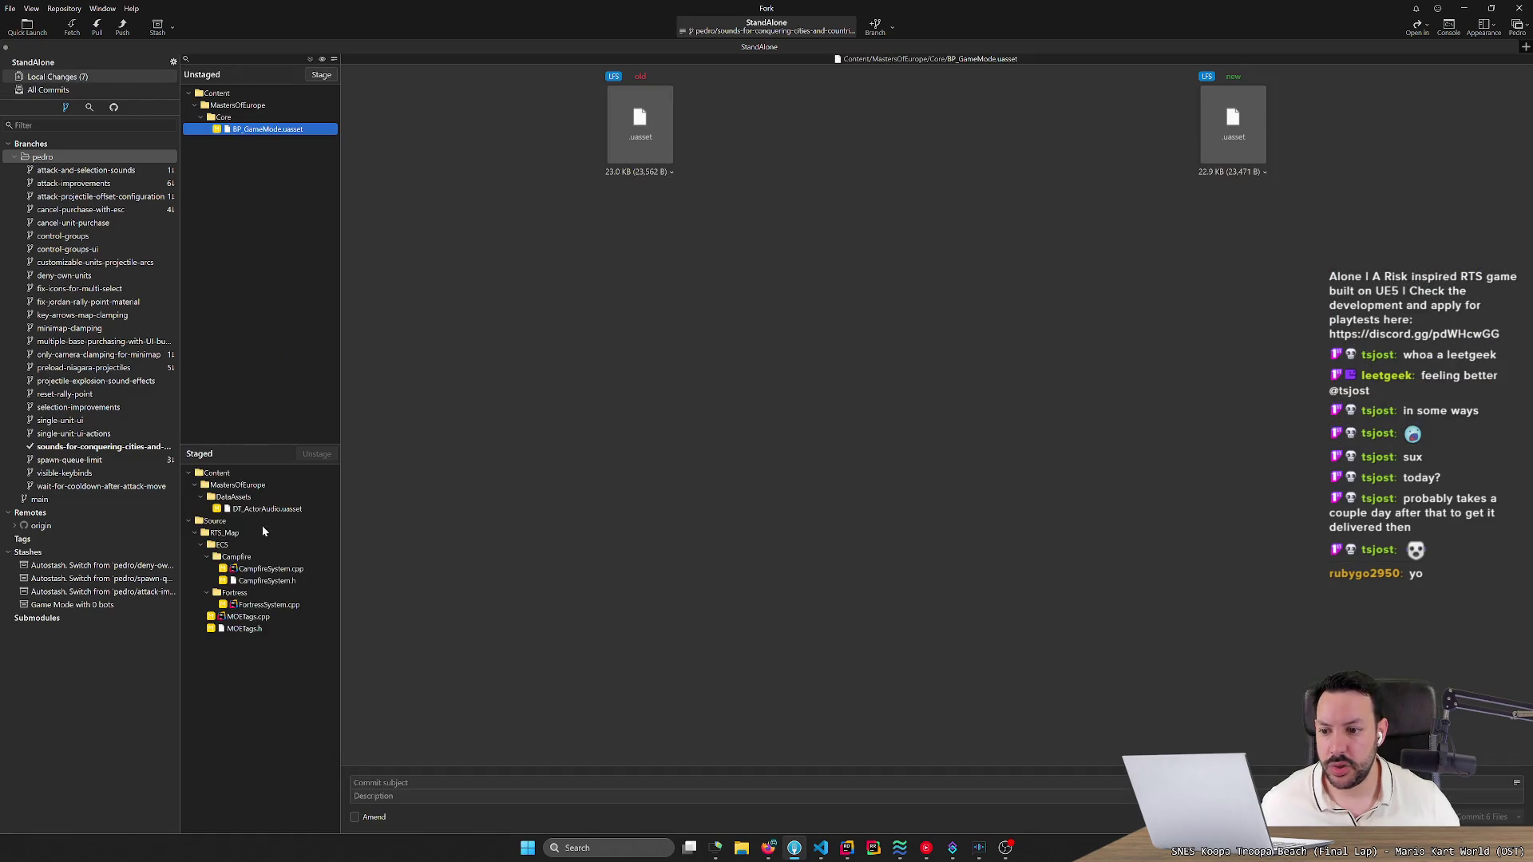
left_click(267, 509)
left_click(271, 568)
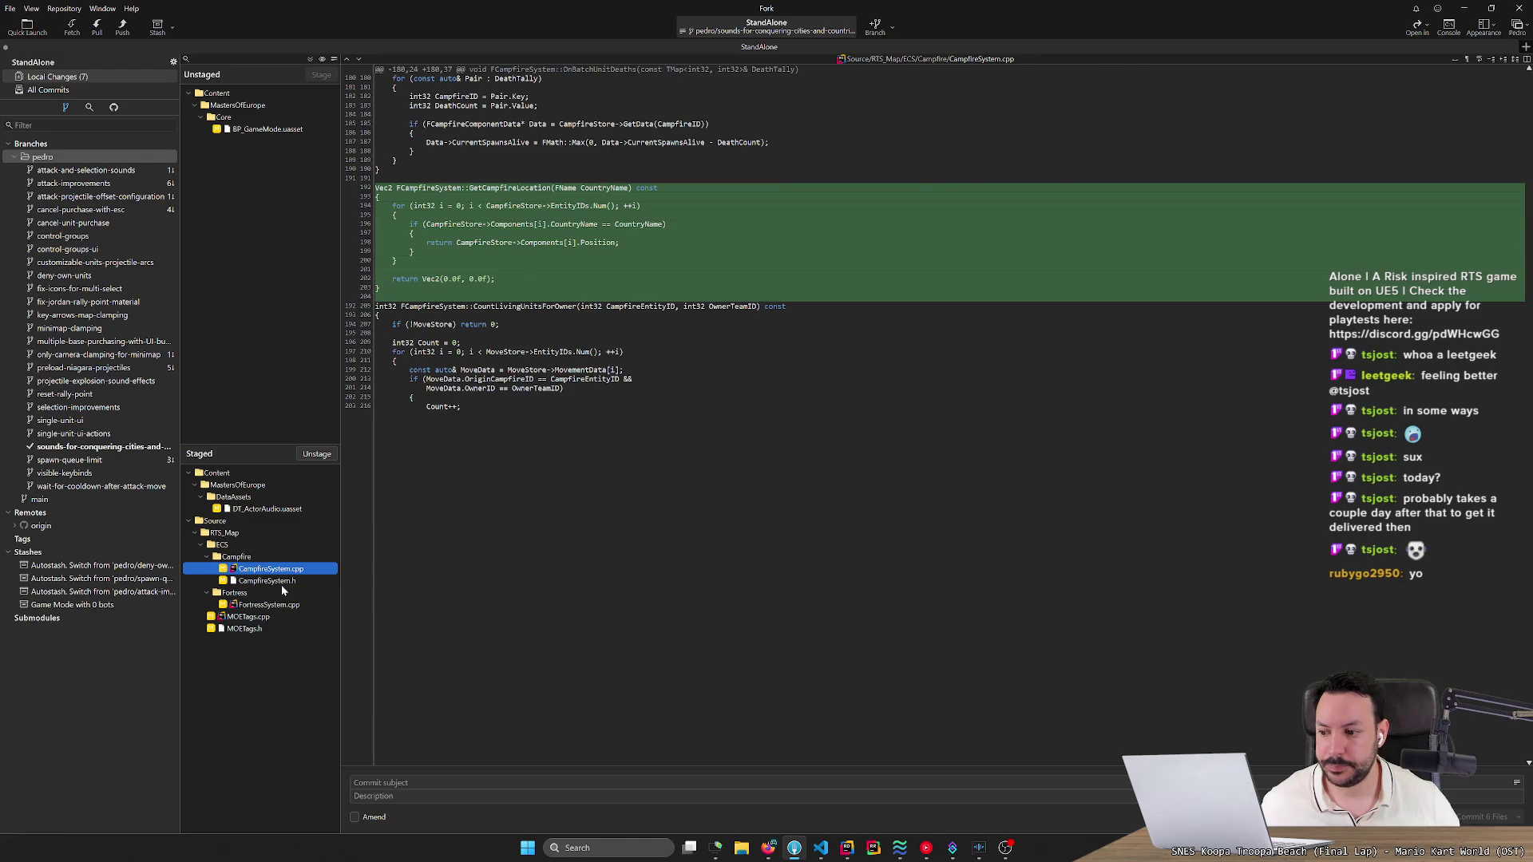
left_click(281, 582)
left_click(271, 605)
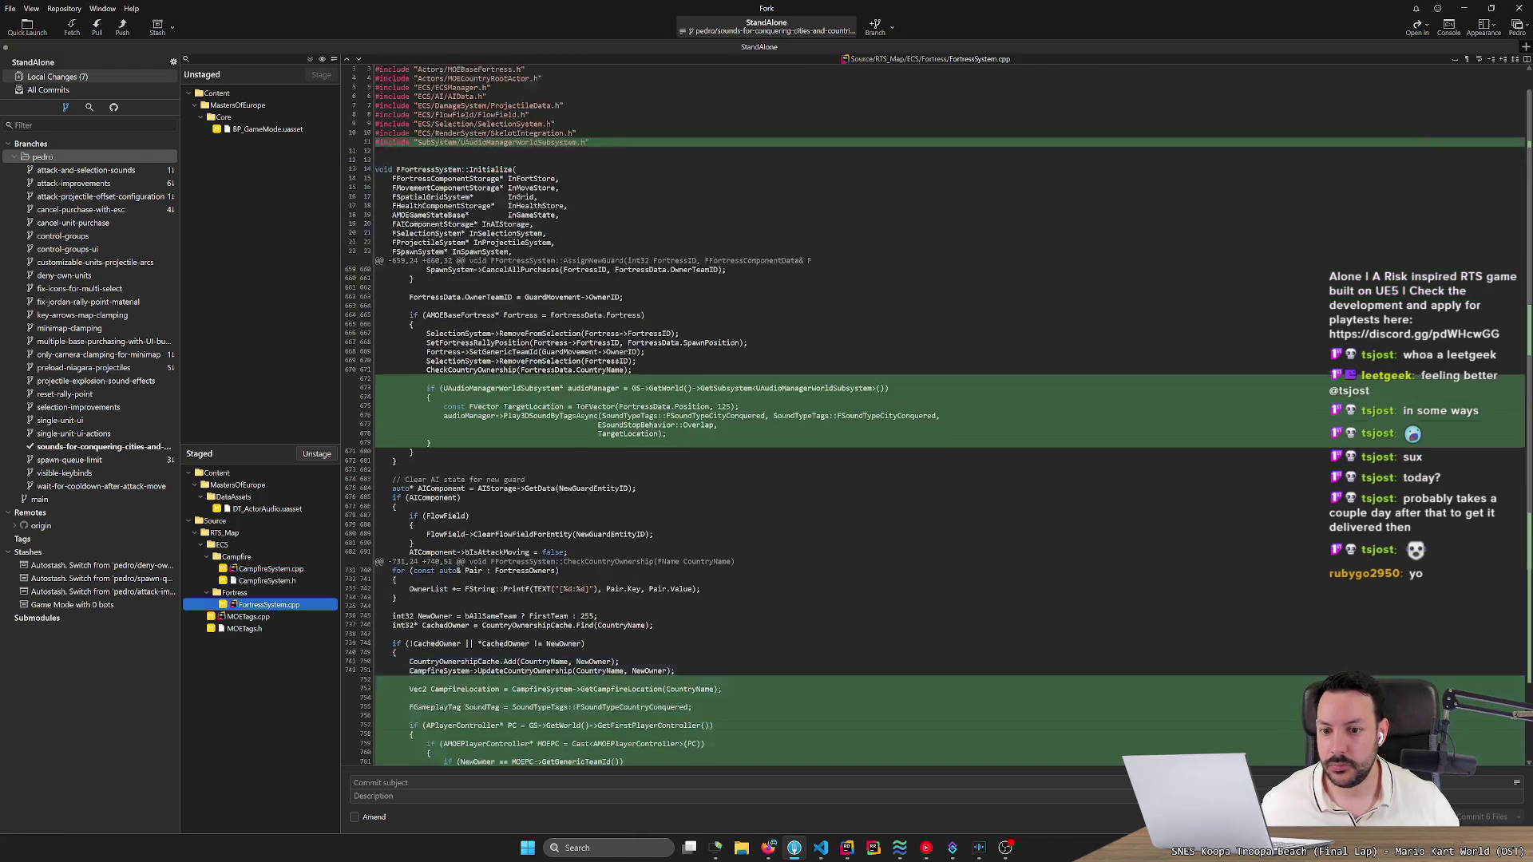
left_click(265, 629)
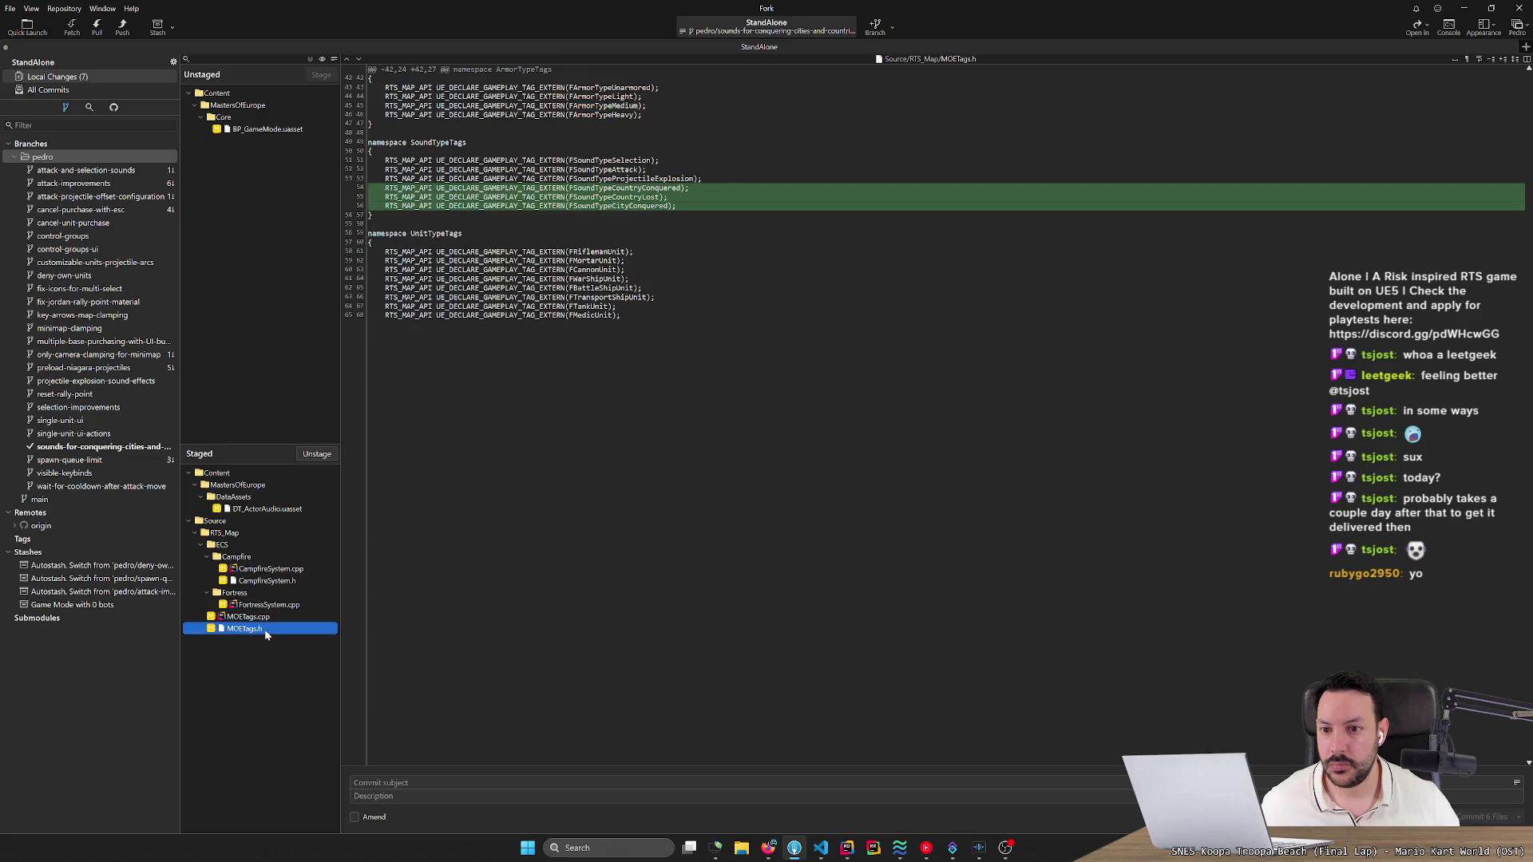
key("alt+Tab")
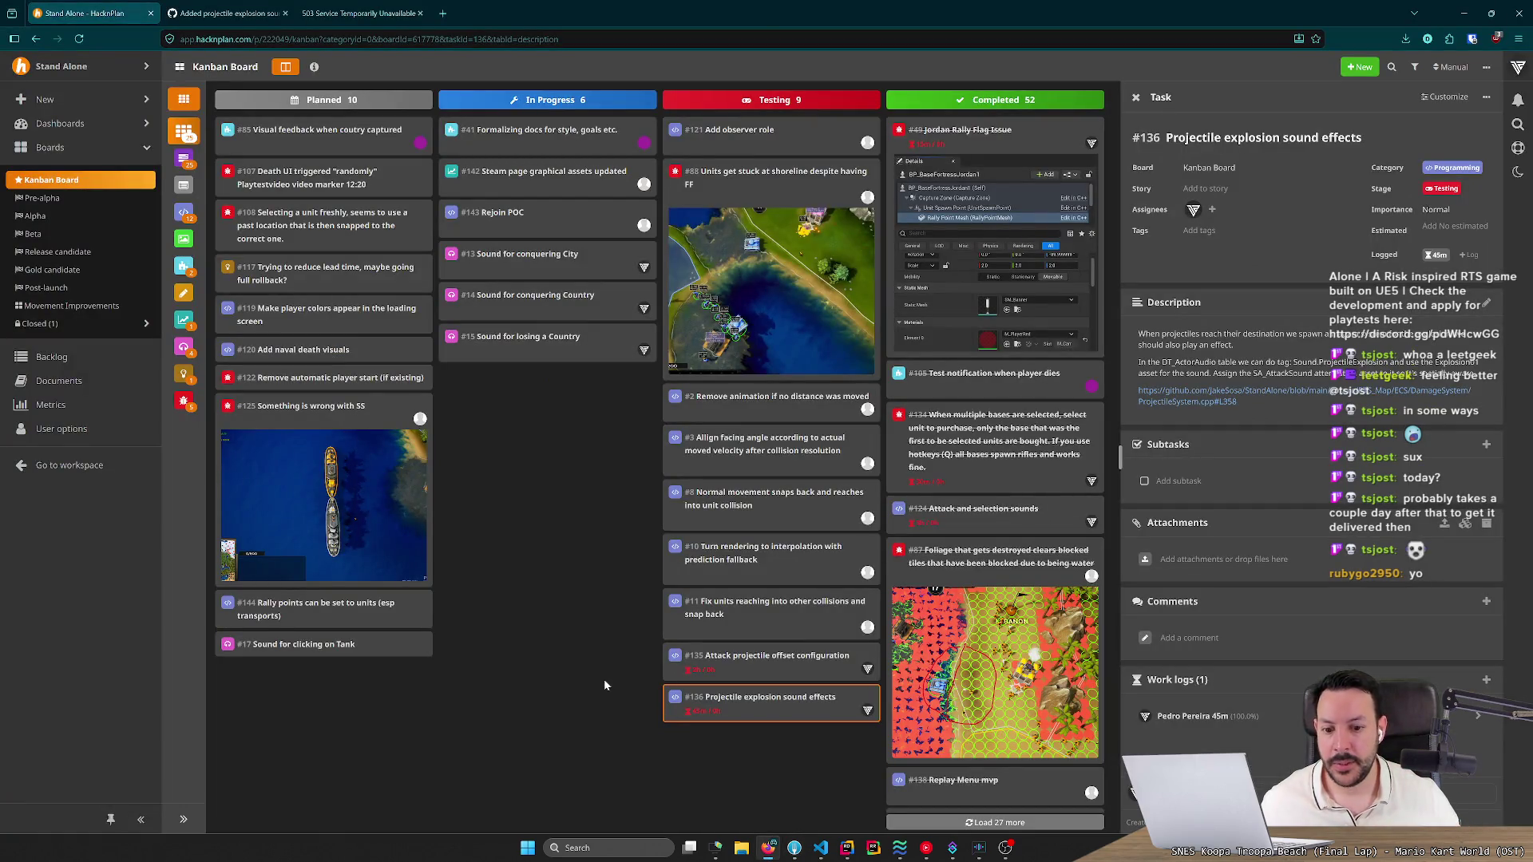
key("alt+Tab")
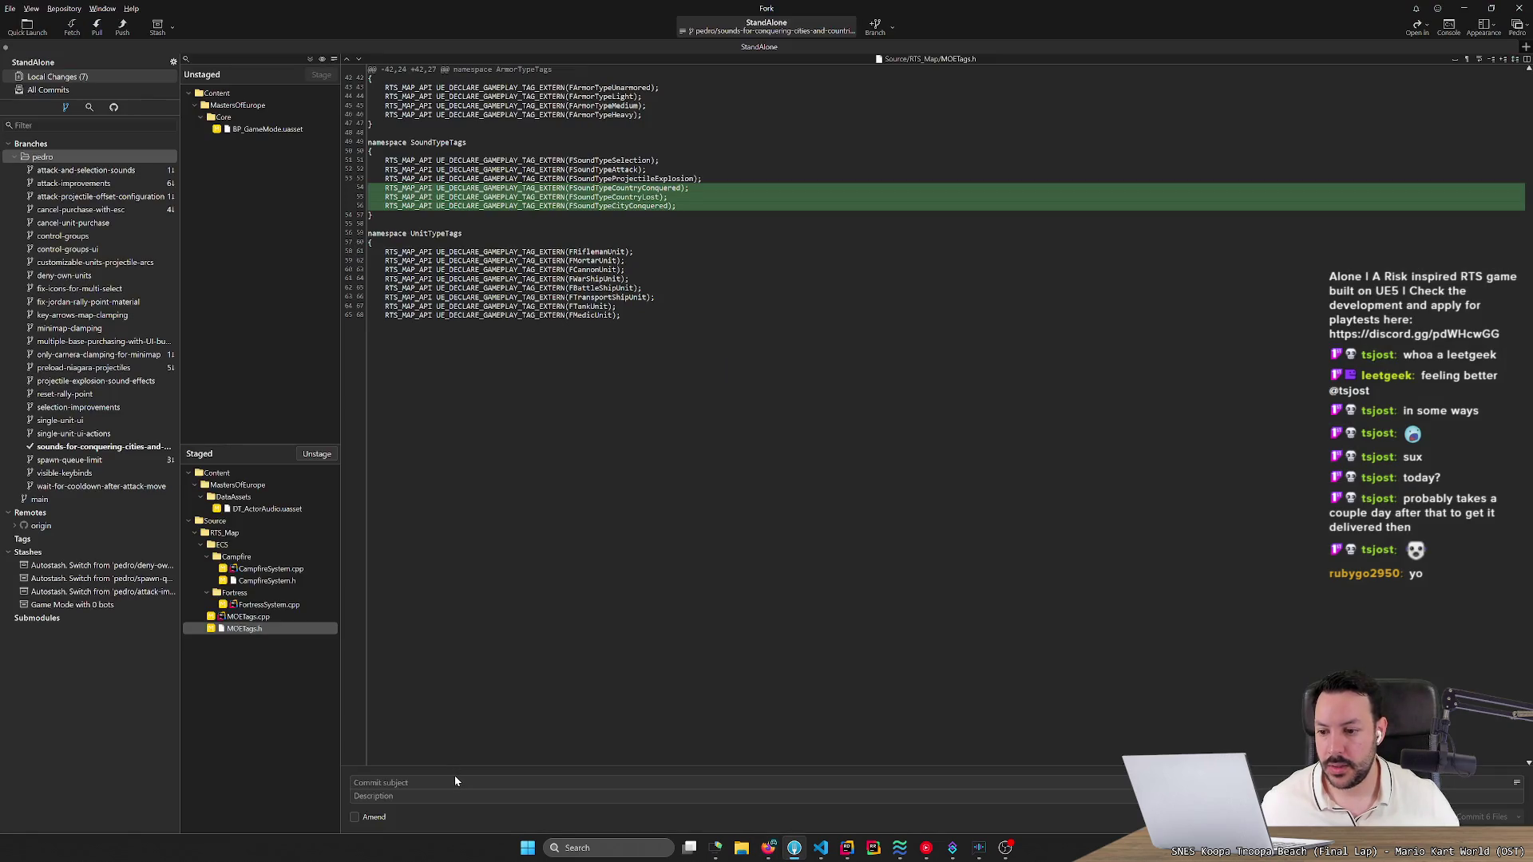
Enter commit subject 'Sounds for conquering/losing countries or conquering cit', compare DT_ActorAudio versions, then return to HacknPlan.
type("Sounds for conquer")
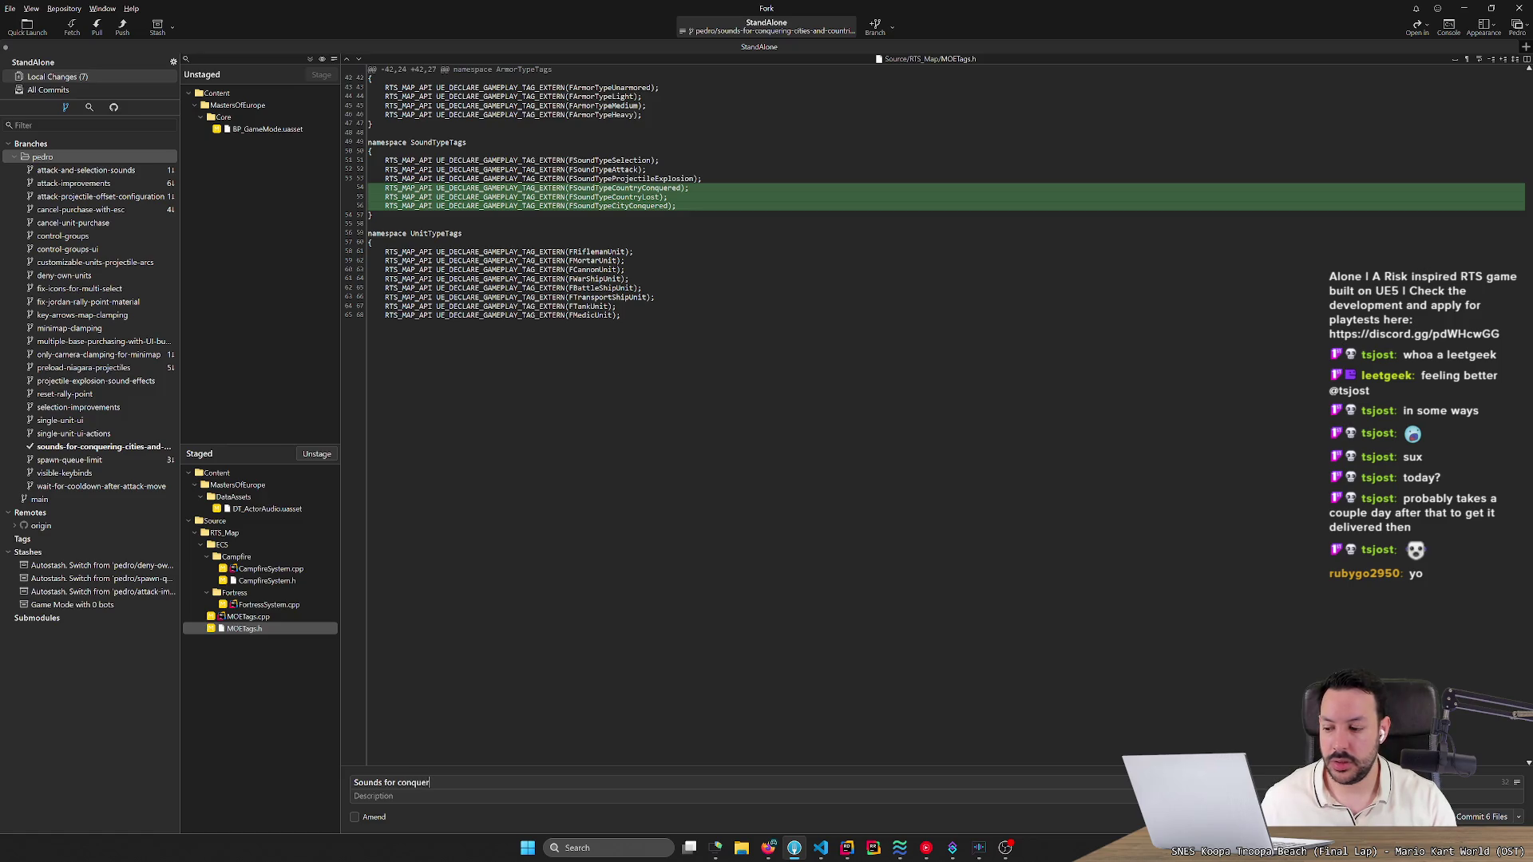
type("ing/")
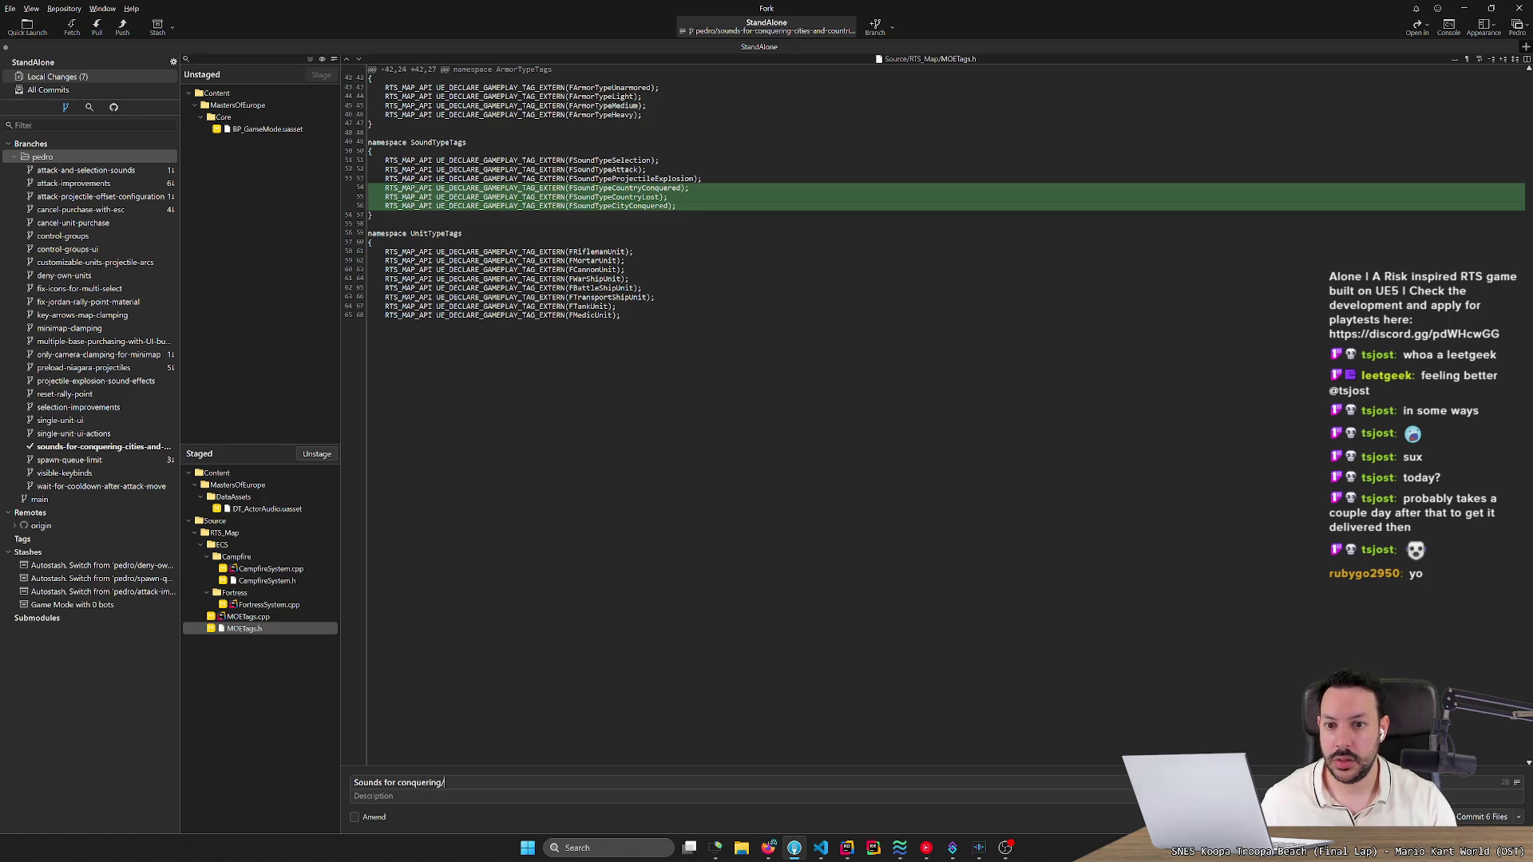
type("losing countrie")
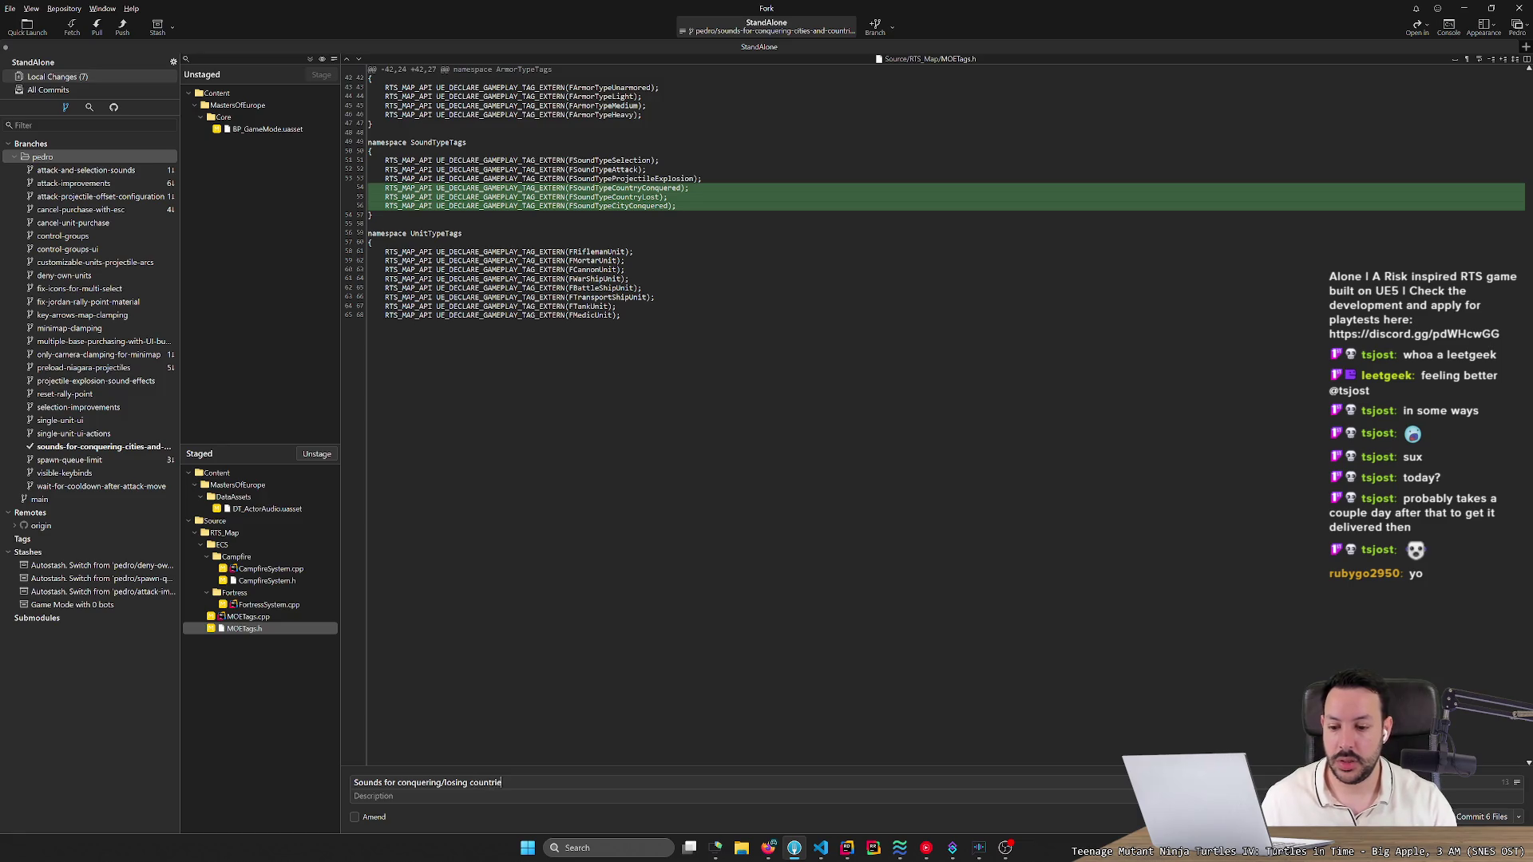
type("s or conqu")
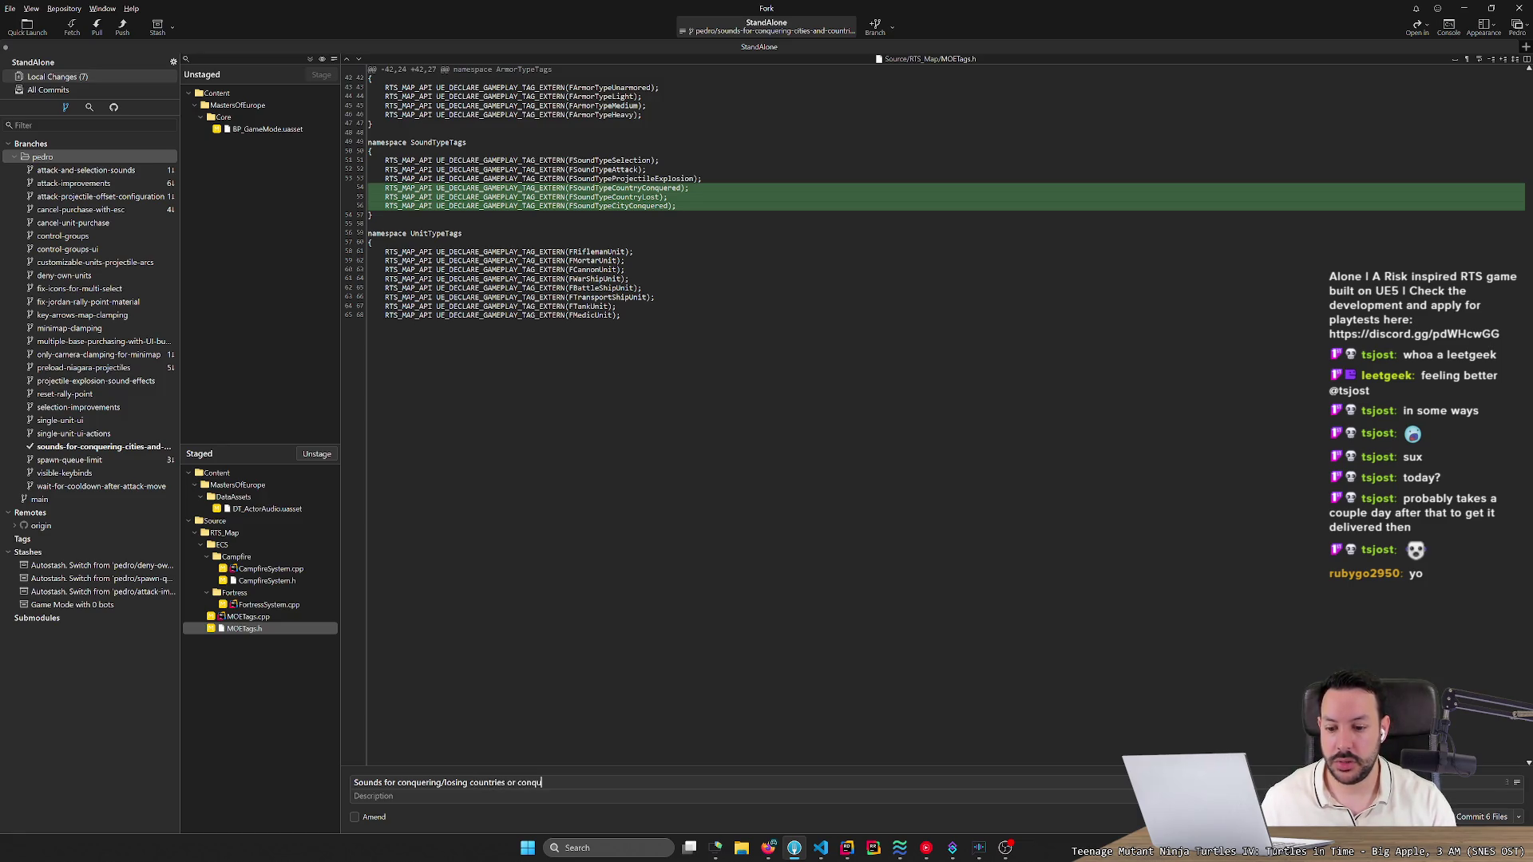
type("ering cities")
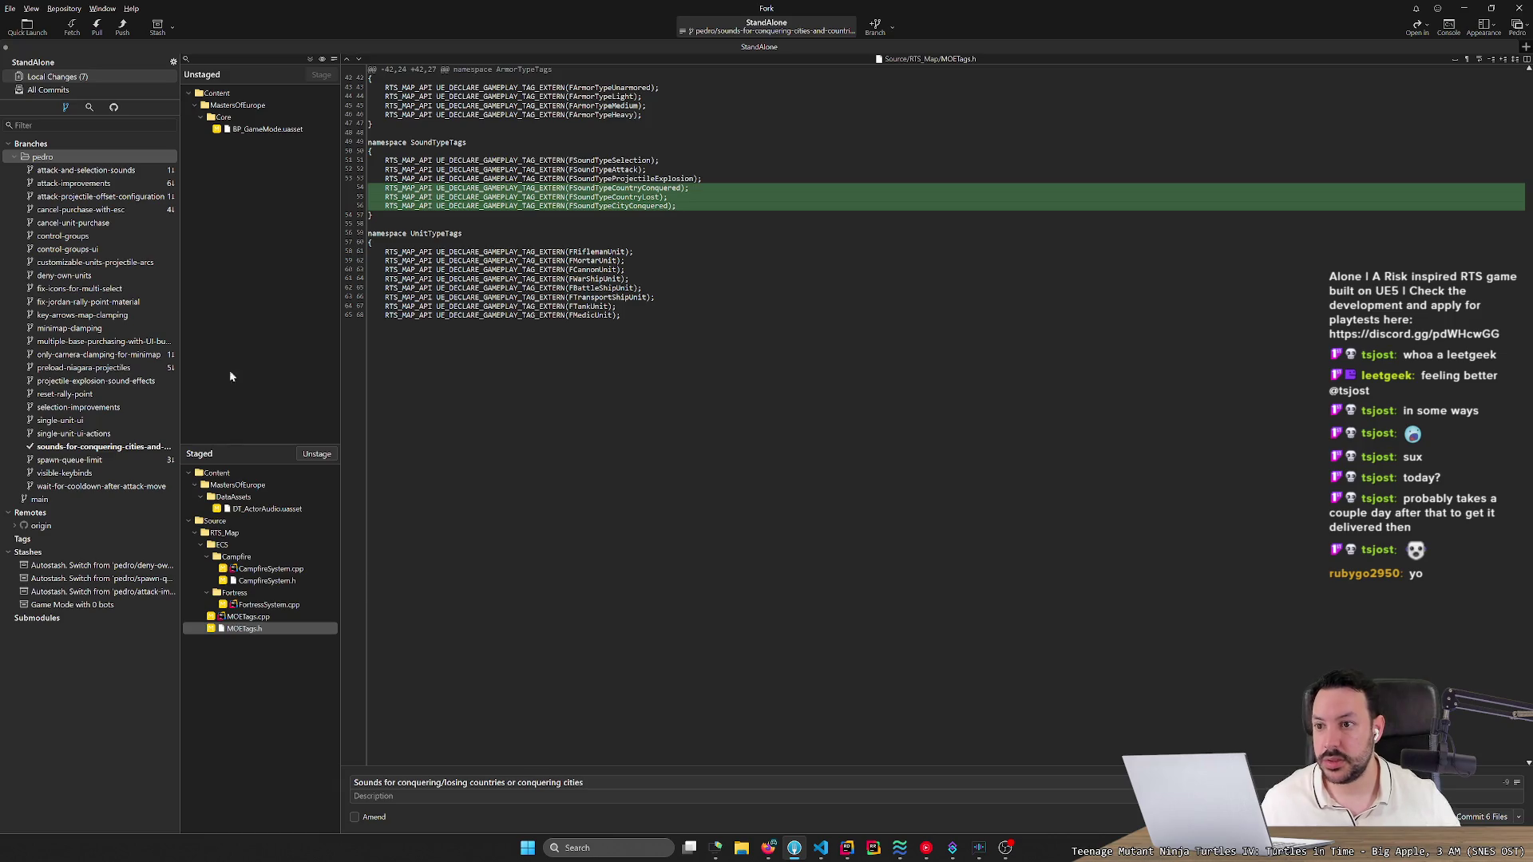
left_click(291, 510)
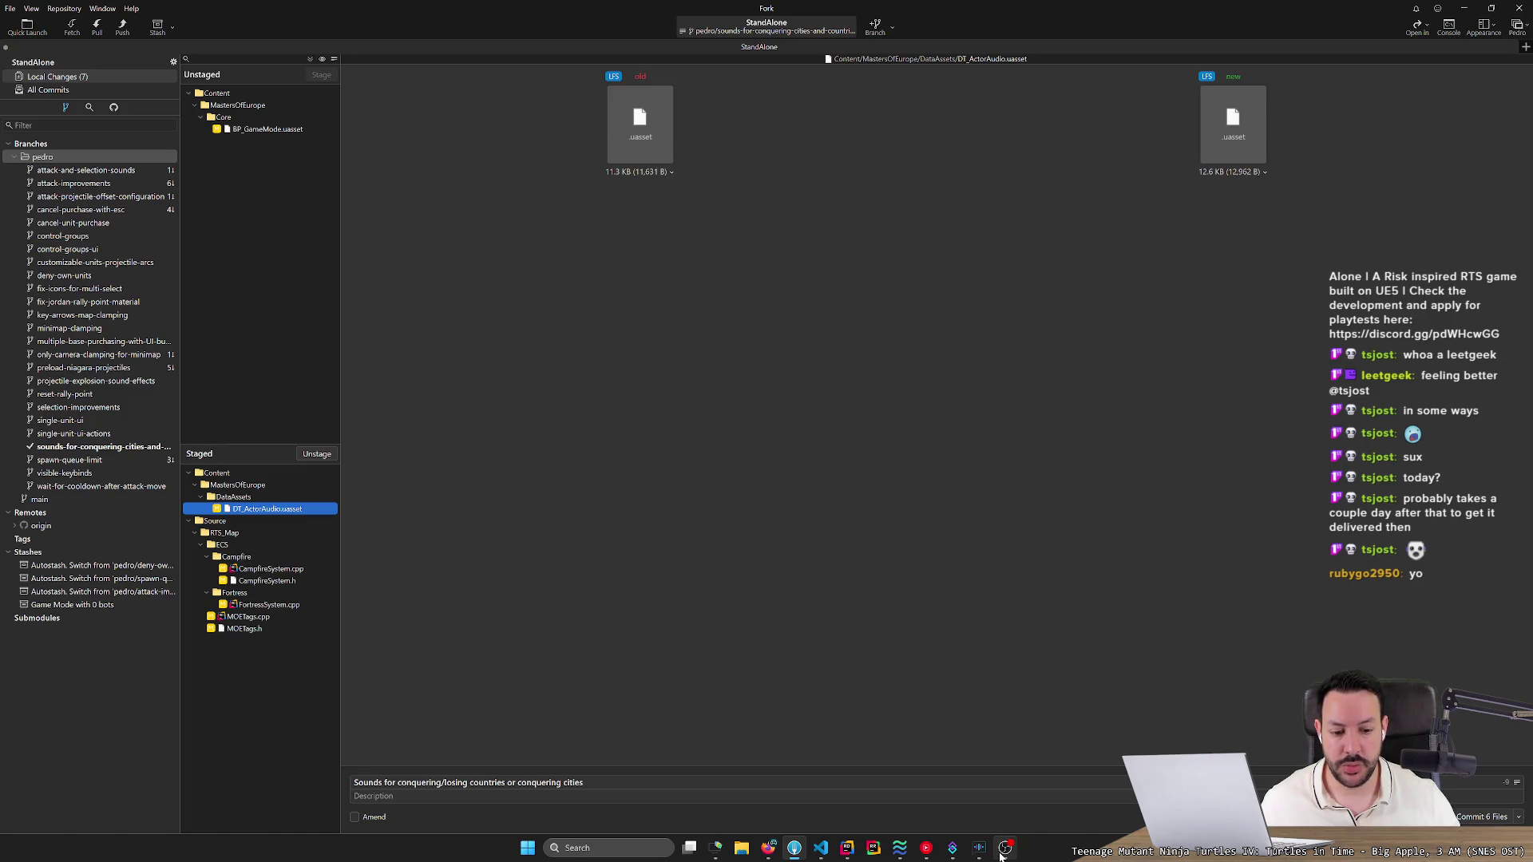
mouse_move(1005, 848)
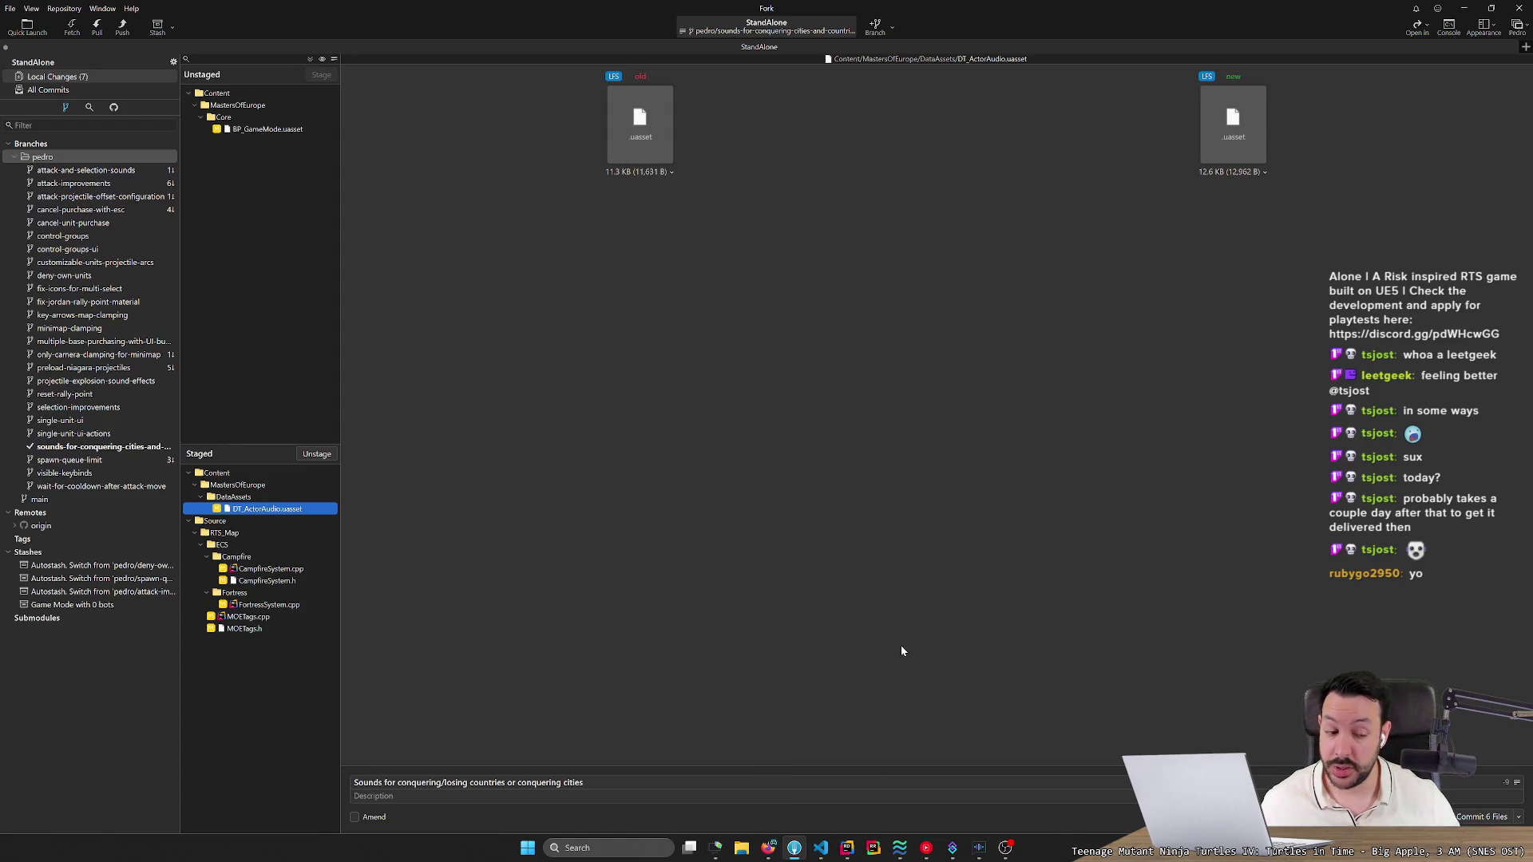
key("alt+Tab")
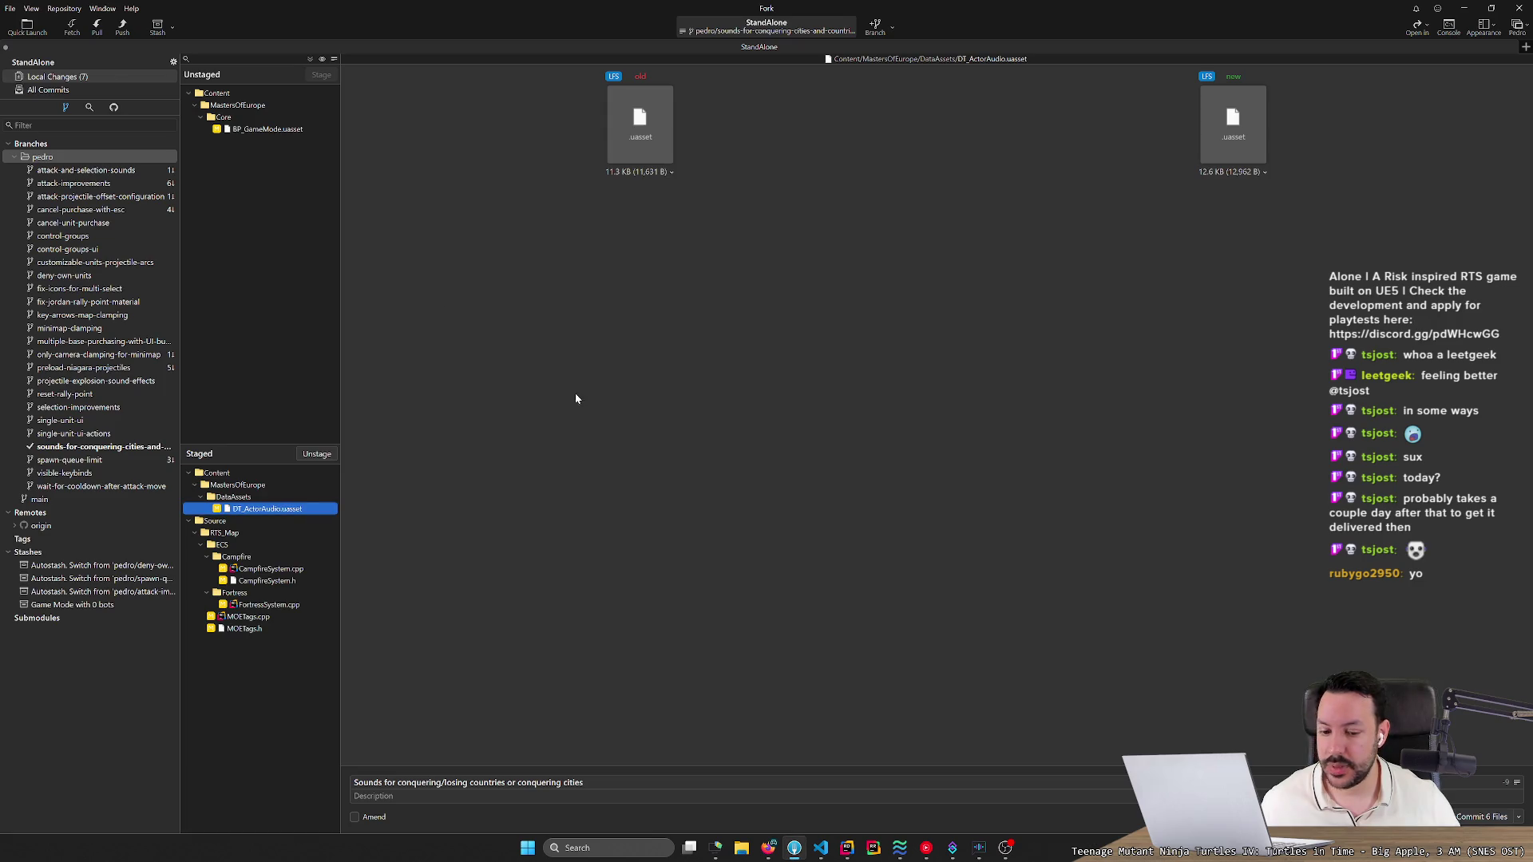
key("alt+Tab")
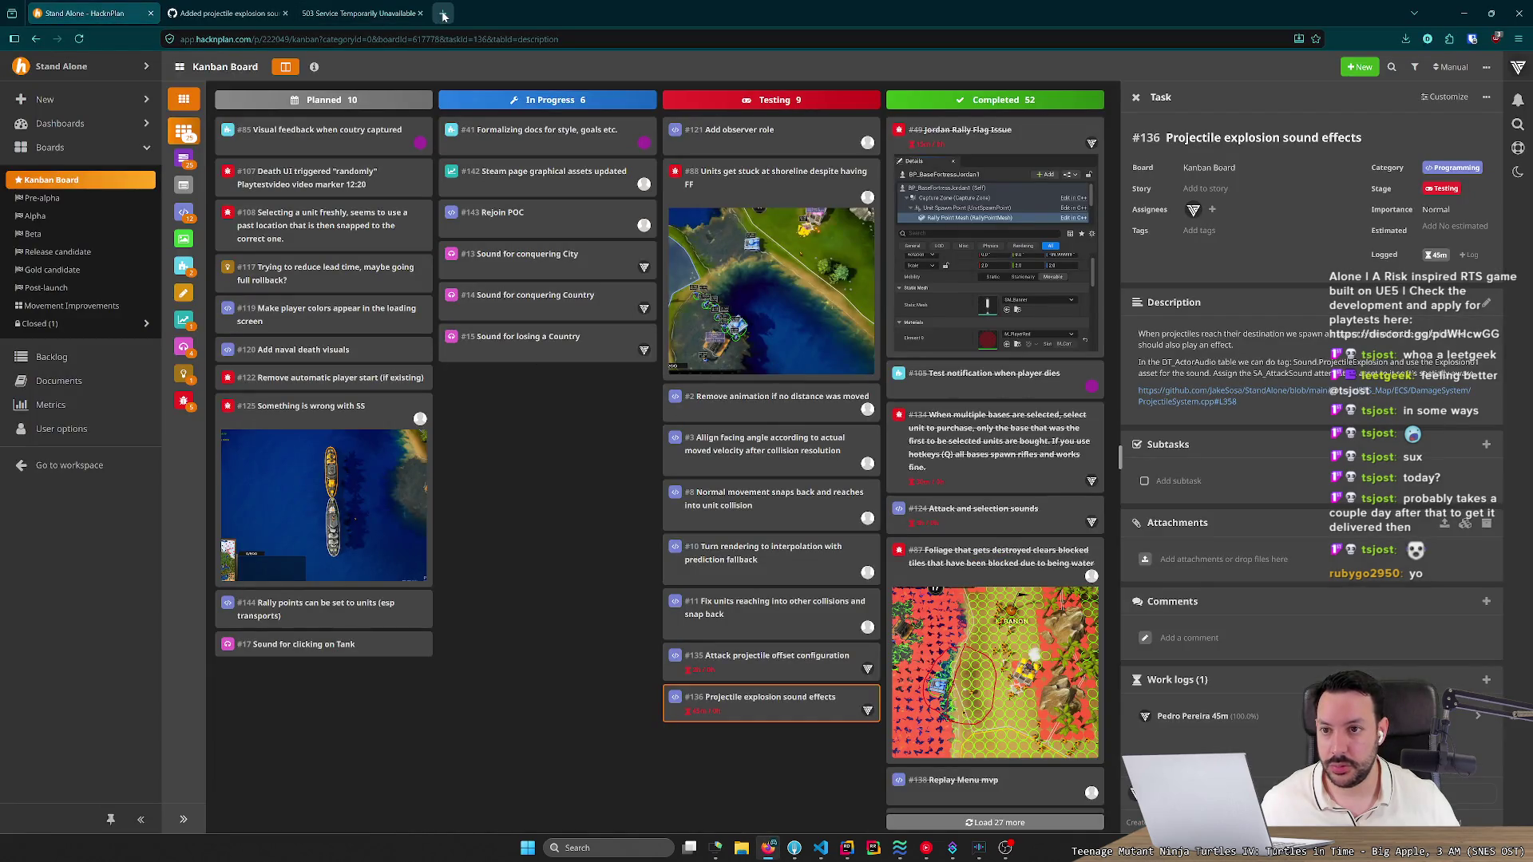
Reload the freesound.org tab, which still returns 503 Service Temporarily Unavailable.
left_click(365, 16)
left_click(79, 38)
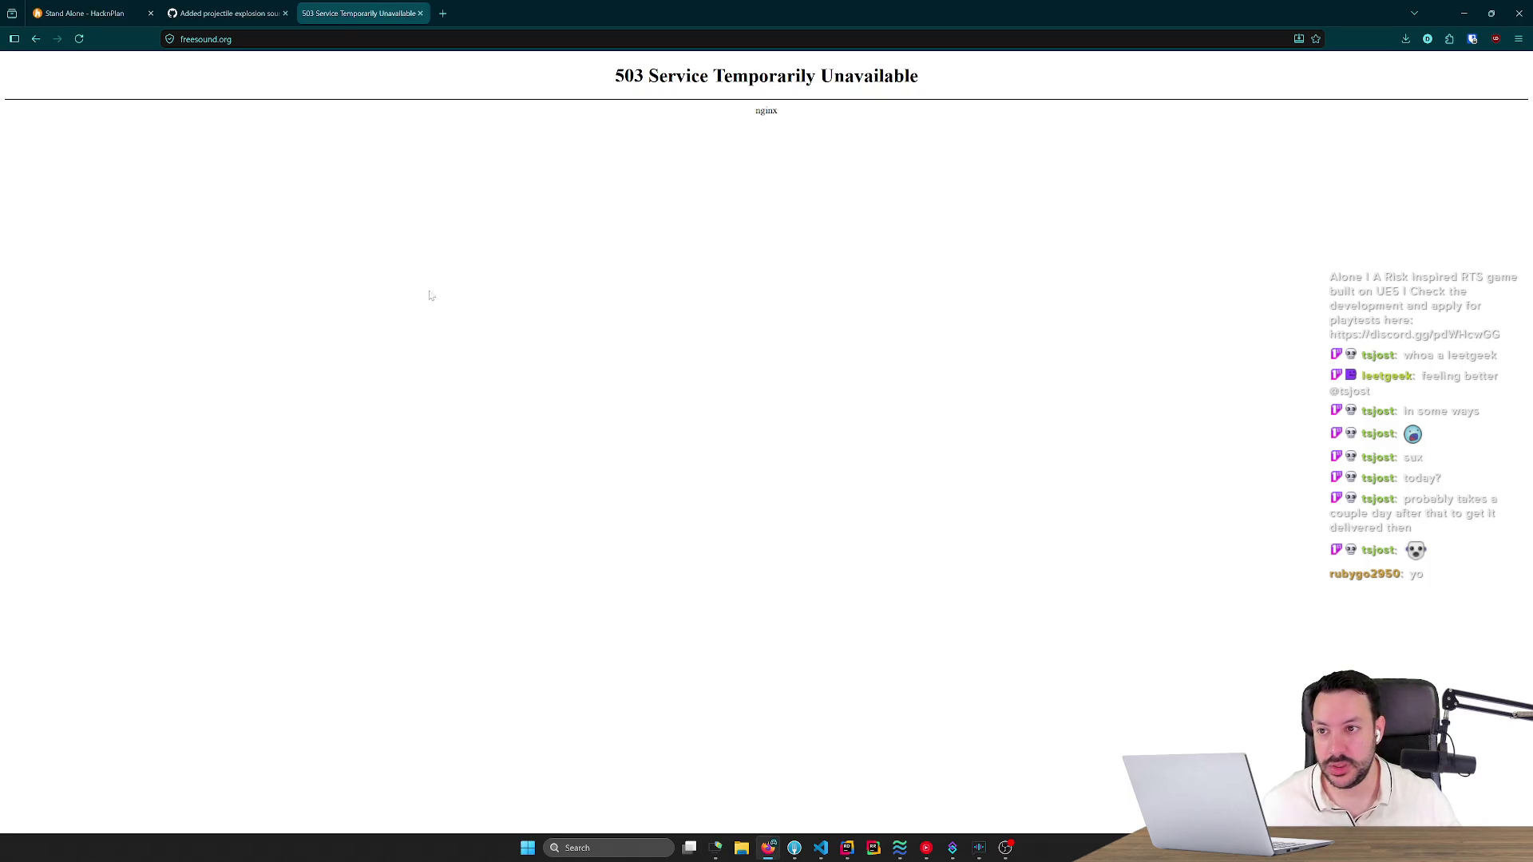
Google 'royalty free sounds' in a new tab and open Pixabay's royalty-free sound effects result.
left_click(442, 13)
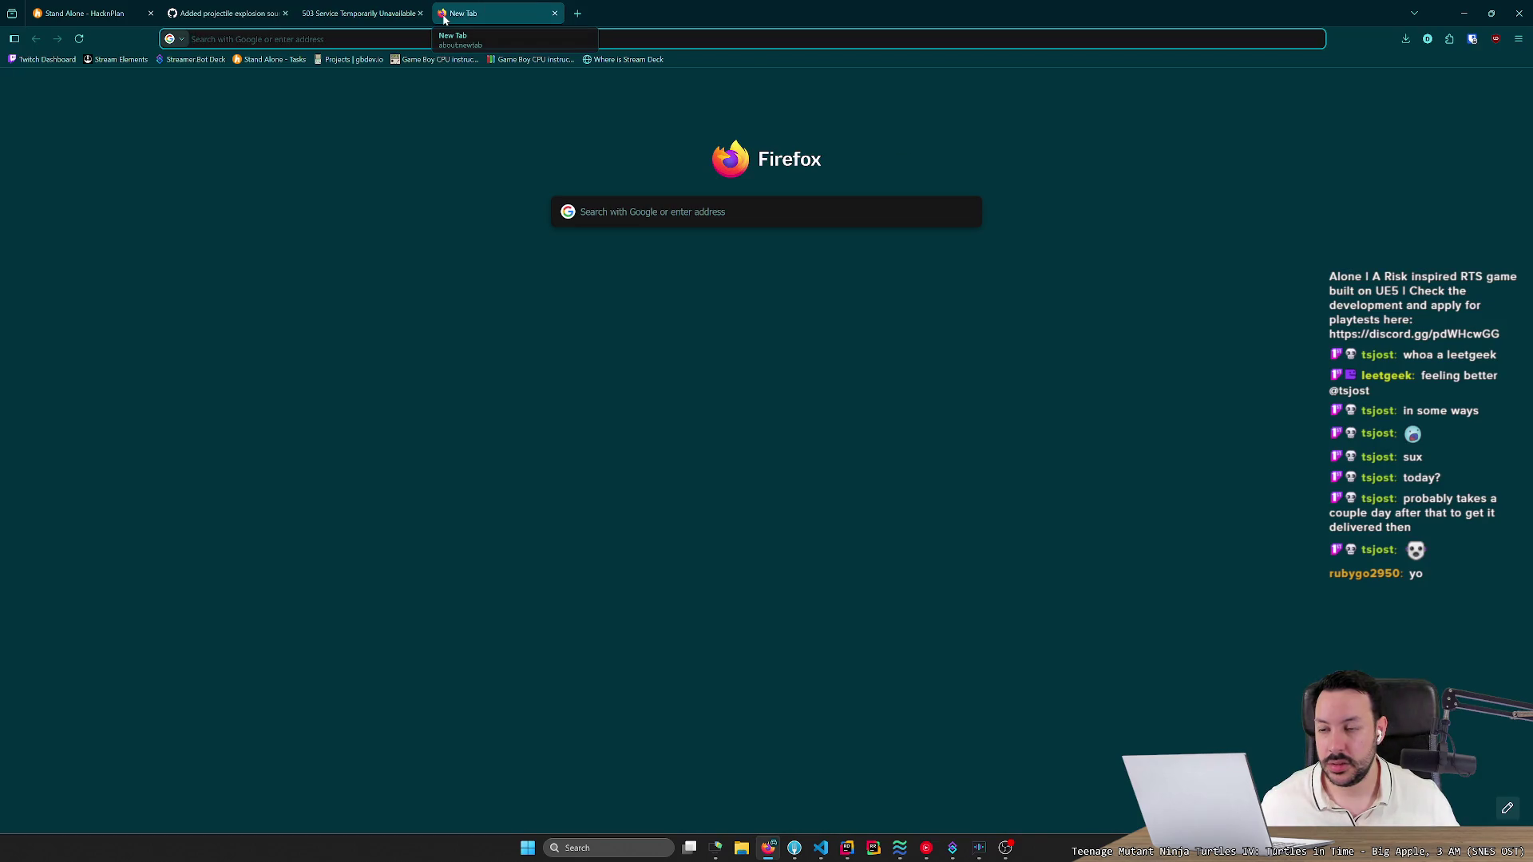
left_click(447, 38)
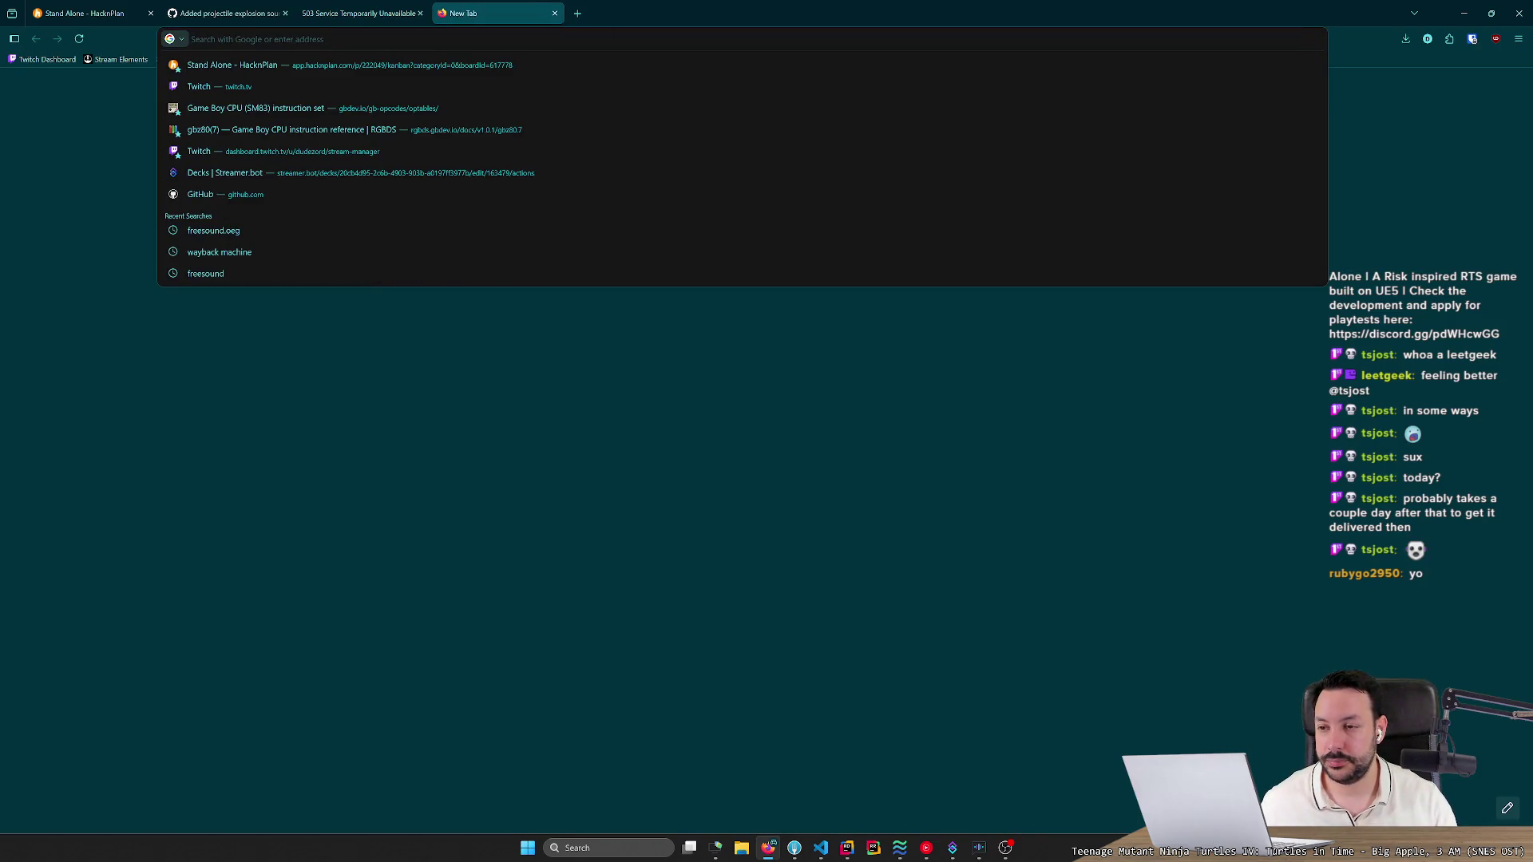
type("royalty free")
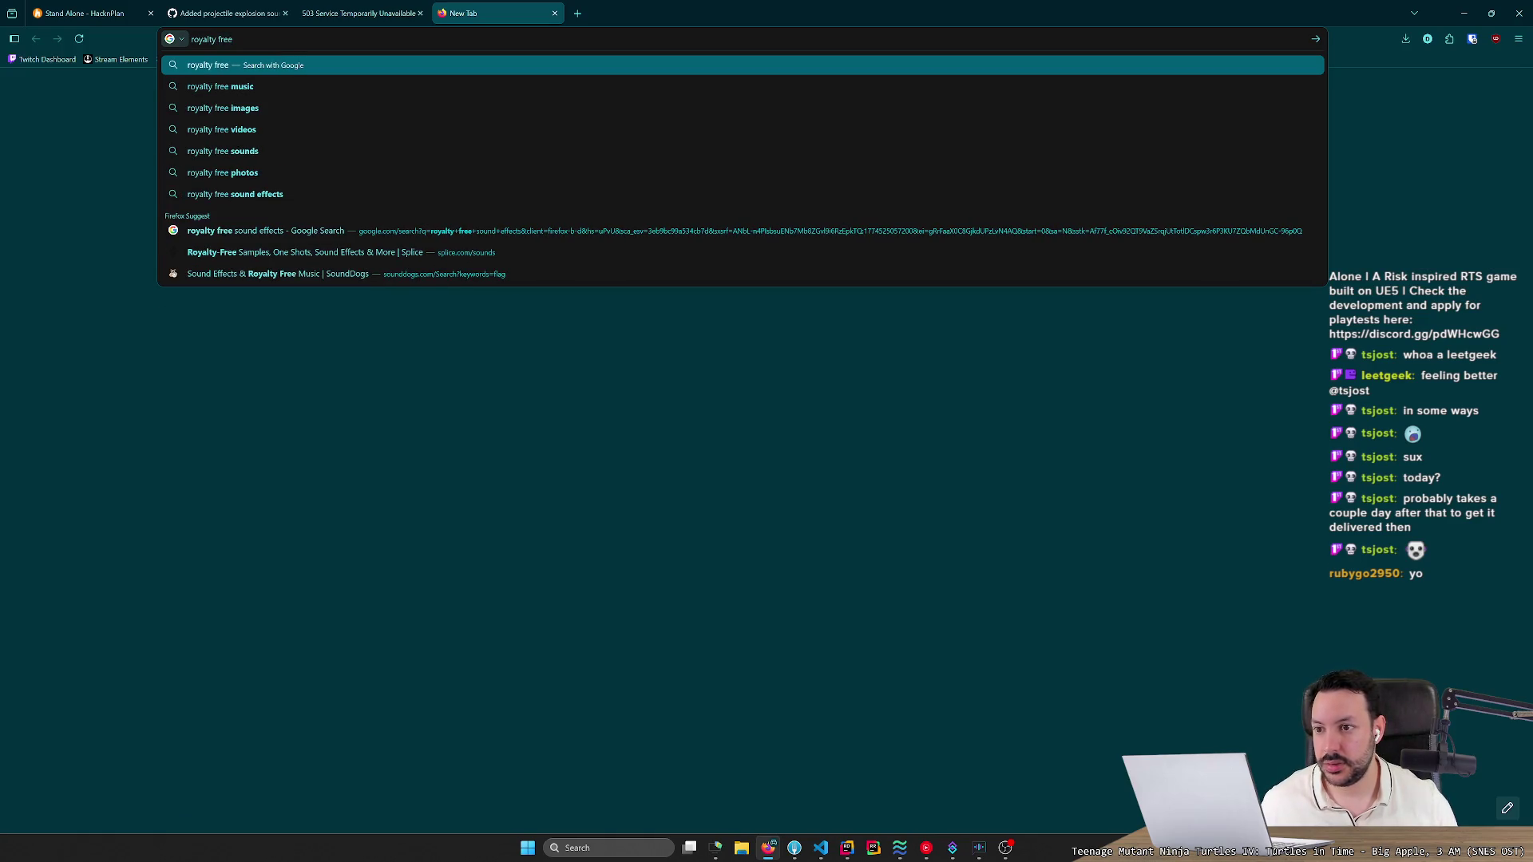
key("Down")
key("Down")
key("Down")
key("Return")
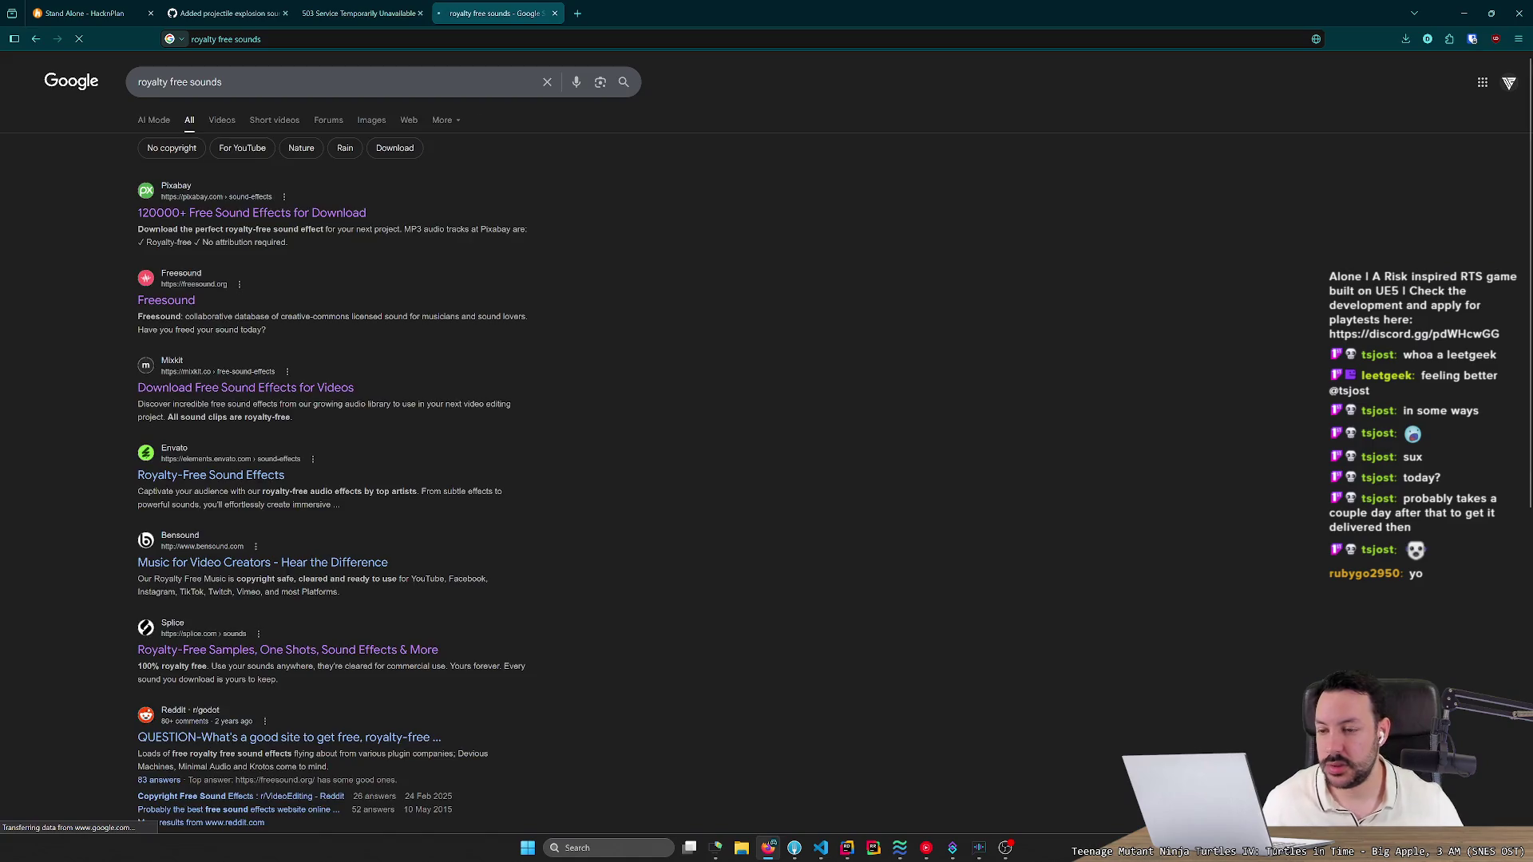
left_click(268, 213)
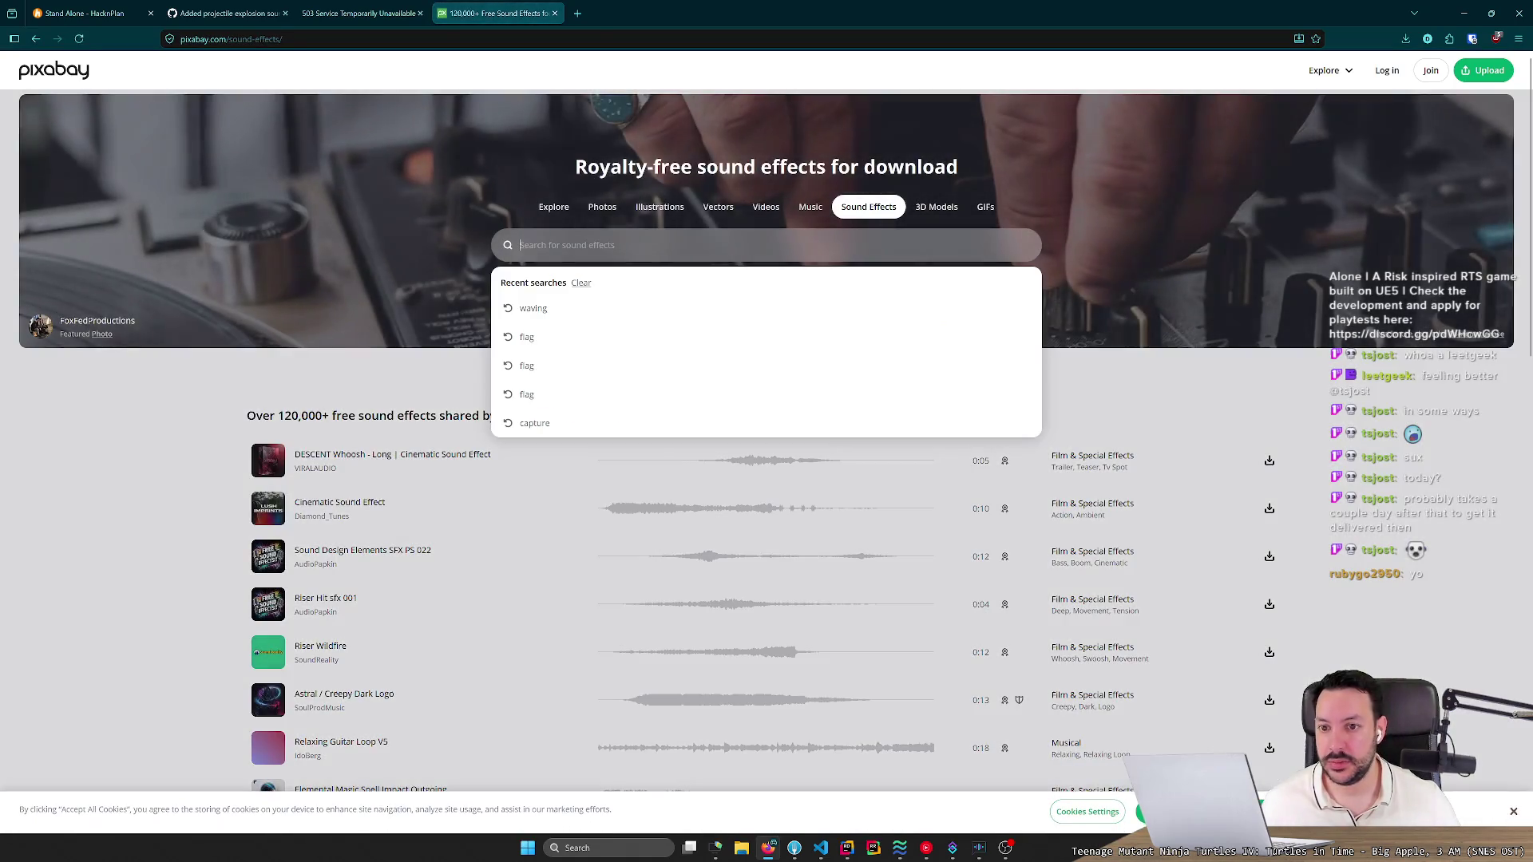
Search Pixabay sound effects for 'win' and lower the system volume.
type("win")
key("Return")
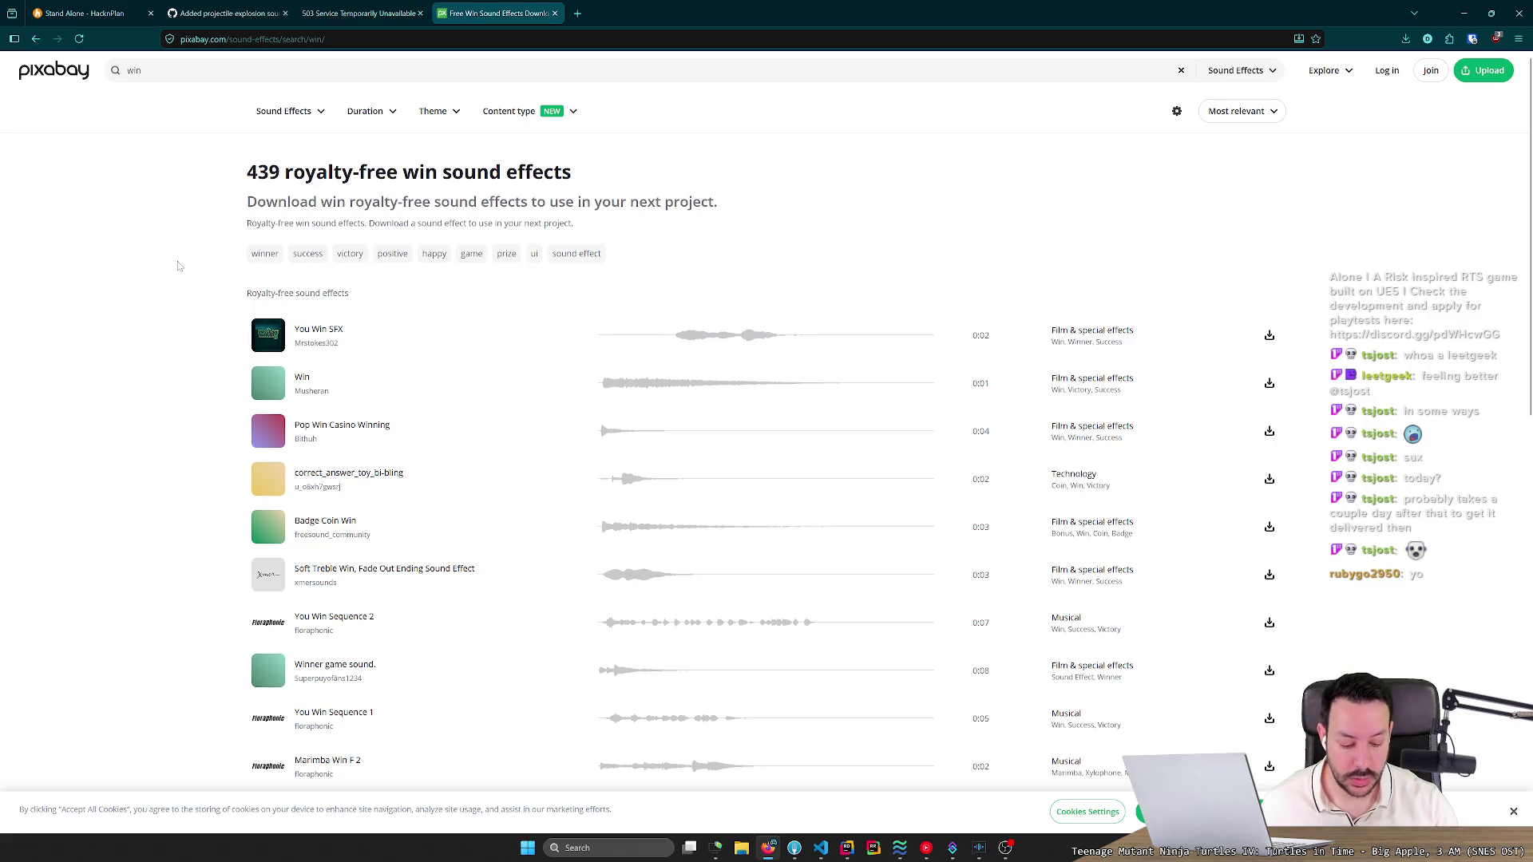
key("XF86AudioLowerVolume")
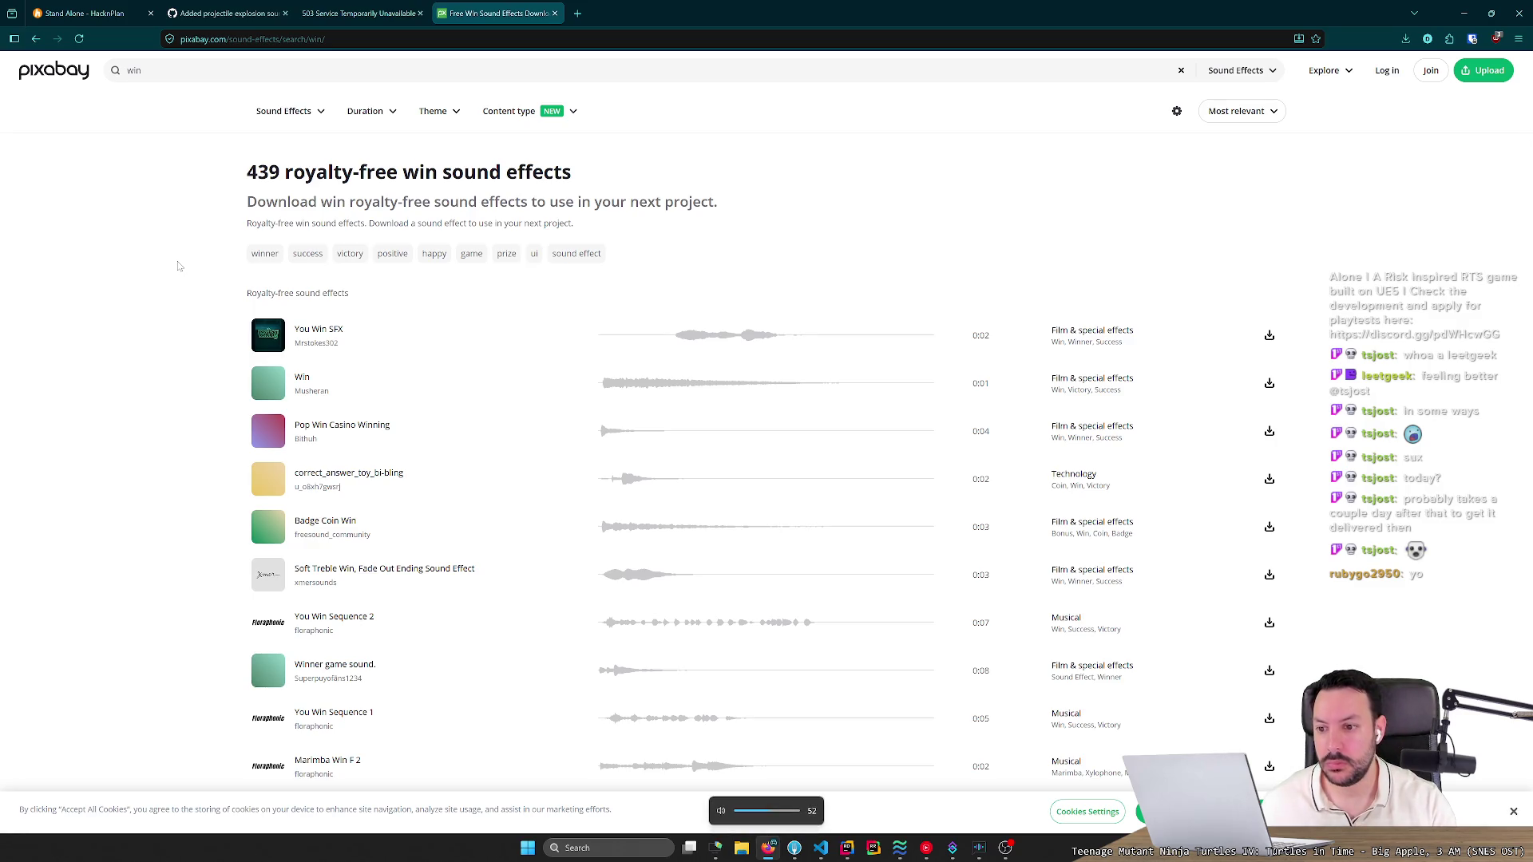
scroll(192, 291, "down", 2)
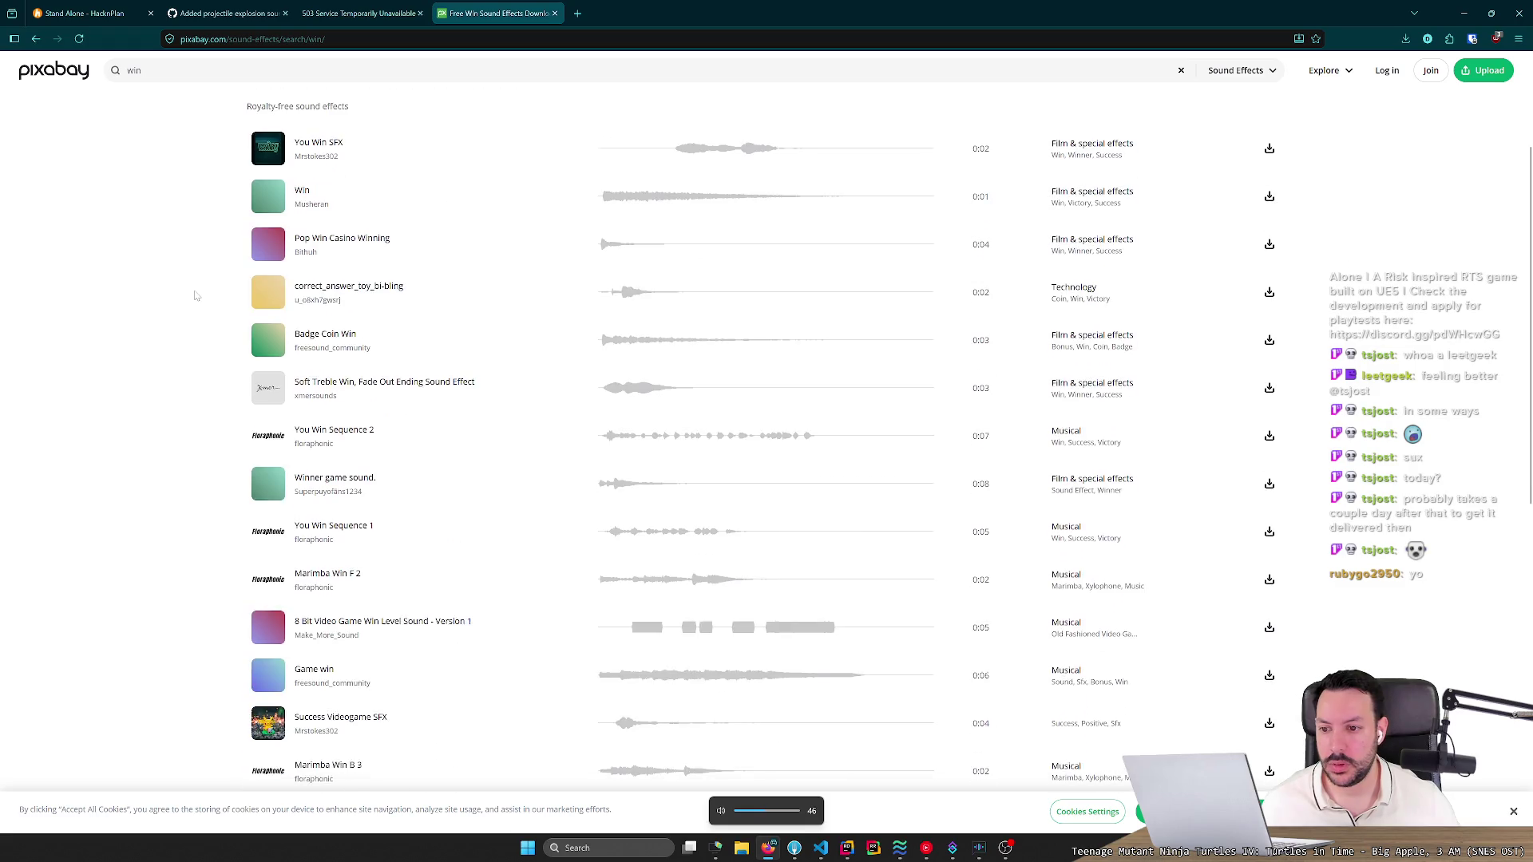
scroll(188, 296, "down", 1)
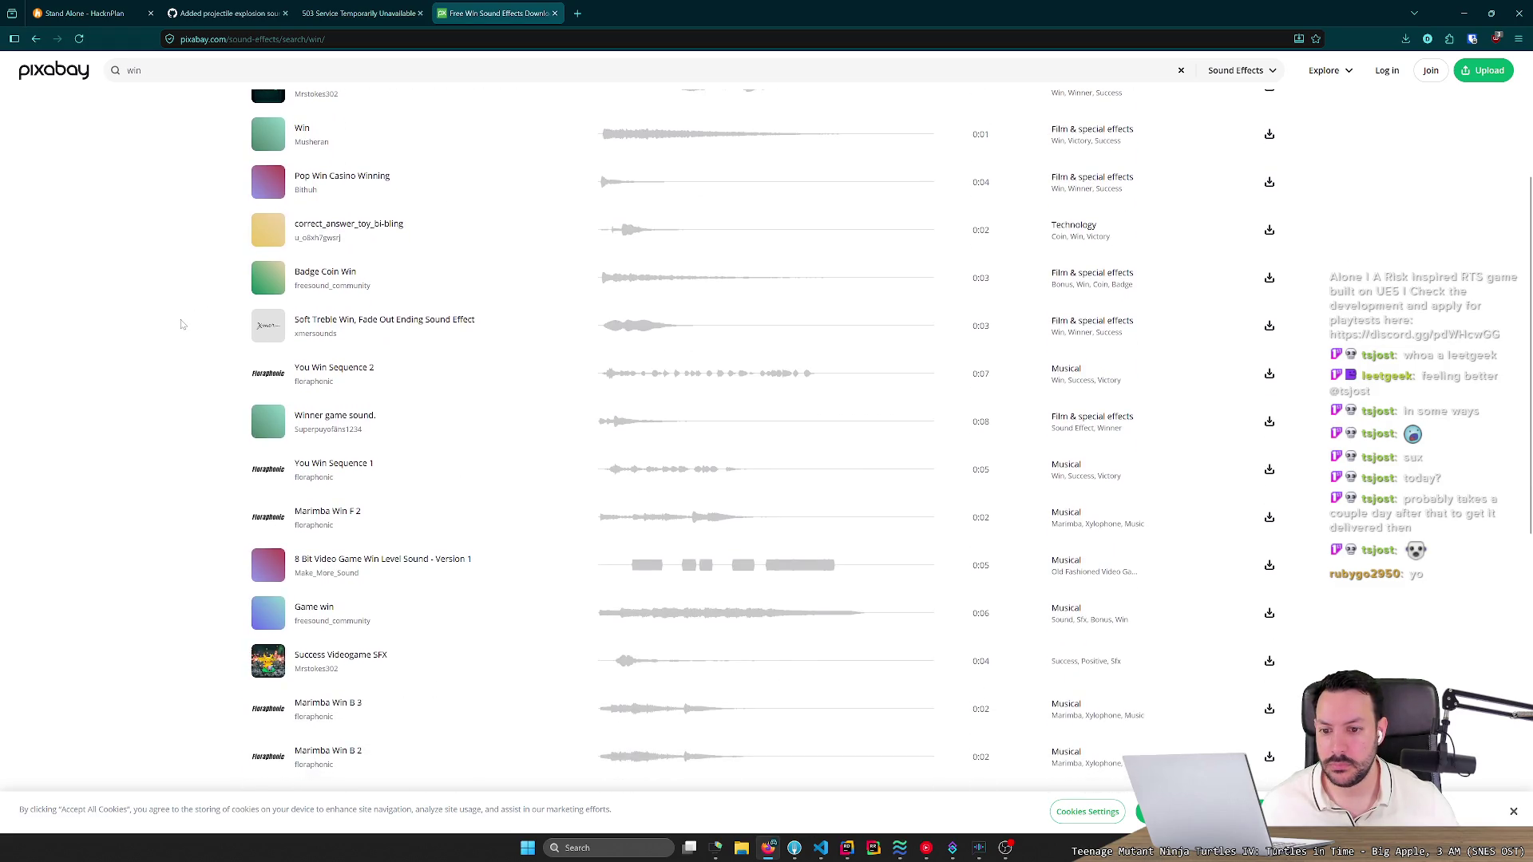
scroll(182, 324, "down", 4)
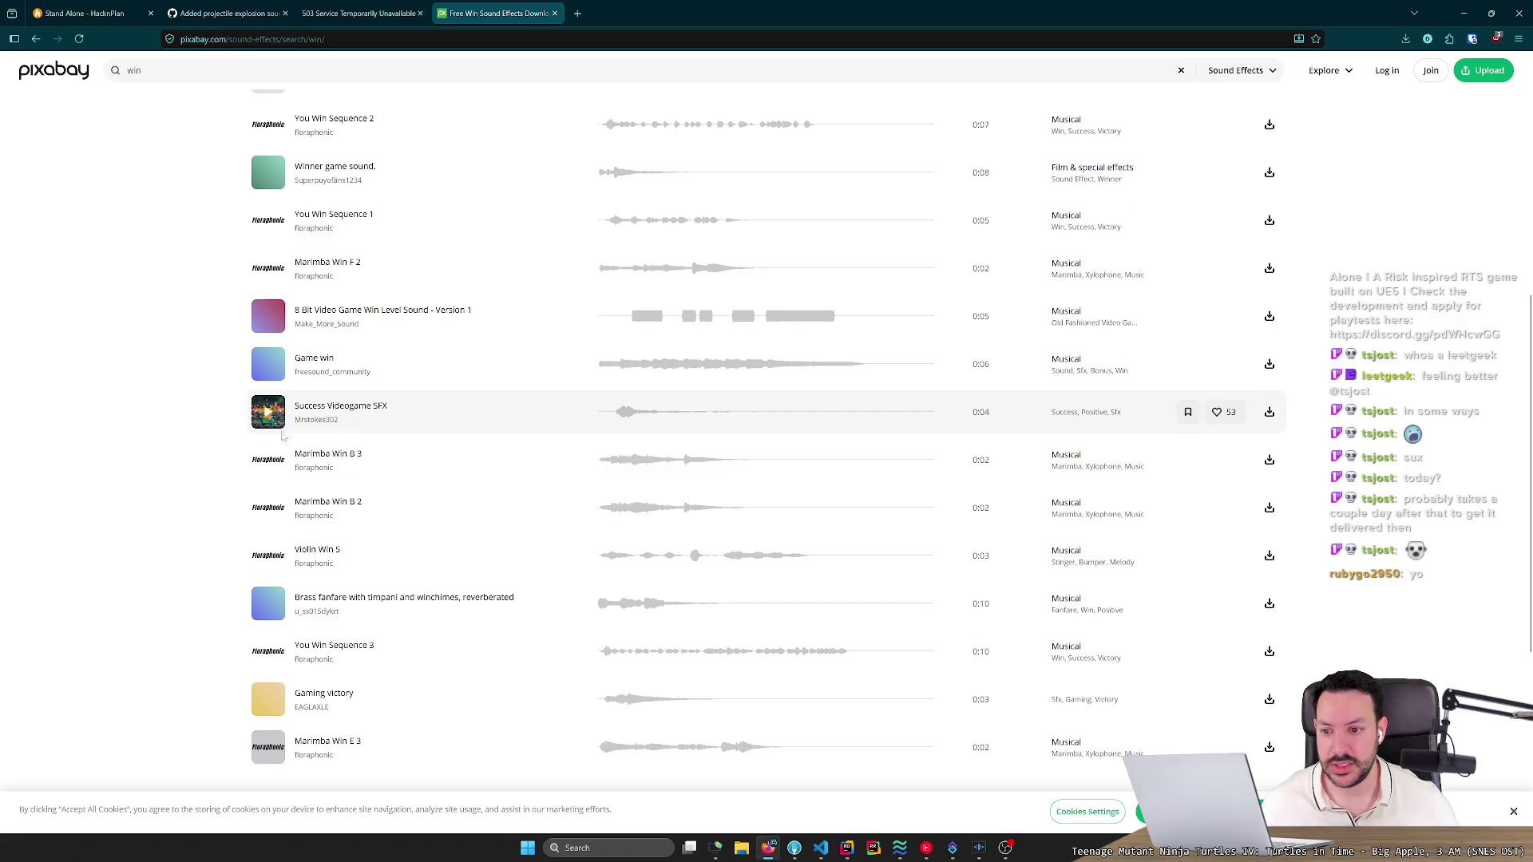
Preview Success Videogame SFX and Gaming victory, then go to results page 2.
left_click(270, 413)
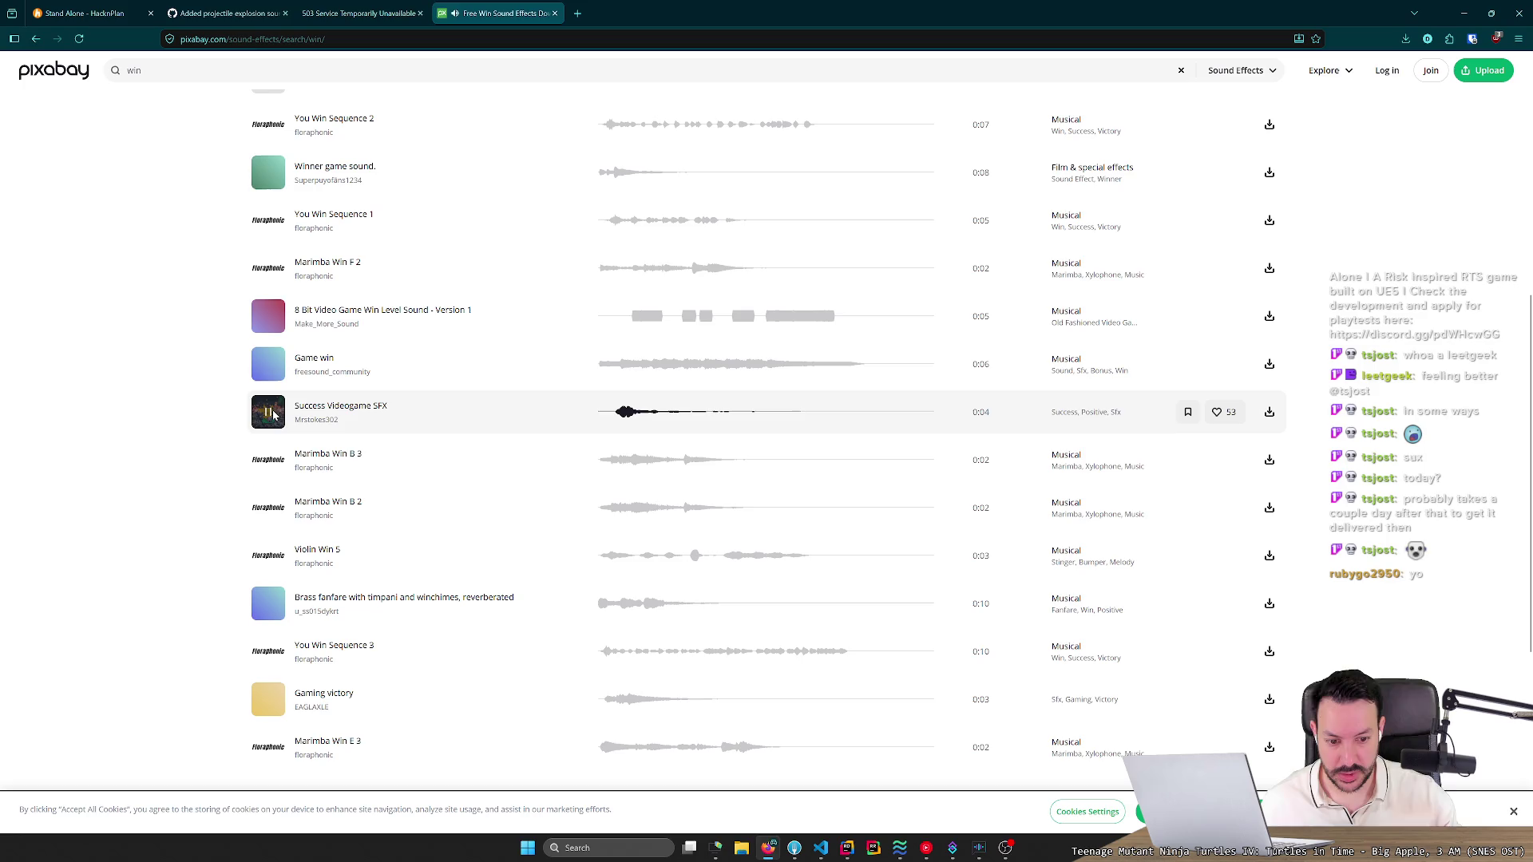
scroll(269, 463, "down", 3)
left_click(269, 515)
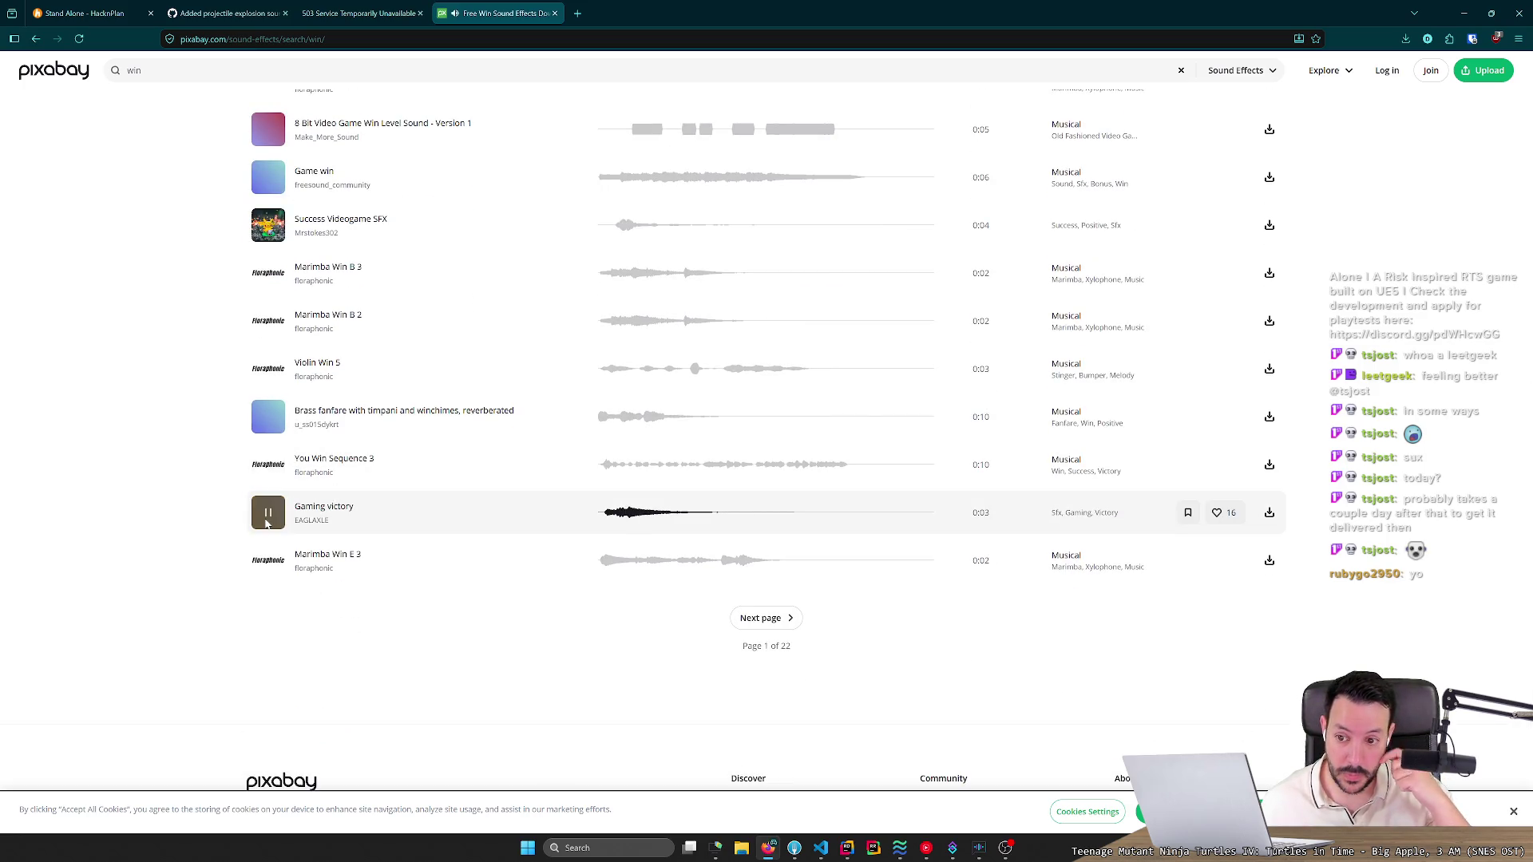
left_click(766, 619)
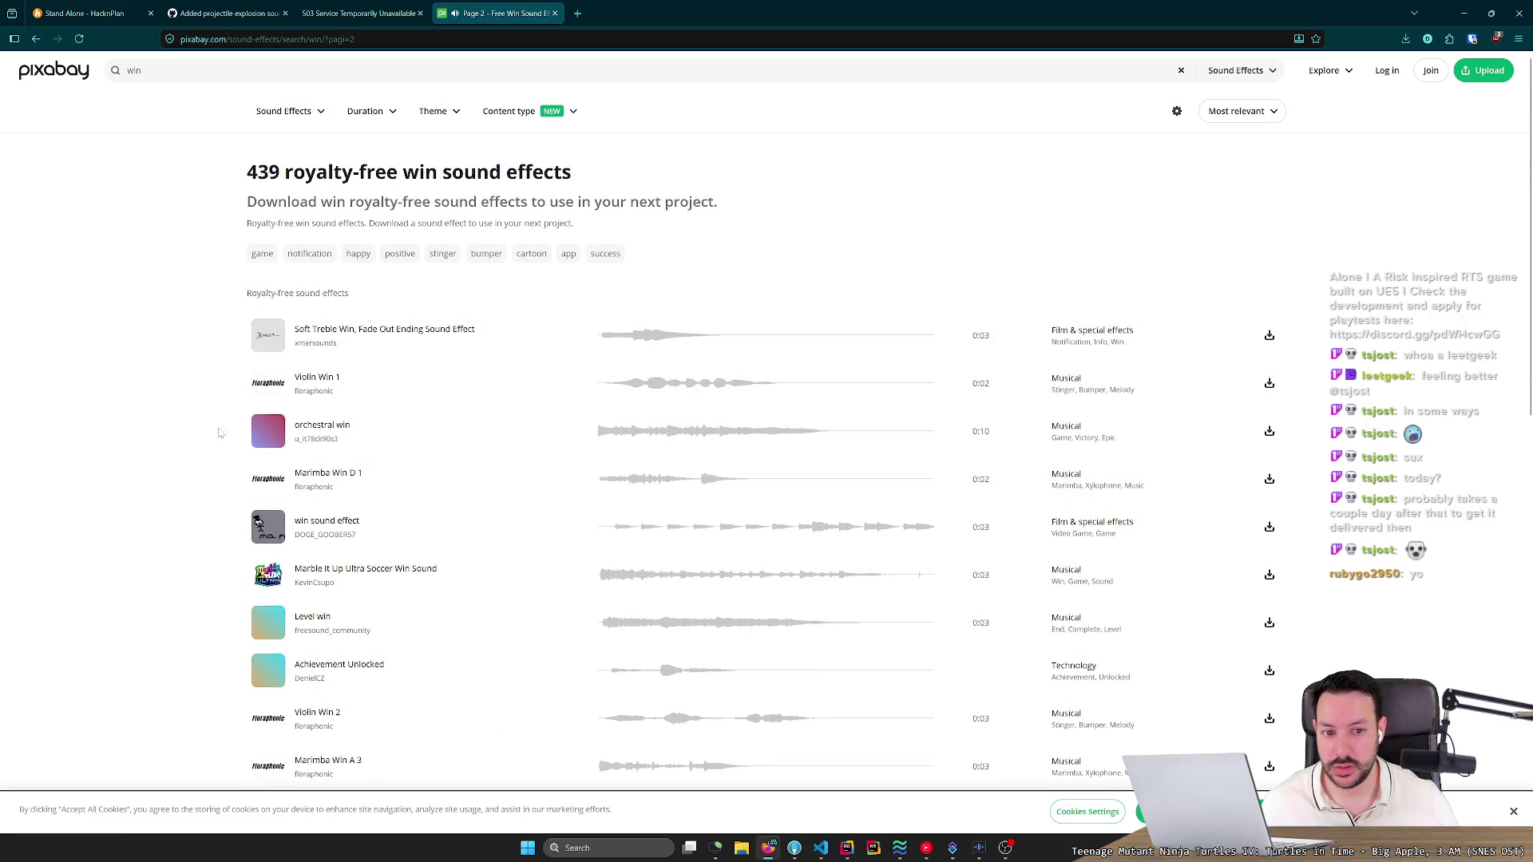
Preview Violin Win 1, Achievement Unlocked, Marimba Win B 1 and Marimba Win H 1.
left_click(269, 387)
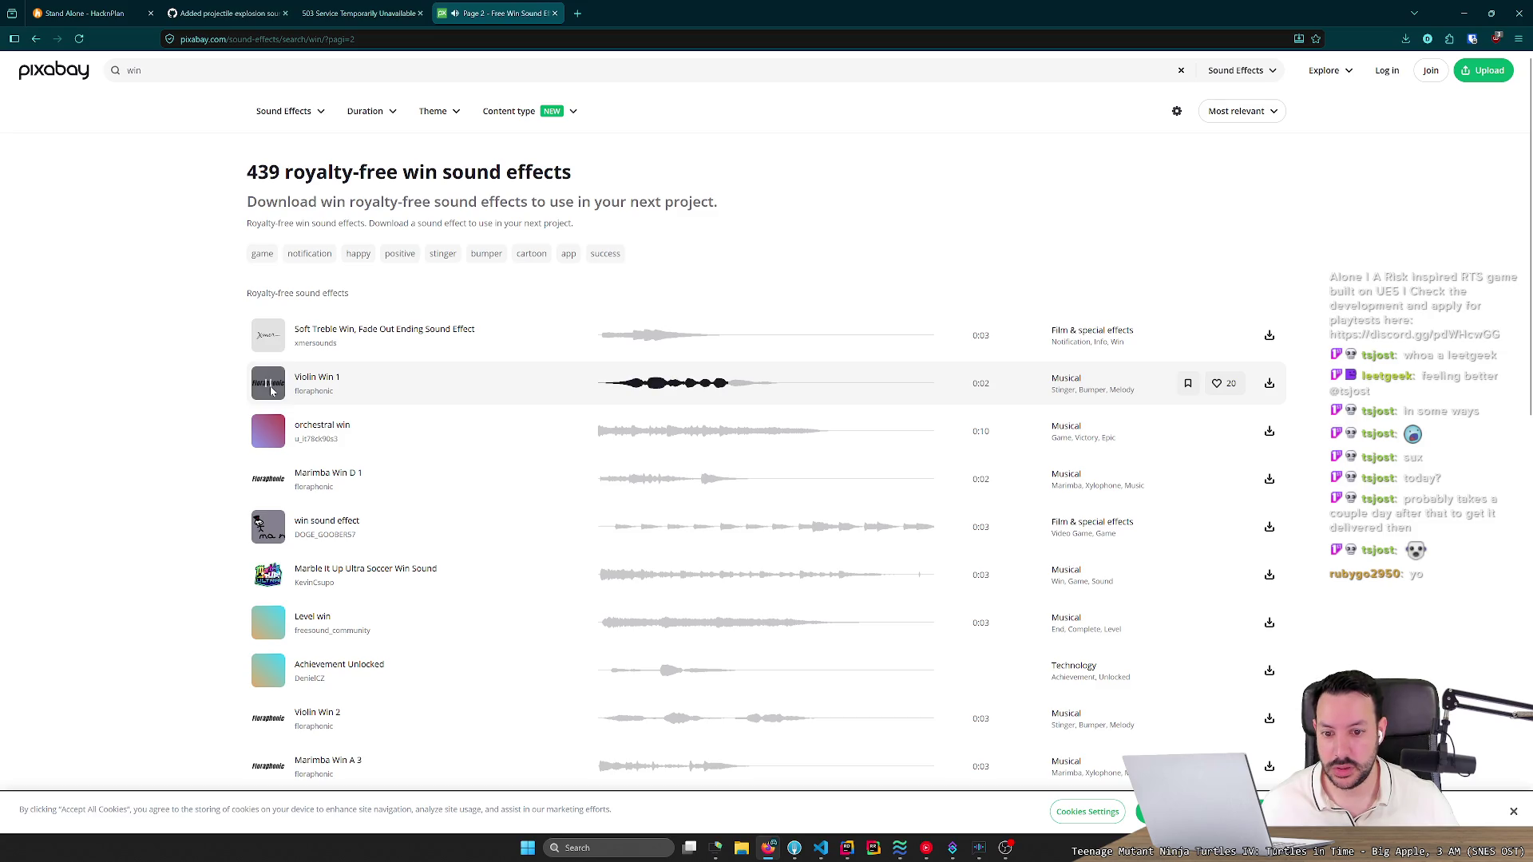
scroll(268, 432, "down", 3)
left_click(267, 431)
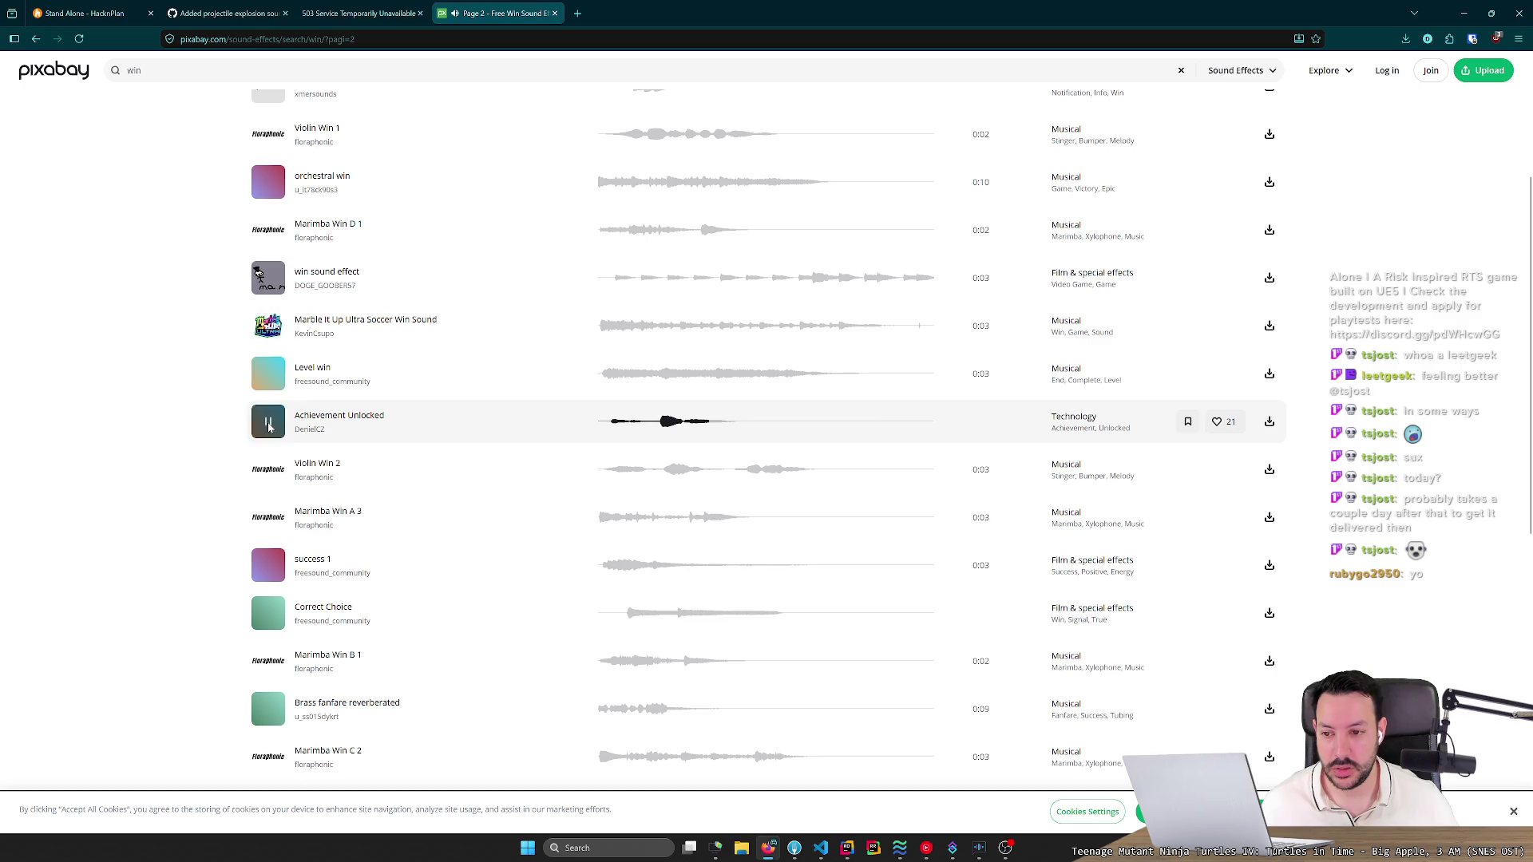
scroll(274, 479, "down", 3)
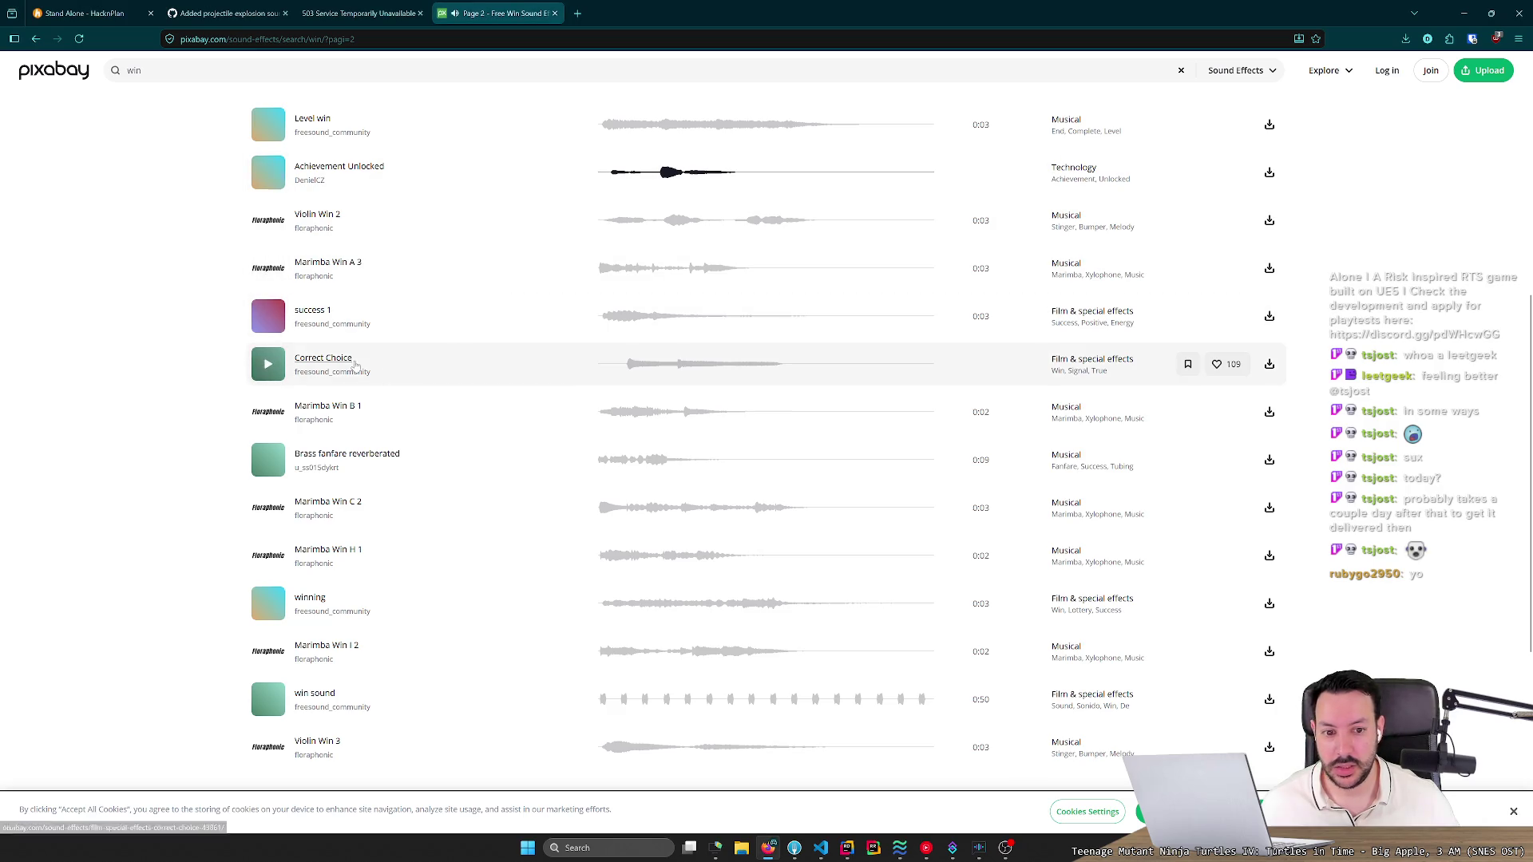
left_click(271, 413)
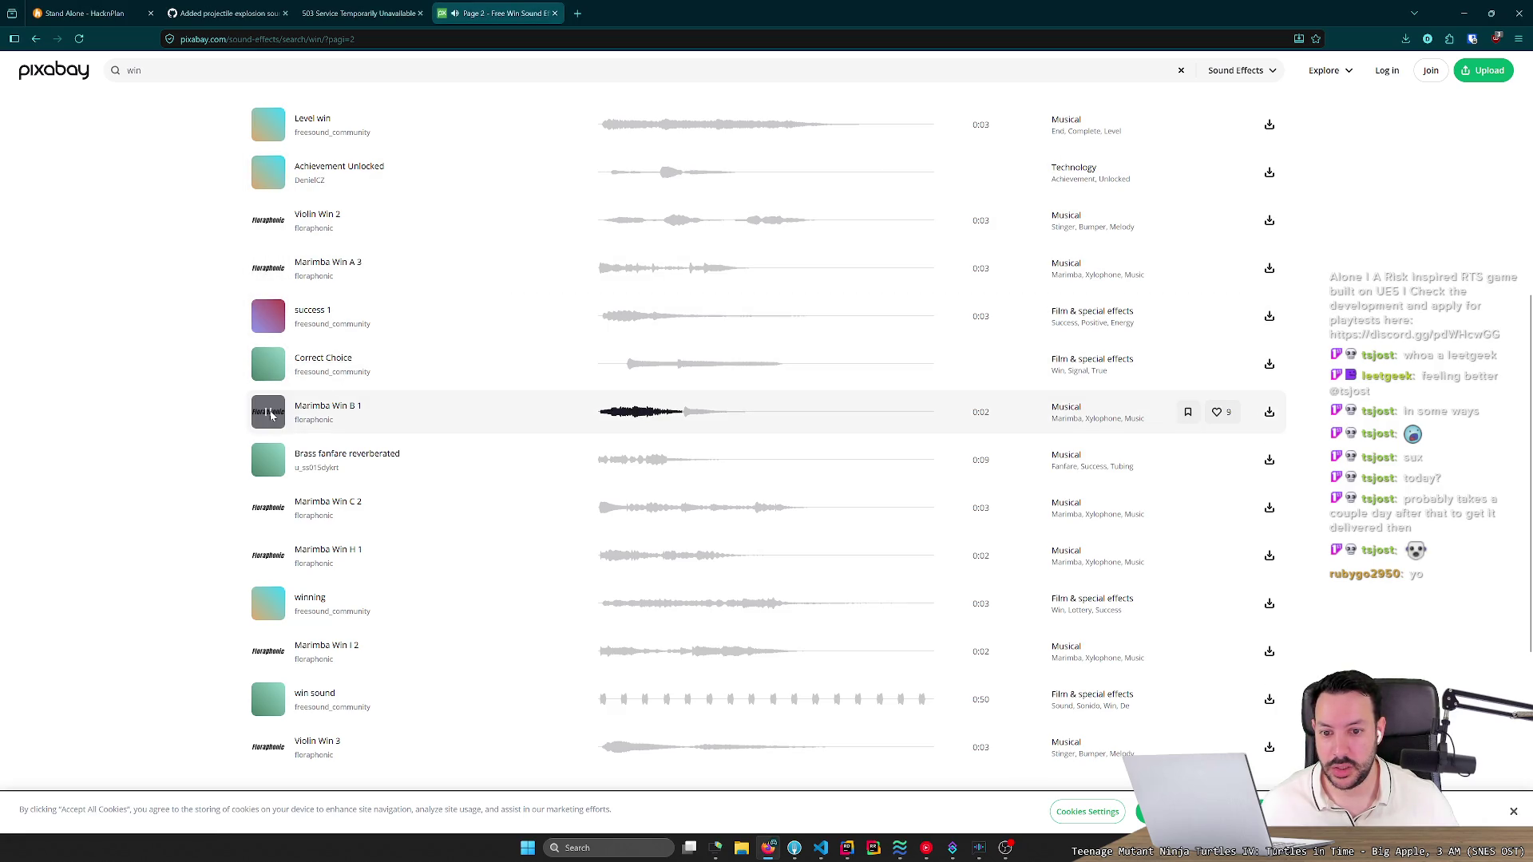
scroll(273, 399, "down", 3)
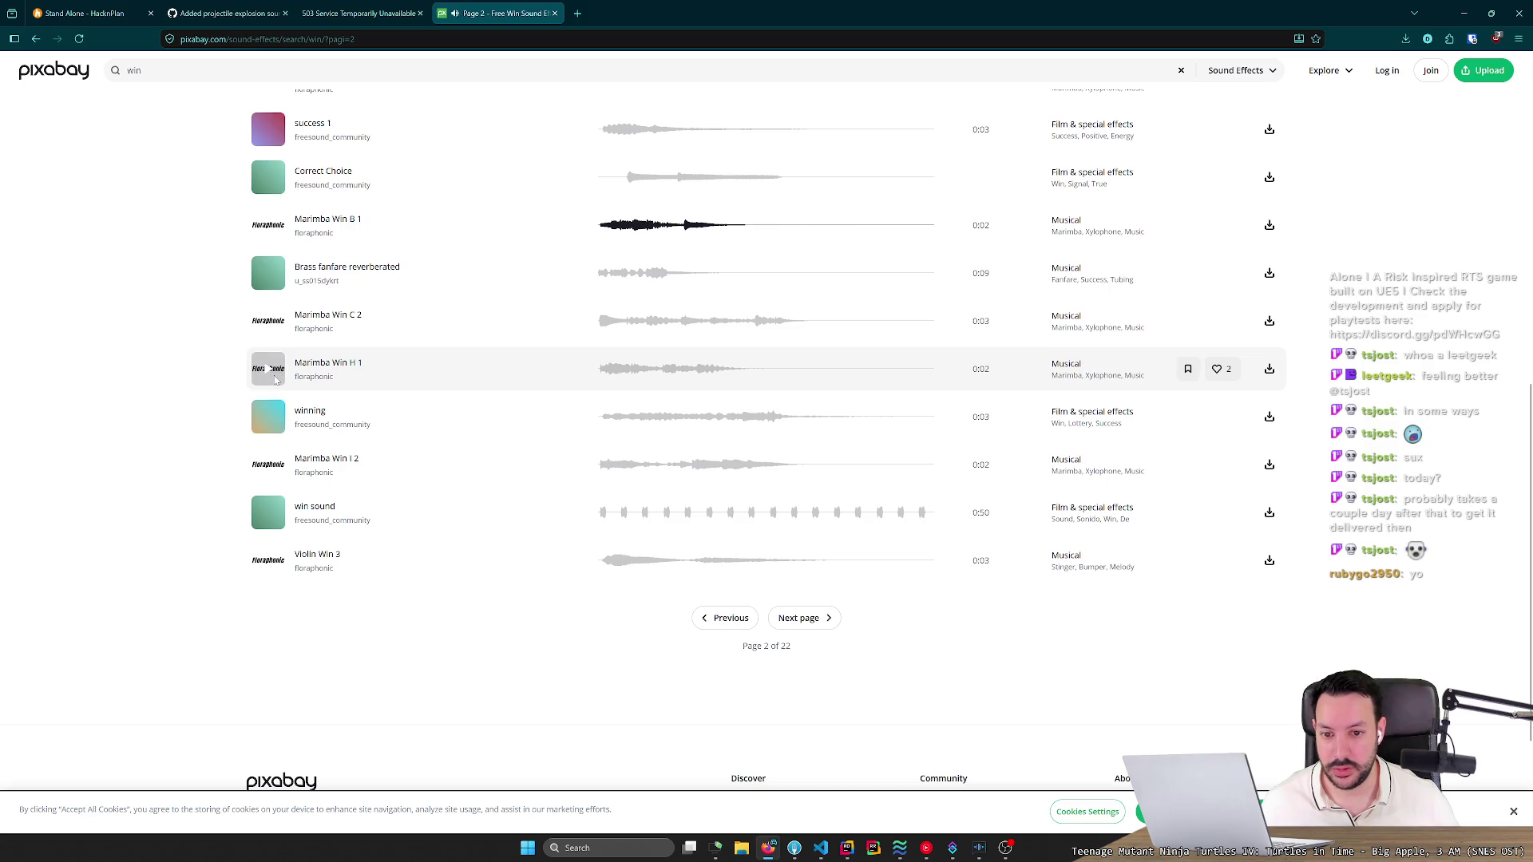
left_click(276, 380)
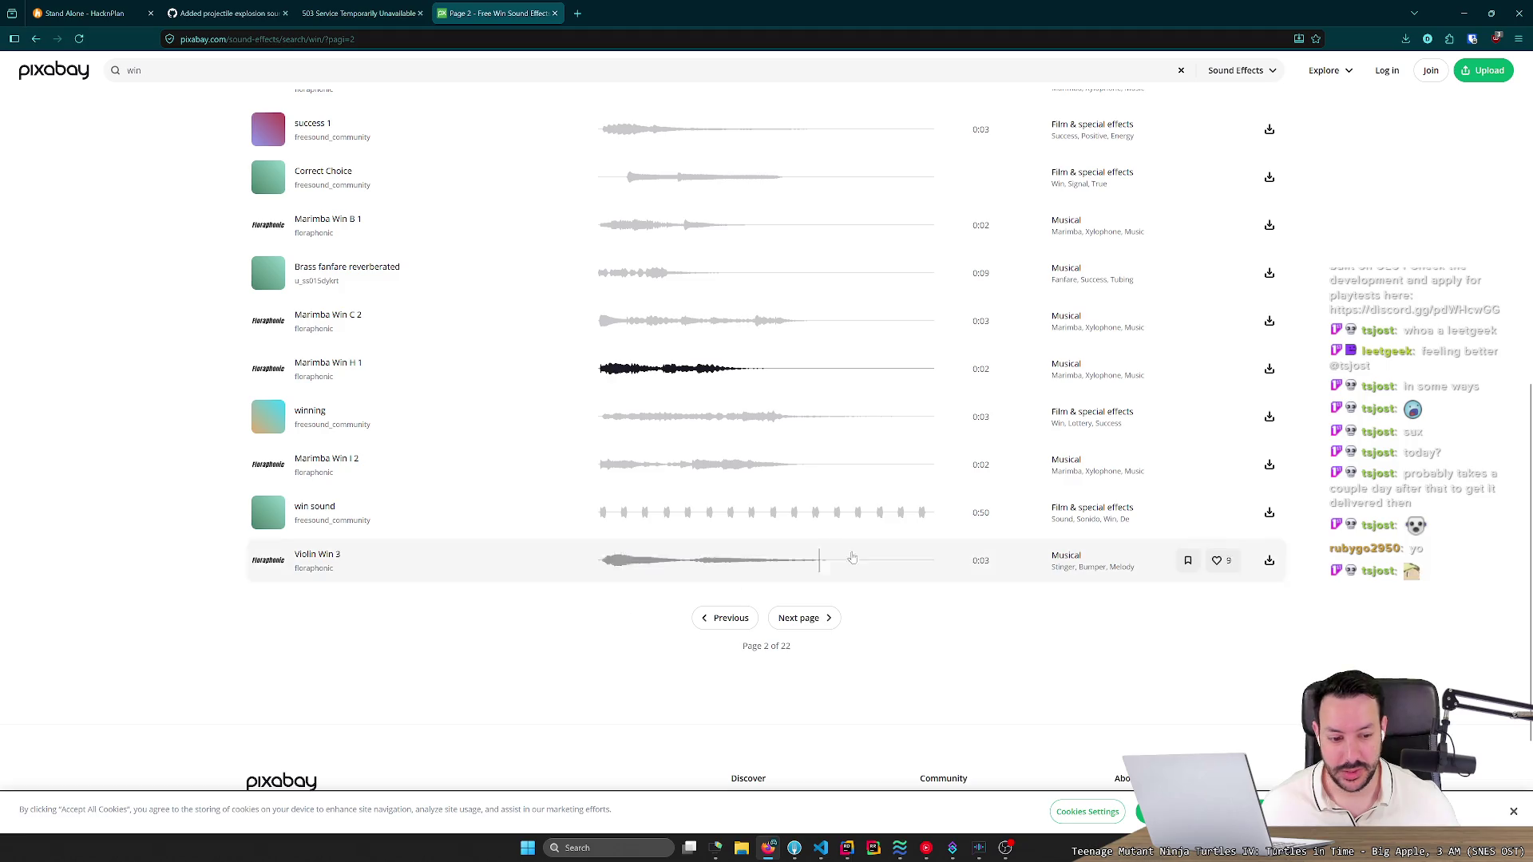
Preview Marimba Win I 2, then move to page 3 of the win results.
left_click(1518, 40)
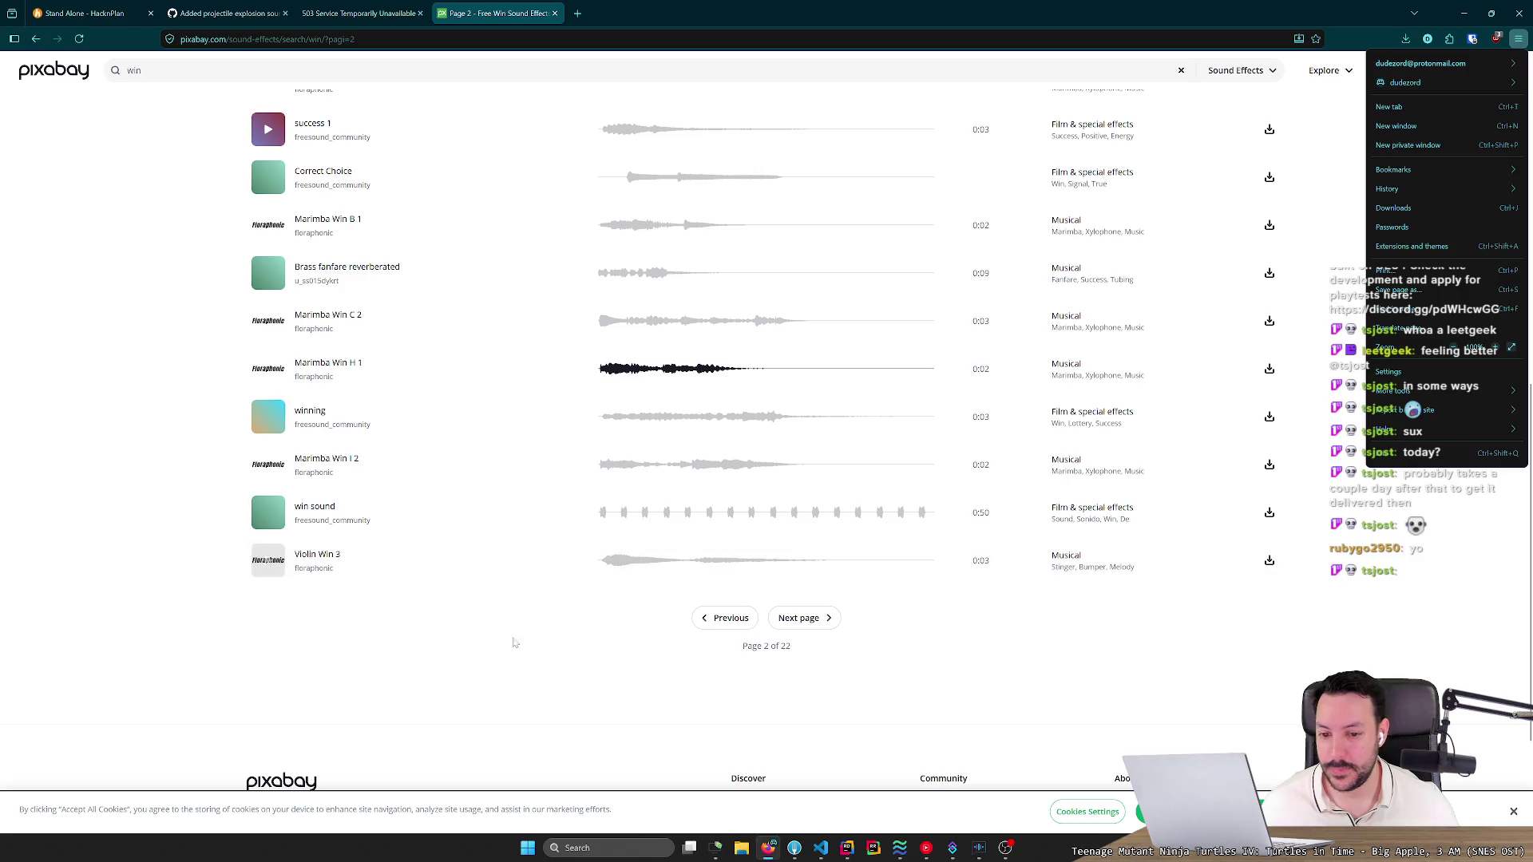
left_click(471, 628)
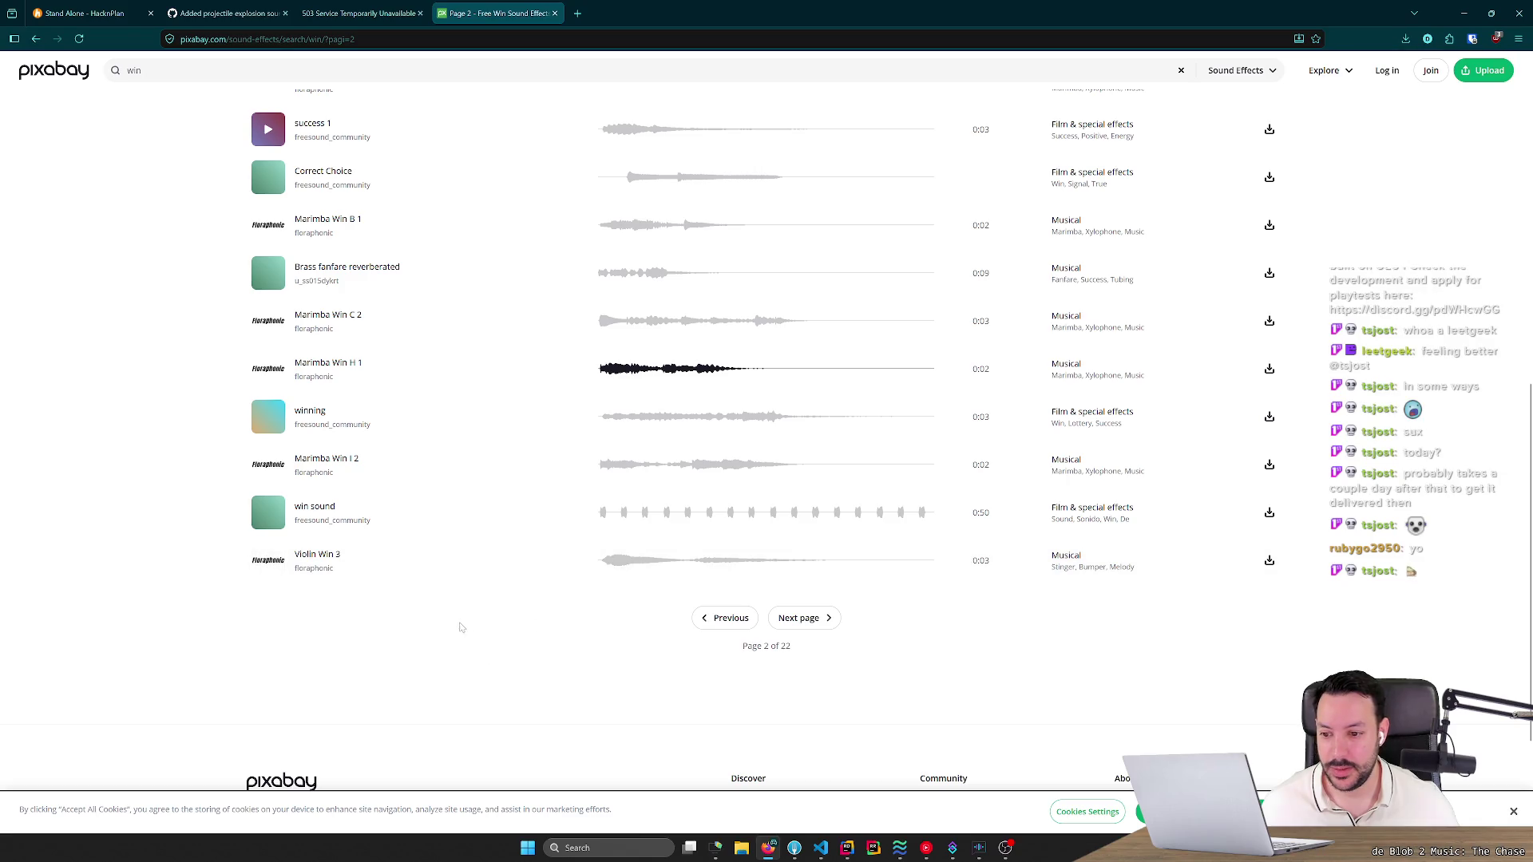
left_click(267, 473)
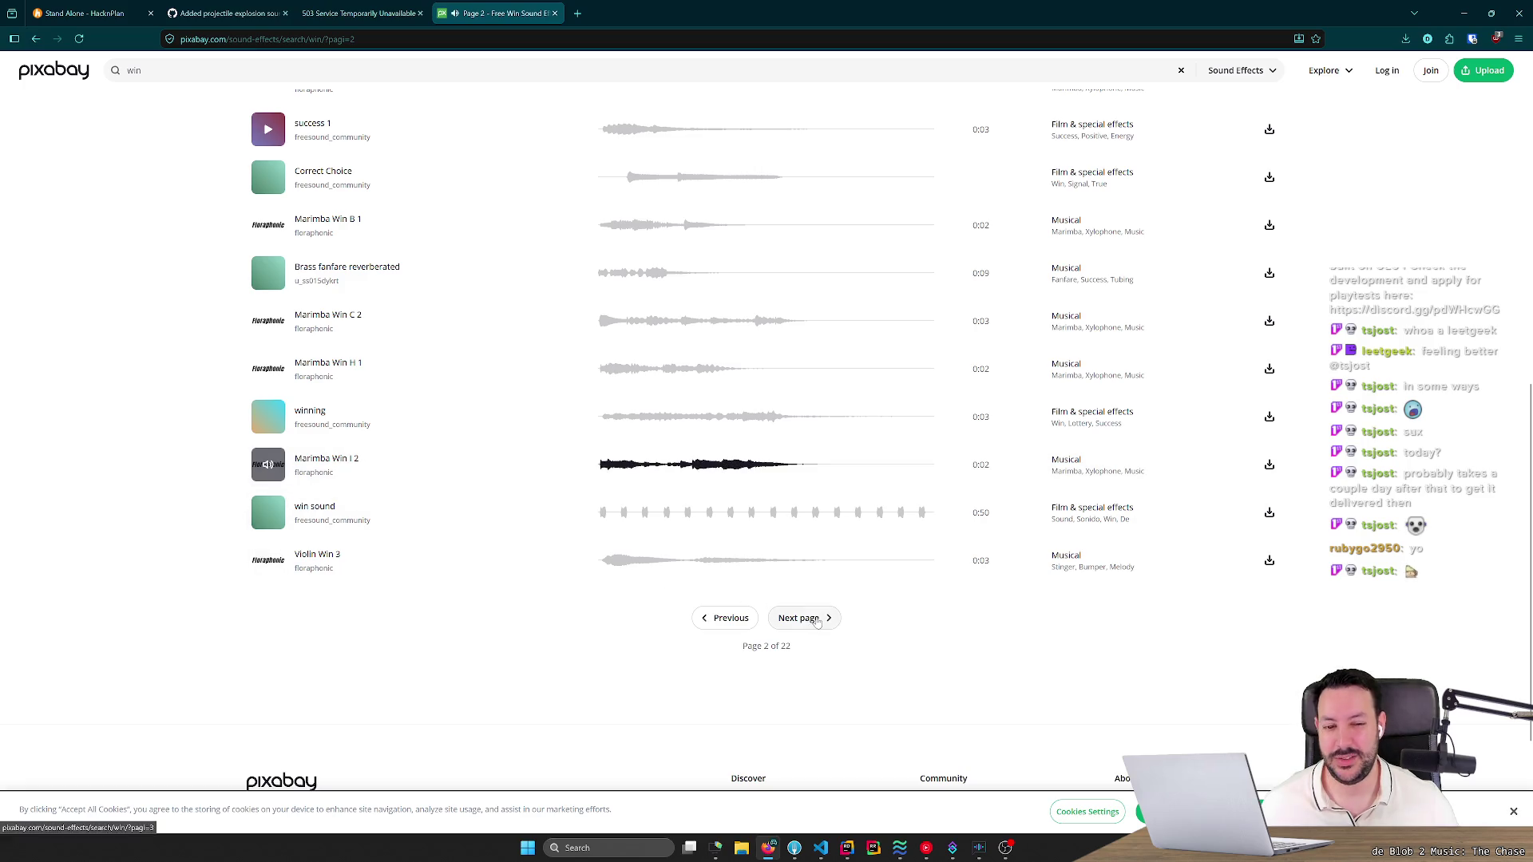
left_click(802, 618)
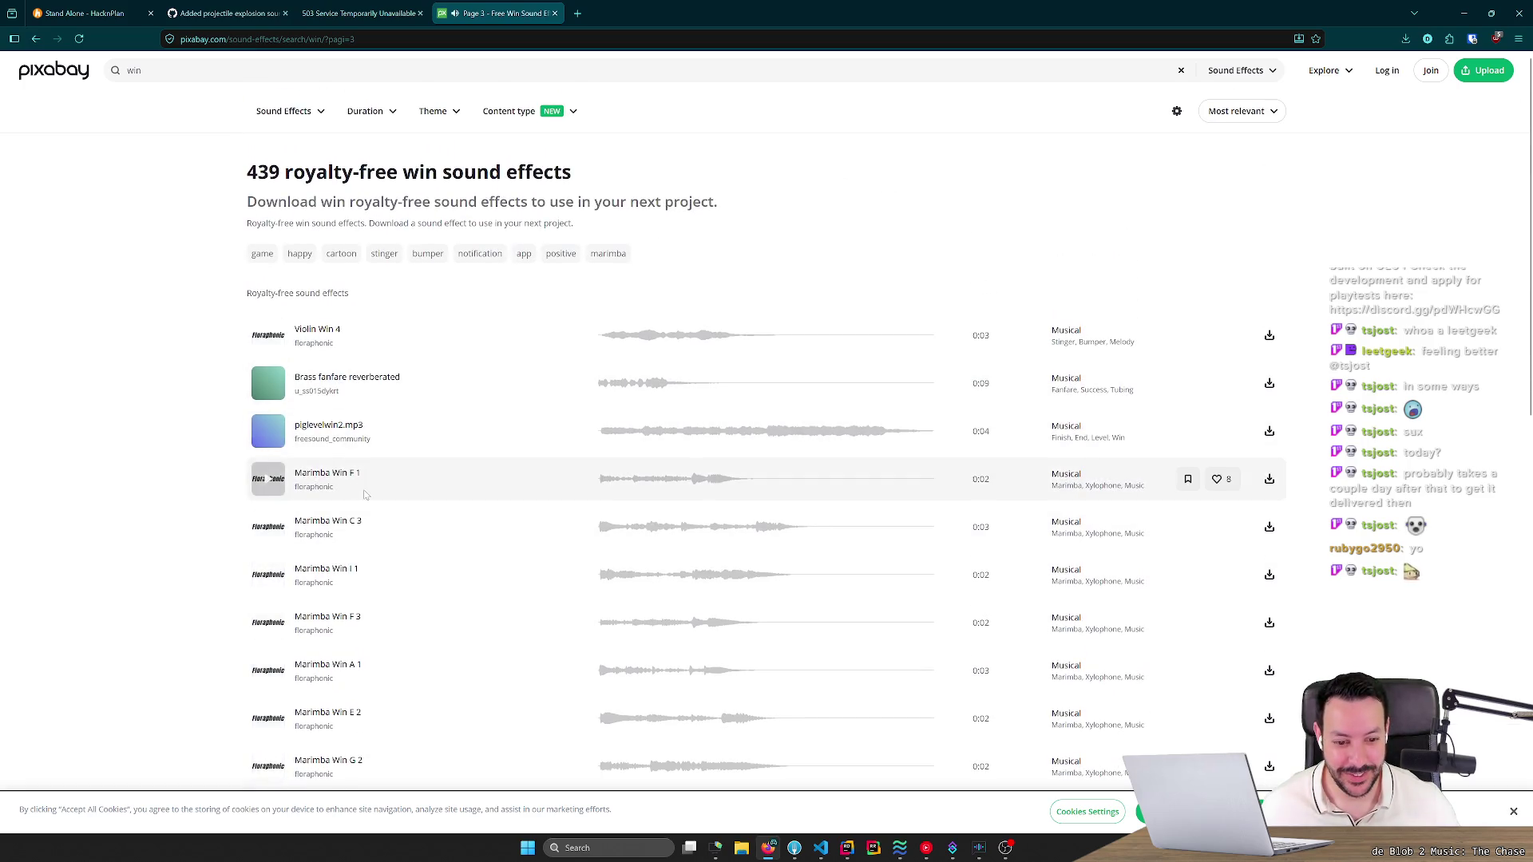
Preview success_bell on page 3, then load the 371 sound effects tagged Success.
scroll(347, 509, "down", 8)
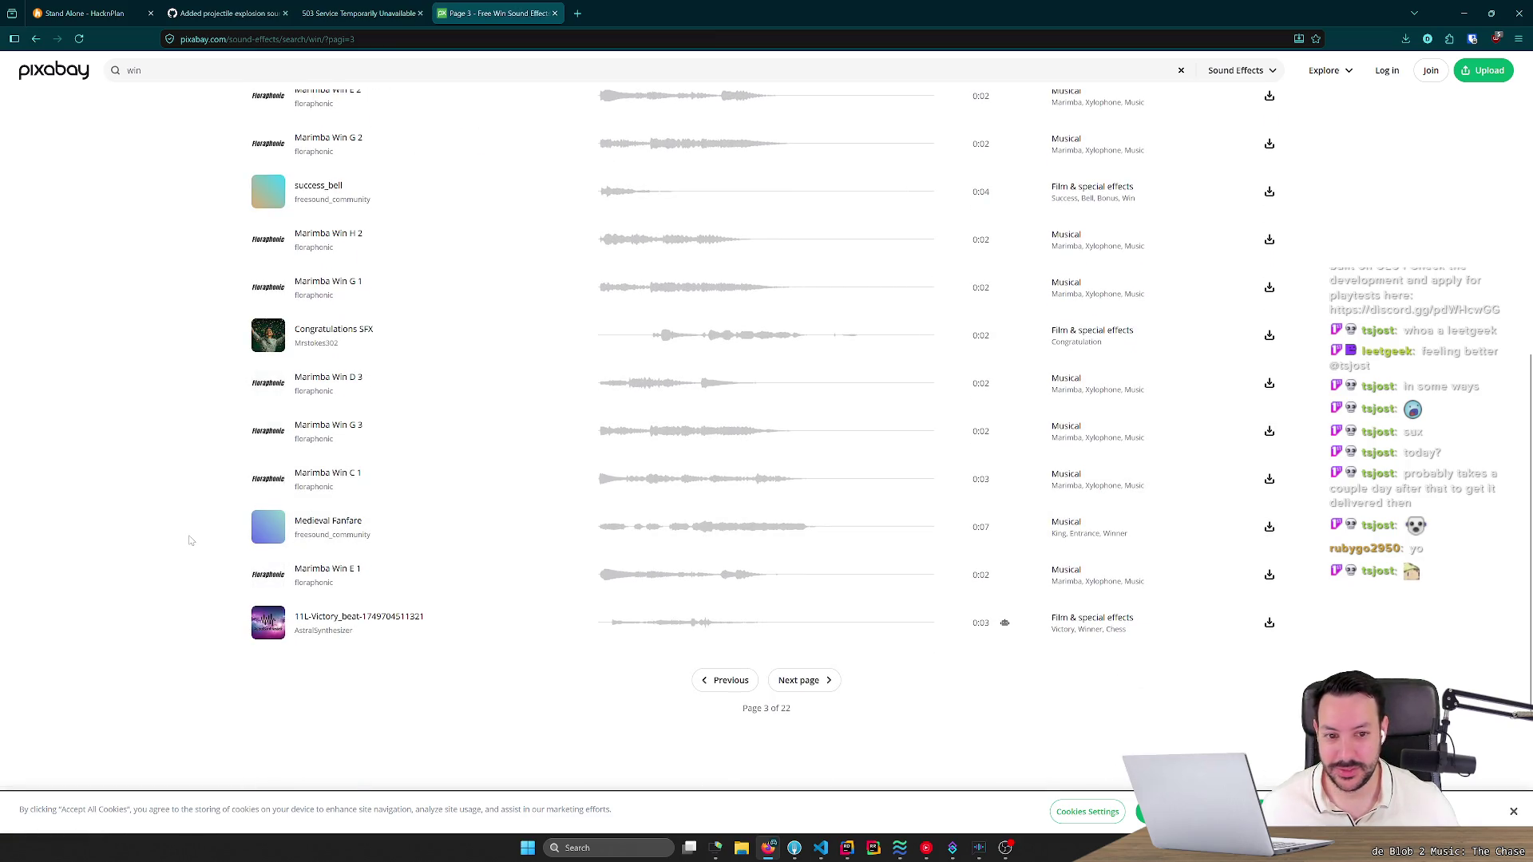
scroll(196, 527, "up", 2)
scroll(166, 437, "up", 3)
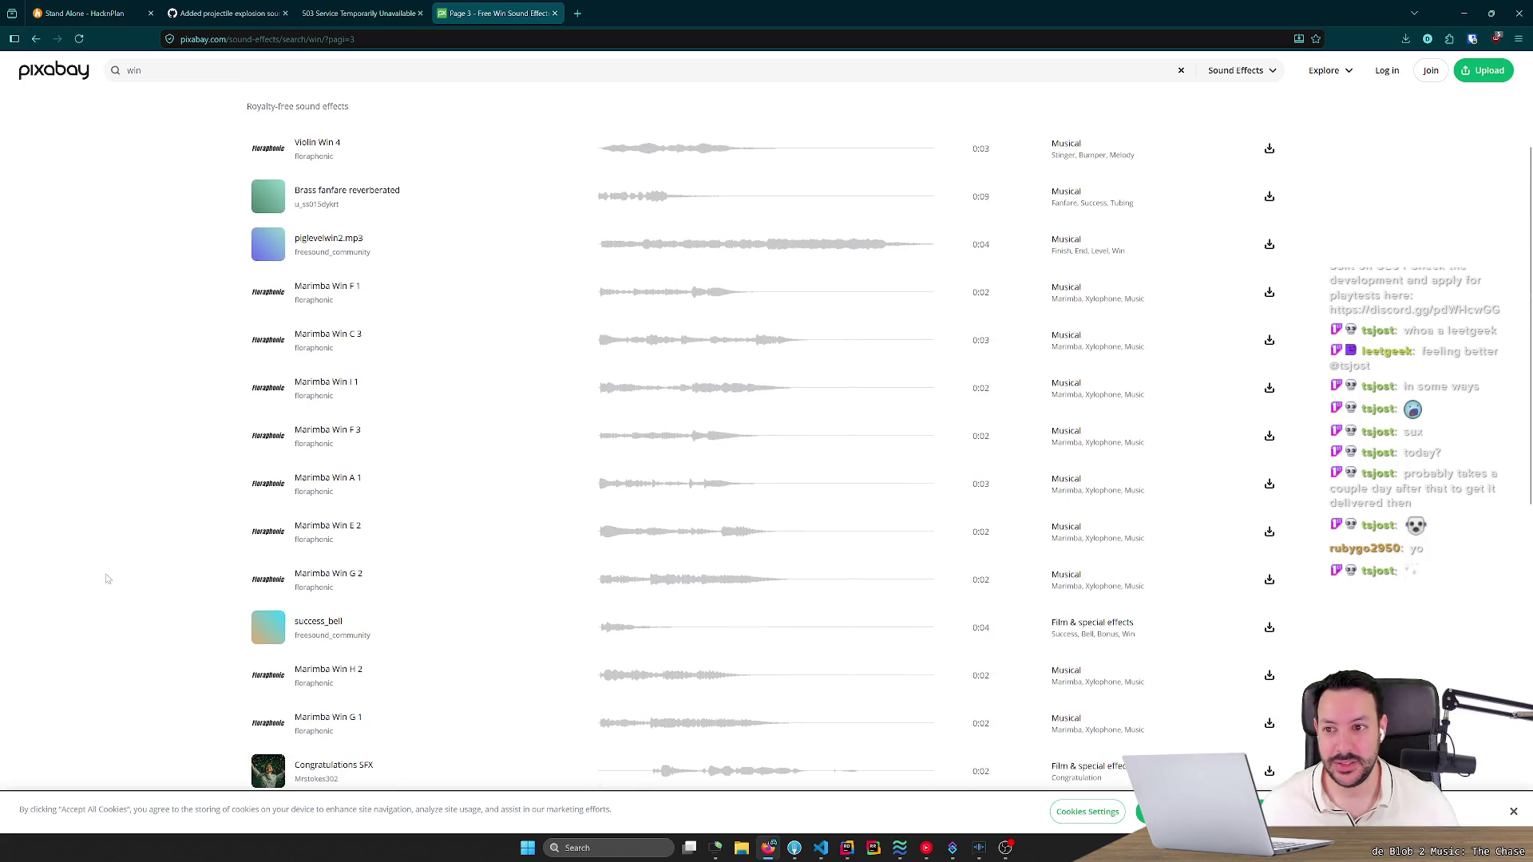
scroll(124, 595, "down", 4)
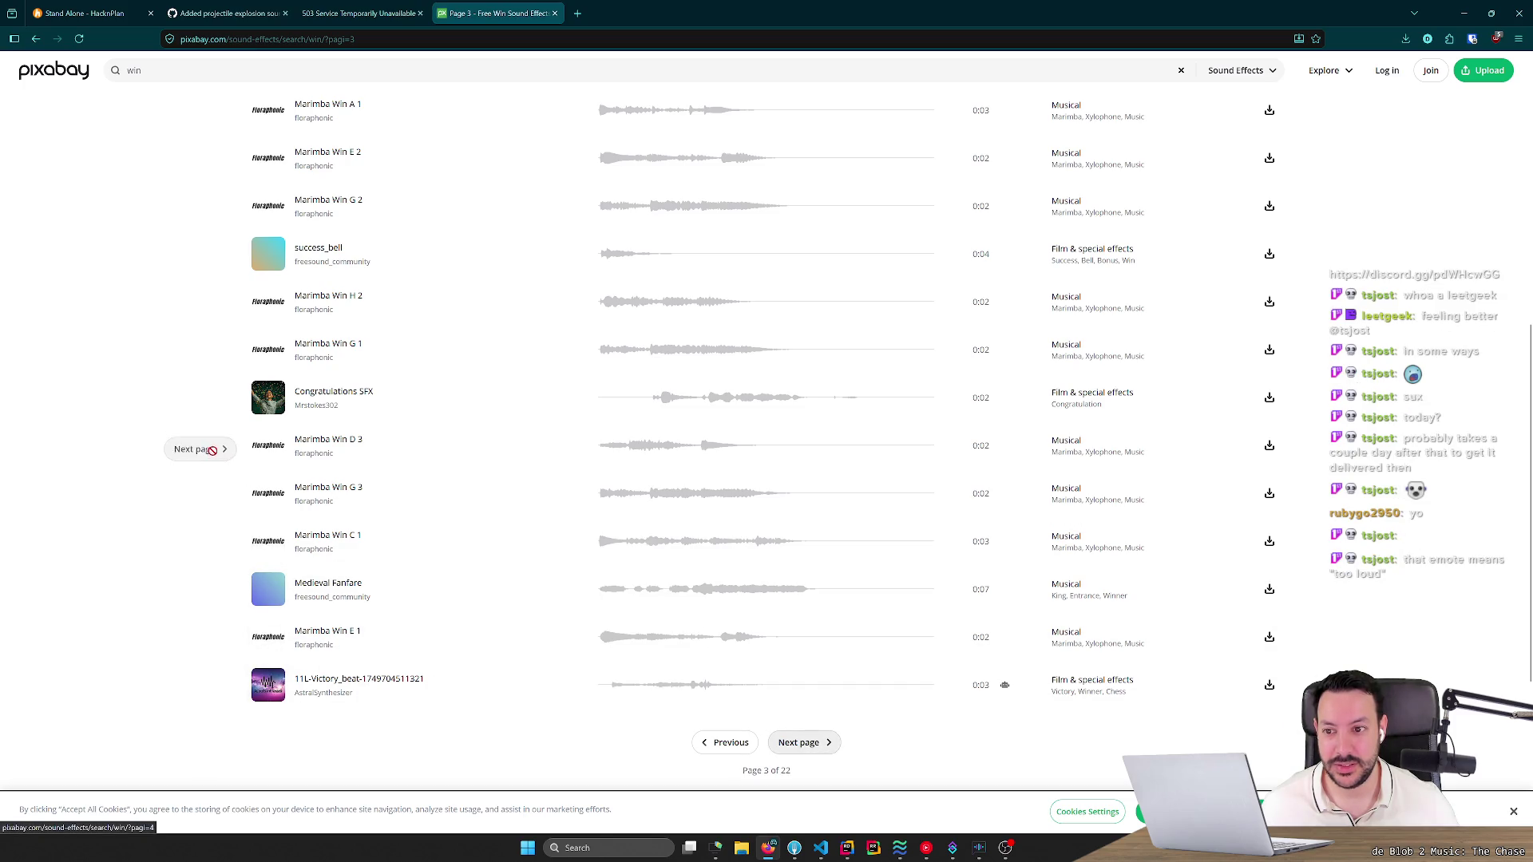
left_click(268, 260)
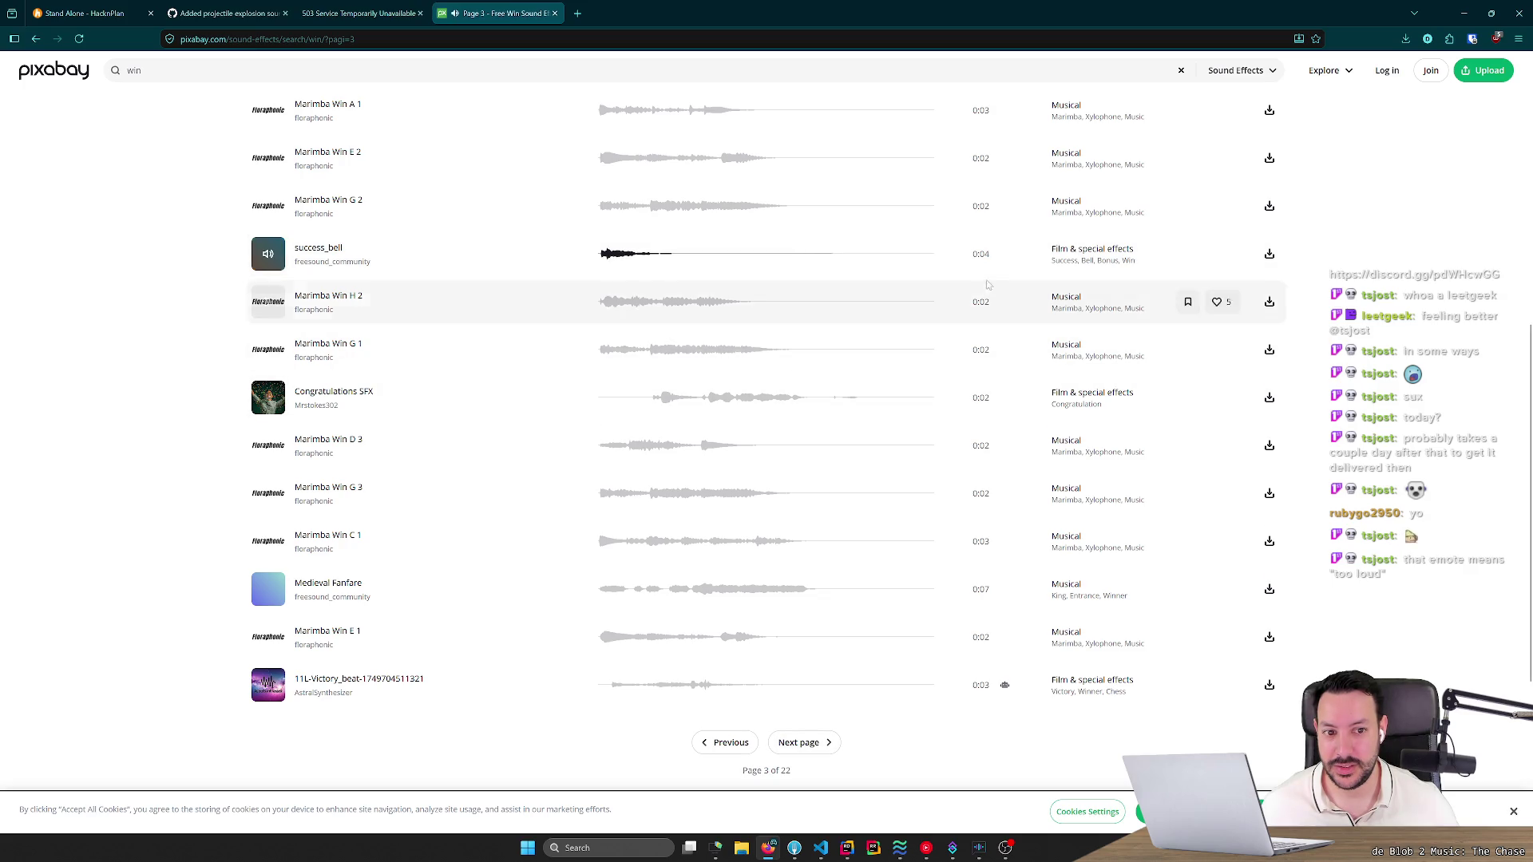
left_click(1051, 264)
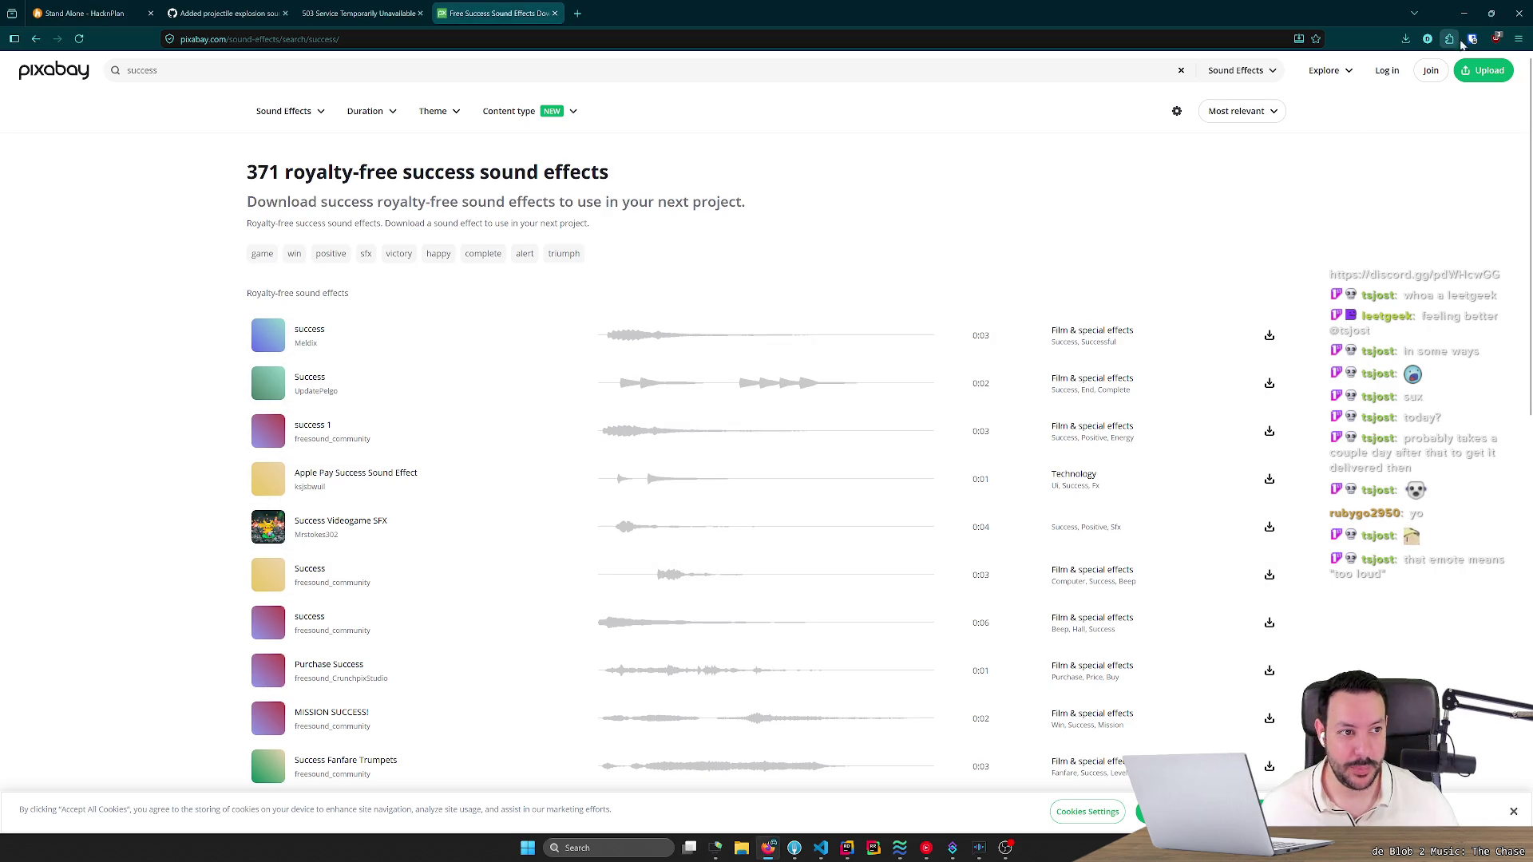
left_click(578, 13)
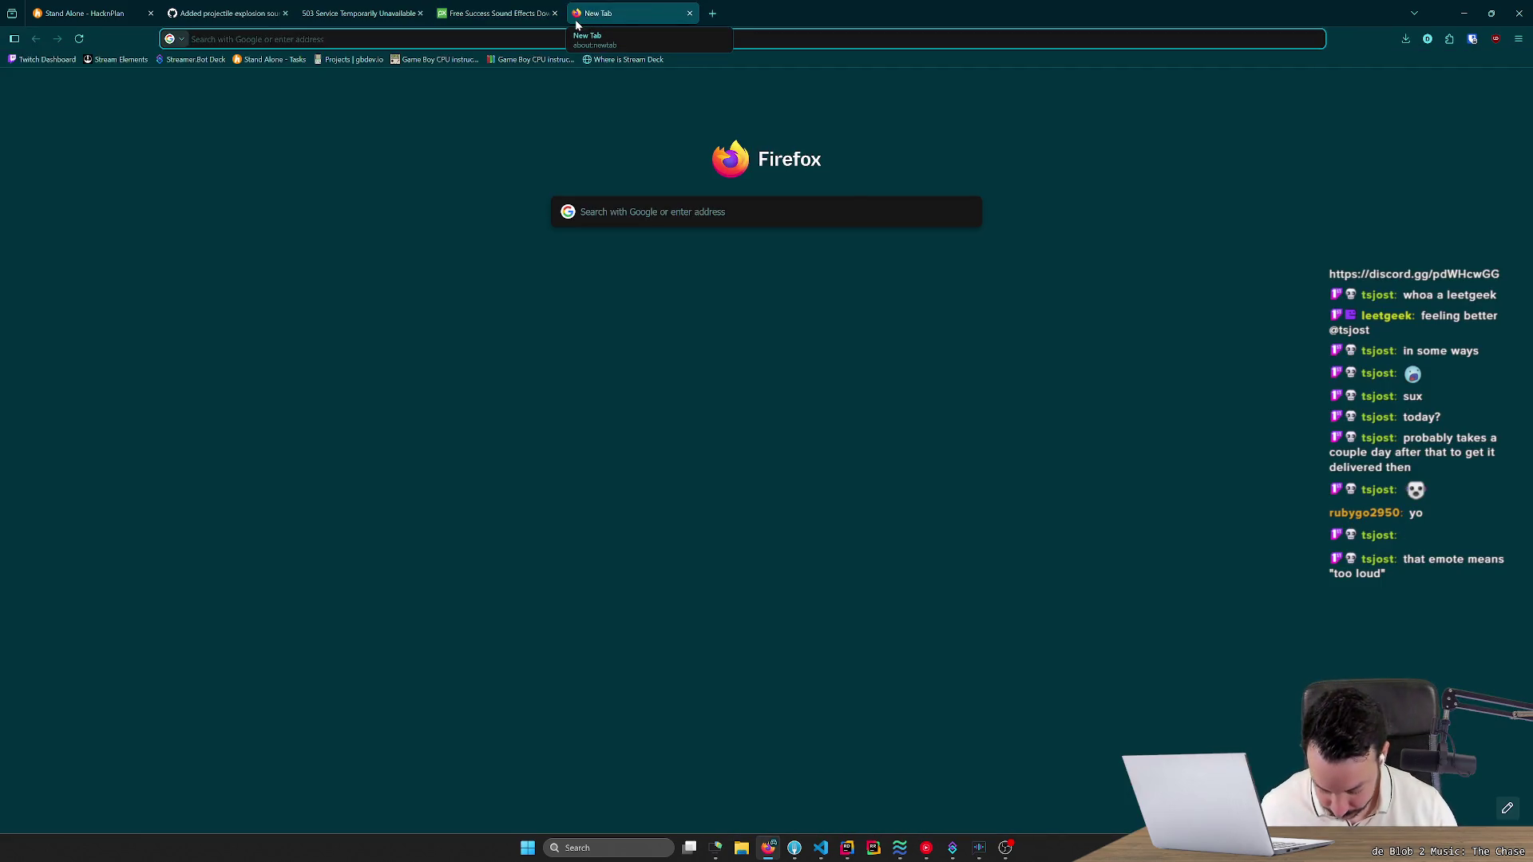
Web-search 'firefox tab volume', reach the Firefox Add-ons site, and search it for 'tab volume'.
type("firefox")
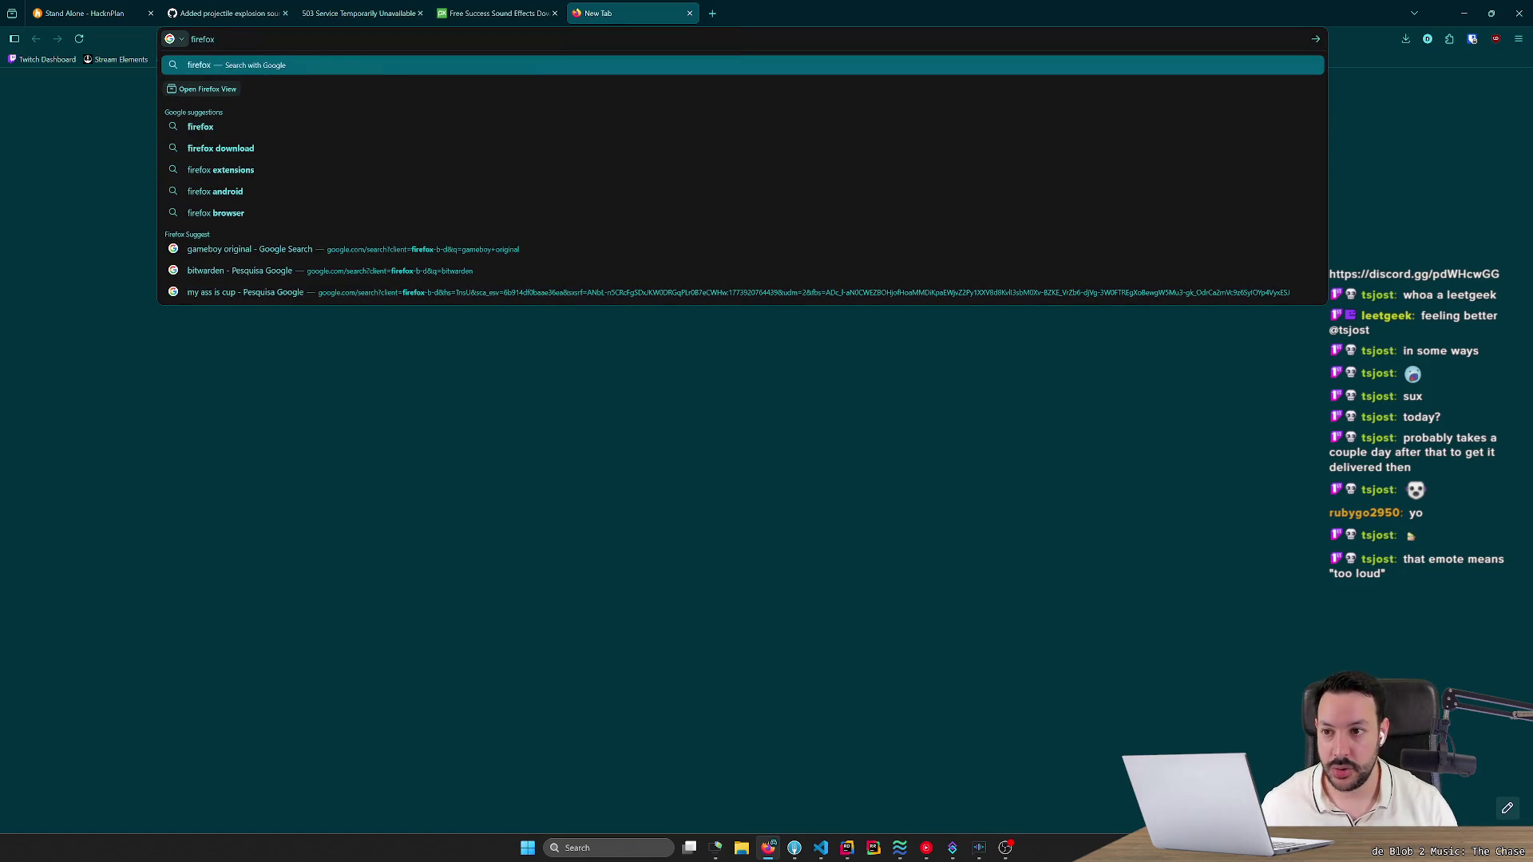
type(" tab vo")
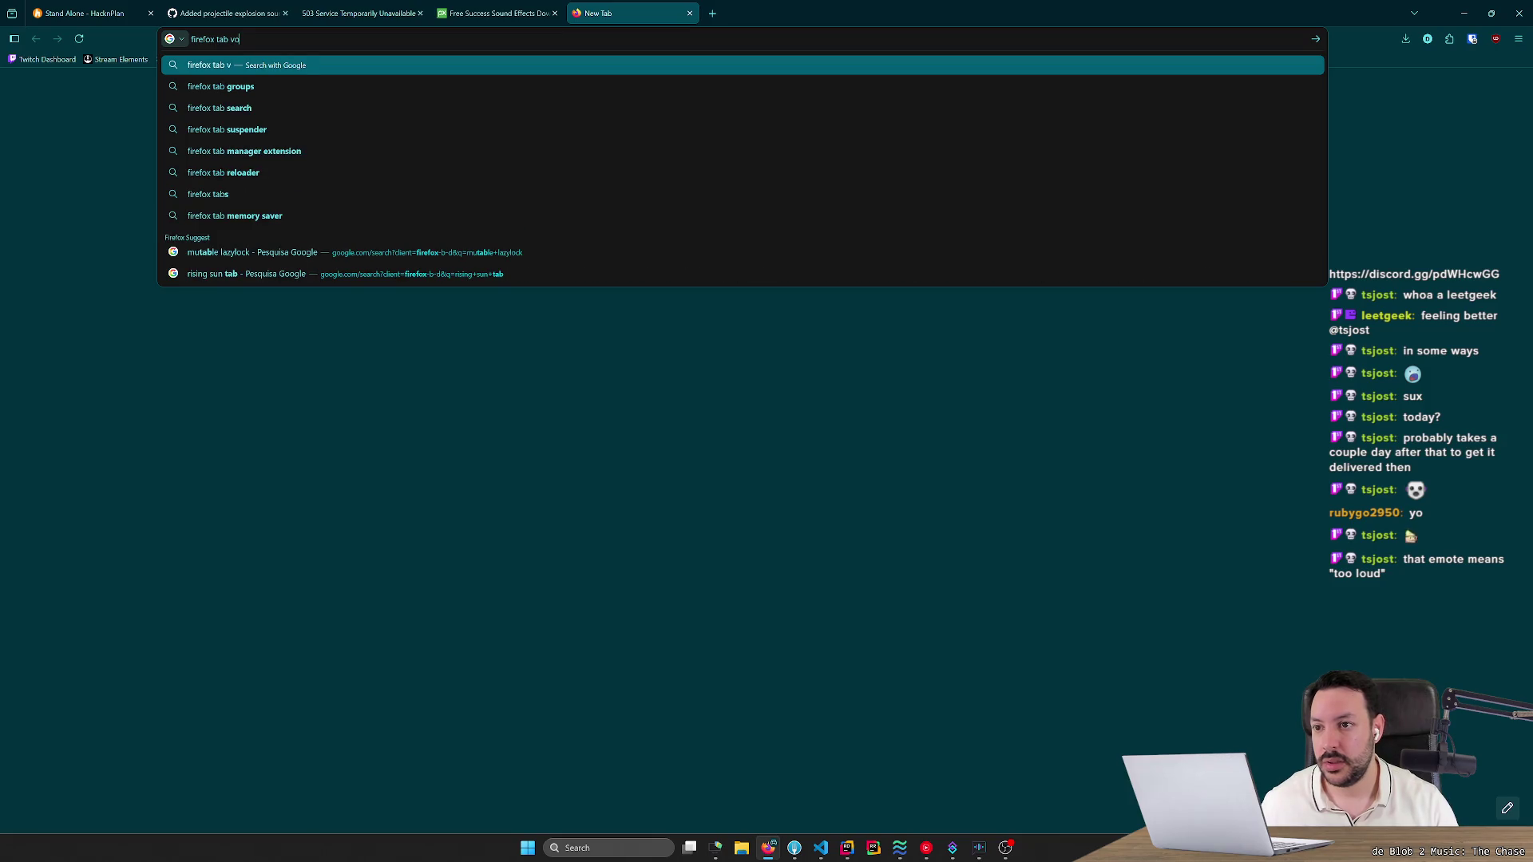
type("lume")
key("Return")
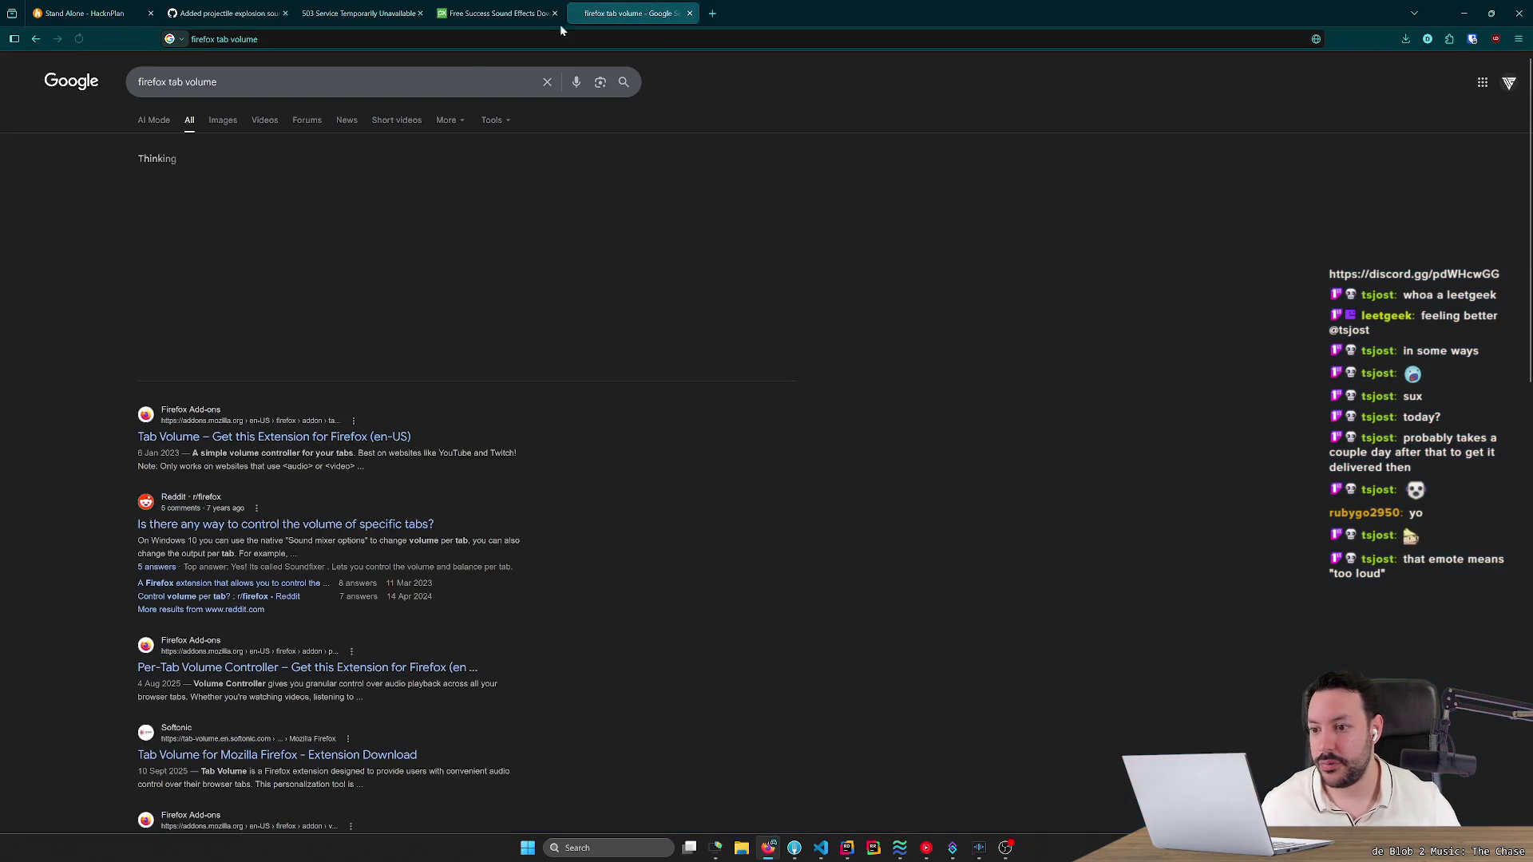
left_click(182, 446)
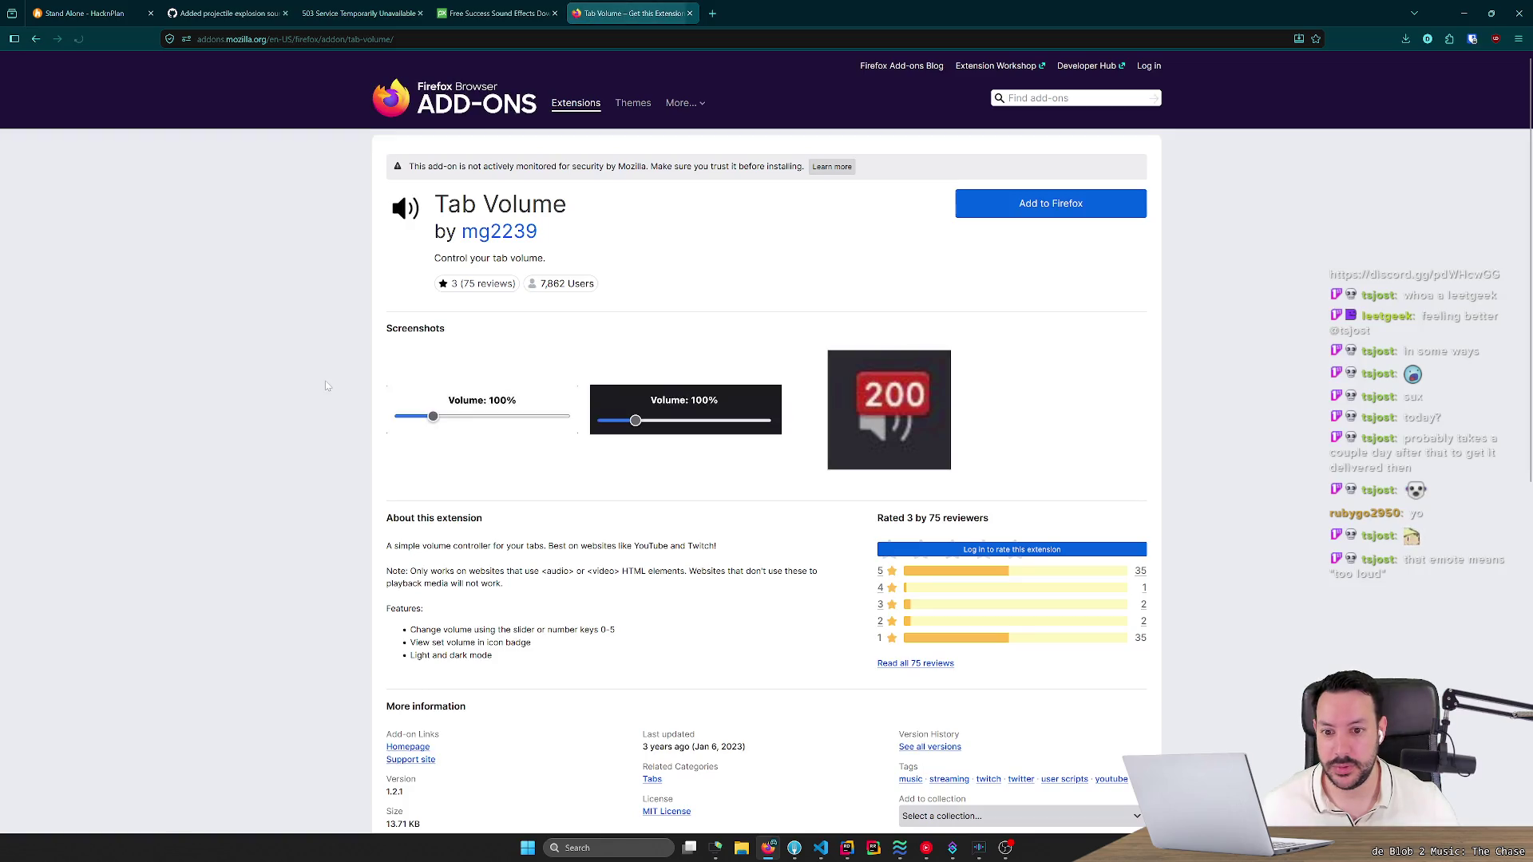
left_click(1062, 98)
type("tab volume")
key("Return")
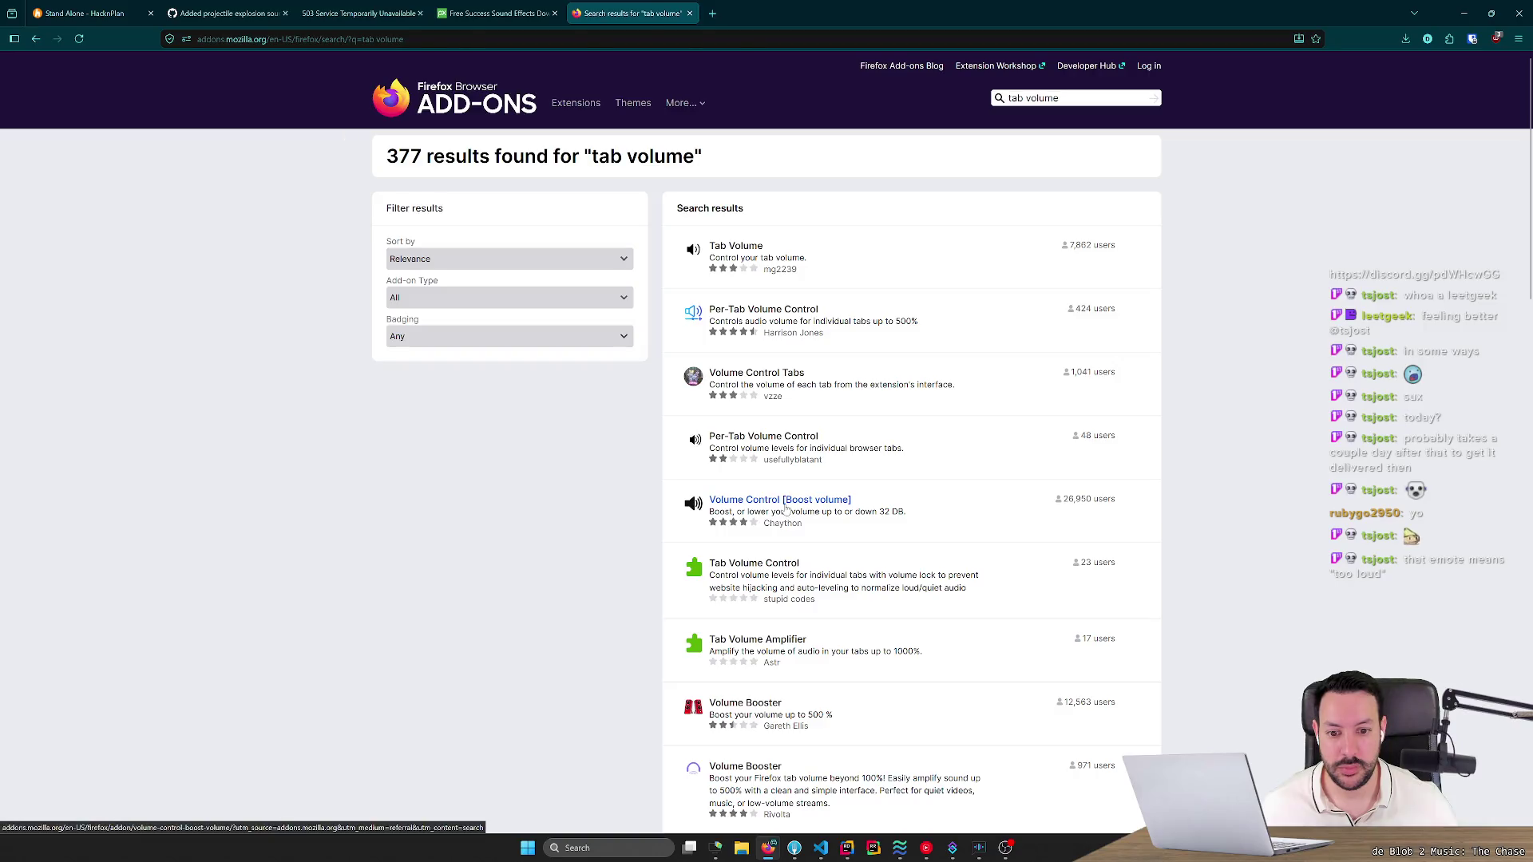
Check the Volume Control [Boost volume] add-on, then sort tab volume results by Top Rated.
left_click(787, 506)
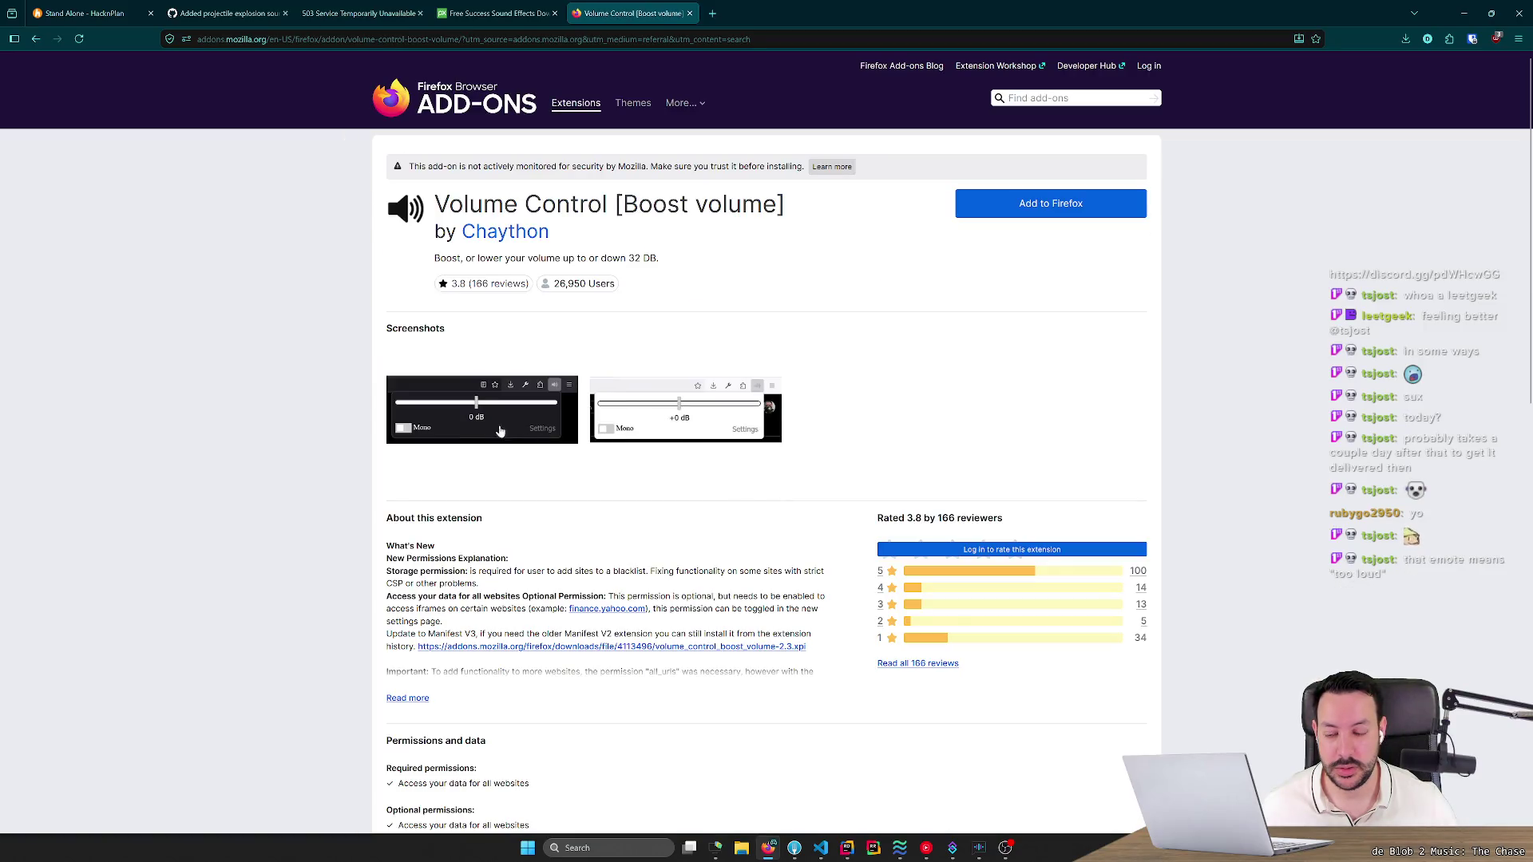
key("alt+Left")
scroll(595, 415, "down", 5)
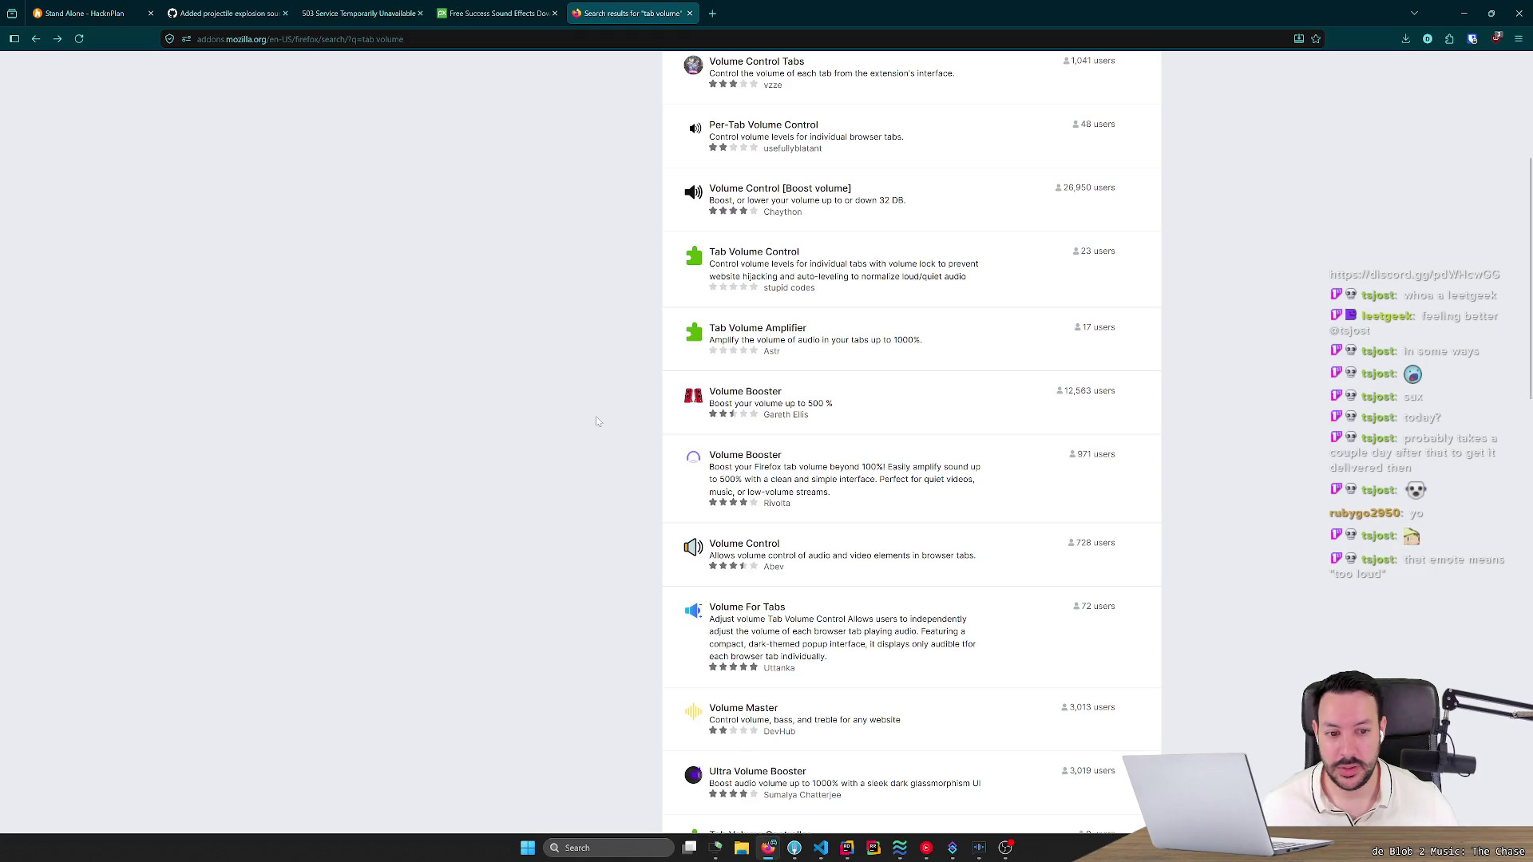
scroll(596, 416, "down", 2)
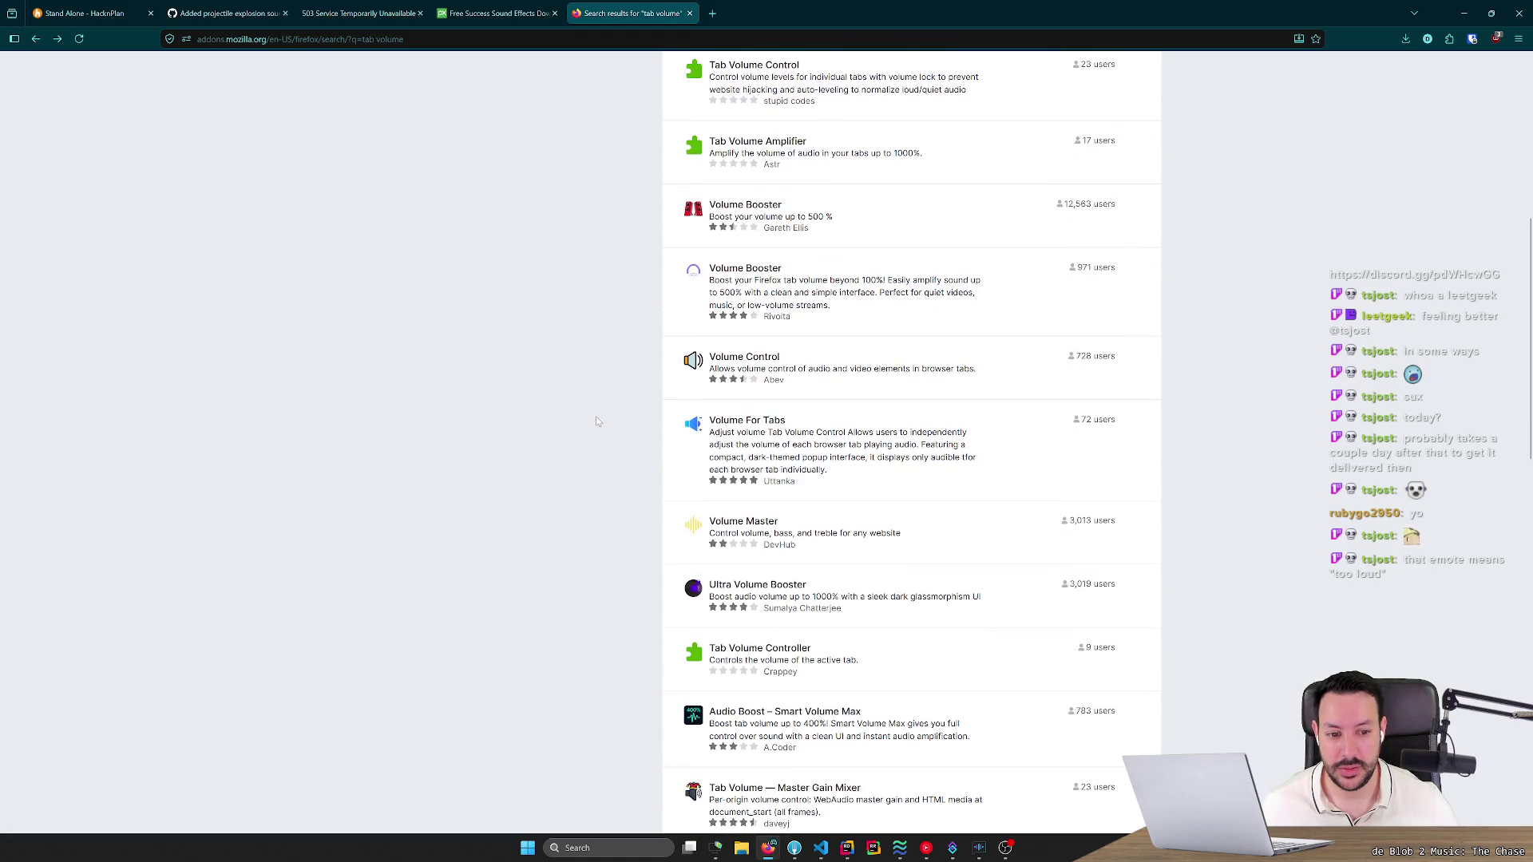
scroll(599, 424, "down", 2)
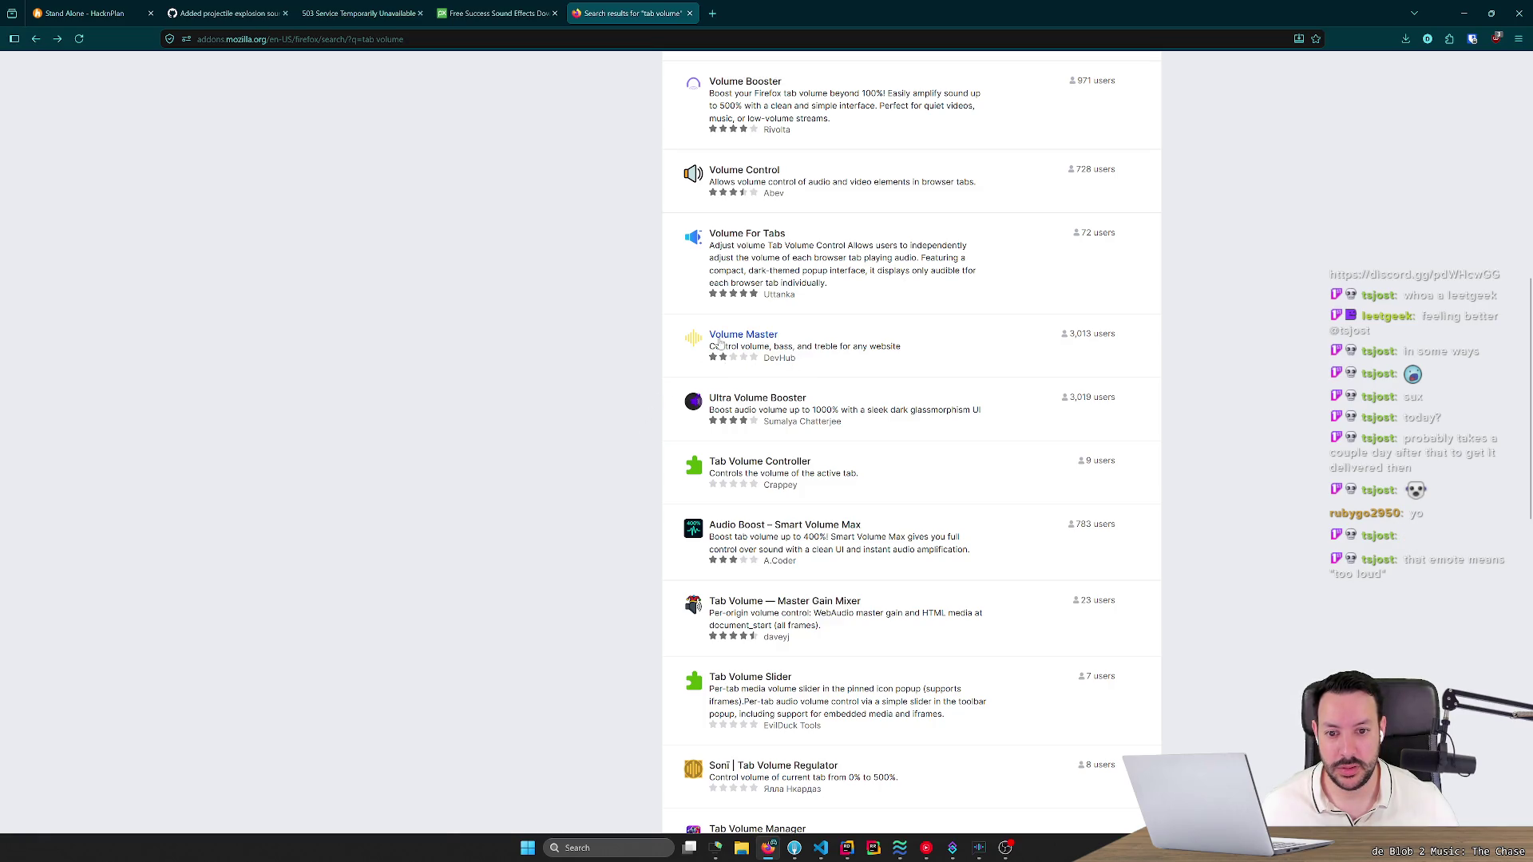
scroll(619, 387, "up", 10)
middle_click(462, 376)
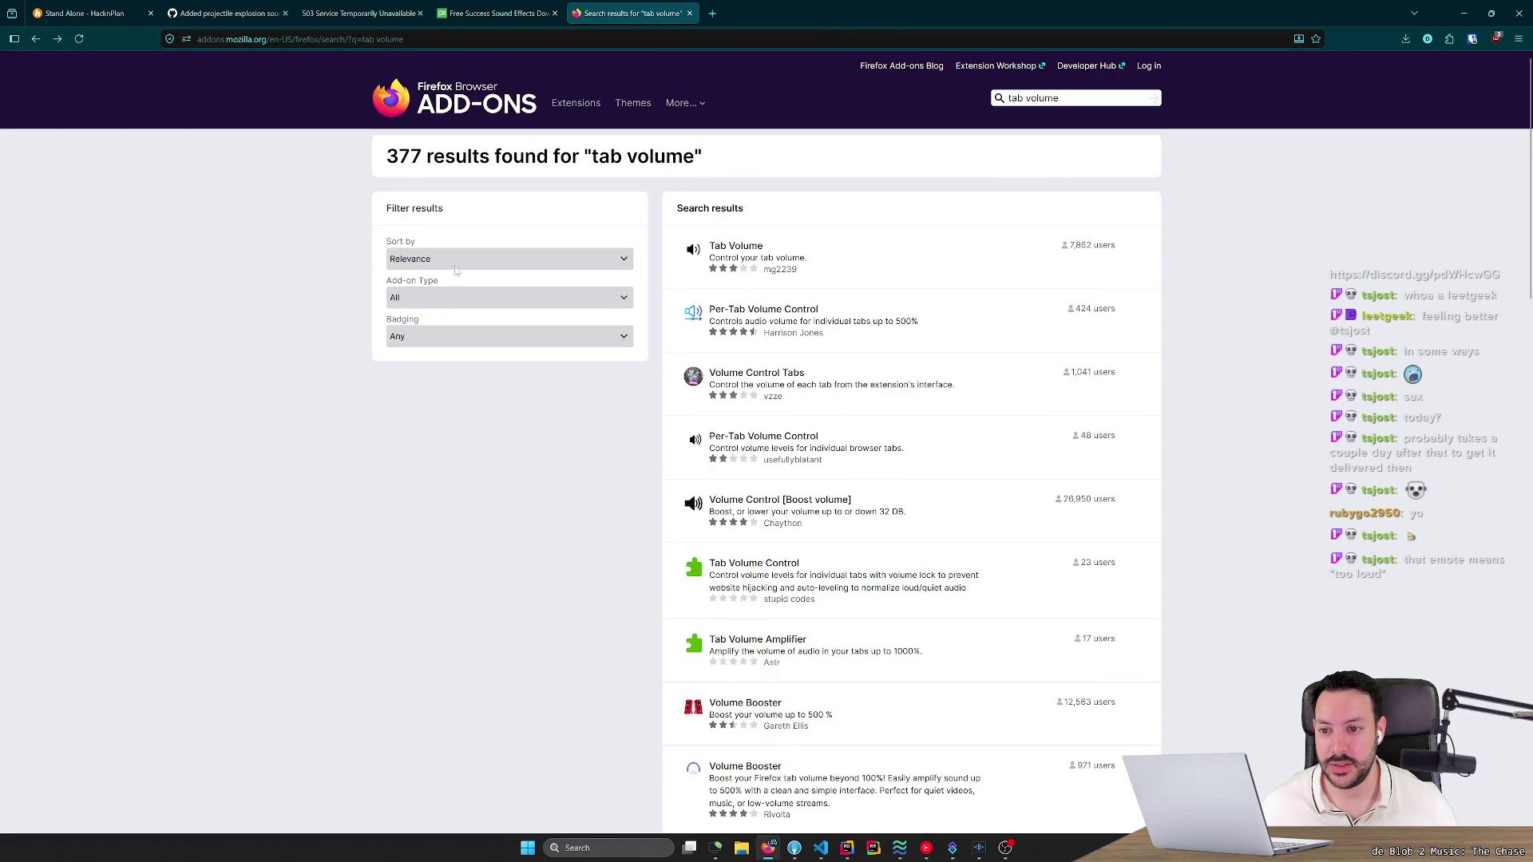
left_click(455, 259)
left_click(447, 329)
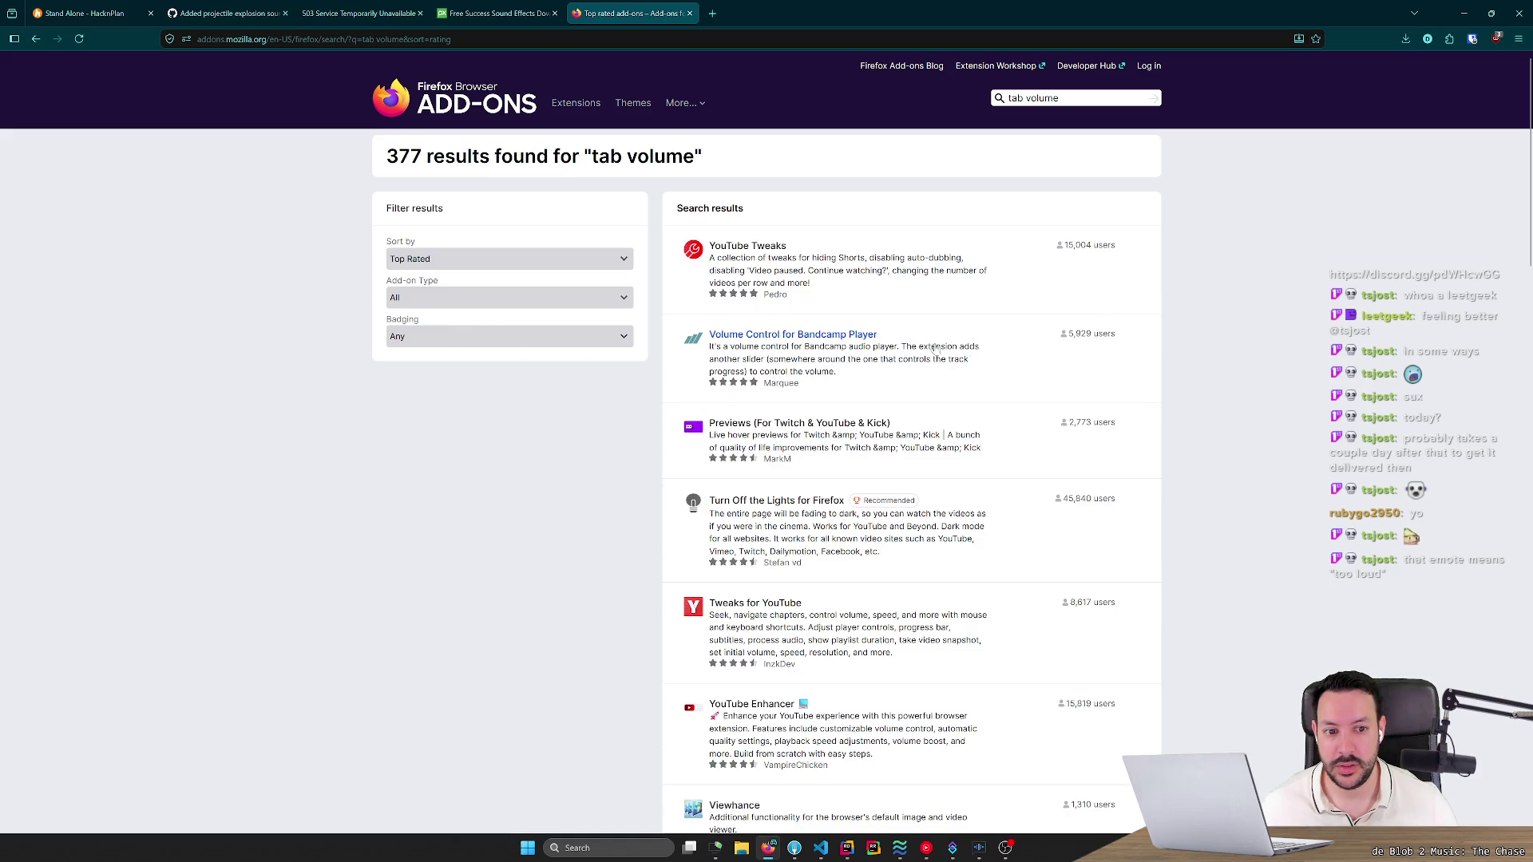
Inspect the Speaker Booster add-on page and its enlarged screenshot.
scroll(791, 452, "down", 1)
scroll(791, 453, "down", 3)
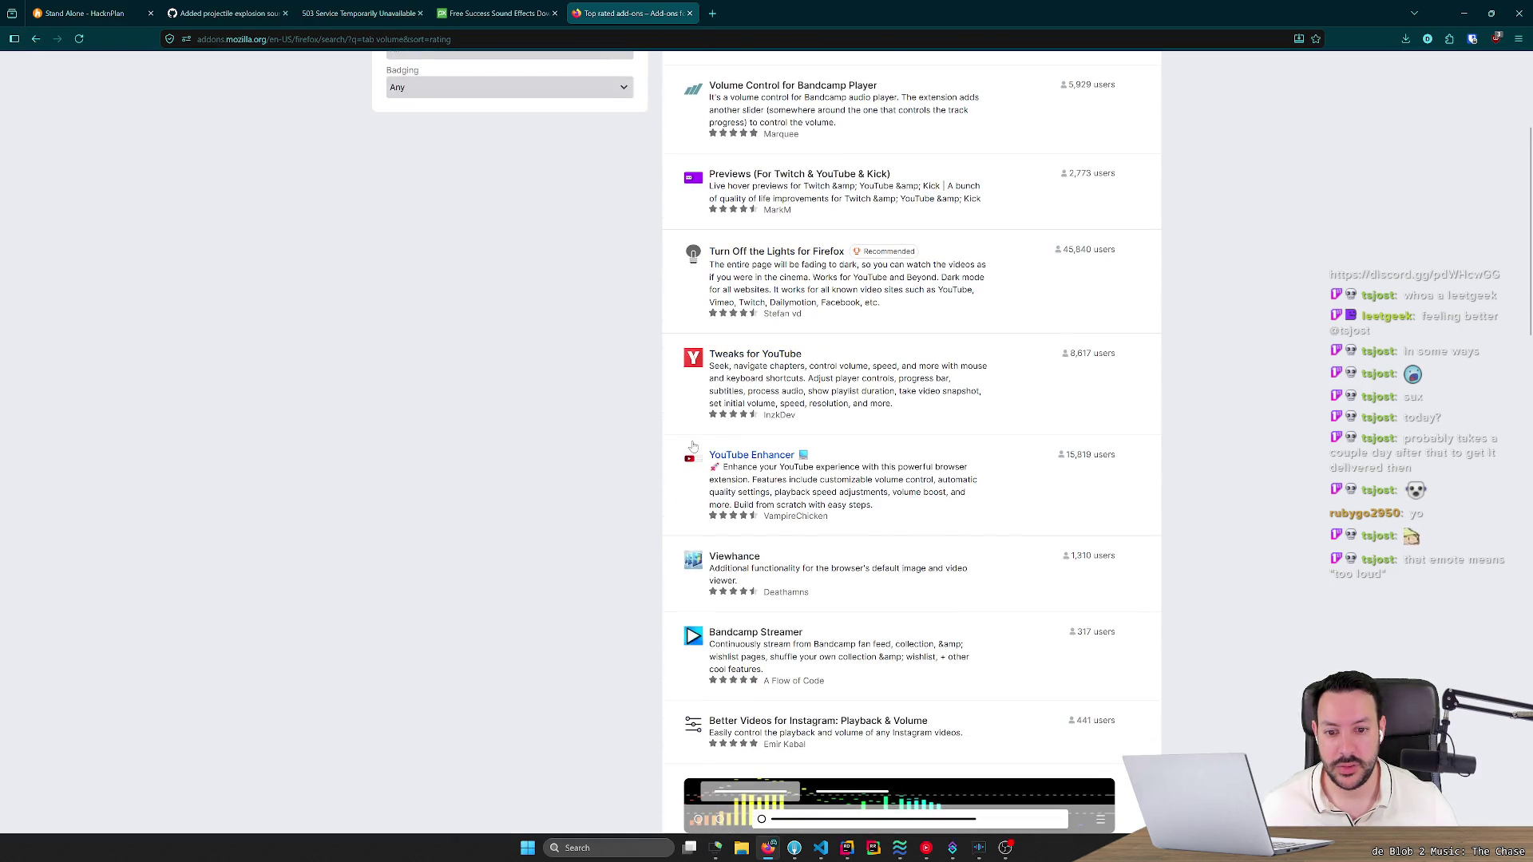
scroll(671, 439, "down", 3)
scroll(622, 432, "down", 4)
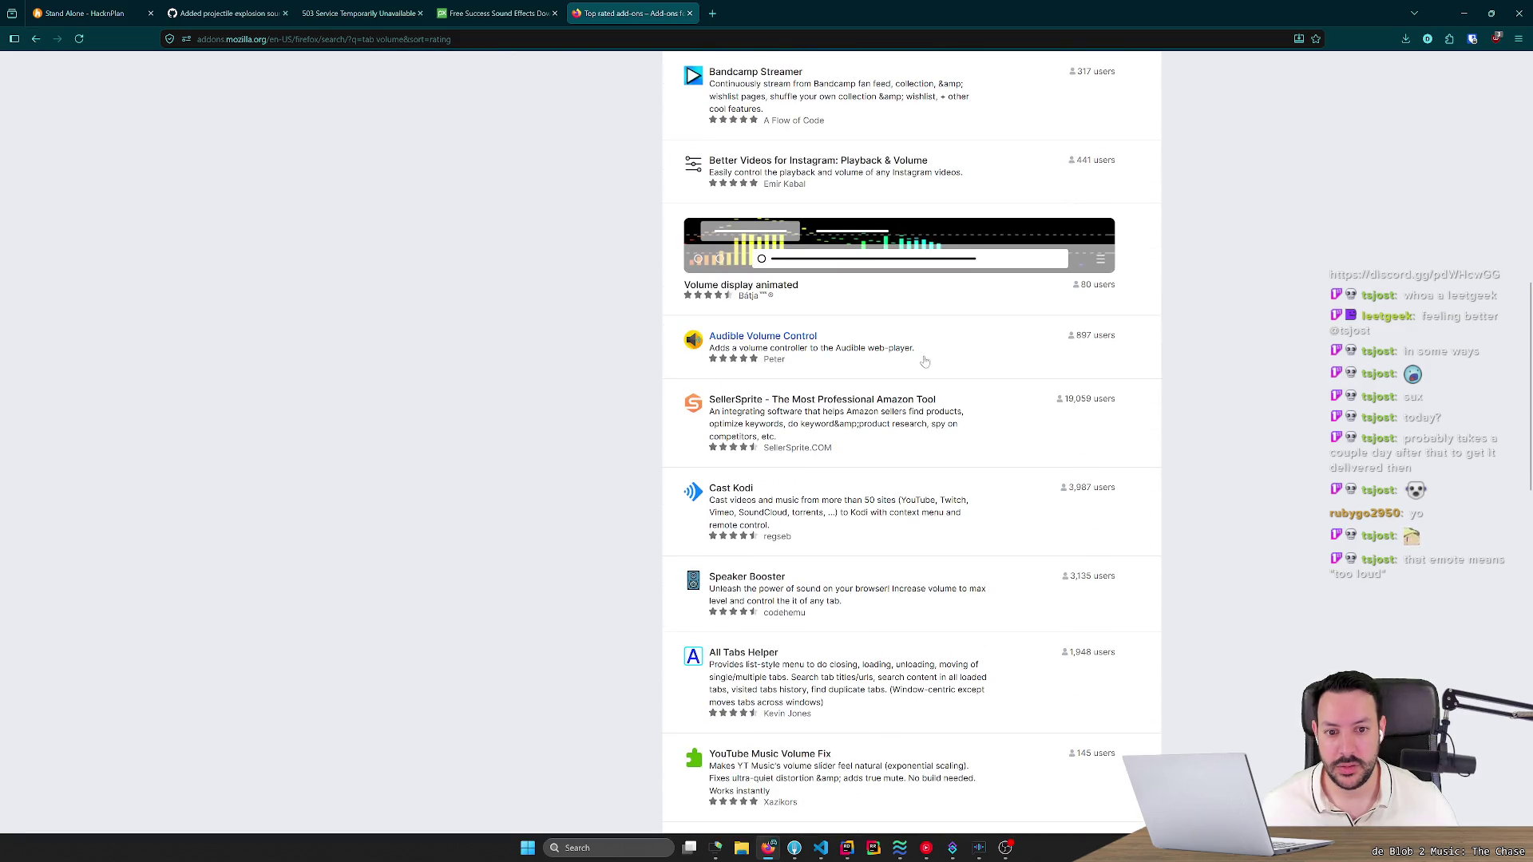
scroll(630, 423, "down", 2)
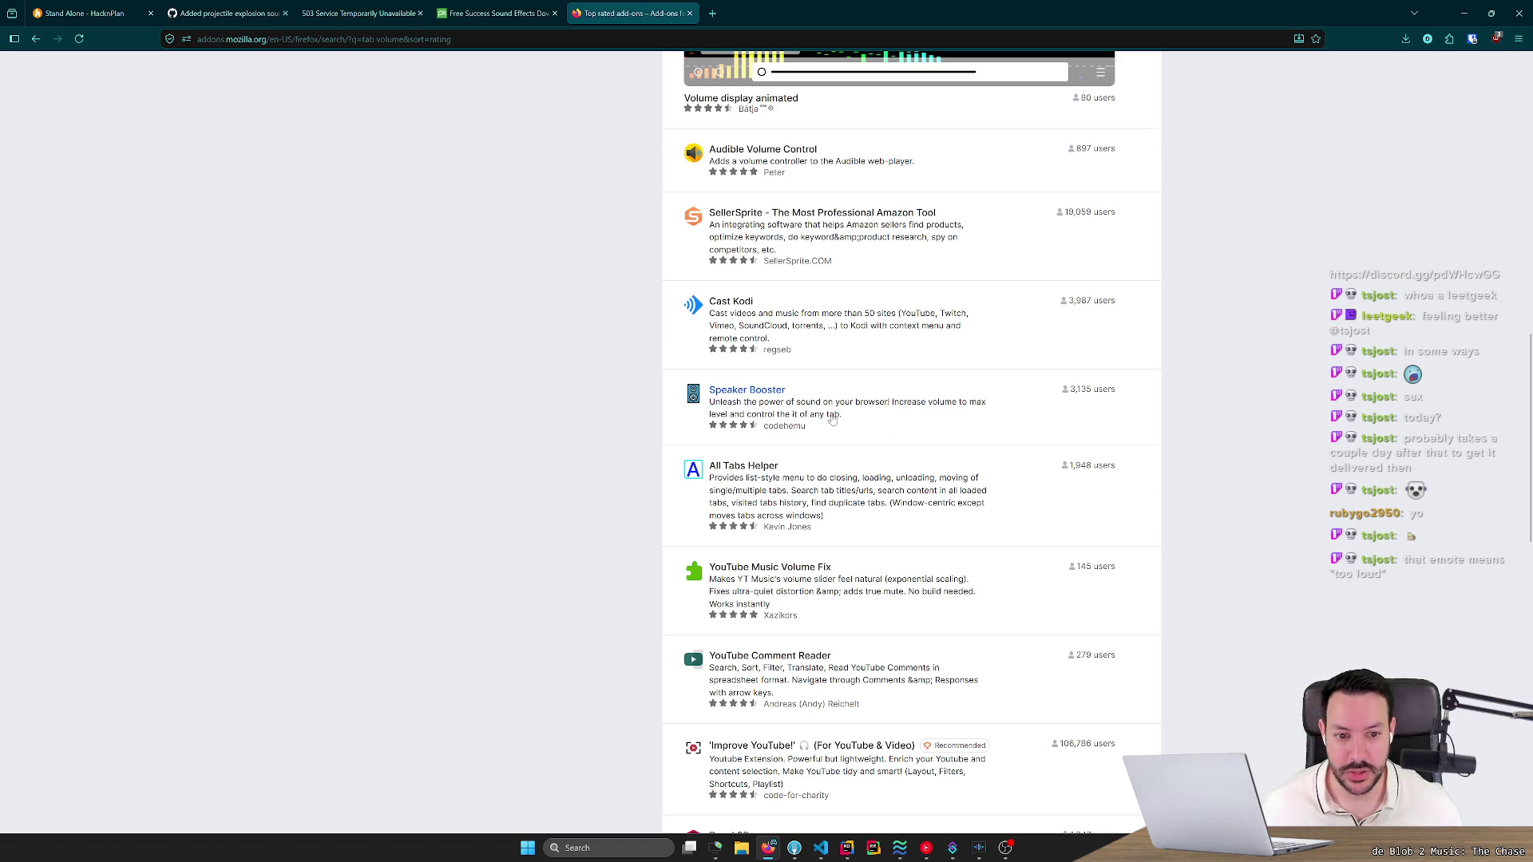
left_click(832, 420)
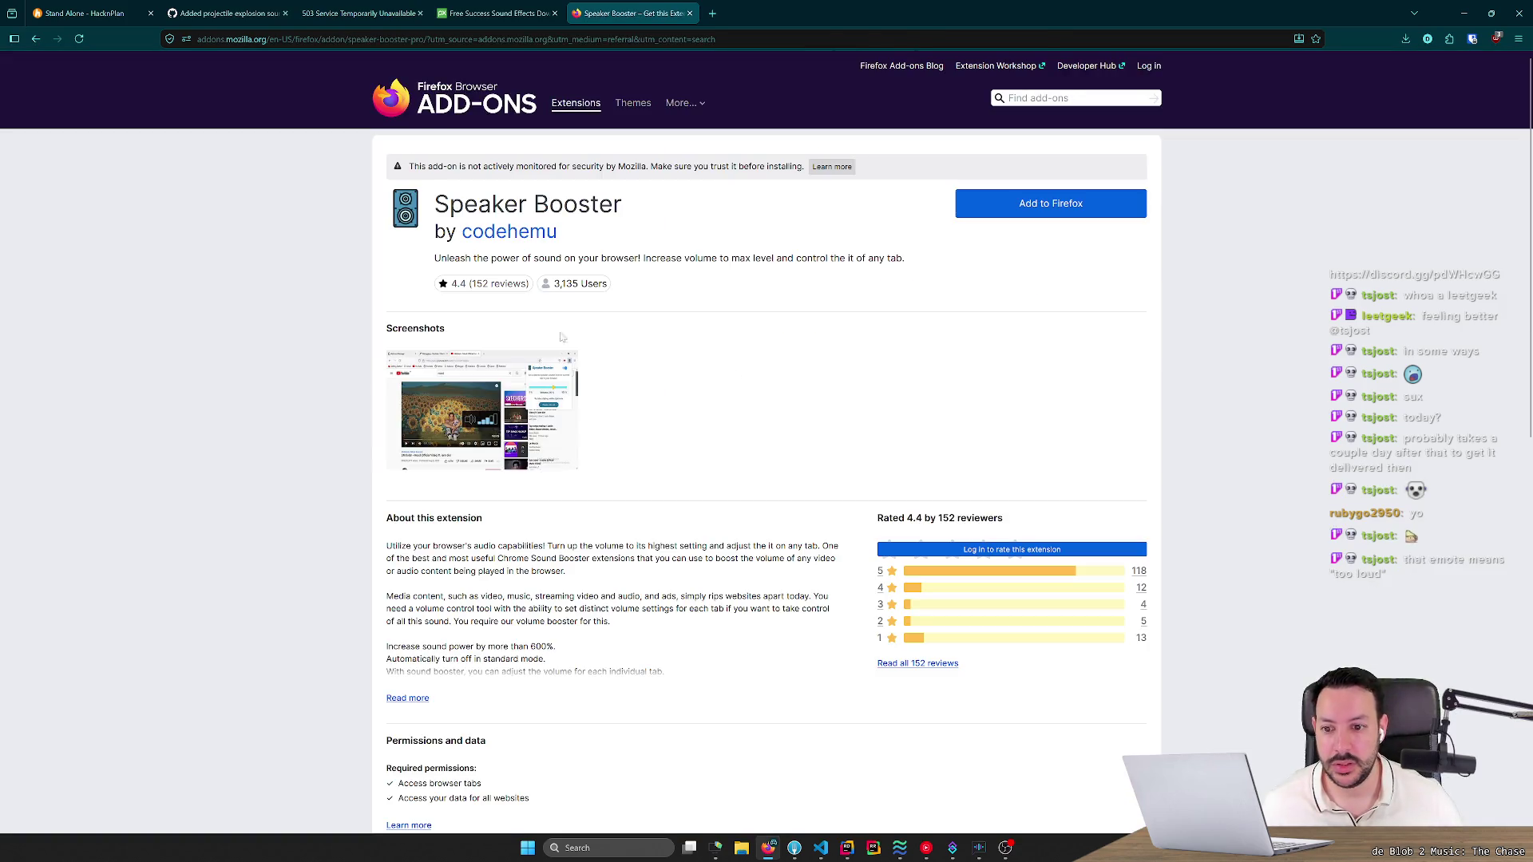
left_click(547, 404)
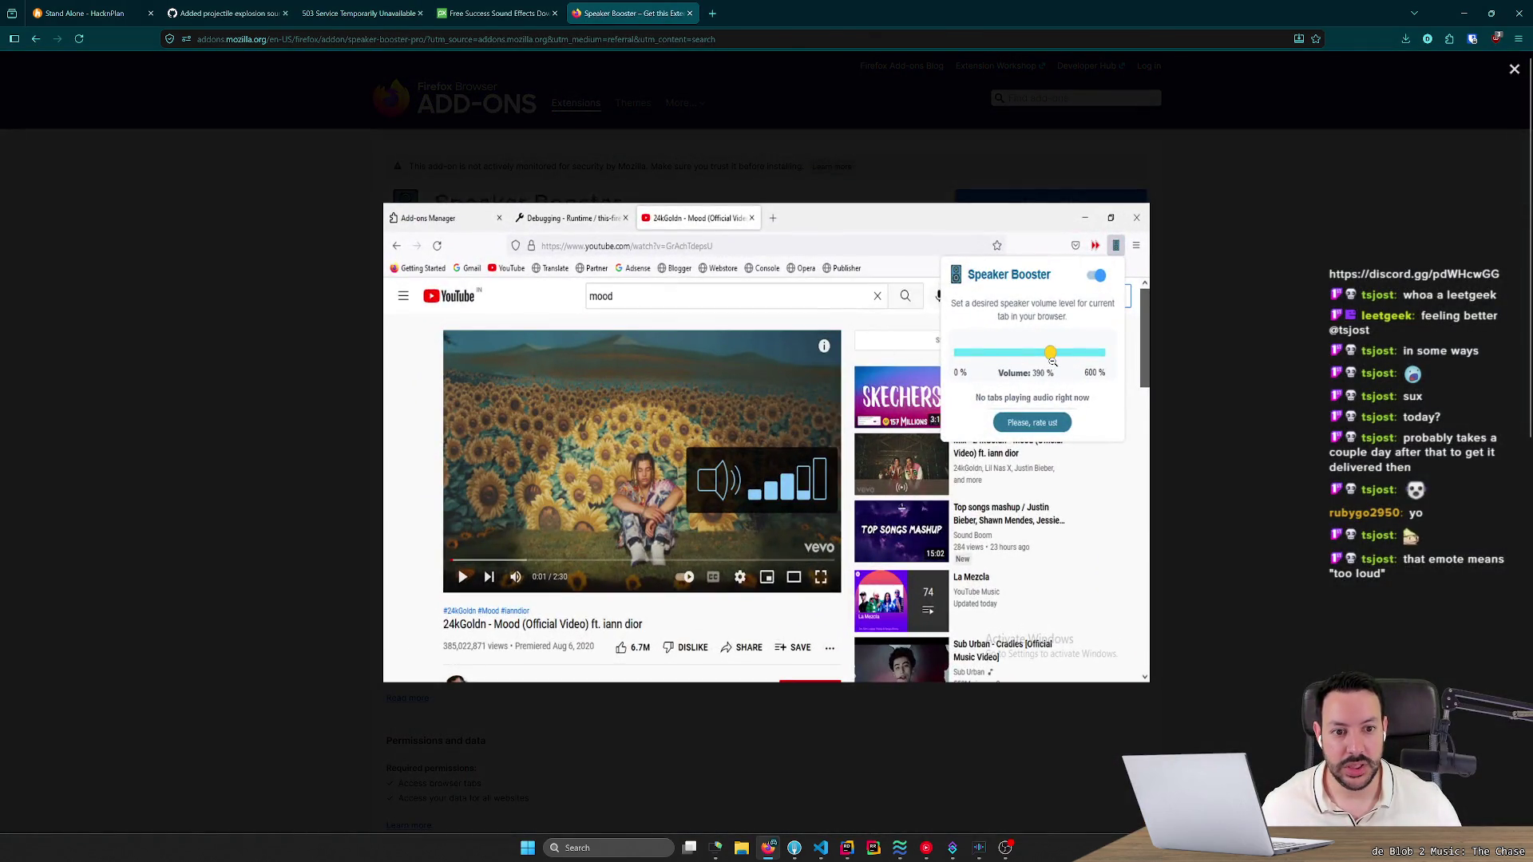
left_click(317, 317)
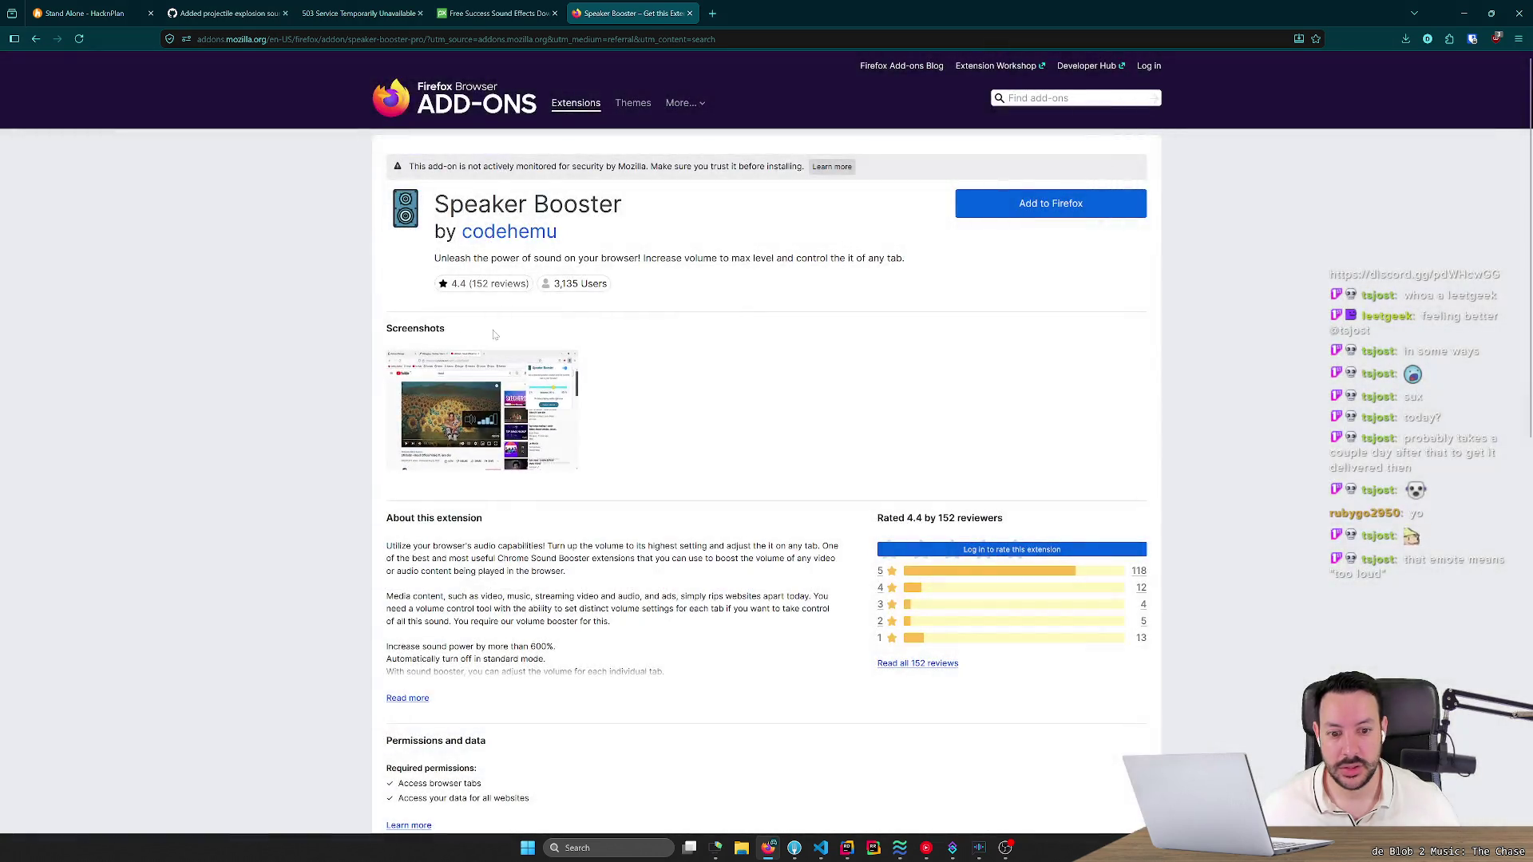
key("alt+Left")
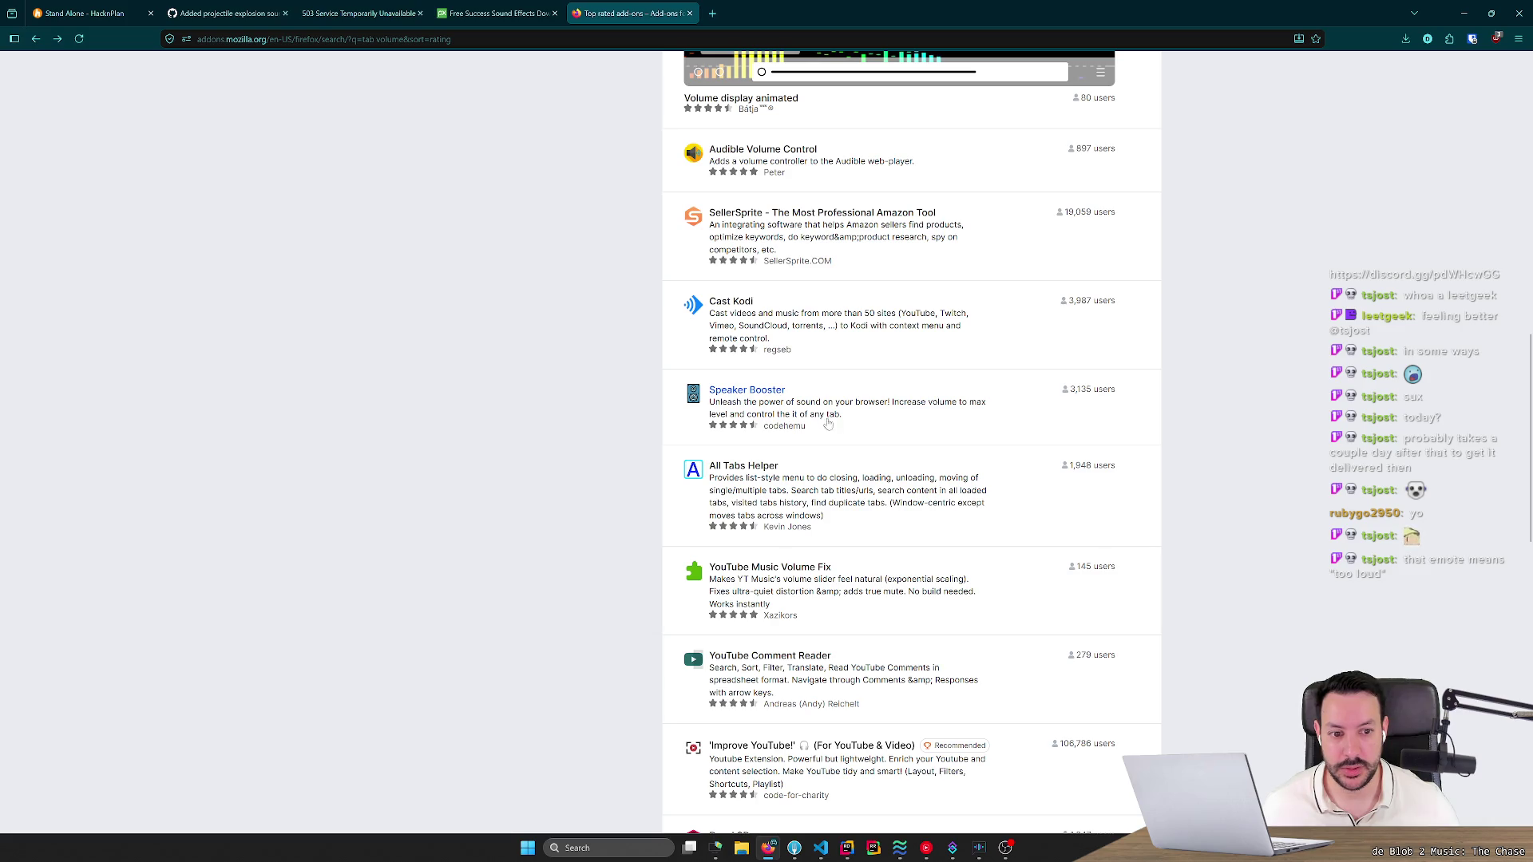
Install the Speaker Booster add-on and close the tab that failed to load.
left_click(754, 391)
left_click(1048, 211)
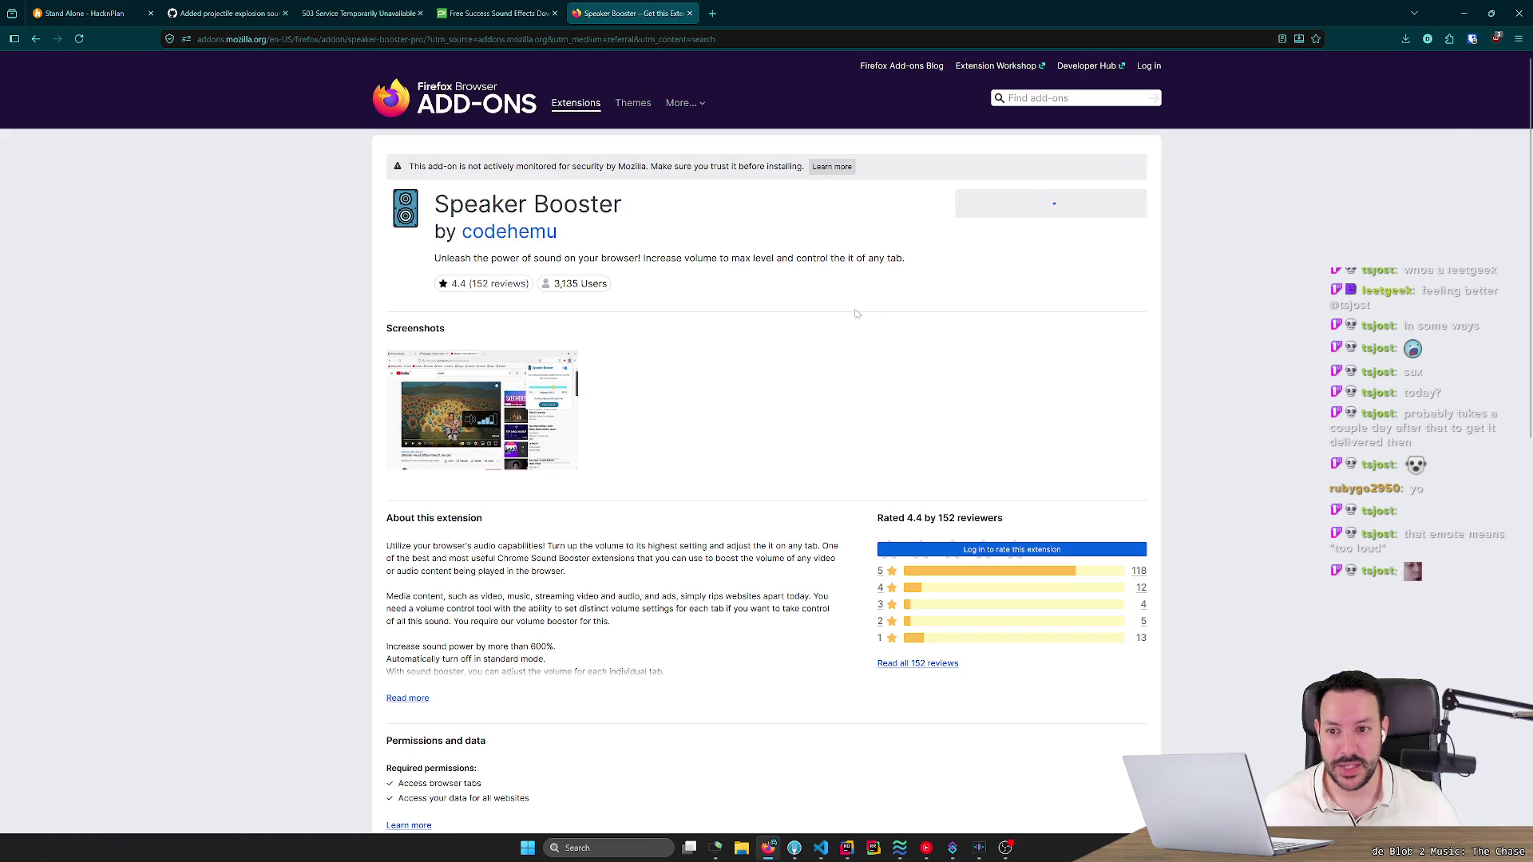
left_click(1394, 167)
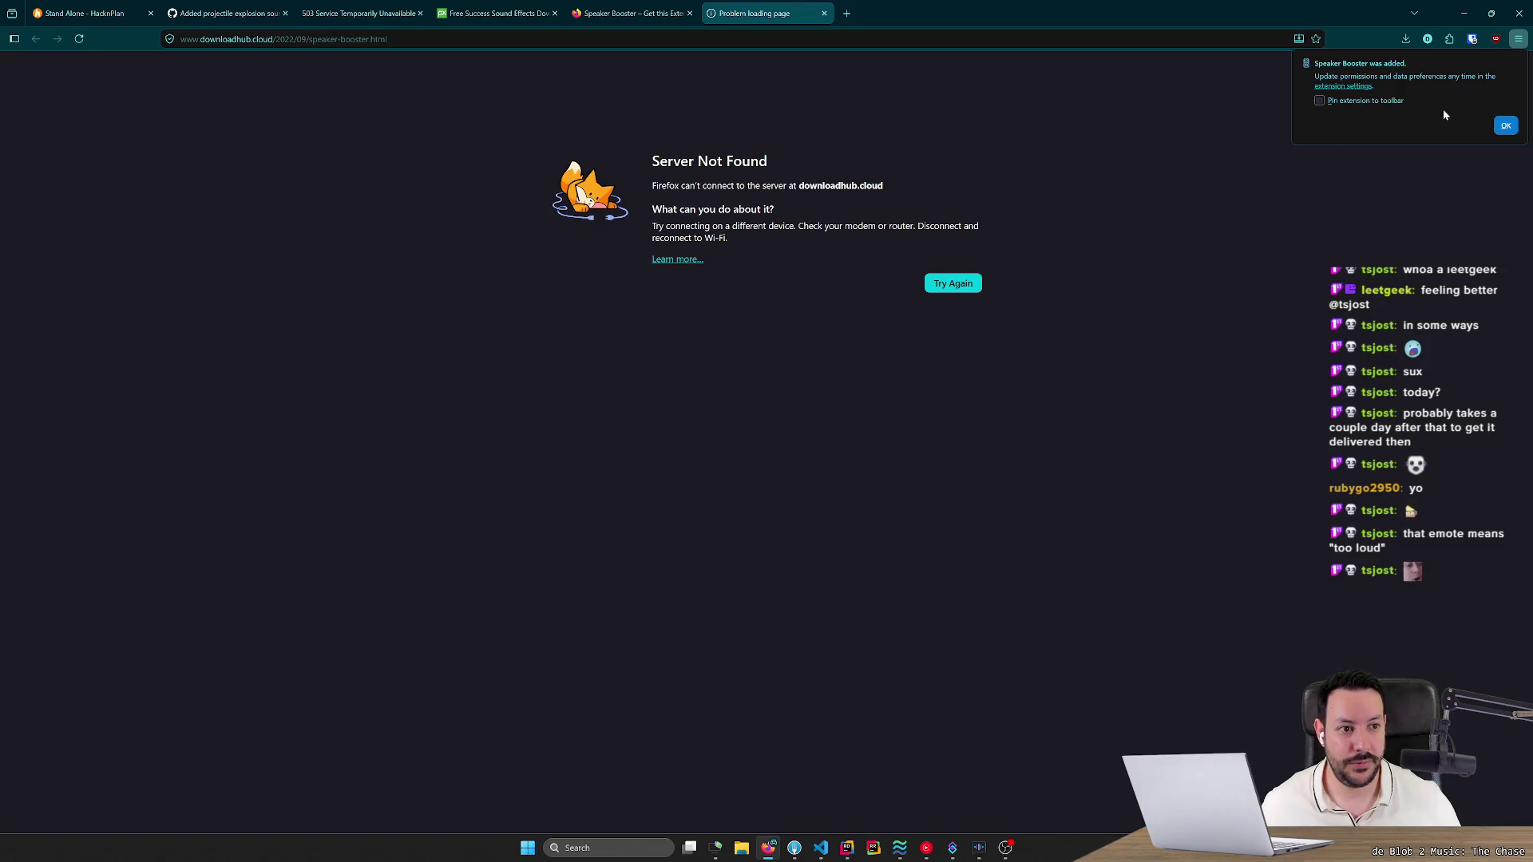
middle_click(738, 4)
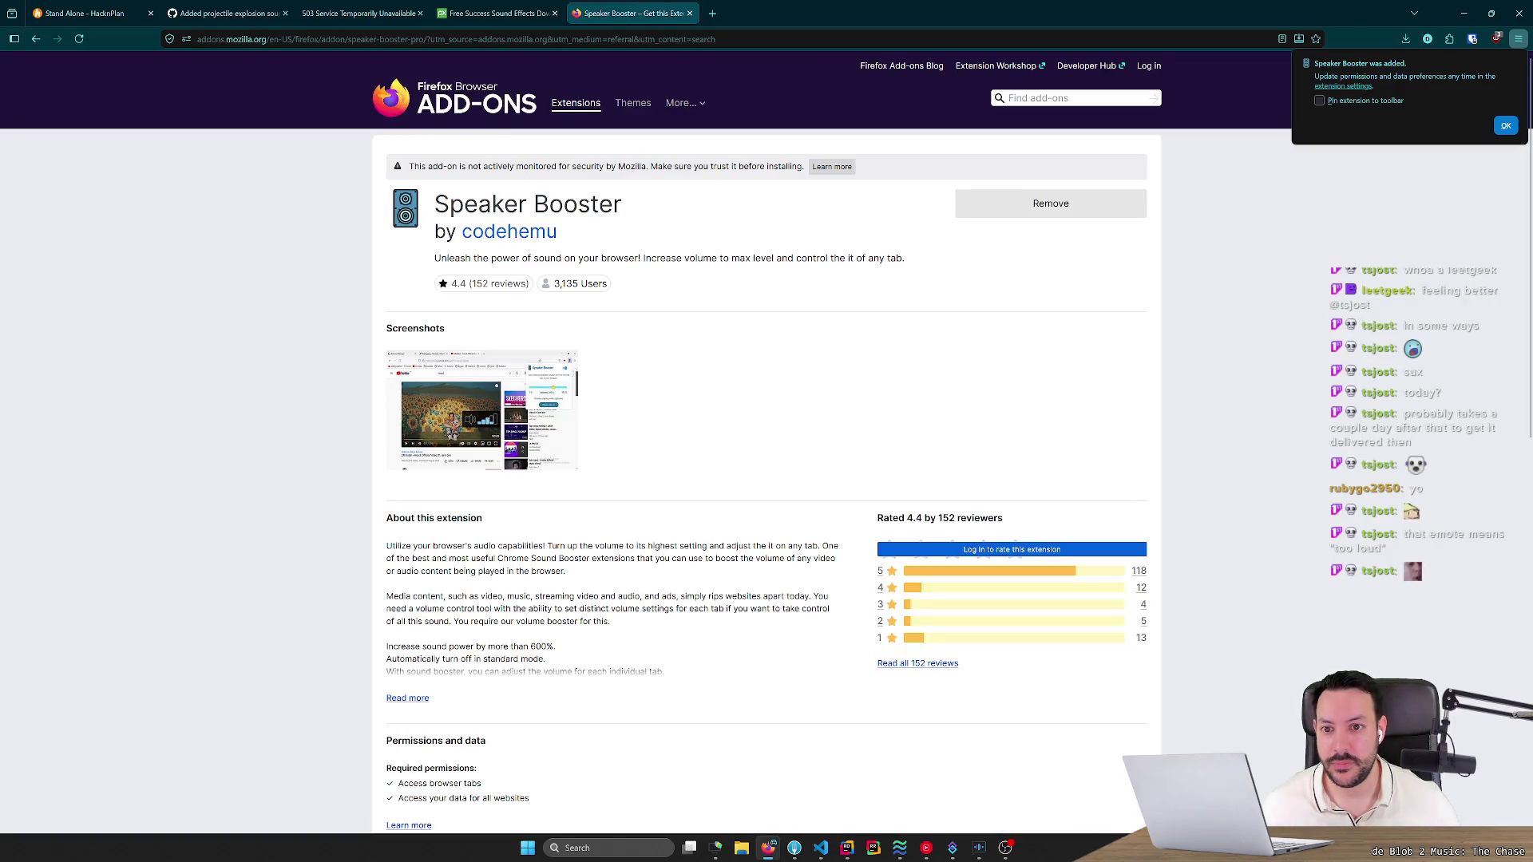
Remove Speaker Booster via the Extensions panel and close the leftover add-on tabs.
scroll(718, 359, "down", 8)
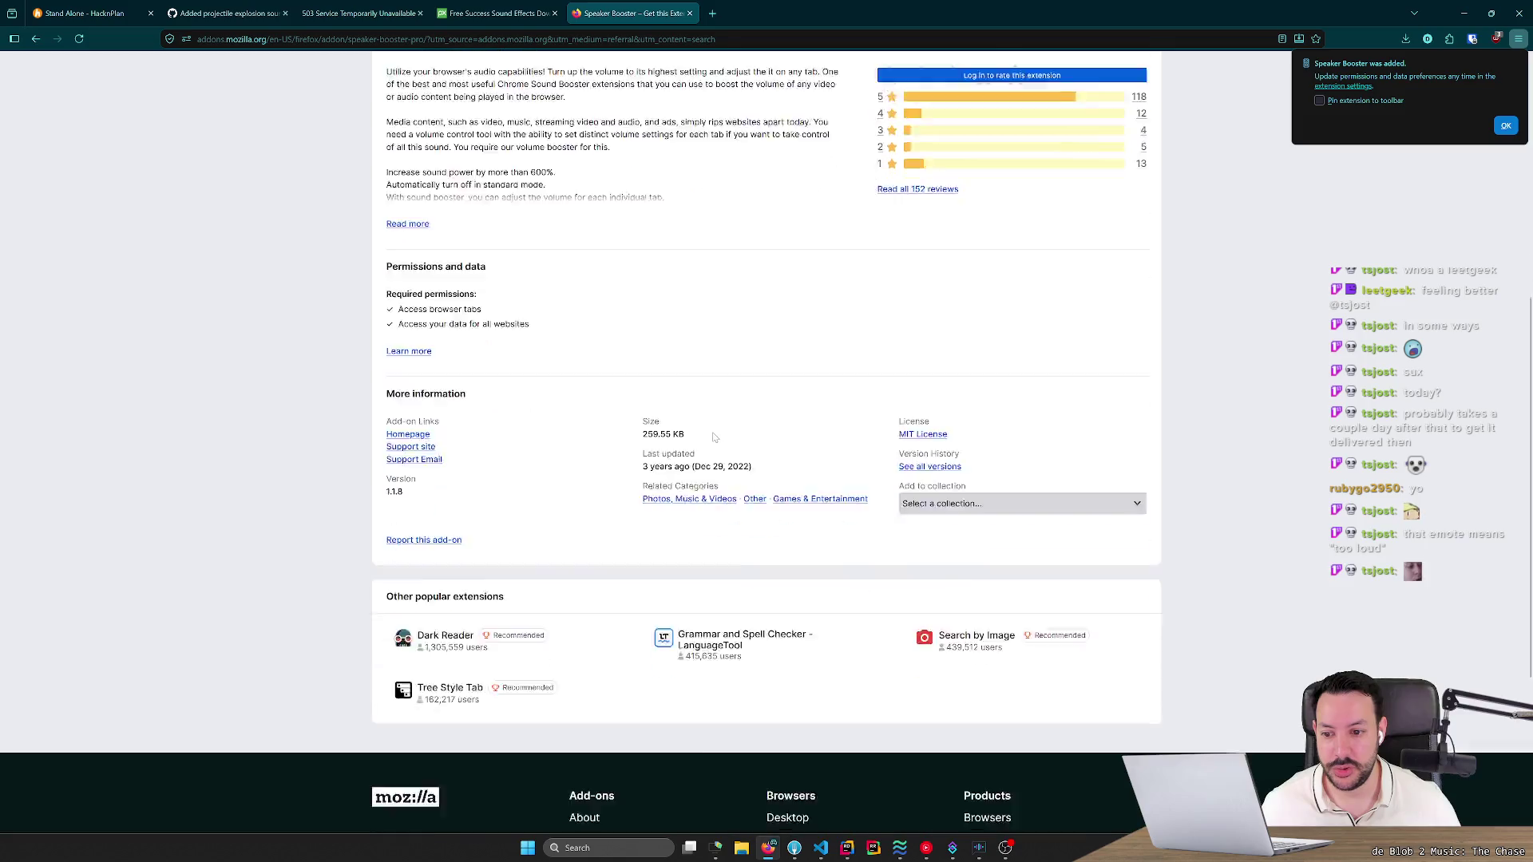
scroll(638, 436, "up", 4)
scroll(580, 428, "up", 2)
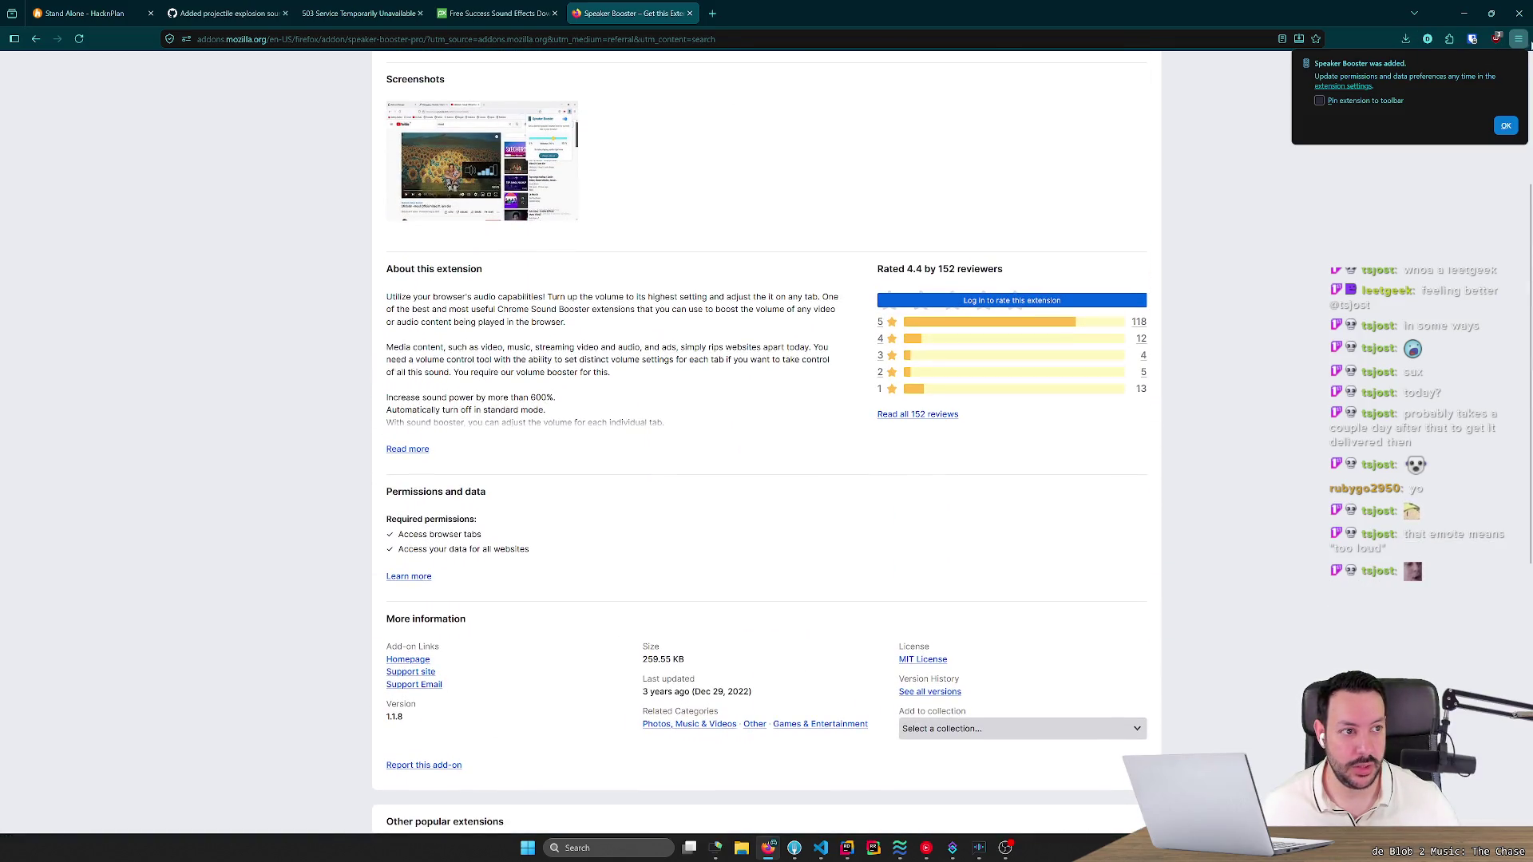
left_click(1449, 39)
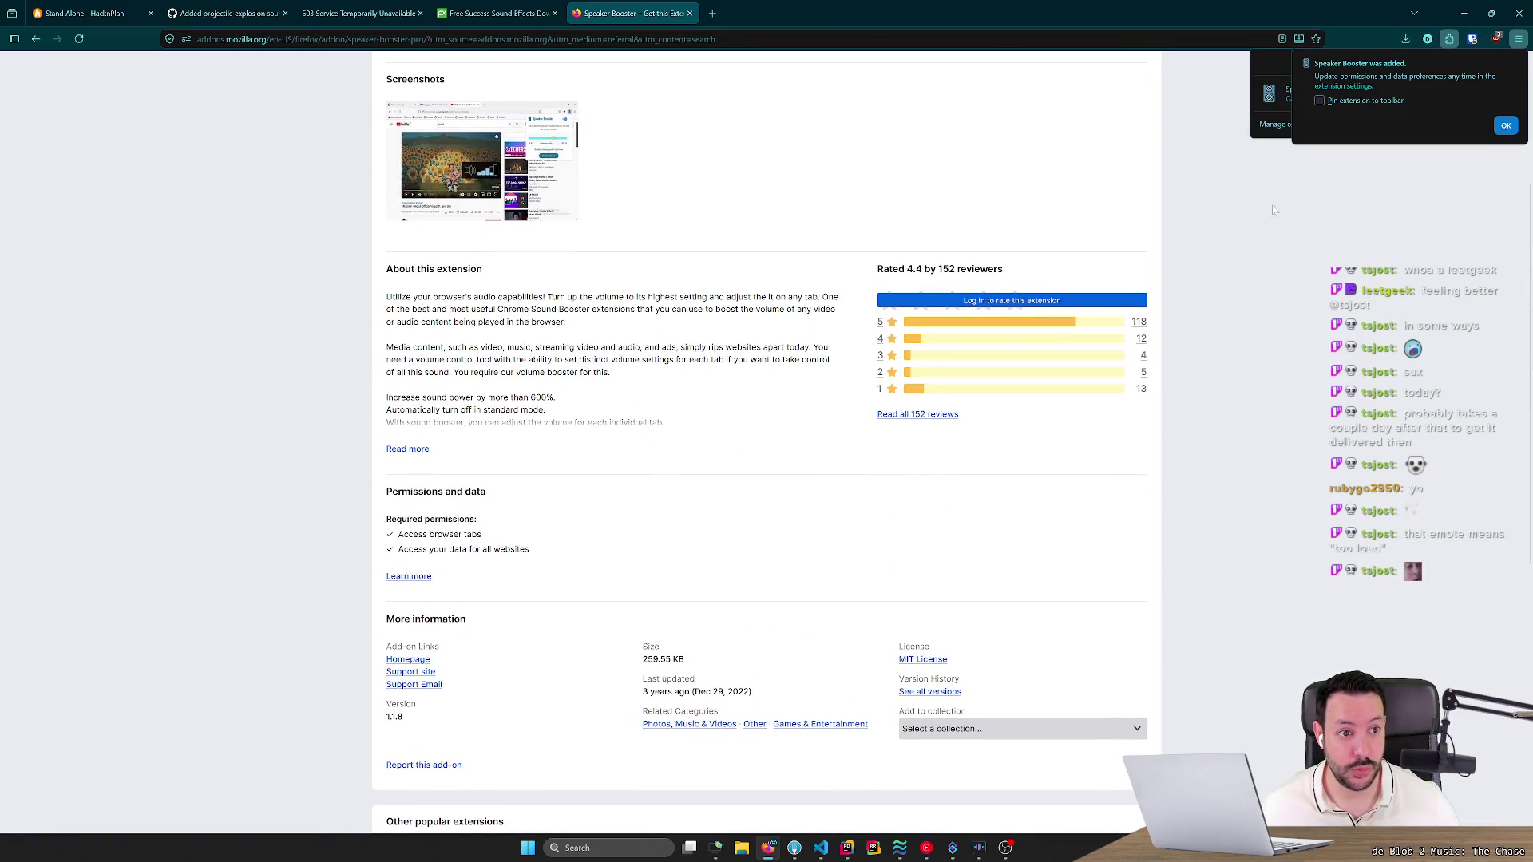
left_click(1504, 125)
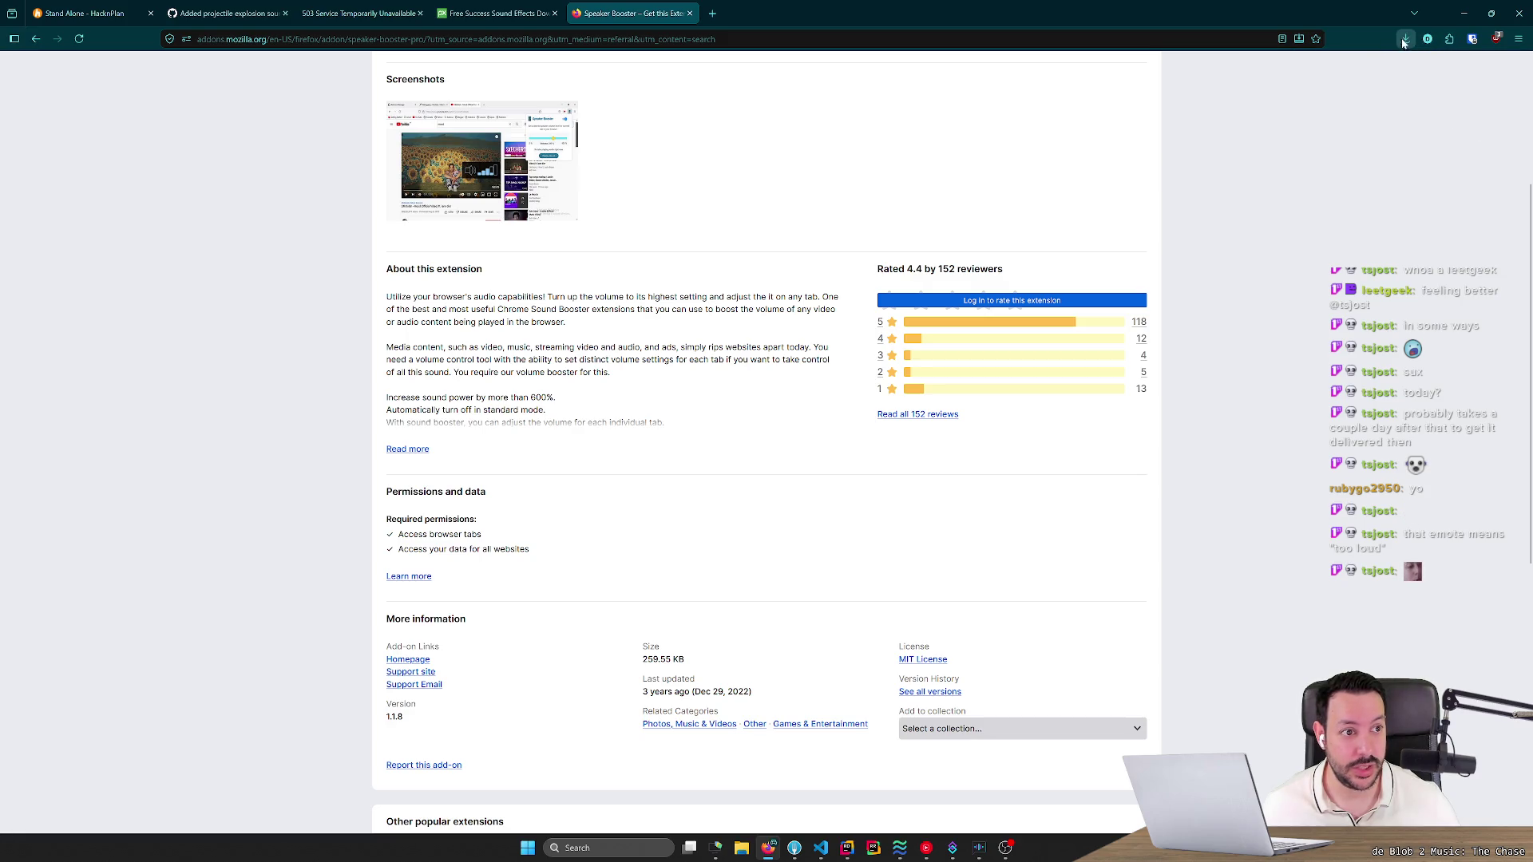
left_click(1449, 39)
left_click(1442, 92)
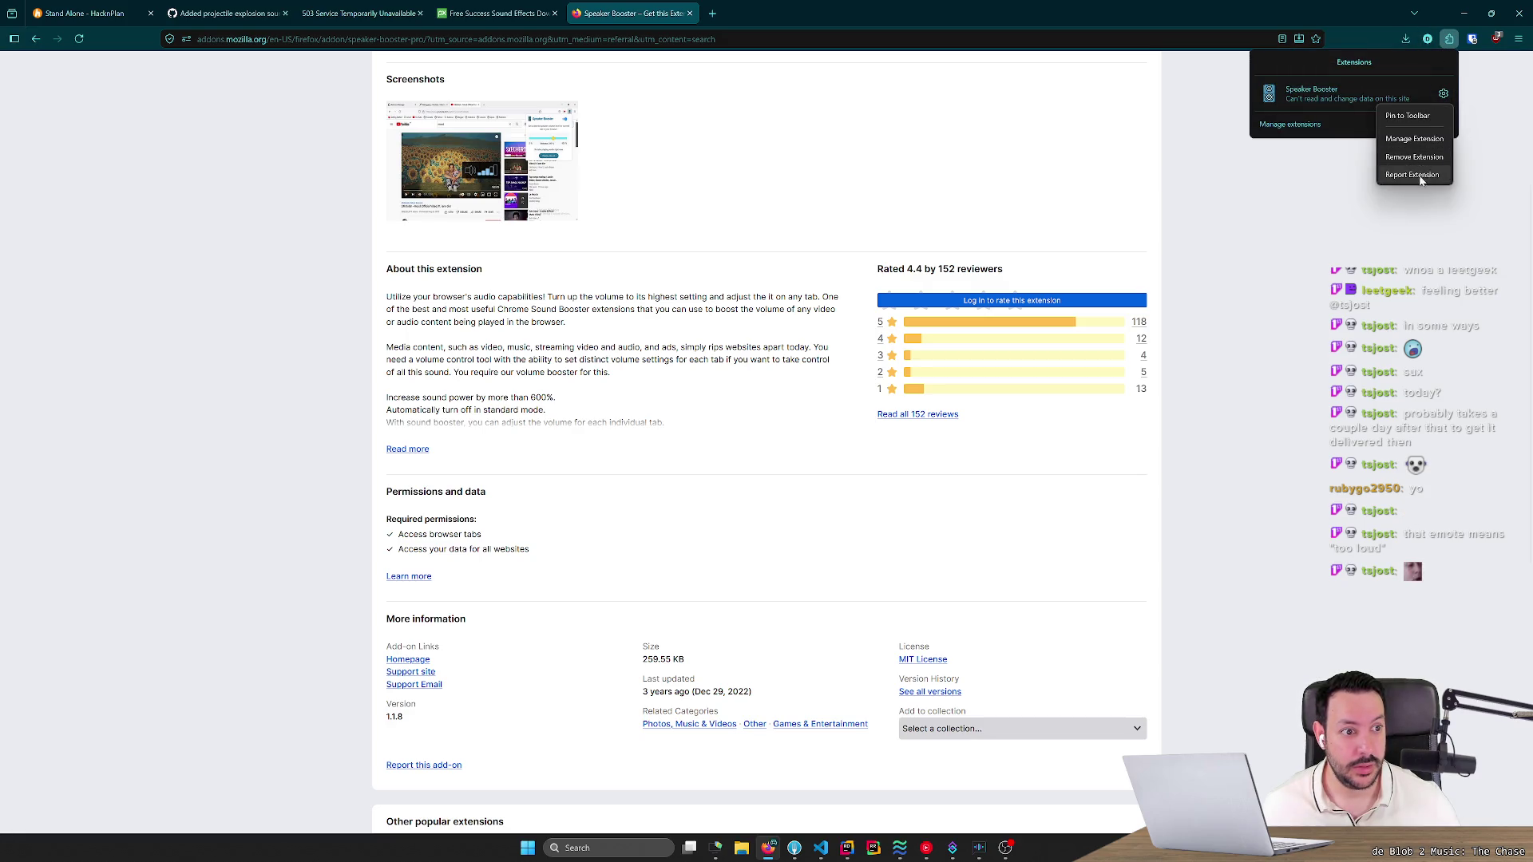
left_click(1423, 163)
left_click(799, 102)
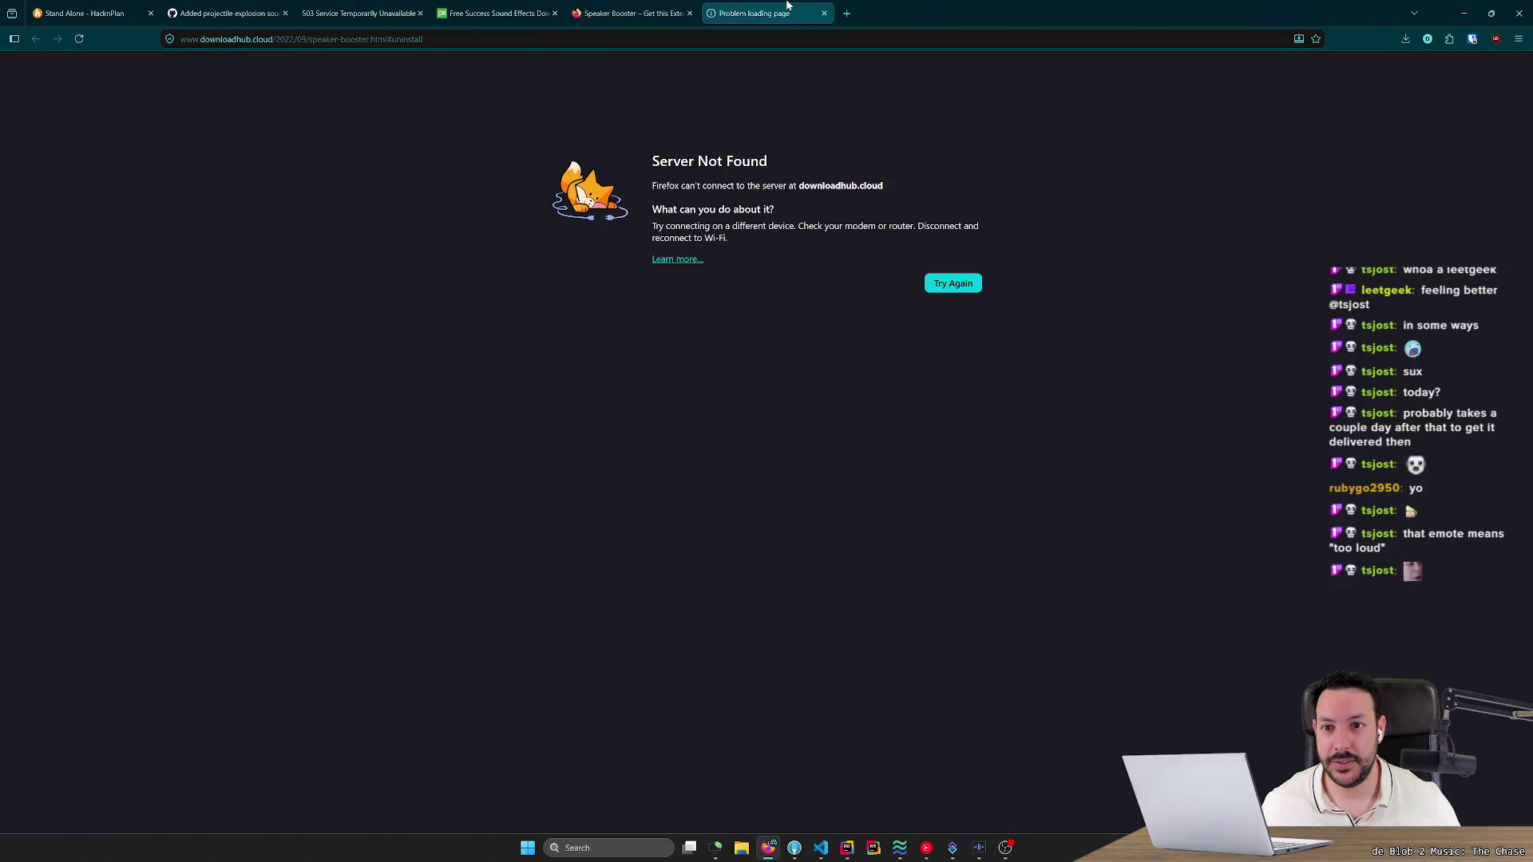
key("ctrl+w")
scroll(527, 112, "up", 3)
left_click(689, 13)
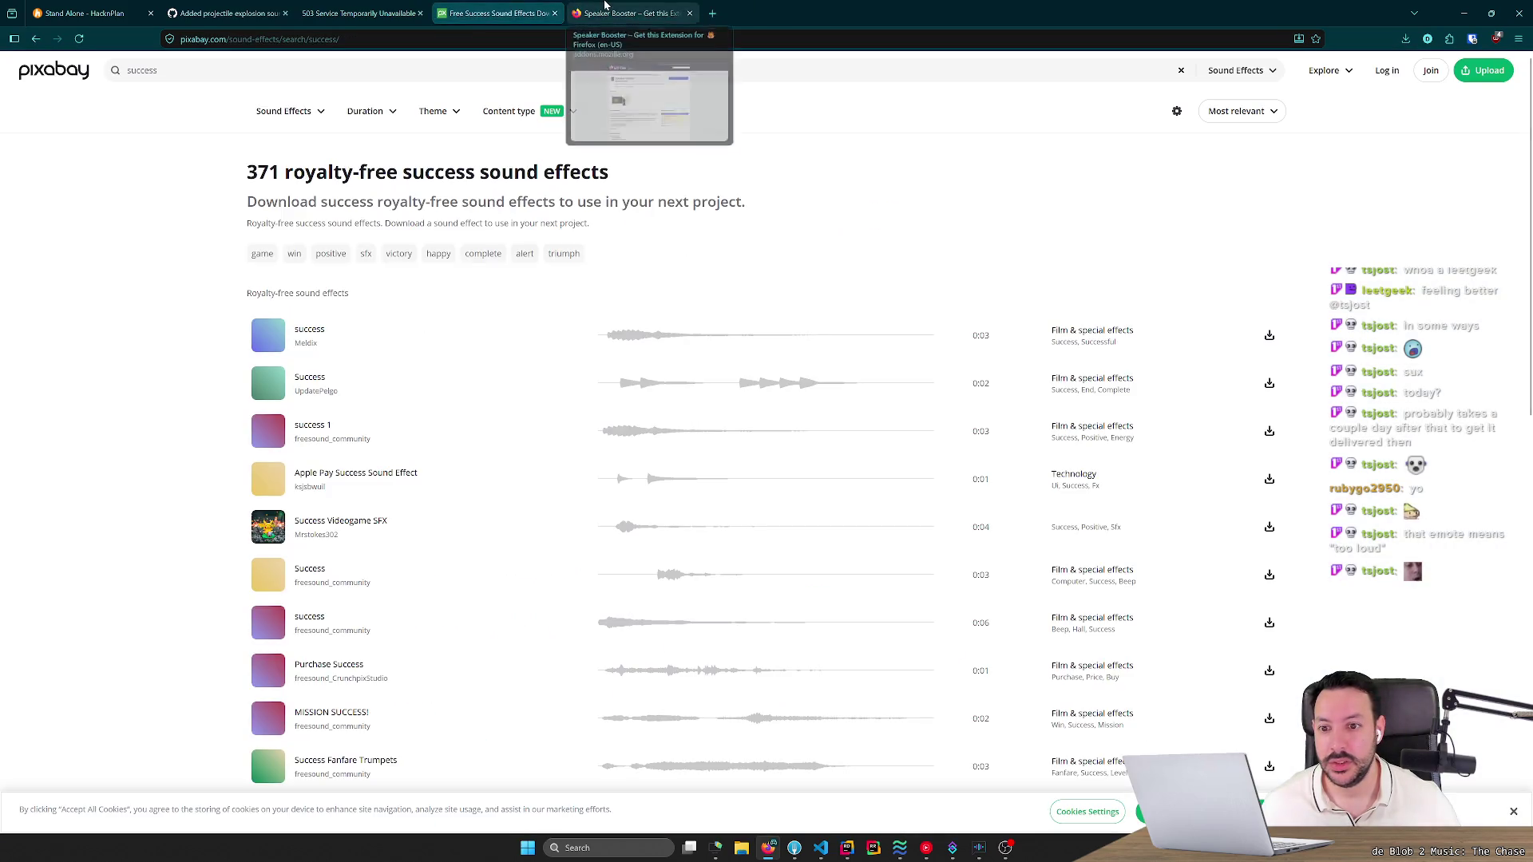
Search 'reddit firefox tab volume', open the r/firefox volume booster thread, and follow its Tab Volume link.
key("ctrl+f")
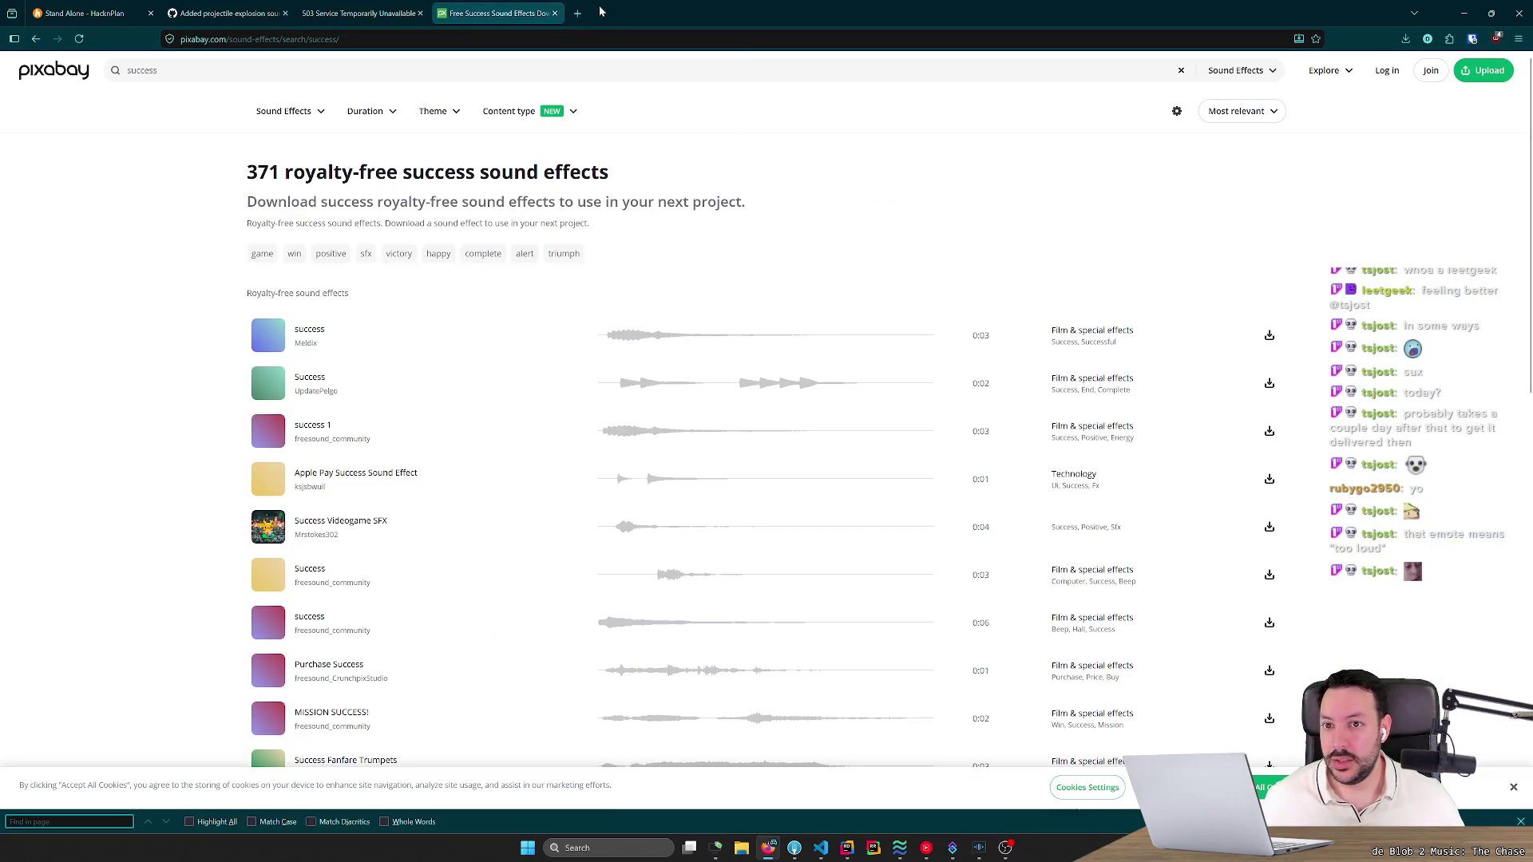
left_click(577, 13)
type("reddit firefox tab volume")
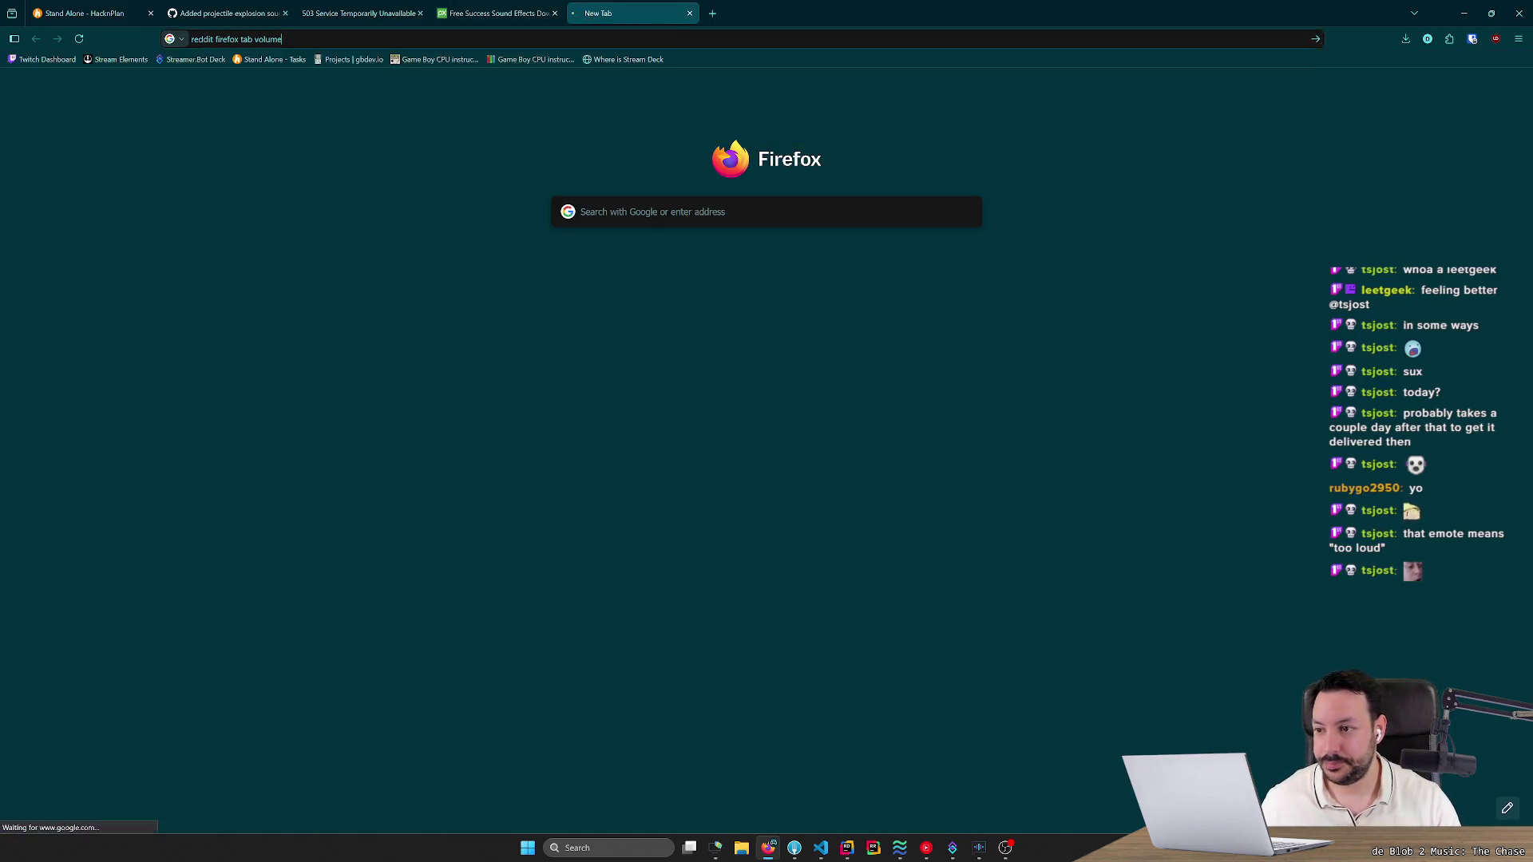
key("Return")
scroll(112, 407, "down", 3)
scroll(92, 394, "up", 2)
left_click(183, 402)
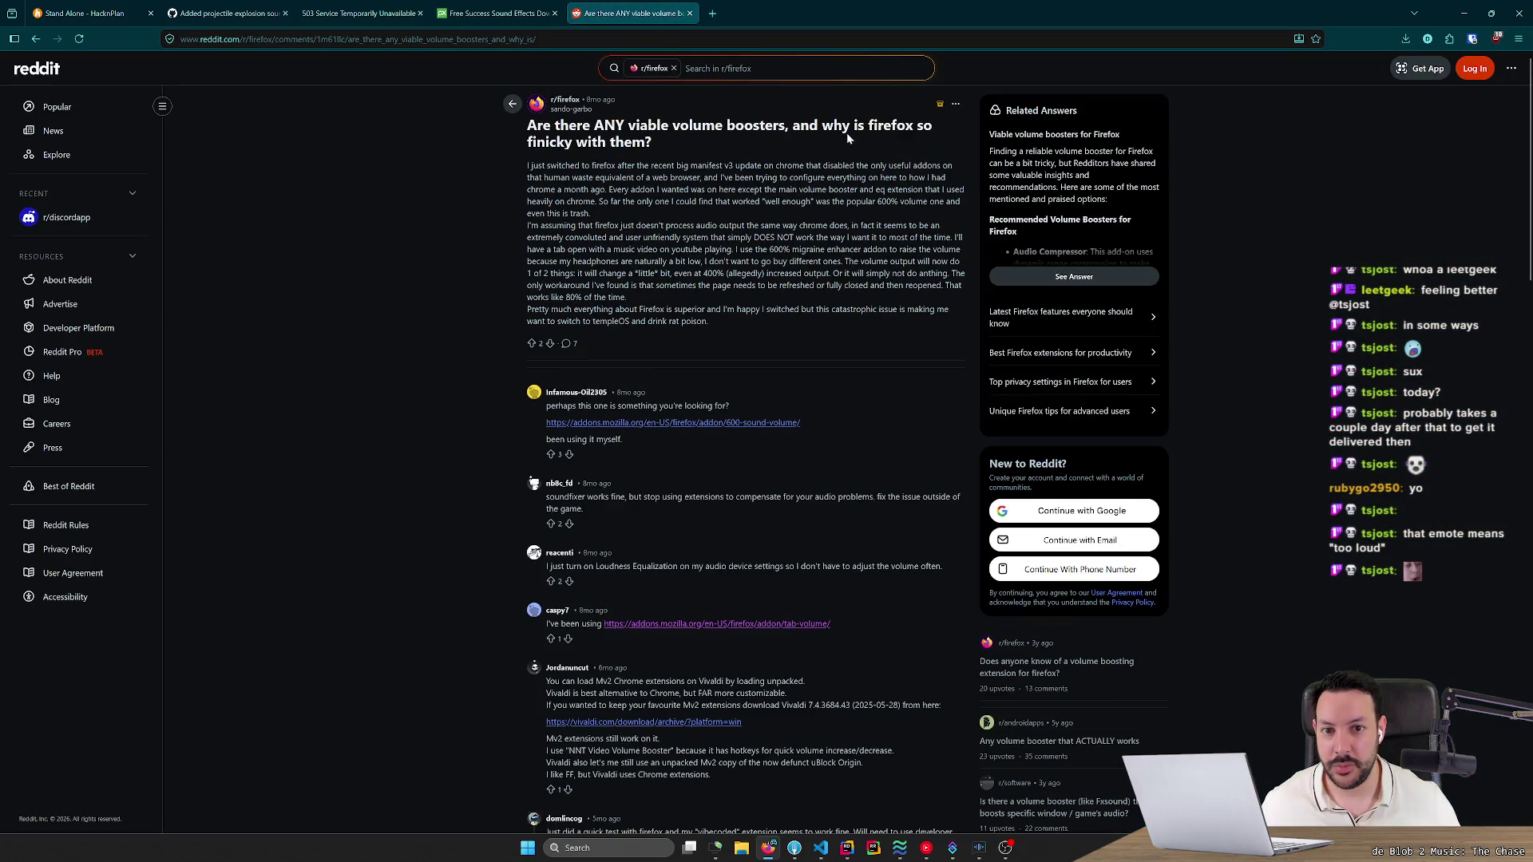
left_click_drag(581, 405, 706, 406)
left_click(706, 405)
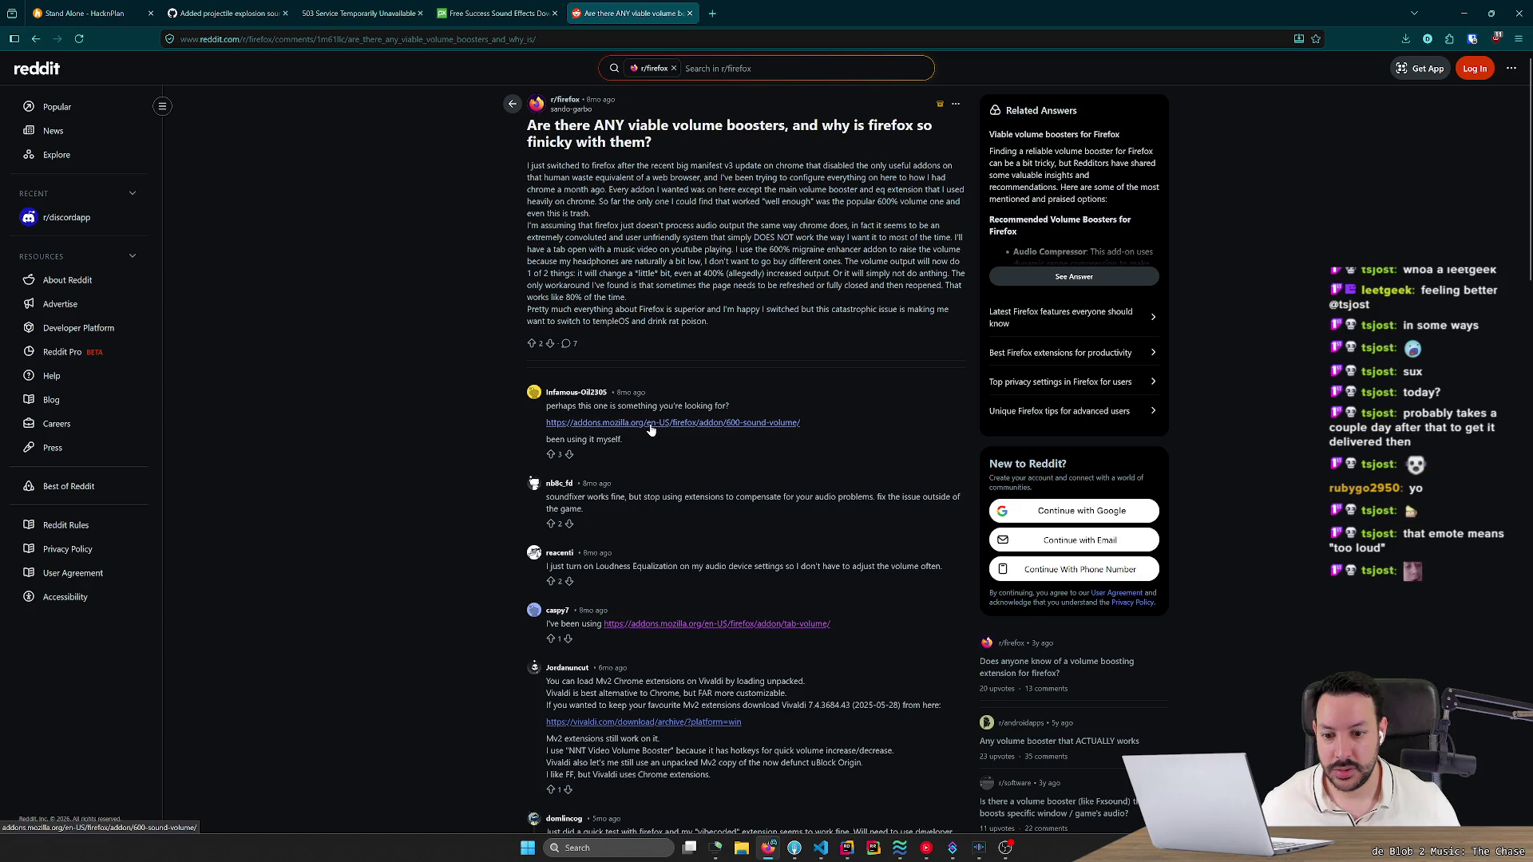
left_click(716, 623)
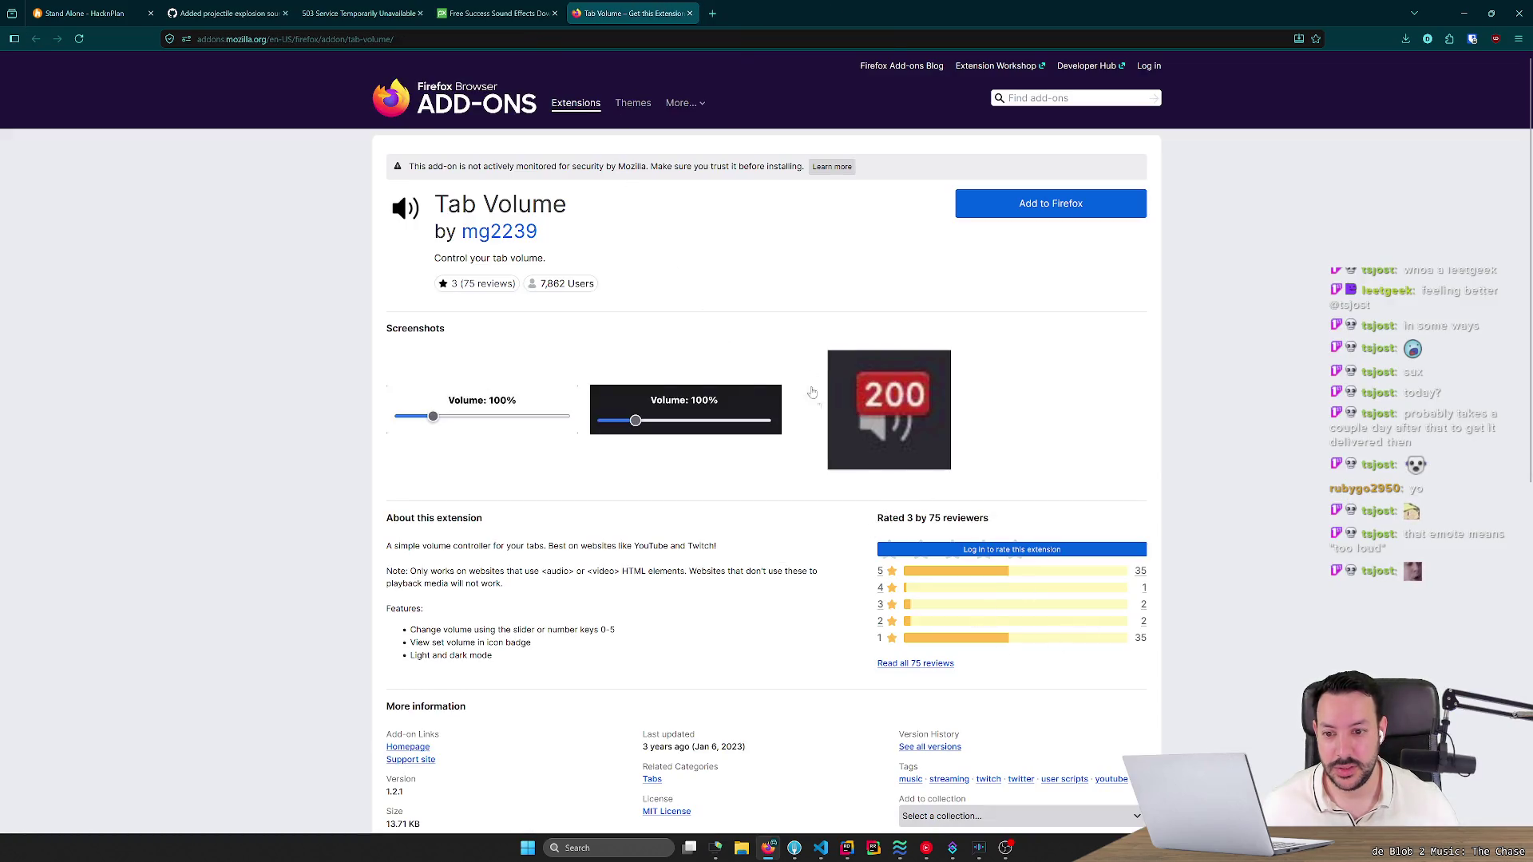
Add the Tab Volume extension to Firefox and confirm the install.
scroll(912, 352, "down", 3)
scroll(910, 355, "up", 3)
left_click(1057, 206)
scroll(689, 568, "down", 3)
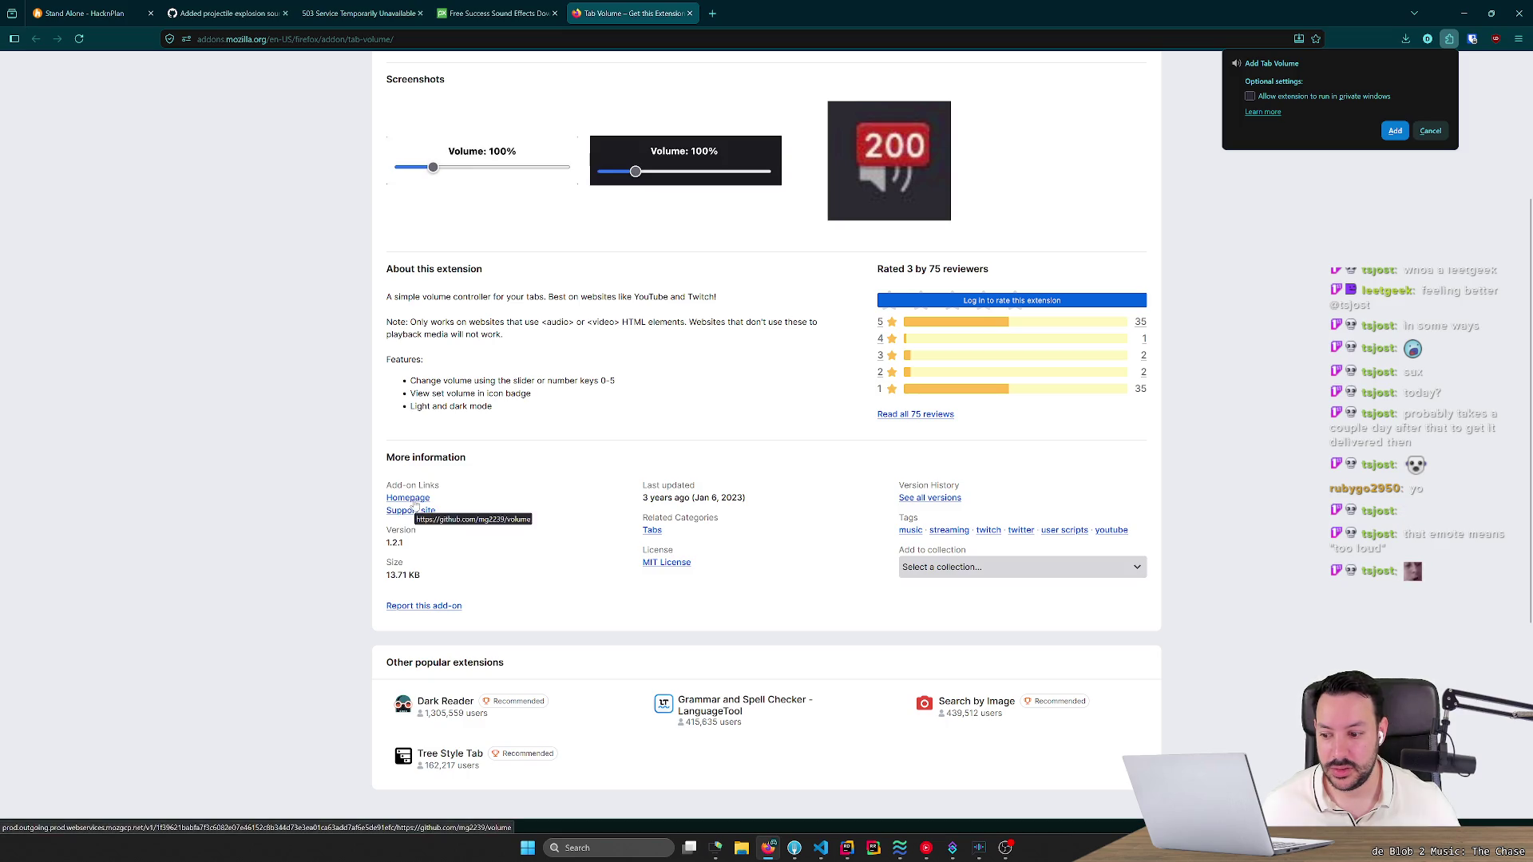
scroll(415, 503, "up", 3)
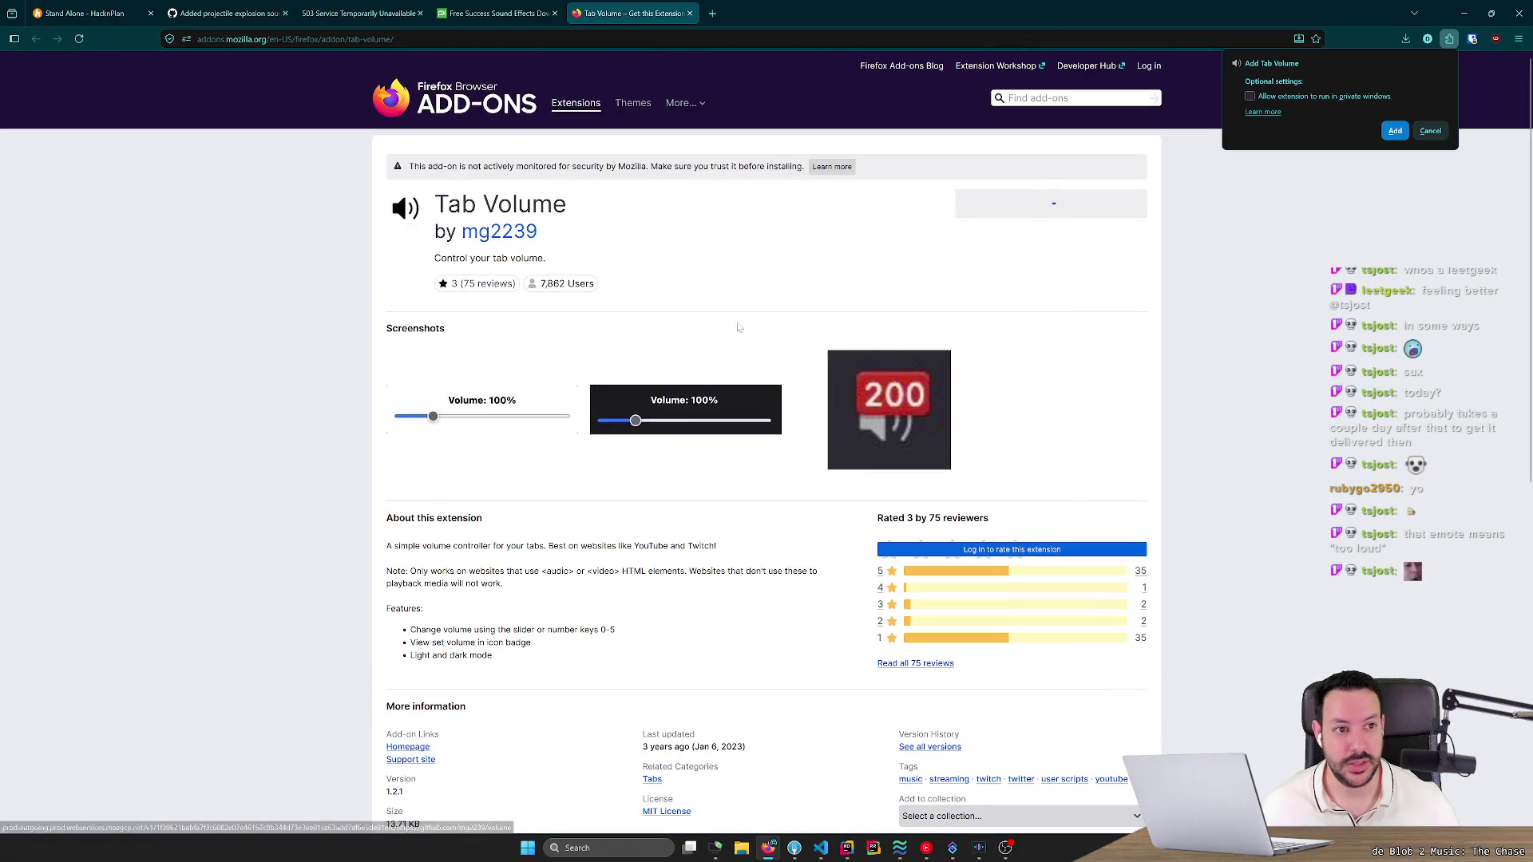
left_click(1396, 132)
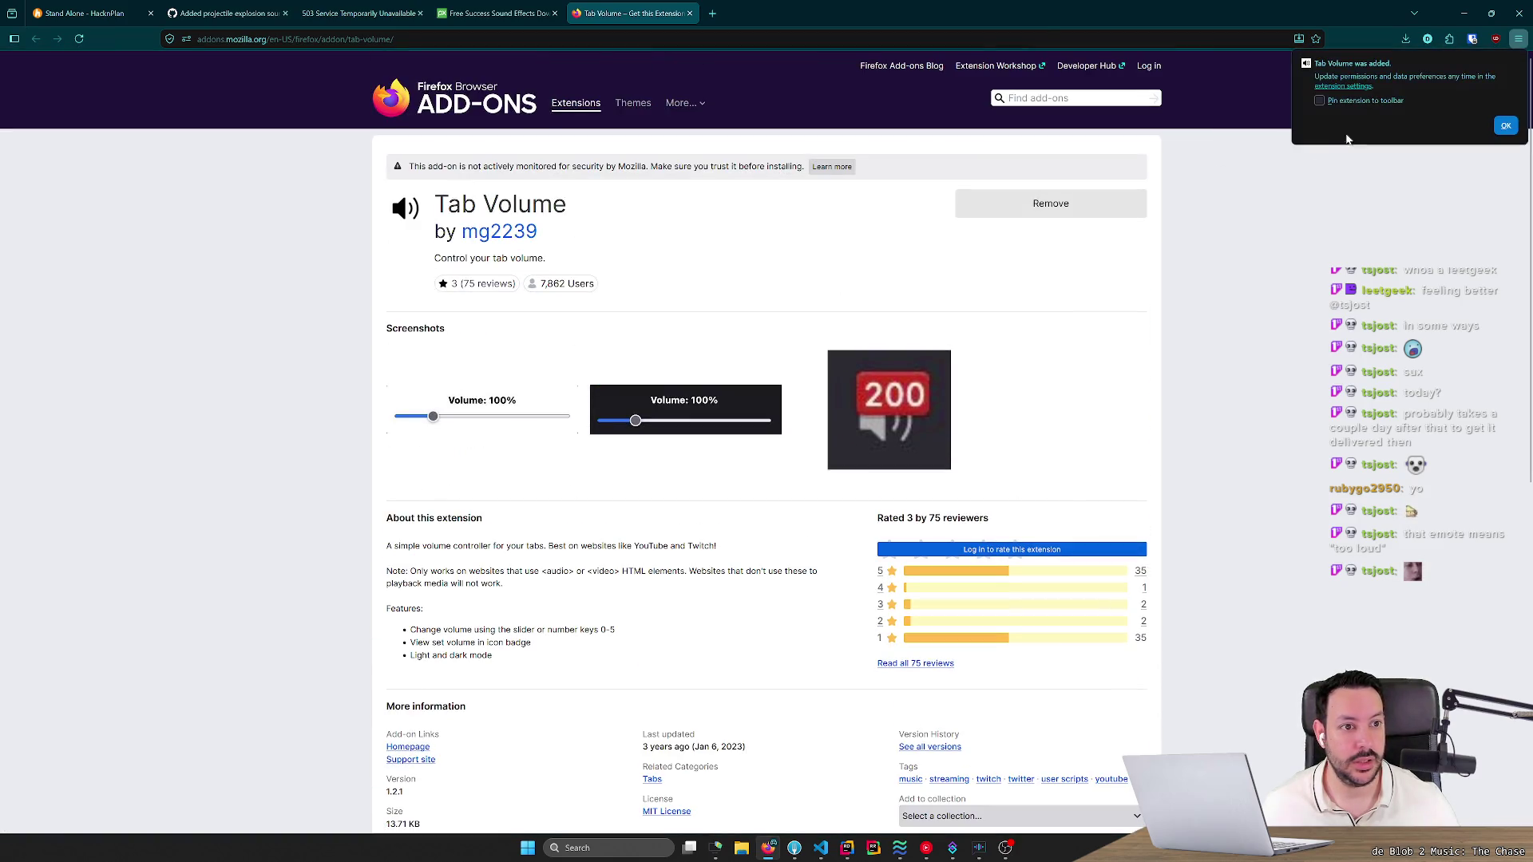
Return to the Pixabay tab, close the Tab Volume page, and show Tab Volume in the Extensions panel.
left_click(84, 12)
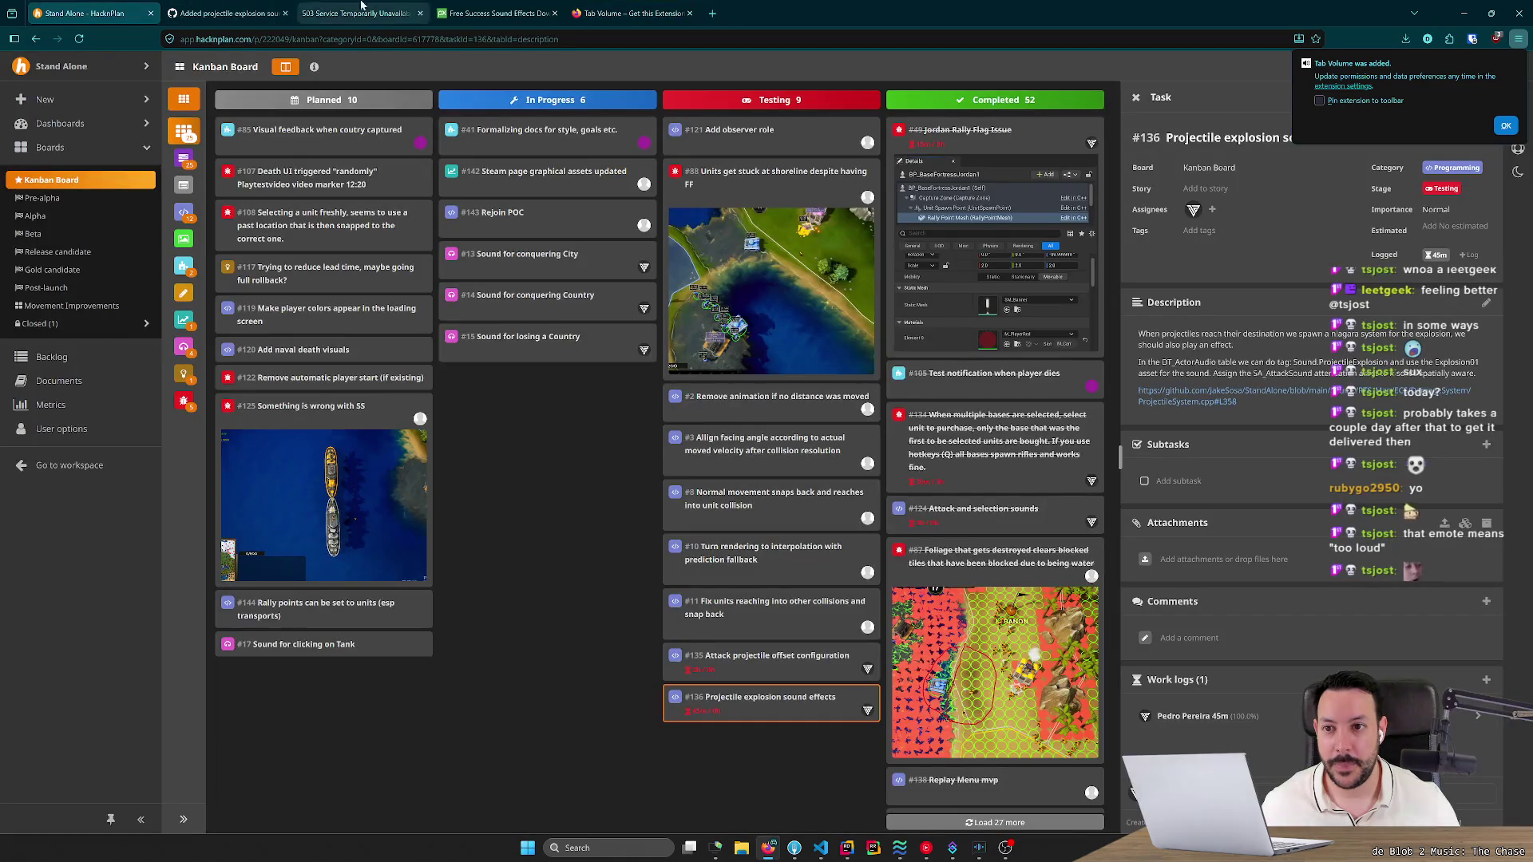
left_click(495, 12)
left_click(393, 8)
left_click(227, 13)
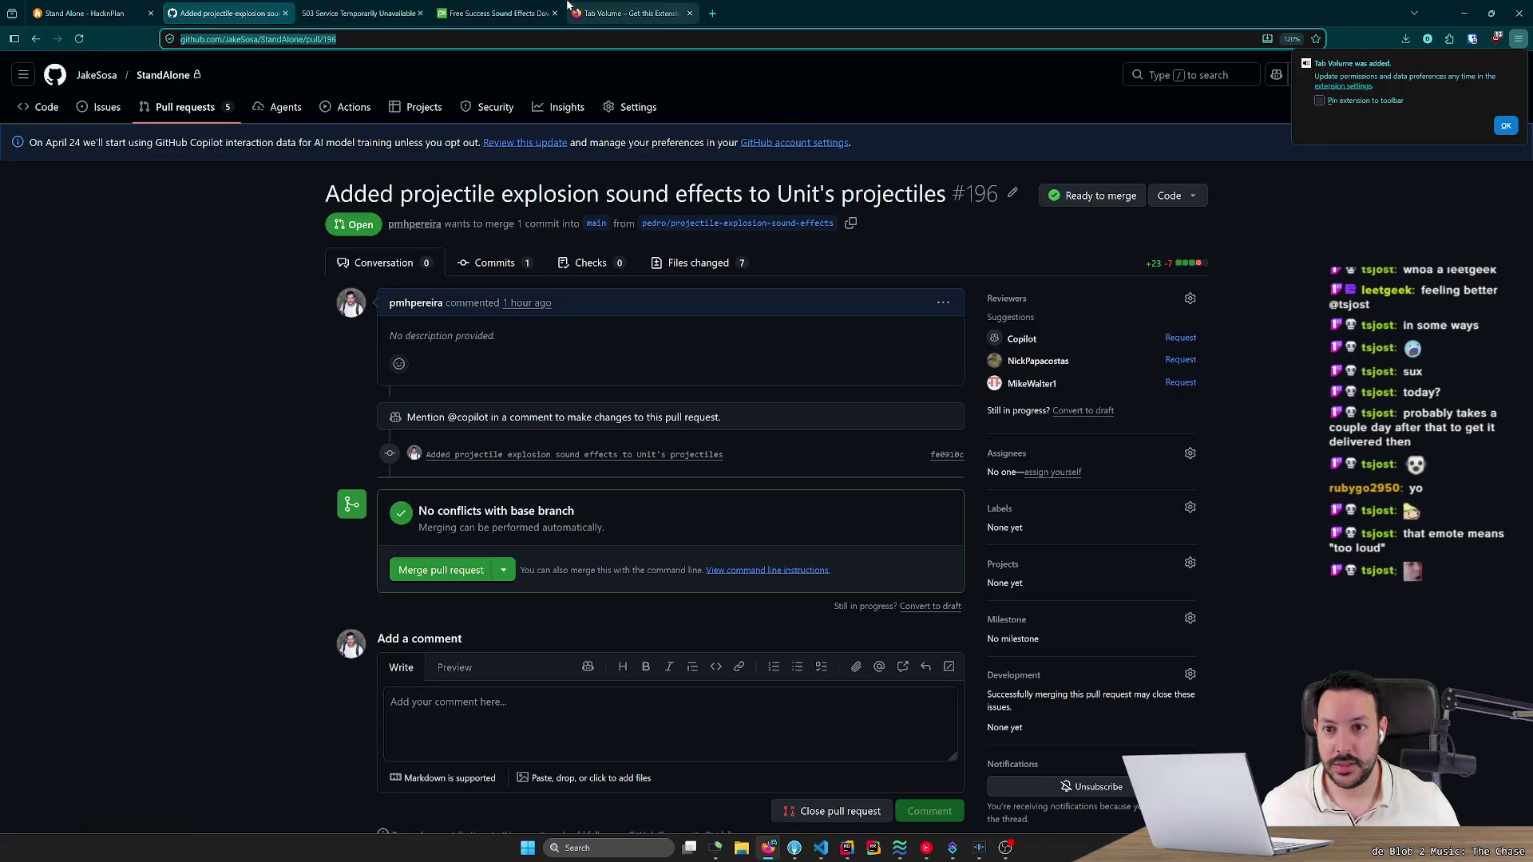
left_click(513, 8)
left_click(690, 12)
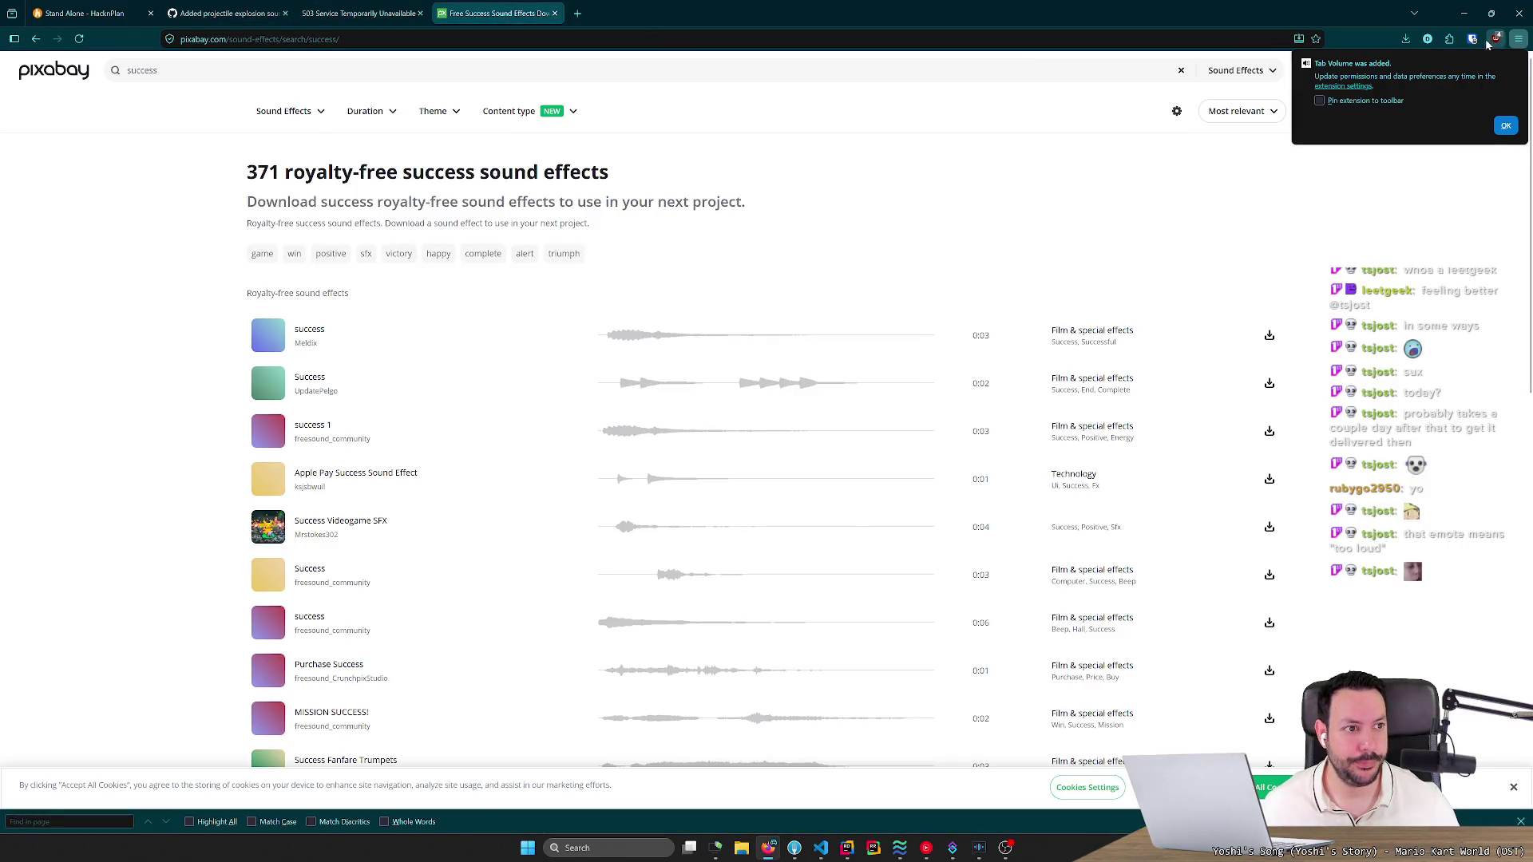
left_click(1442, 41)
left_click(1446, 40)
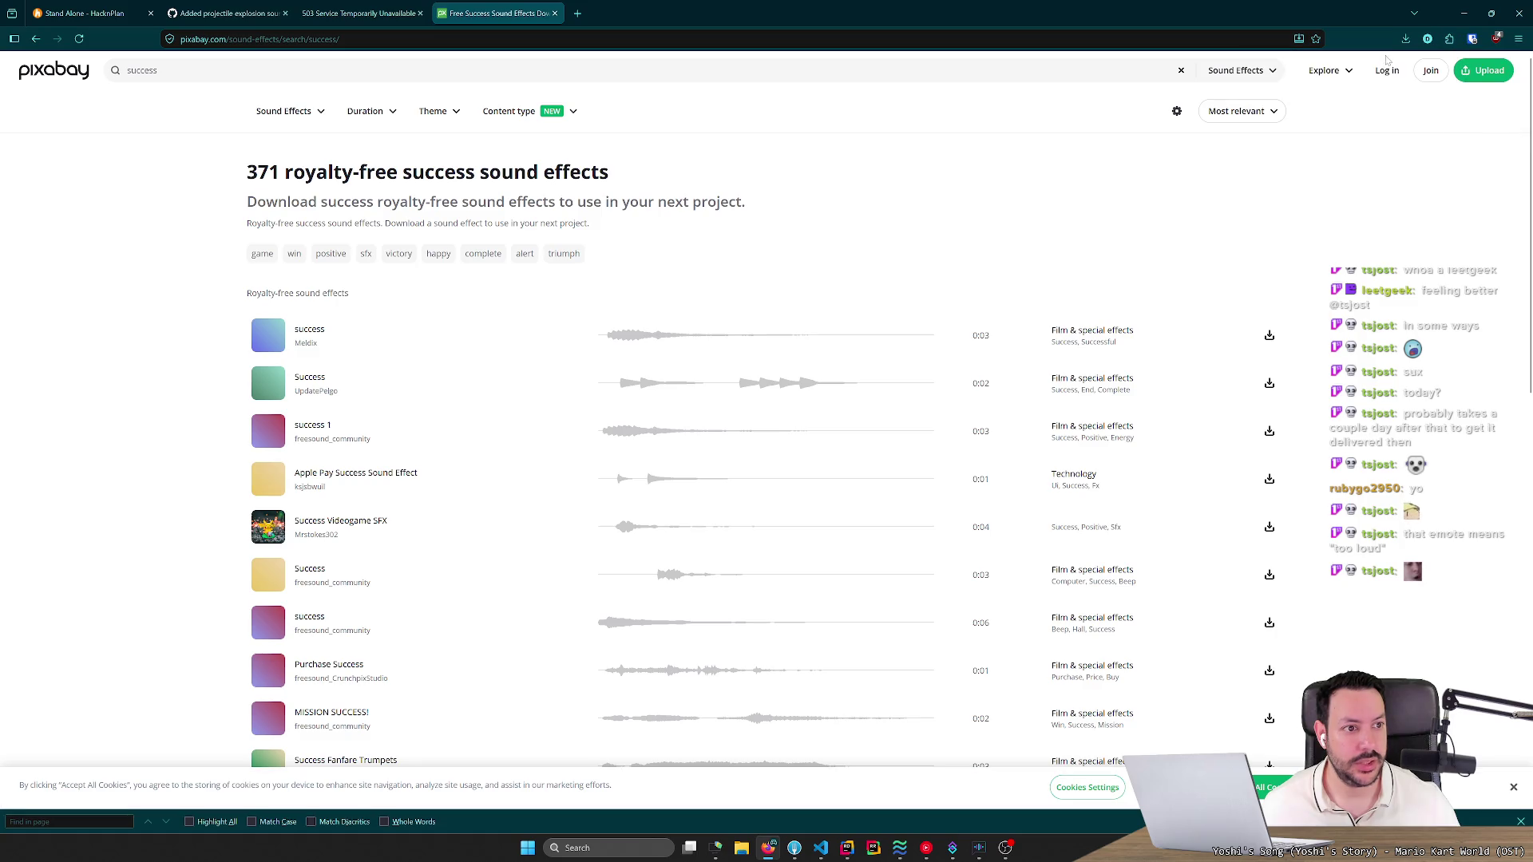
left_click(1430, 40)
left_click(1449, 39)
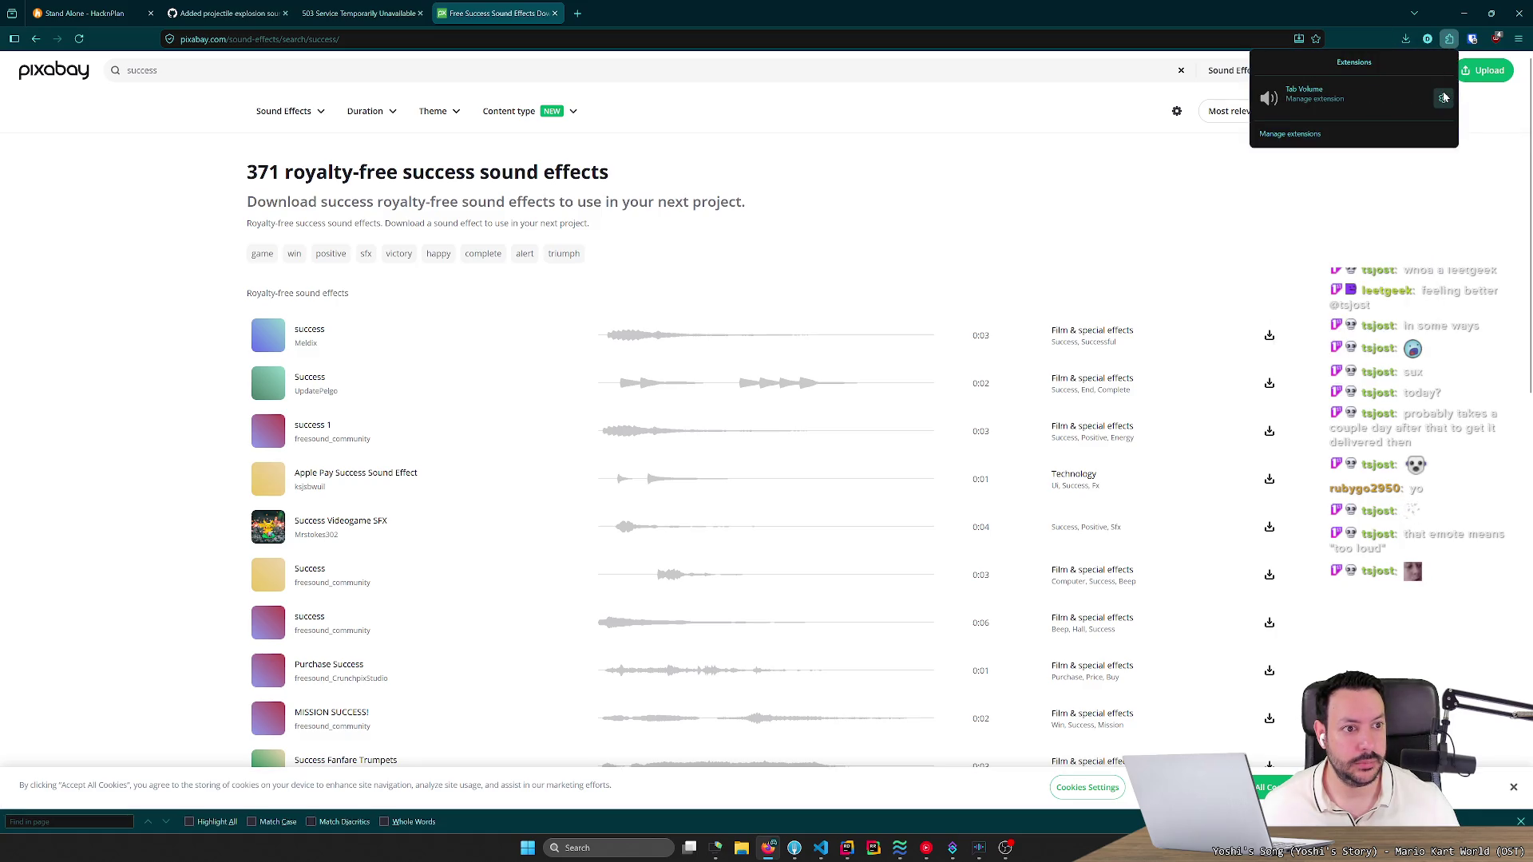
Pin Tab Volume and test the Success preview at 0% and then 20% tab volume.
left_click(1443, 96)
left_click(1437, 129)
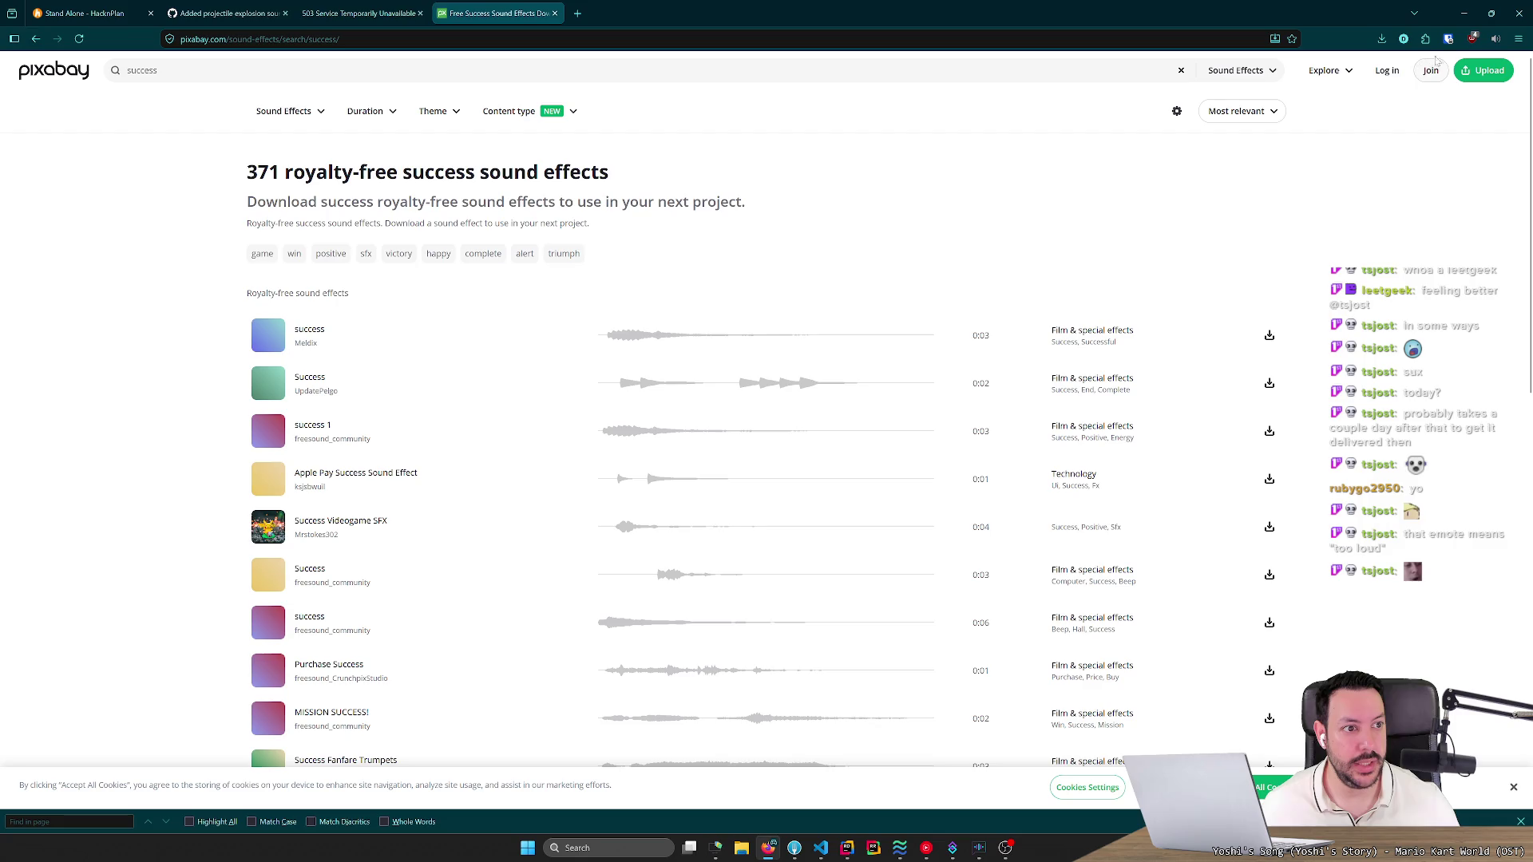
left_click(1498, 46)
left_click_drag(1353, 86, 1307, 95)
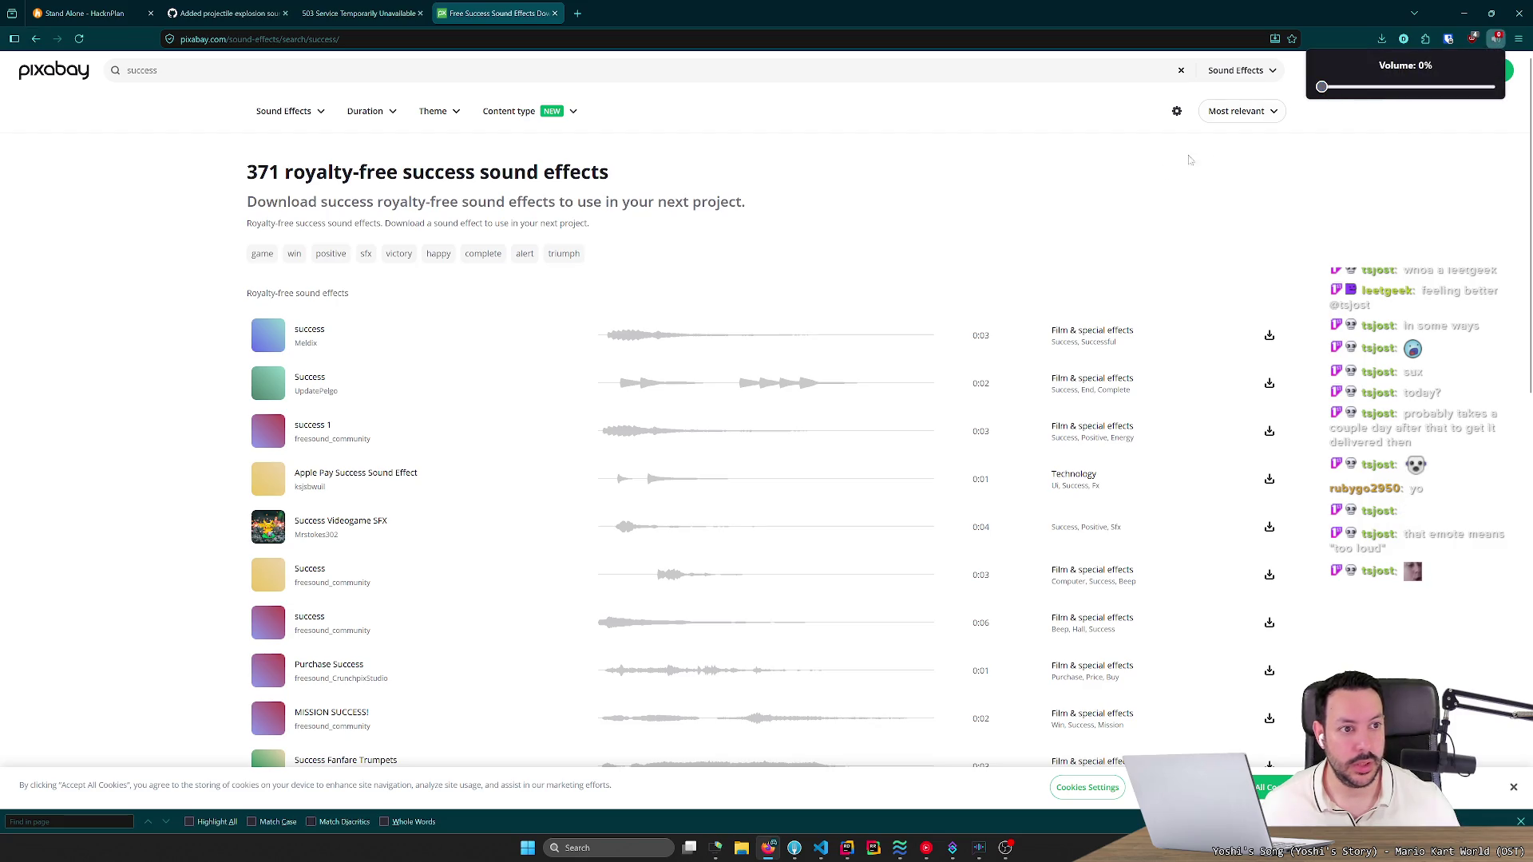
left_click(267, 337)
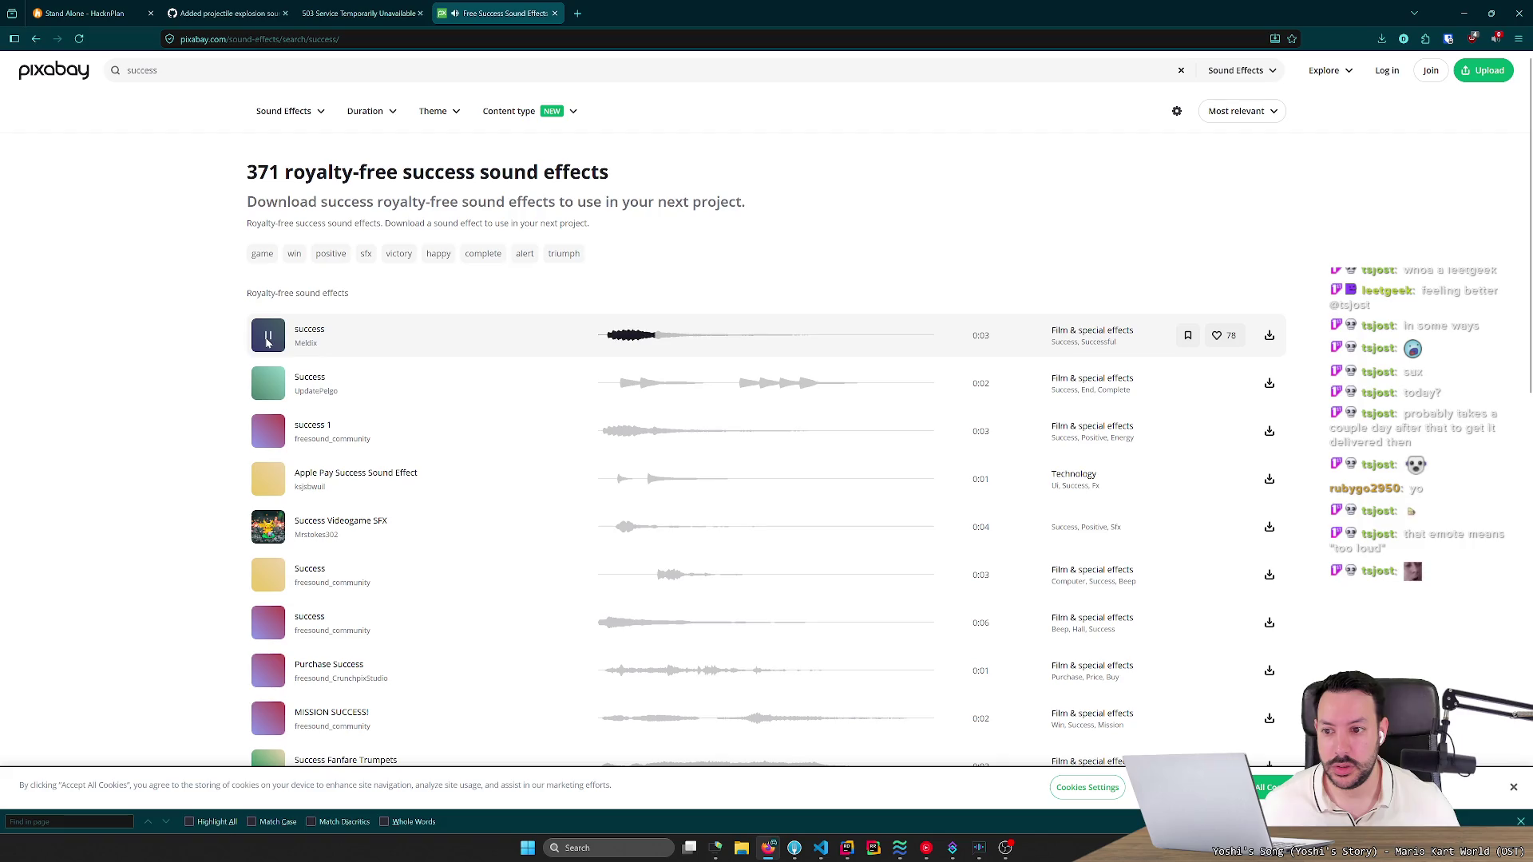
left_click(267, 337)
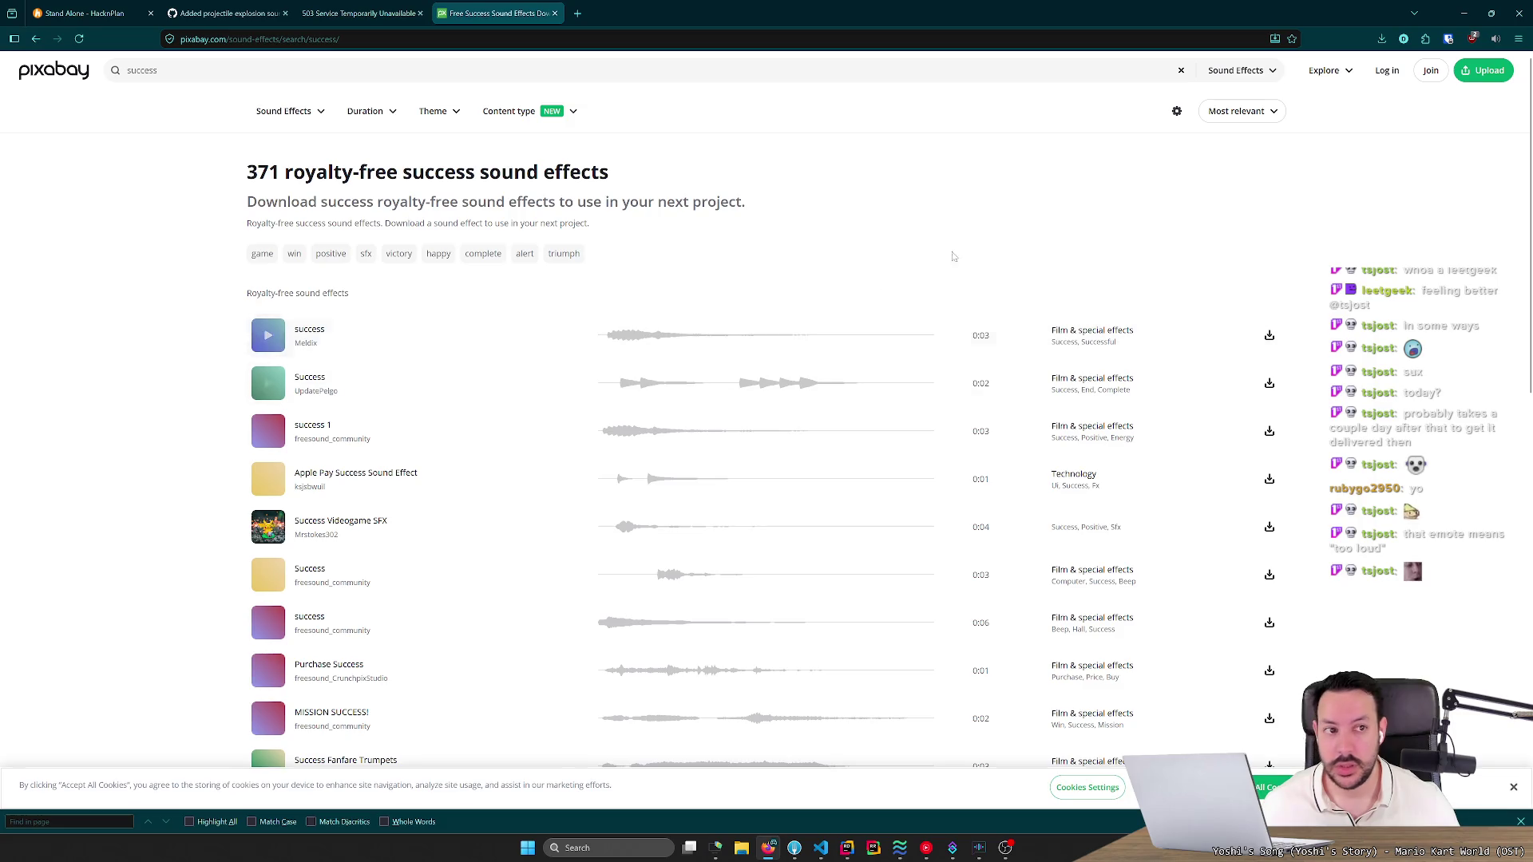
left_click(1495, 38)
left_click_drag(1493, 86, 1313, 90)
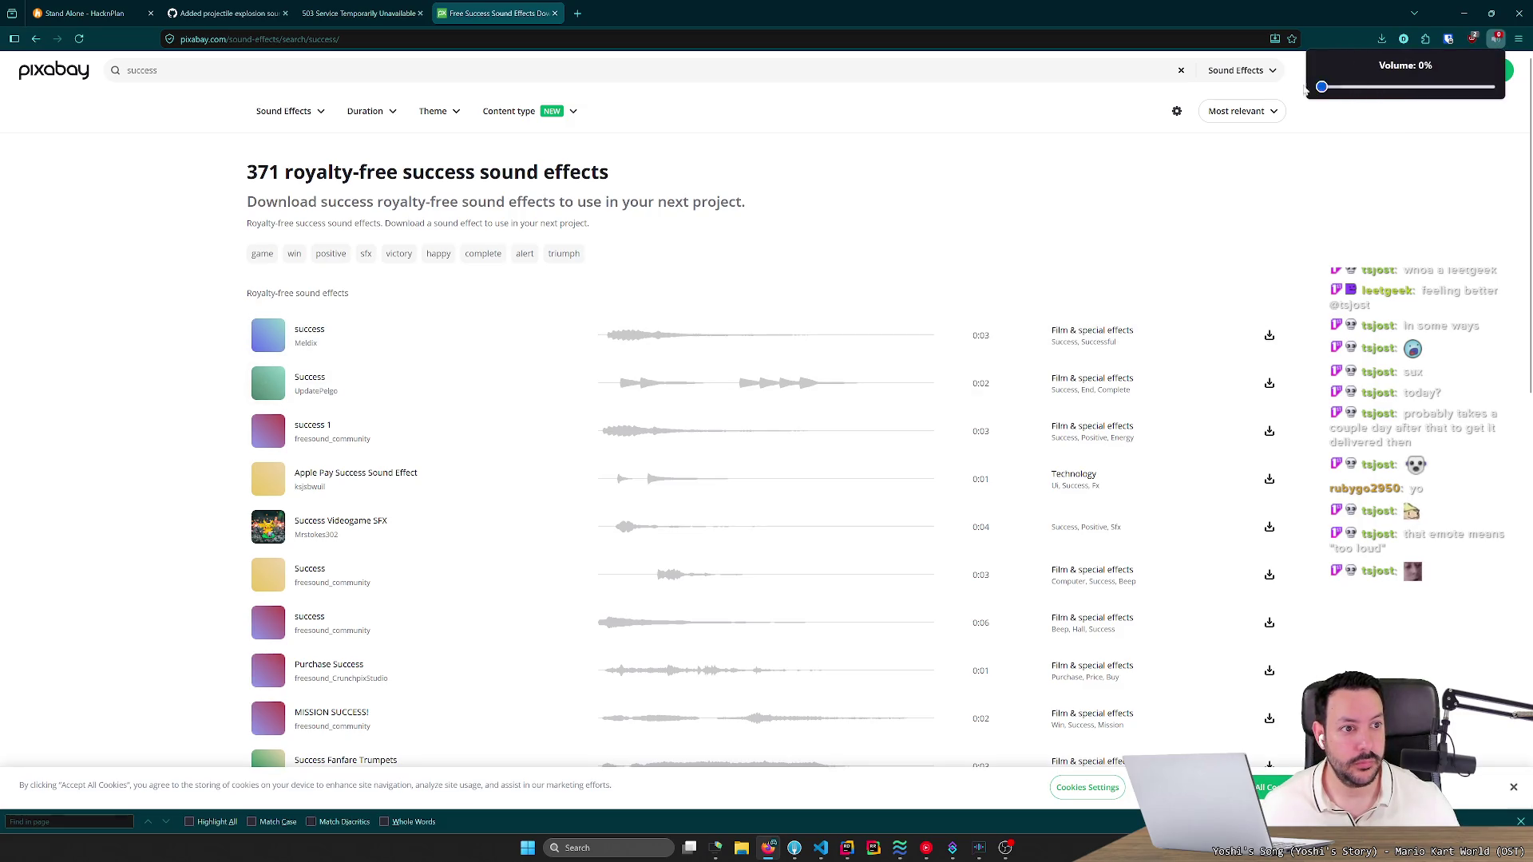
left_click(269, 337)
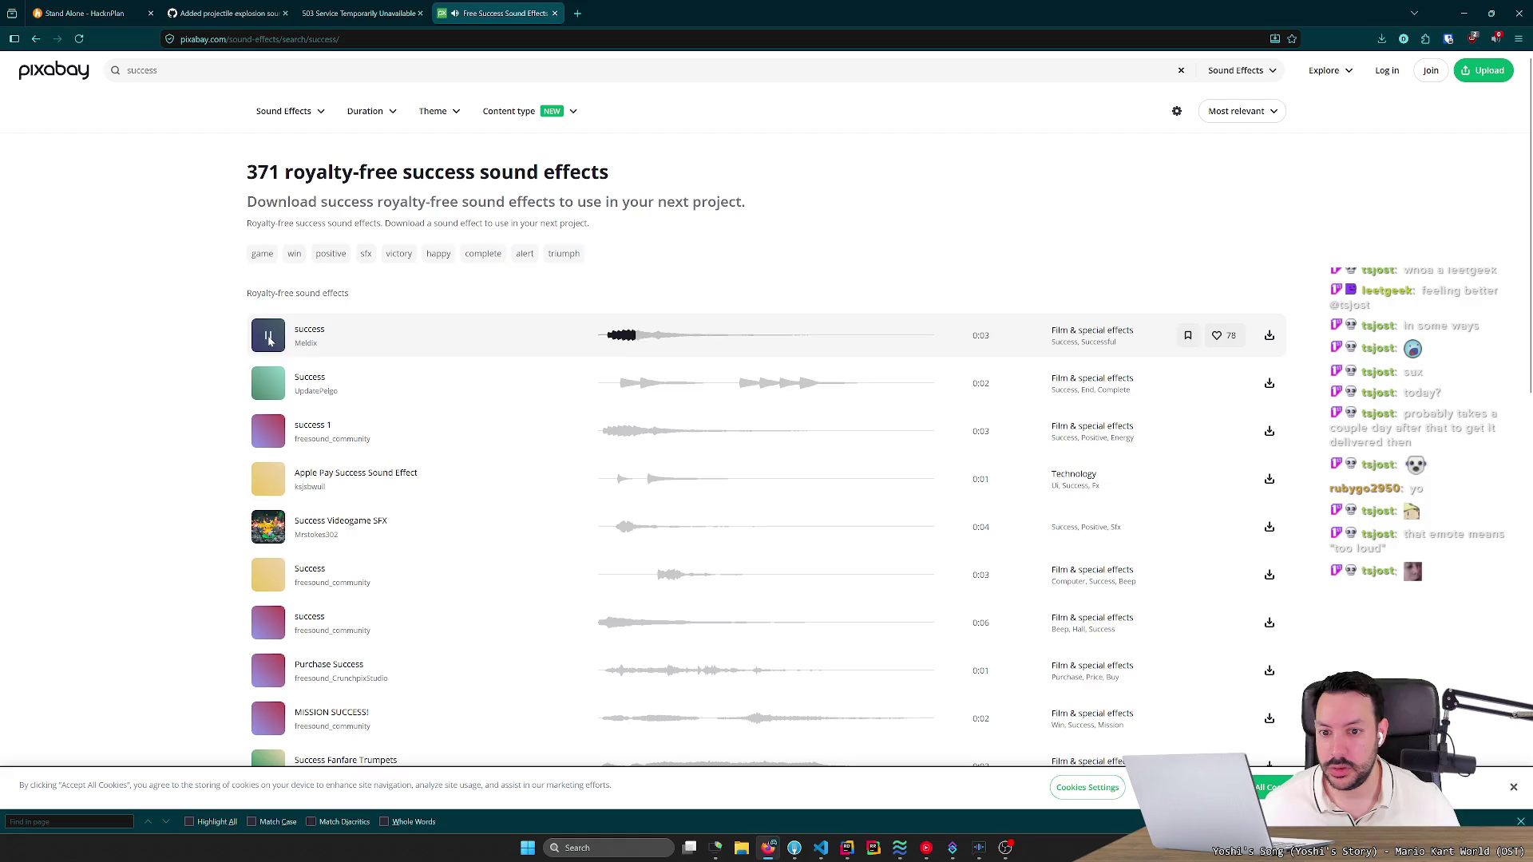
Remove the Tab Volume extension from its toolbar icon's context menu.
right_click(1495, 40)
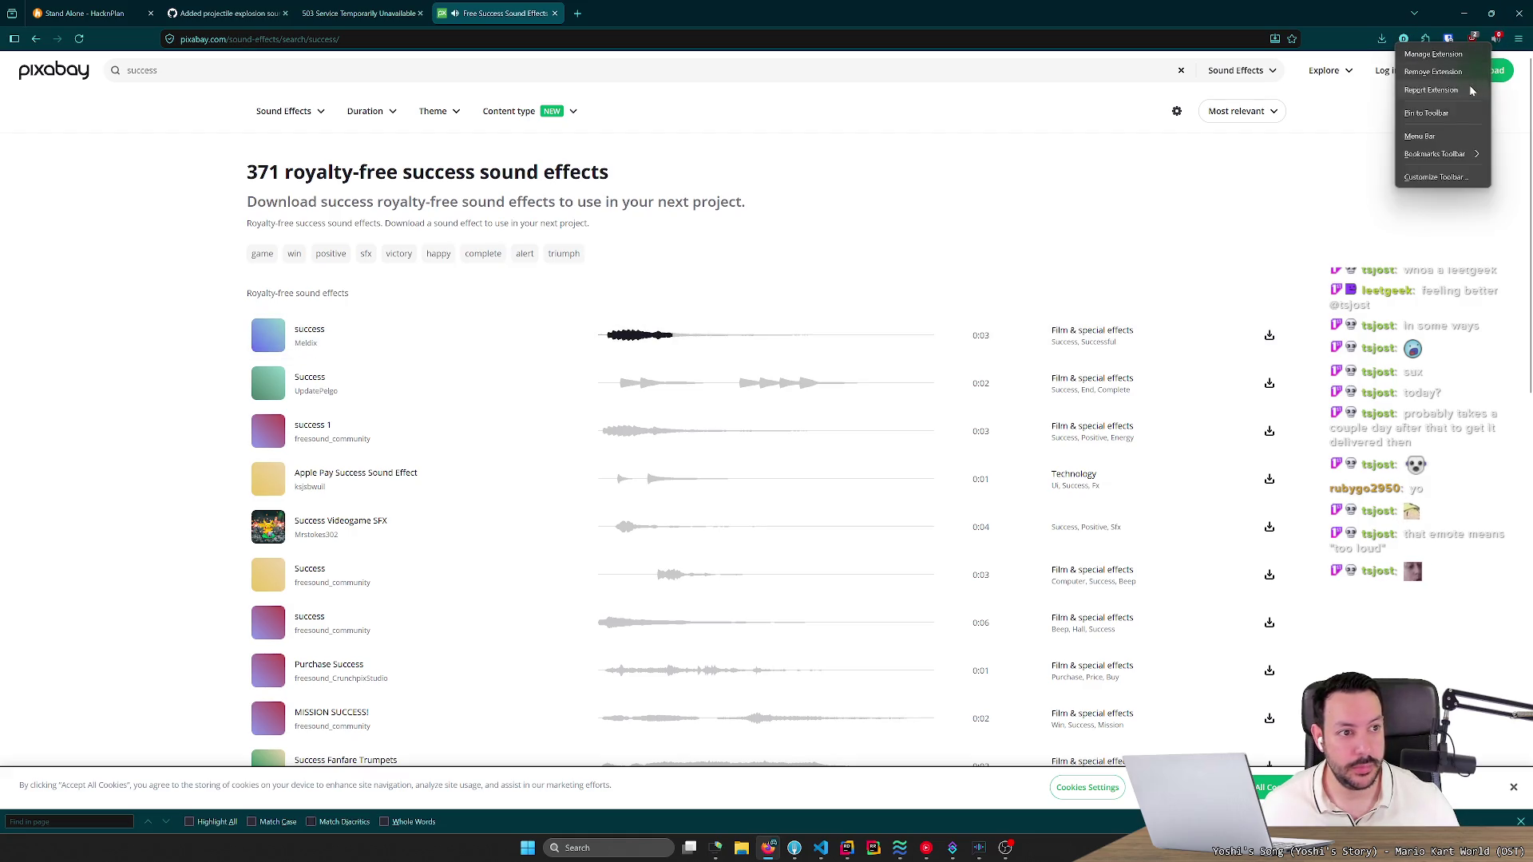
left_click(1460, 72)
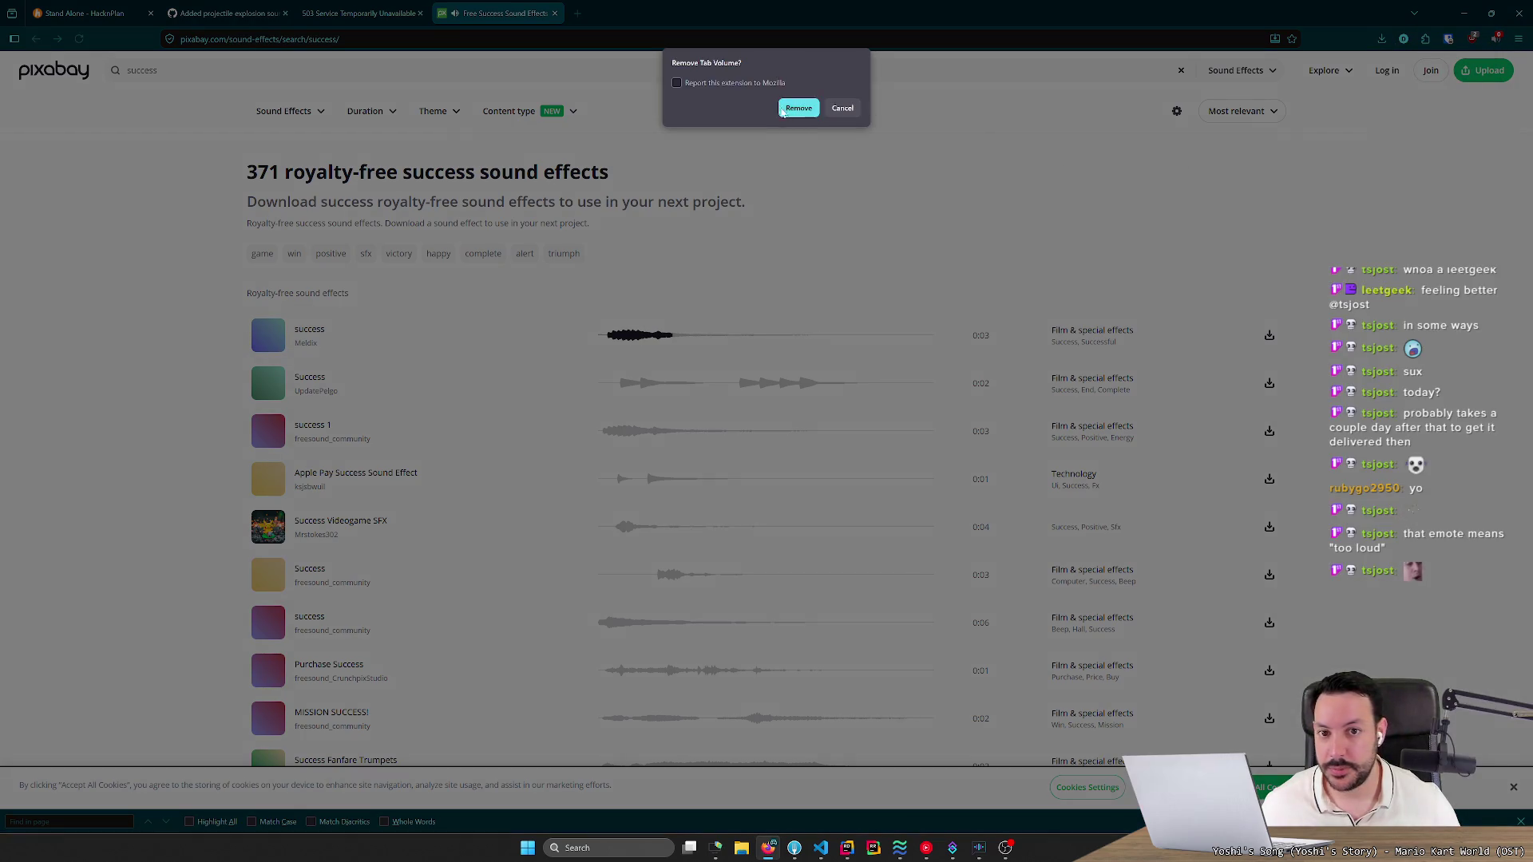
left_click(796, 109)
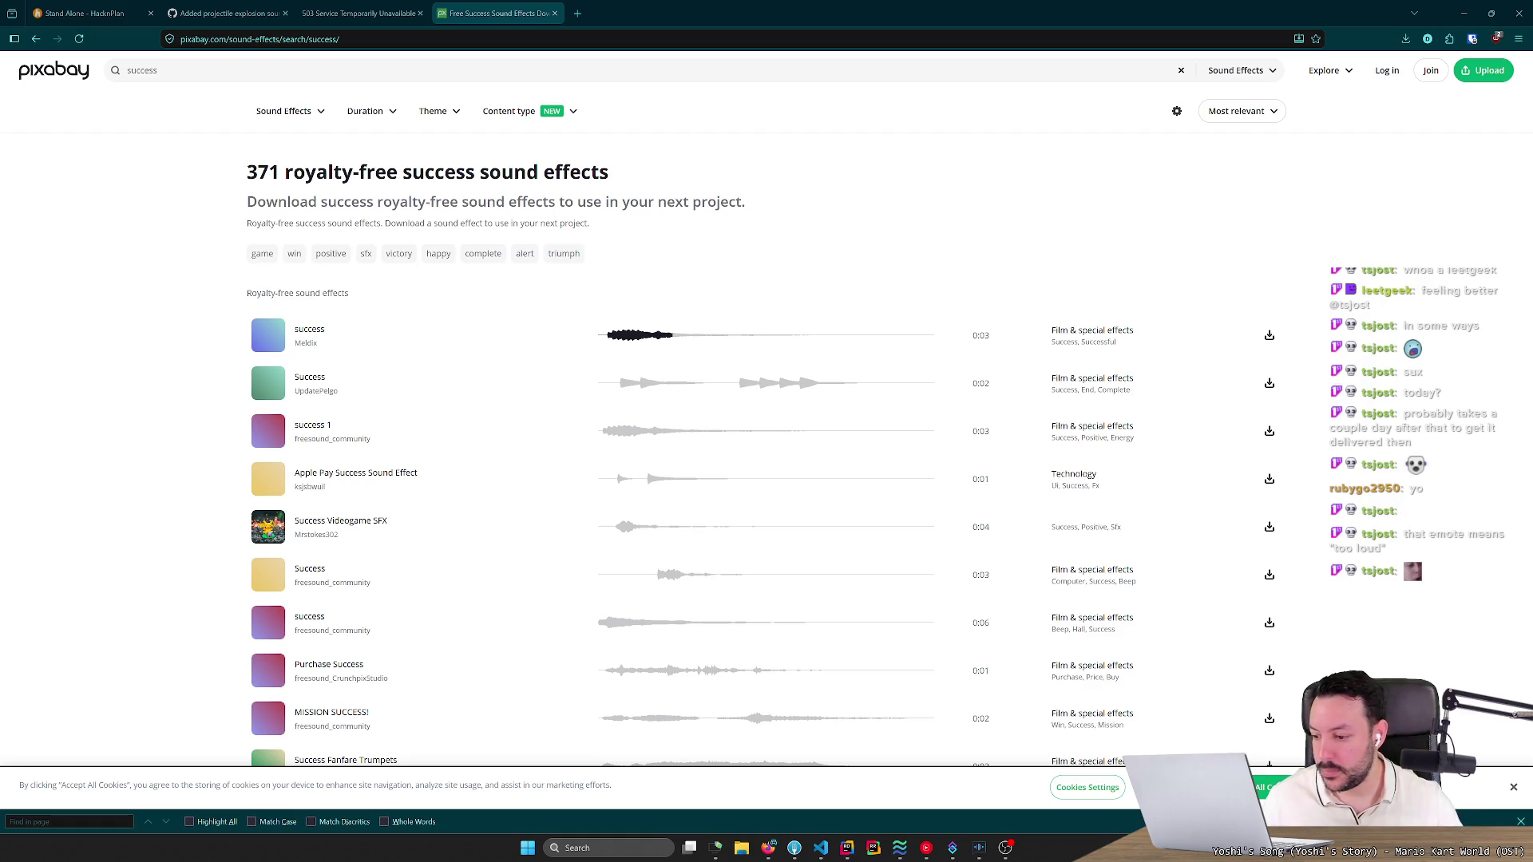
Preview the first Success sound in the Pixabay results, playing it twice.
right_click(500, 13)
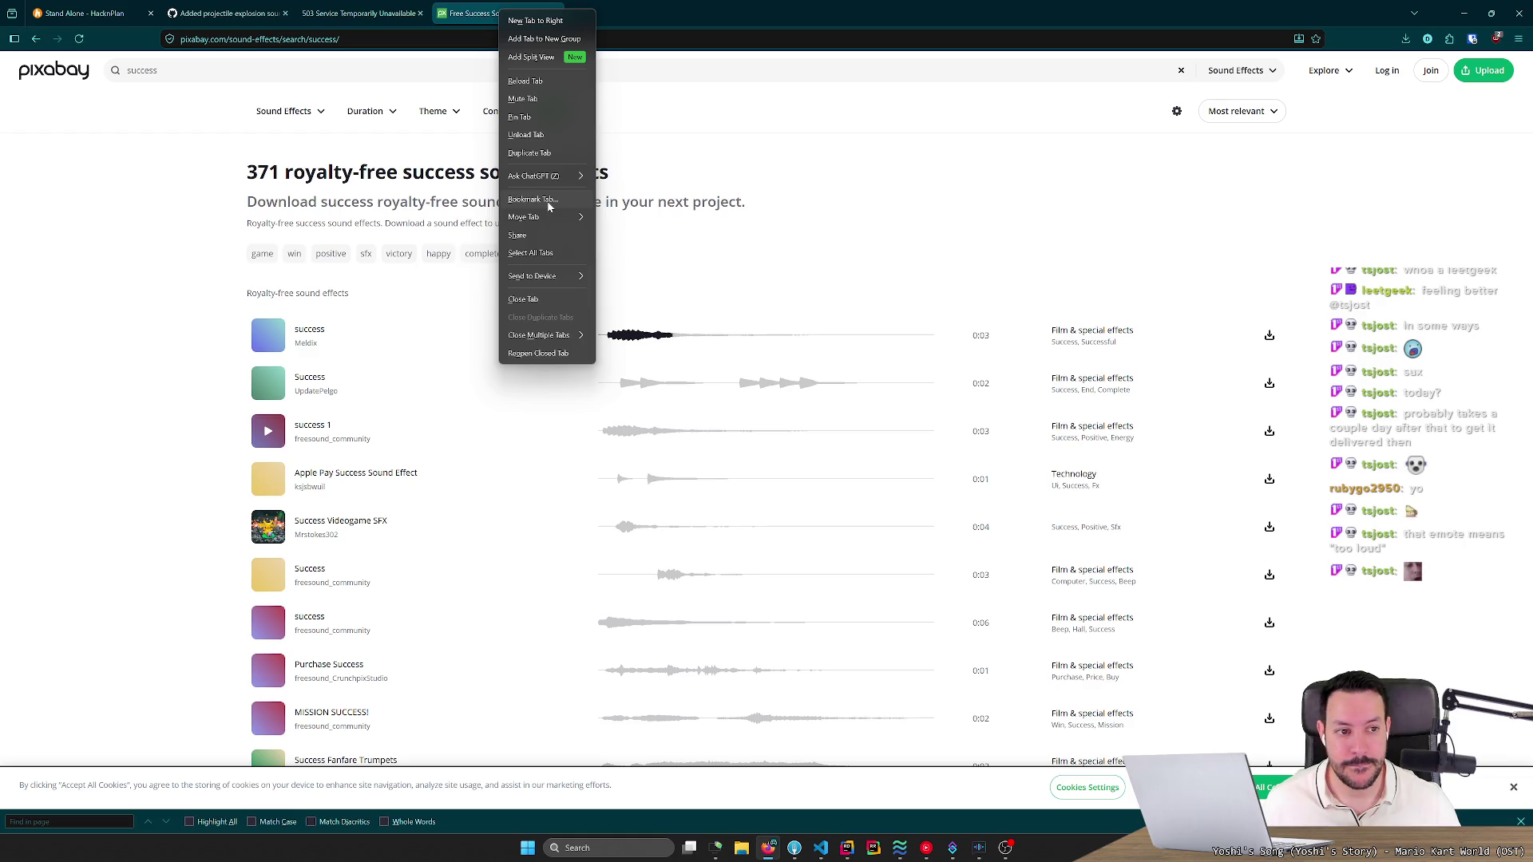
left_click(1512, 787)
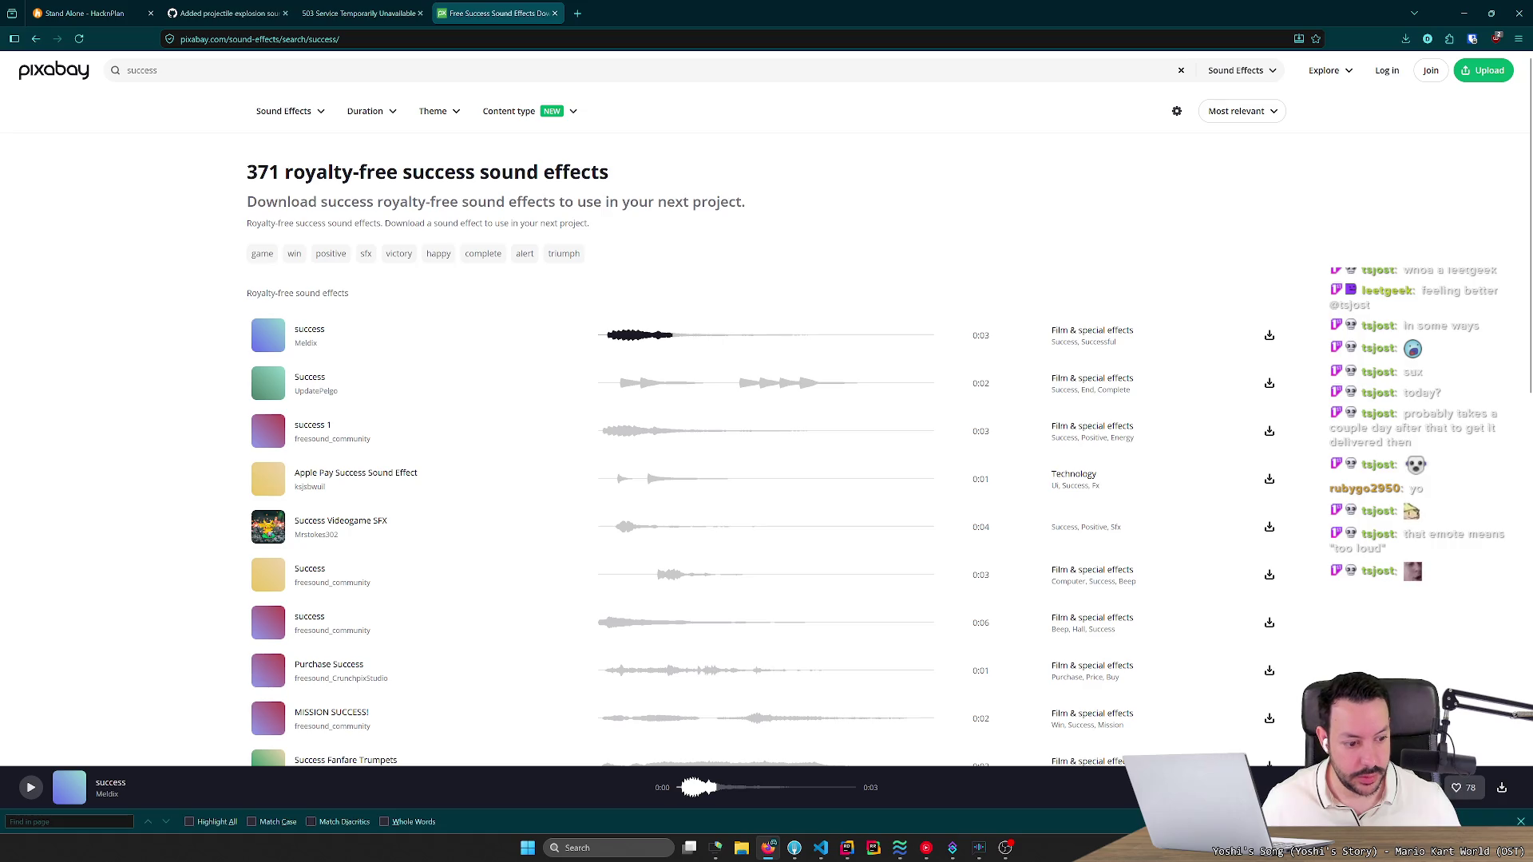
left_click(273, 339)
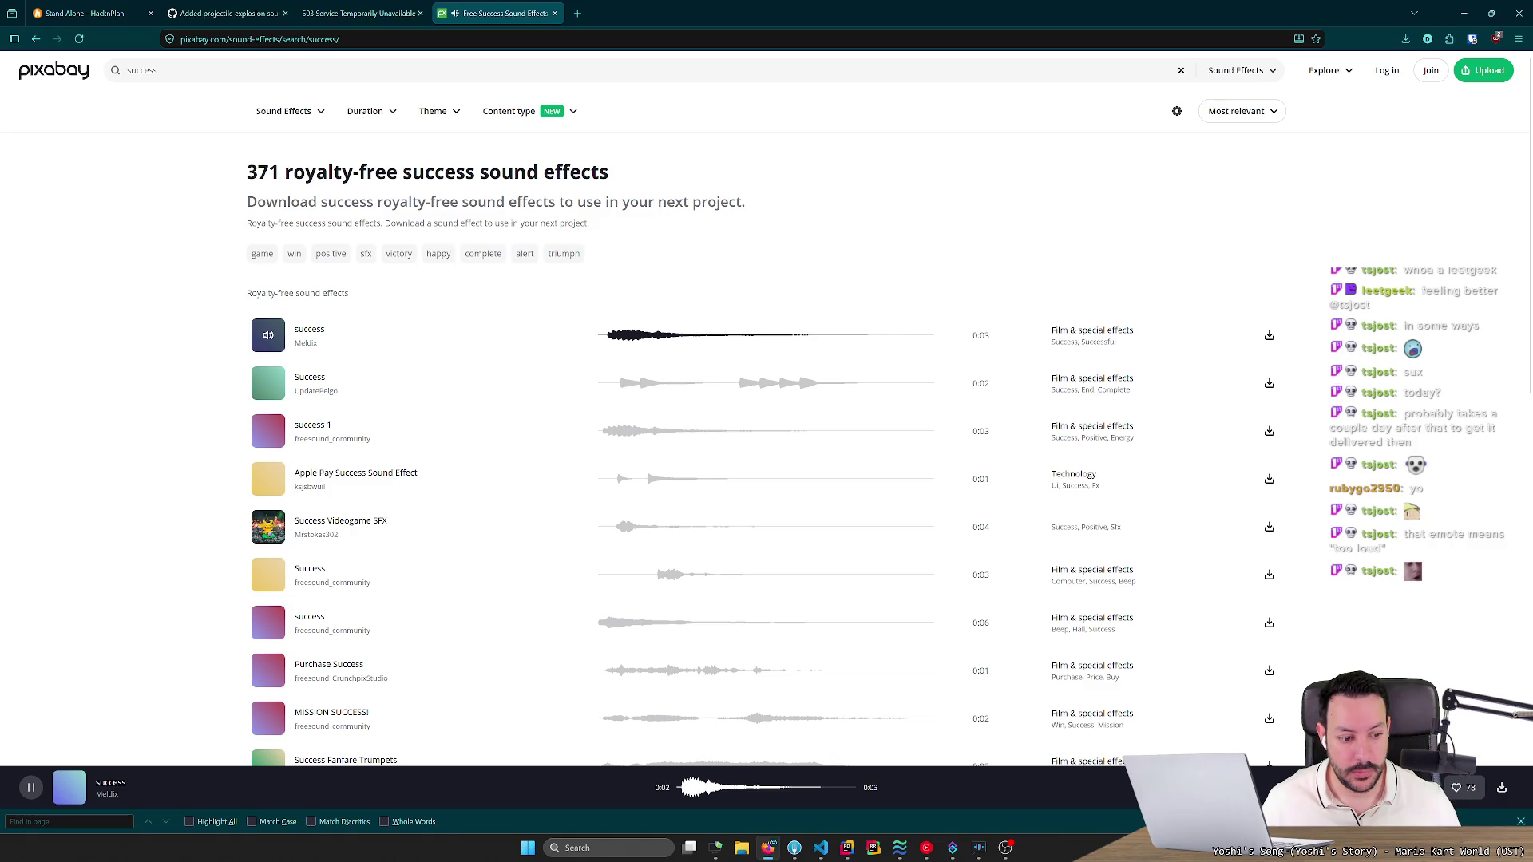
left_click(269, 340)
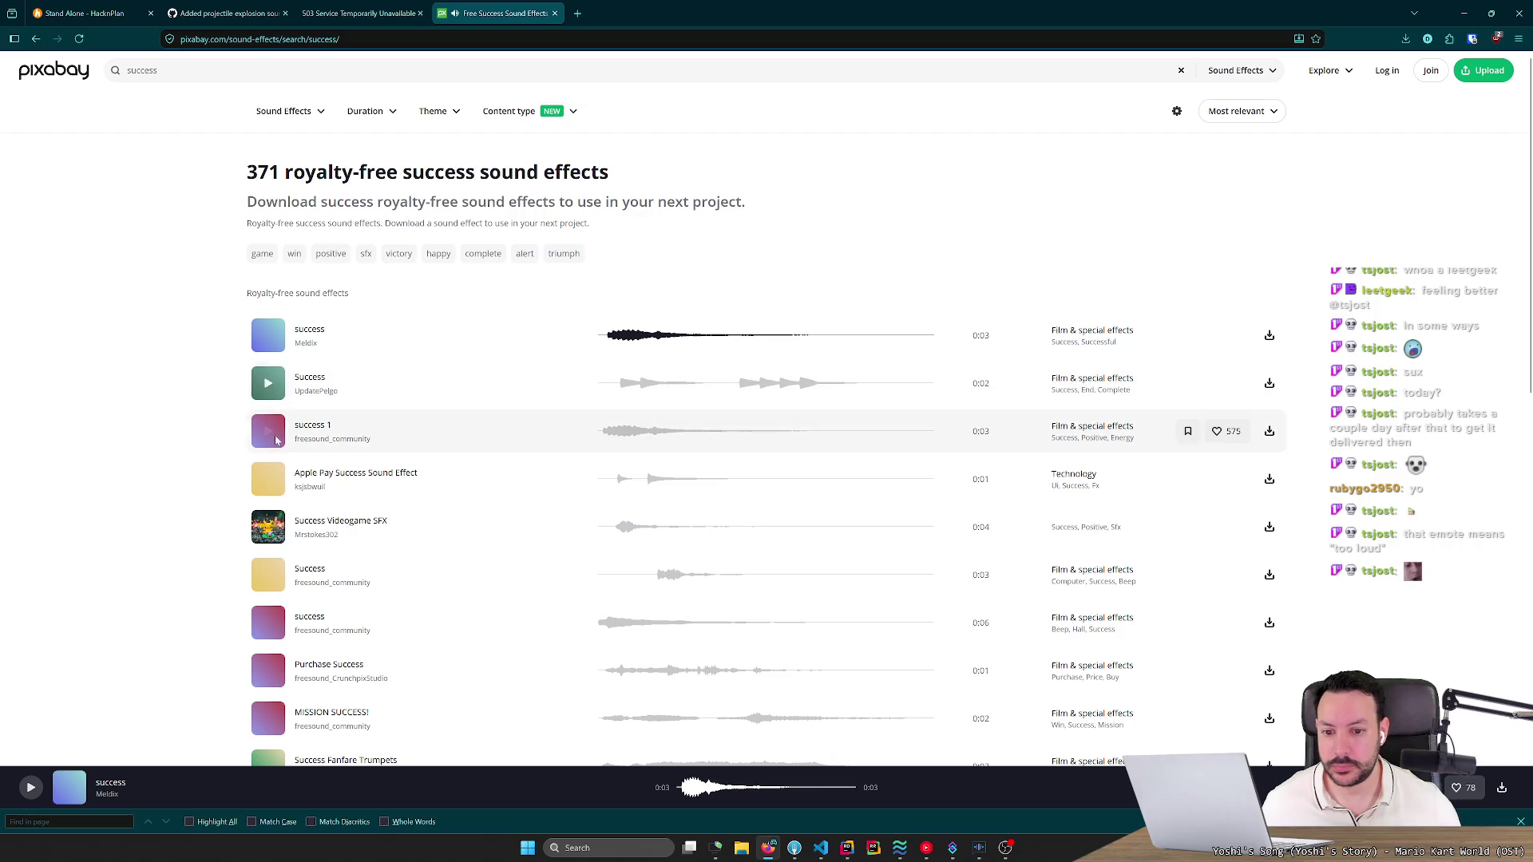
Preview Success Videogame SFX, the 3-second Success, Success/Finish UI and Short Success Sound Glockenspiel.
left_click(258, 538)
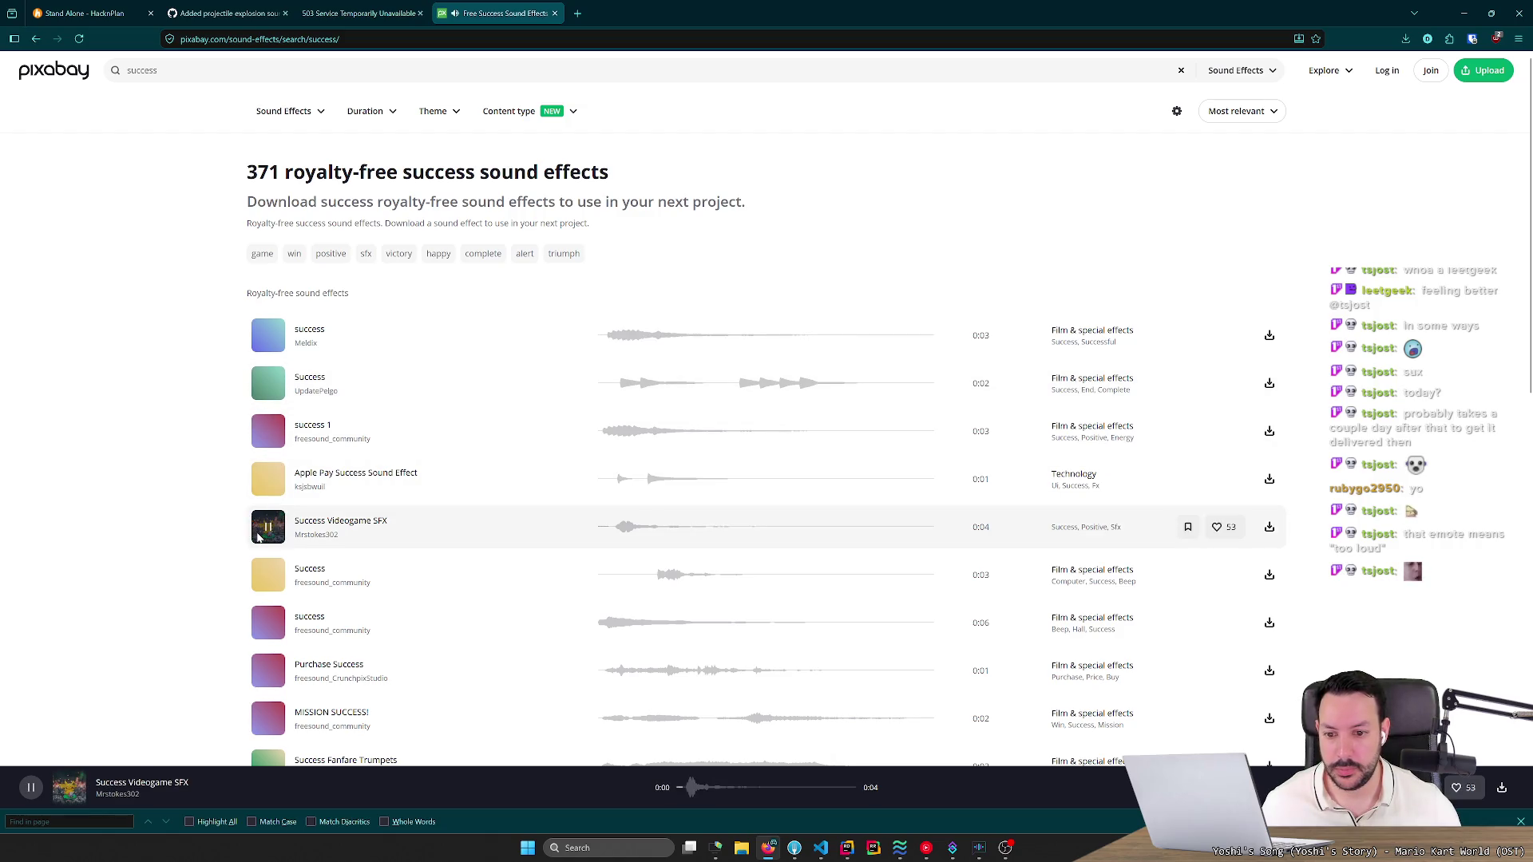
scroll(258, 539, "down", 2)
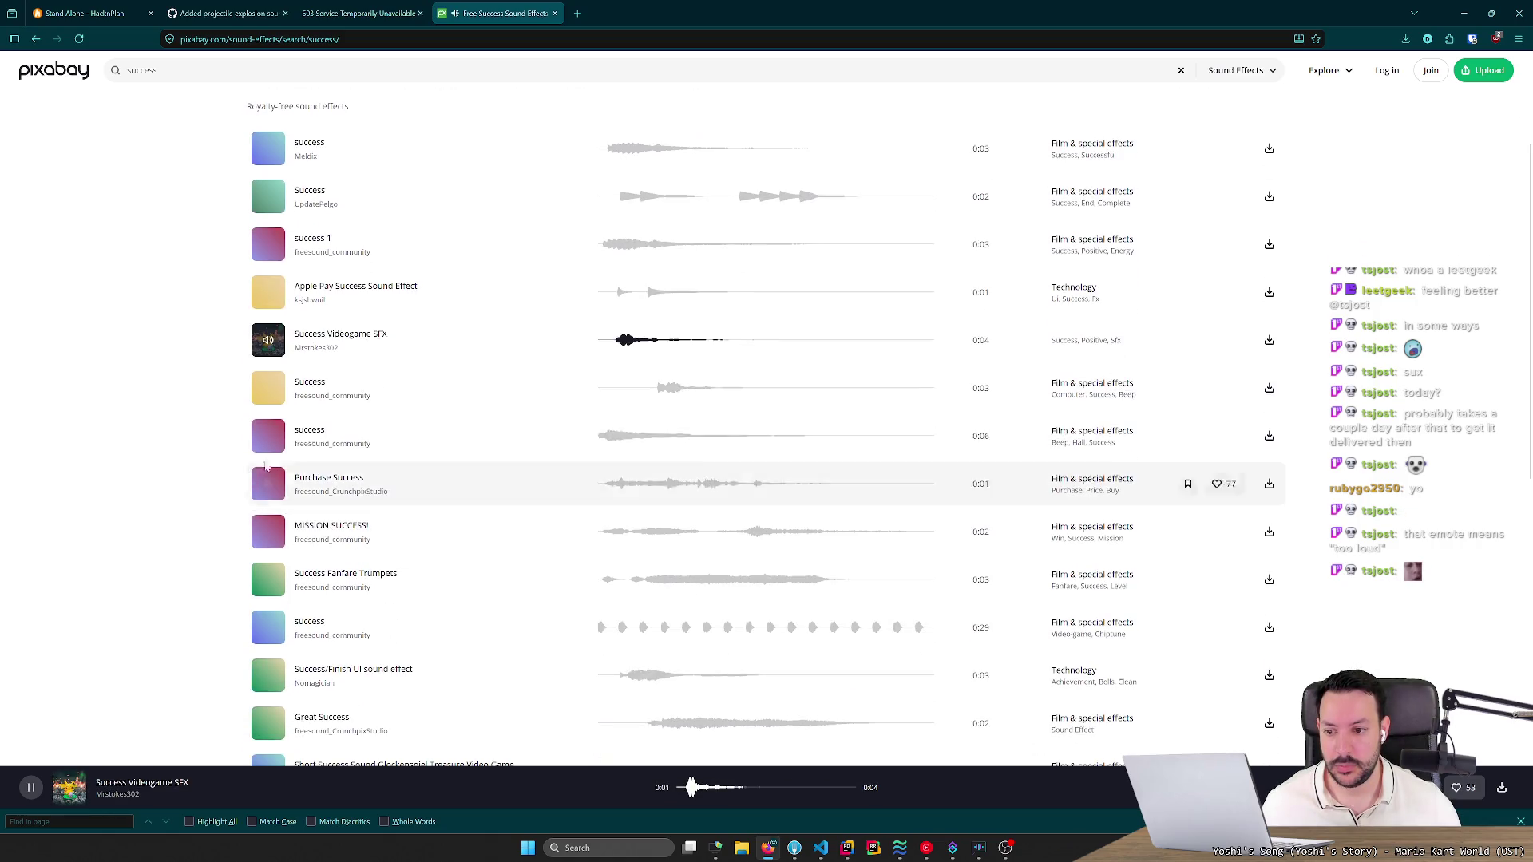
left_click(270, 387)
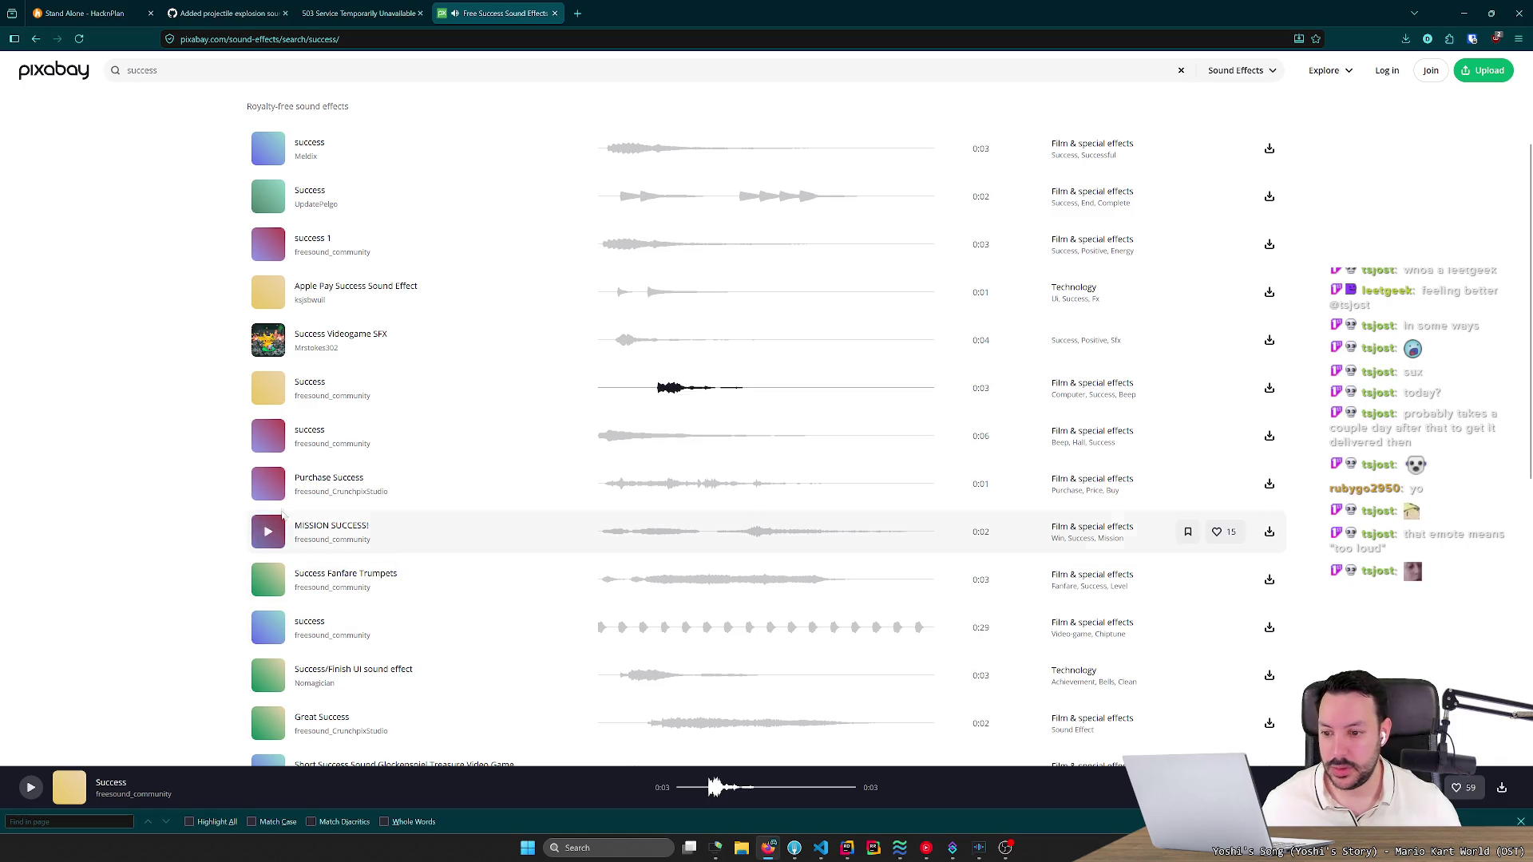
scroll(206, 497, "down", 2)
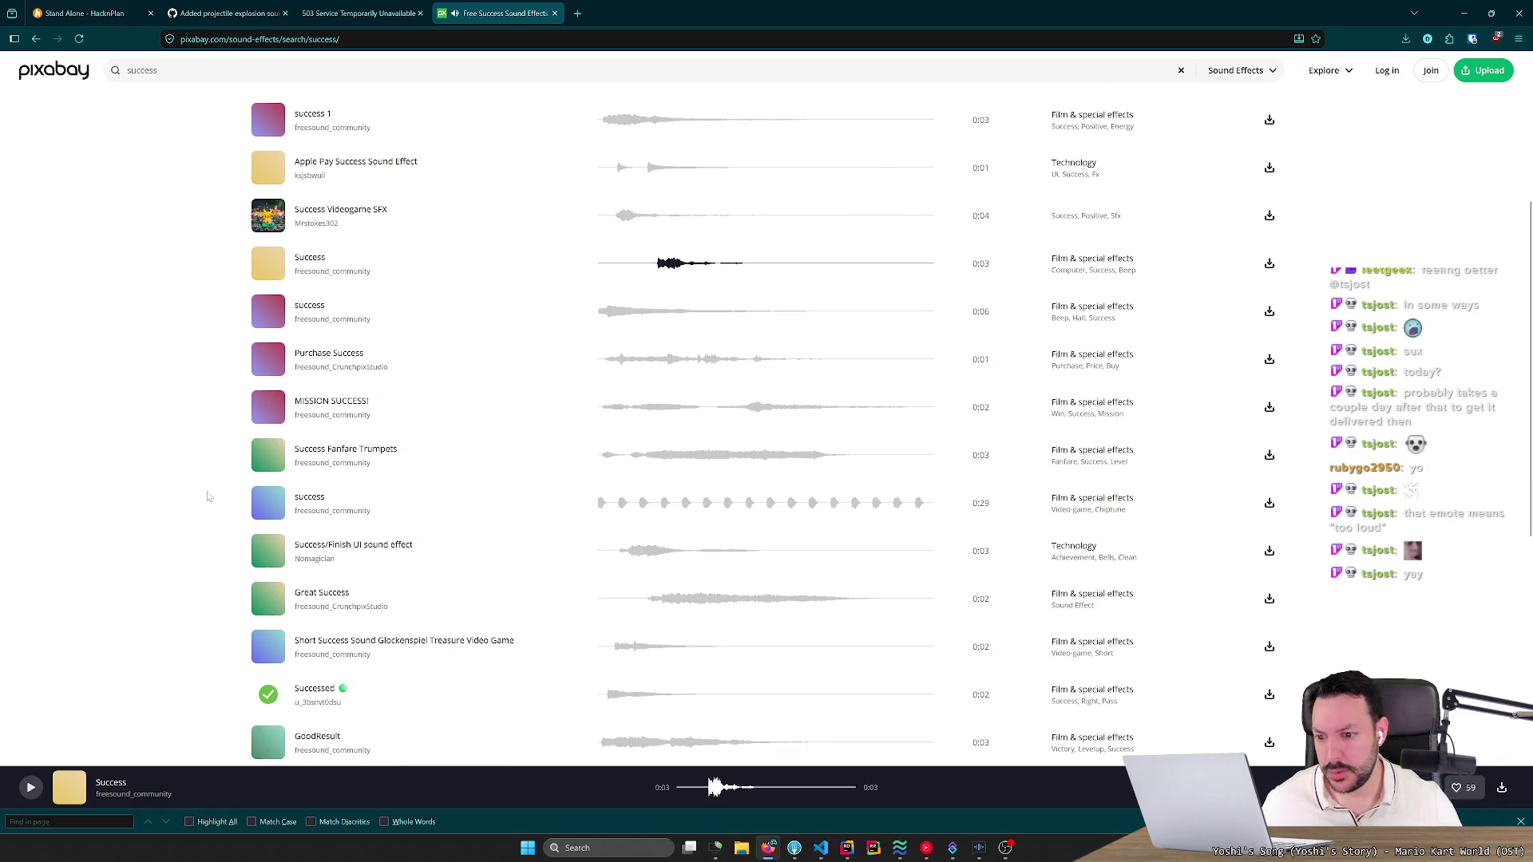
left_click(268, 553)
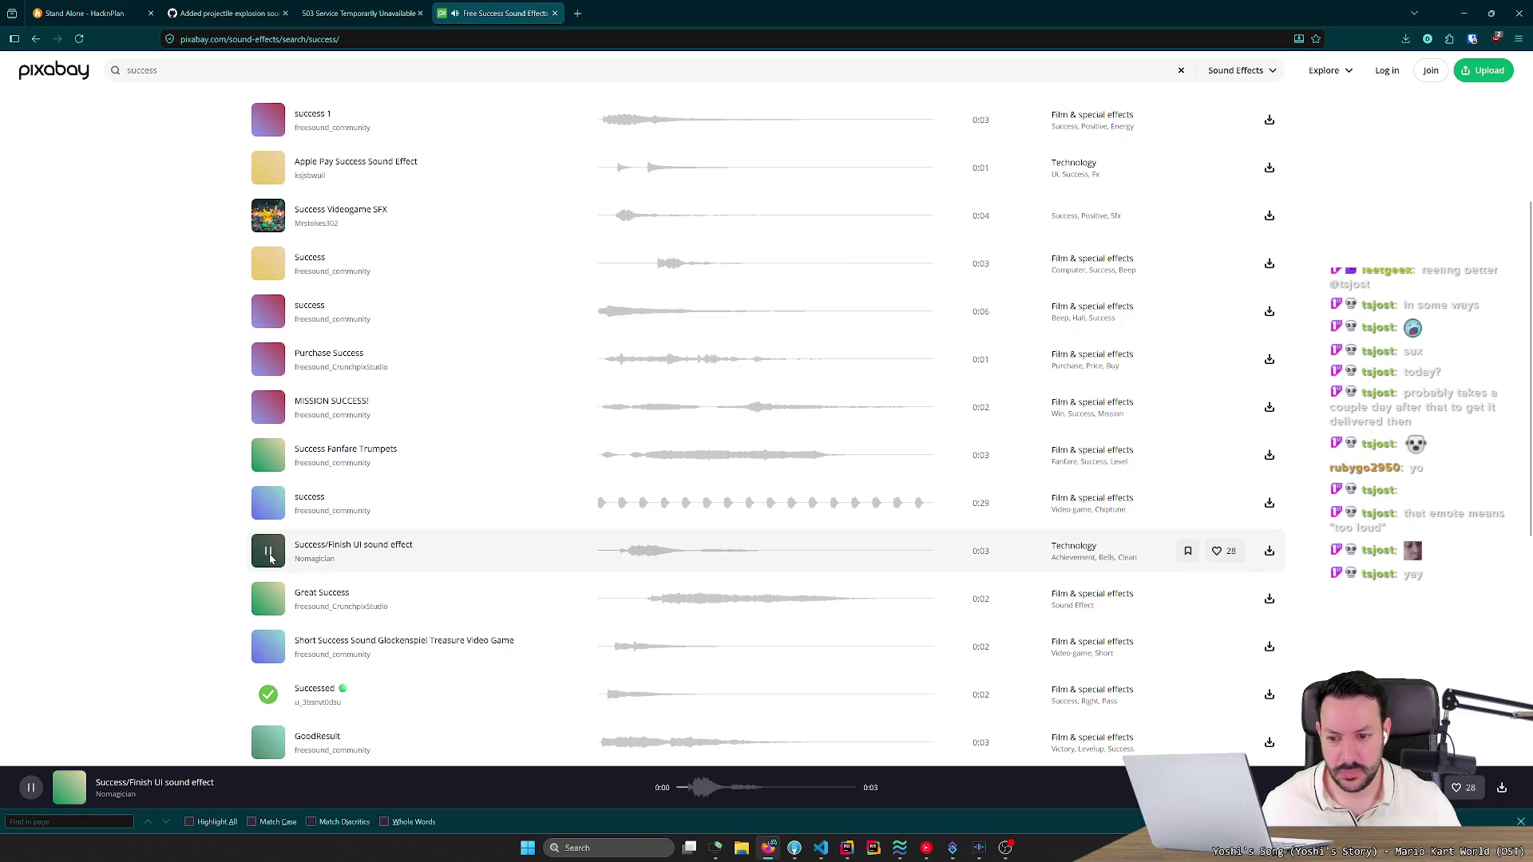
left_click(269, 647)
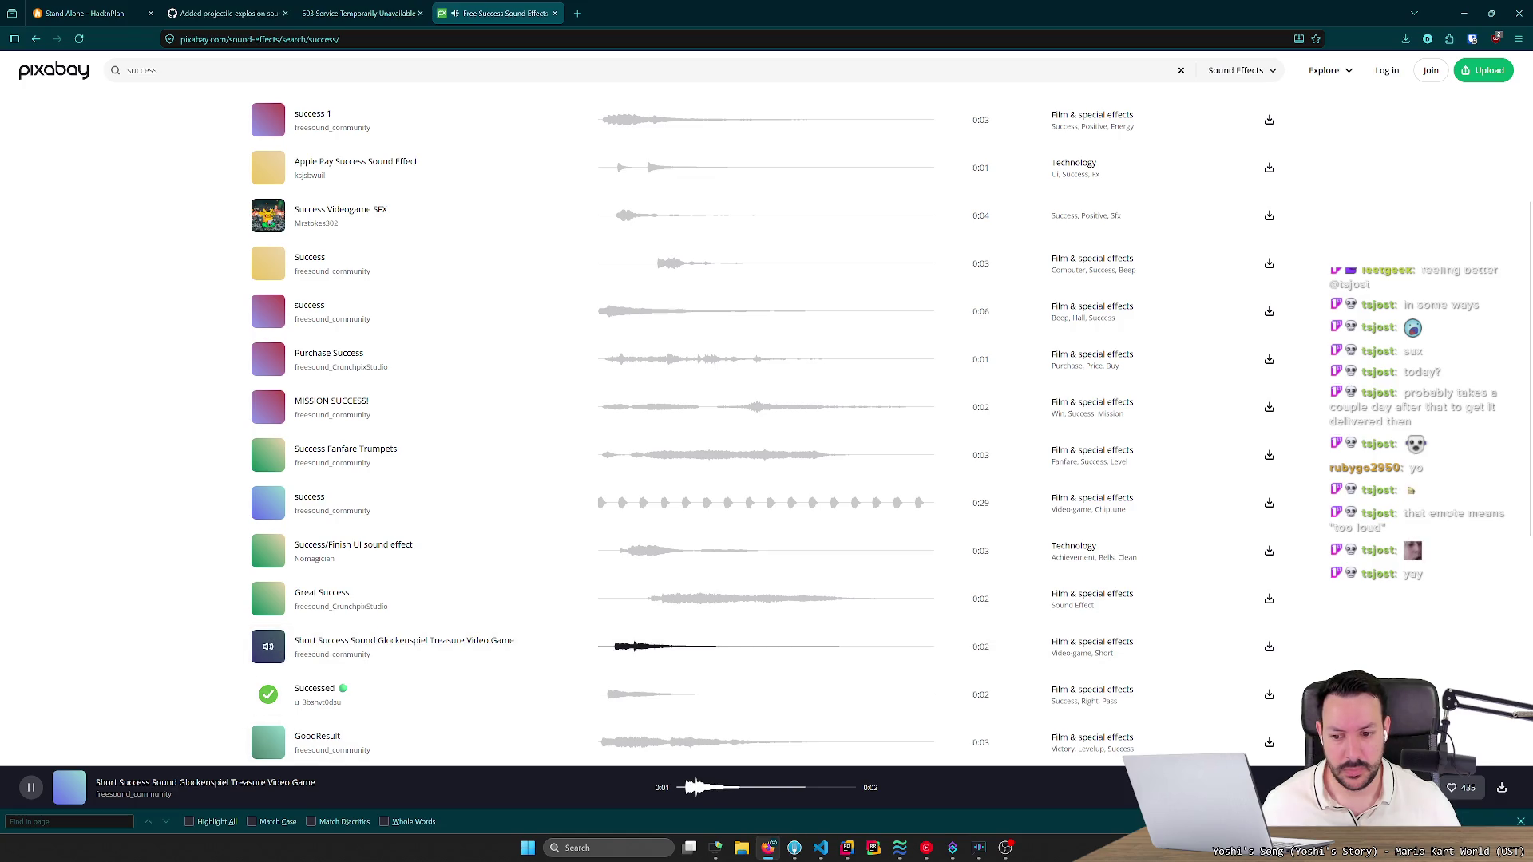
left_click(270, 656)
Compare the Successed sound against the Glockenspiel sound, replaying each.
scroll(295, 615, "down", 2)
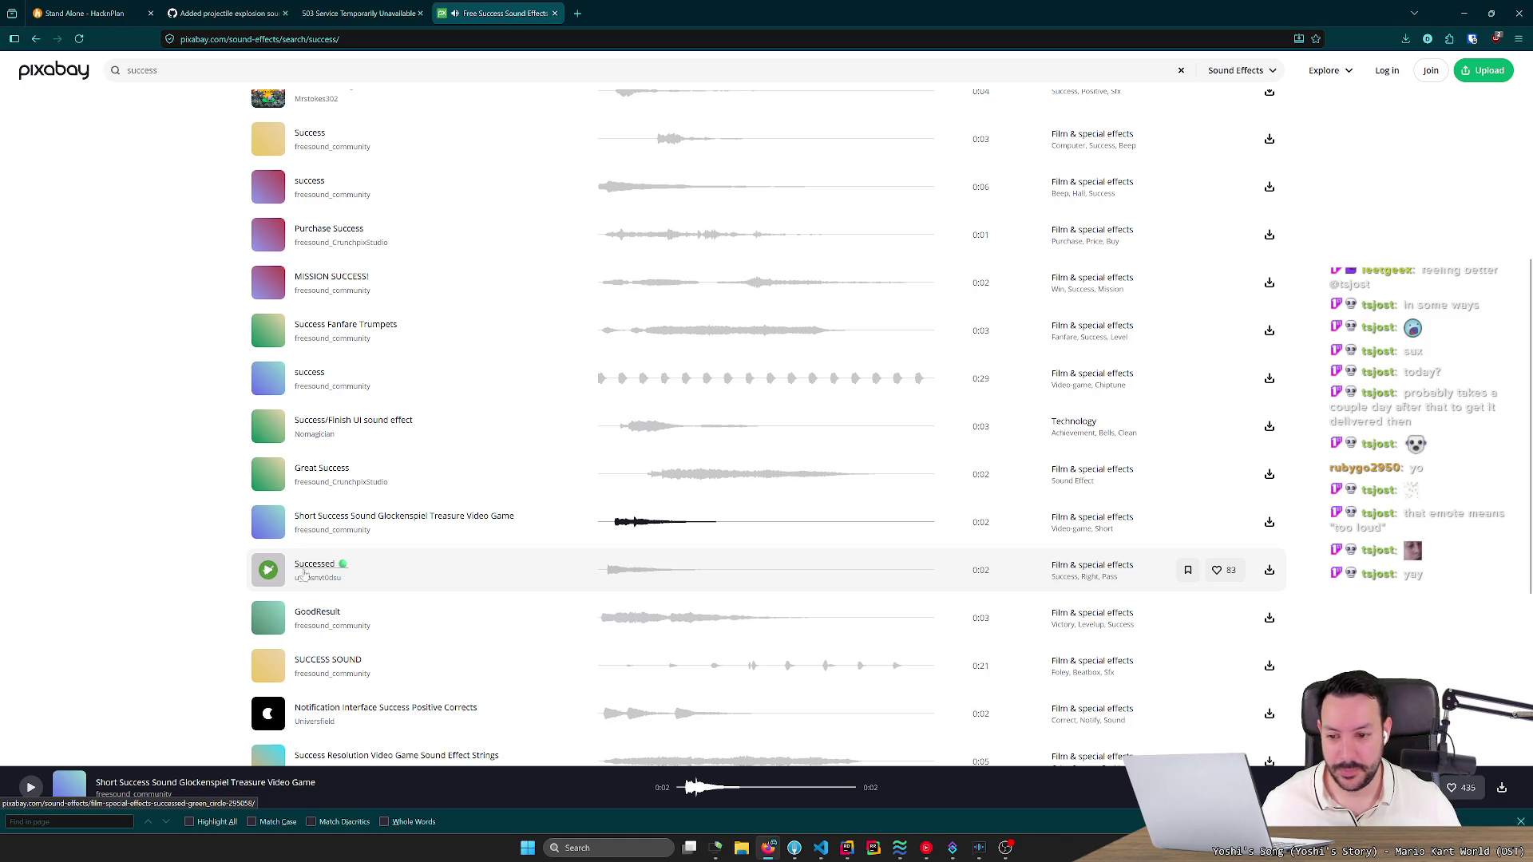
left_click(268, 570)
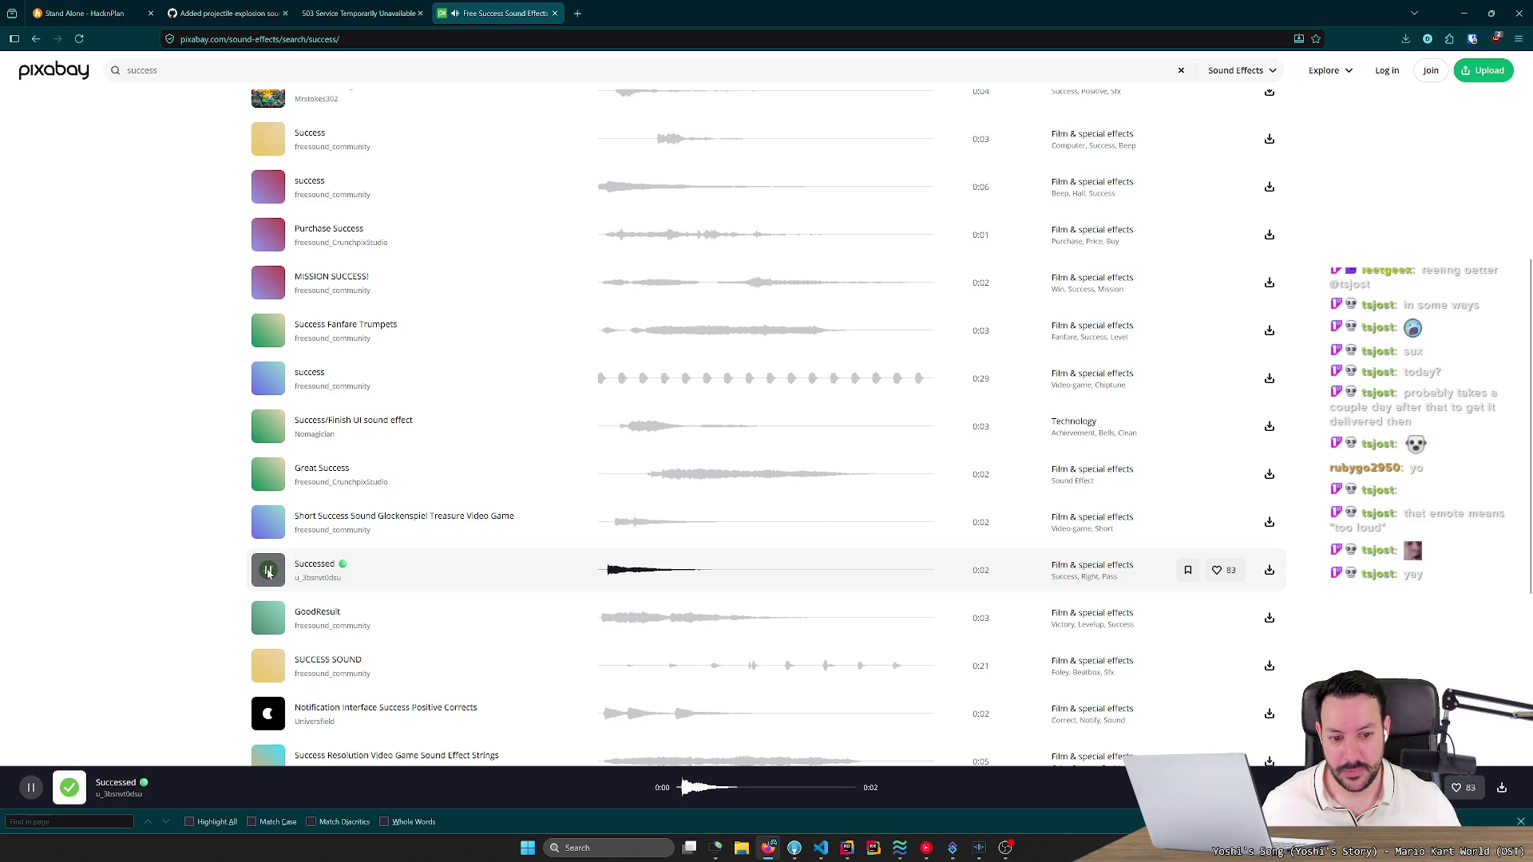
left_click(269, 570)
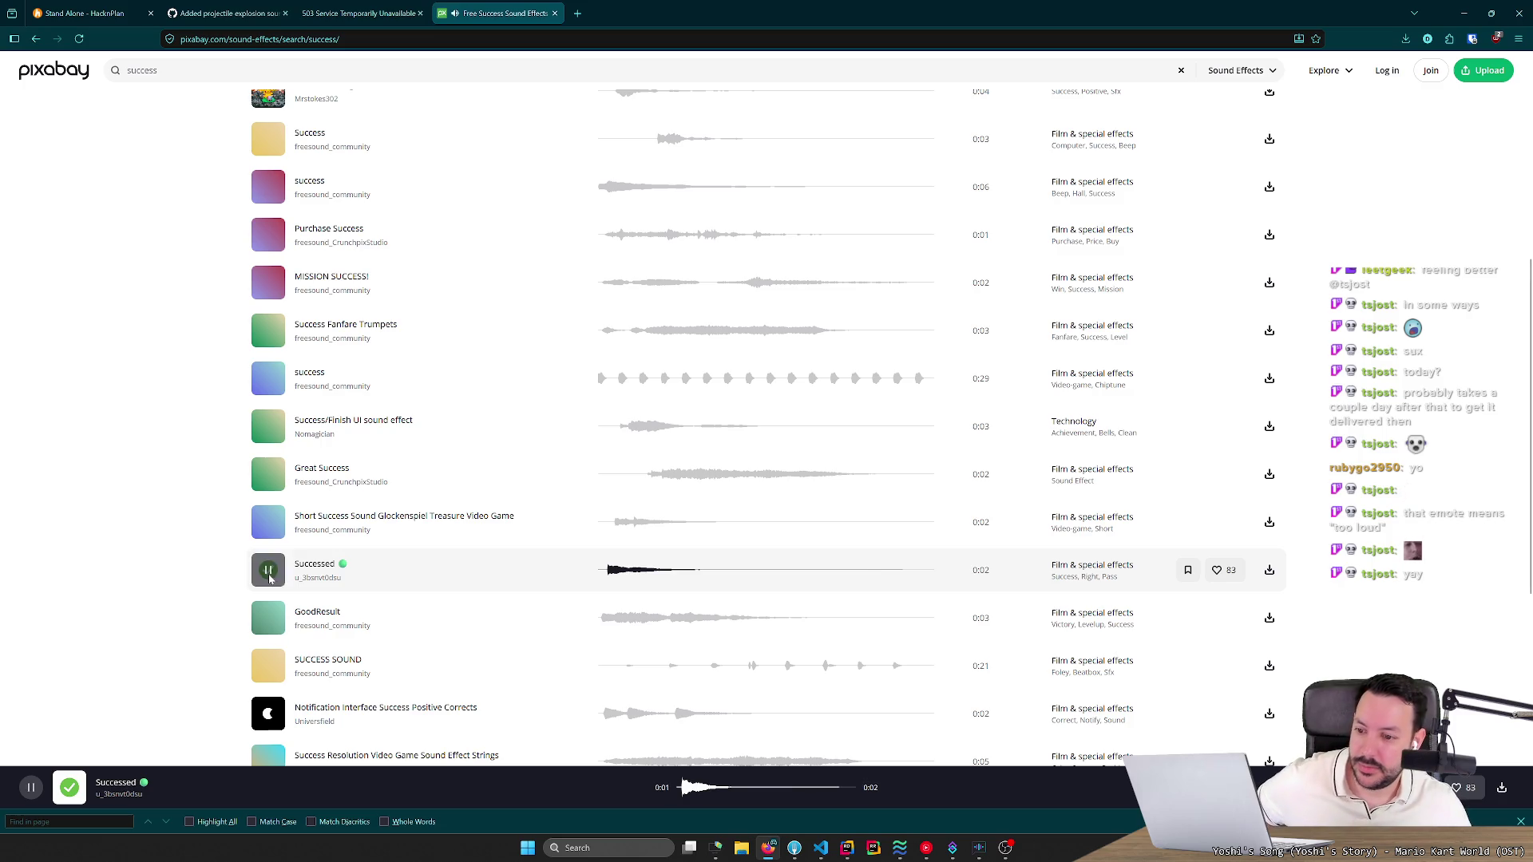
left_click(269, 575)
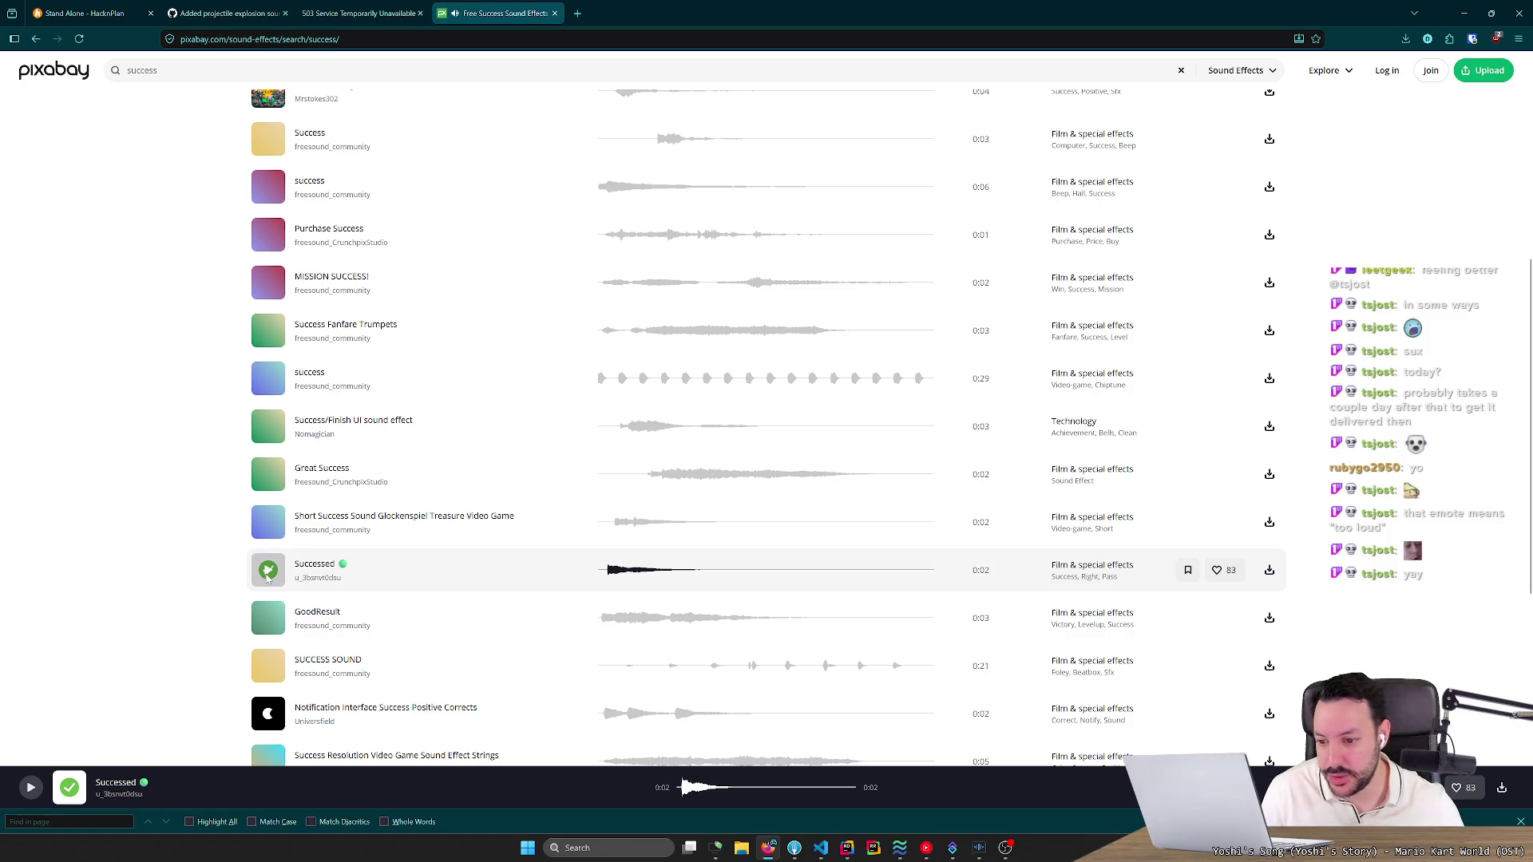
scroll(268, 575, "down", 2)
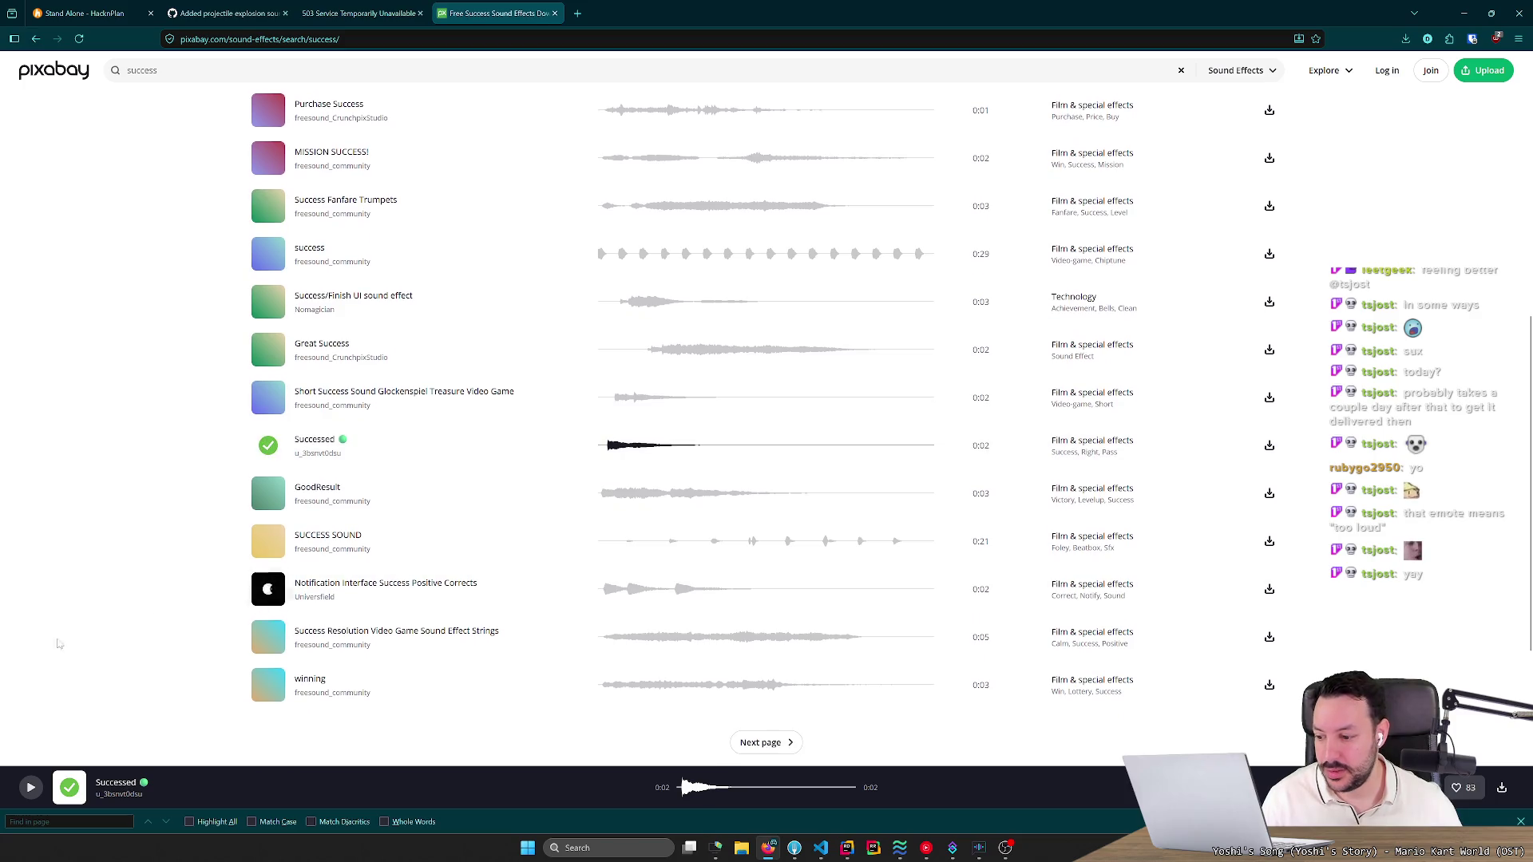
left_click(271, 399)
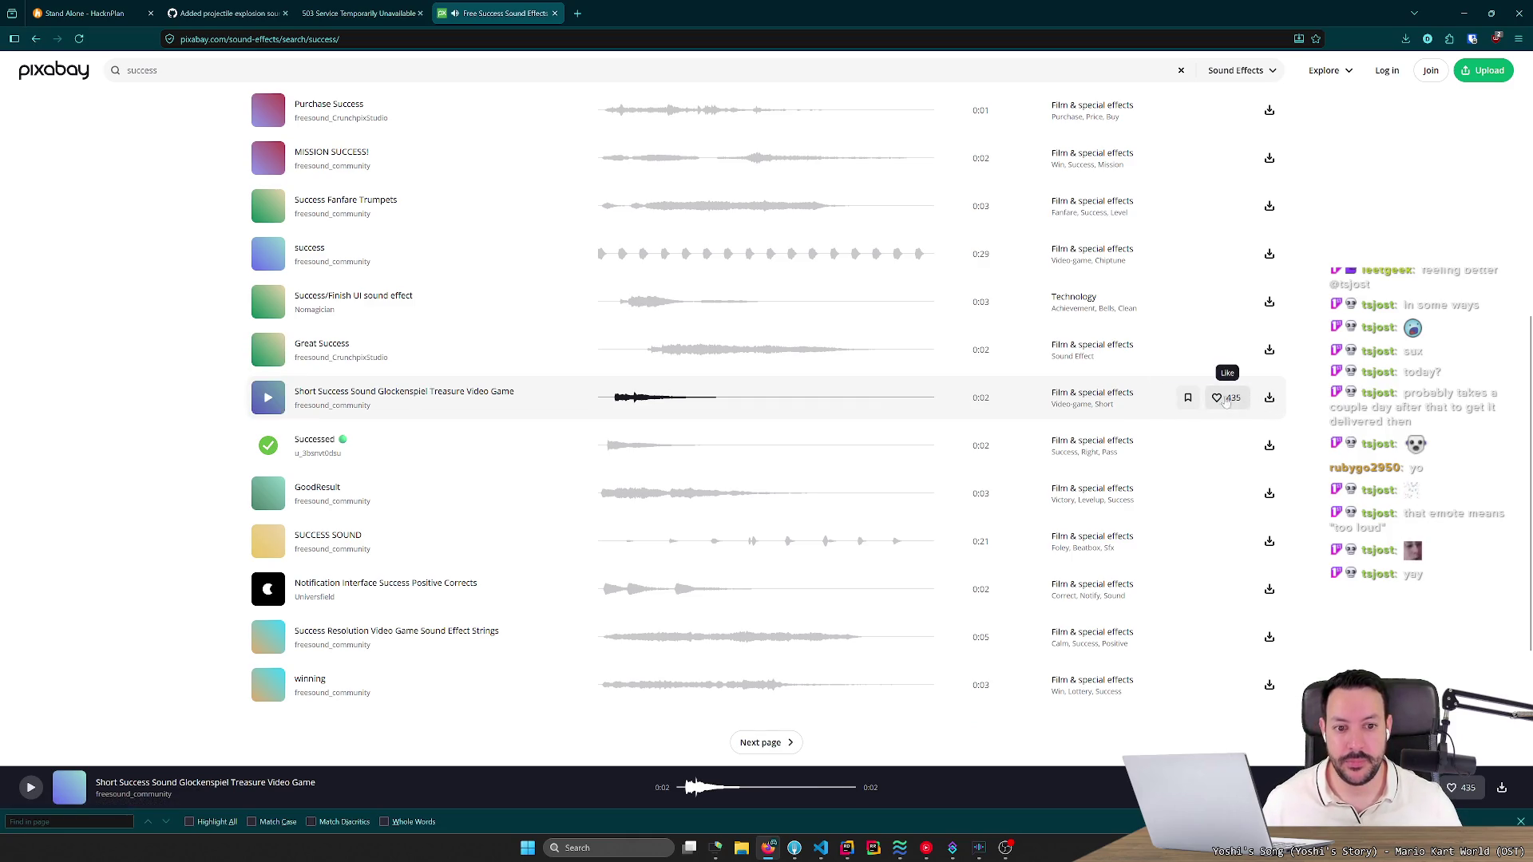
Download the Glockenspiel success sound as mp3 and preview the winning sound.
left_click(1269, 398)
left_click(928, 375)
scroll(479, 599, "down", 2)
left_click(272, 562)
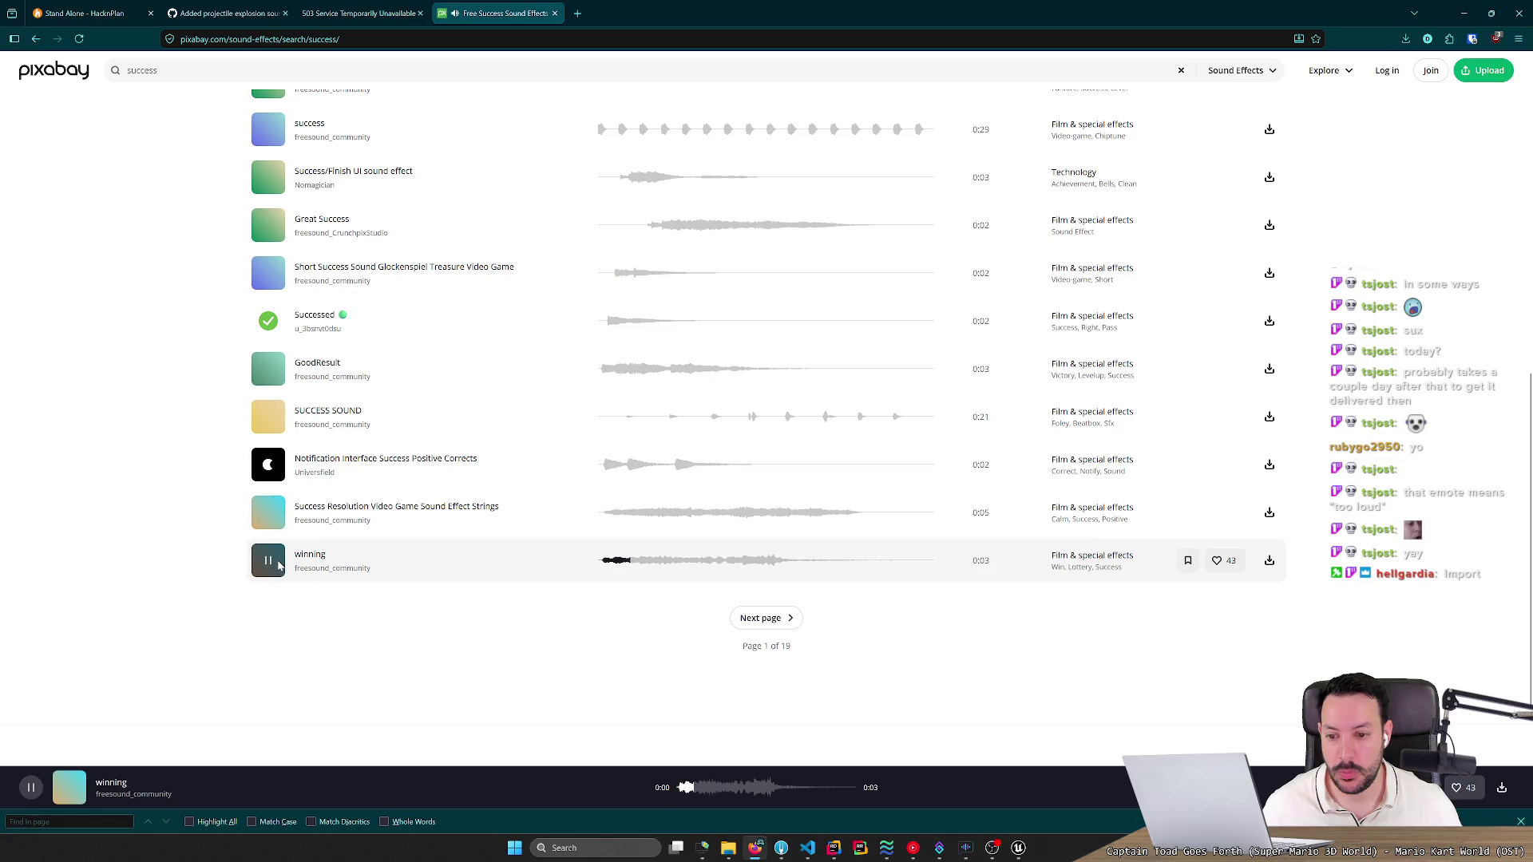
On results page 2, preview You Win SFX, Key Videogame SFX and the yay sound.
left_click(762, 621)
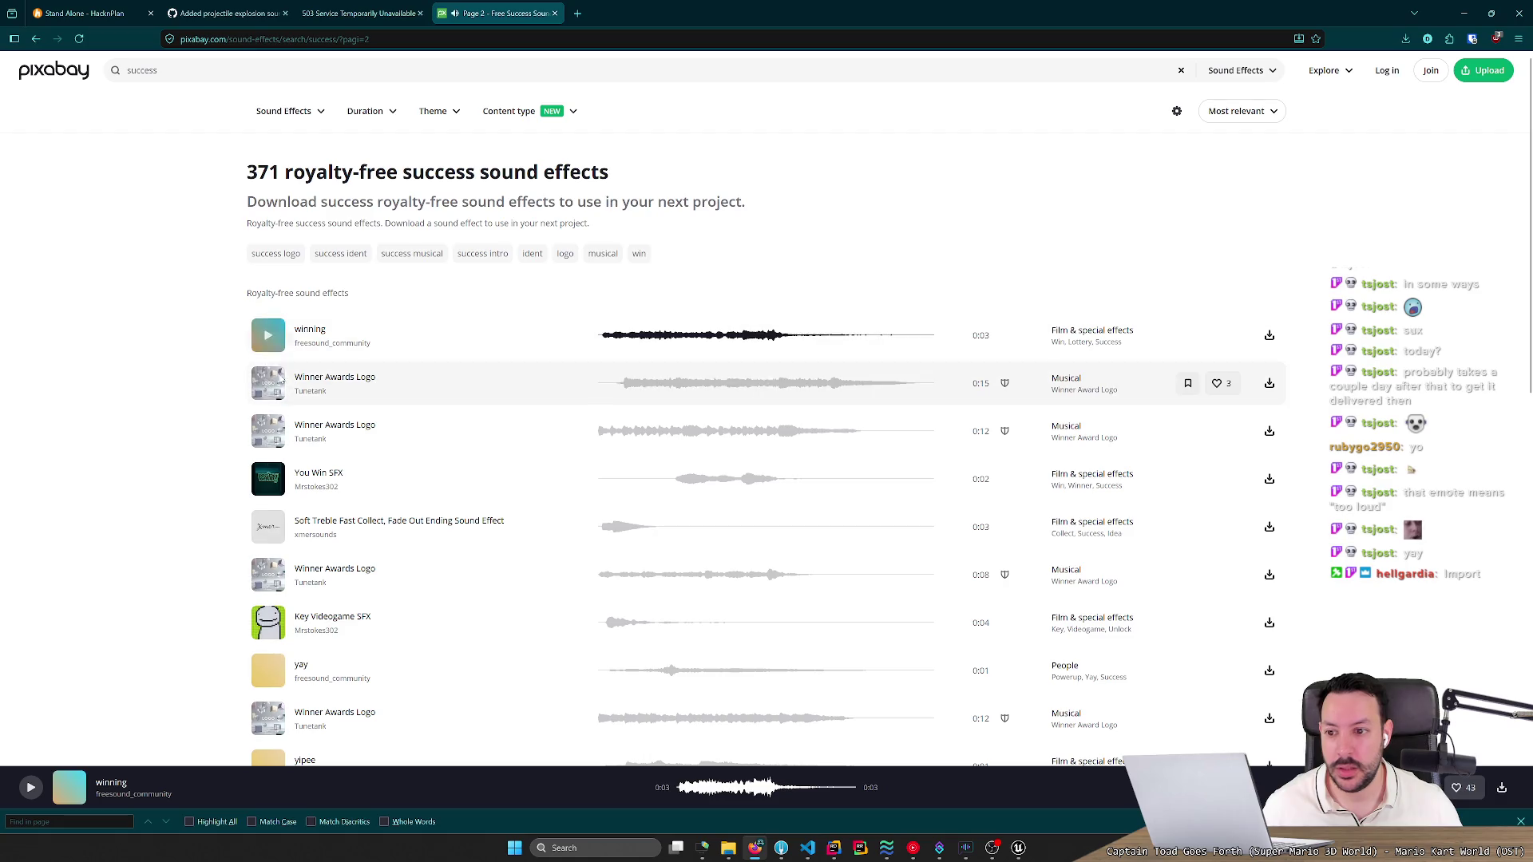
left_click(278, 483)
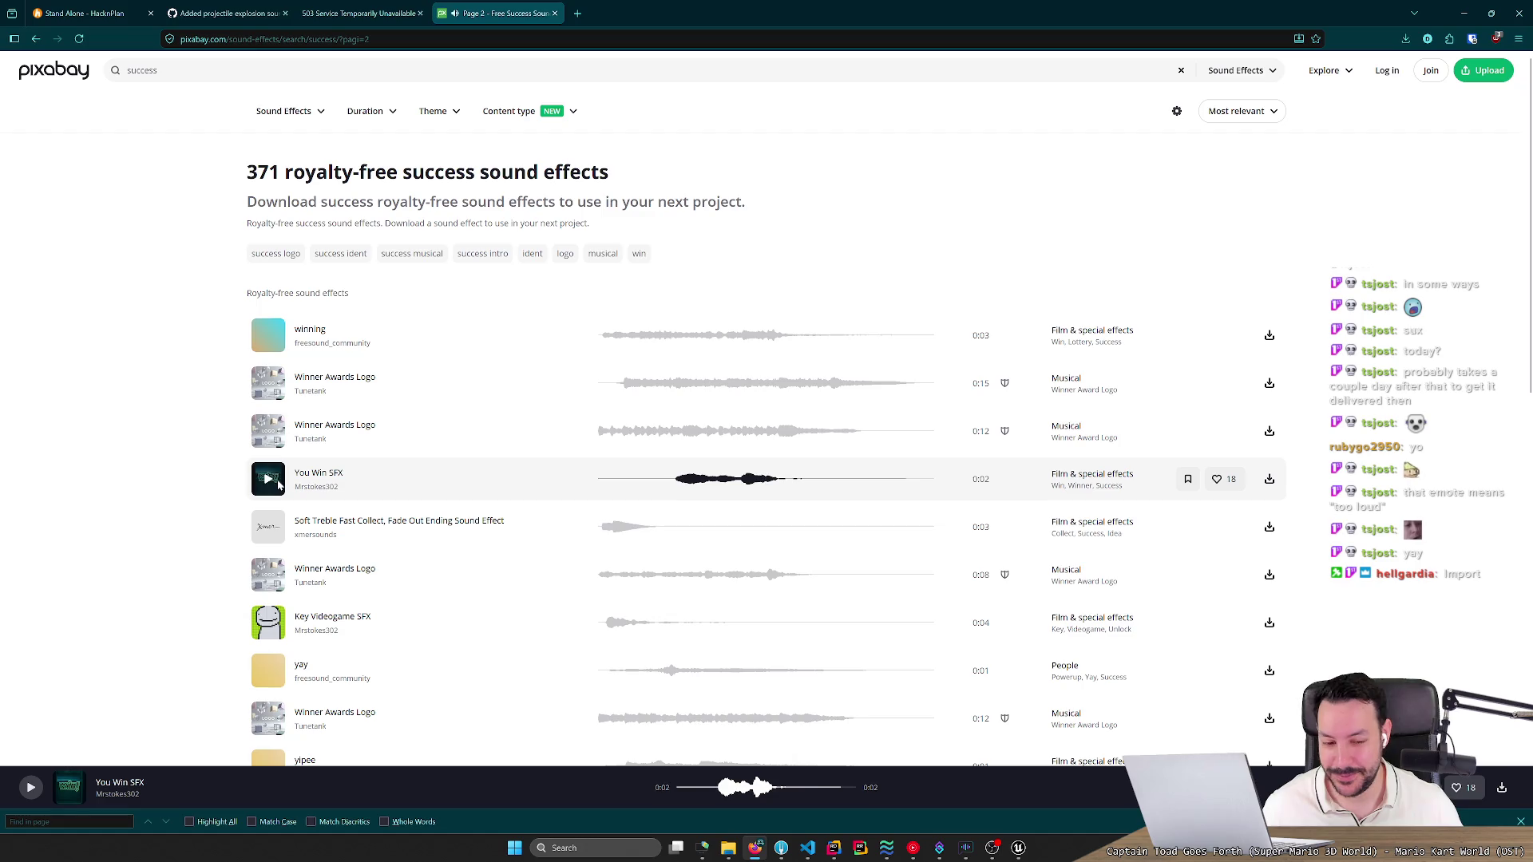
left_click(271, 627)
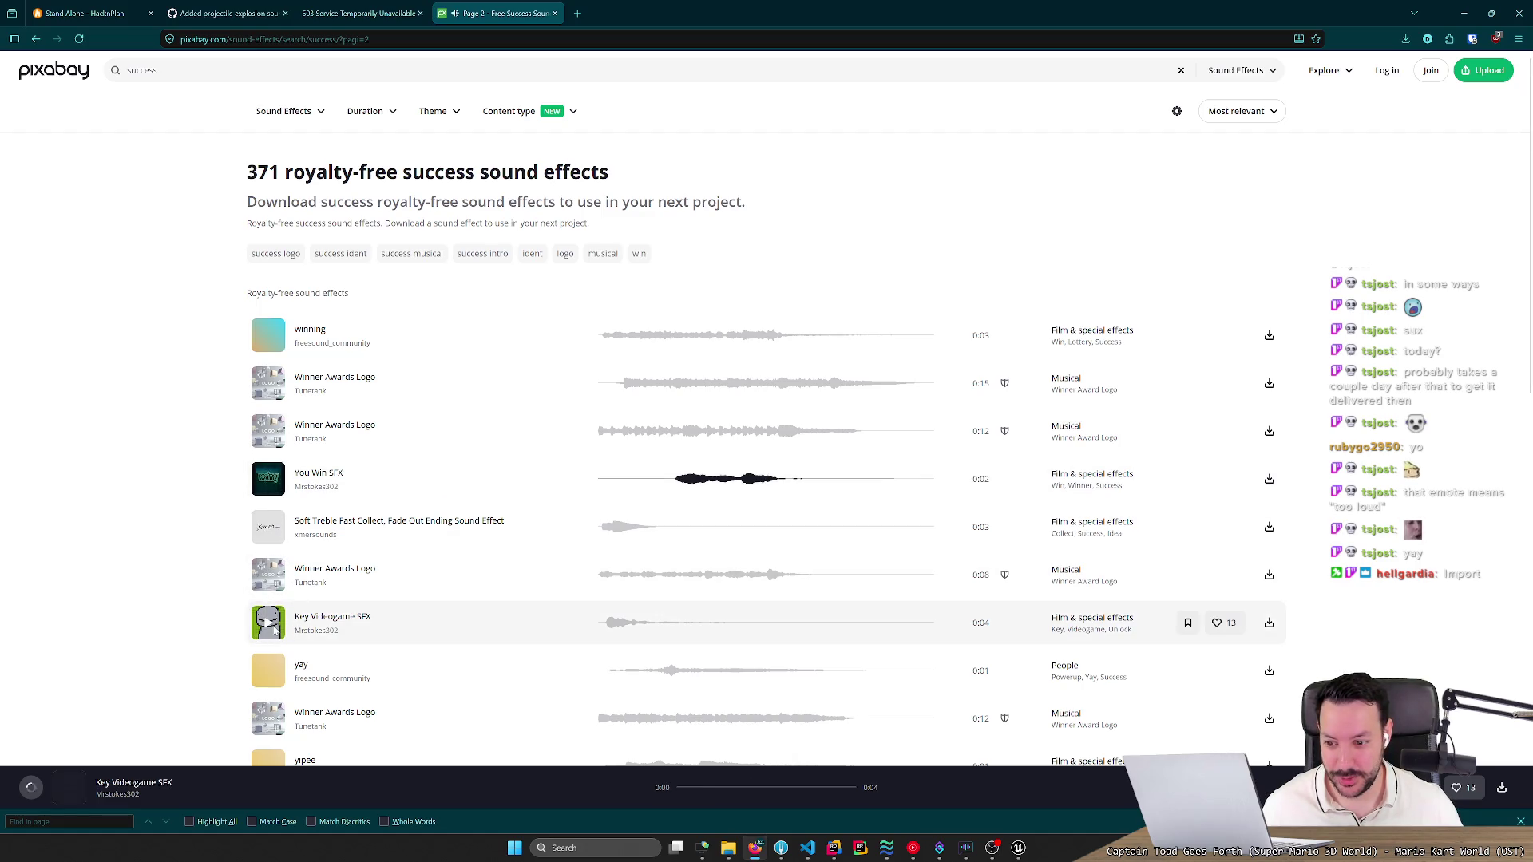
scroll(287, 559, "down", 2)
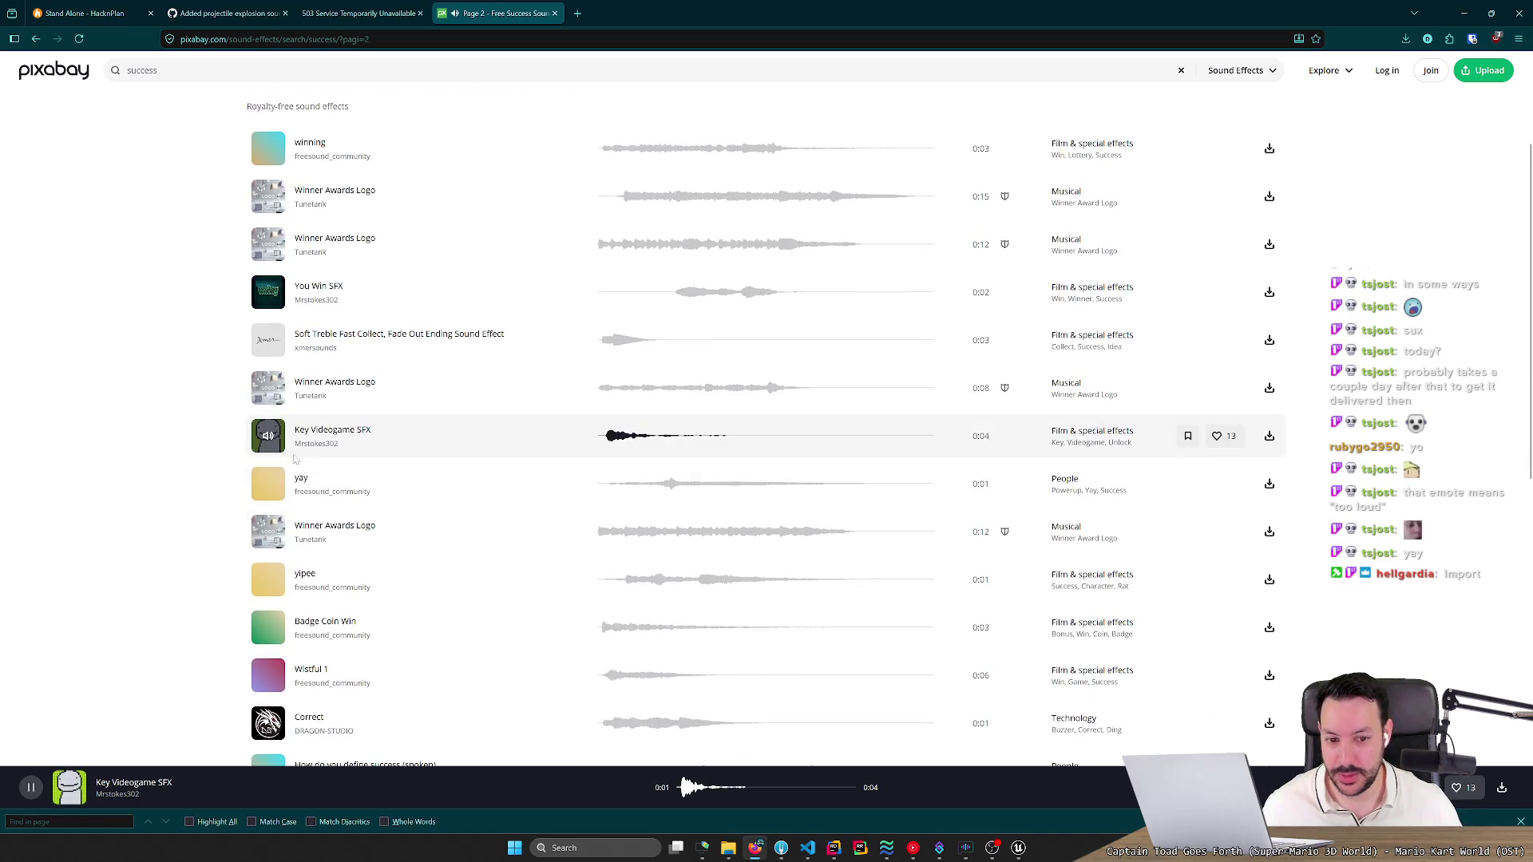
left_click(268, 486)
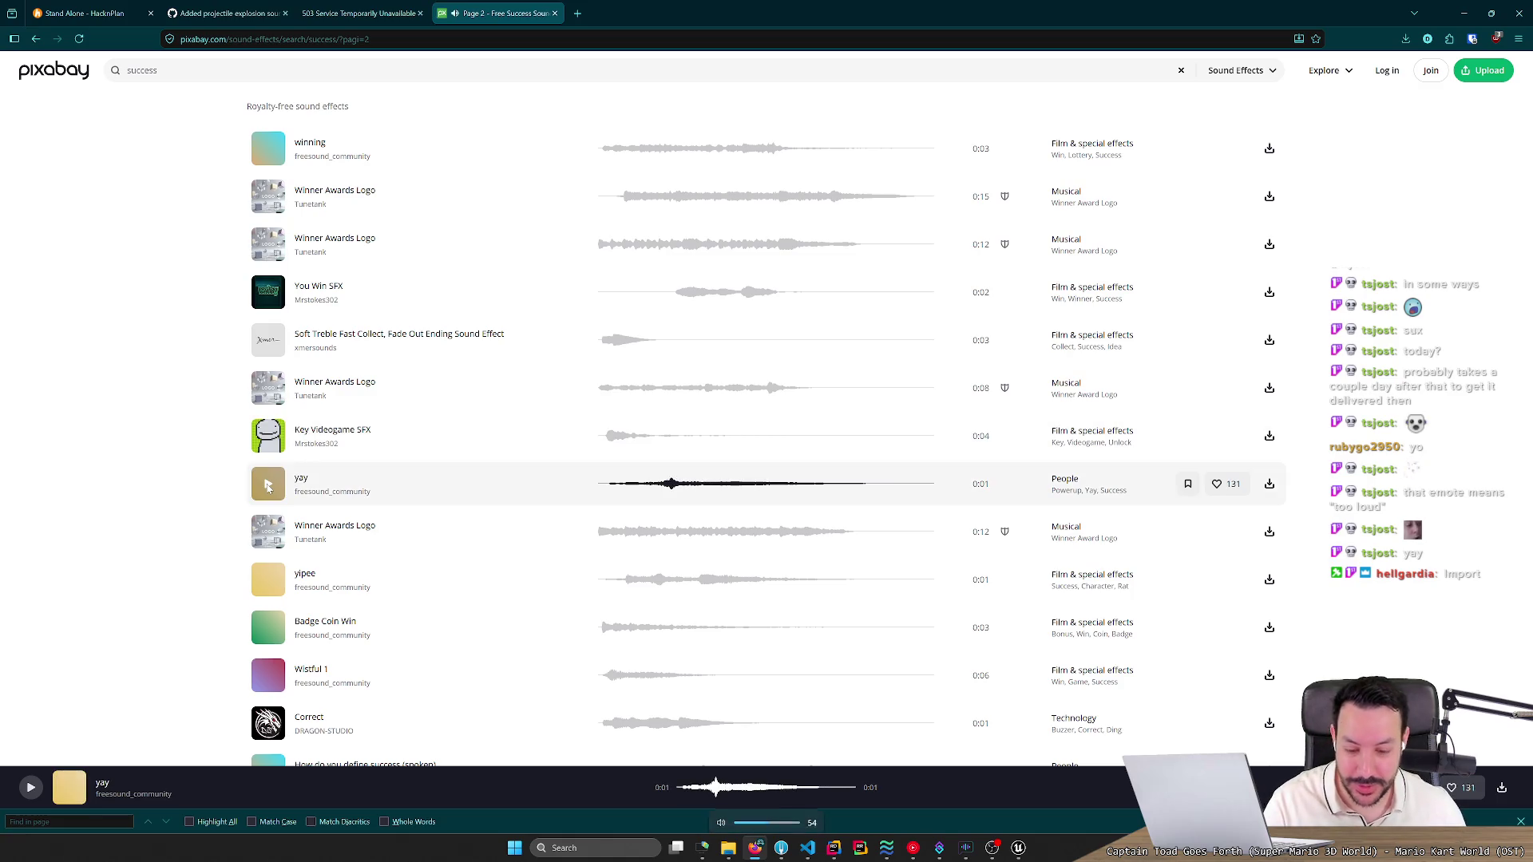
key("Down")
left_click(268, 487)
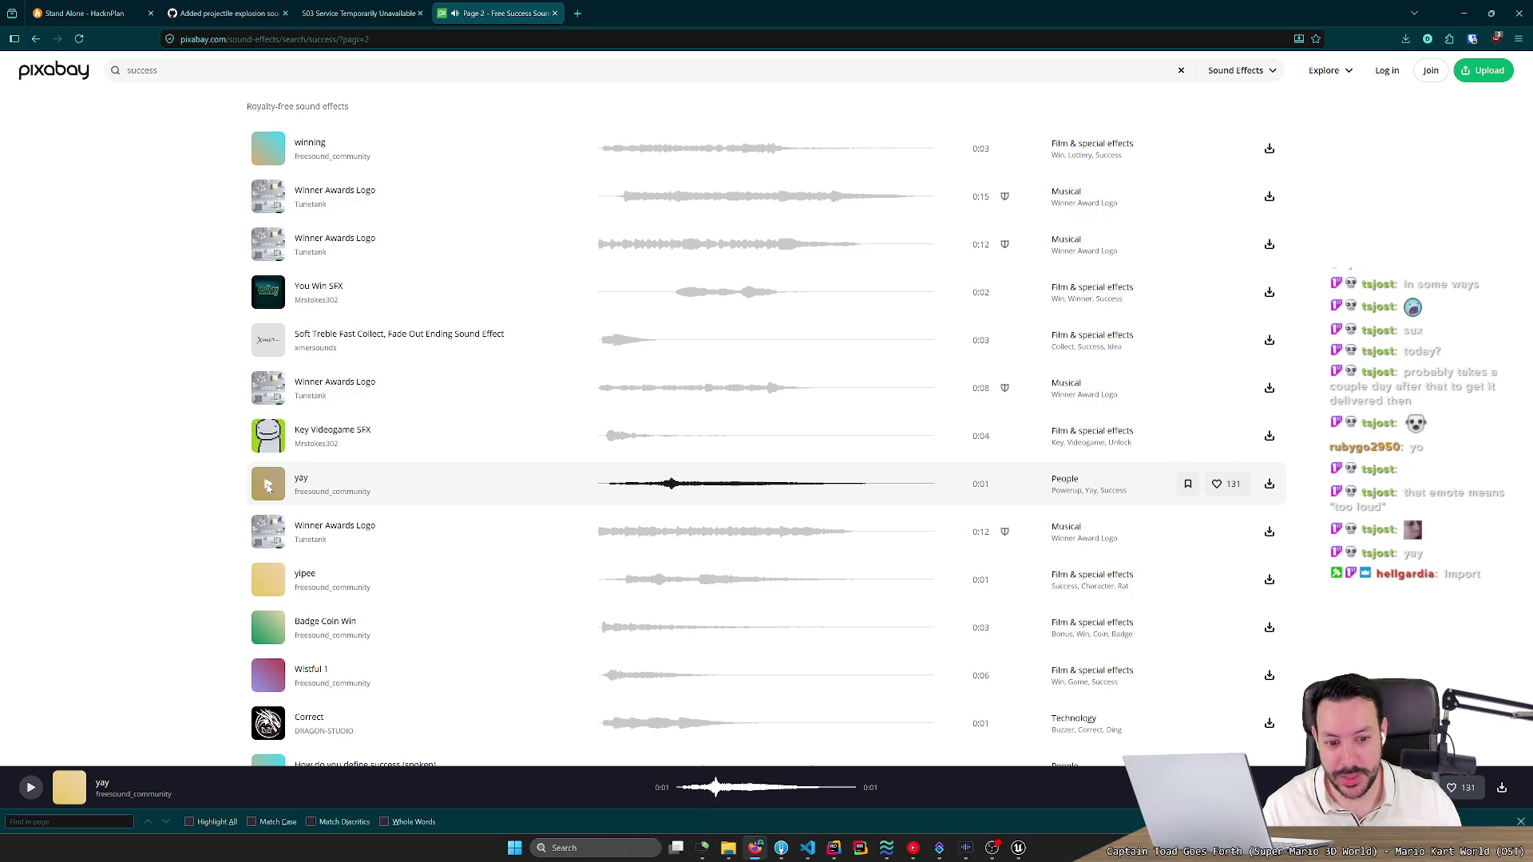
Preview yipee, Badge Coin Win, Brass fanfare reverberated and done, then move to page 3.
left_click(269, 582)
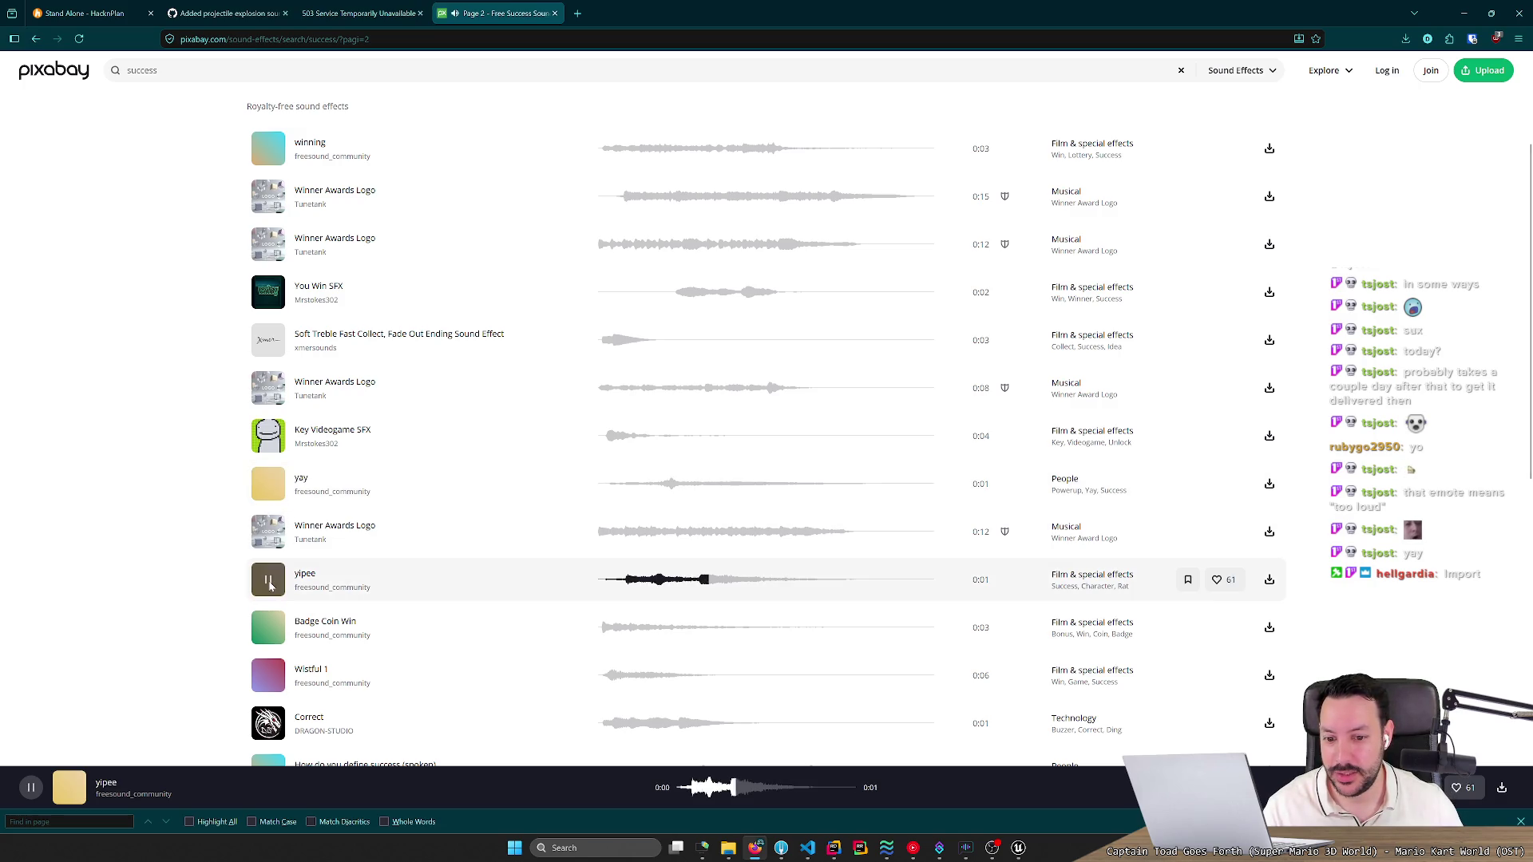
scroll(271, 551, "down", 2)
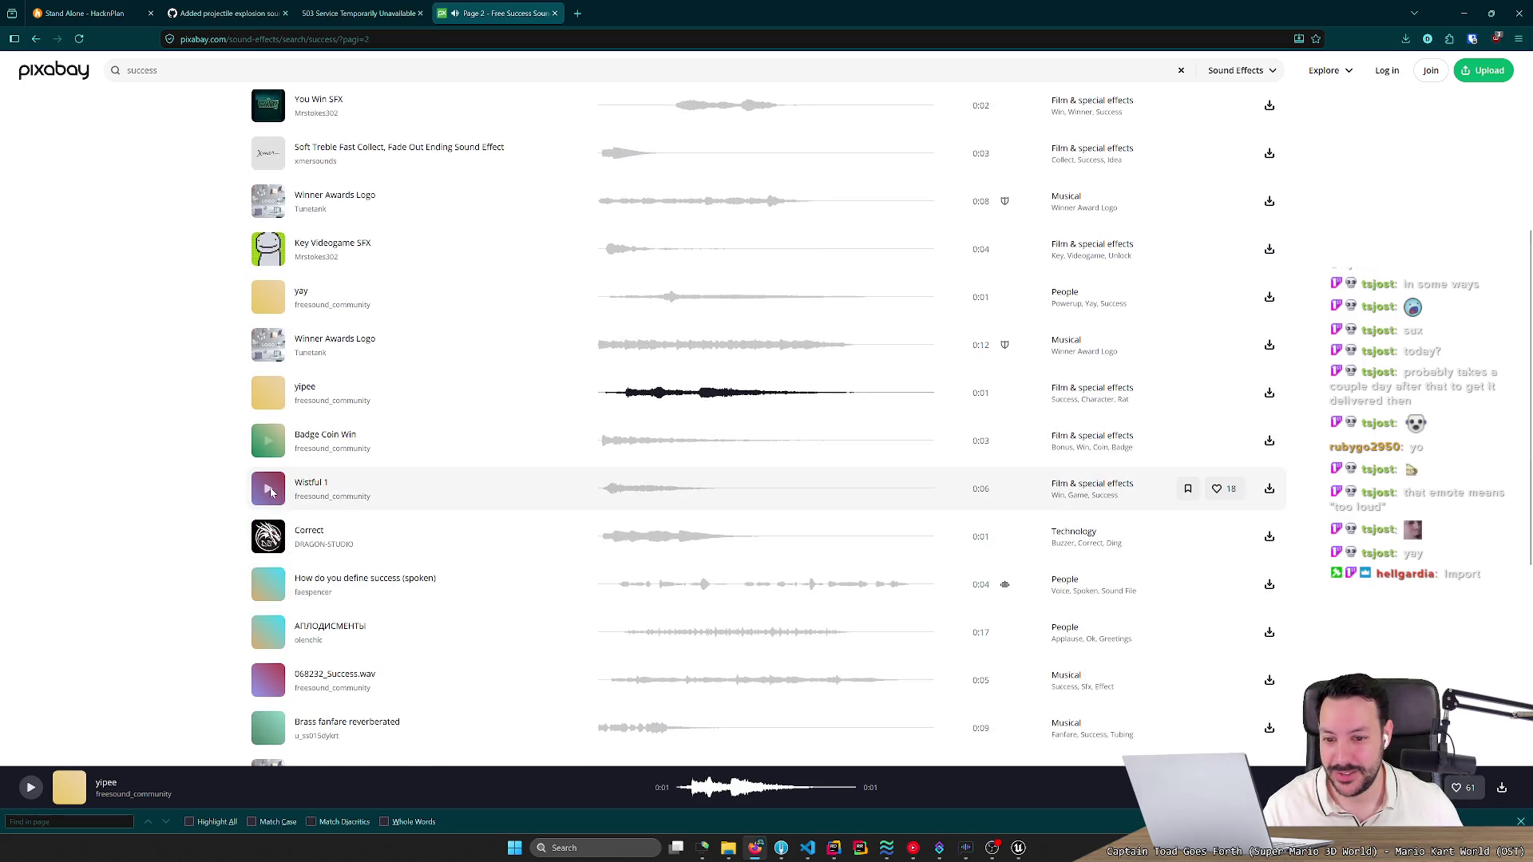
left_click(272, 444)
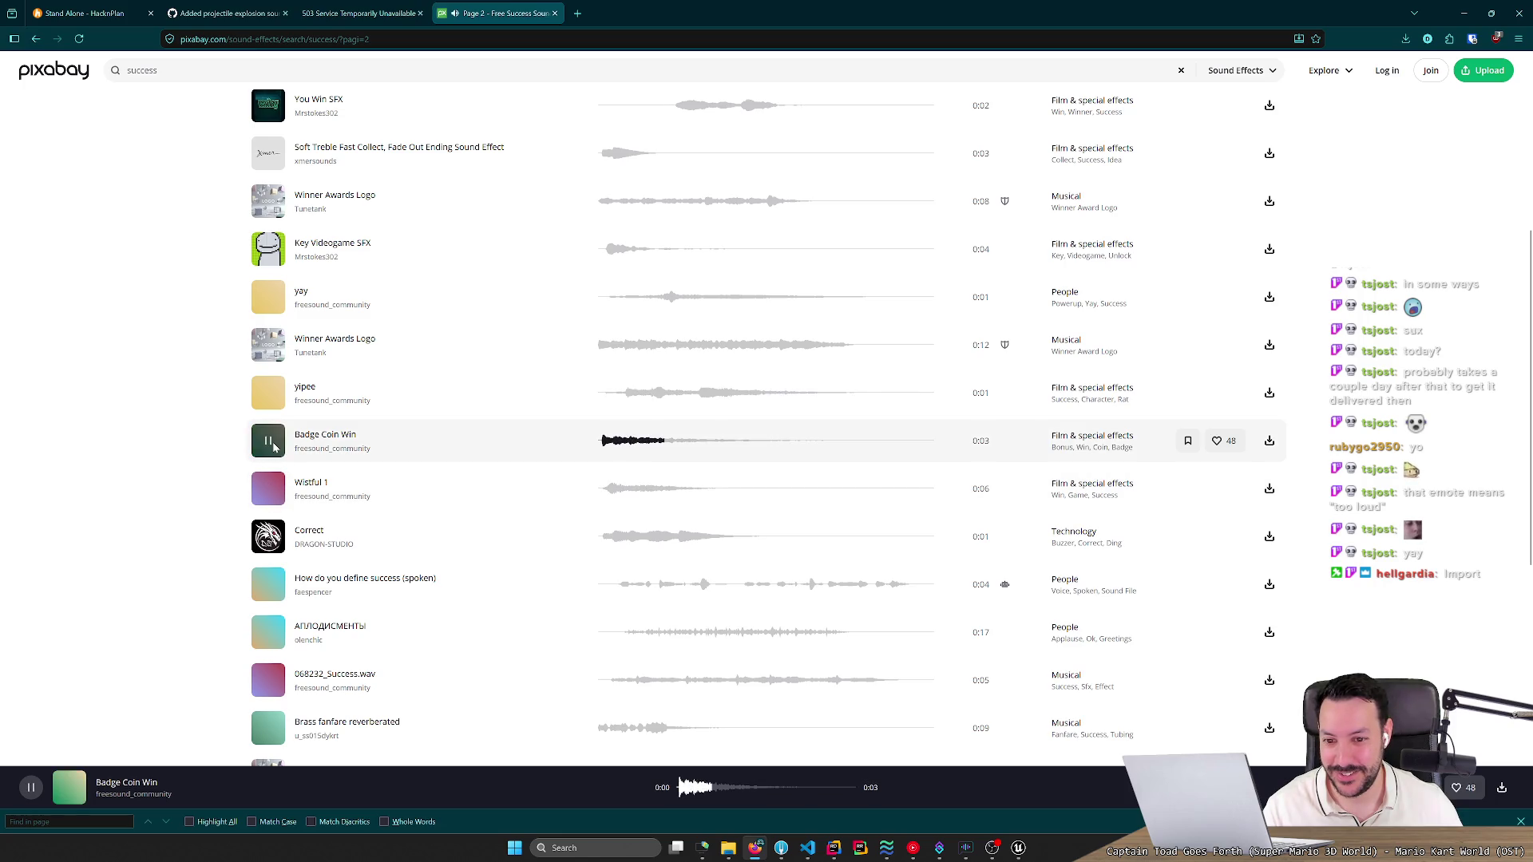
scroll(273, 447, "down", 2)
left_click(272, 541)
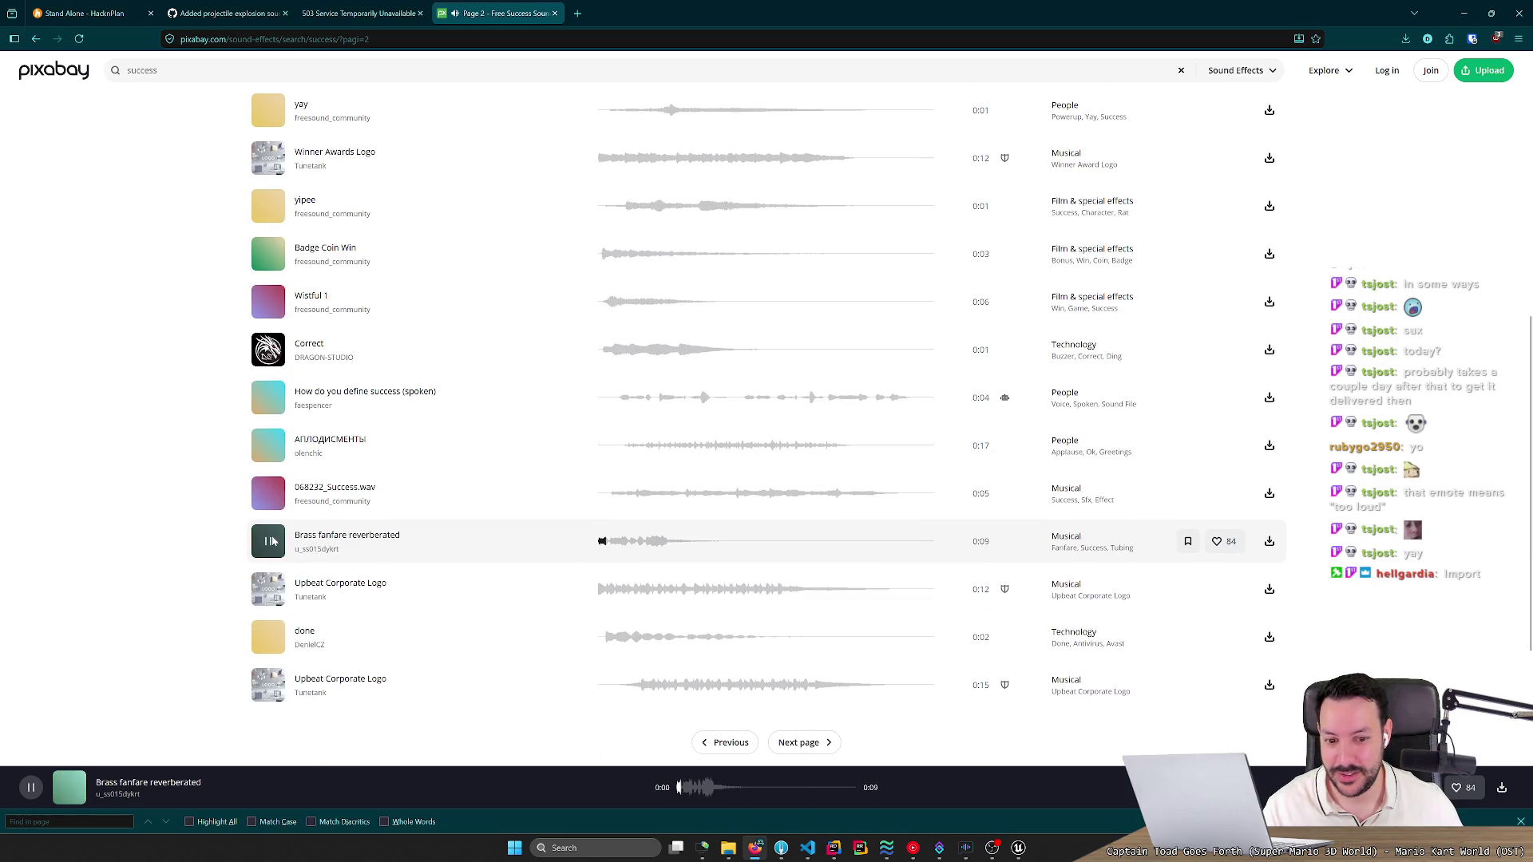
left_click(273, 639)
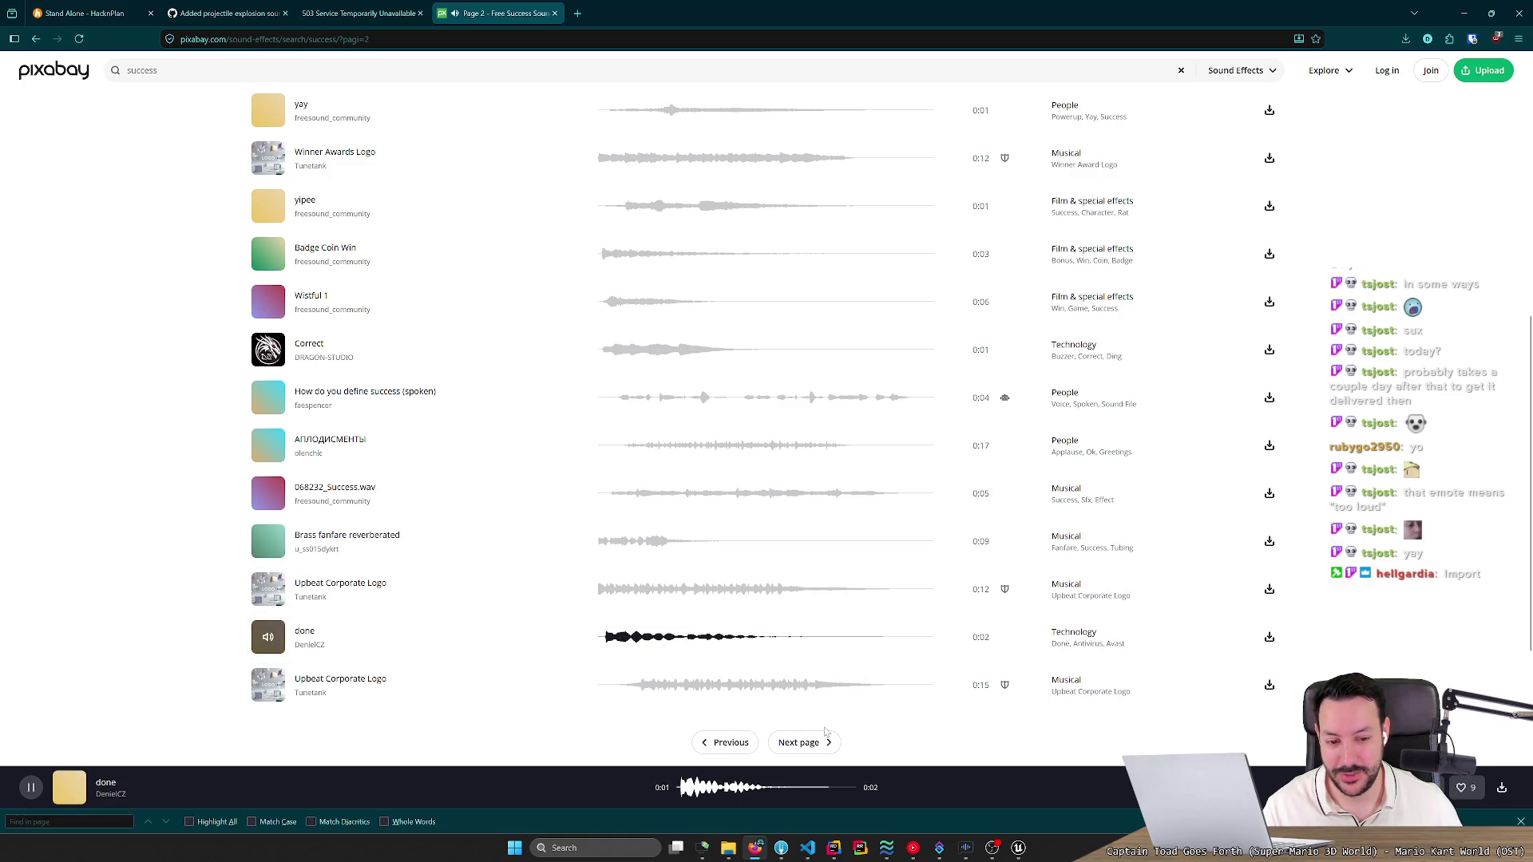
left_click(800, 742)
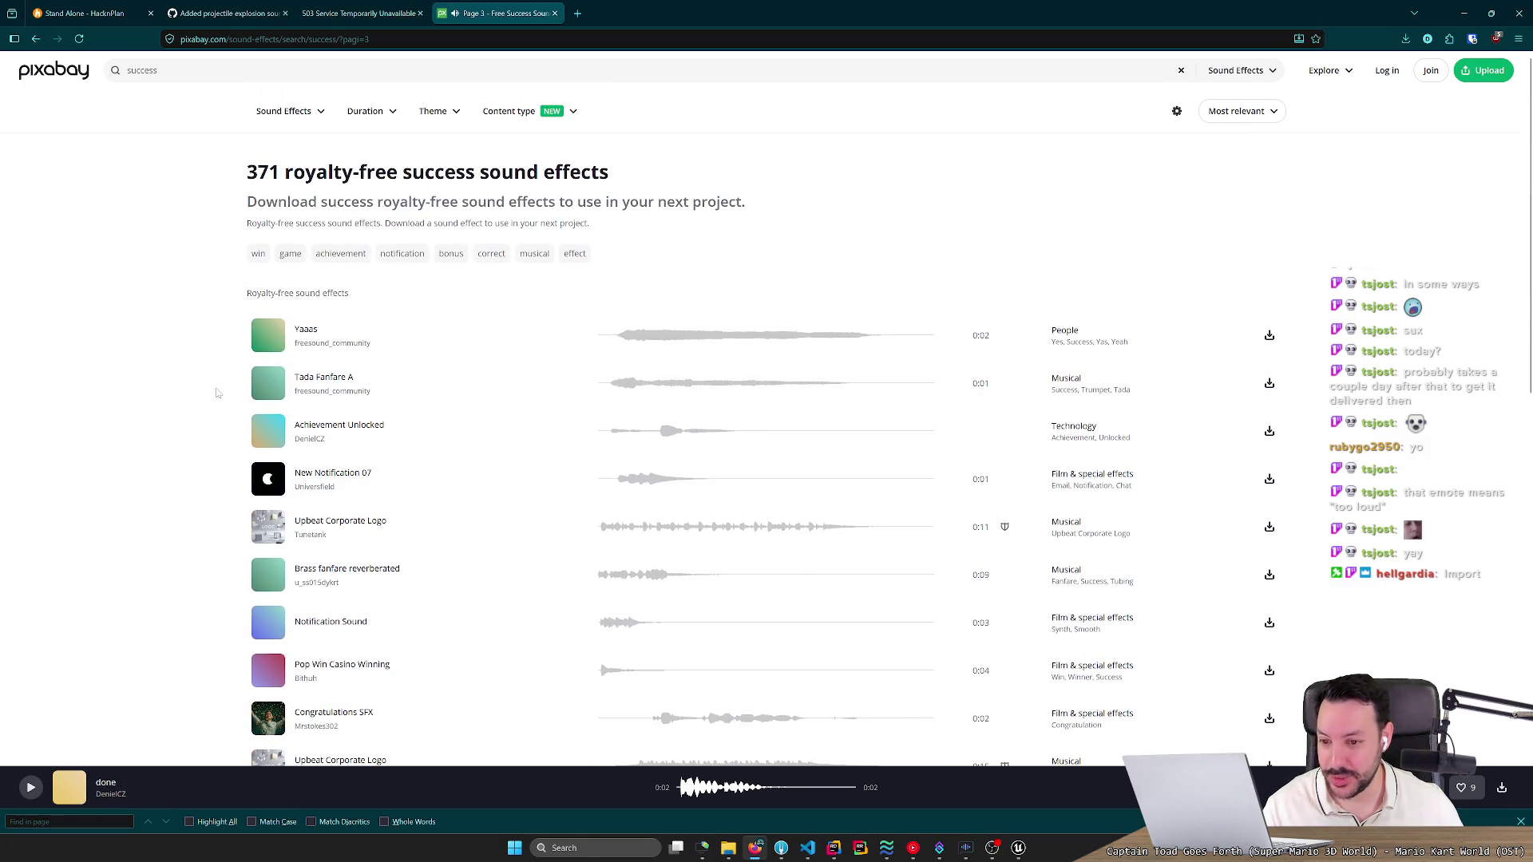
Preview Achievement Unlocked and New Notification 07, then compare with the earlier downloaded freesound MP3.
left_click(268, 432)
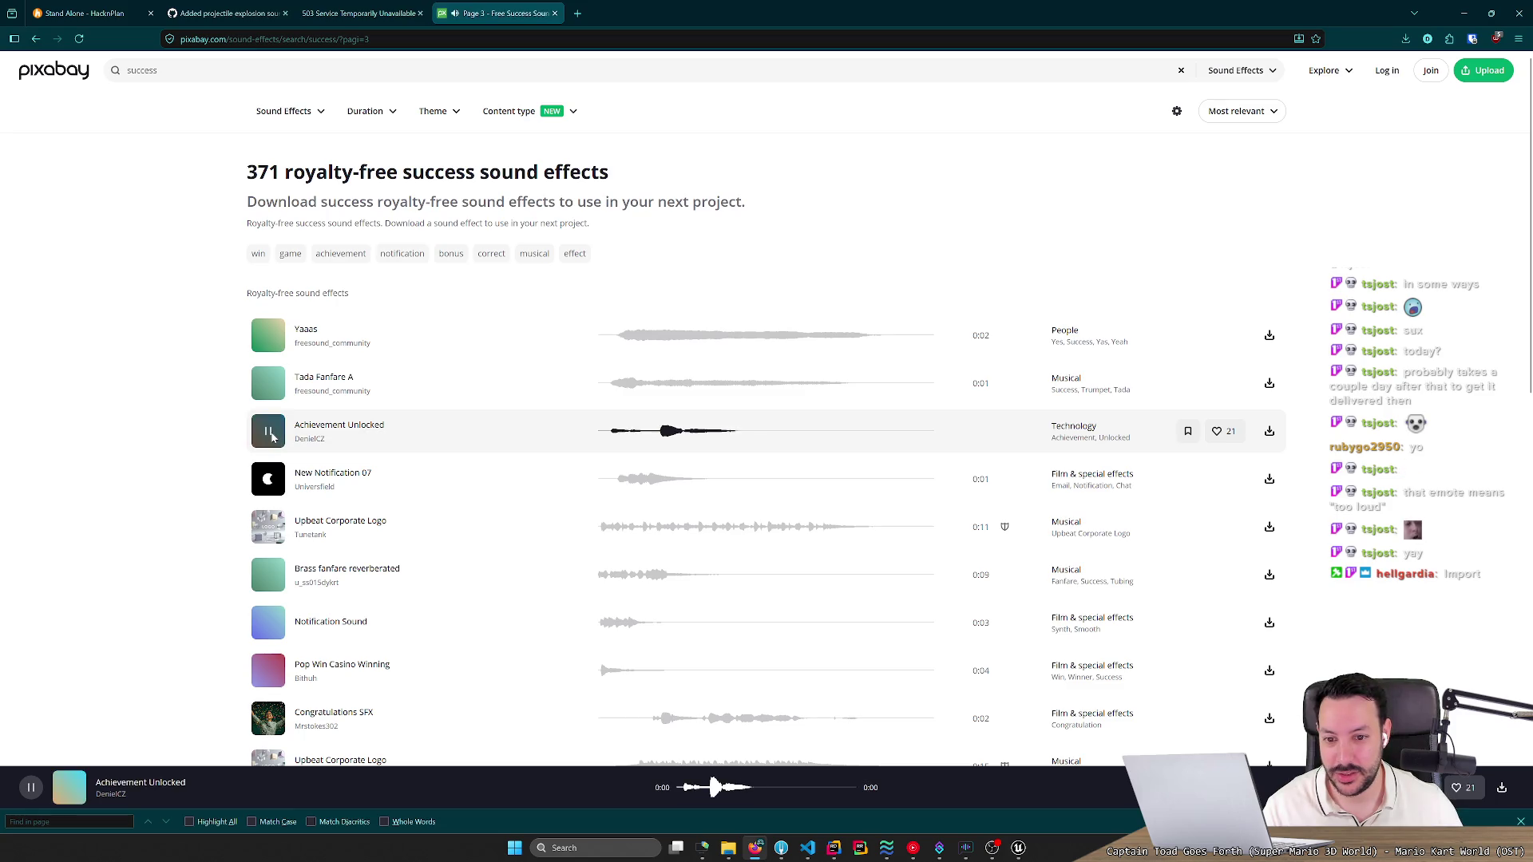
left_click(268, 479)
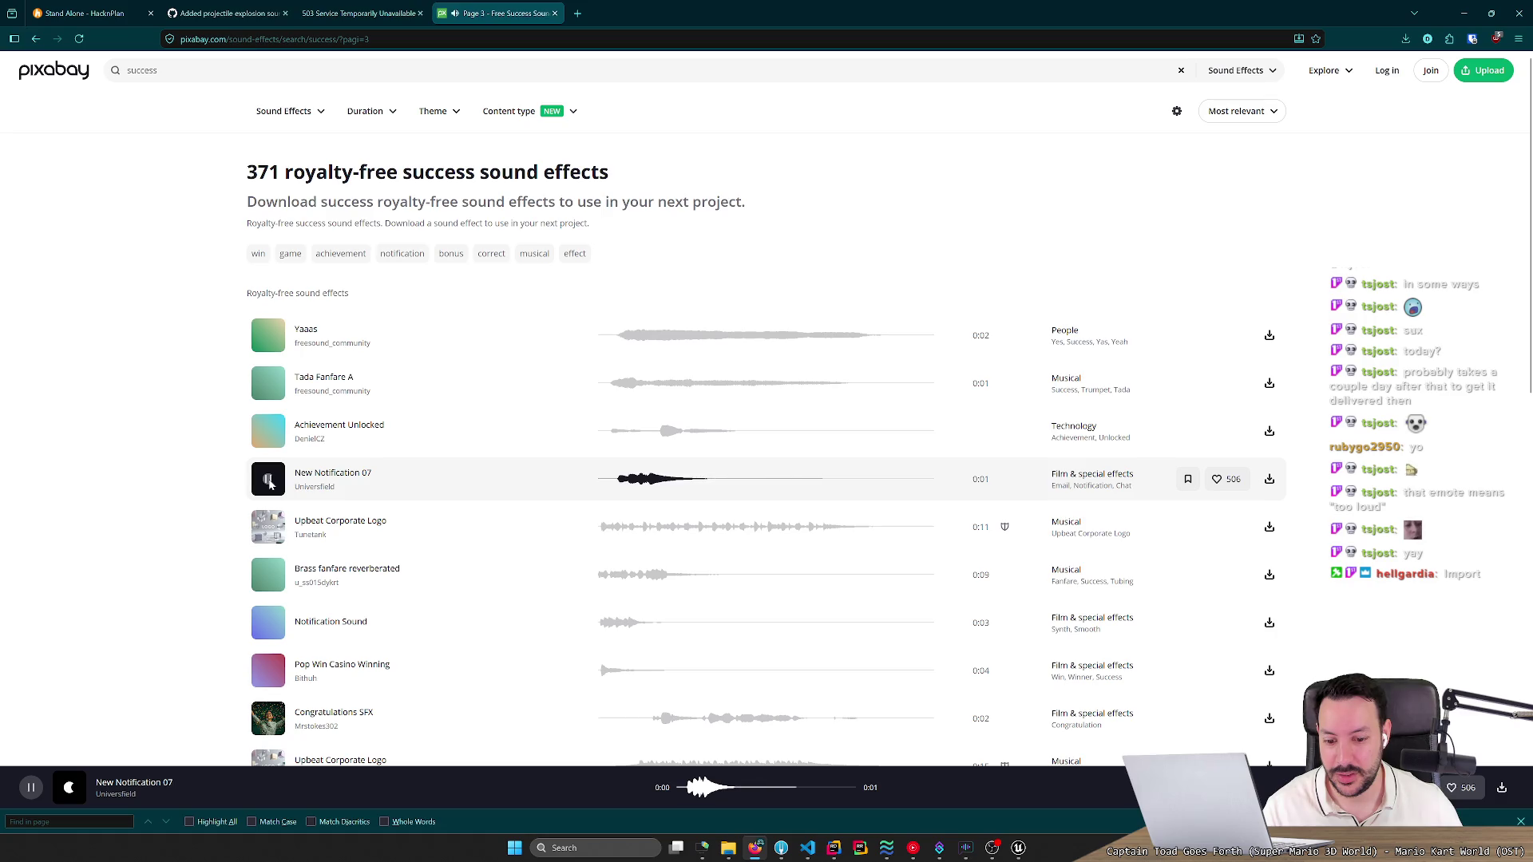
key("super+e")
left_click(496, 431)
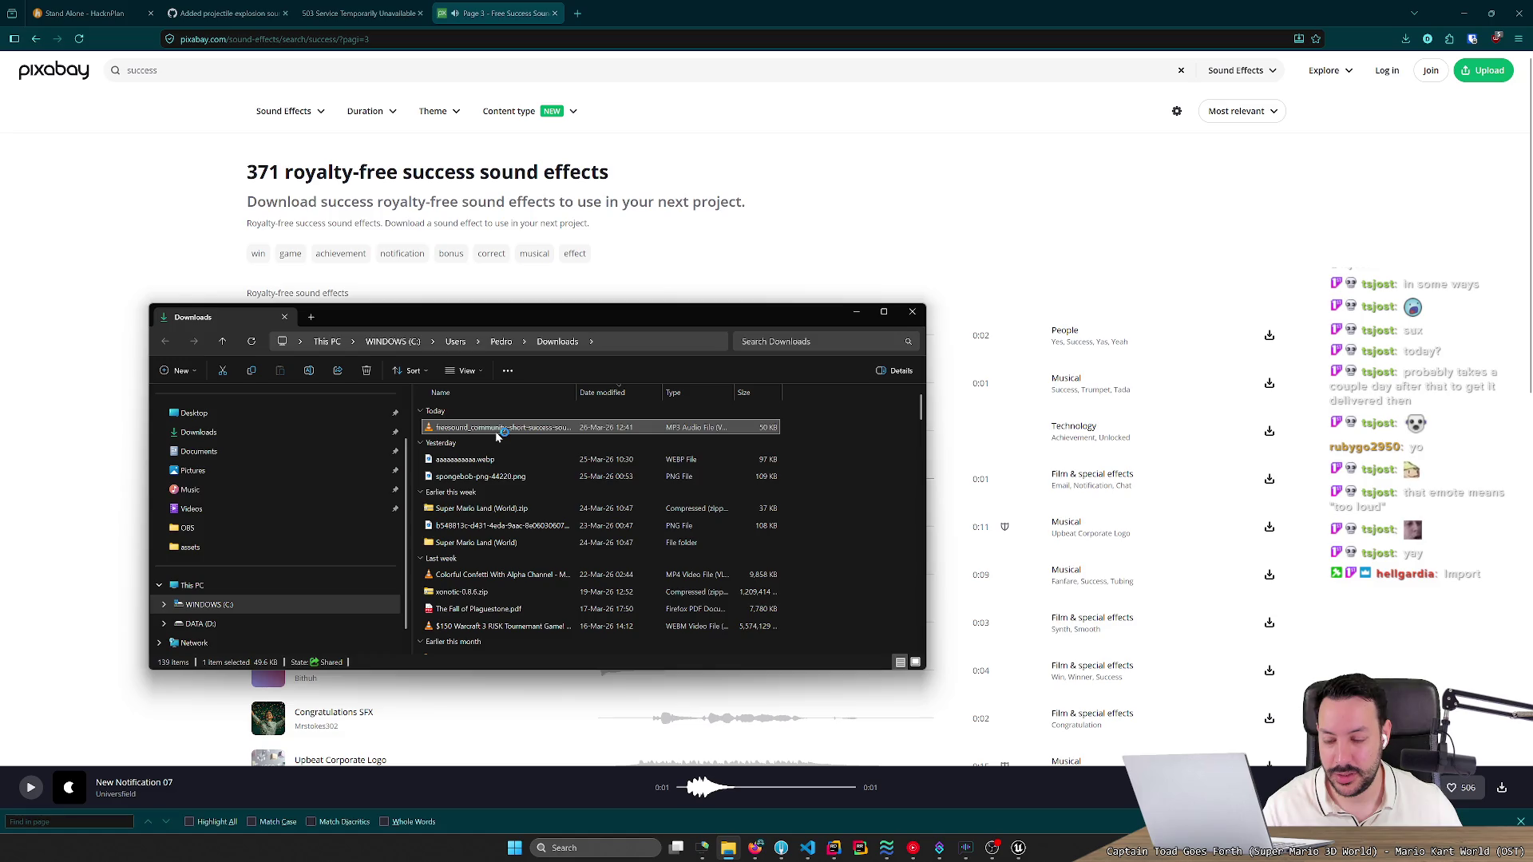
double_click(496, 431)
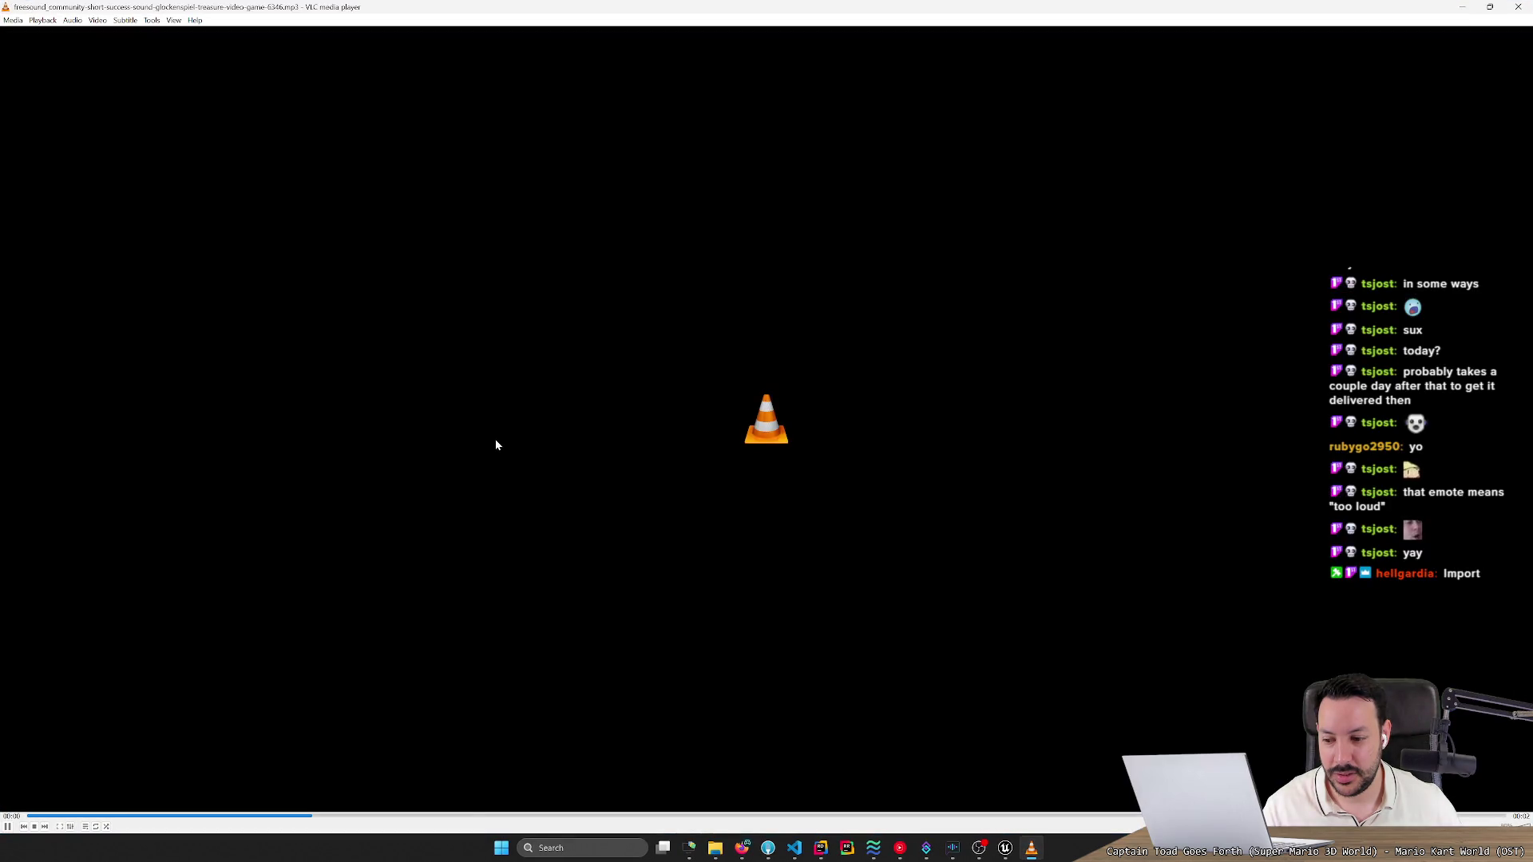
left_click(1517, 6)
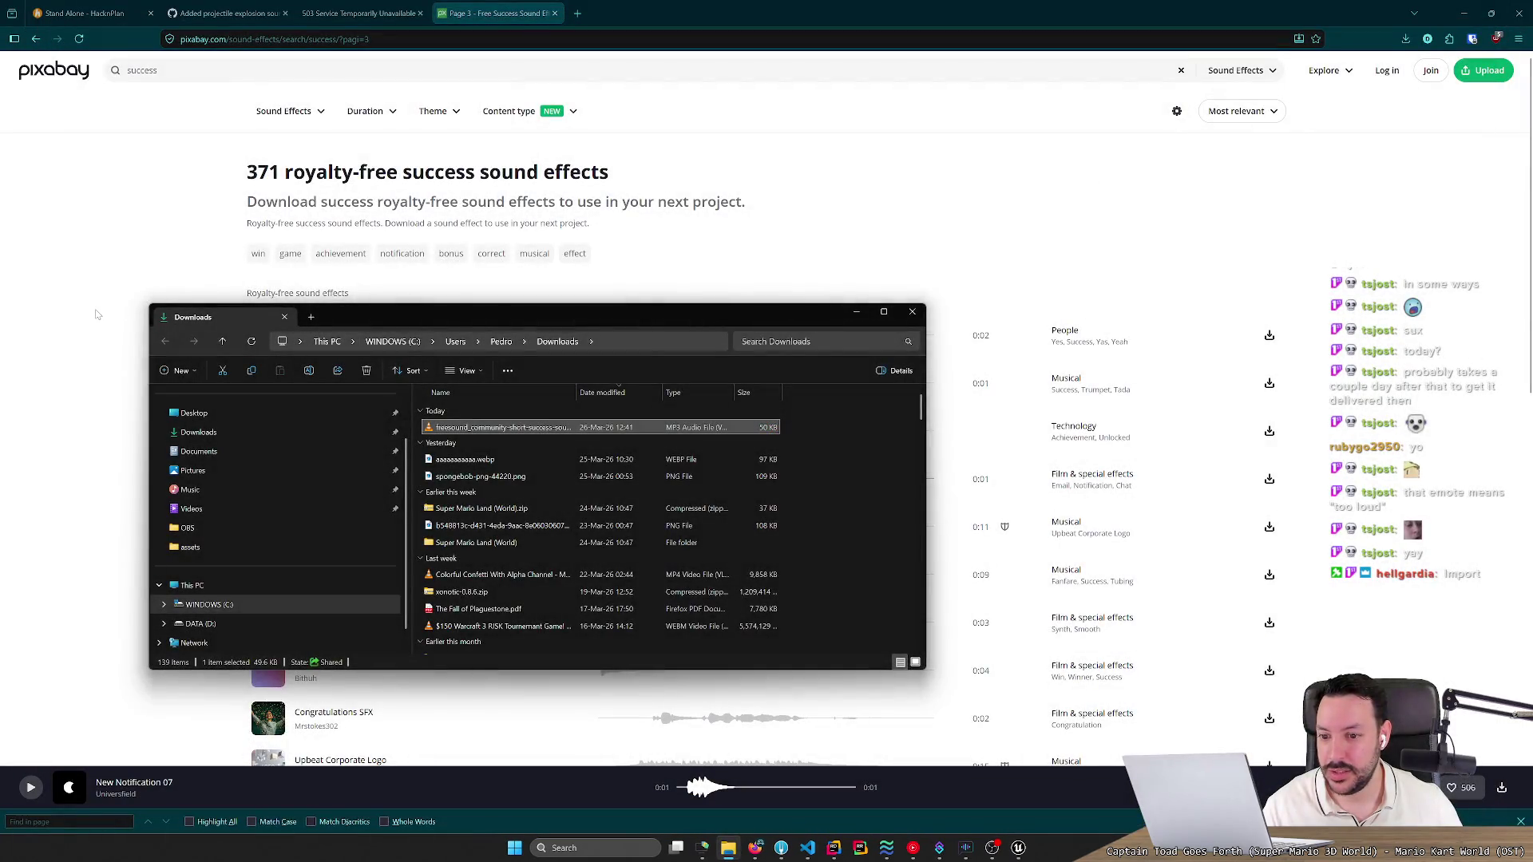
left_click(99, 314)
Replay Achievement Unlocked, preview the Notification Sound twice and download it as mp3.
left_click(267, 432)
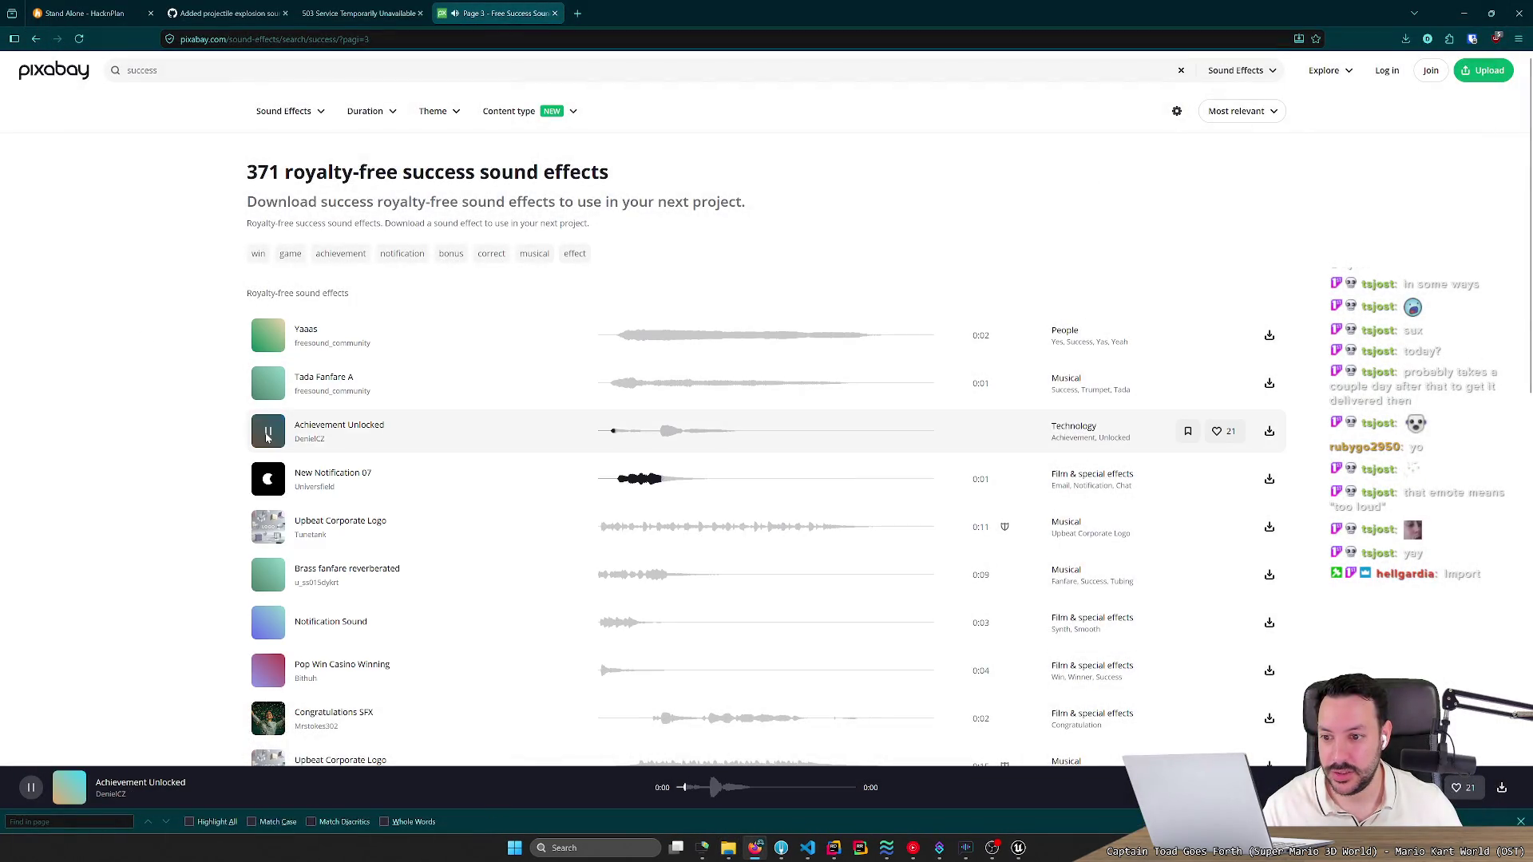
scroll(265, 583, "down", 1)
scroll(264, 583, "down", 2)
left_click(263, 444)
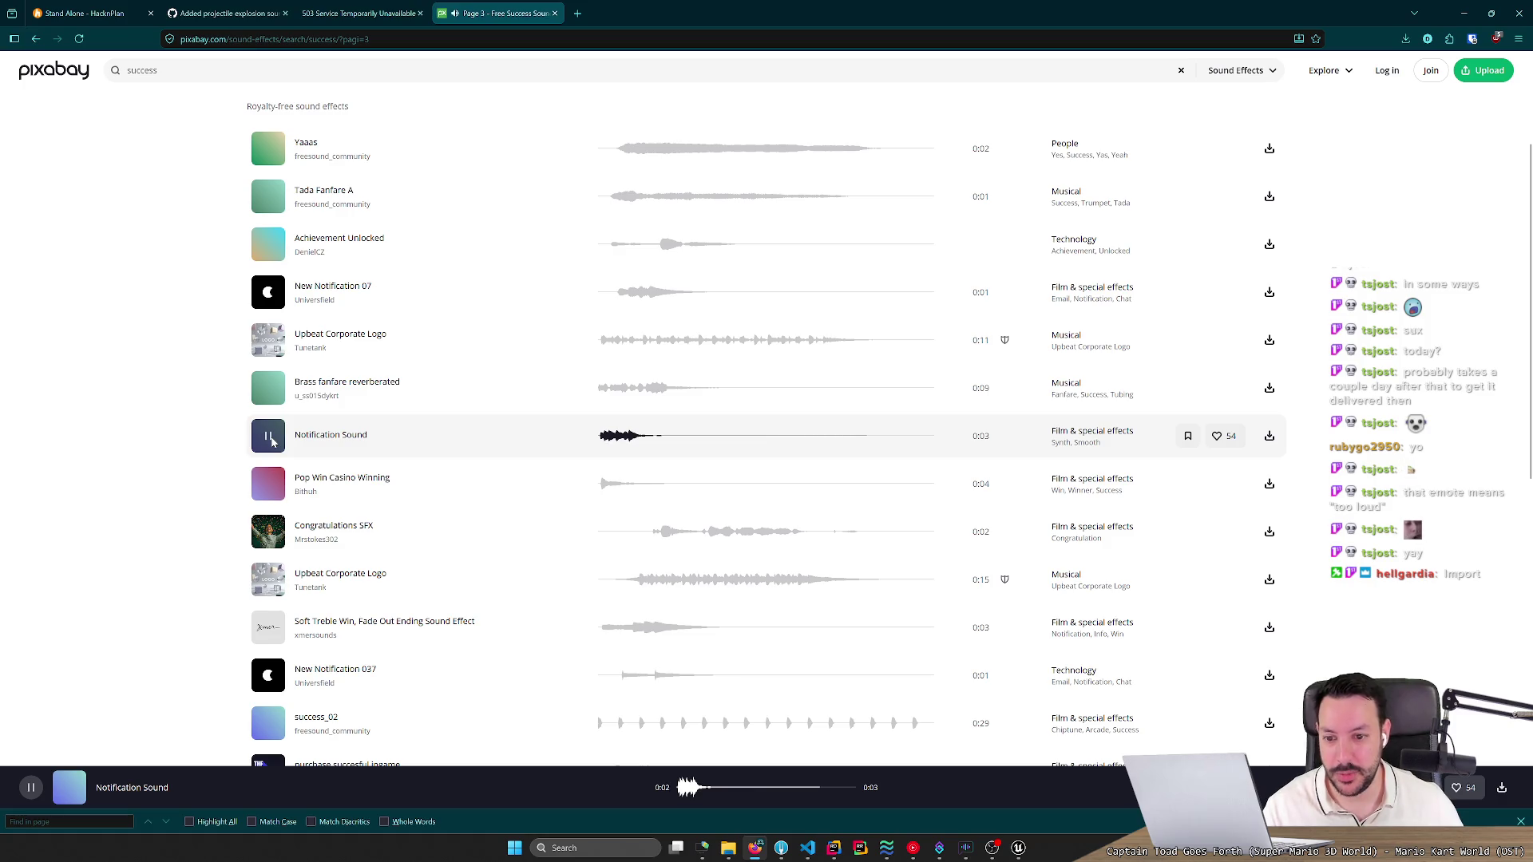
left_click(270, 439)
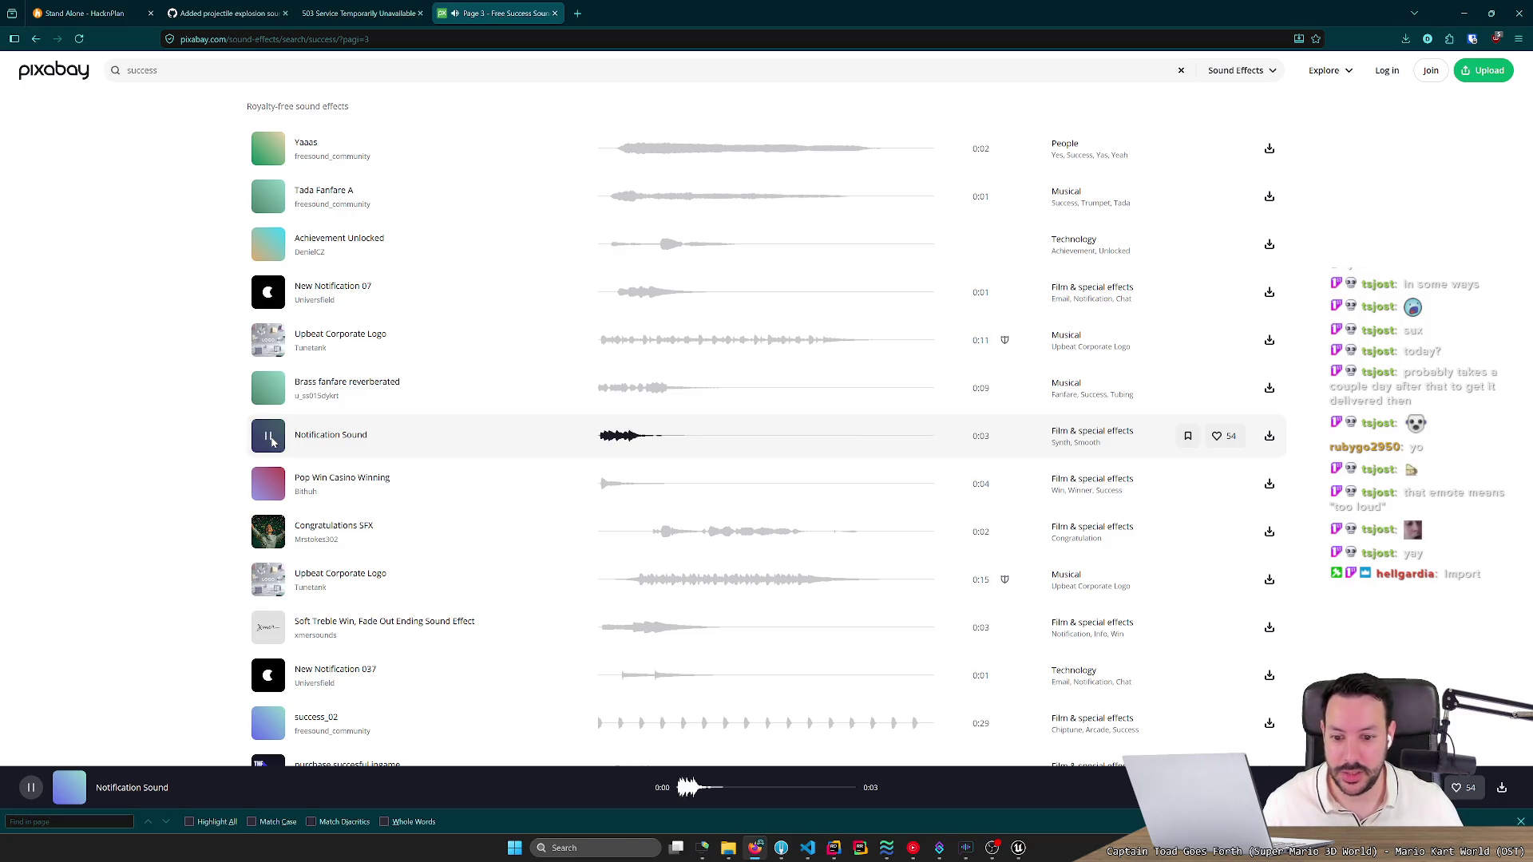
left_click(1268, 437)
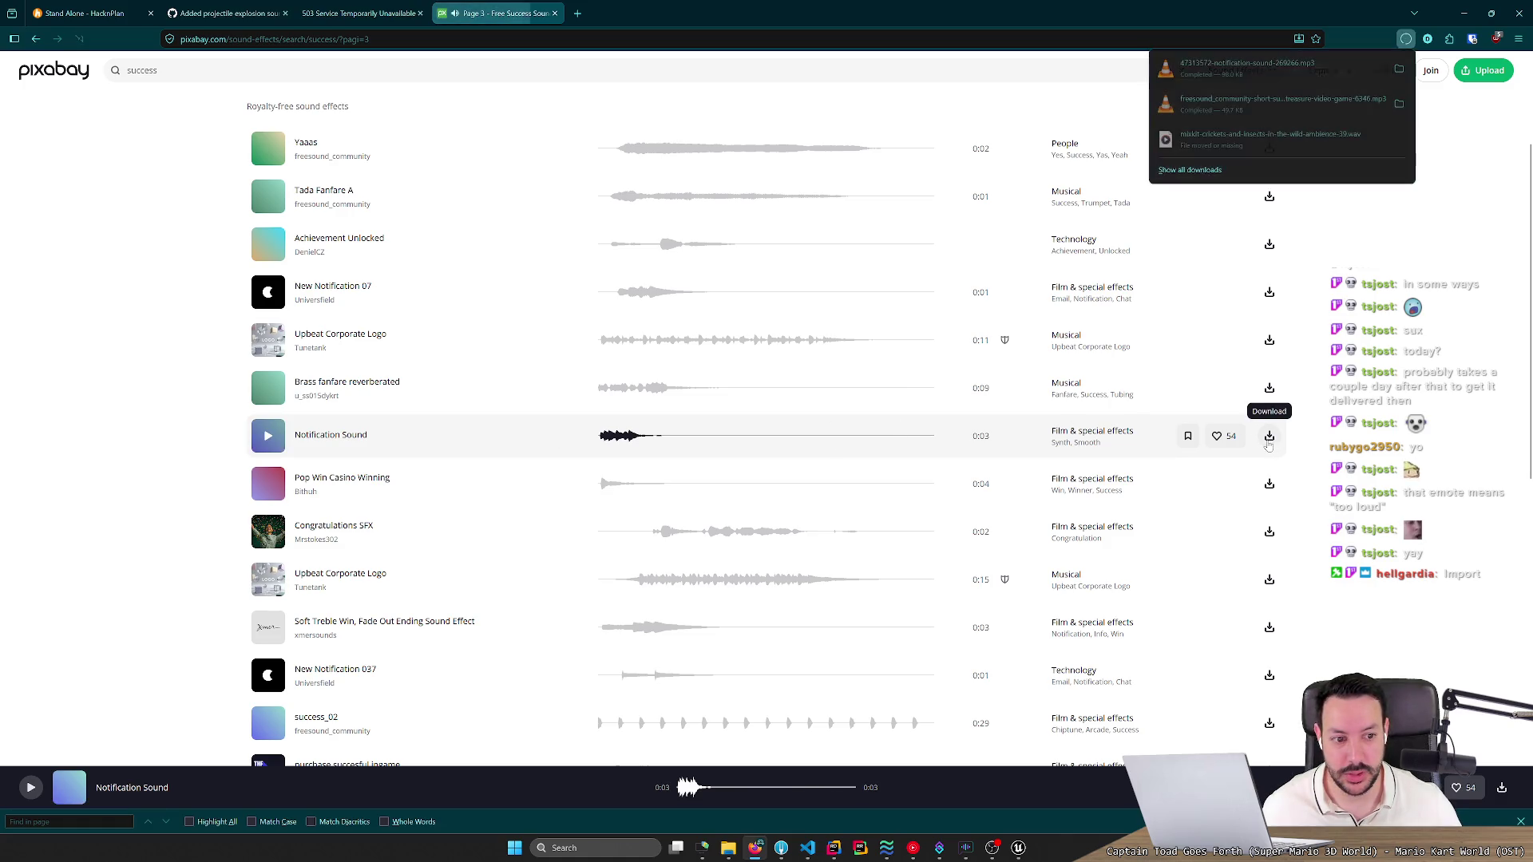
left_click(1017, 848)
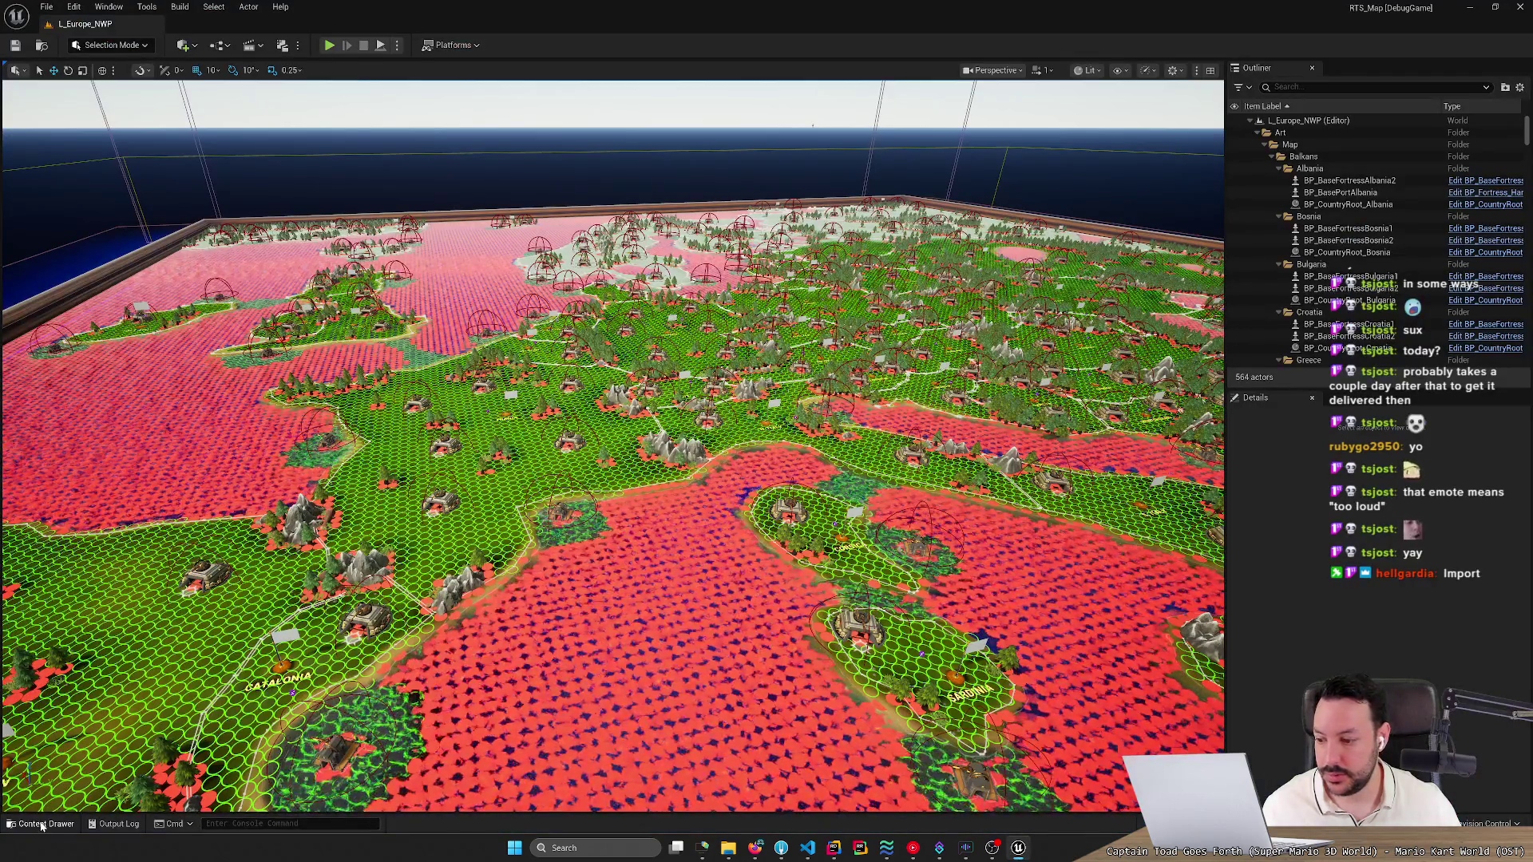
Import notification-sound-269266.mp3 into Audio/Alerts and rename the asset SFX_CountryConquered.
left_click(42, 826)
left_click(287, 549)
double_click(187, 110)
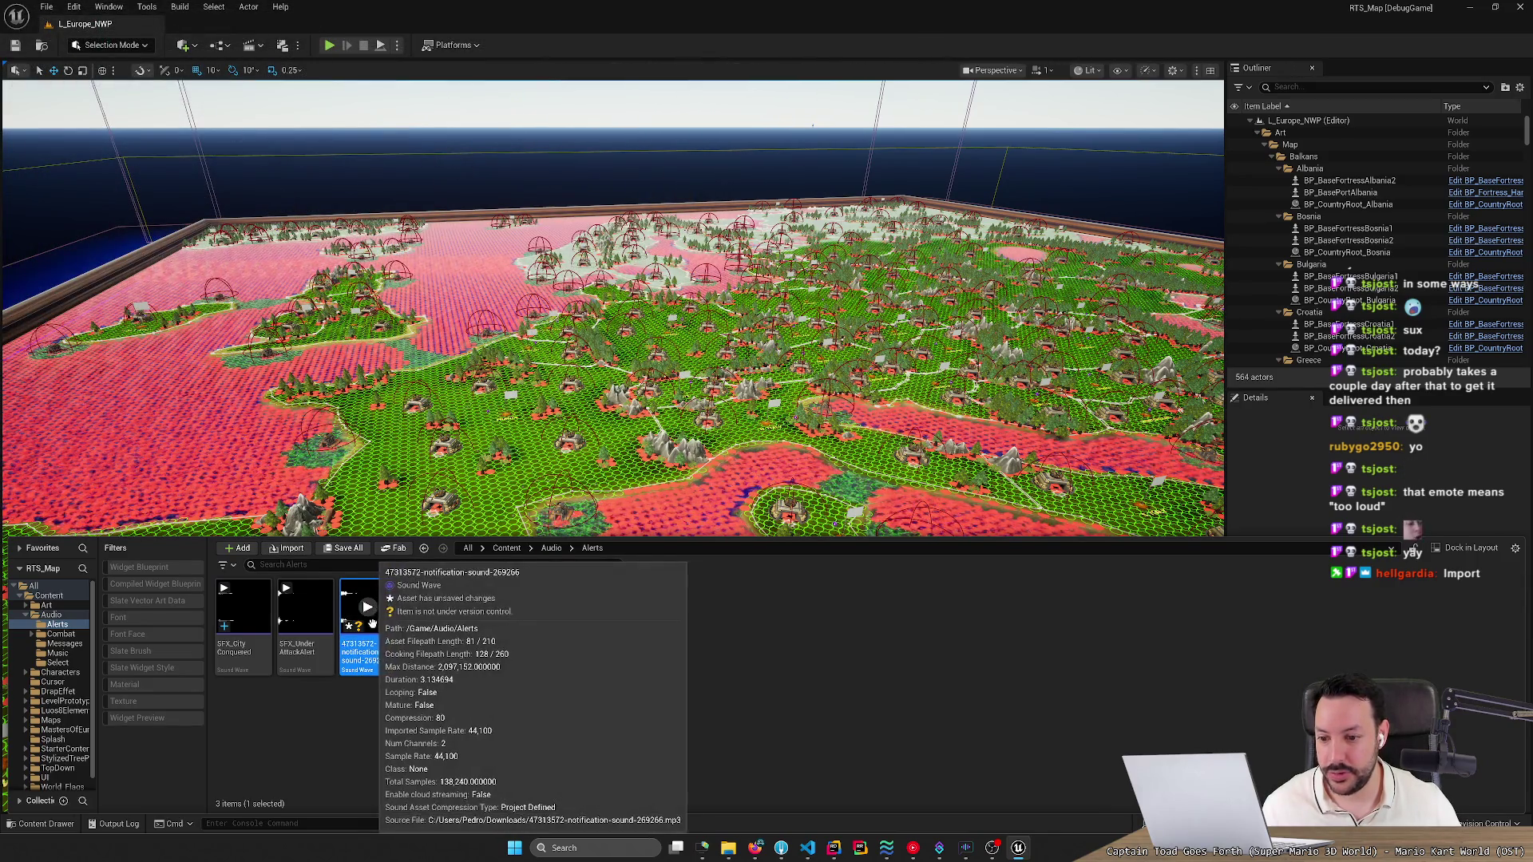
key("F2")
type("SFX")
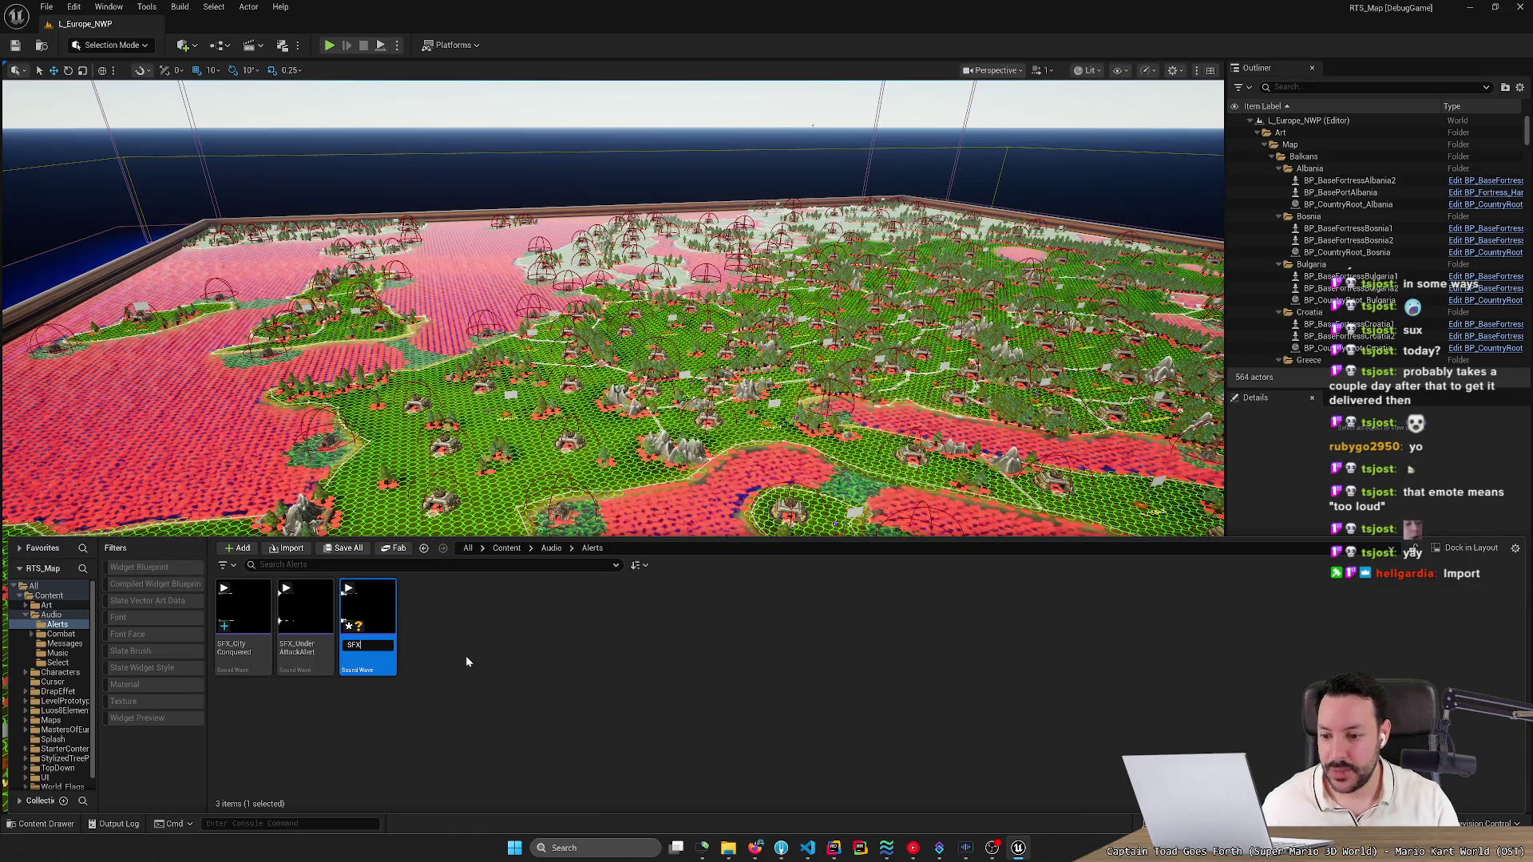
type("_Count")
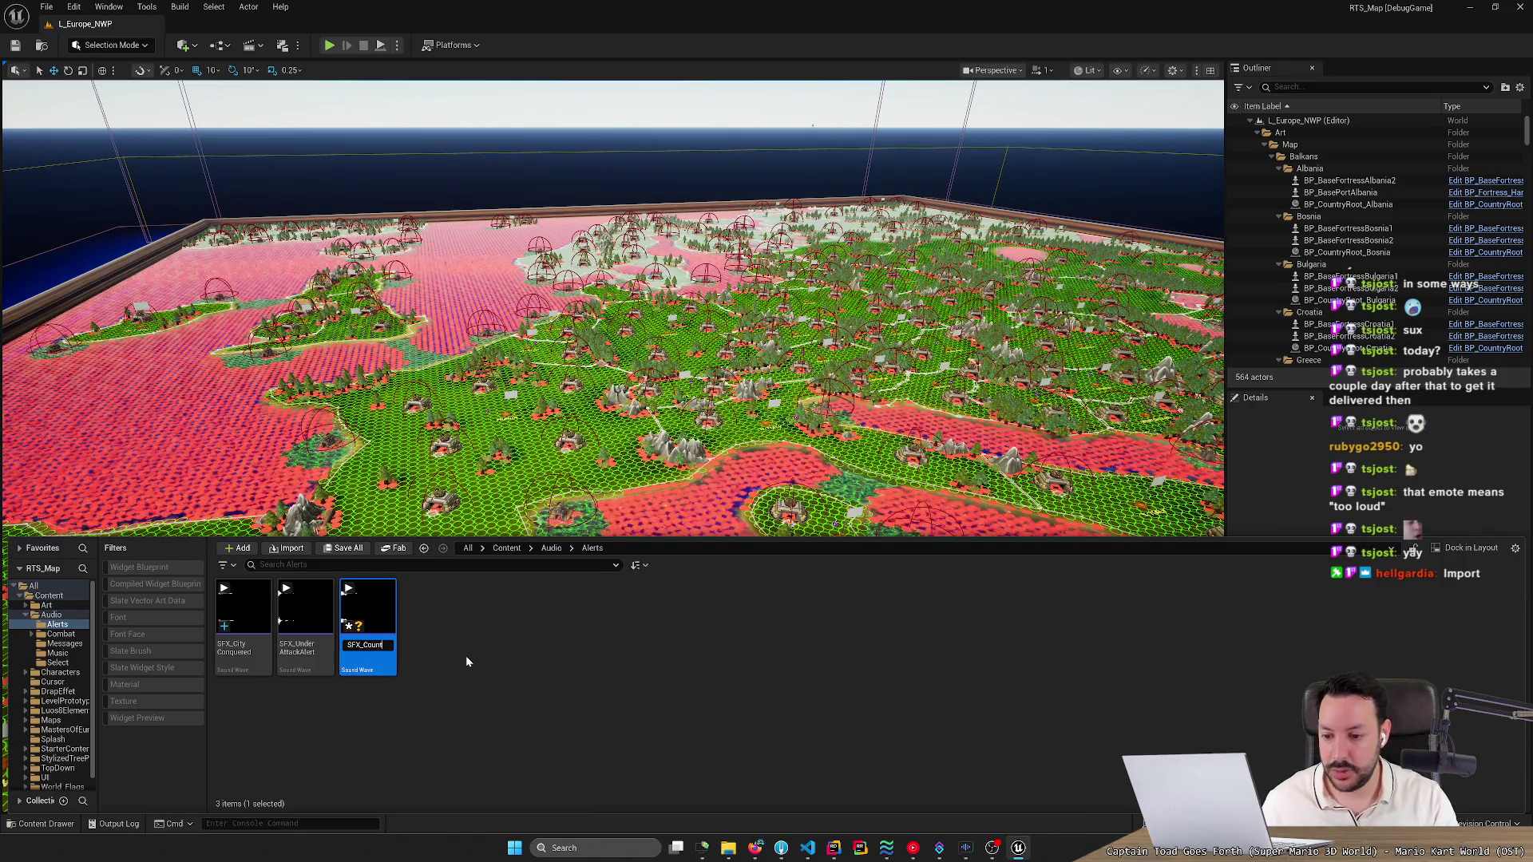
type("ryConquered")
key("Return")
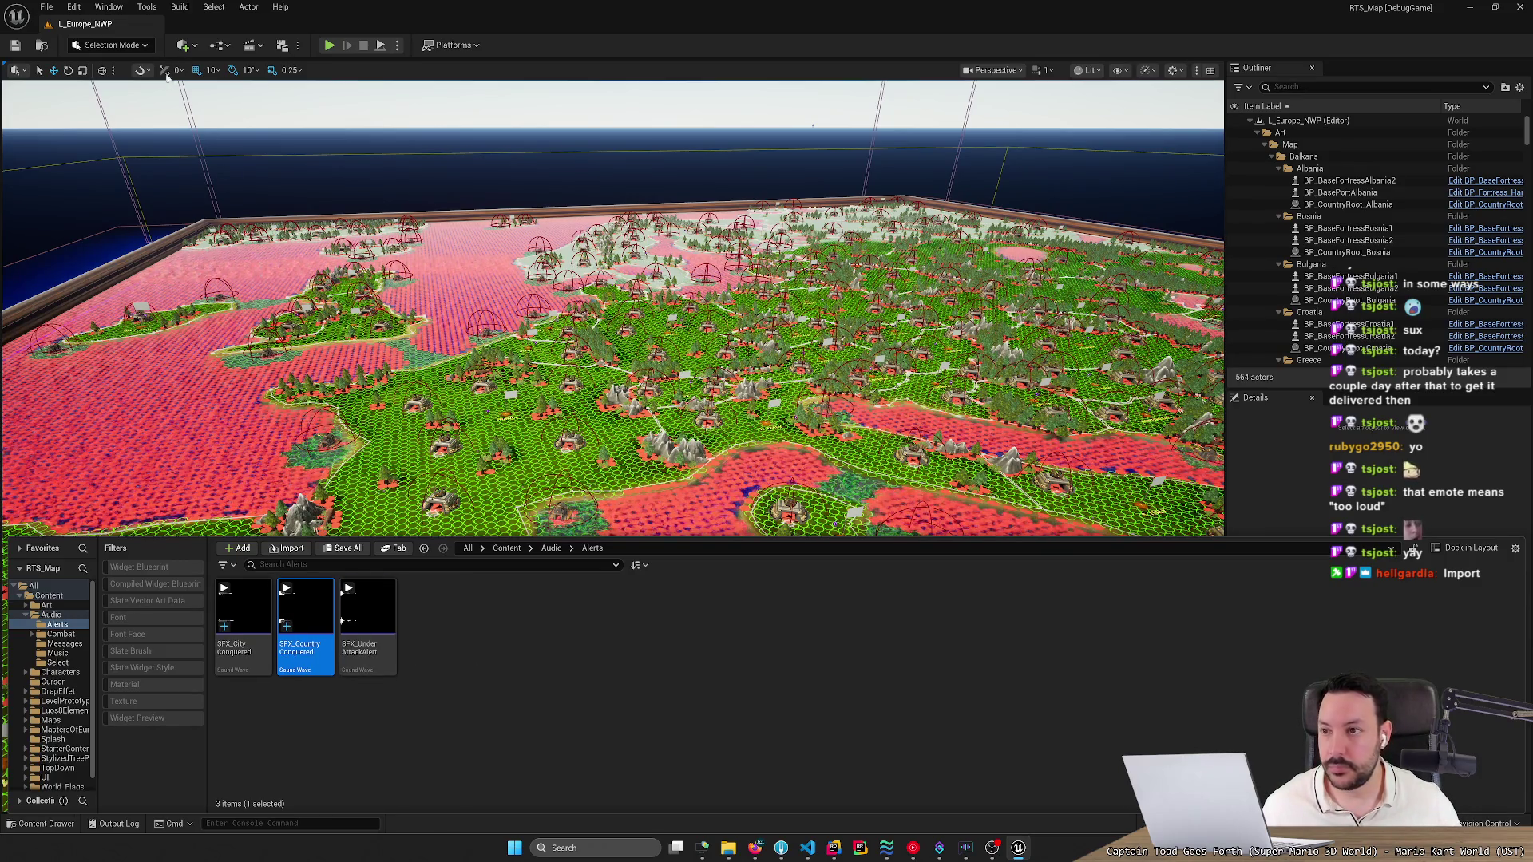
left_click(139, 226)
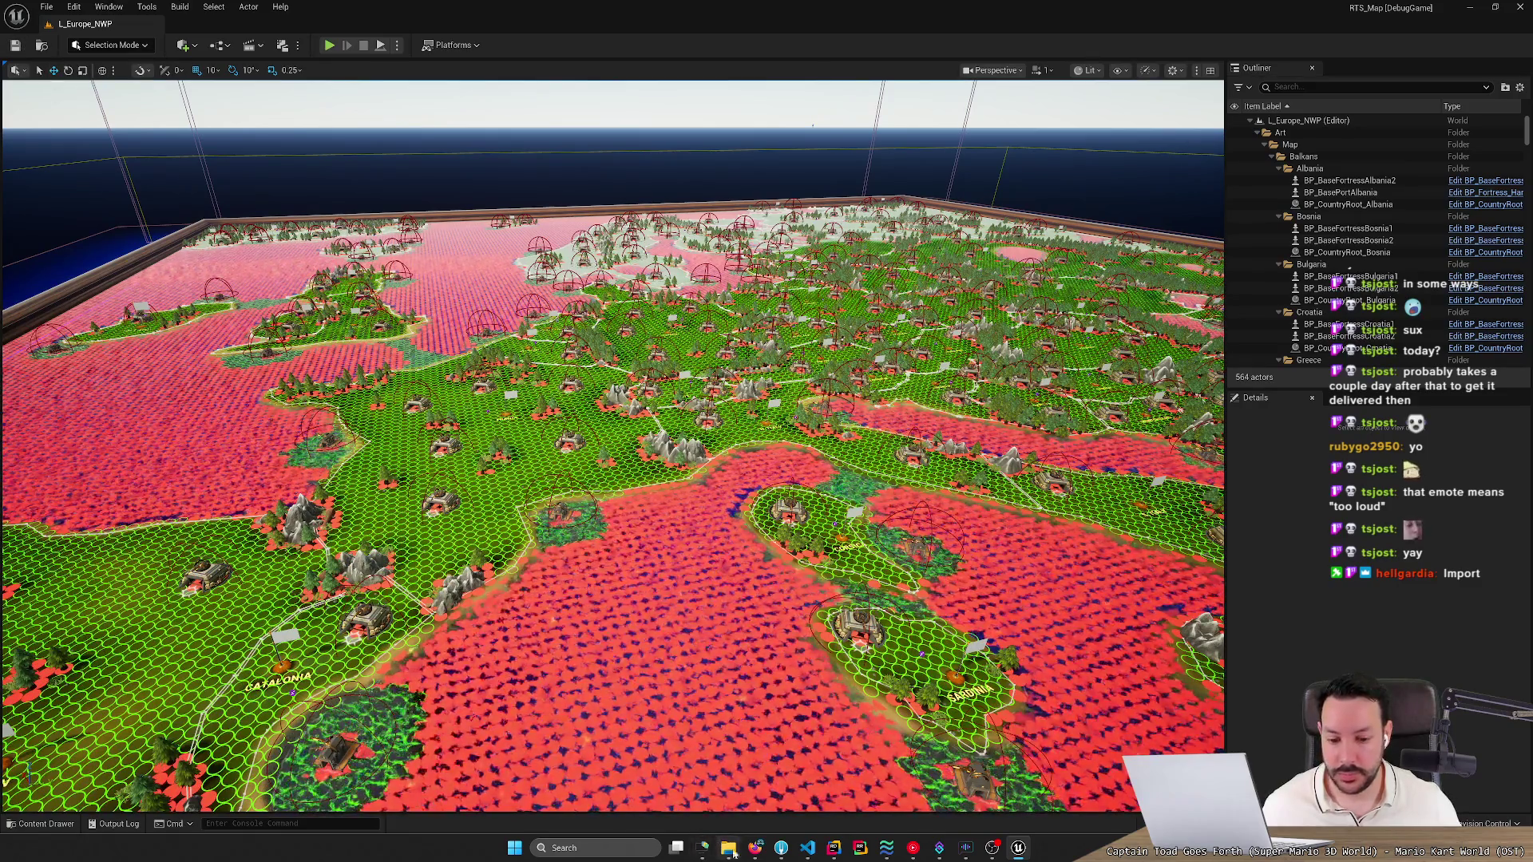
key("alt+Tab")
scroll(403, 461, "down", 2)
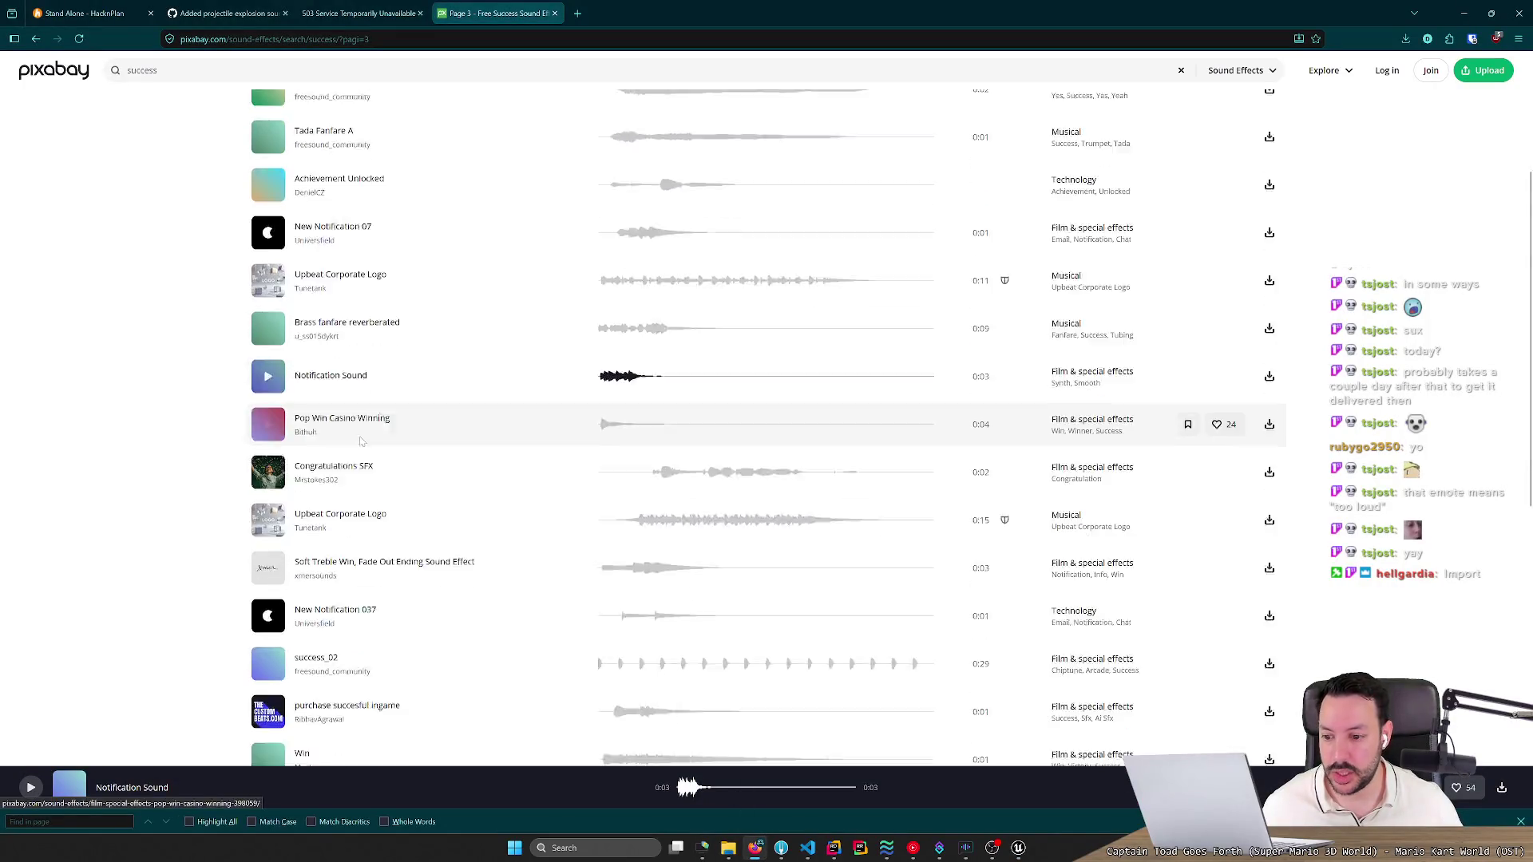
Search Pixabay sound effects for 'fail', then change the search to 'lost'.
scroll(403, 462, "up", 3)
left_click(158, 70)
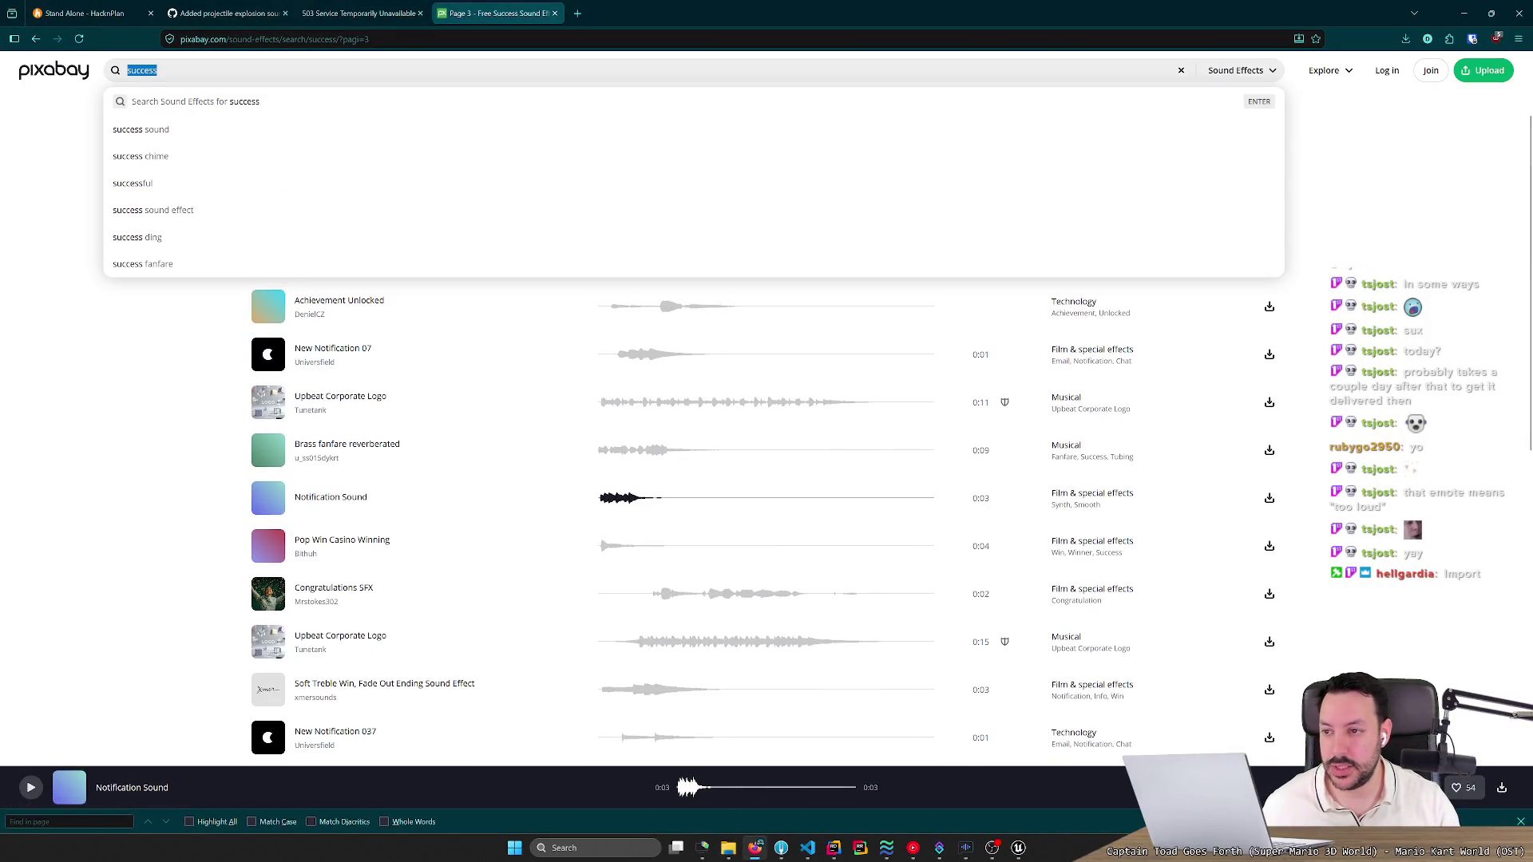
type("fail")
key("Return")
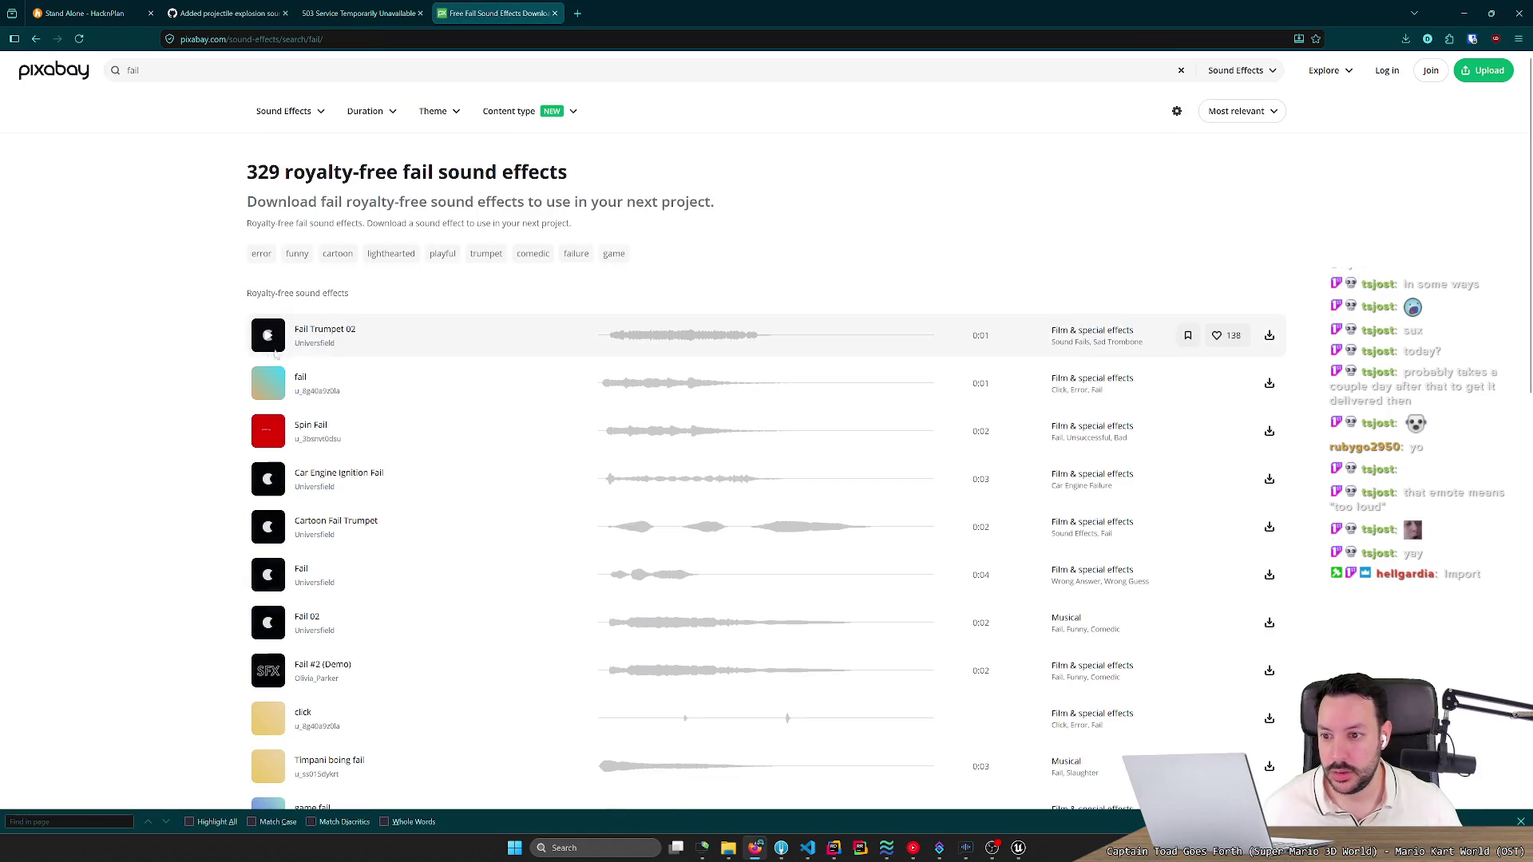
left_click(231, 70)
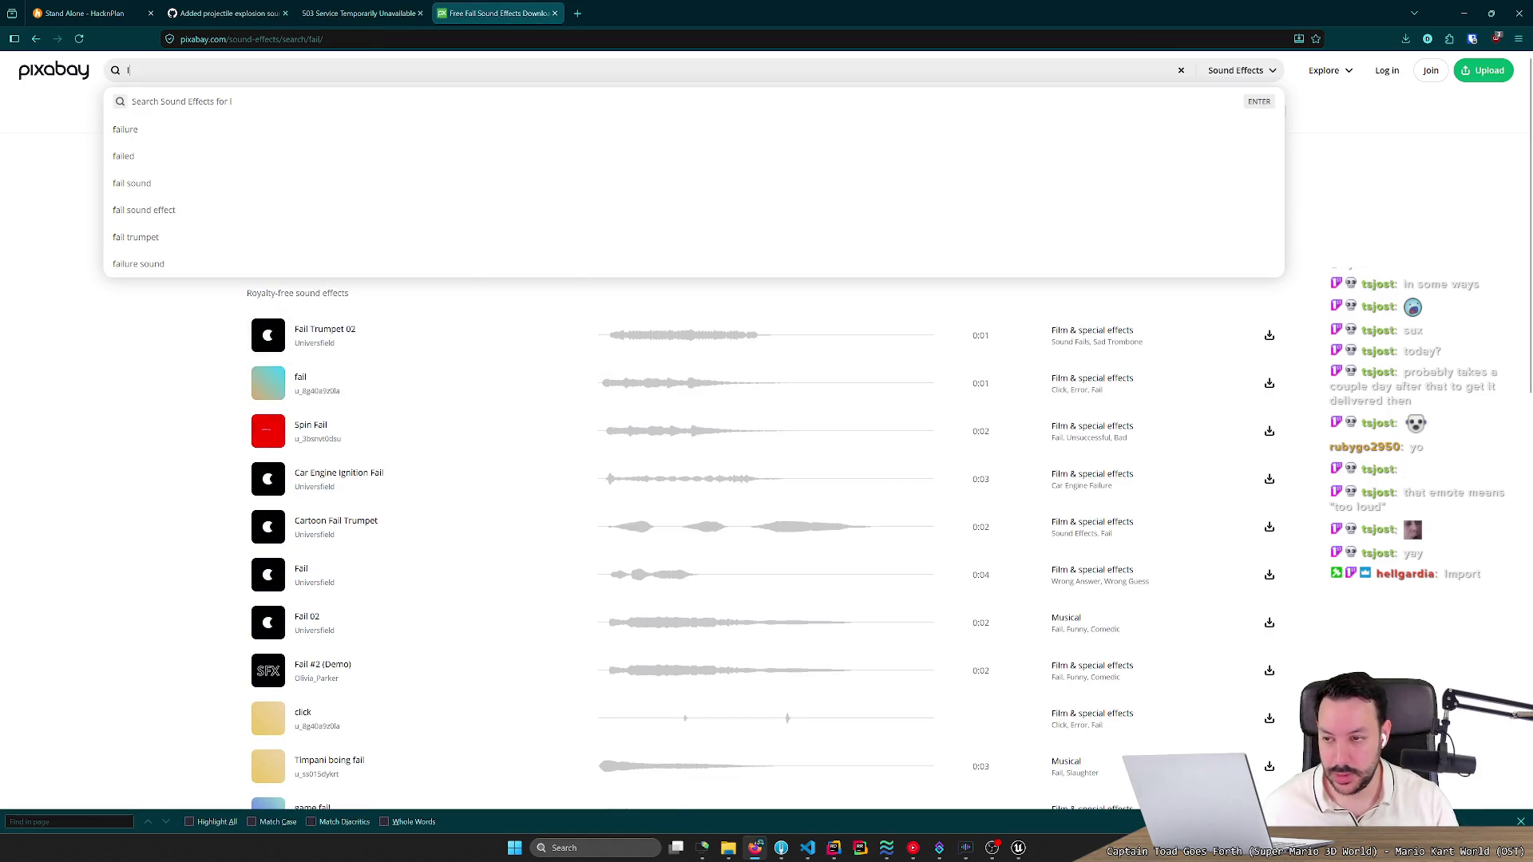
type("ost")
key("Return")
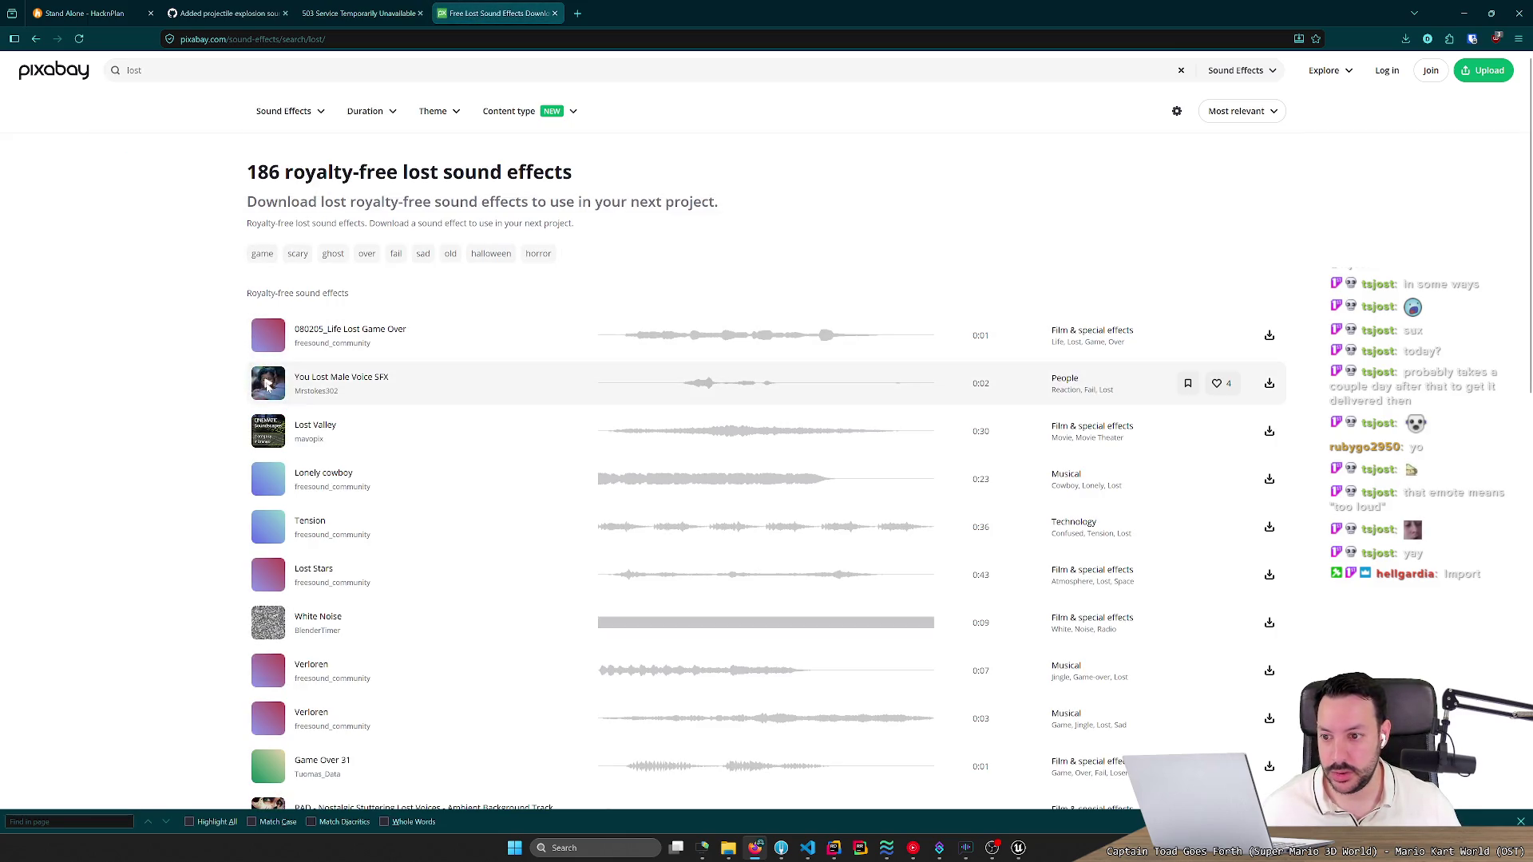
Preview You Lost Male Voice SFX, Game Over 31, Female Horror Ghost Sound 2 and Piano crash sound.
left_click(267, 384)
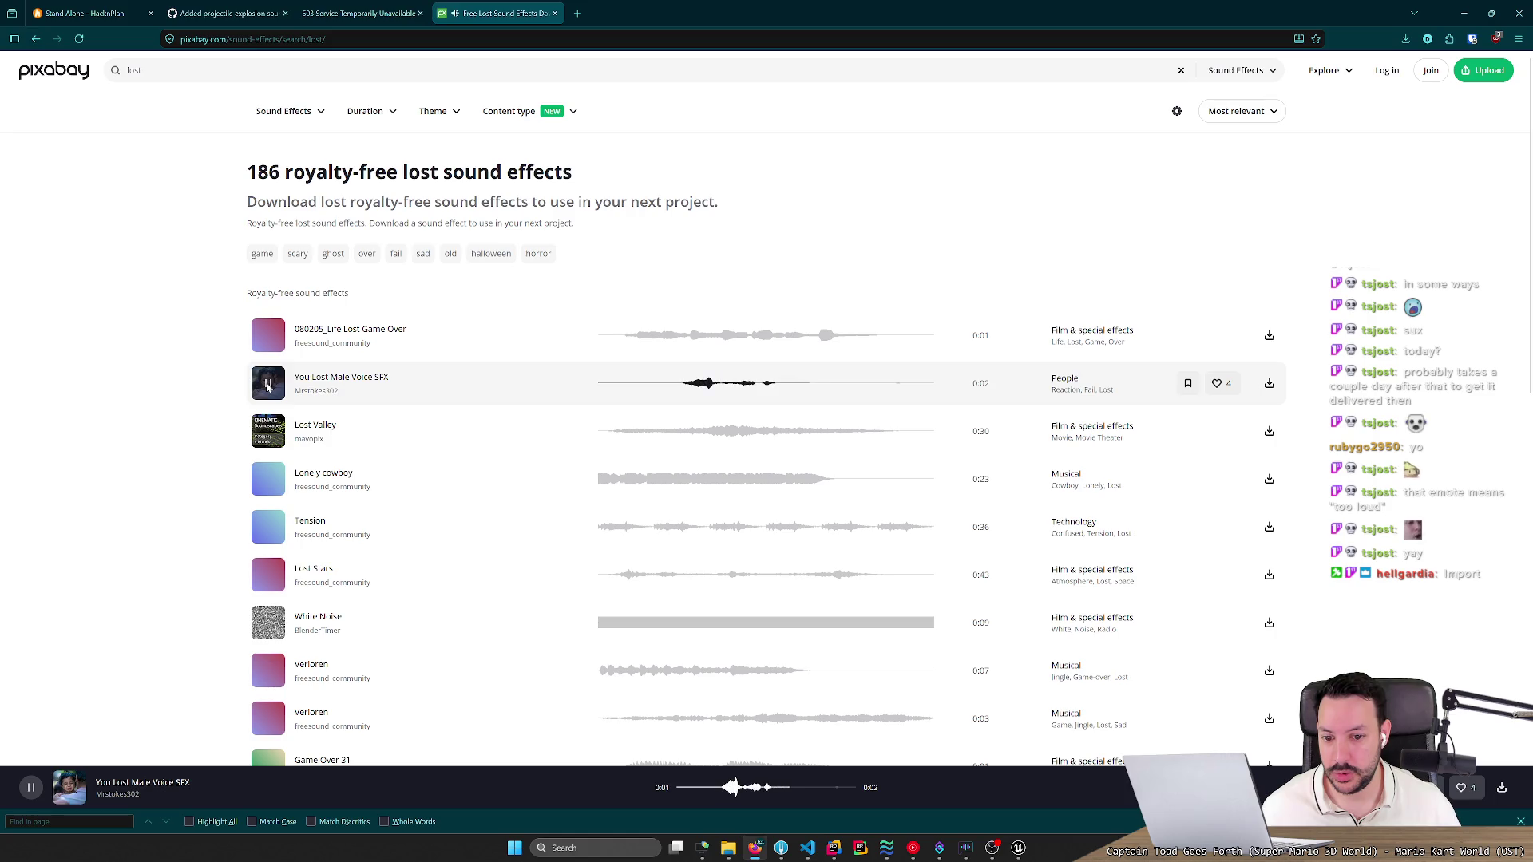
scroll(264, 387, "down", 4)
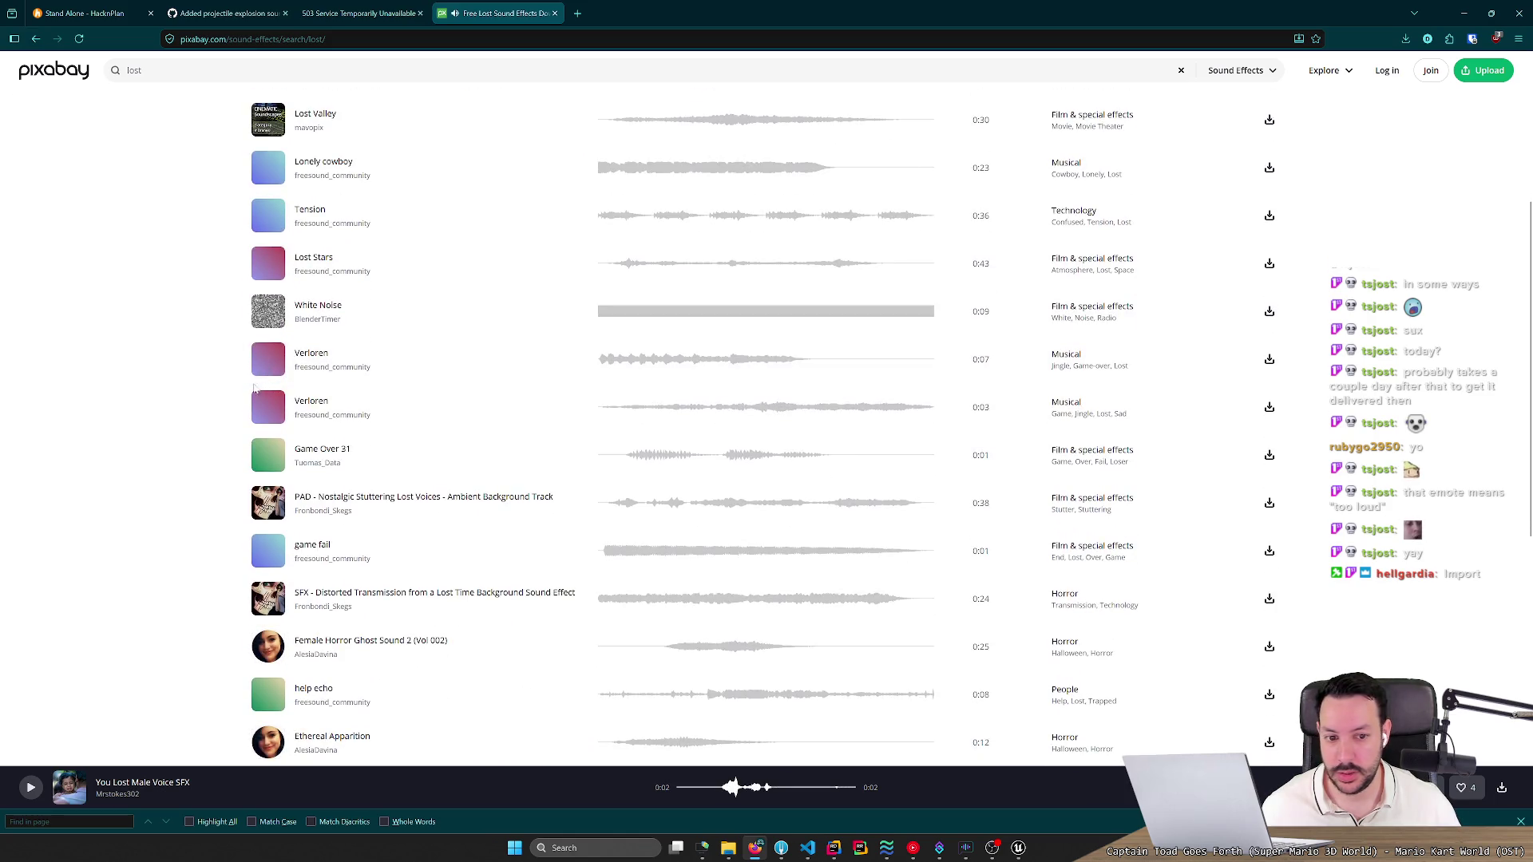
left_click(268, 455)
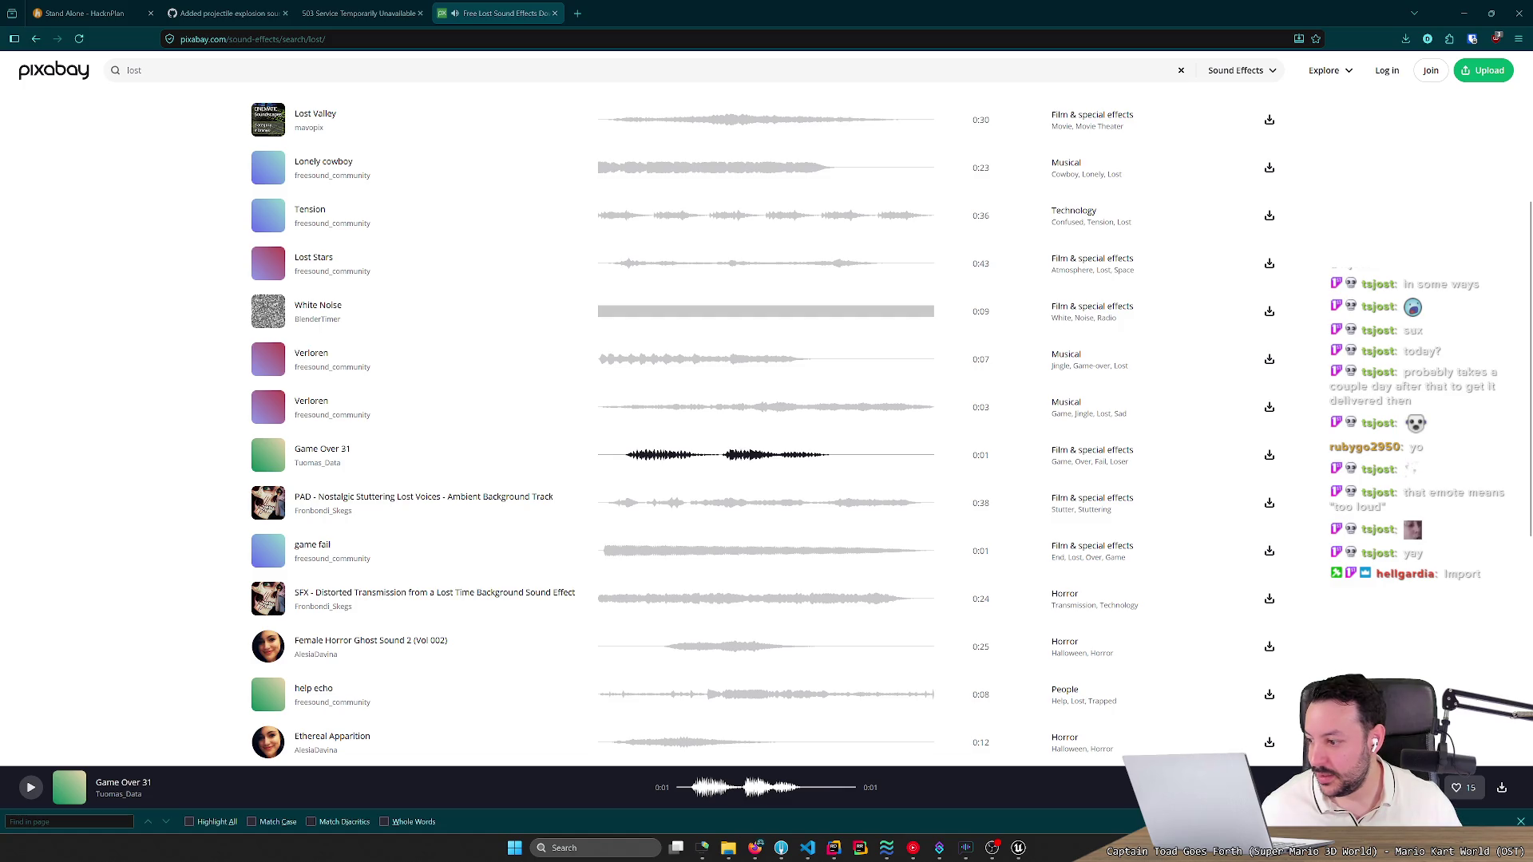
scroll(309, 319, "down", 4)
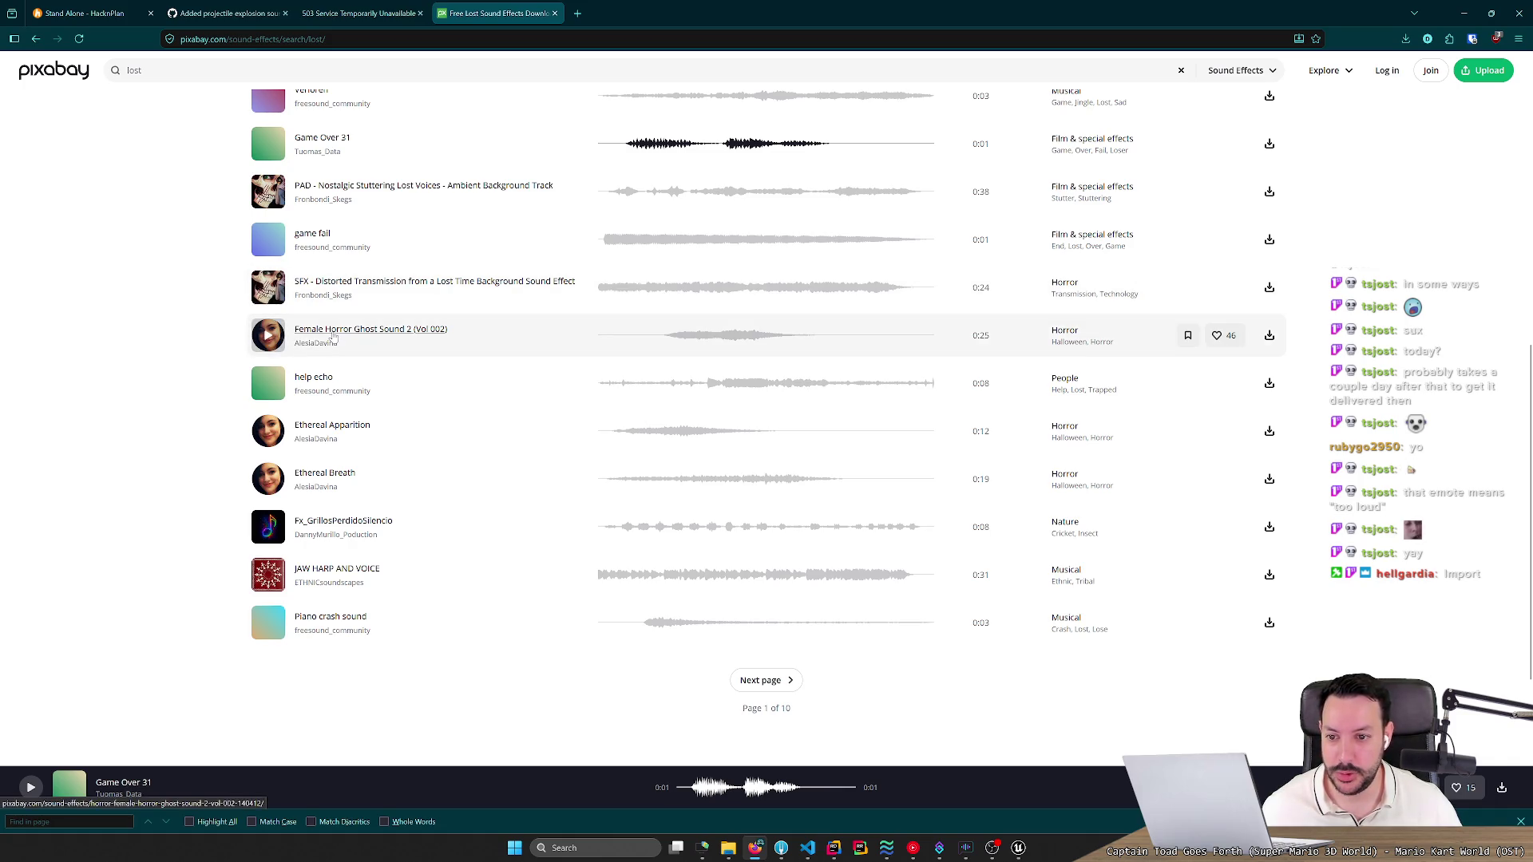
left_click(268, 343)
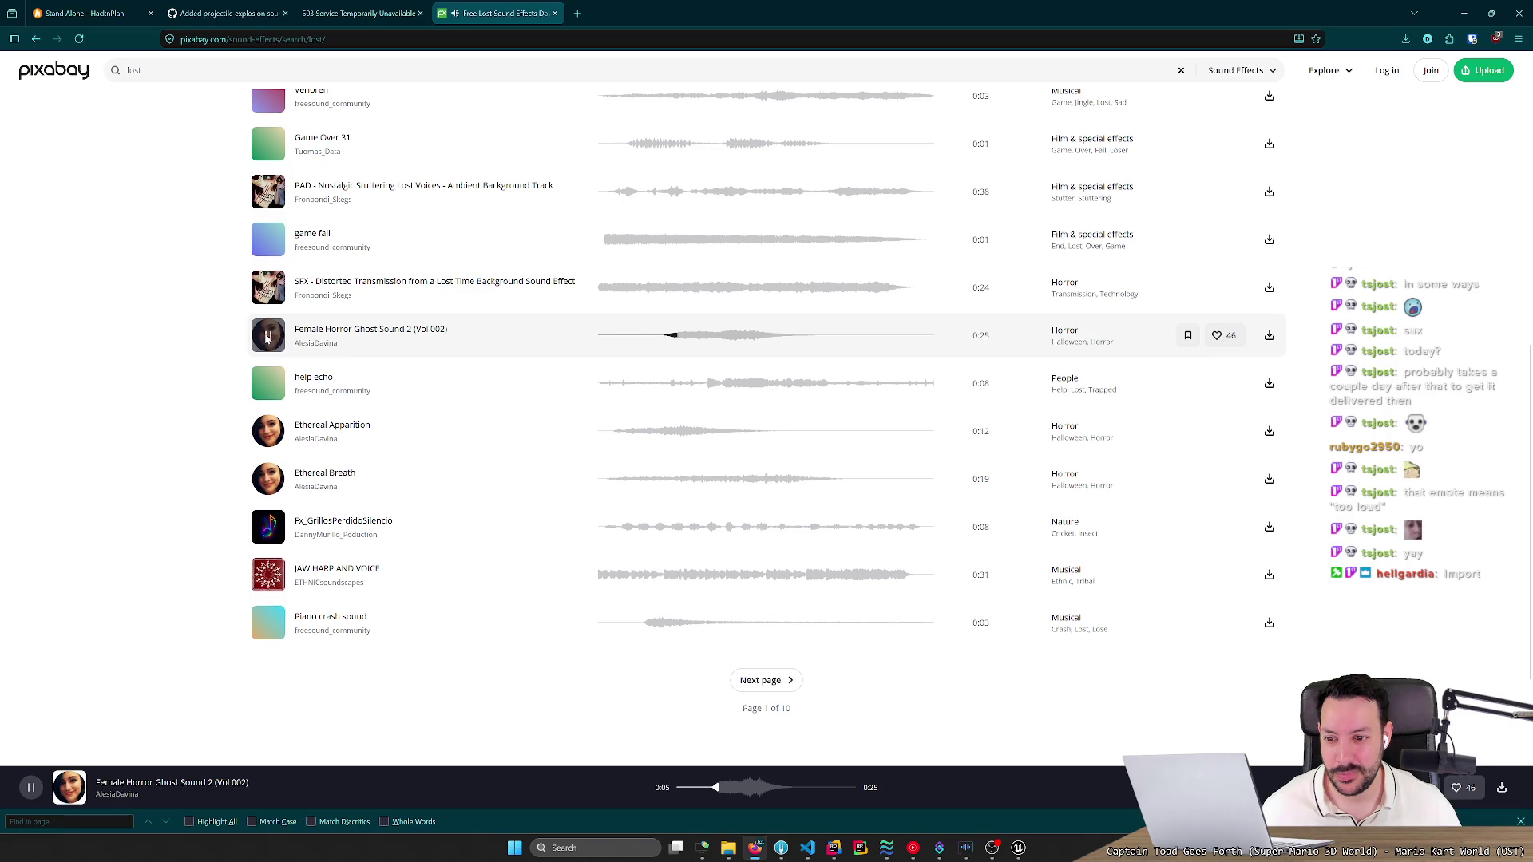
left_click(267, 337)
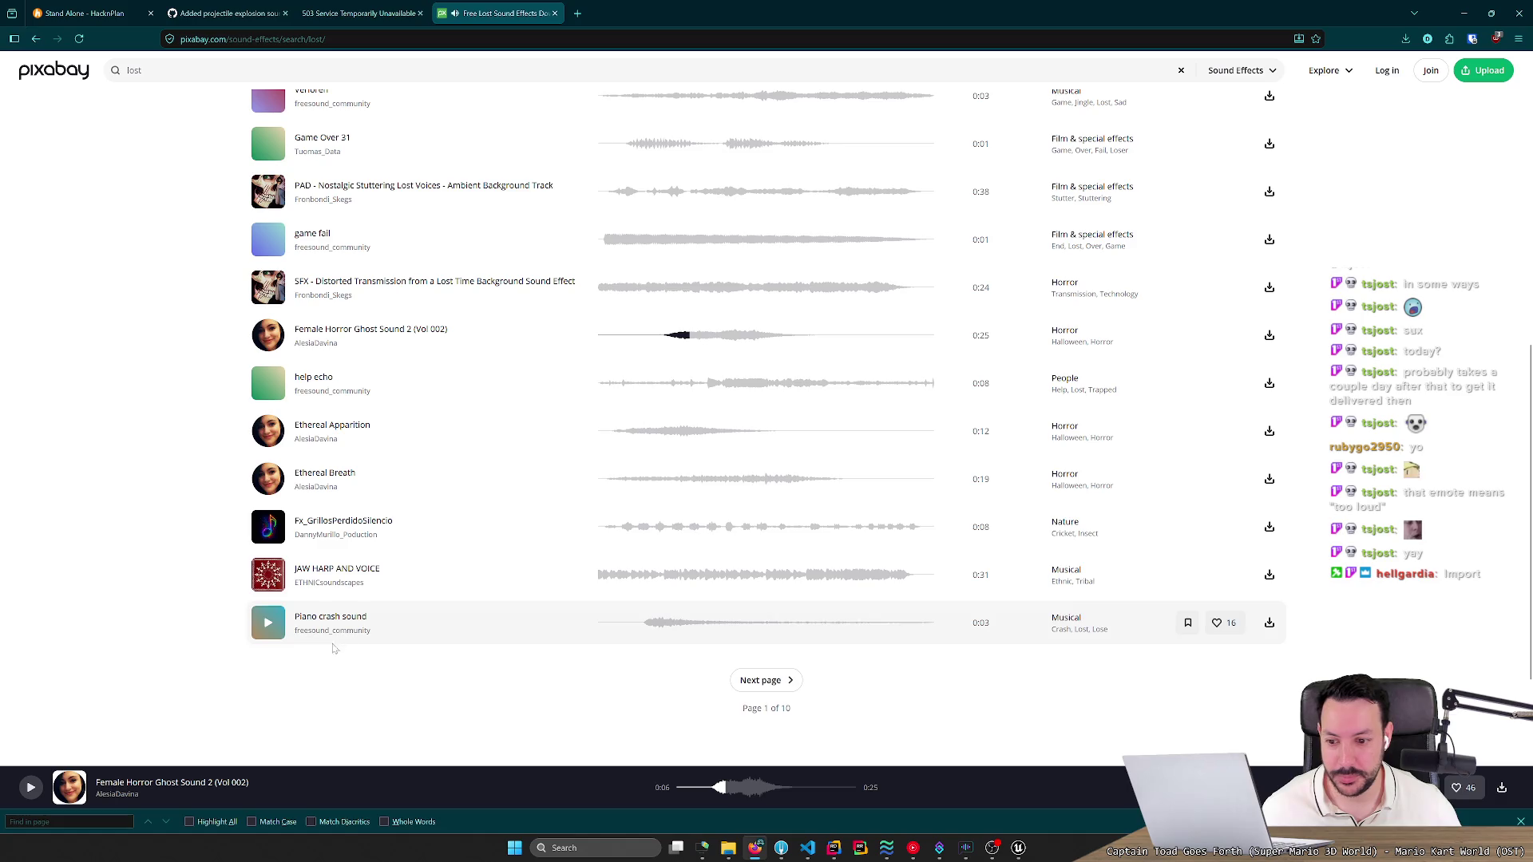
left_click(270, 623)
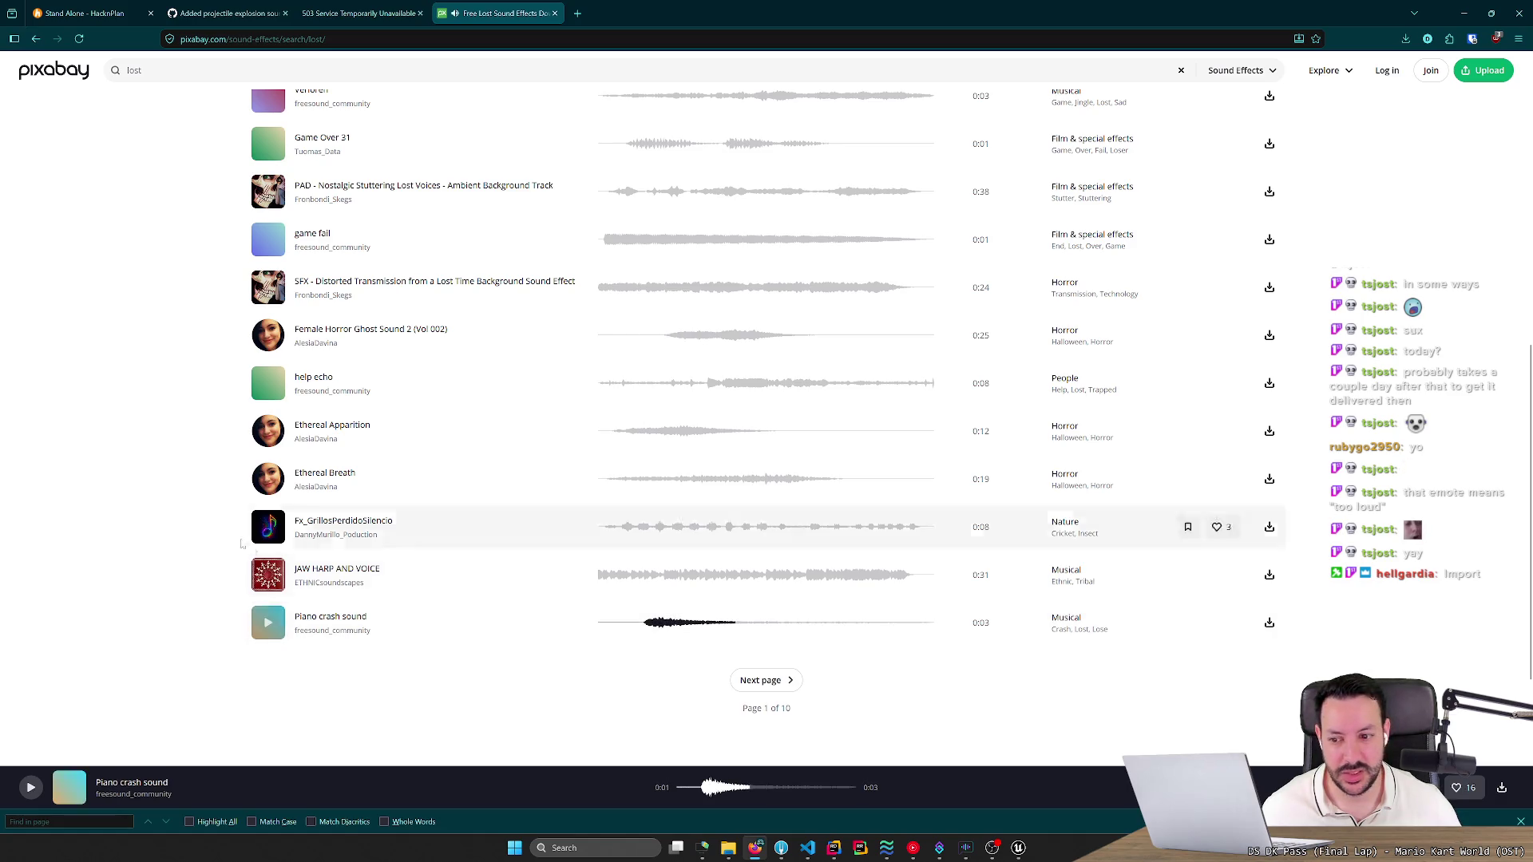
middle_click(192, 524)
left_click(135, 70)
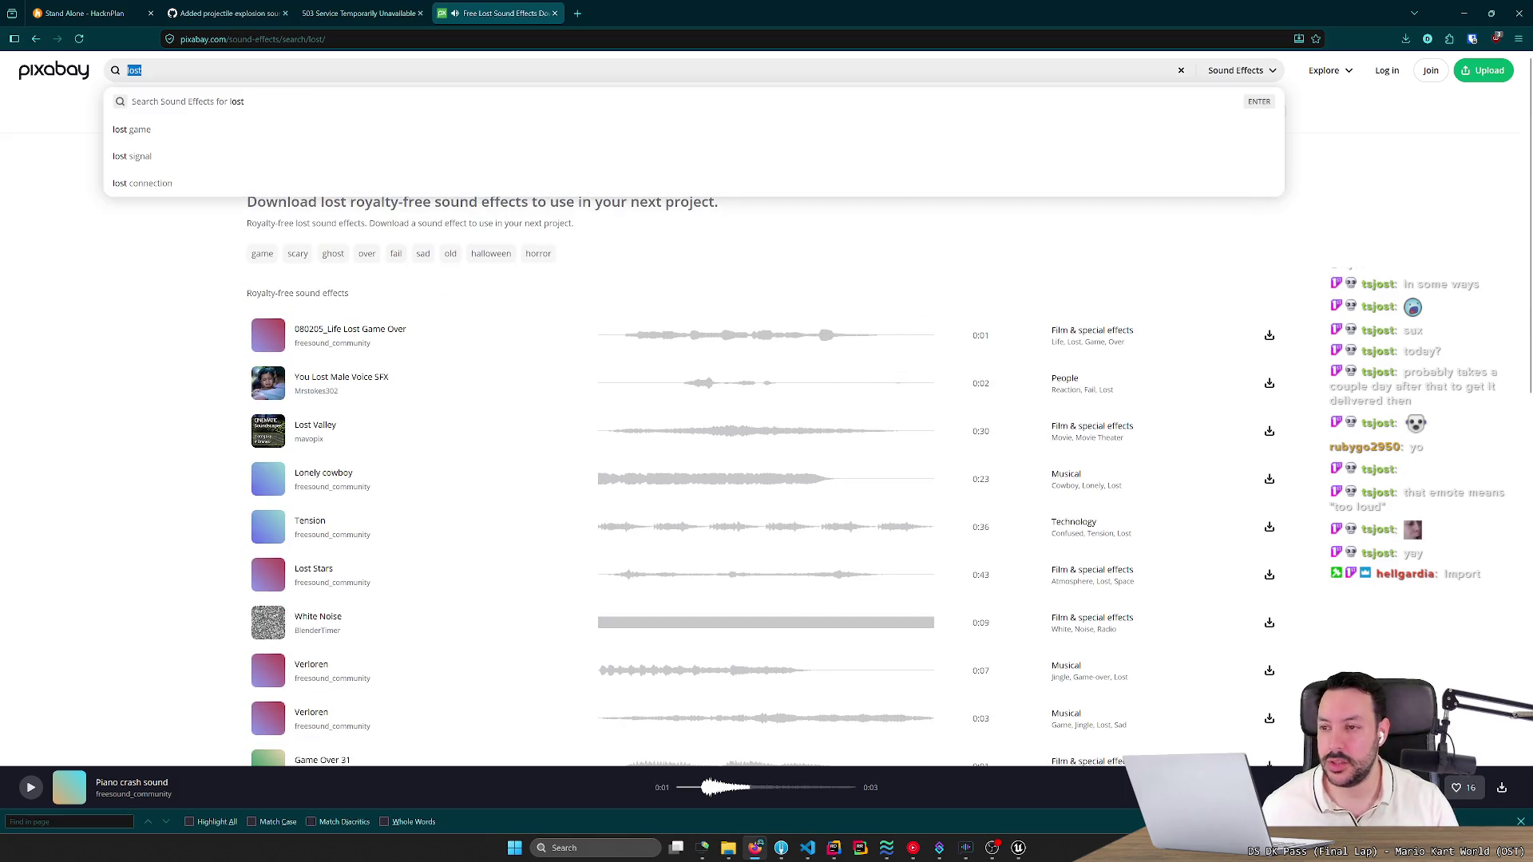
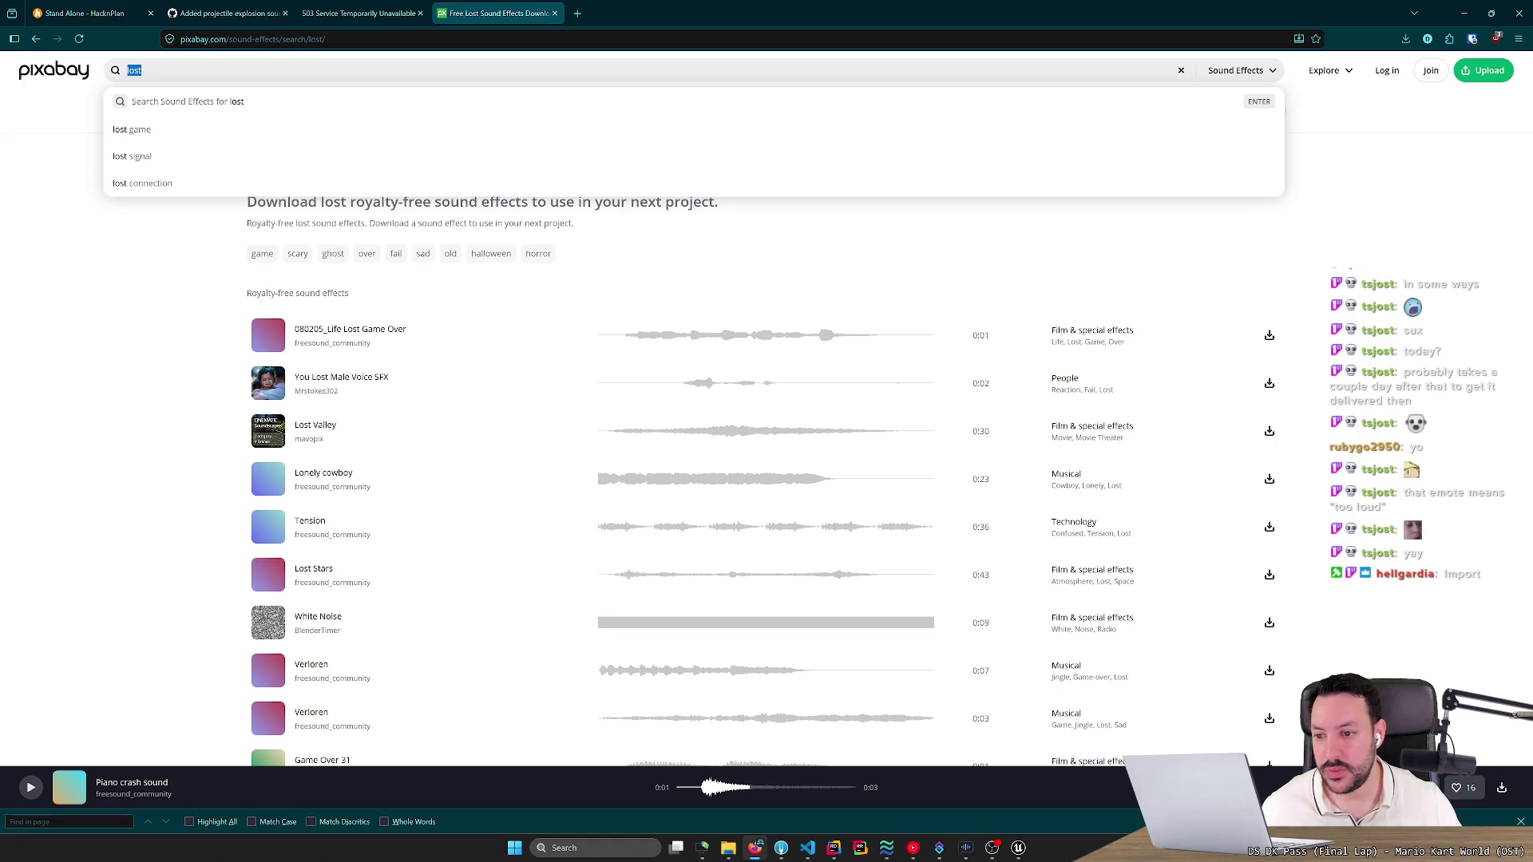
Browse page 2 of the 'lost' sound results, open one in a new tab, and return to page 1.
scroll(104, 367, "down", 8)
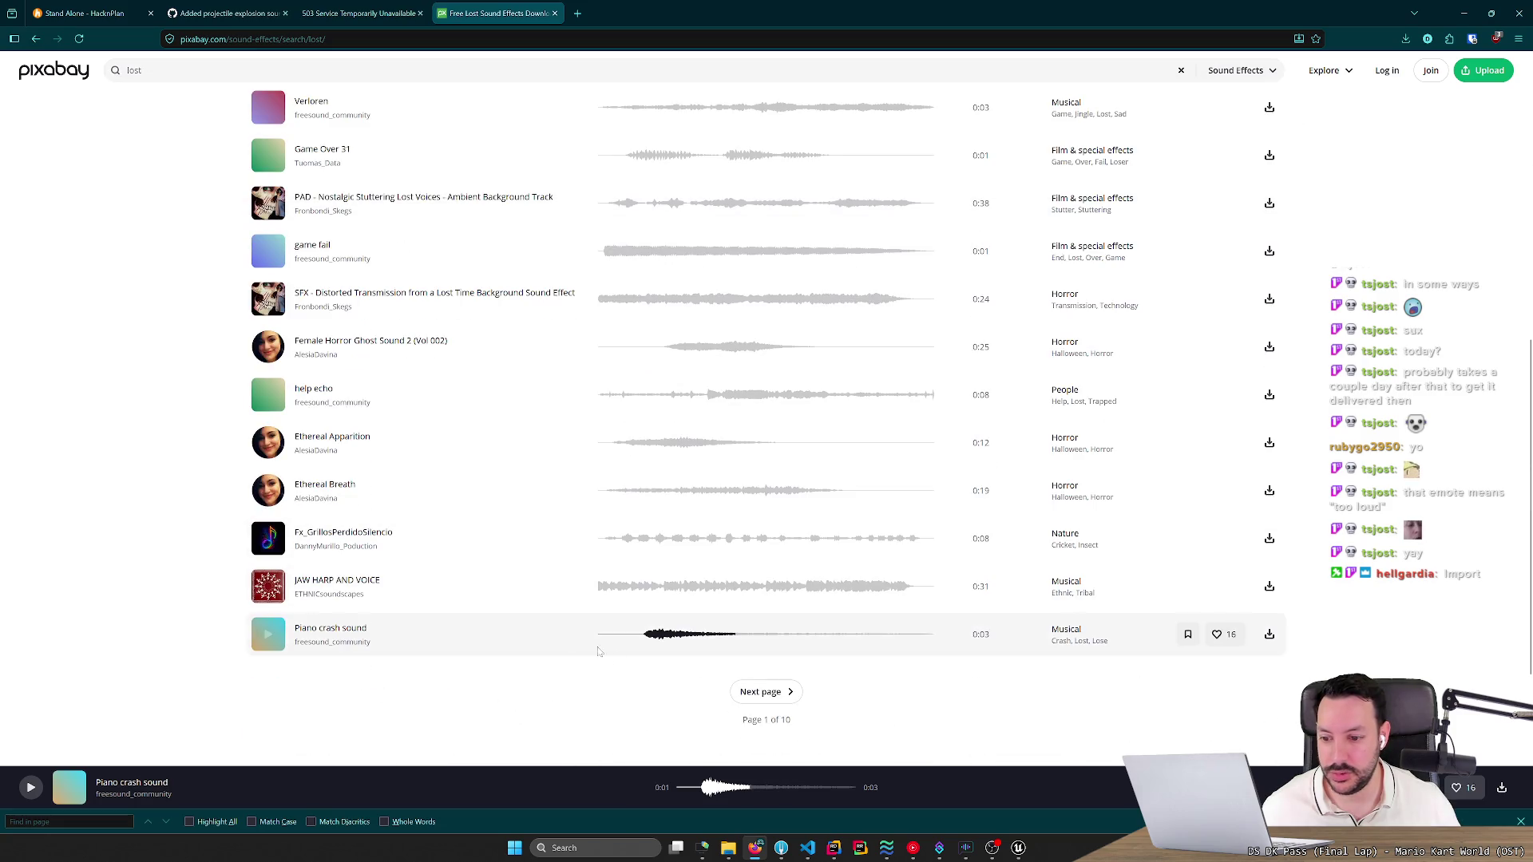
left_click(774, 692)
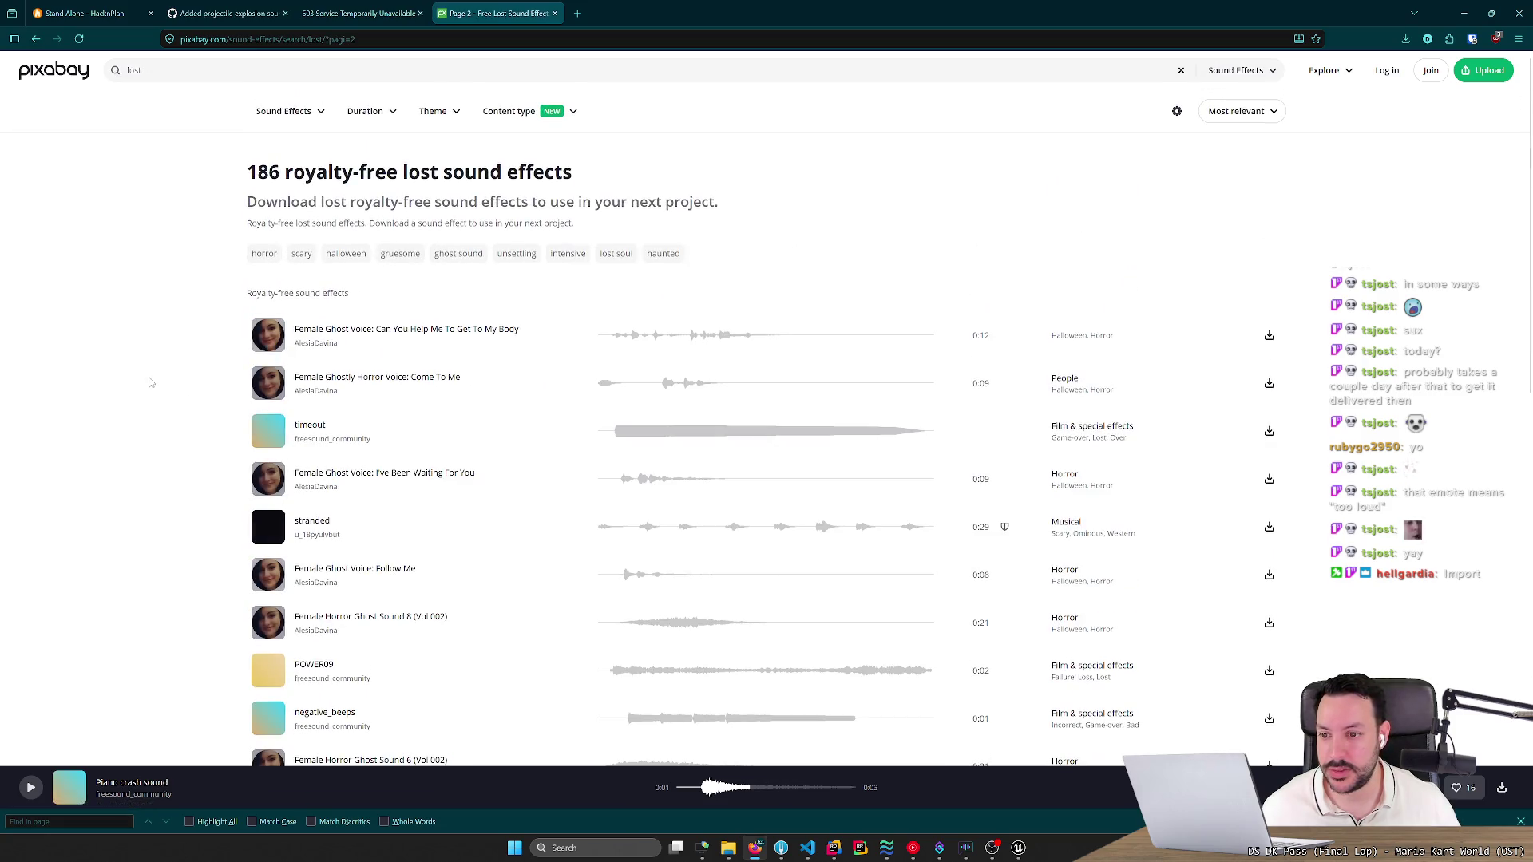
scroll(148, 380, "down", 7)
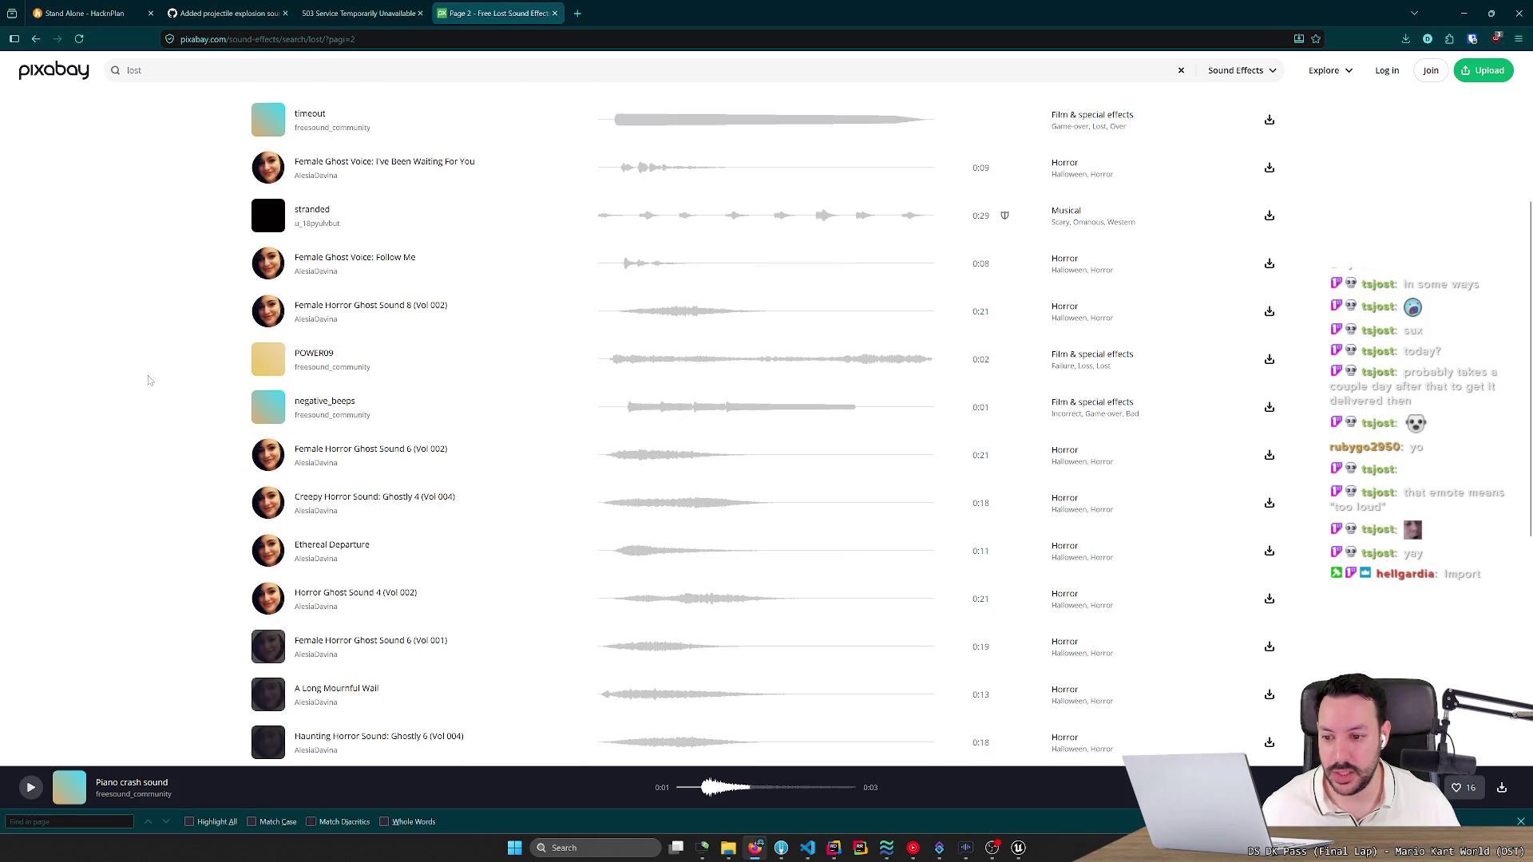
middle_click(147, 385)
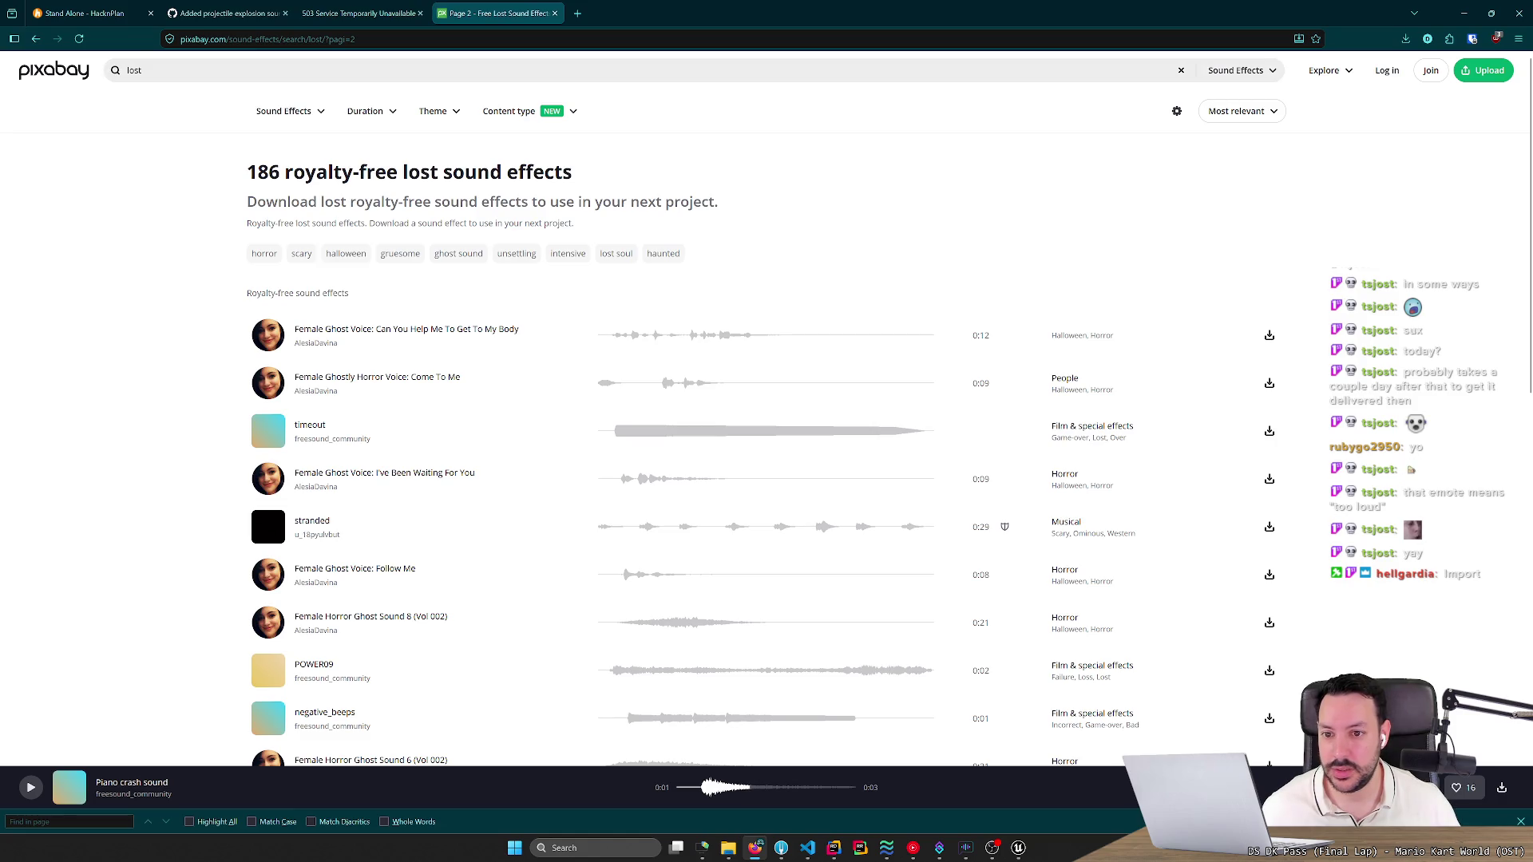
left_click(115, 70)
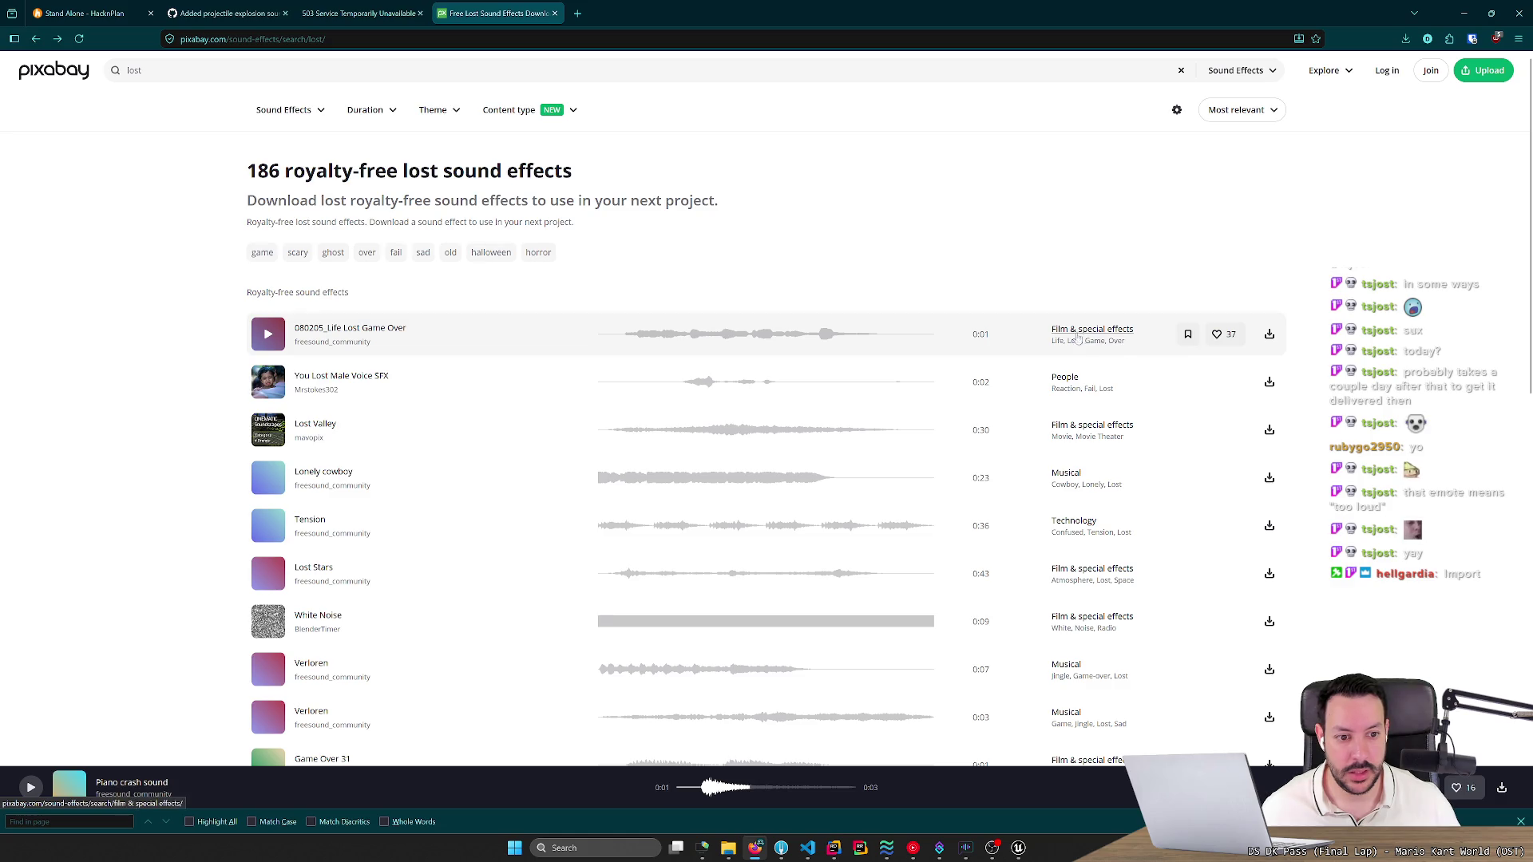
Search Pixabay for 'game over' sounds and preview the first few, including Retro 8Bit SFX.
left_click(142, 70)
type("ga")
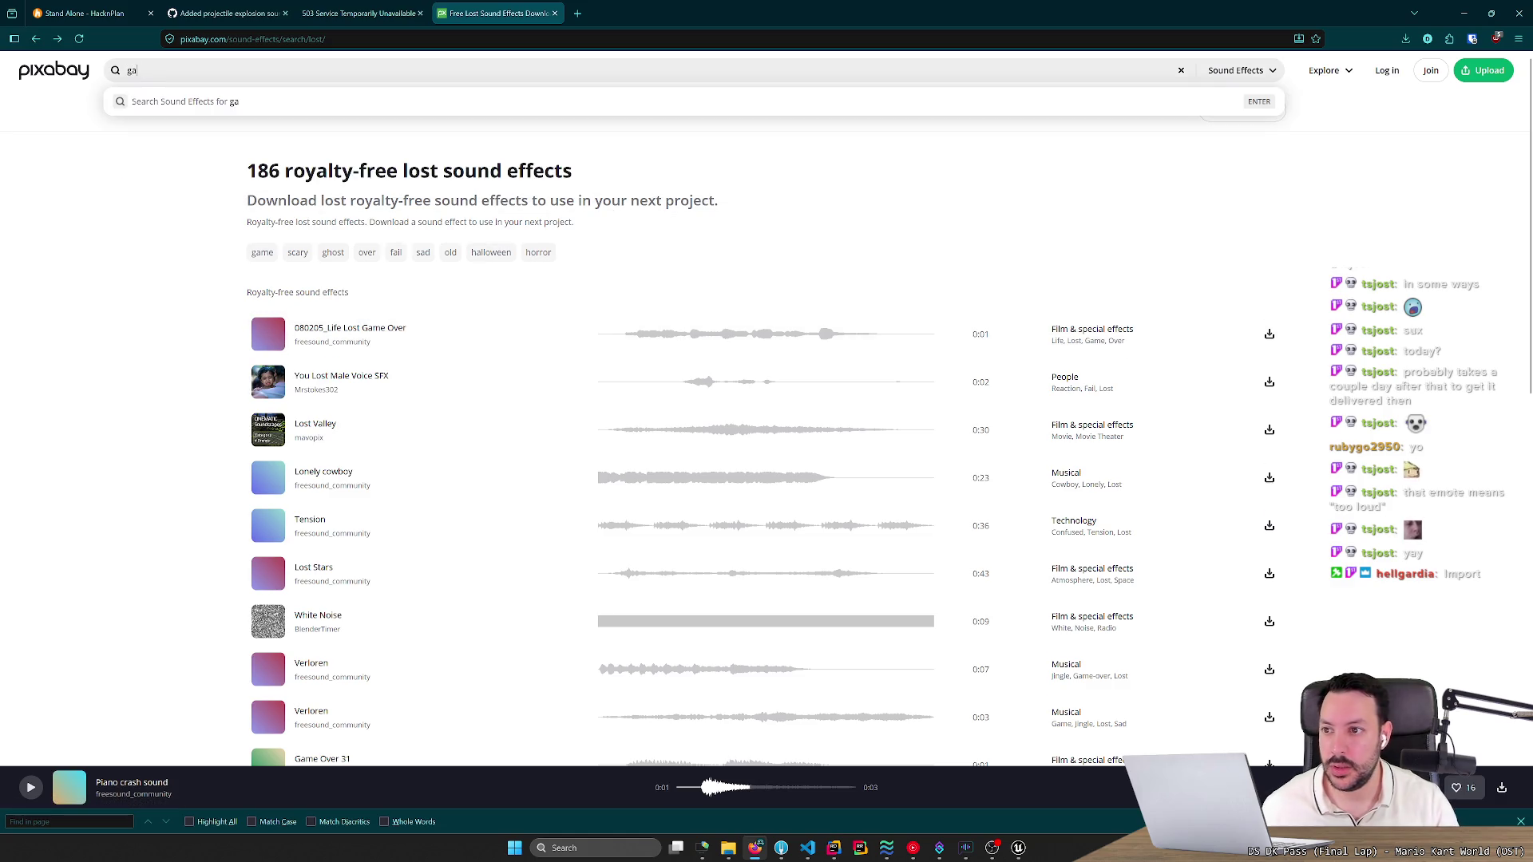
type("me over")
key("Return")
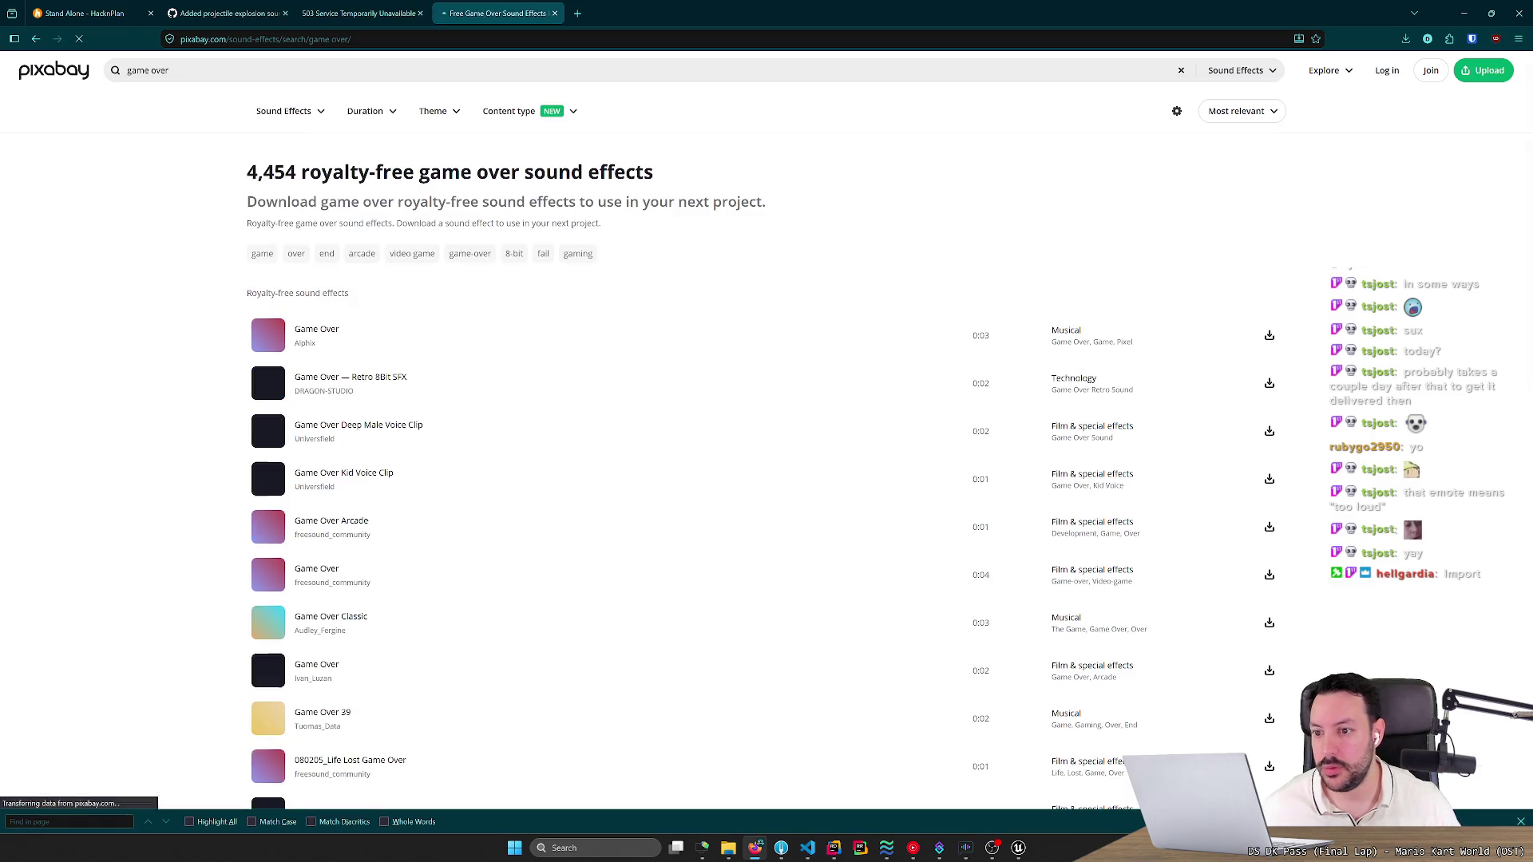
mouse_move(272, 338)
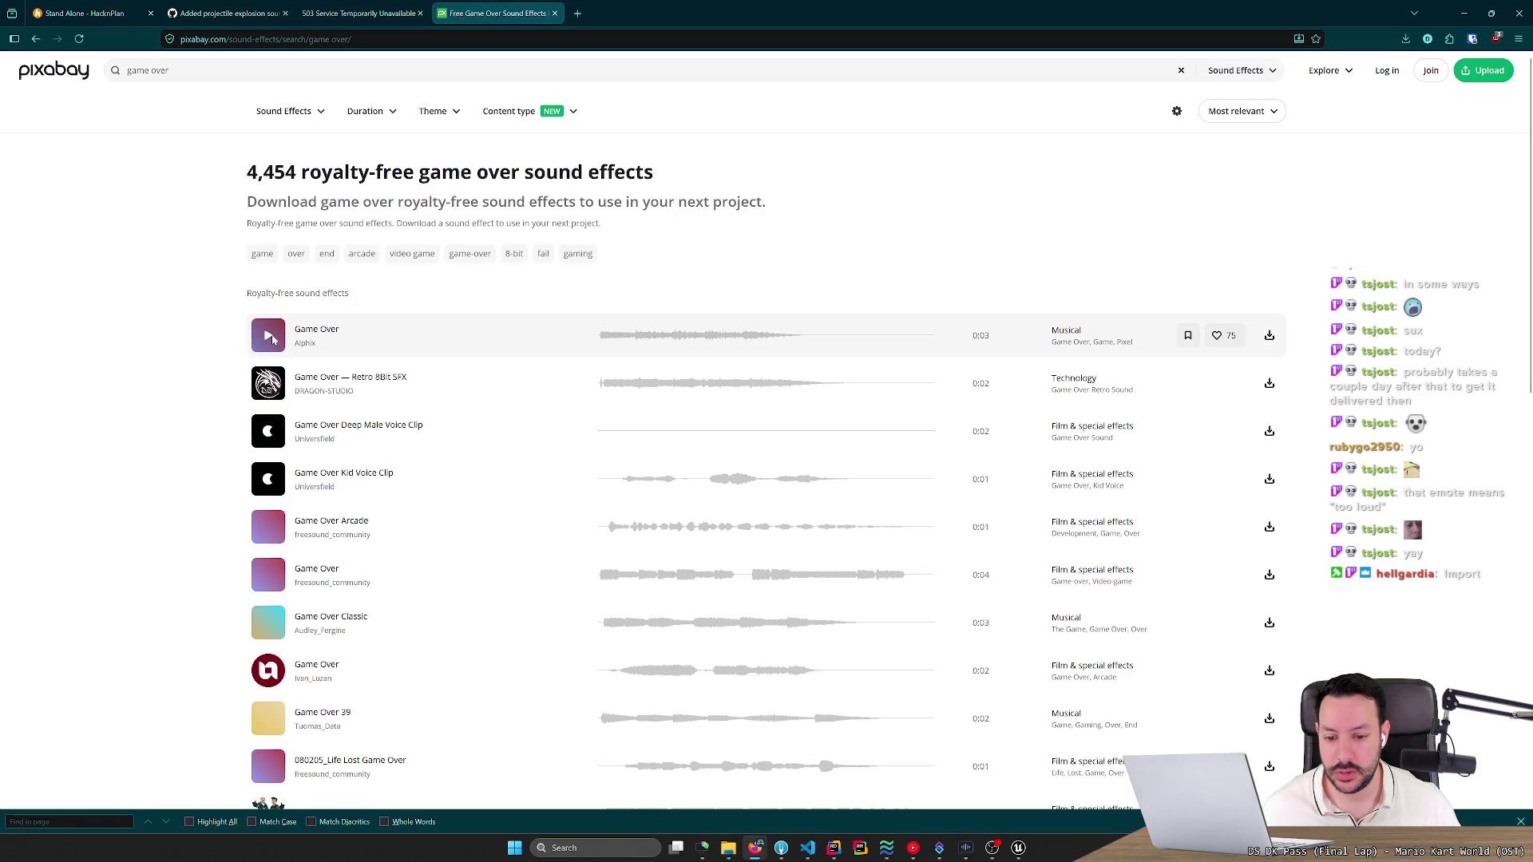
left_click(271, 339)
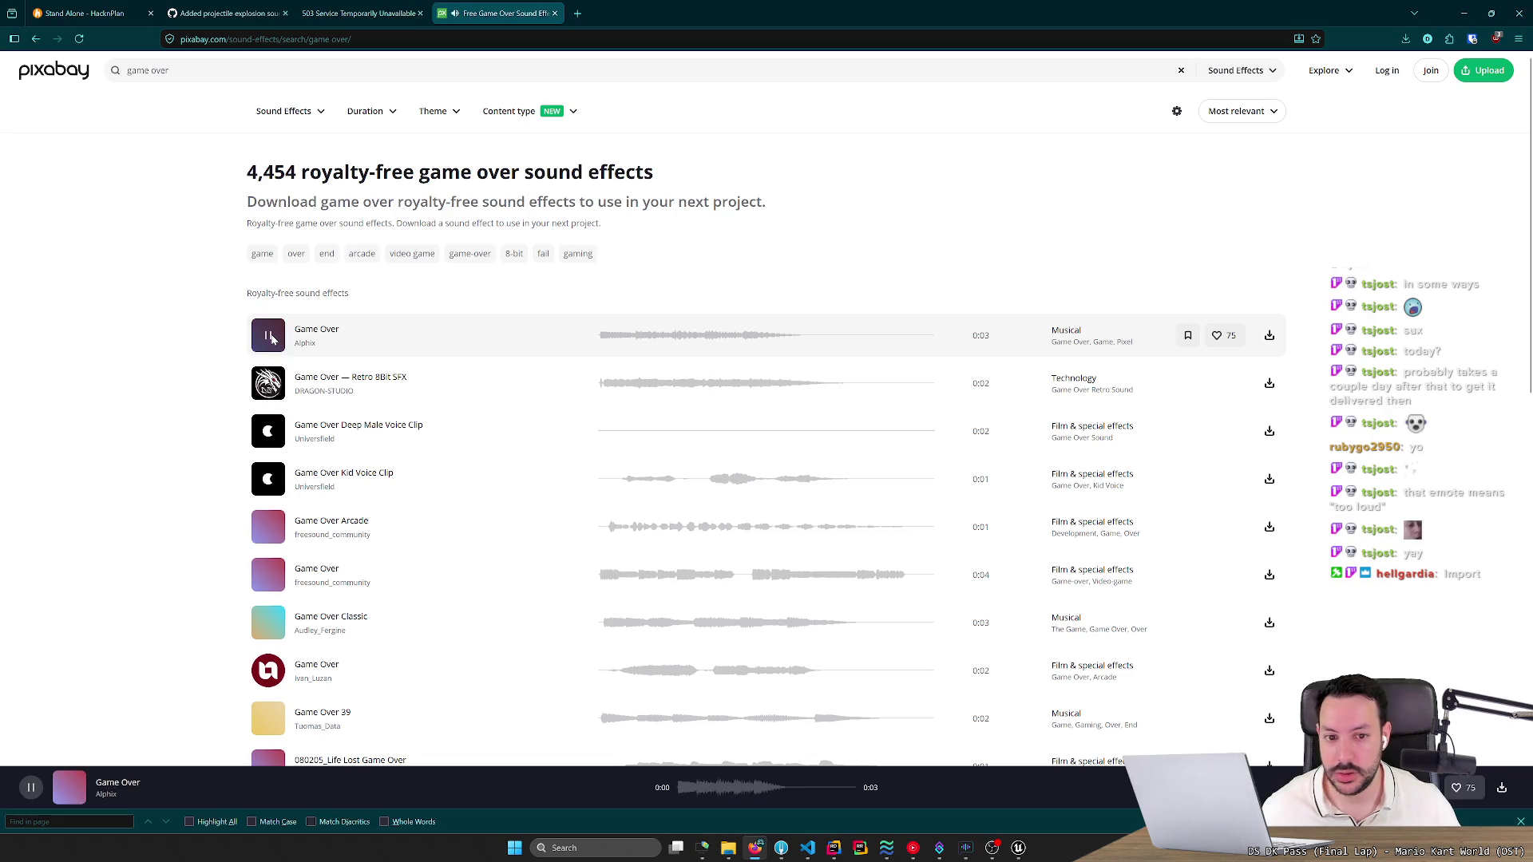
left_click(269, 384)
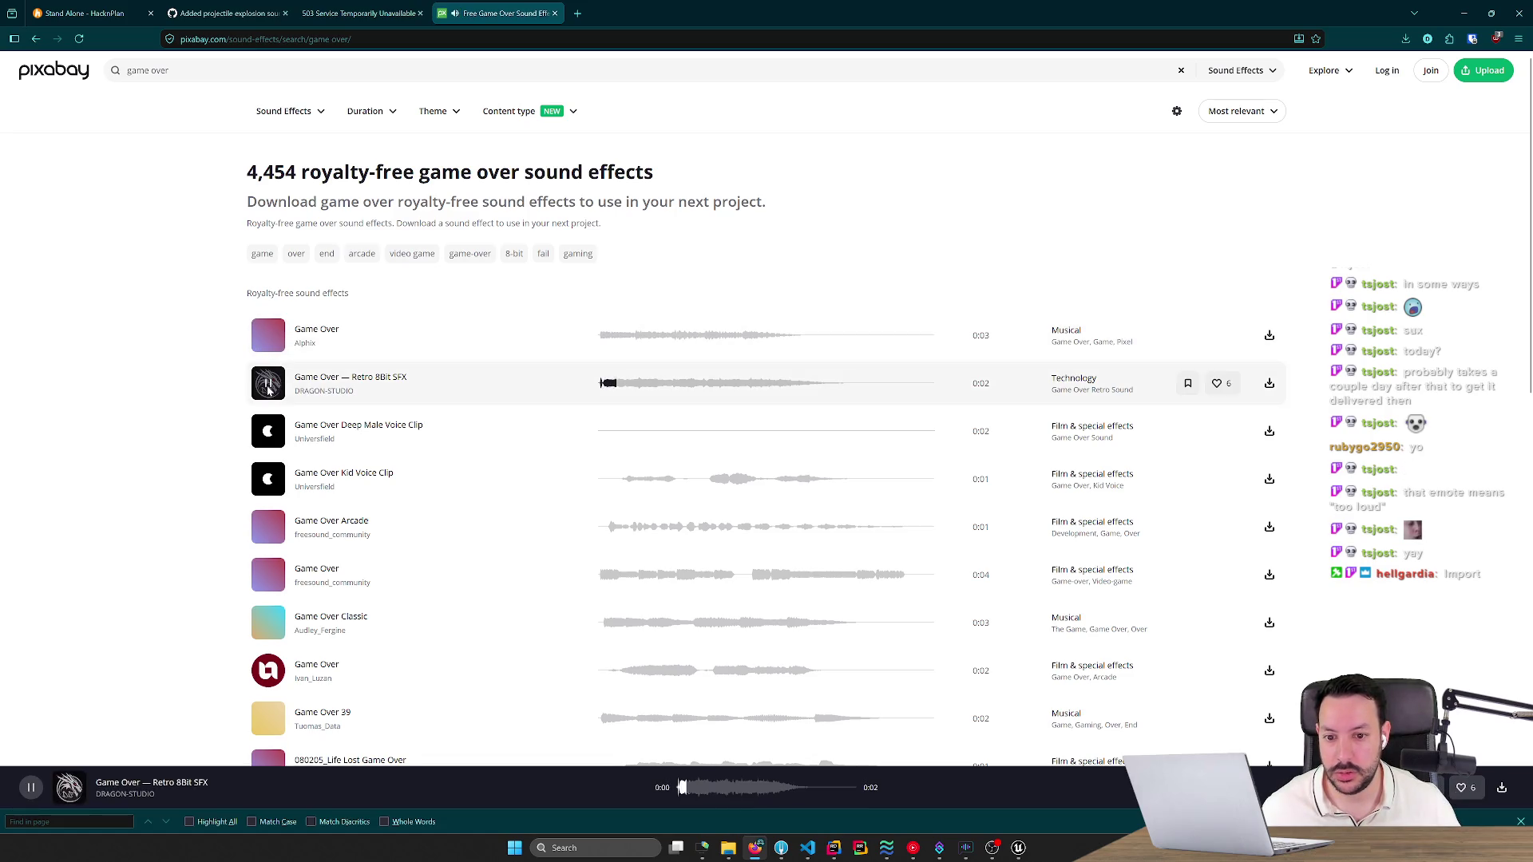
left_click(269, 480)
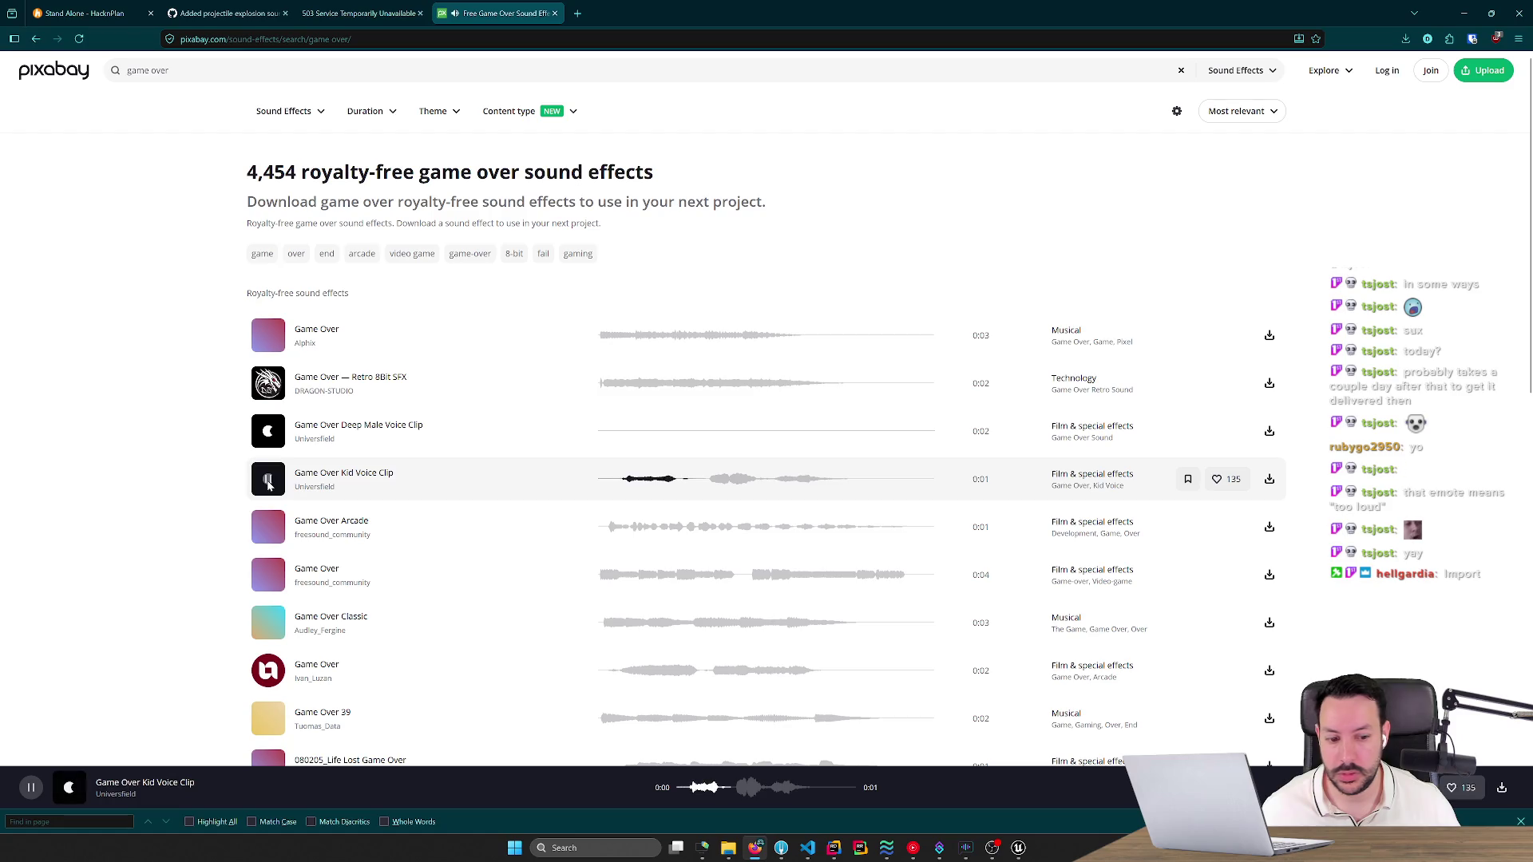
Preview more page-one results such as Game Over 39, Life Lost Game Over and 8-bit 'Game Over'.
scroll(207, 478, "down", 2)
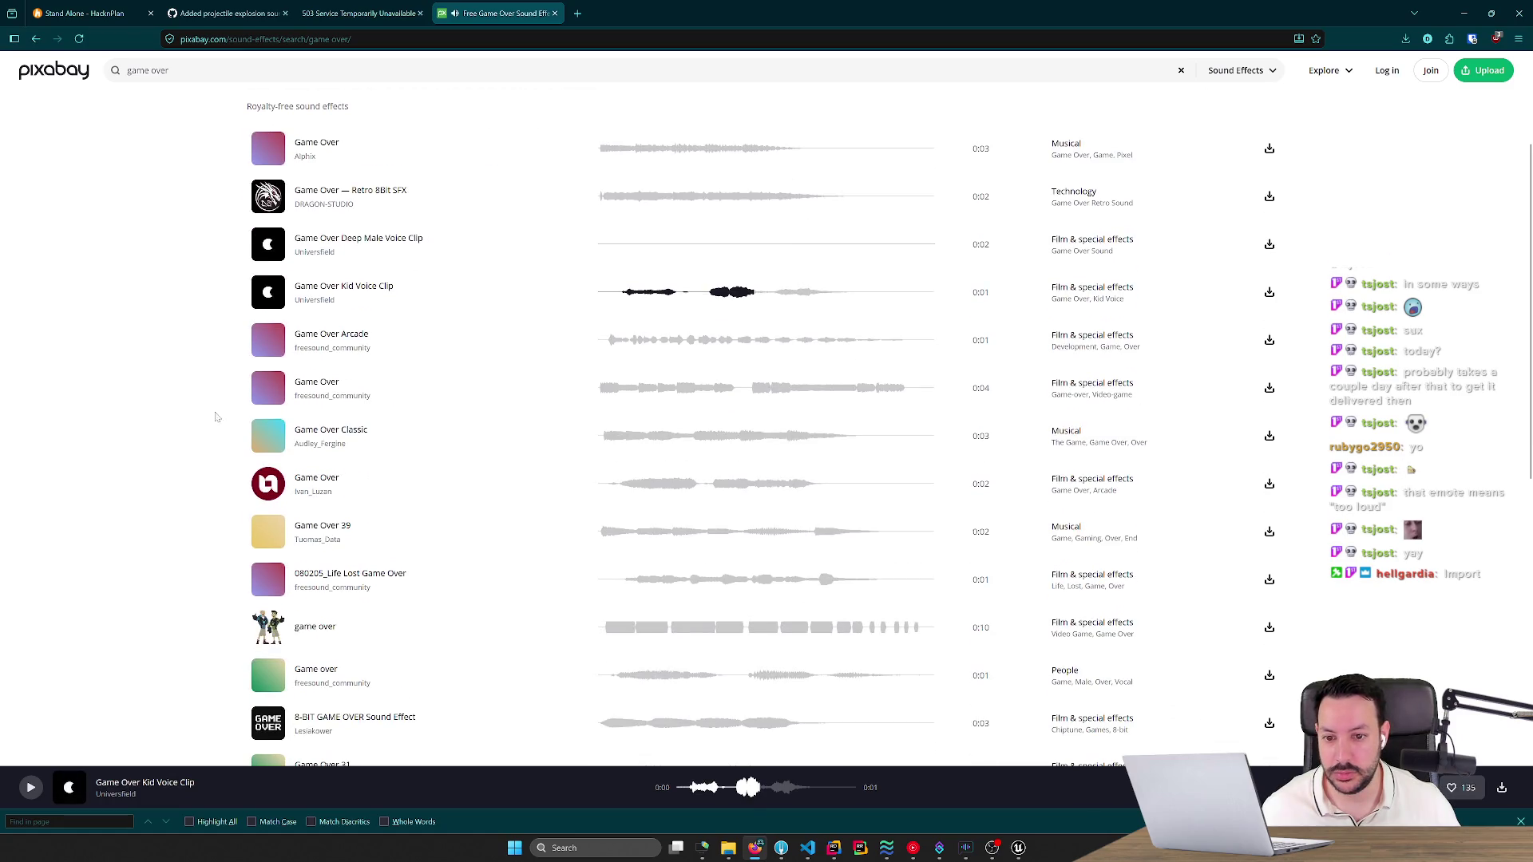
left_click(269, 487)
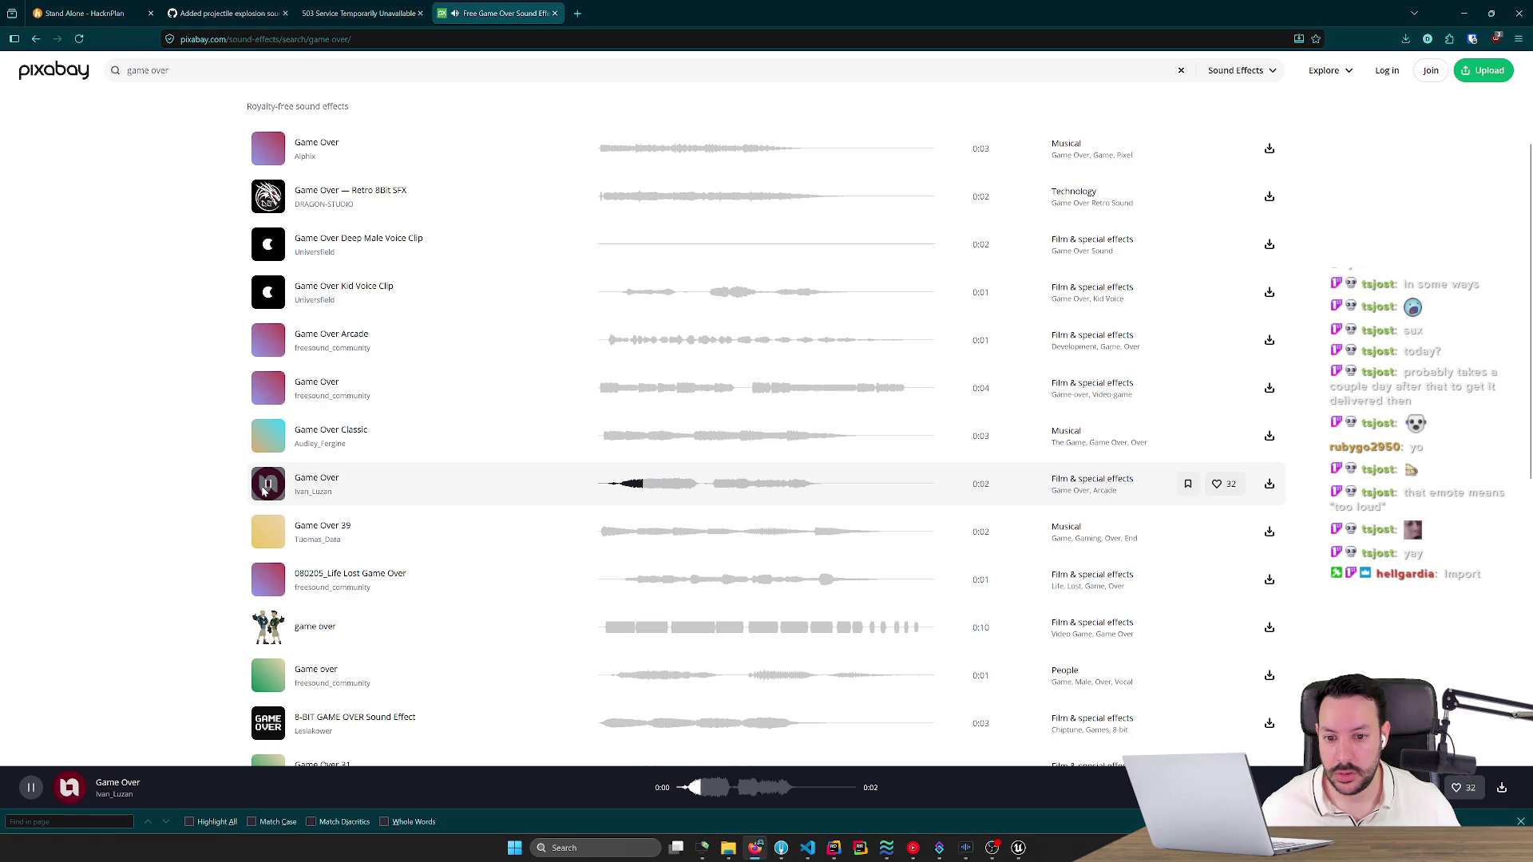
left_click(268, 532)
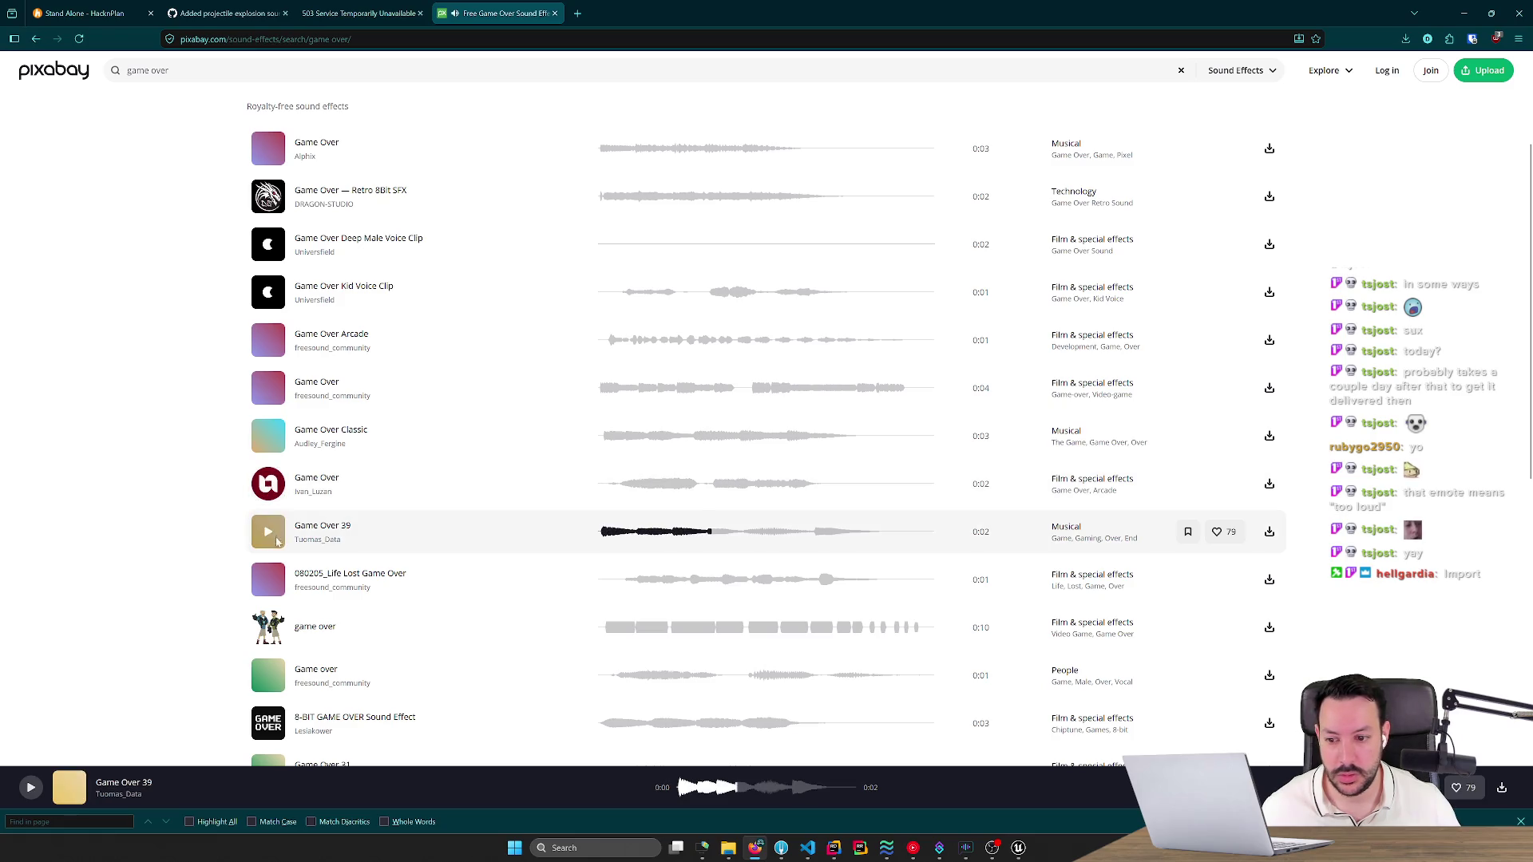
left_click(268, 580)
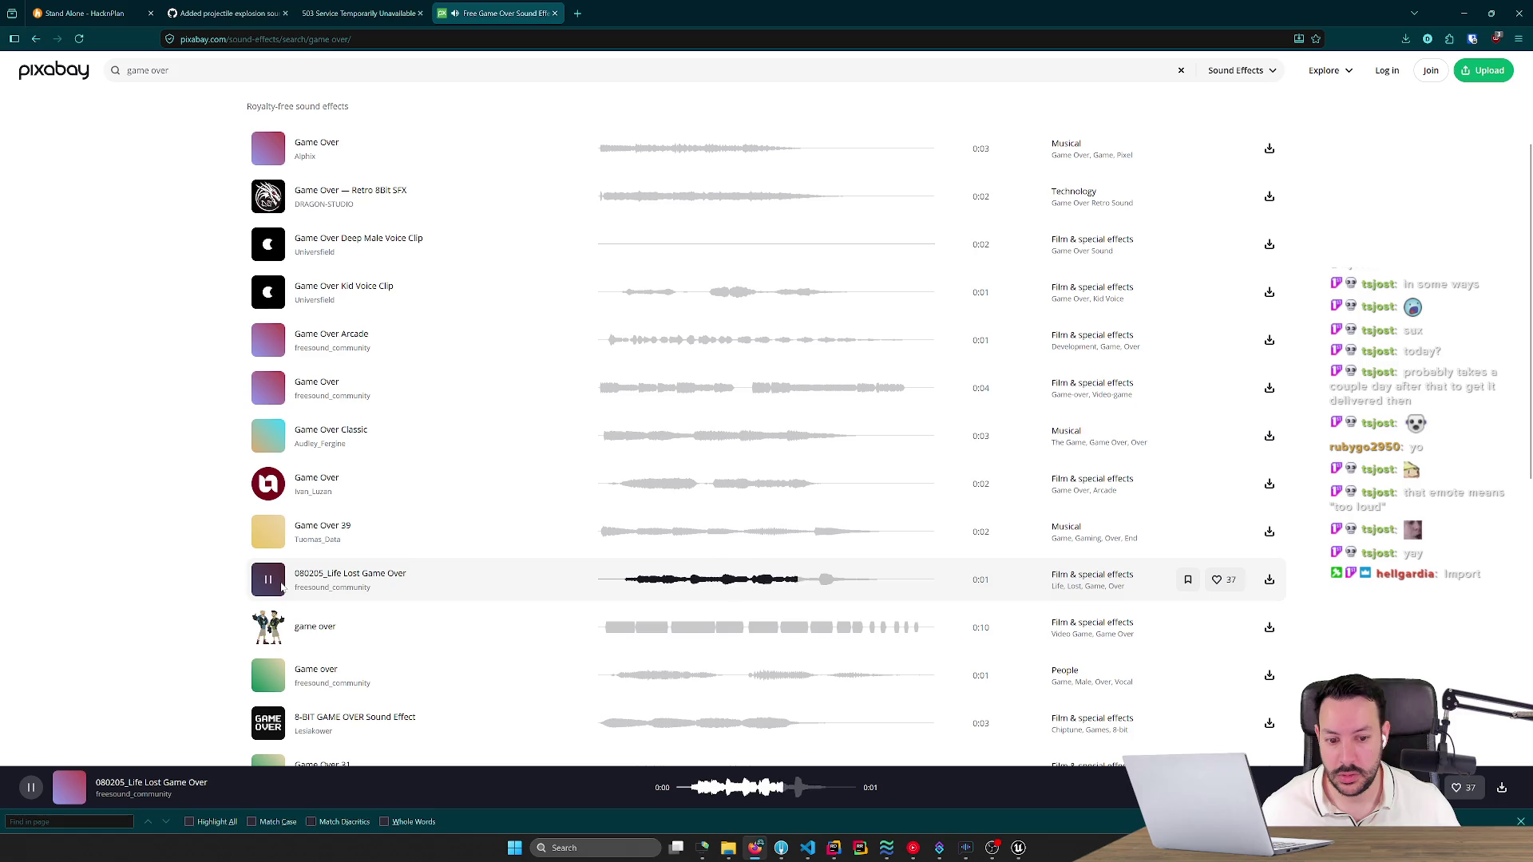
left_click(268, 675)
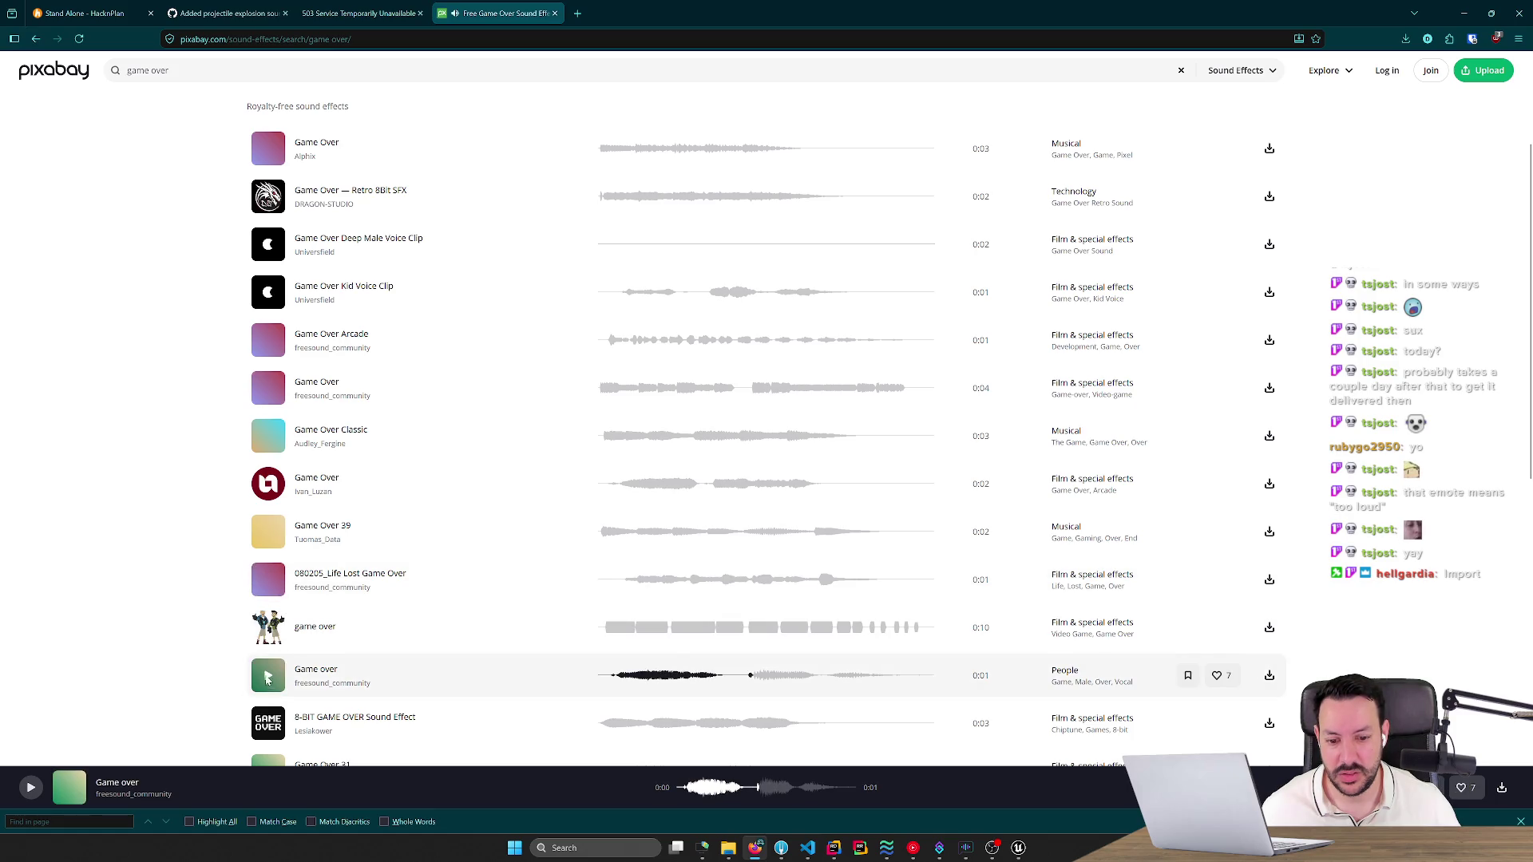
scroll(274, 498, "down", 3)
left_click(271, 570)
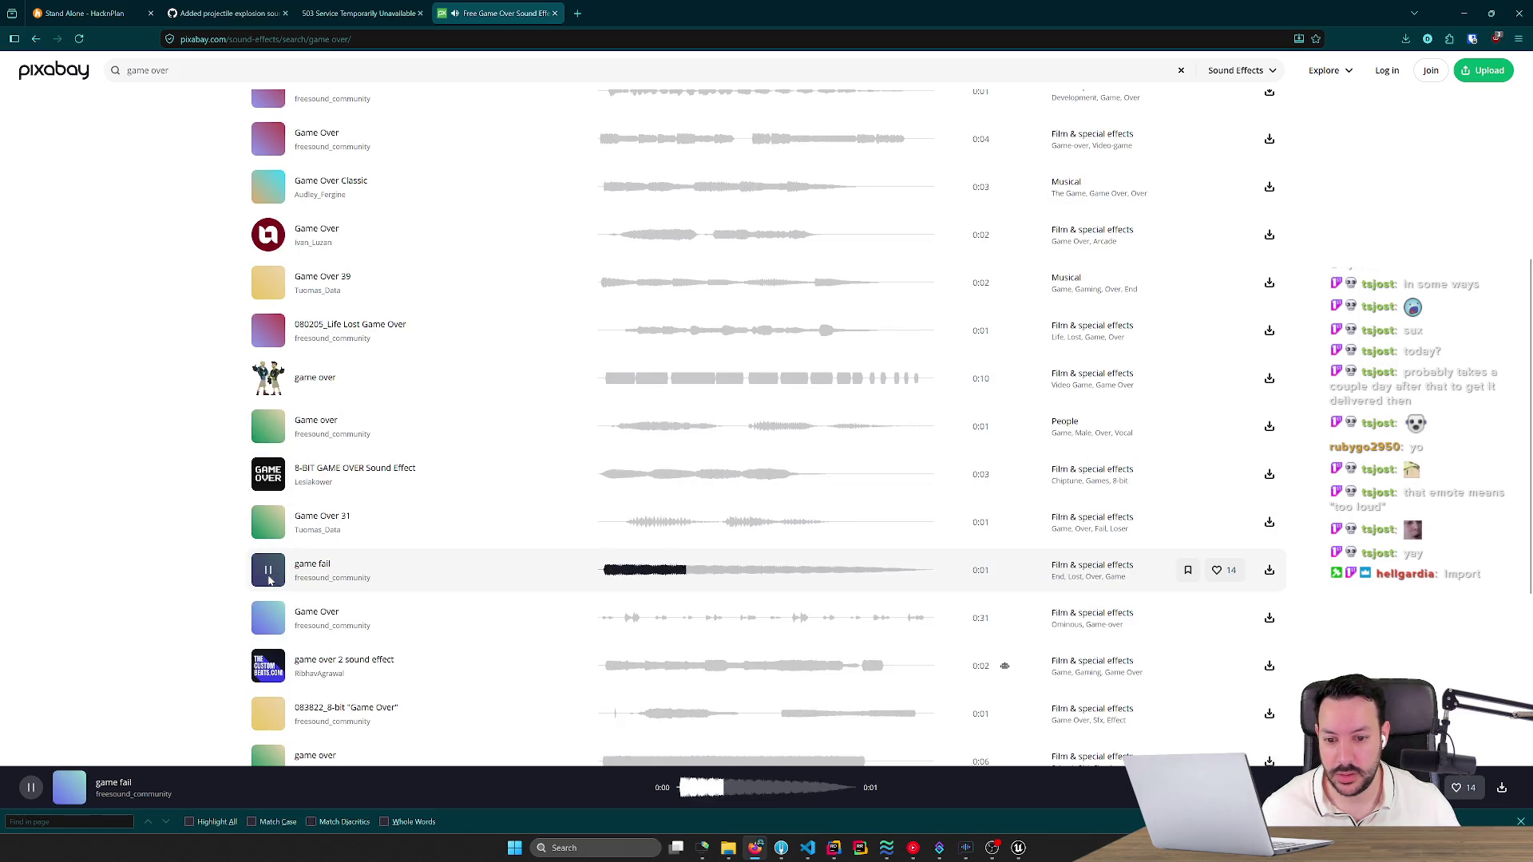
scroll(276, 572, "down", 2)
scroll(275, 573, "down", 1)
left_click(268, 526)
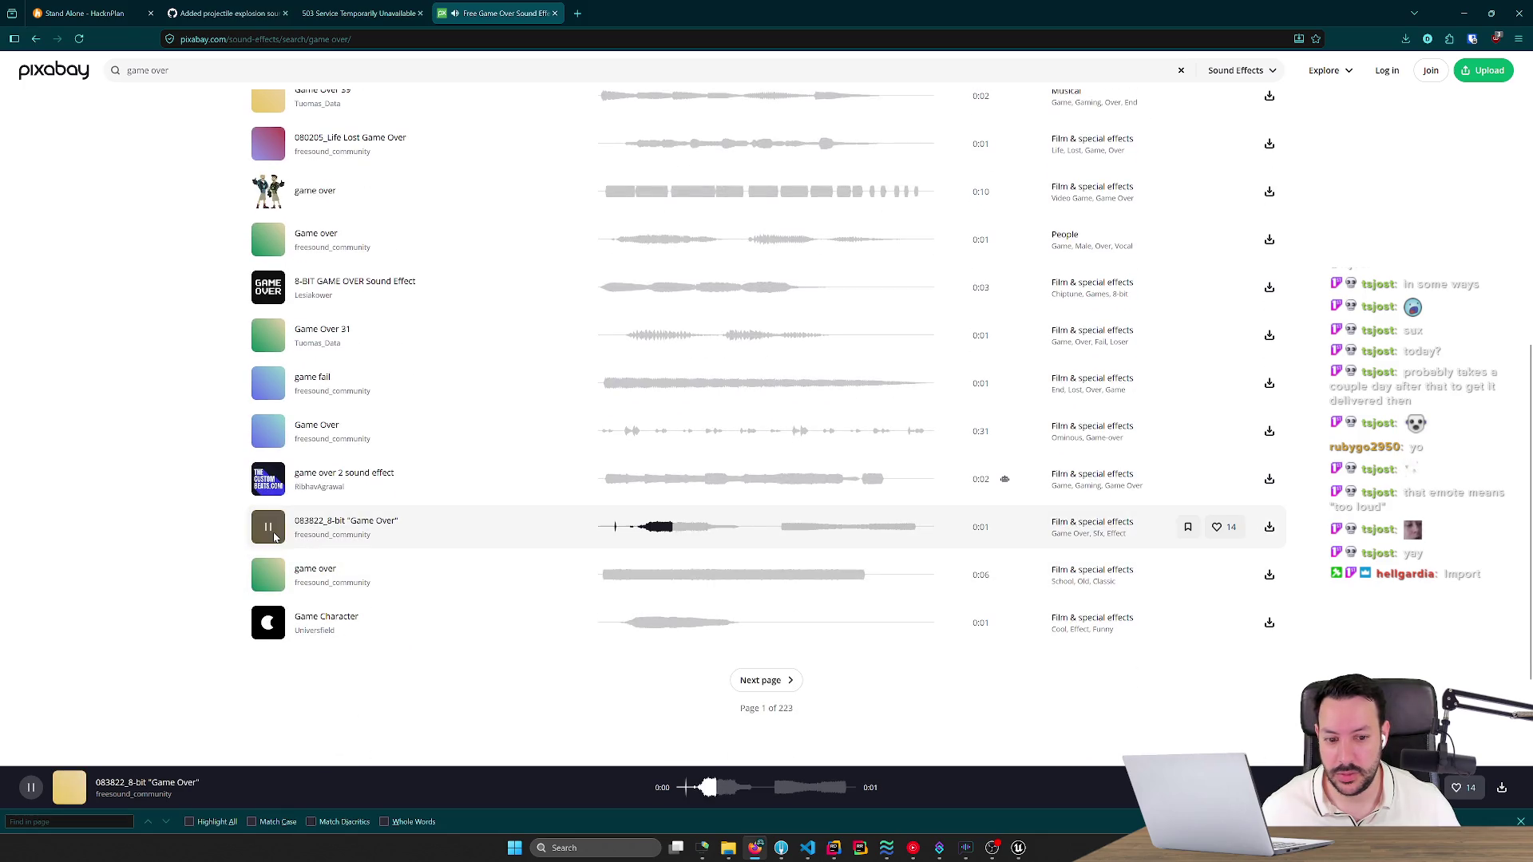
left_click(268, 623)
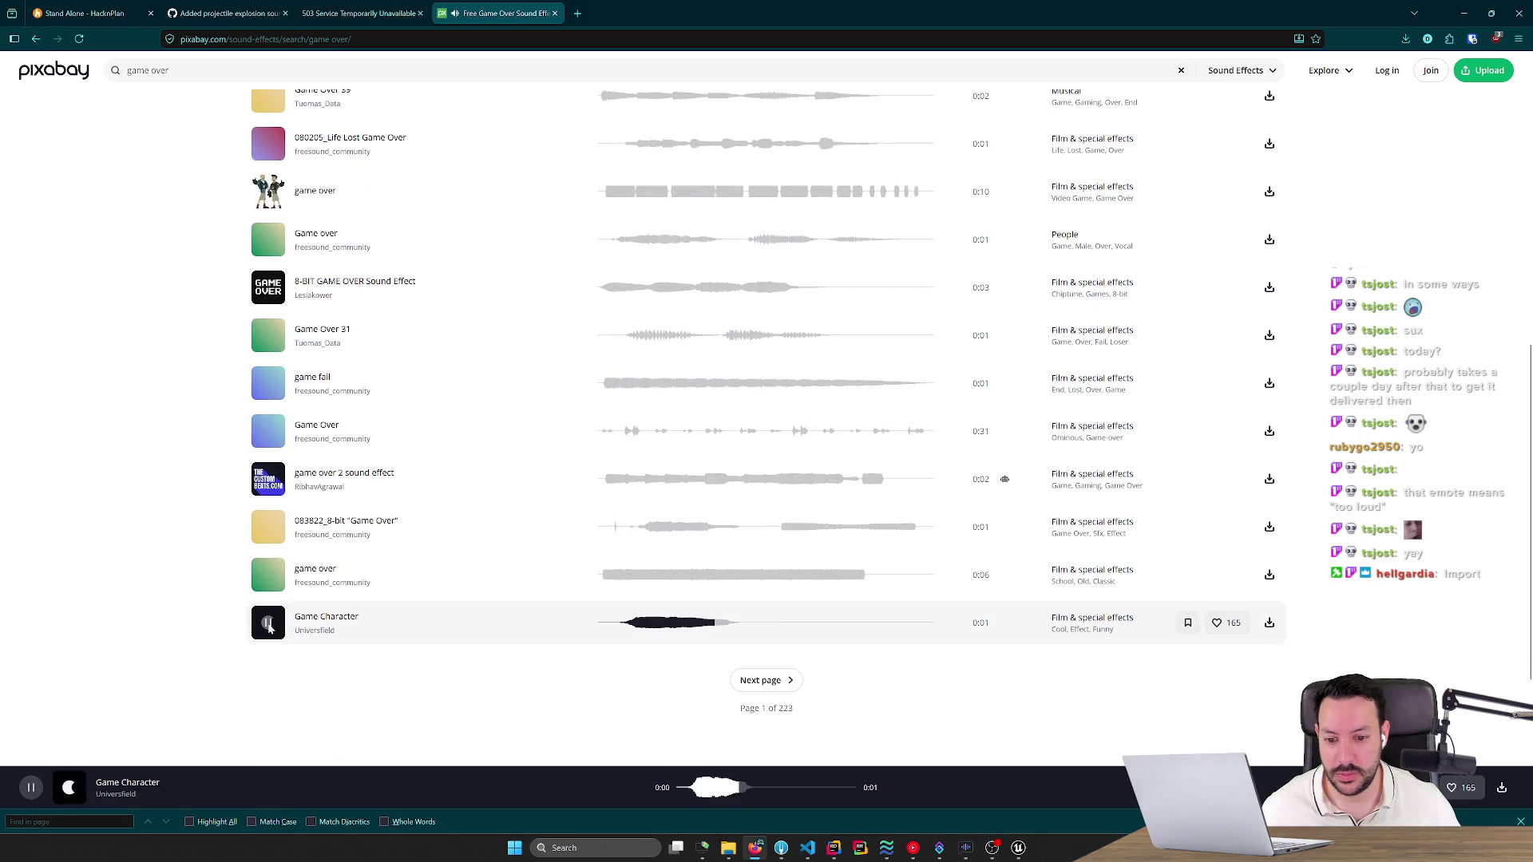
On results page 2, preview Videogame Death Sound, a short game over clip and negative_beeps.
left_click(762, 681)
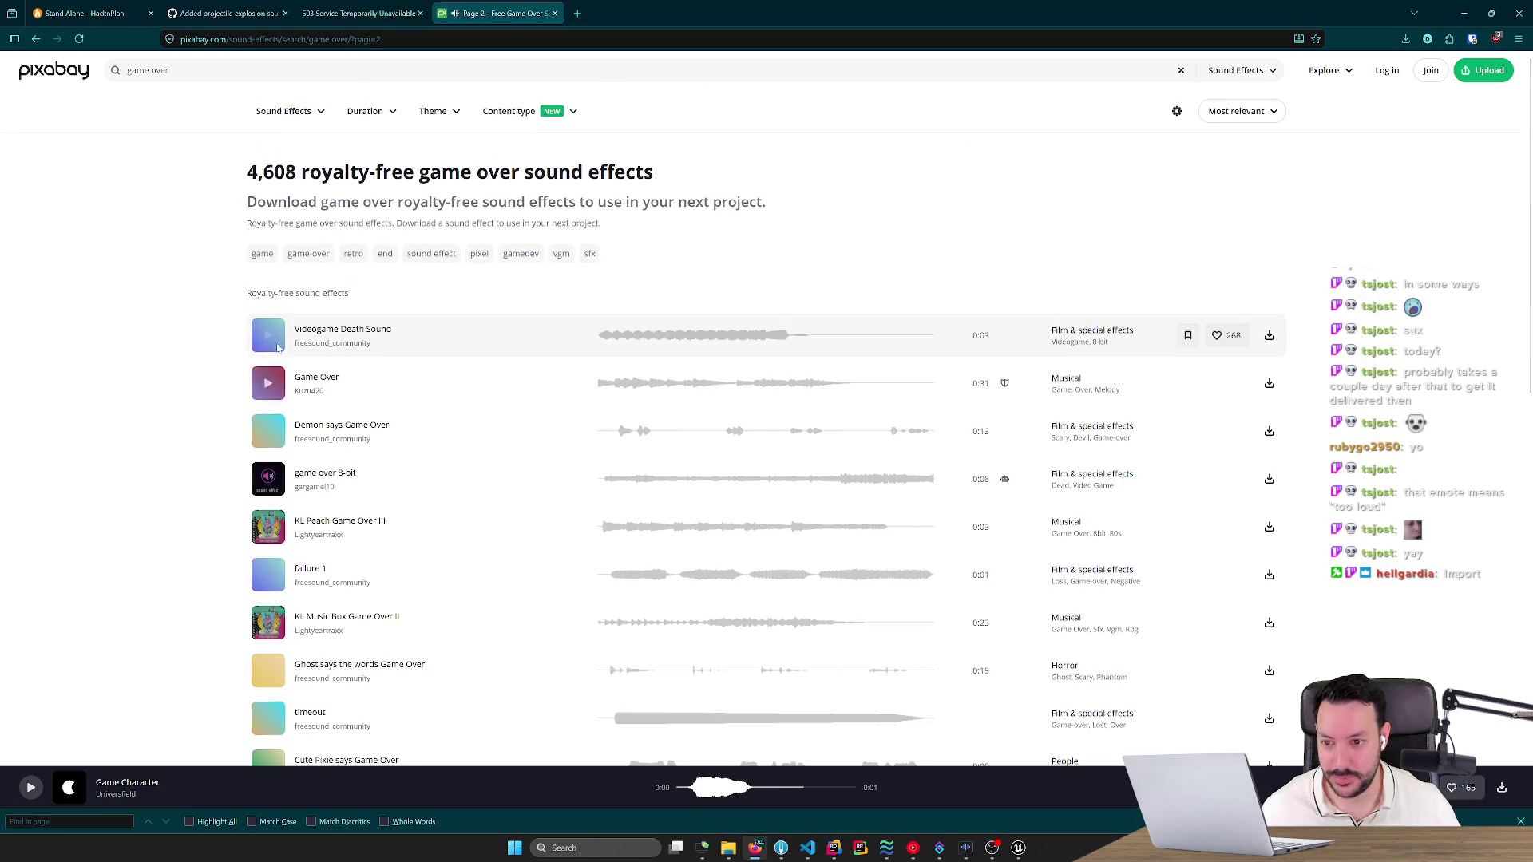
left_click(269, 336)
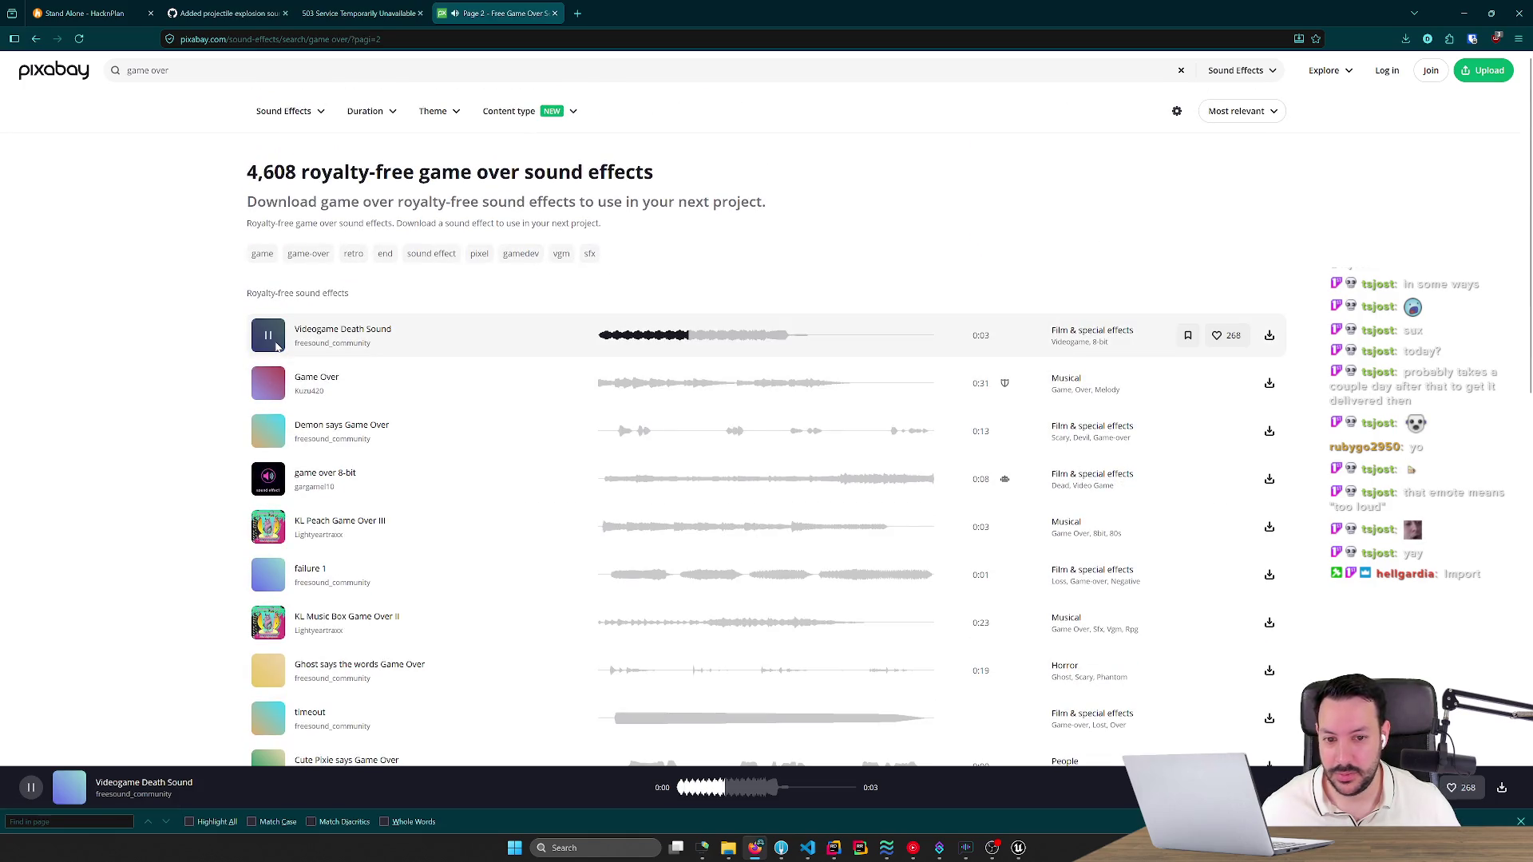
scroll(259, 511, "down", 5)
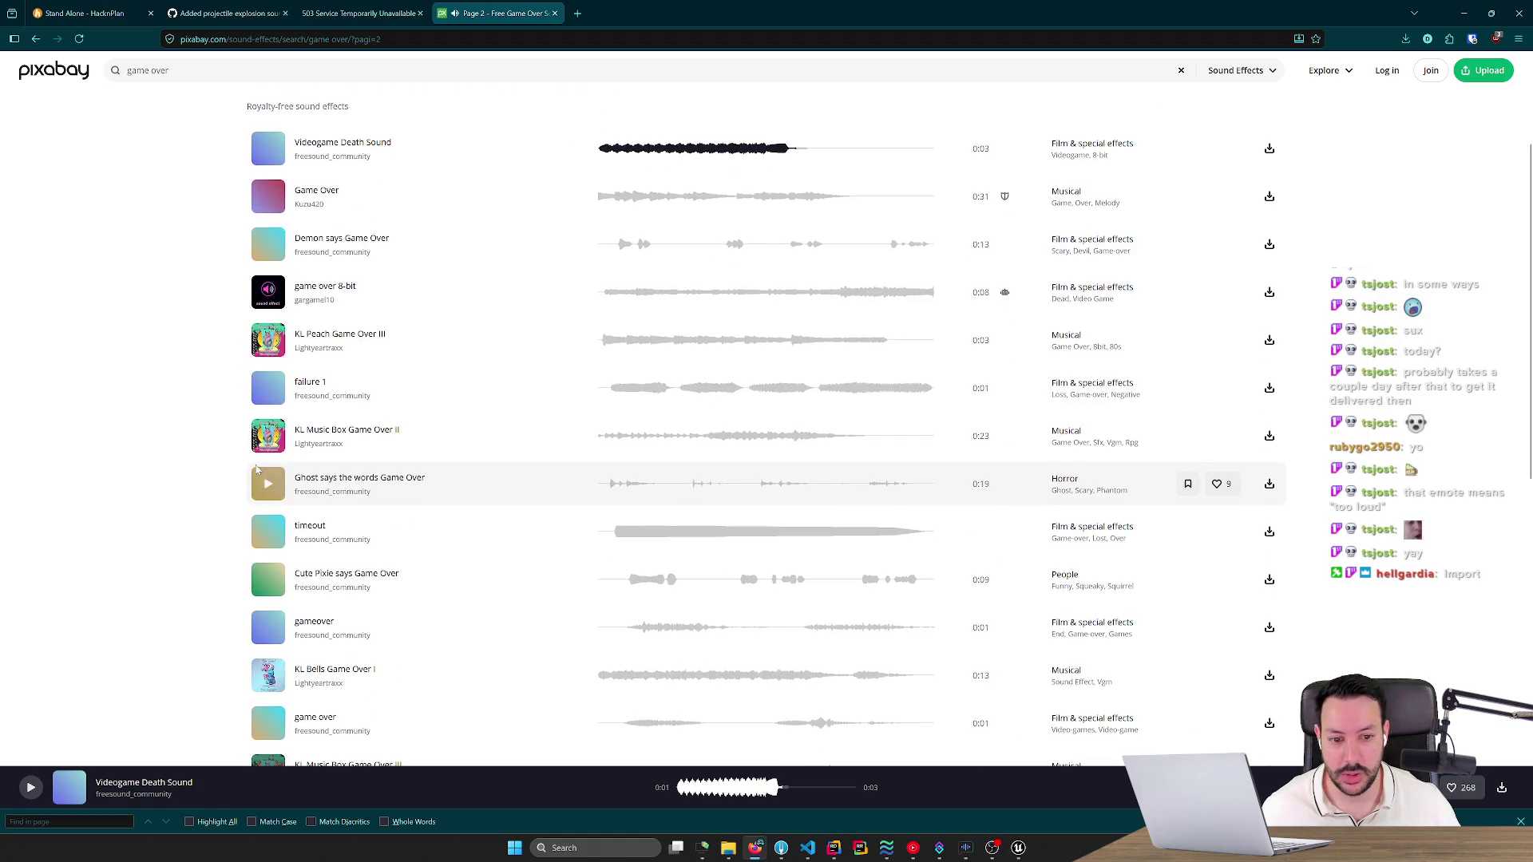
left_click(267, 413)
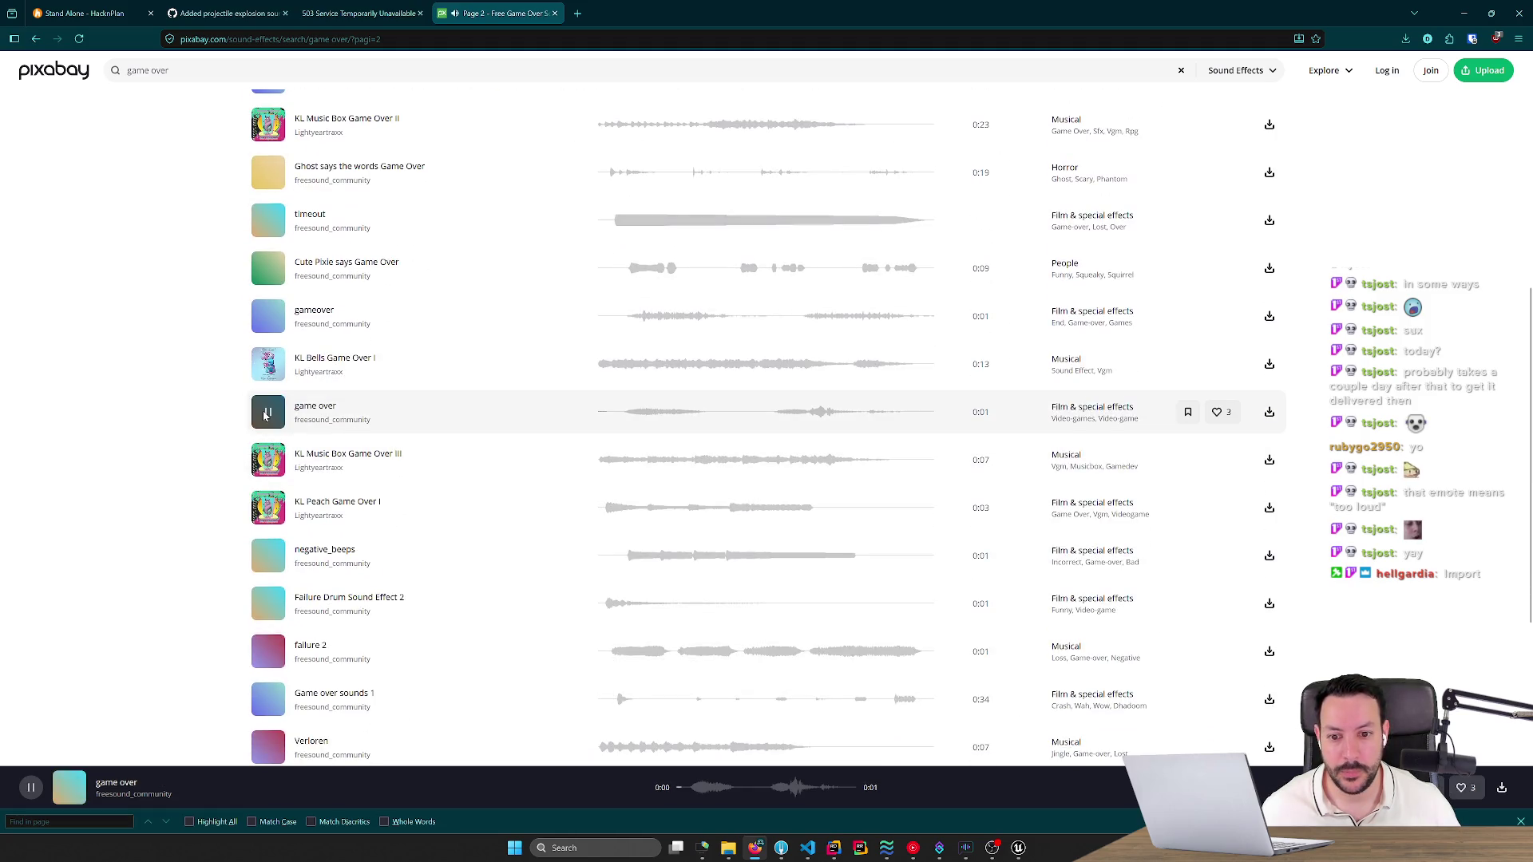
scroll(266, 435, "down", 2)
left_click(266, 433)
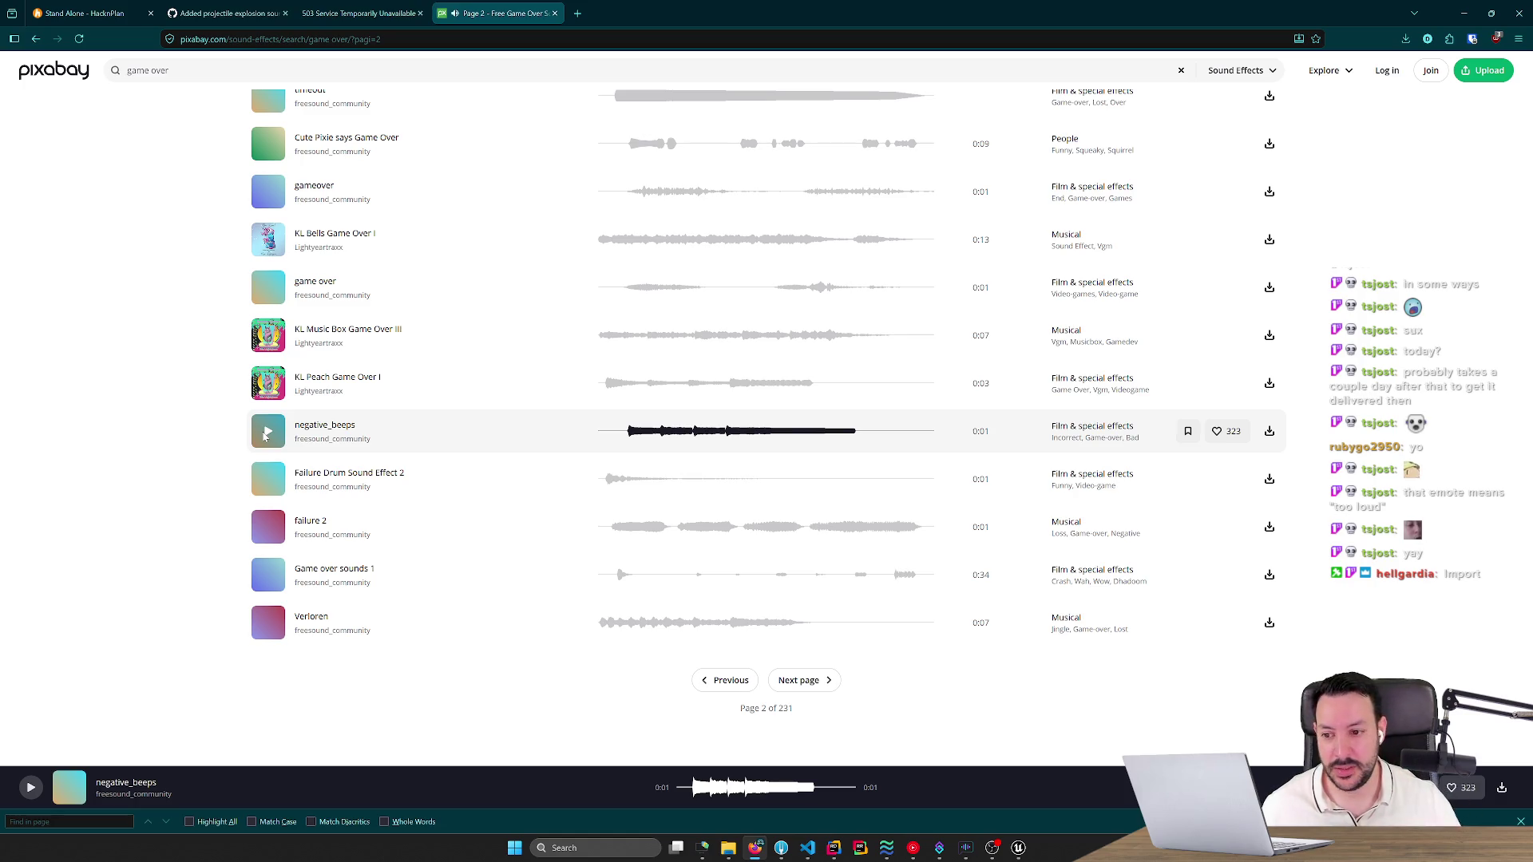
Audition Failure Drum Sound Effect 2, open it in a new tab, and go to results page 3.
left_click(269, 479)
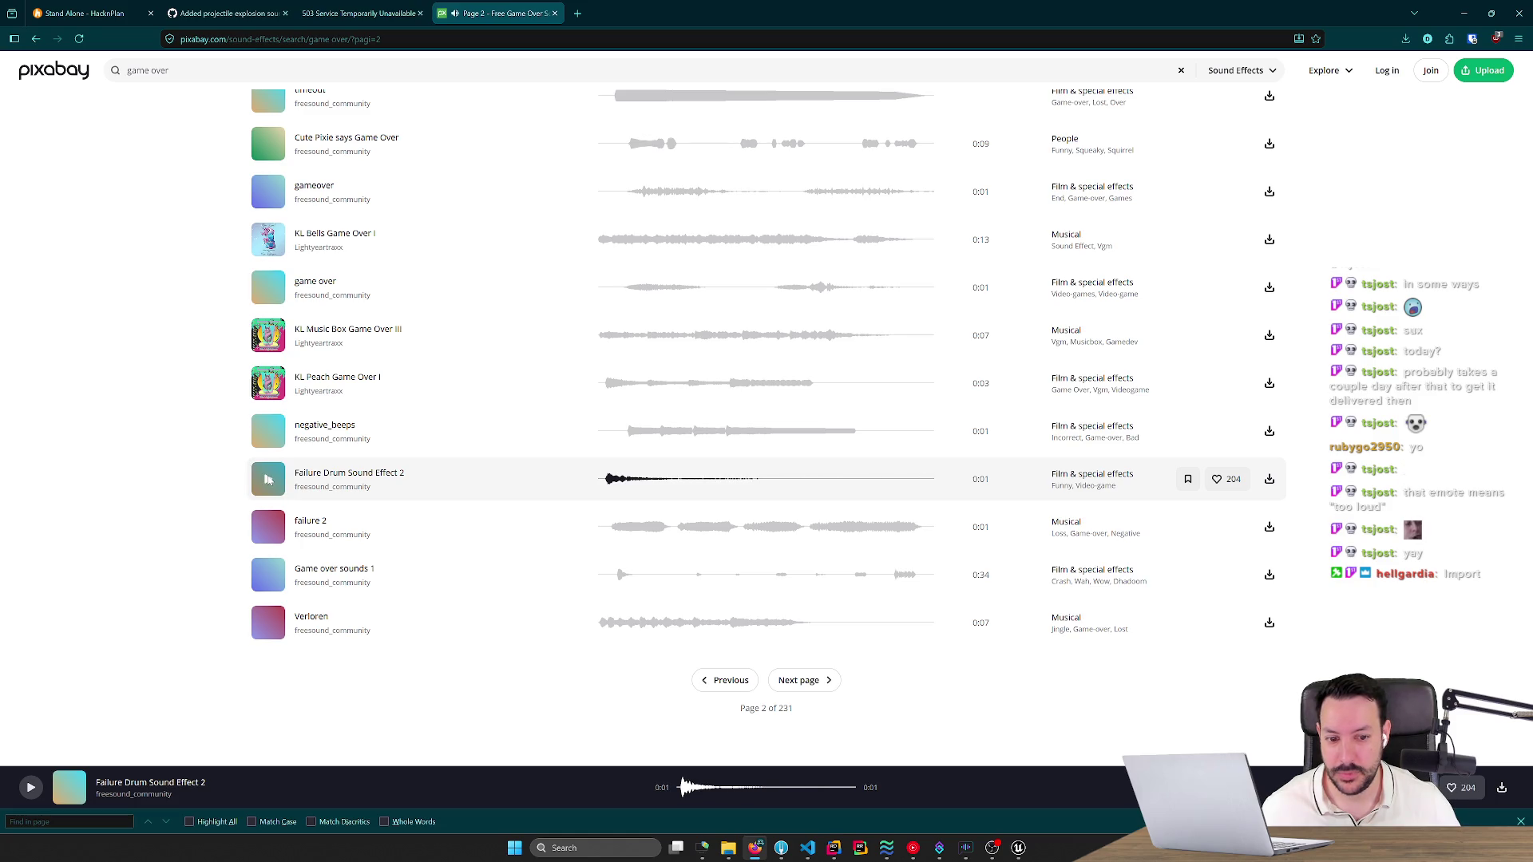
left_click(269, 478)
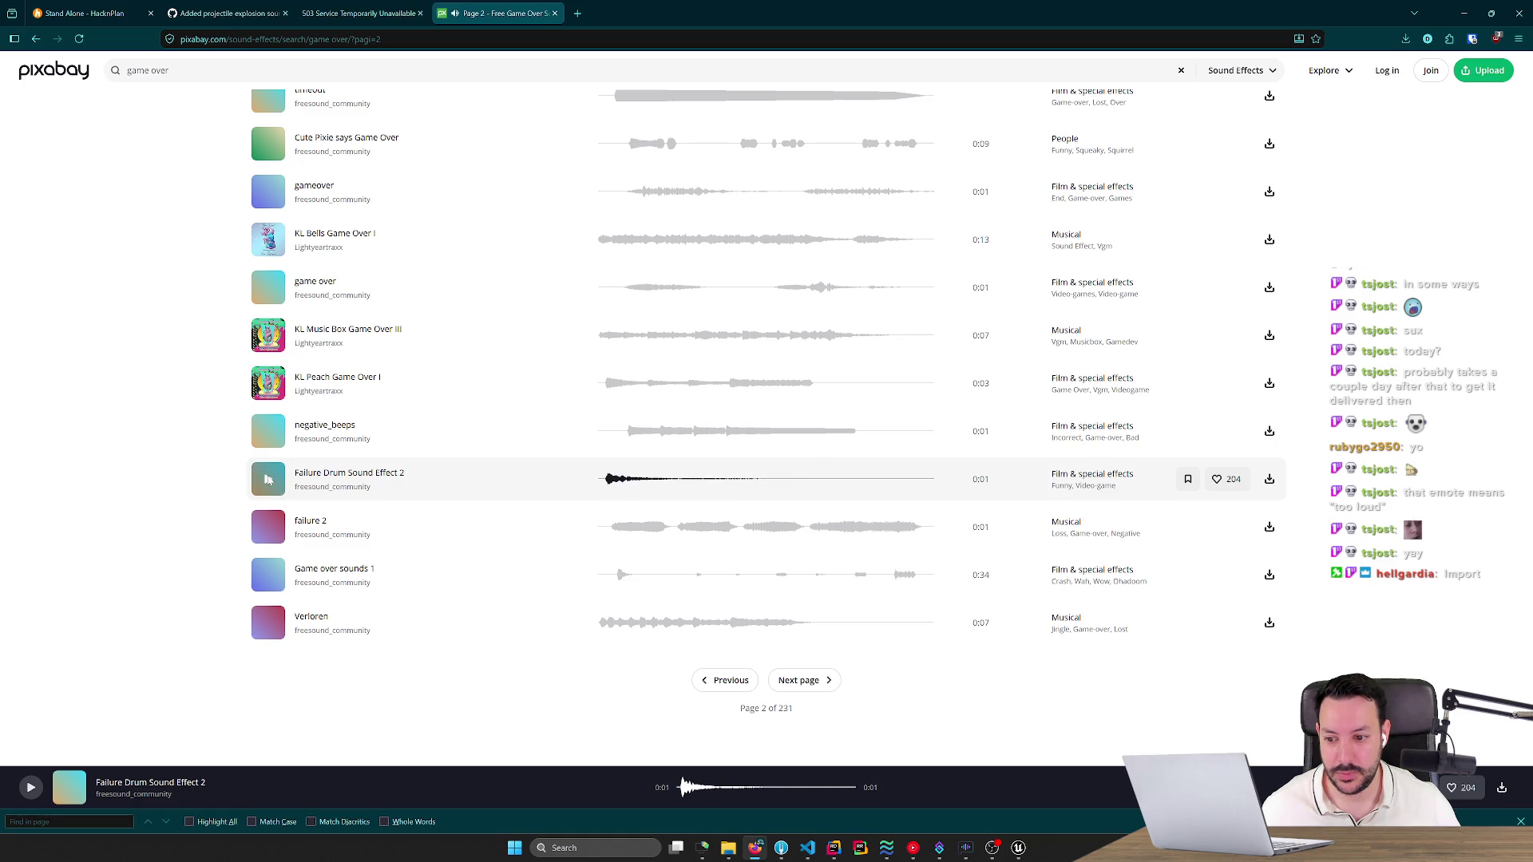
left_click(268, 527)
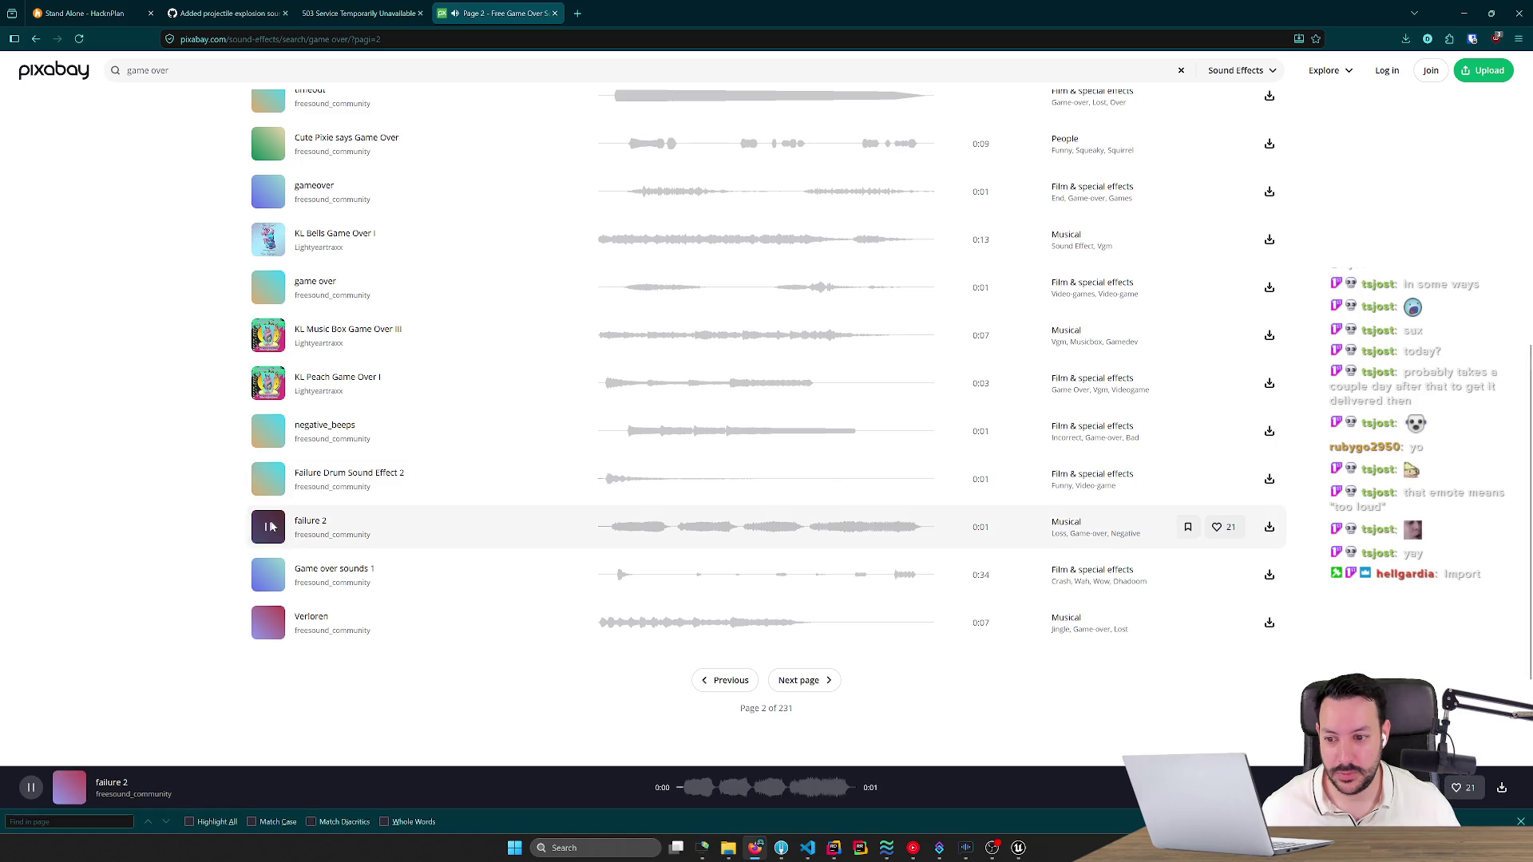
left_click(270, 479)
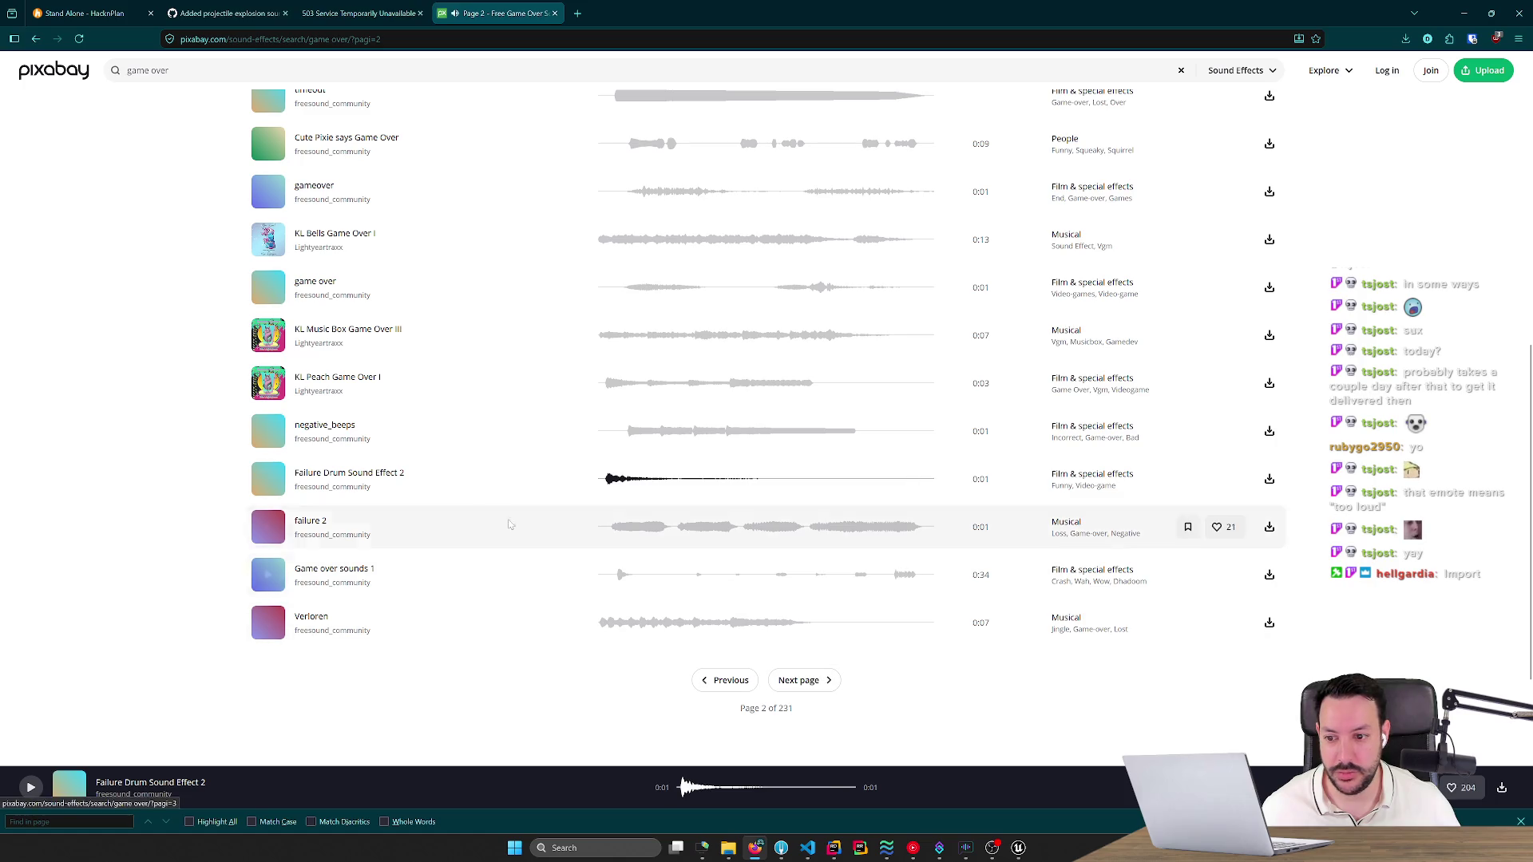
middle_click(383, 476)
left_click(801, 680)
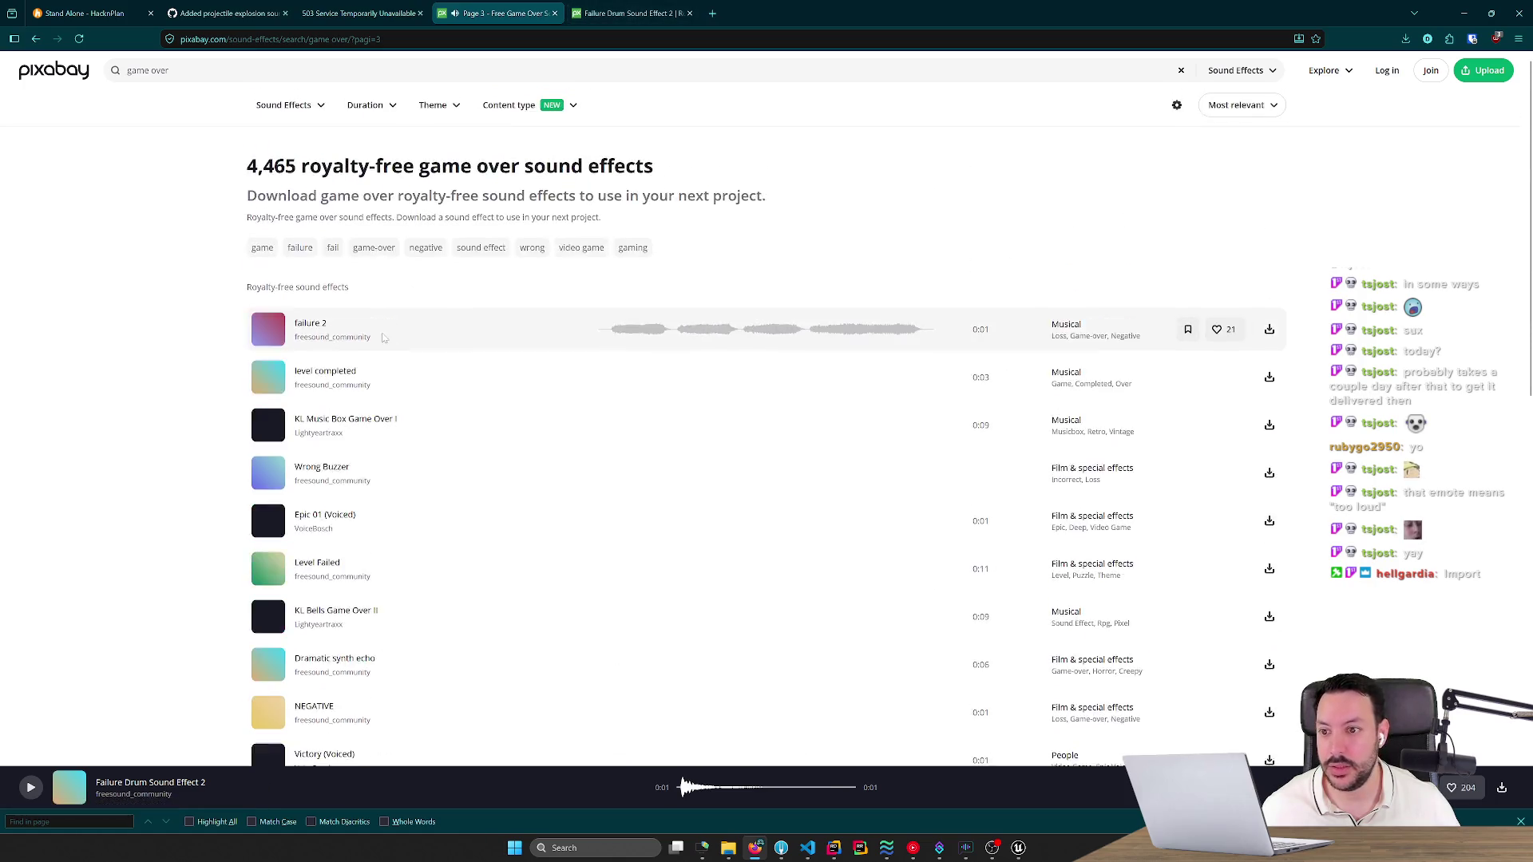
On page 3, preview Epic 01, NEGATIVE, Error 02, Marimba Lose, Fail Trumpet 02 and Buzzer 4.
scroll(271, 474, "down", 1)
left_click(269, 465)
scroll(272, 471, "down", 4)
left_click(271, 414)
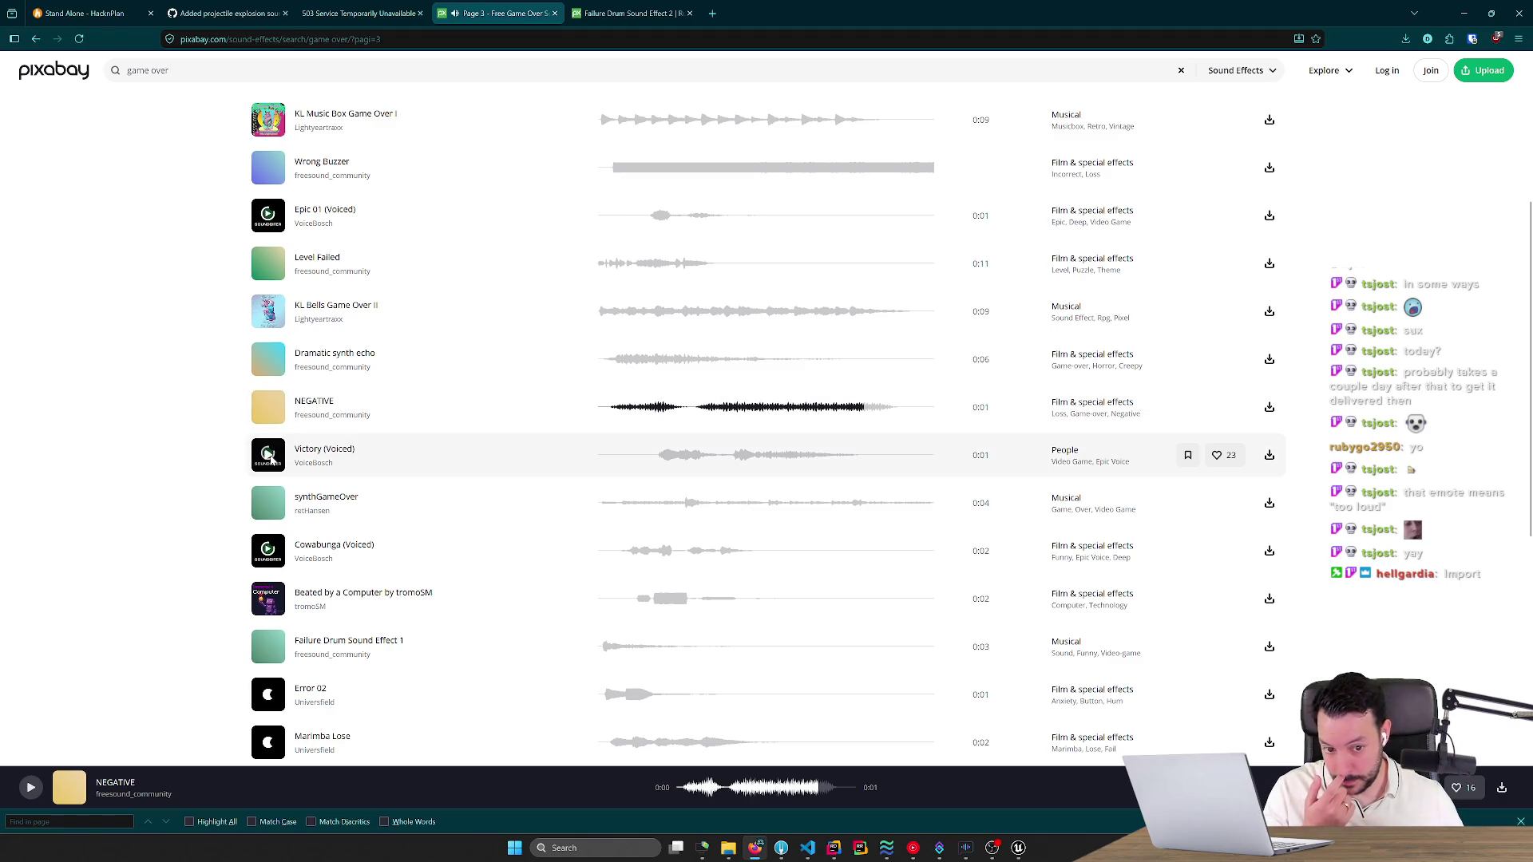
scroll(269, 543, "down", 3)
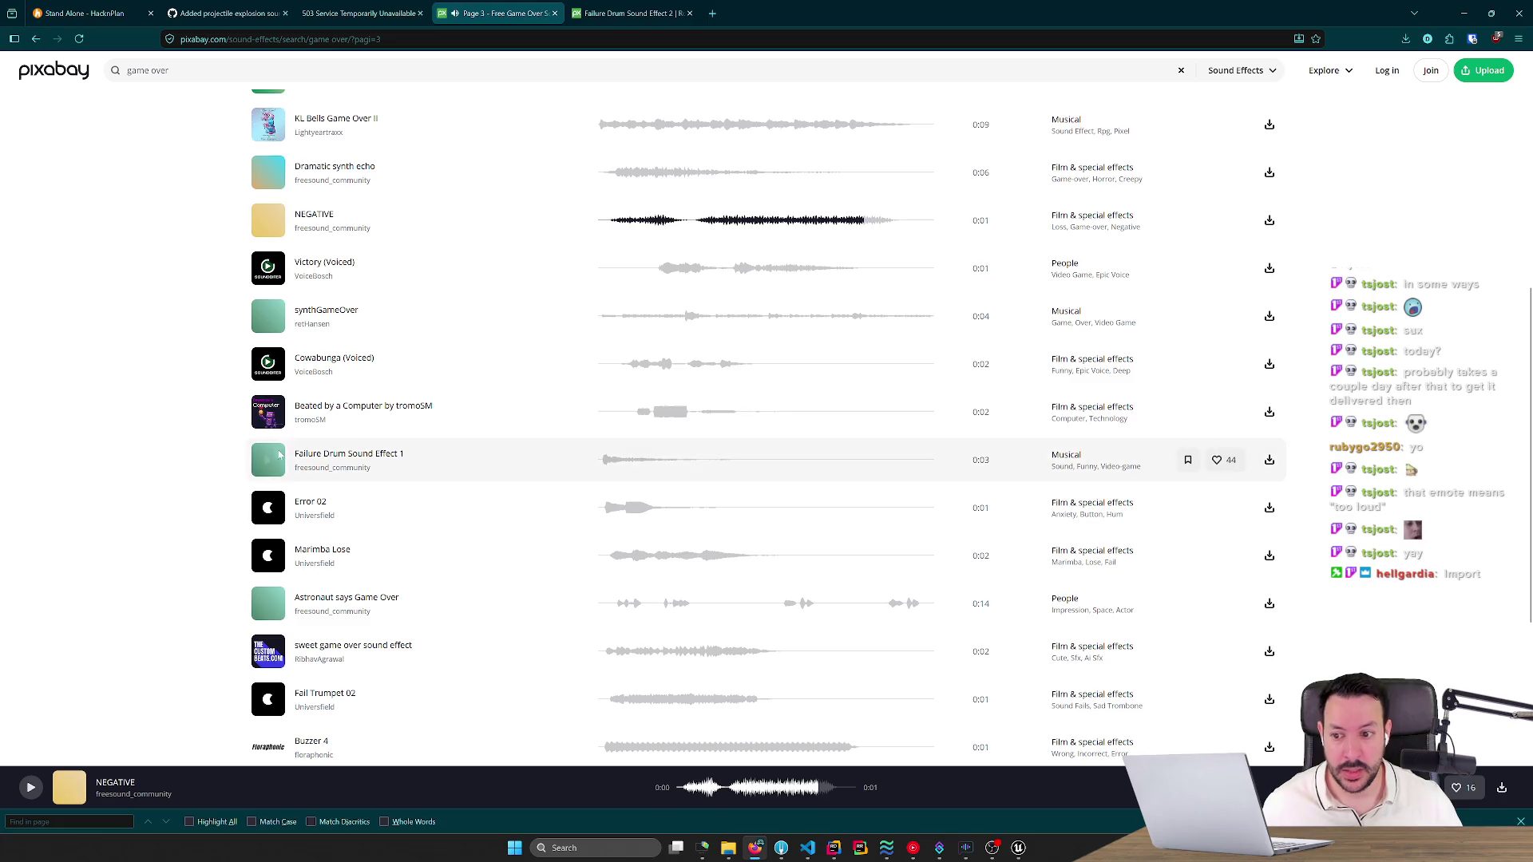
left_click(268, 515)
left_click(267, 558)
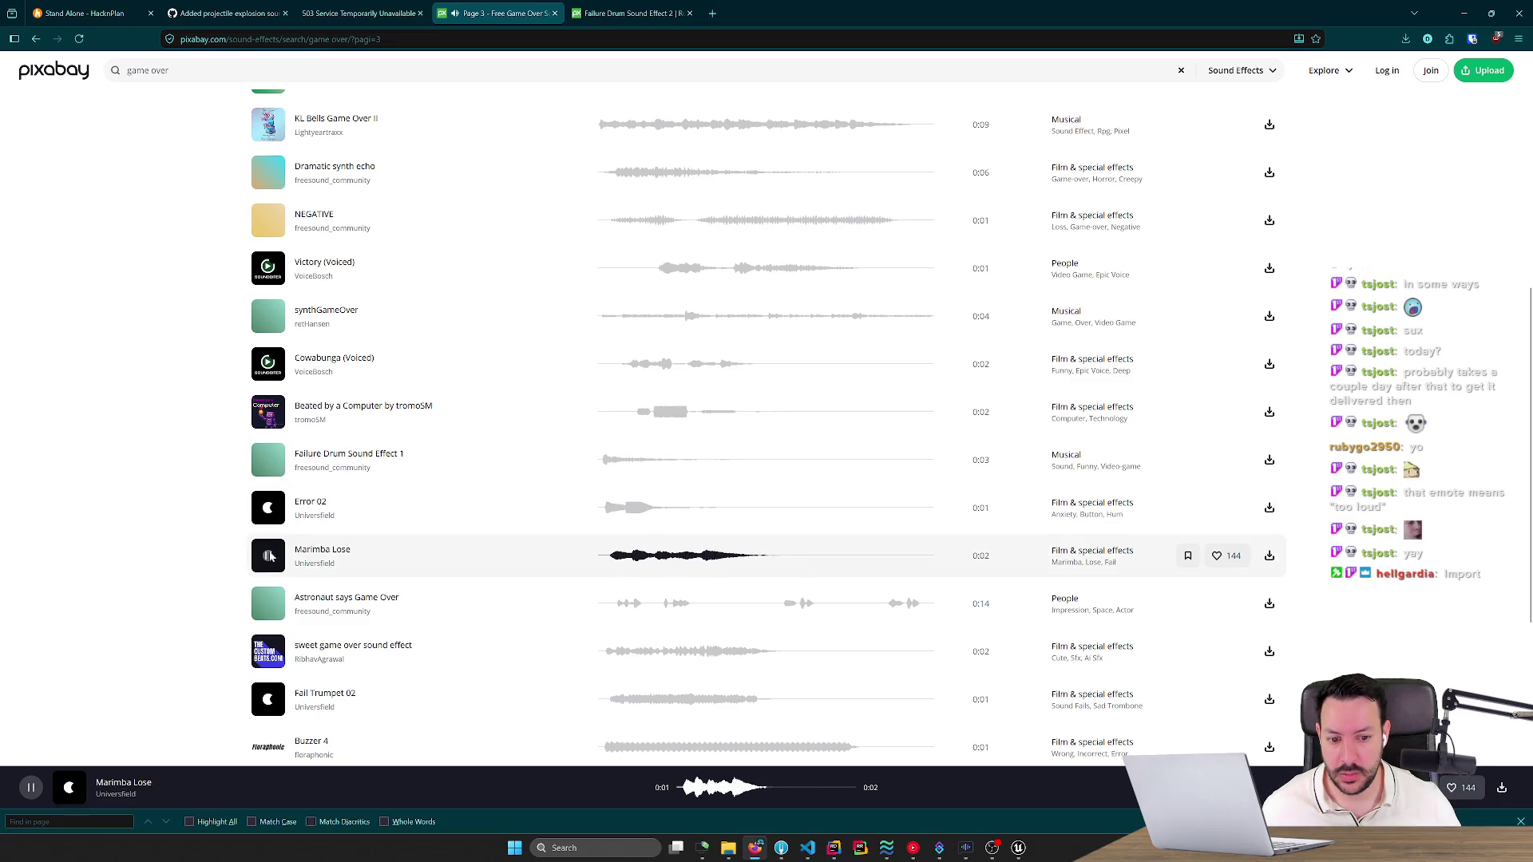
scroll(270, 556, "down", 4)
left_click(269, 452)
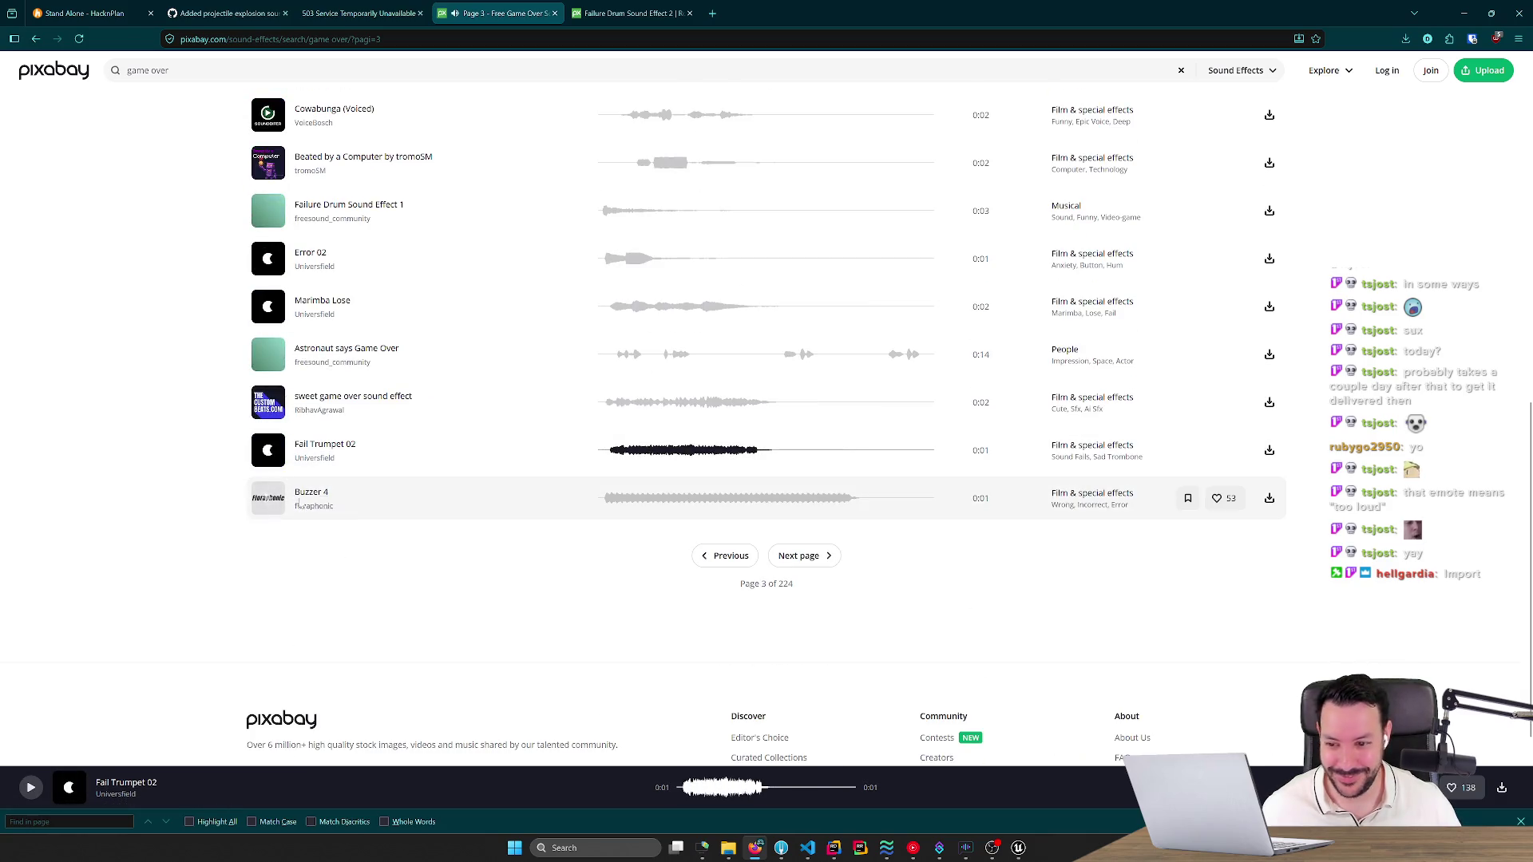
left_click(269, 499)
On page 4, preview Brass Fail 8 A, shuffle, Buzzer 18, Buzzer 13 and two voice clips.
left_click(804, 556)
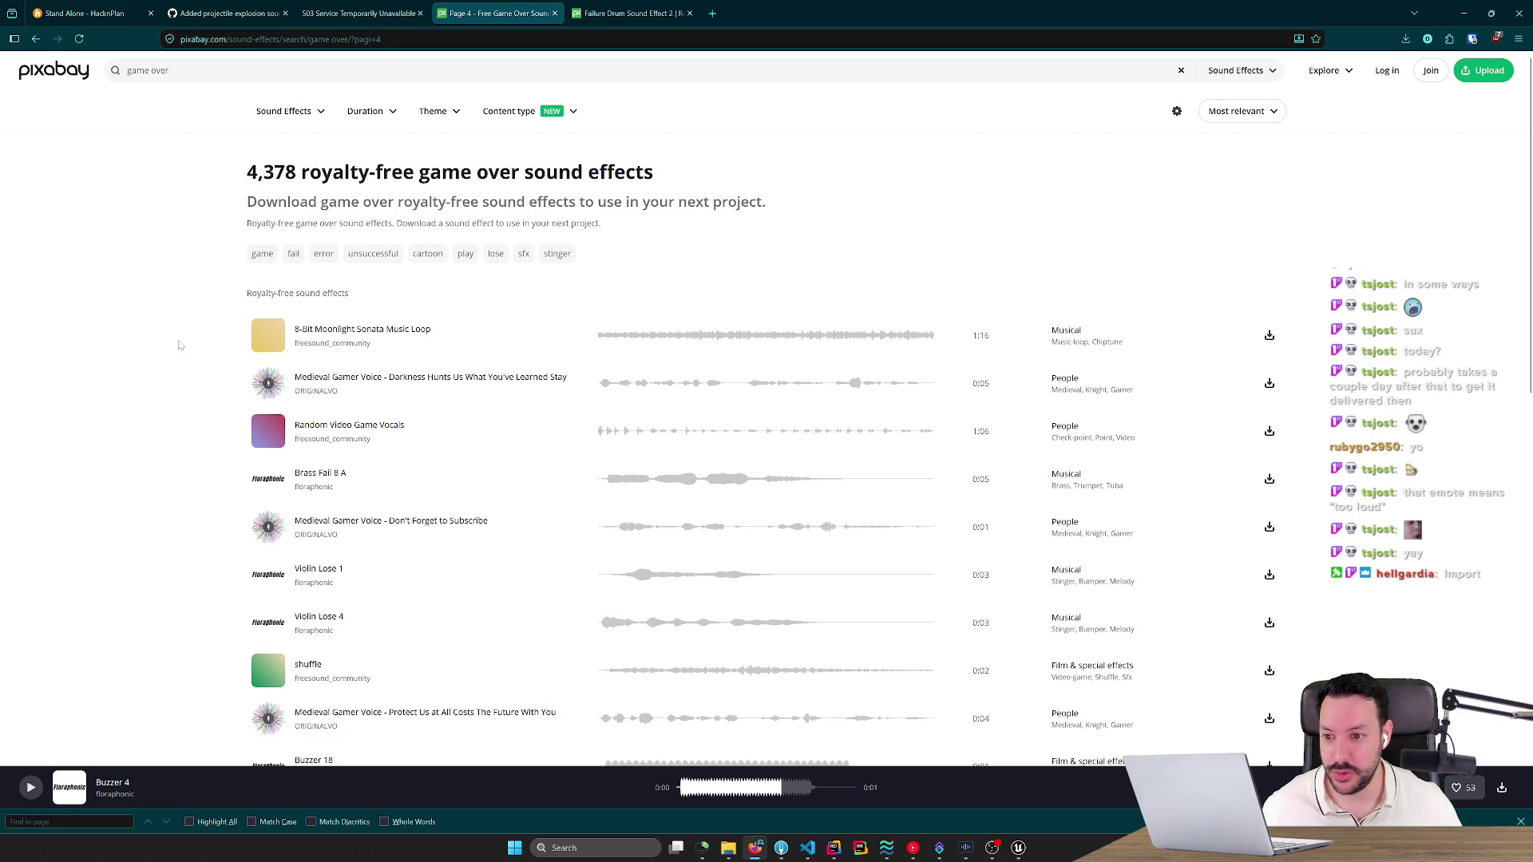
scroll(191, 359, "down", 2)
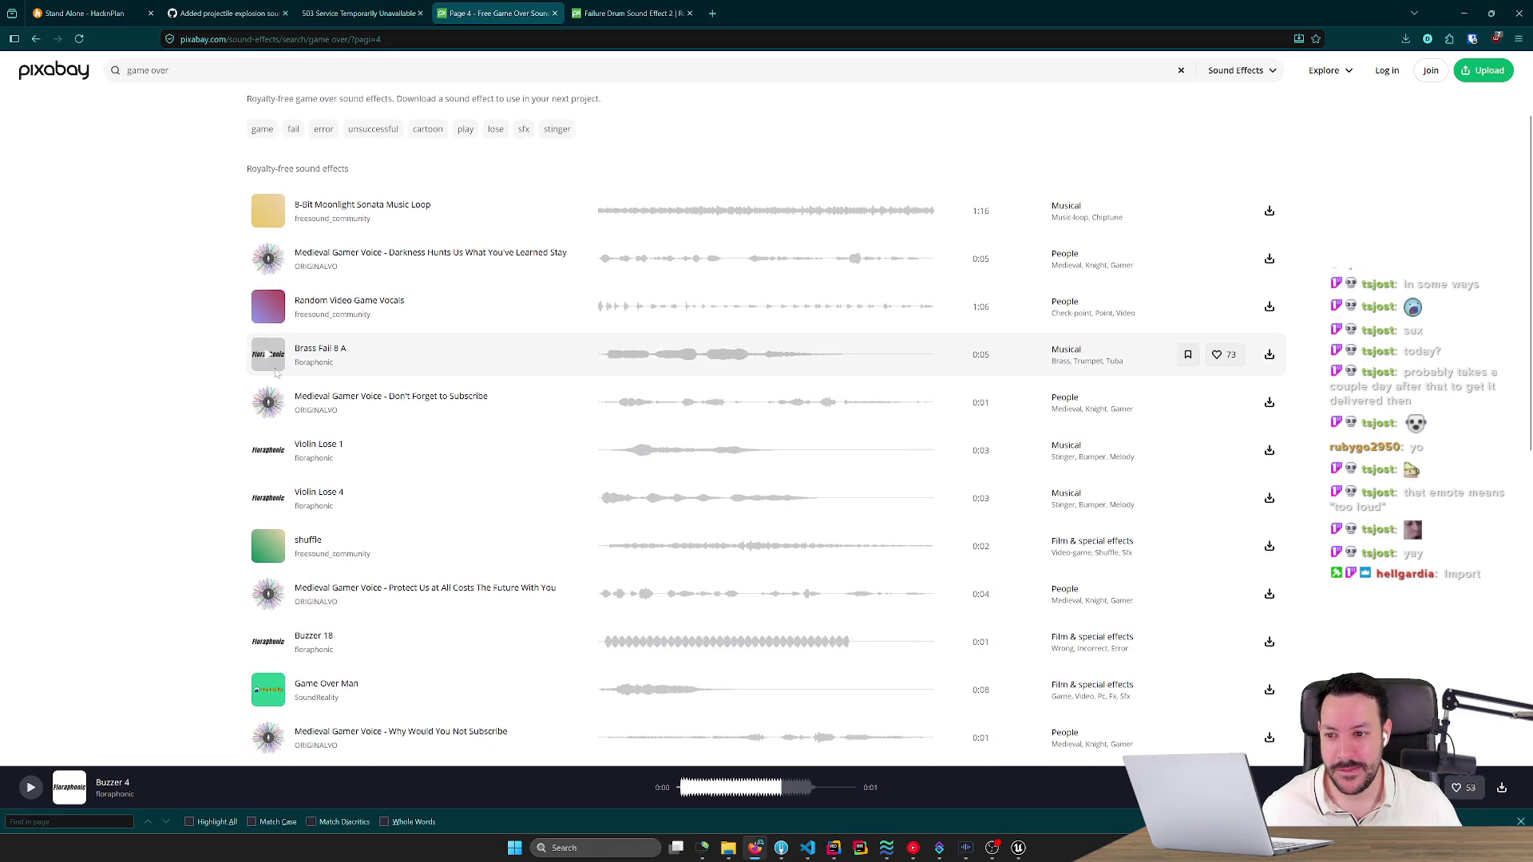
left_click(269, 355)
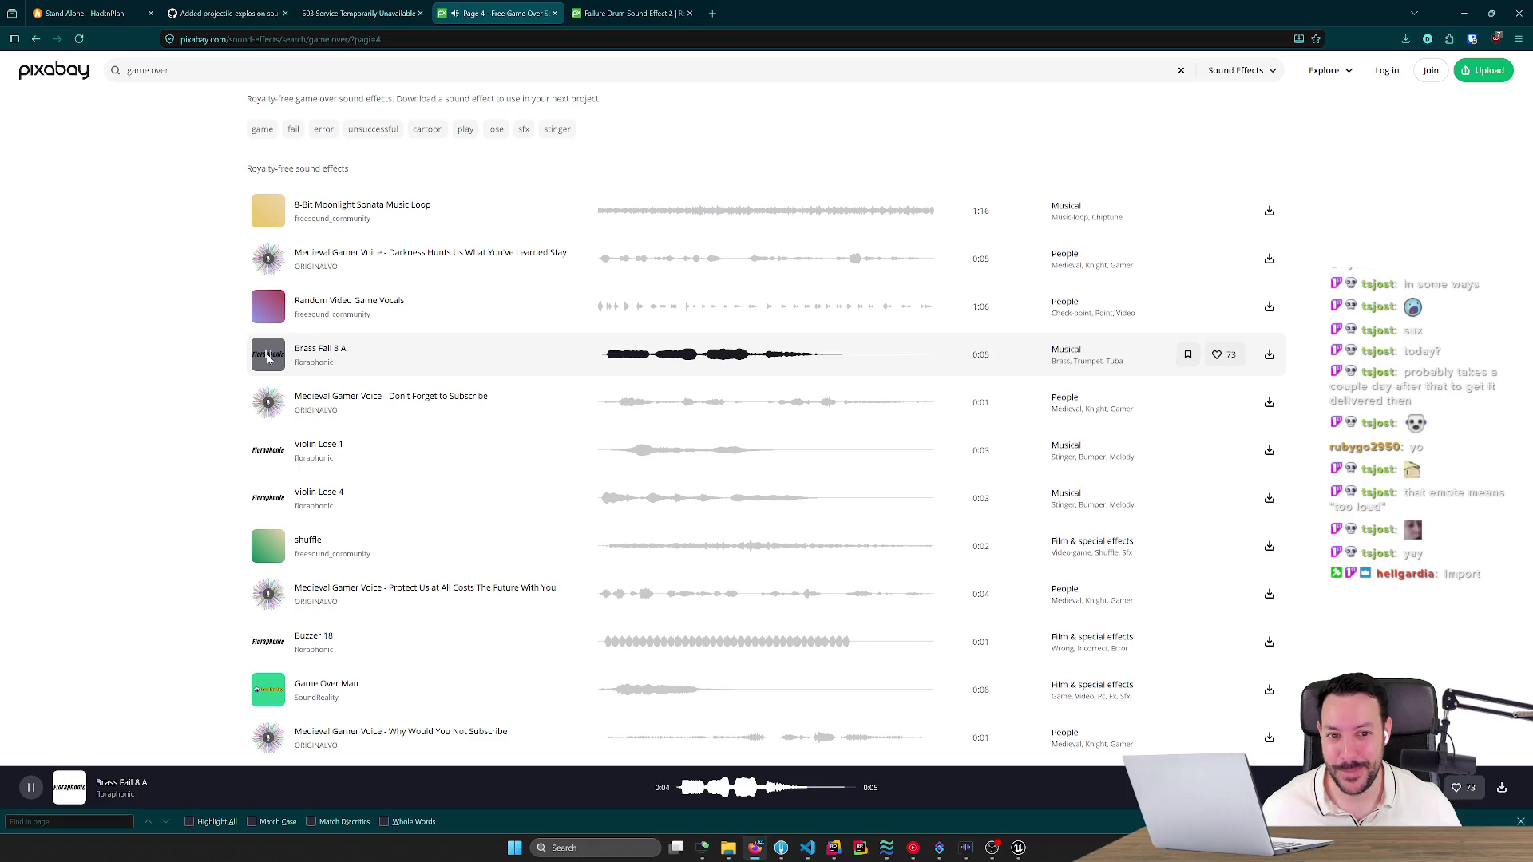
scroll(275, 383, "down", 3)
left_click(276, 365)
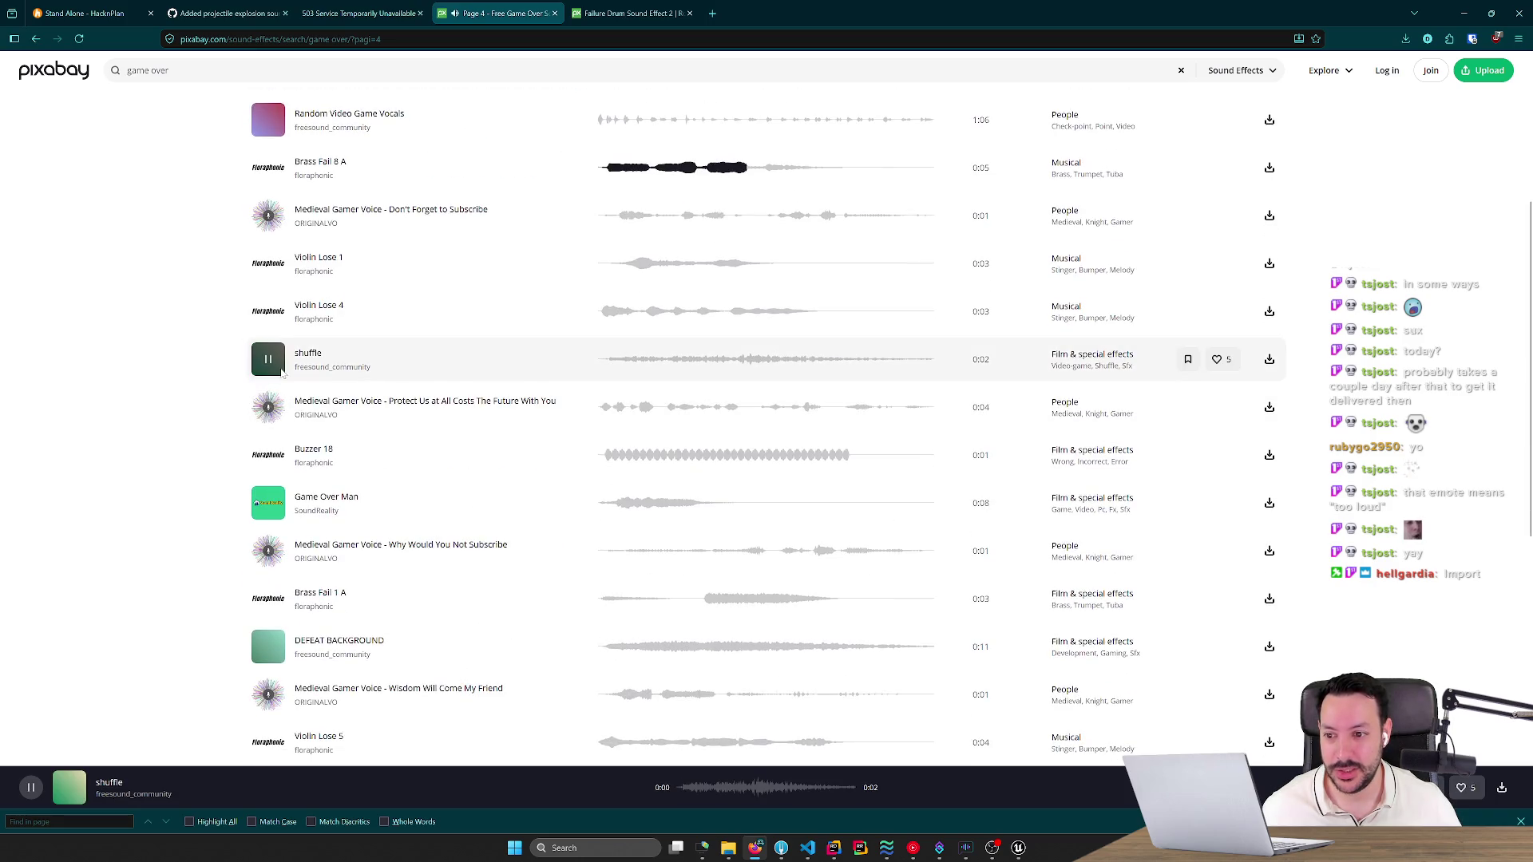
left_click(273, 456)
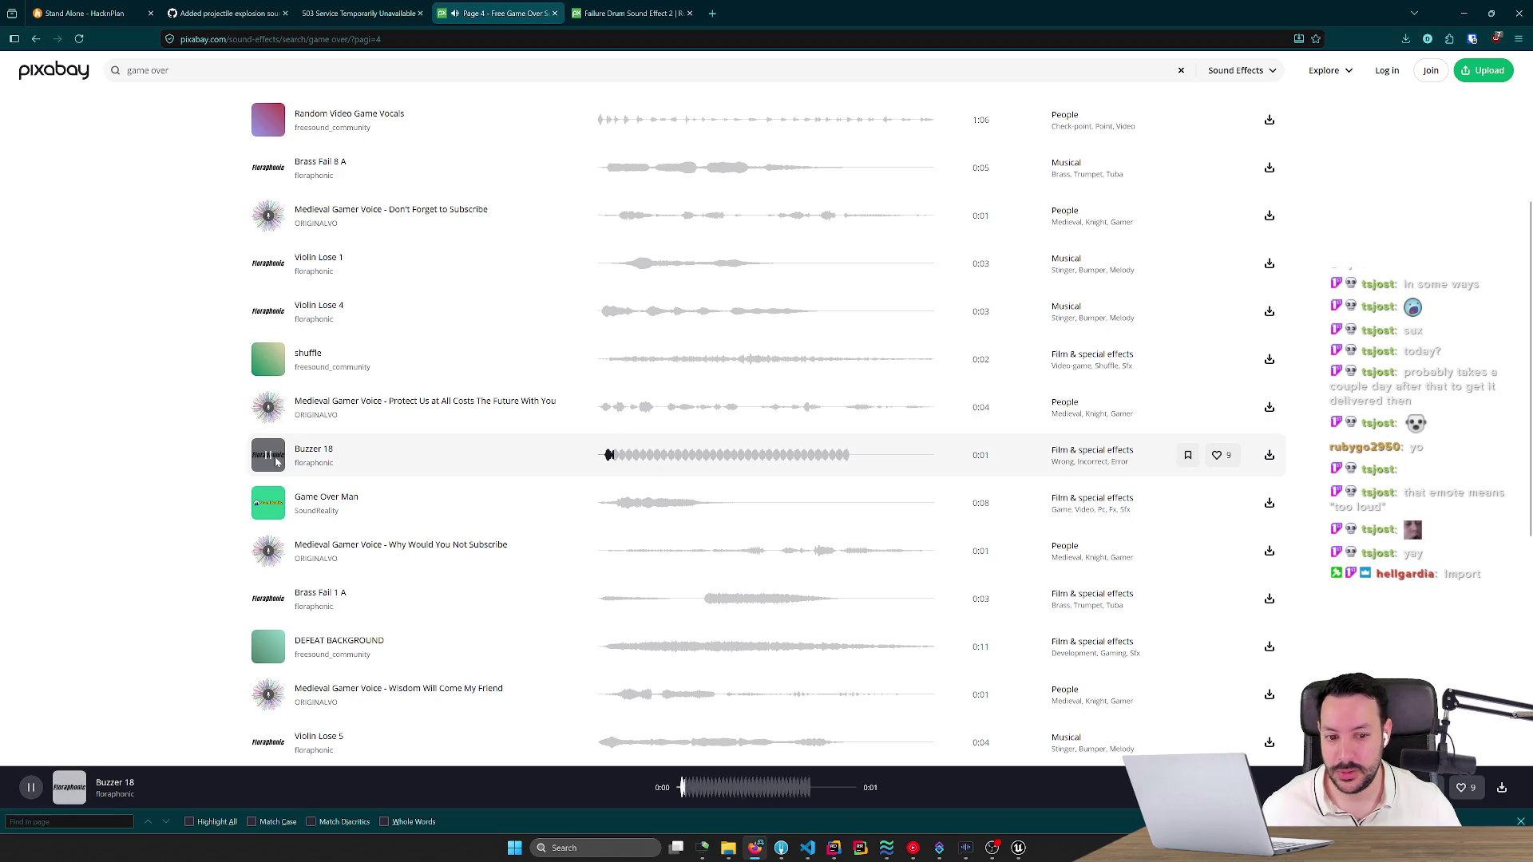
left_click(269, 554)
scroll(272, 561, "down", 3)
left_click(275, 451)
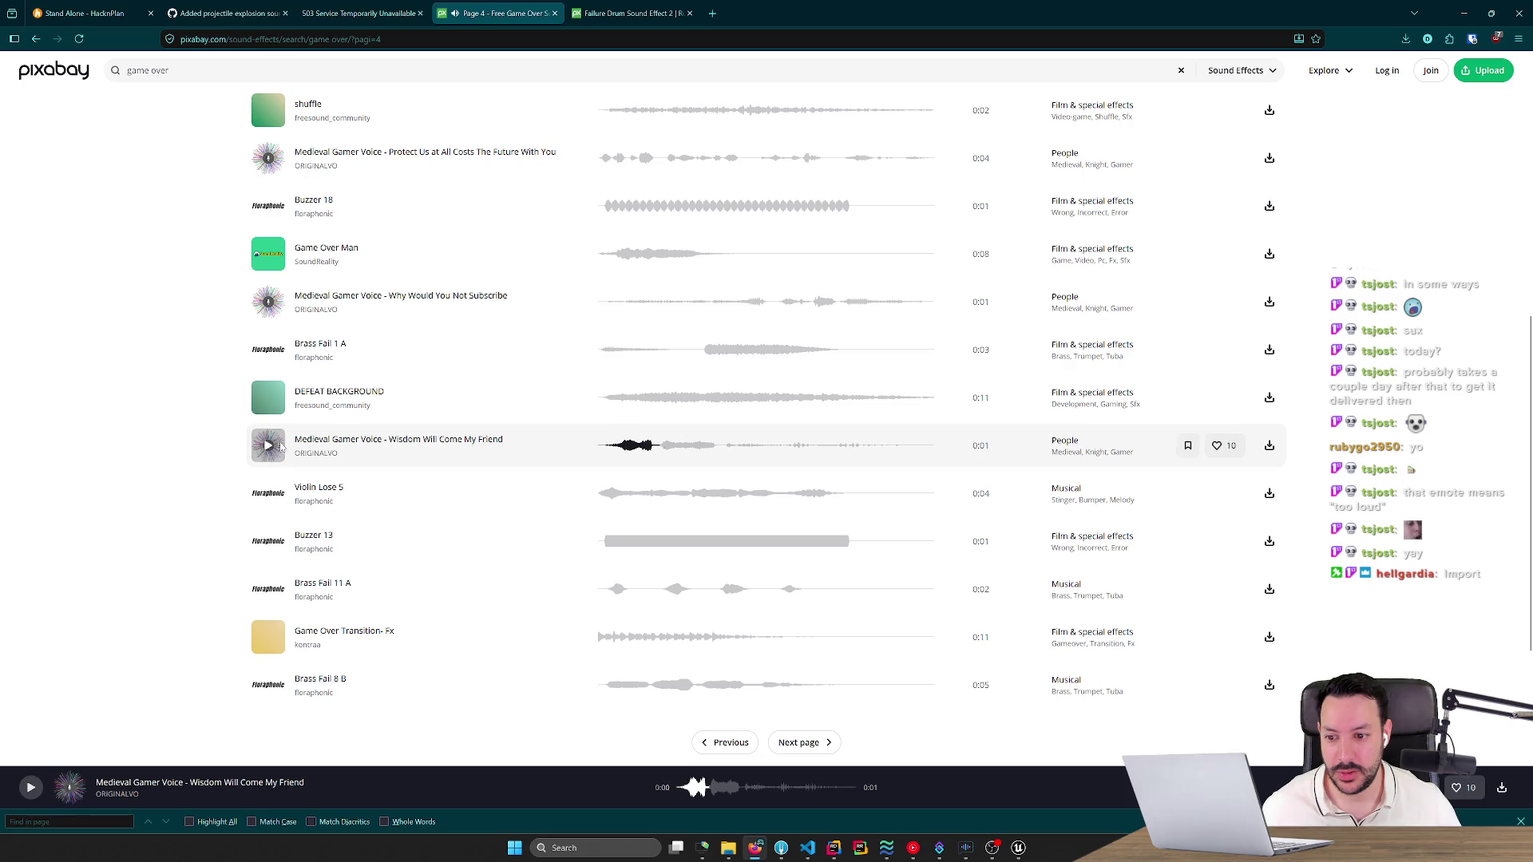
scroll(276, 437, "down", 2)
left_click(277, 429)
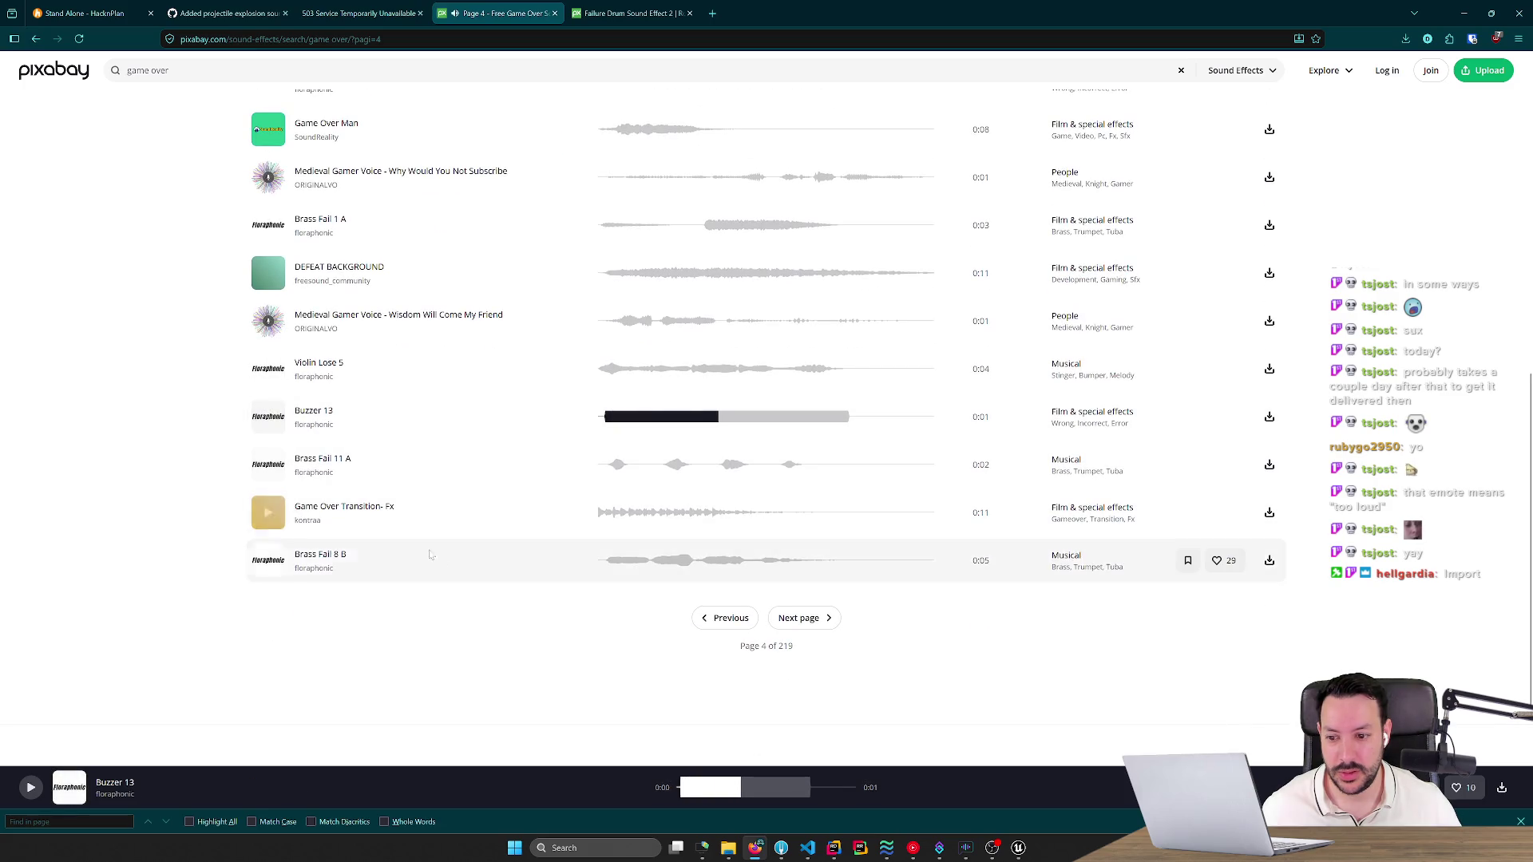
Skim results page 5, then return to the Failure Drum Sound Effect 2 tab.
left_click(809, 619)
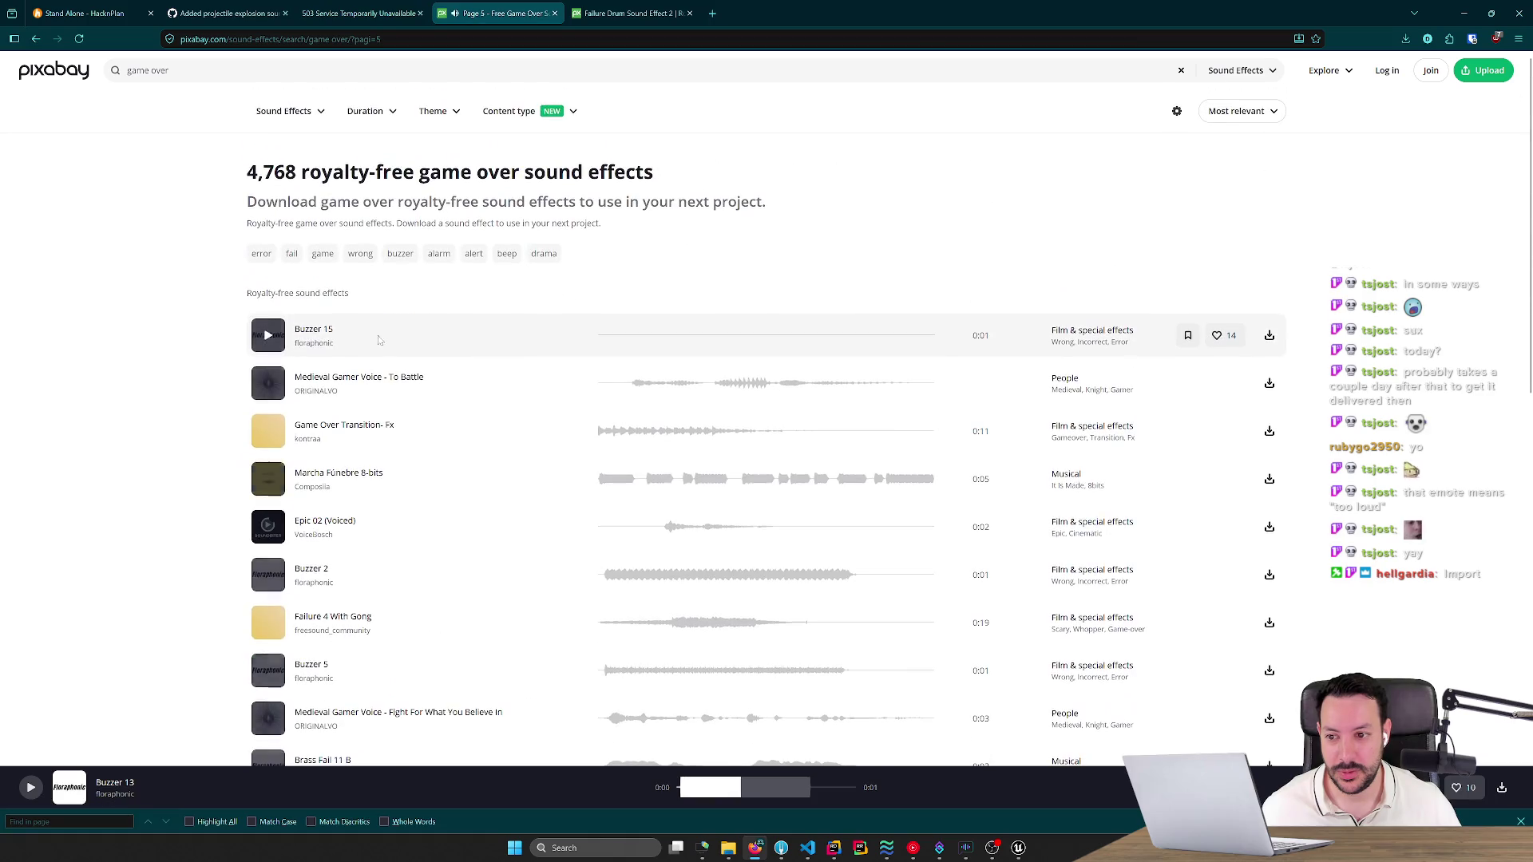
scroll(255, 393, "down", 1)
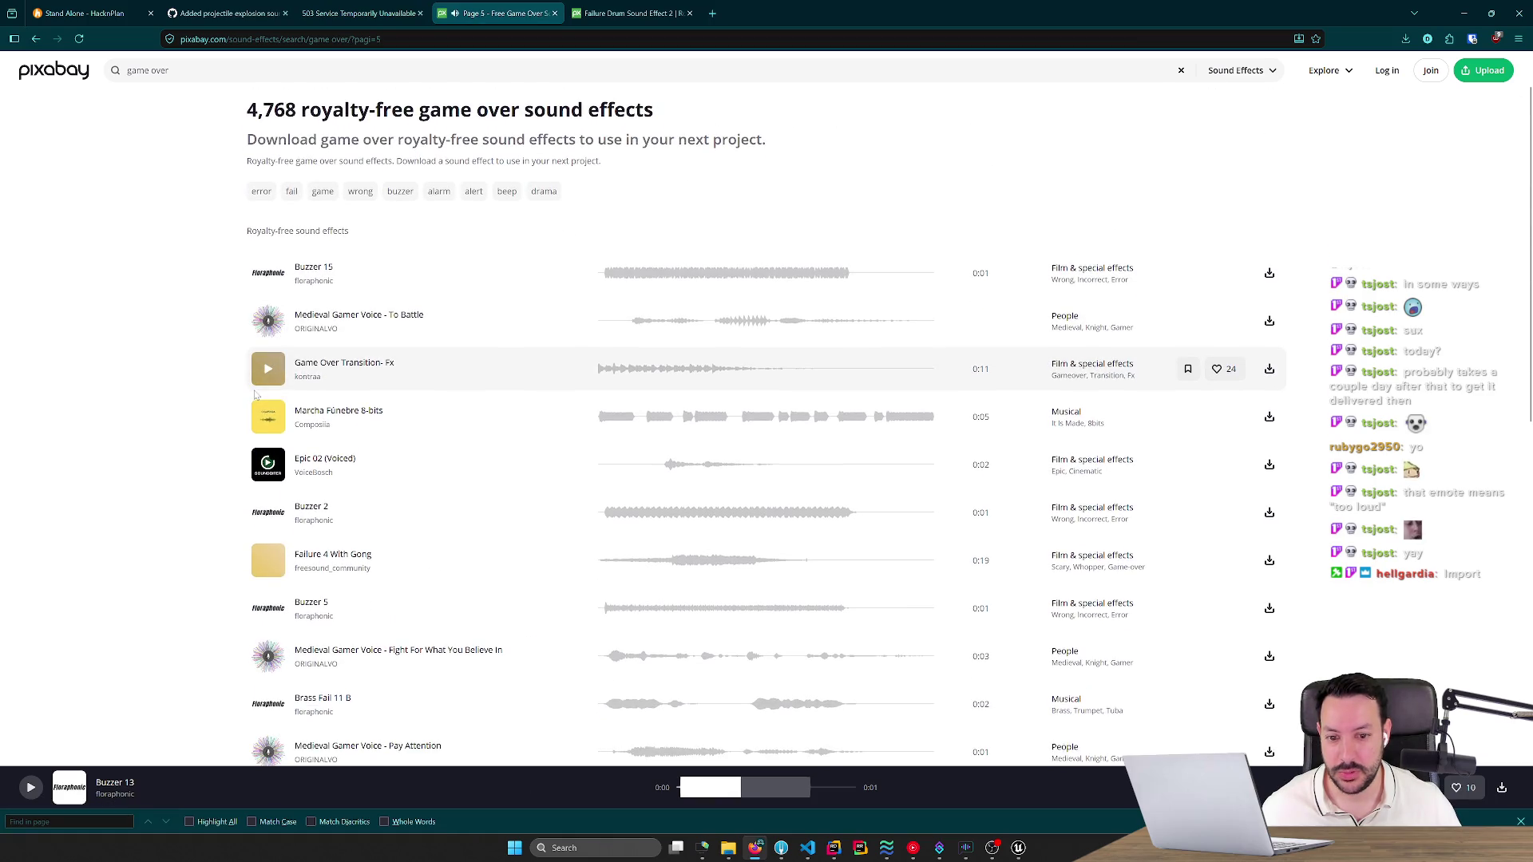
scroll(276, 431, "down", 6)
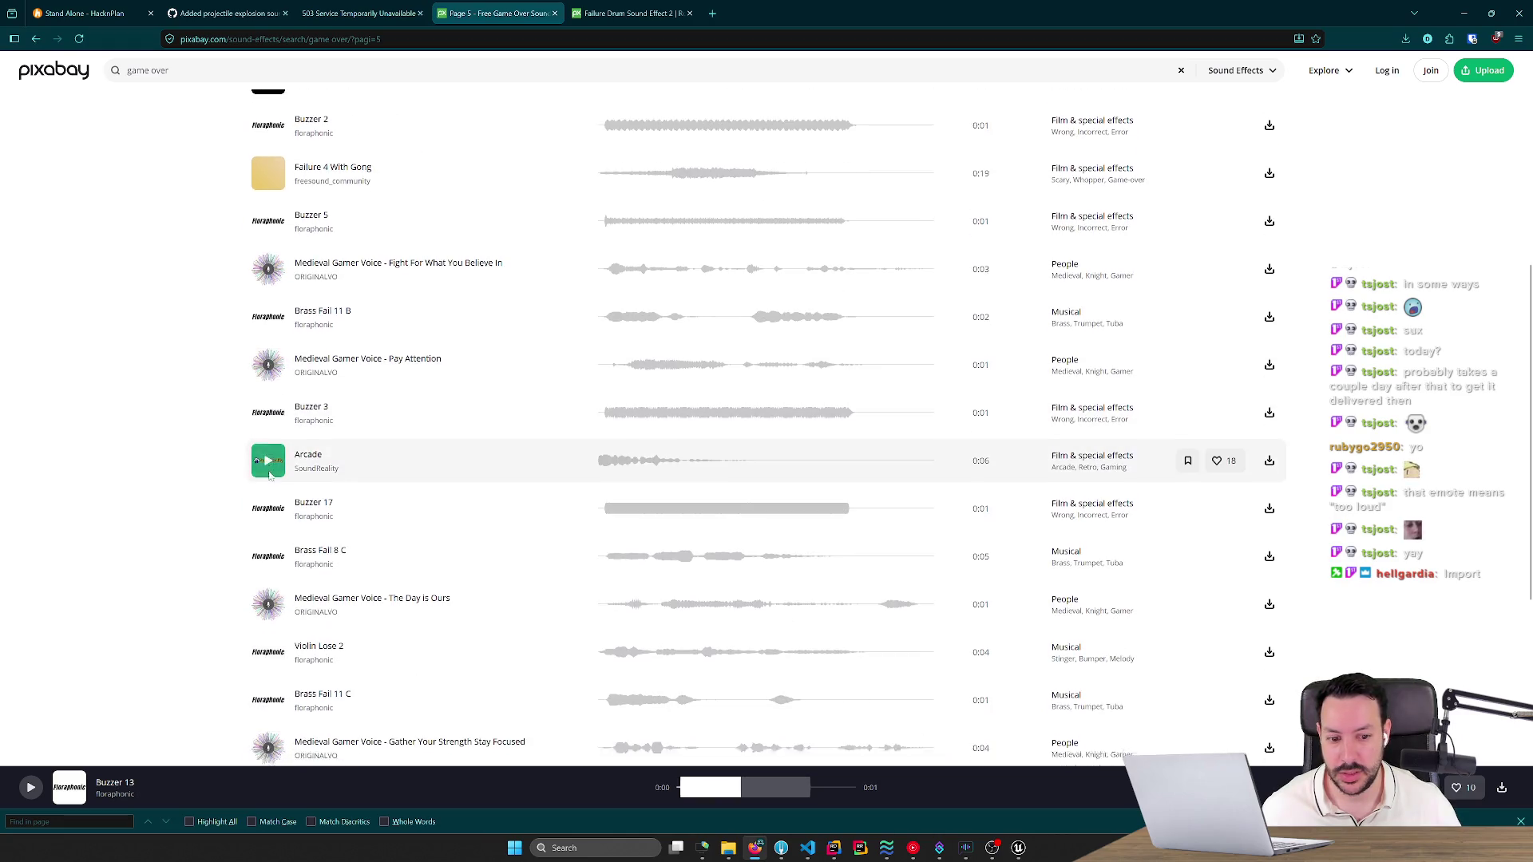
scroll(280, 465, "down", 3)
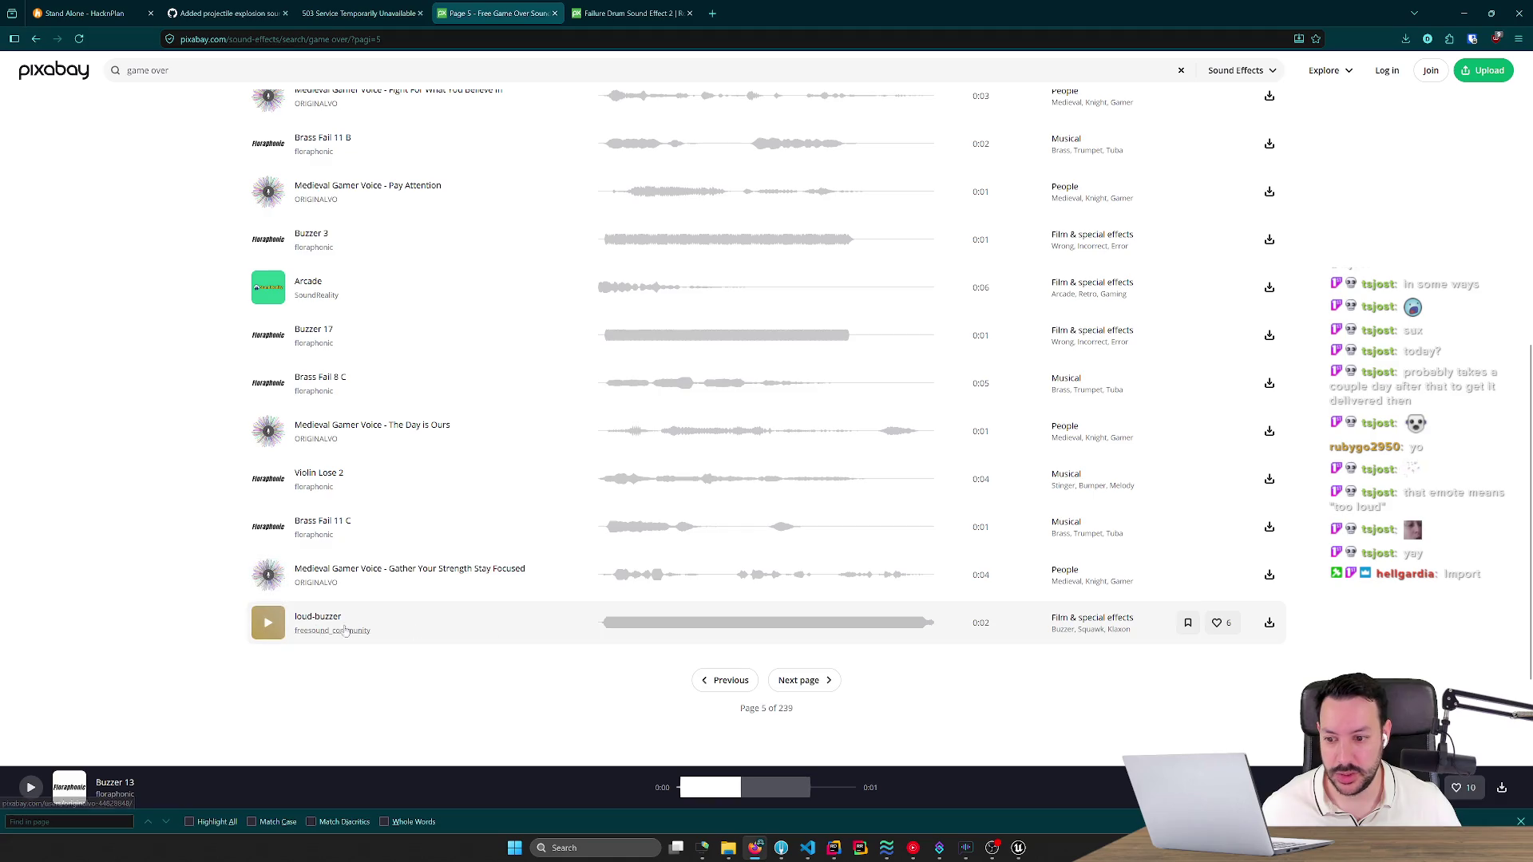
left_click(629, 17)
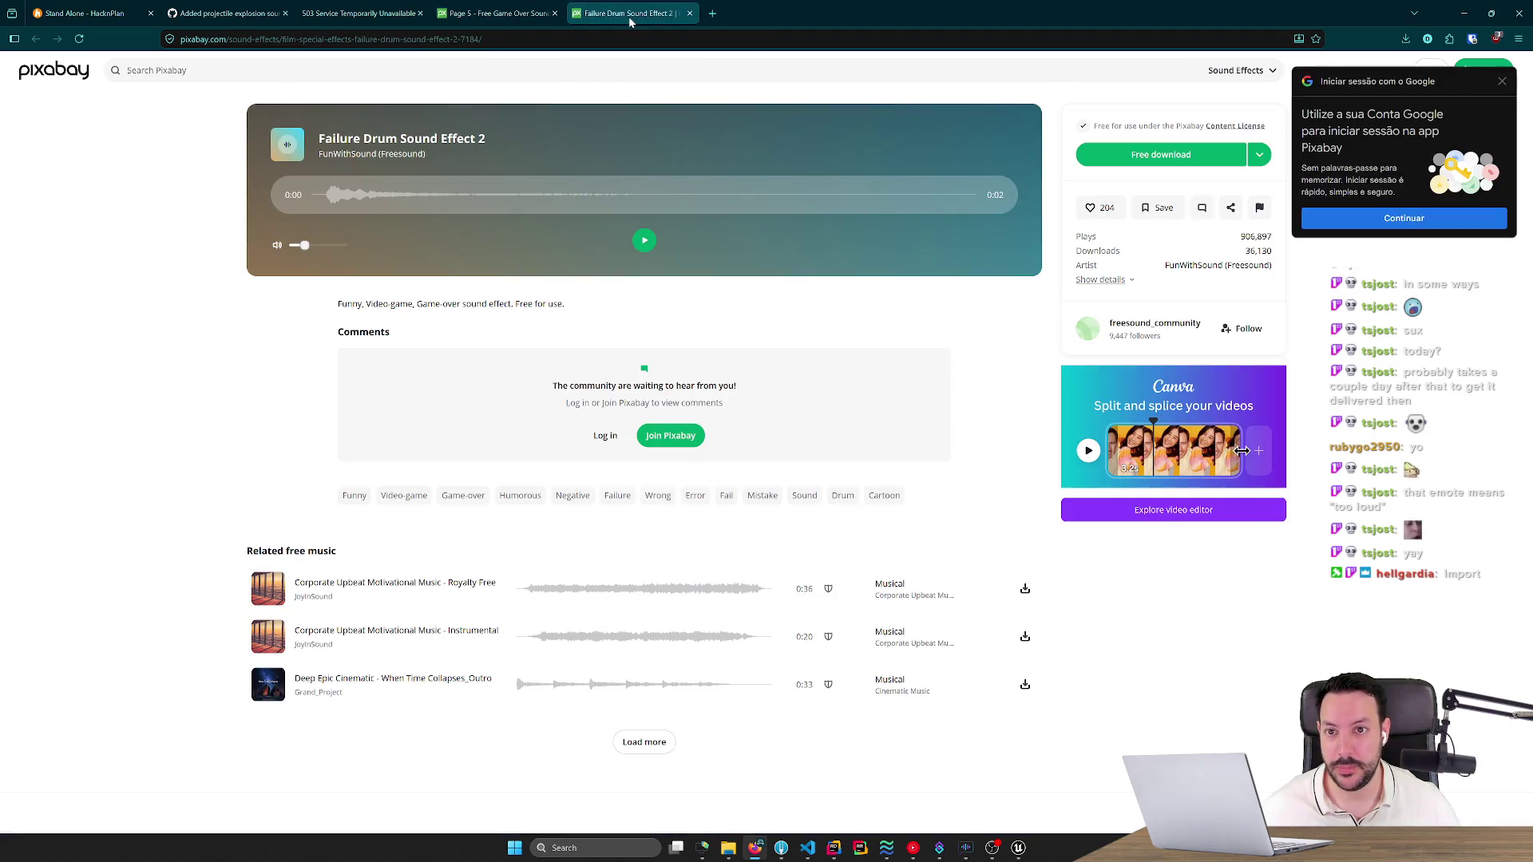
Play Failure Drum Sound Effect 2 twice and download it as a free MP3.
left_click(644, 242)
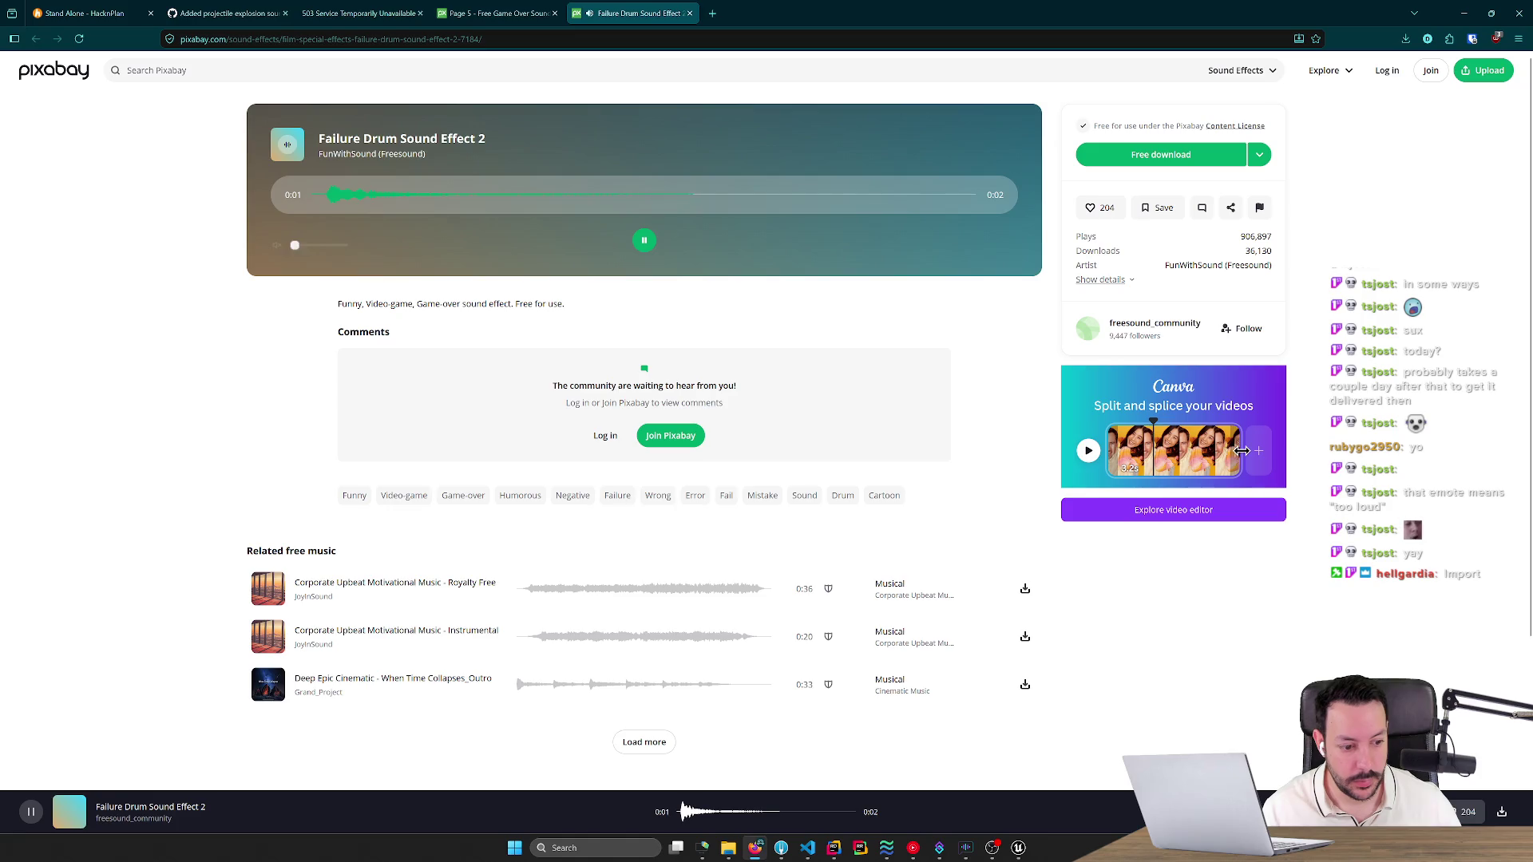
left_click(645, 242)
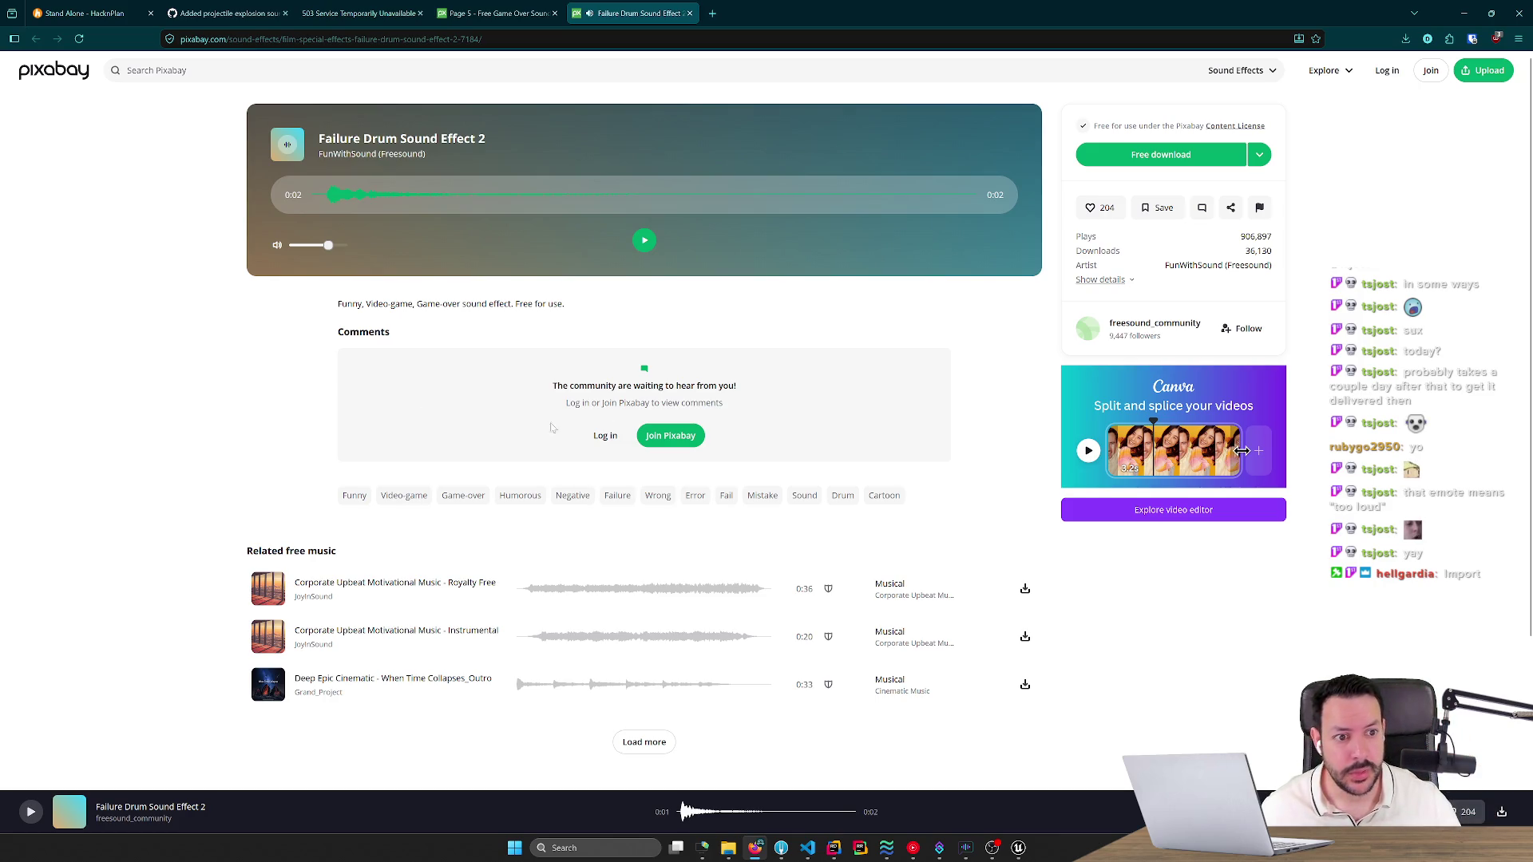
left_click(1157, 159)
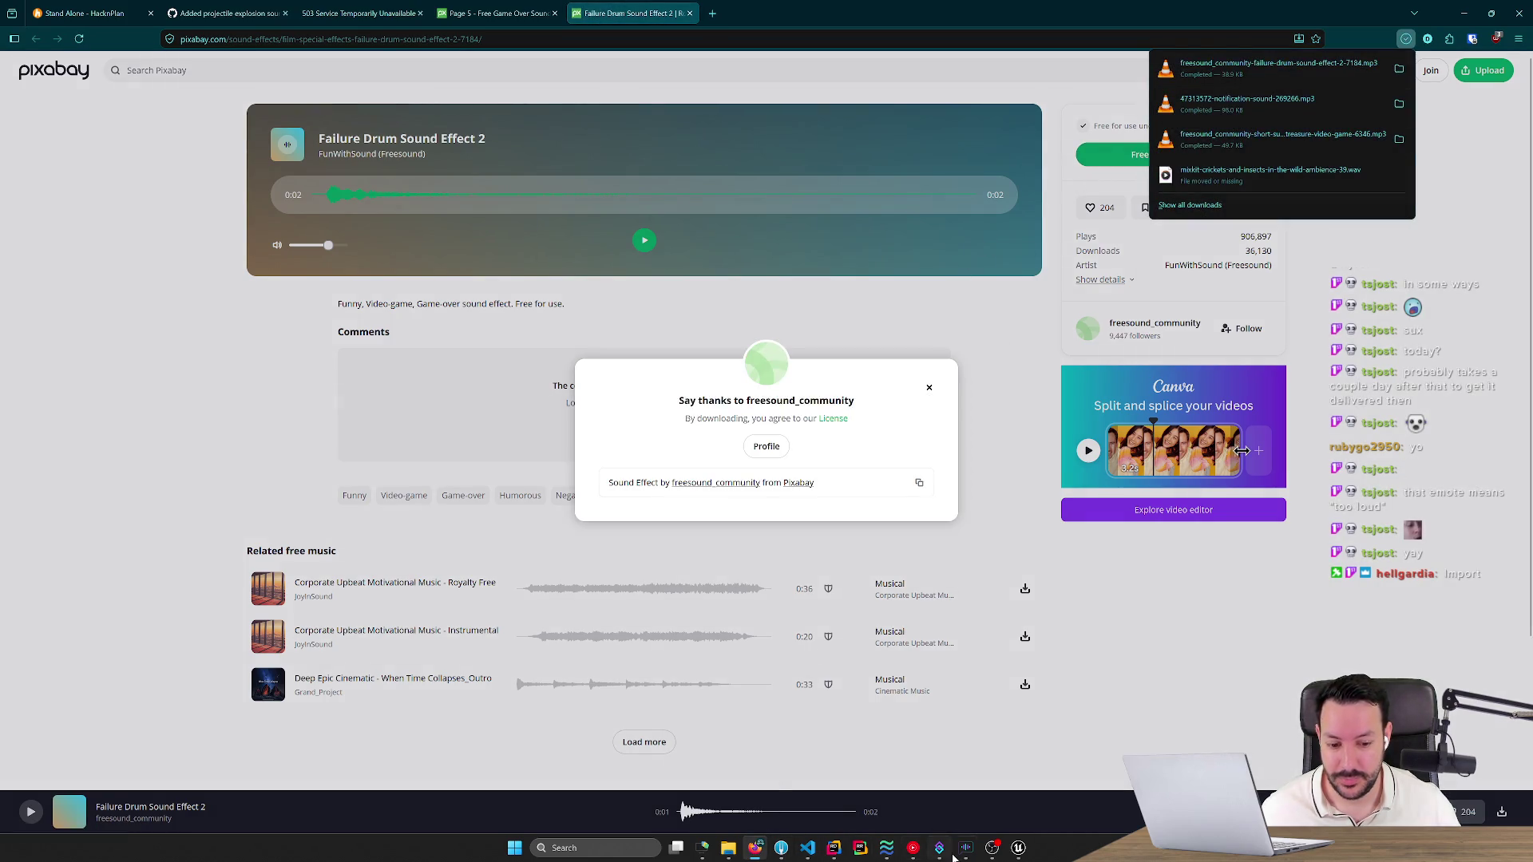
left_click(1017, 848)
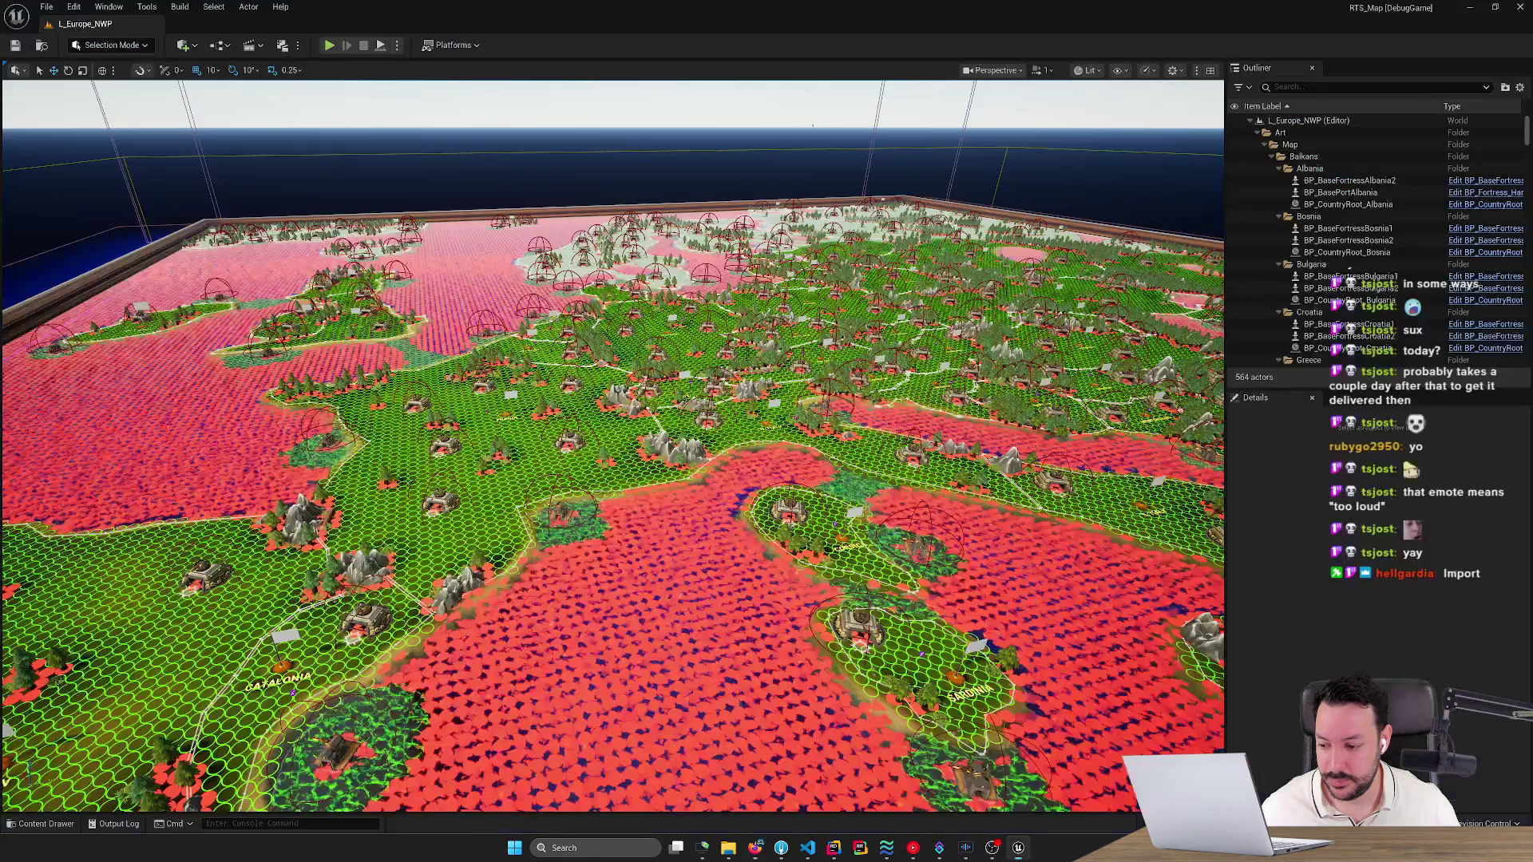
Import the failure drum MP3 into Audio/Alerts as a sound wave named SFX_CountryLOst.
left_click(39, 824)
key("XF86AudioLowerVolume")
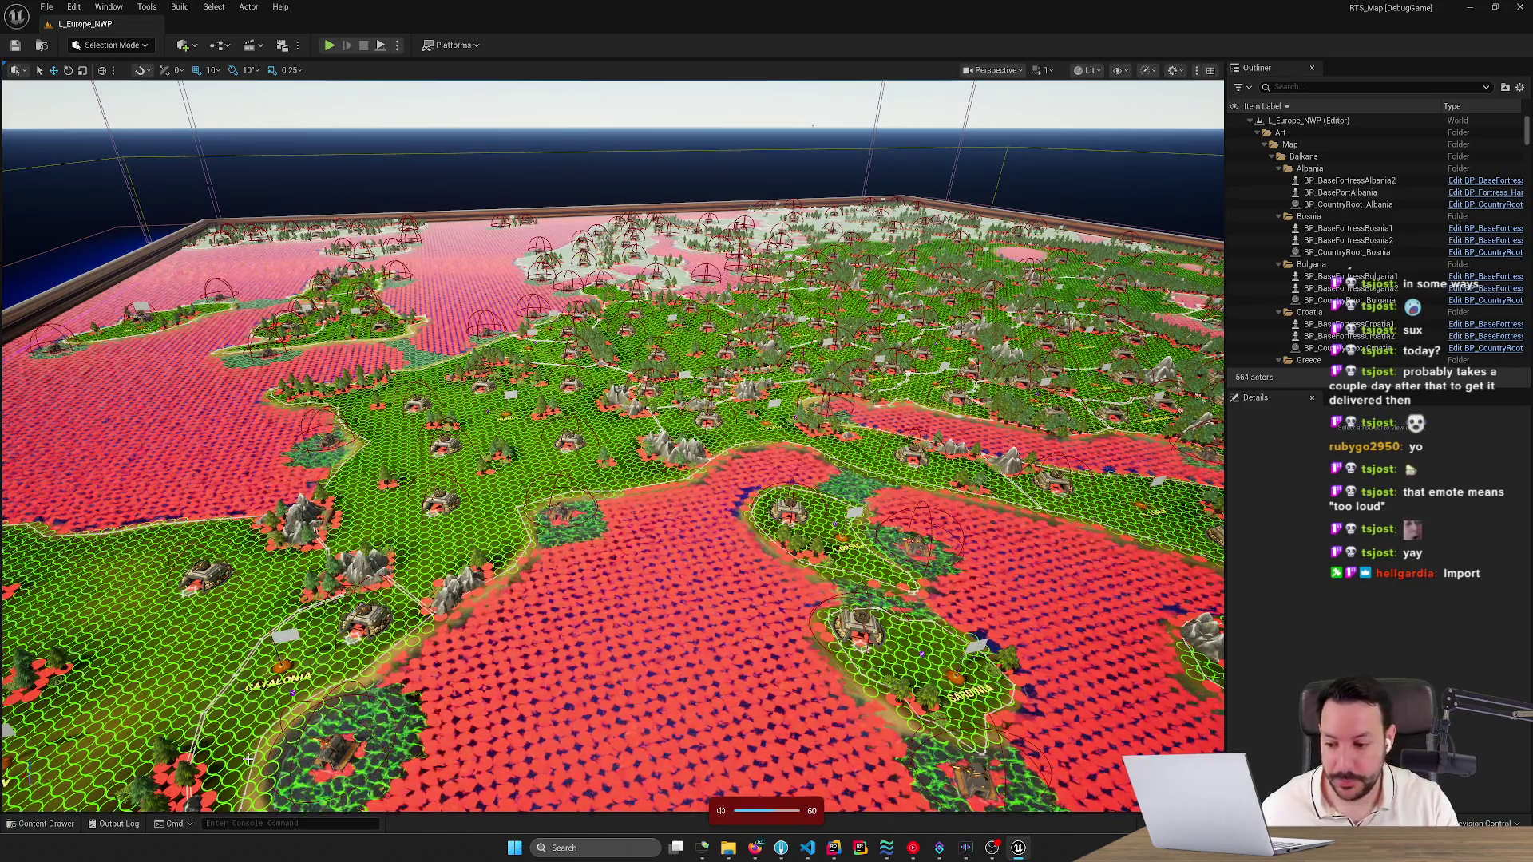
left_click(50, 824)
right_click(485, 681)
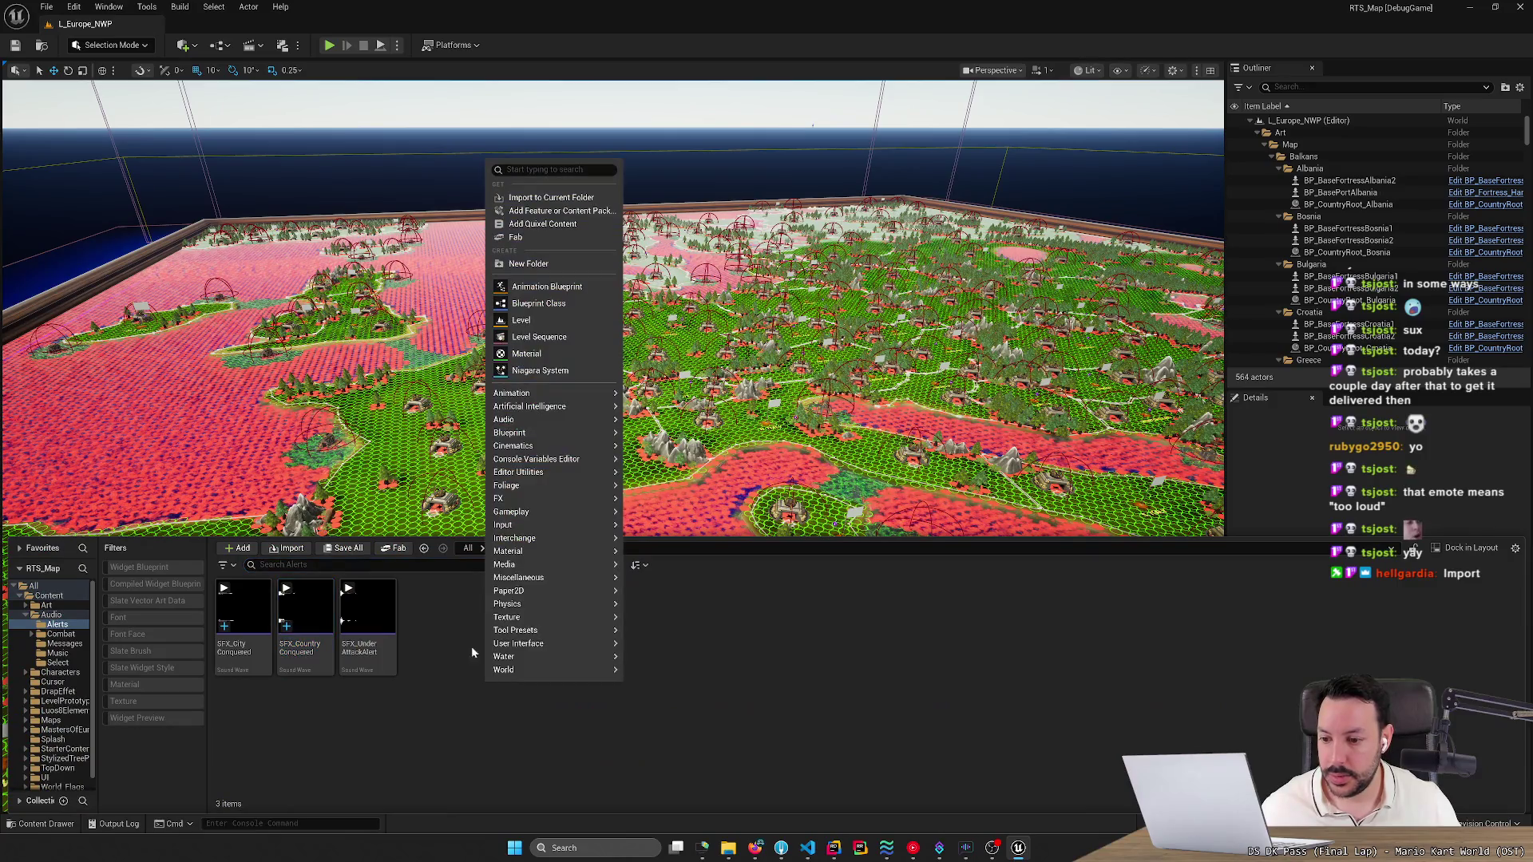
left_click(286, 548)
left_click(219, 114)
double_click(218, 113)
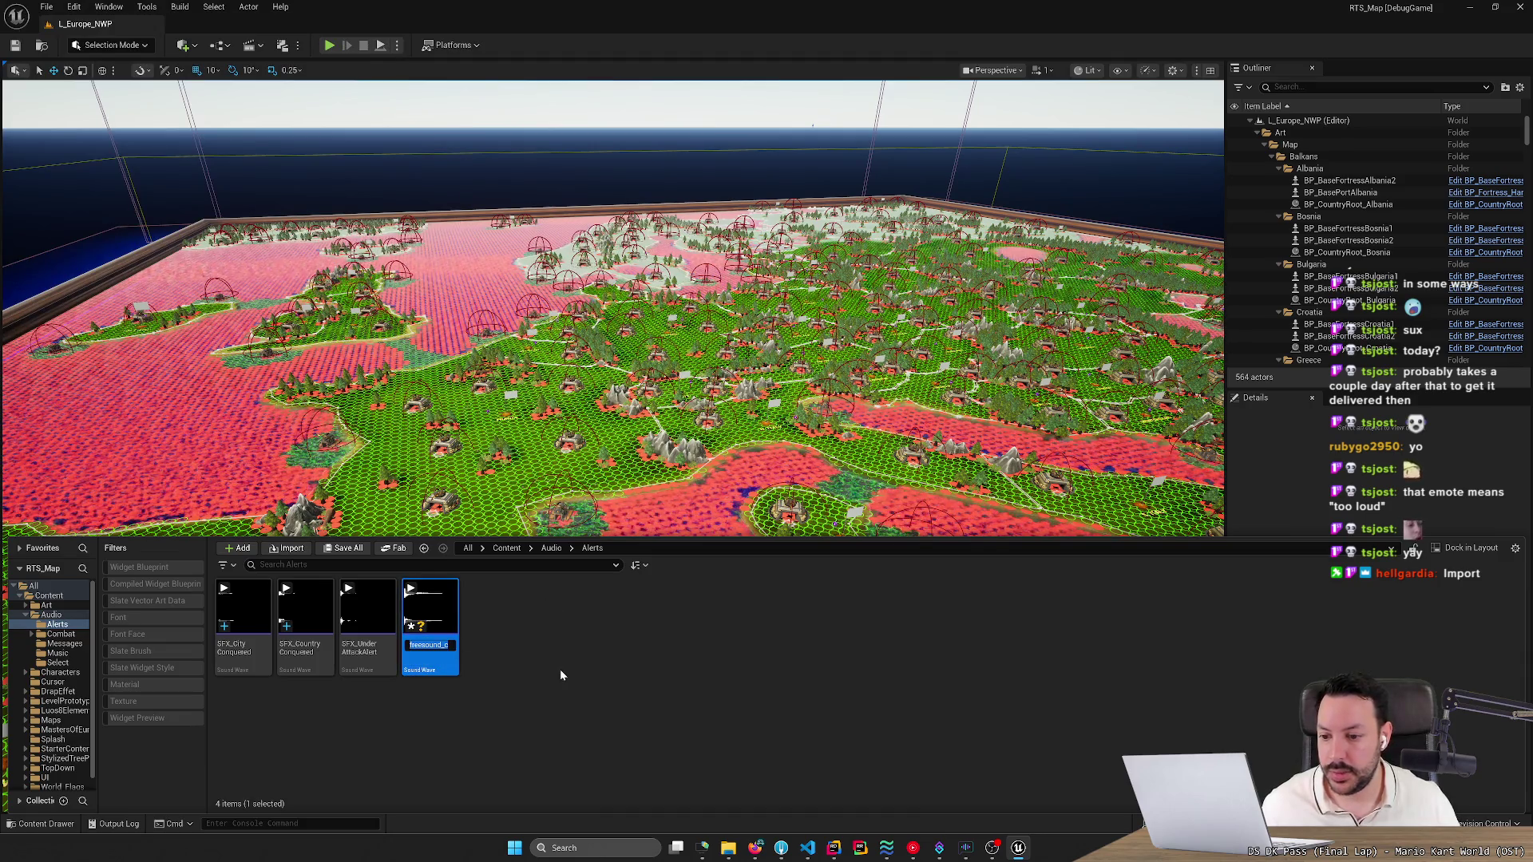
type("SFX_Co")
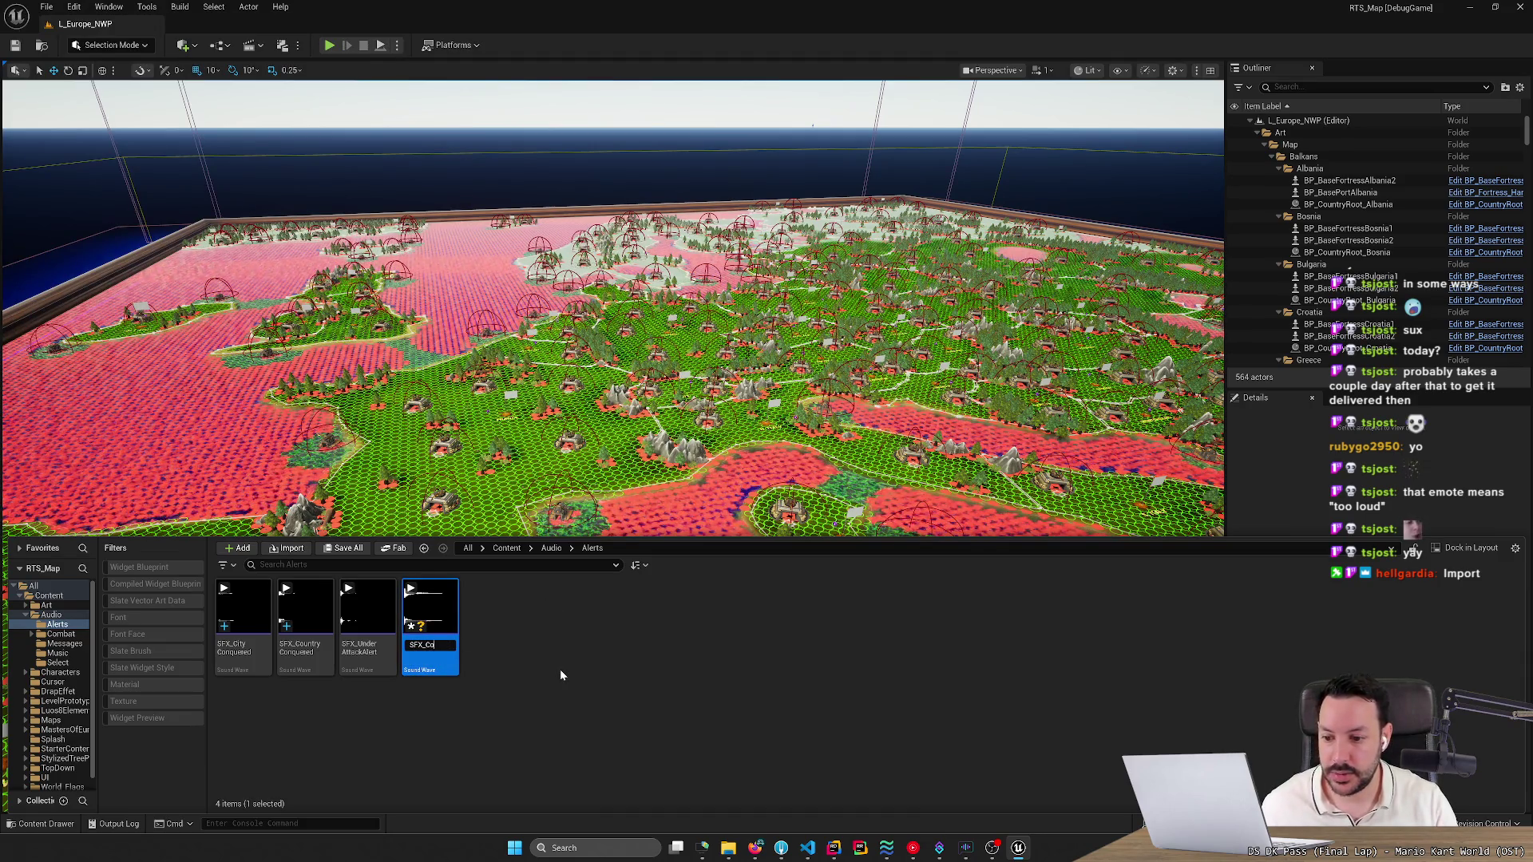
type("untryLOst")
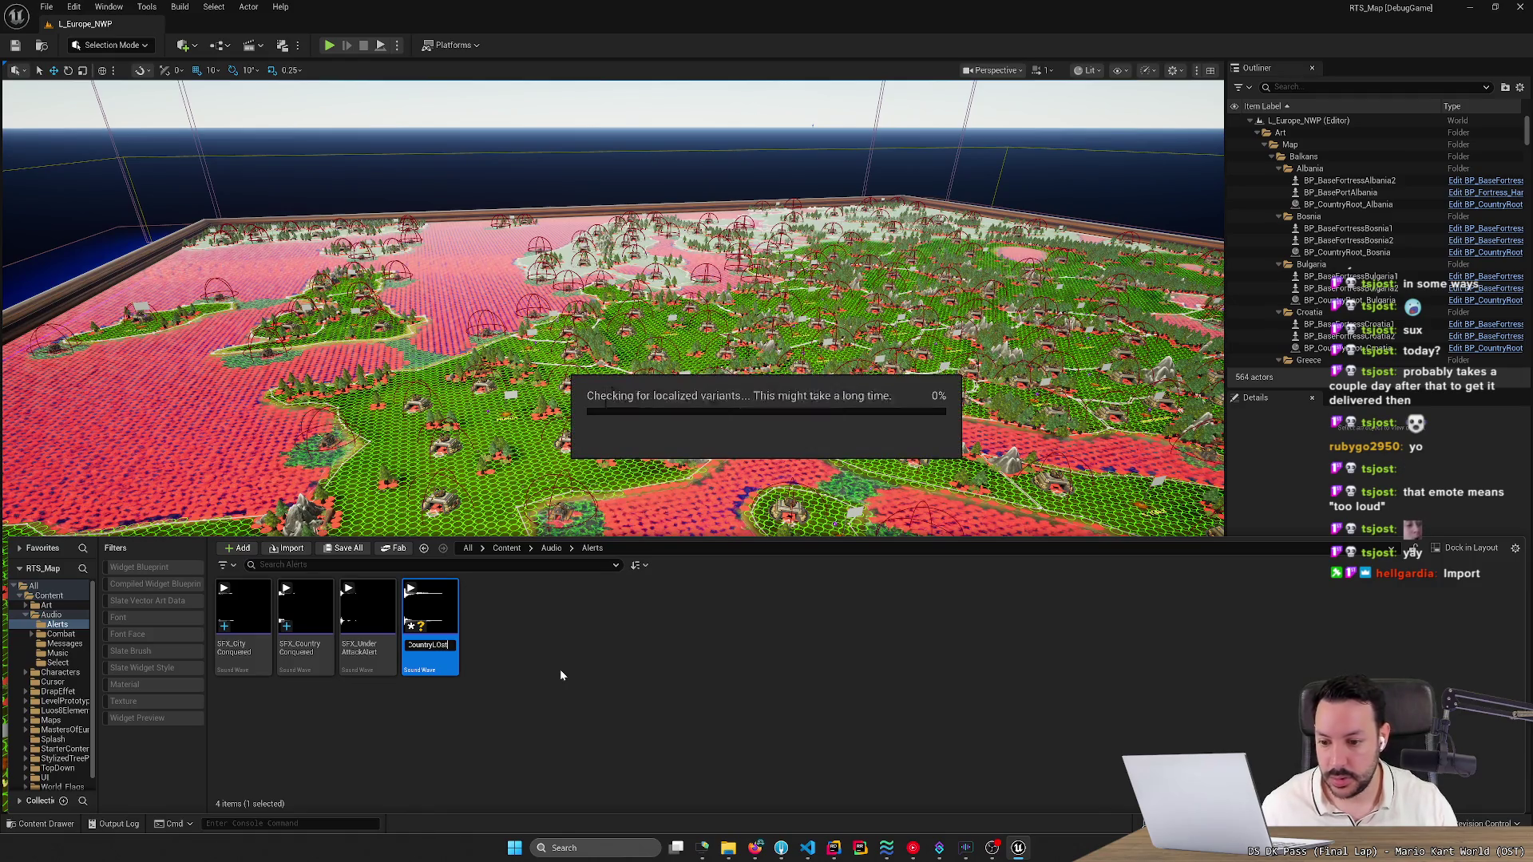
key("End")
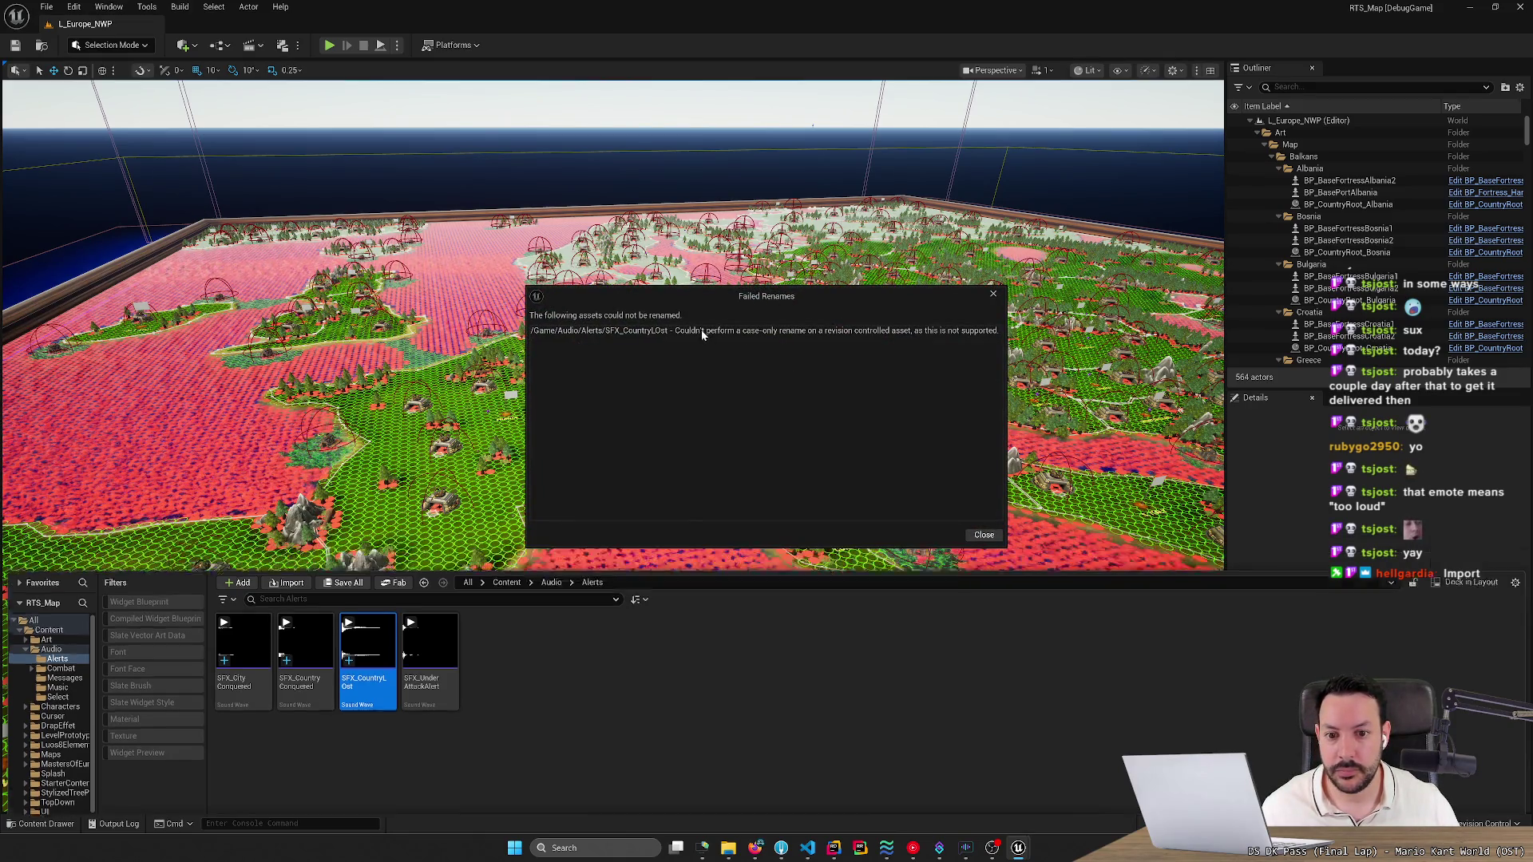
Dismiss the failed-rename message and rename the asset to SFX_CountryLost with a lowercase 'o'.
left_click(700, 328)
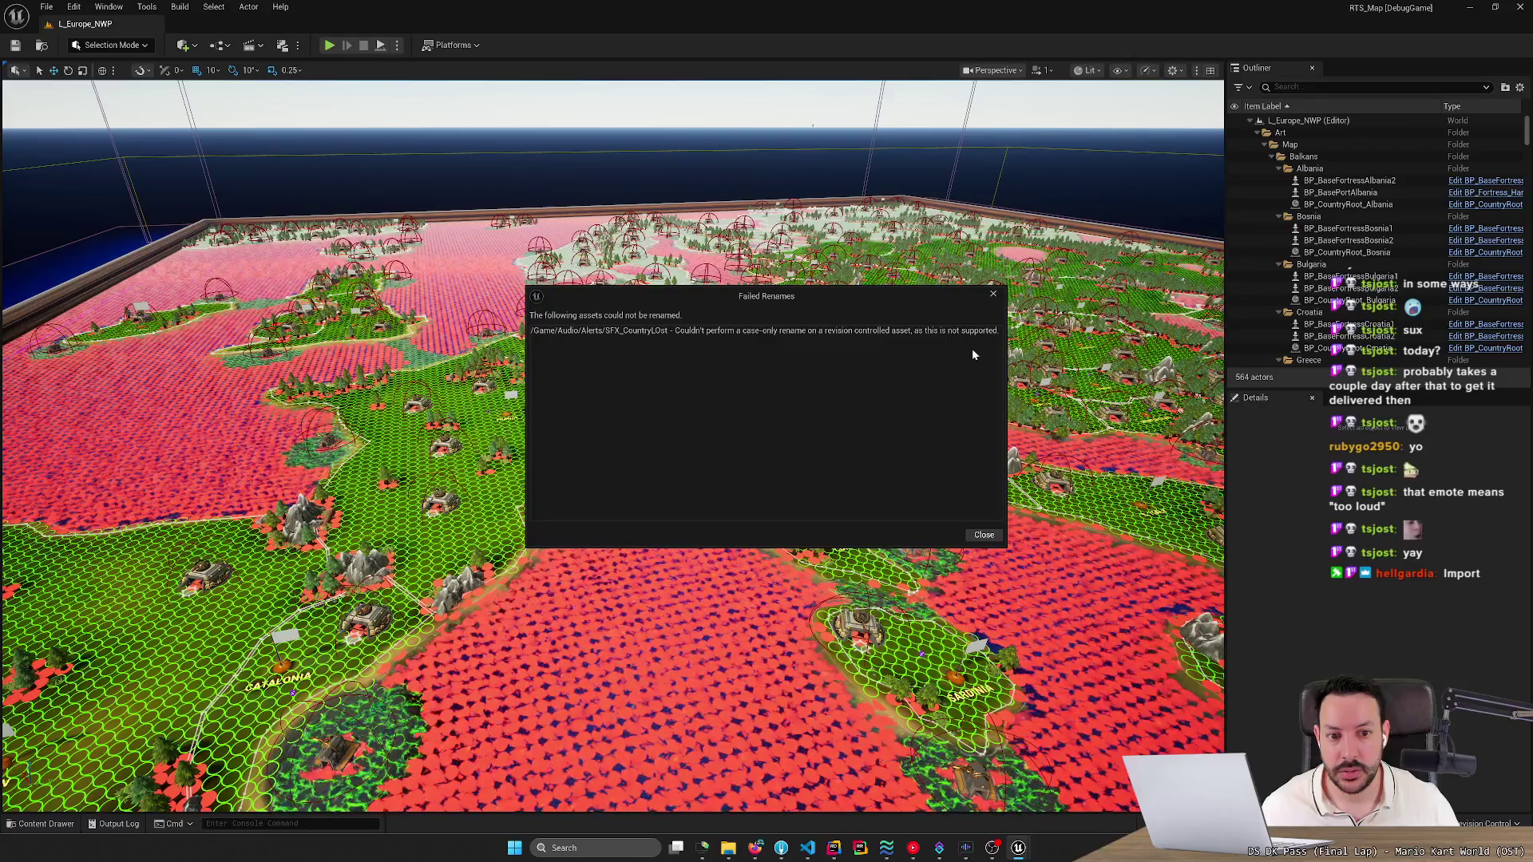
left_click(983, 535)
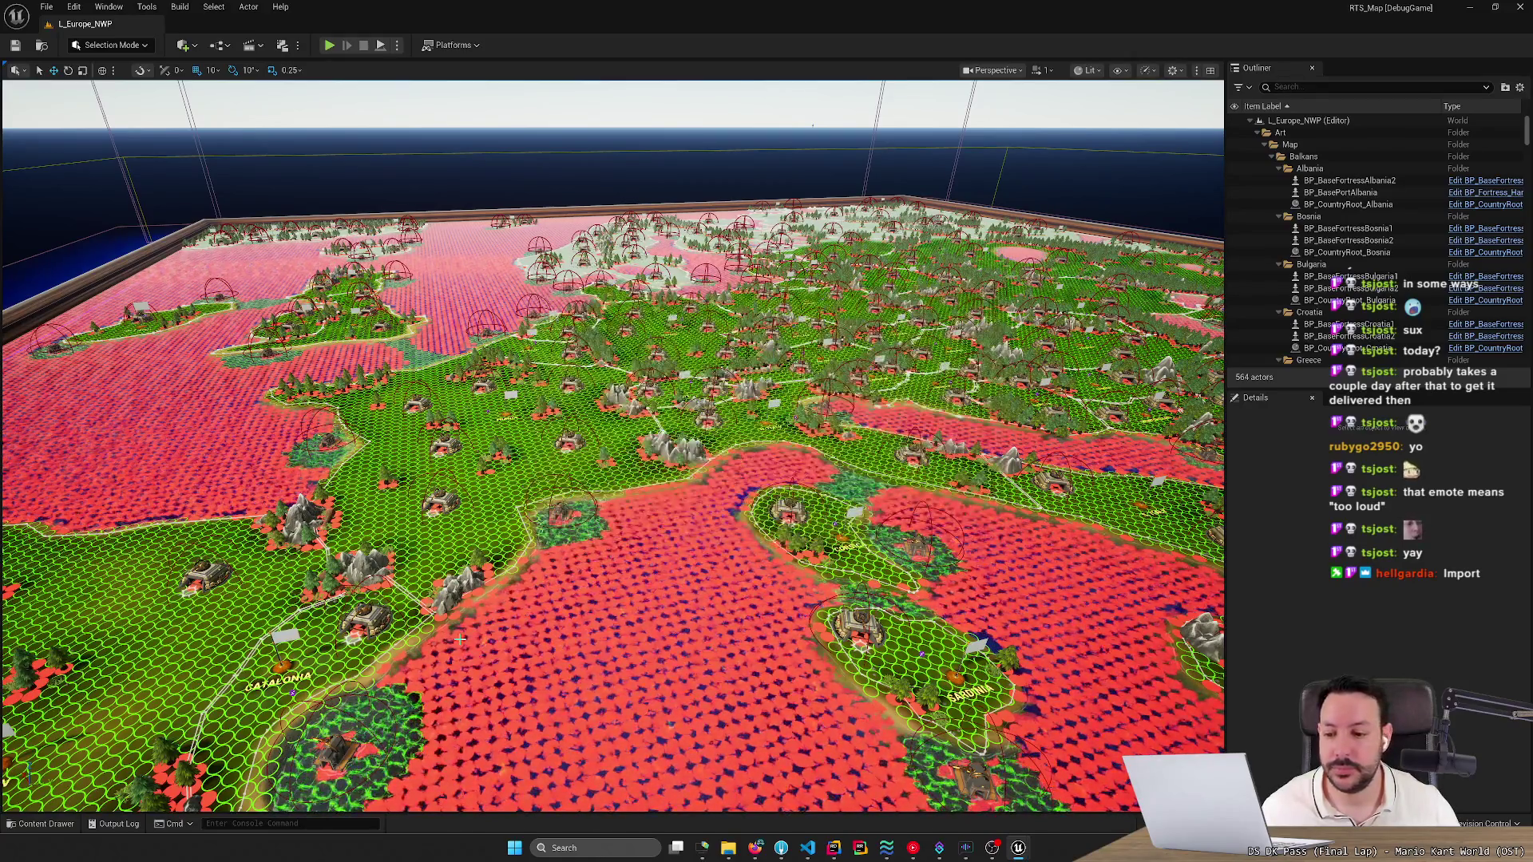
key("ctrl+space")
left_click(369, 647)
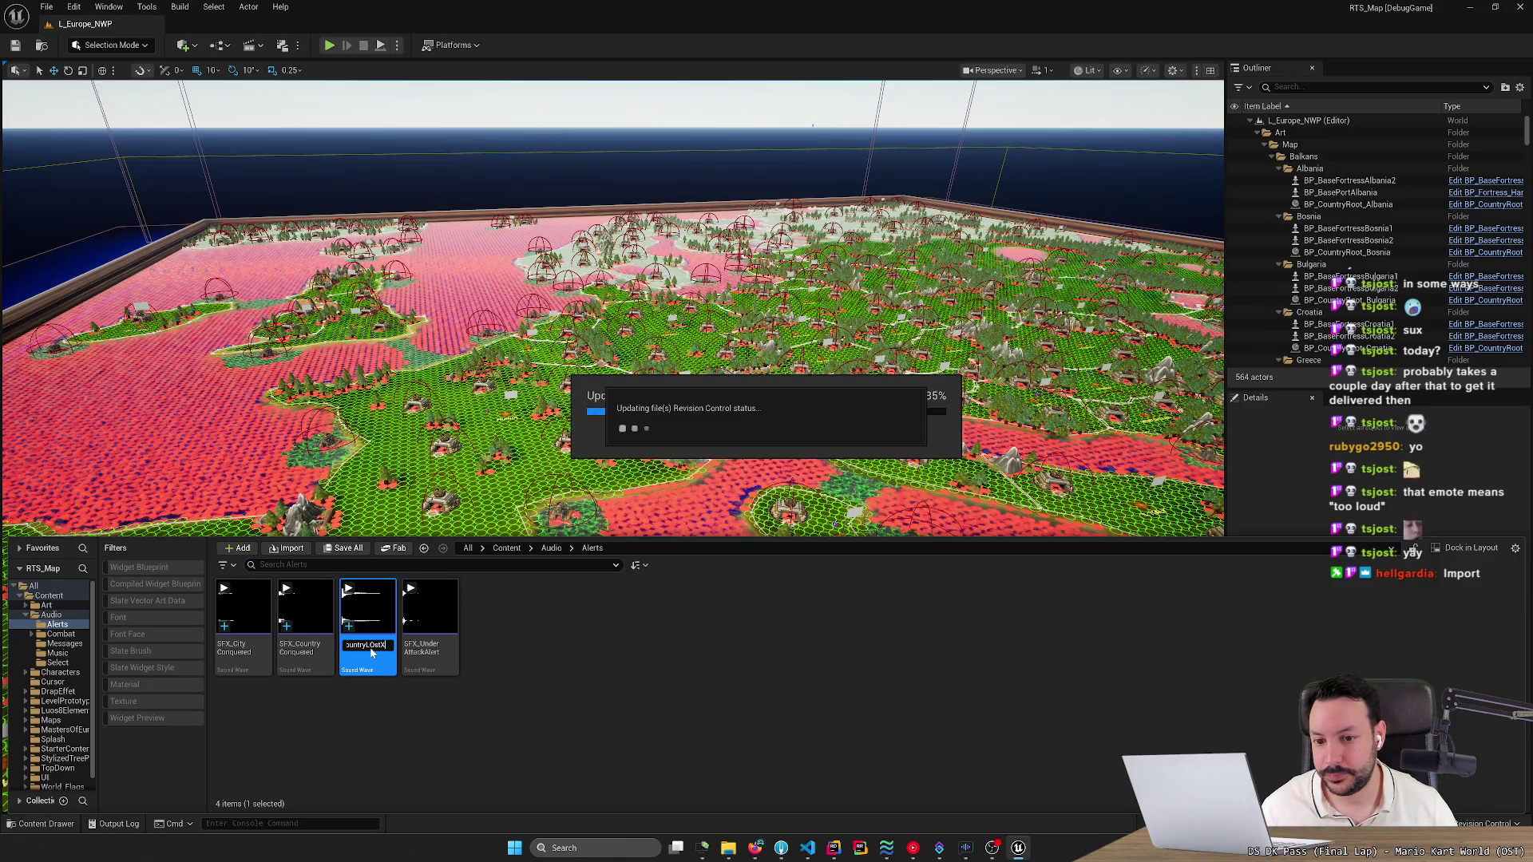
key("BackSpace")
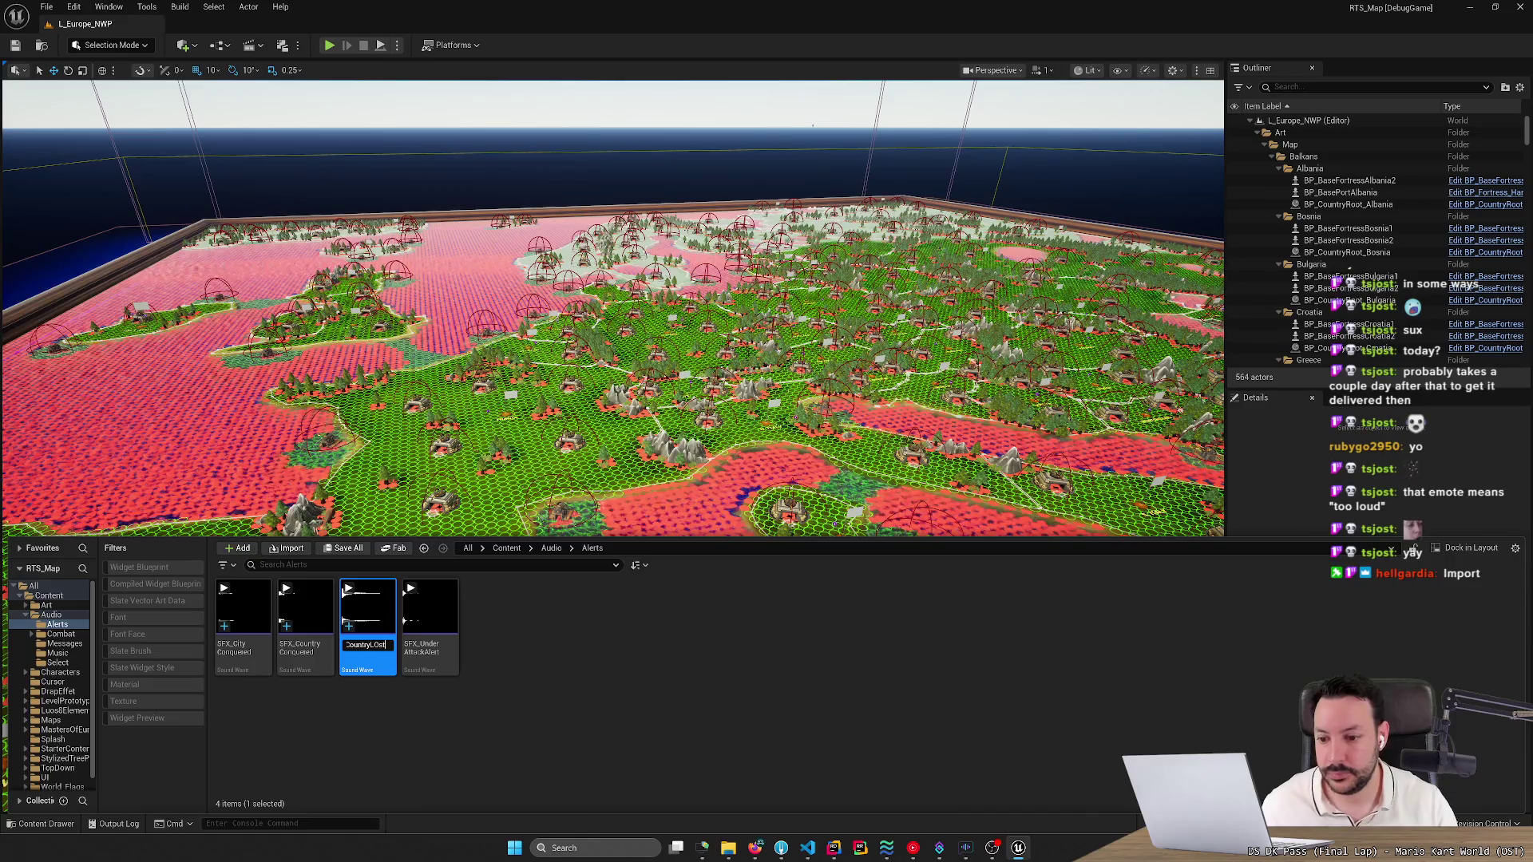
key("BackSpace")
key("BackSpace")
key("BackSpace")
type("ost")
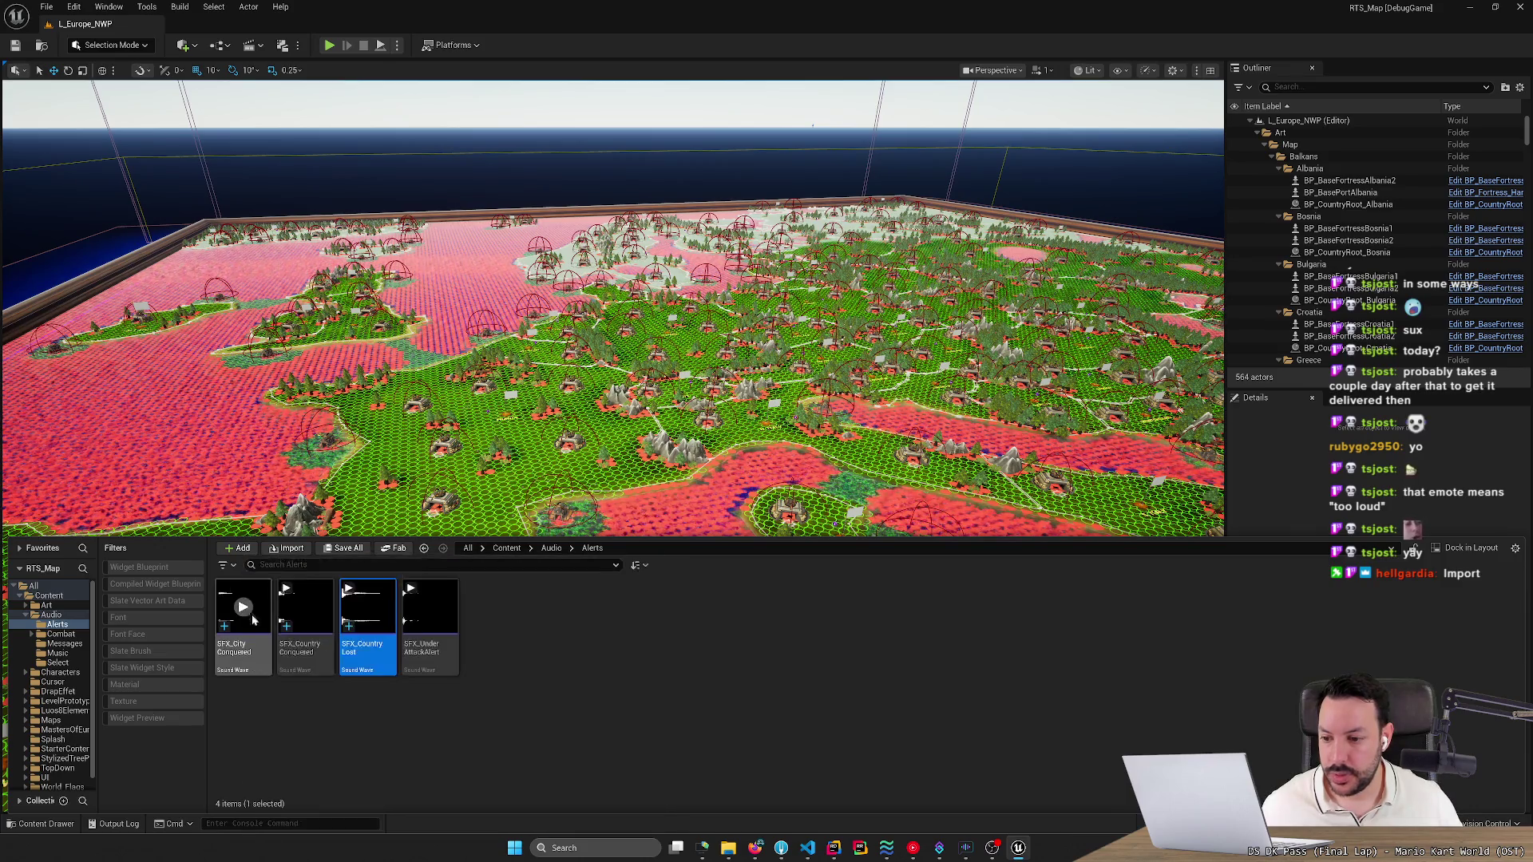
Look over the four Alerts sound waves, then close the Content Drawer and raise camera speed.
mouse_move(247, 610)
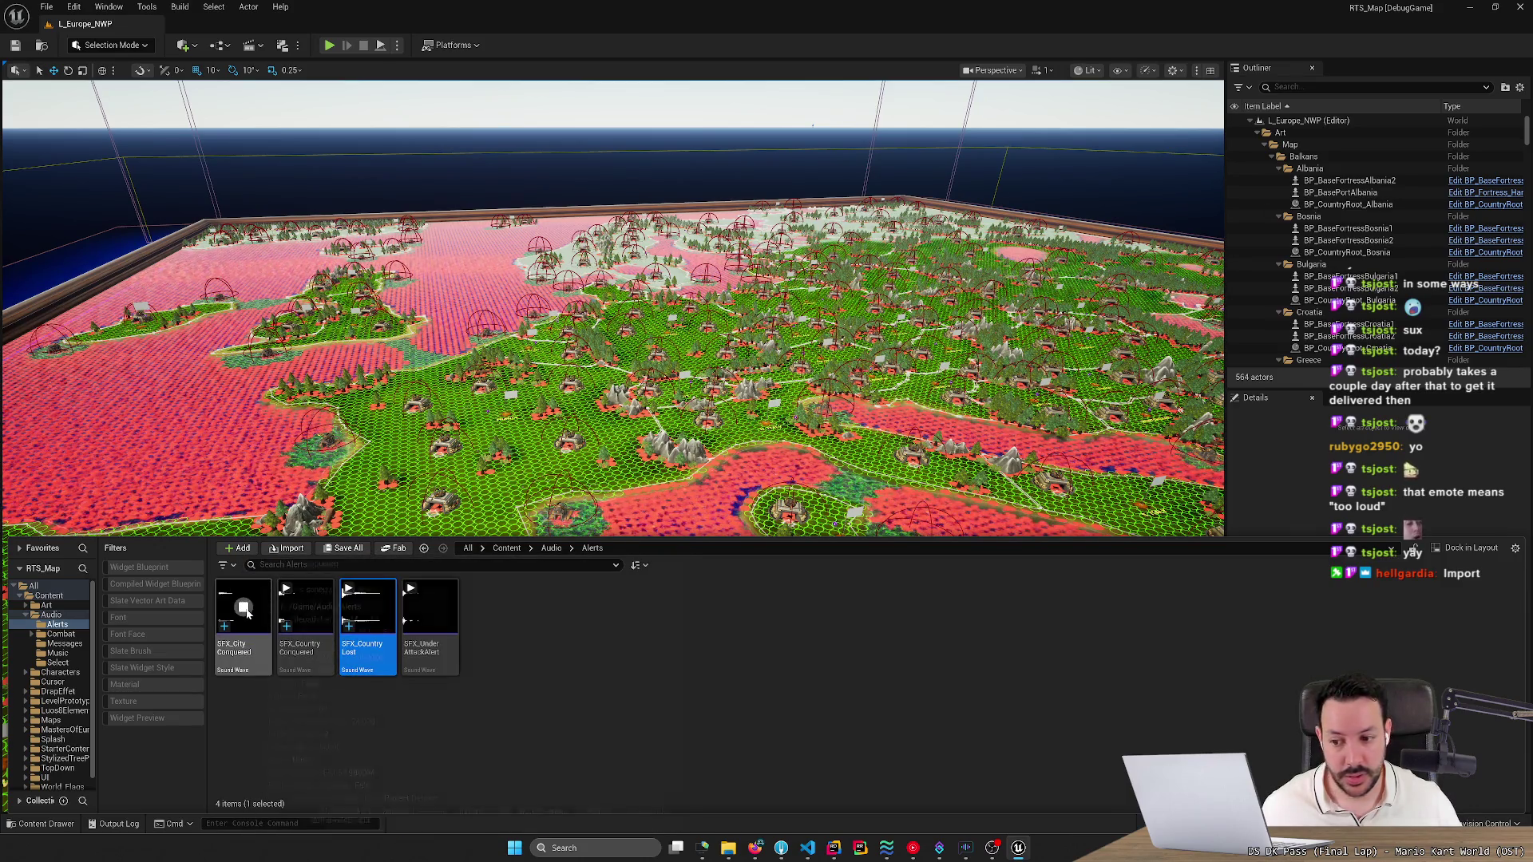
mouse_move(311, 608)
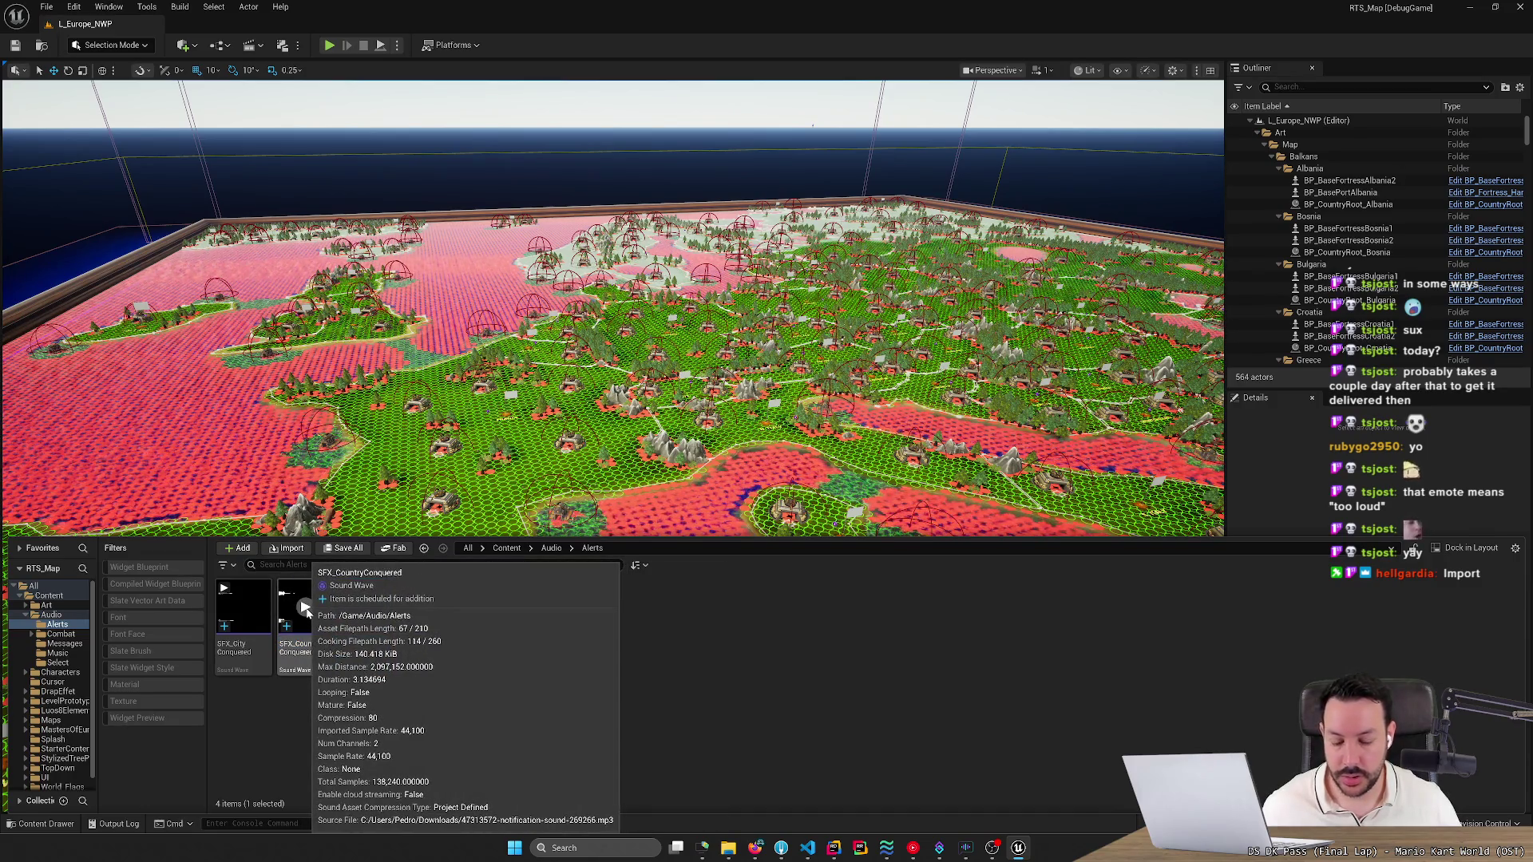
mouse_move(378, 617)
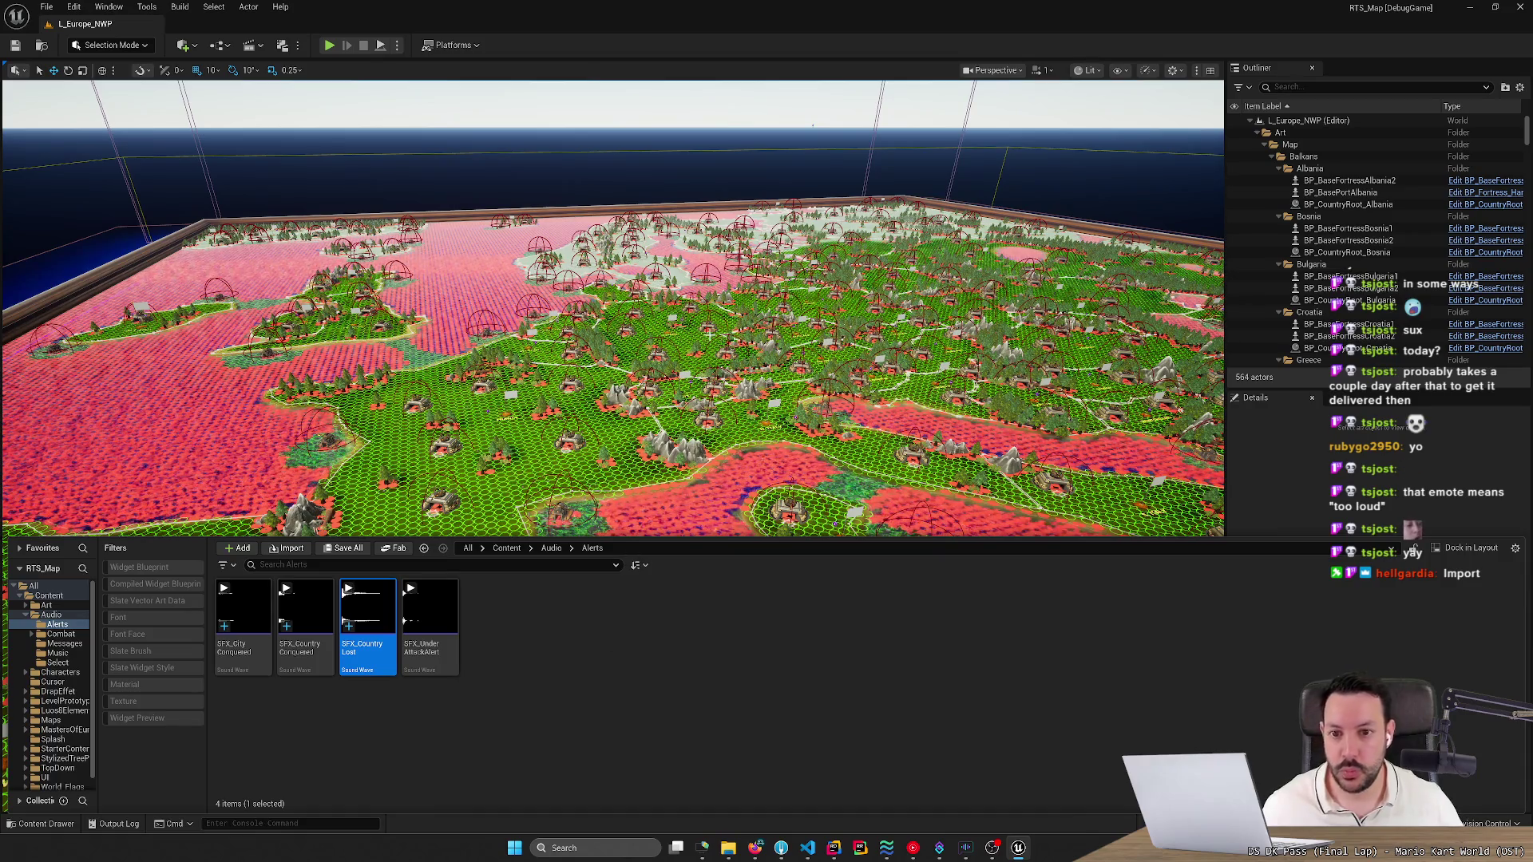
key("ctrl+space")
scroll(611, 447, "up", 3)
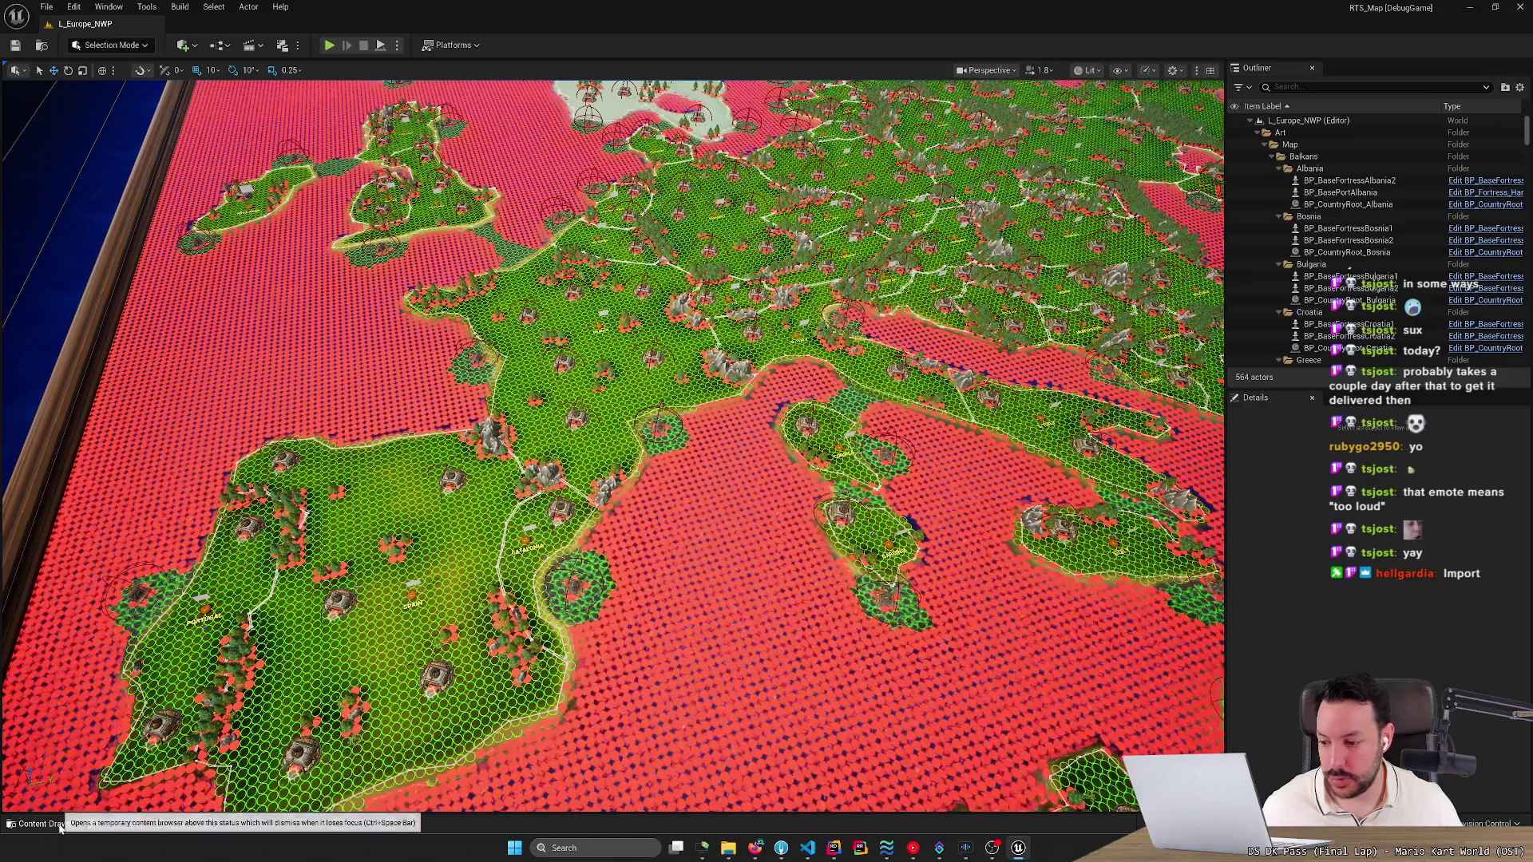
Set SFX_CityConquered's attenuation settings to SA_AttackSound and save it.
left_click(60, 828)
double_click(247, 652)
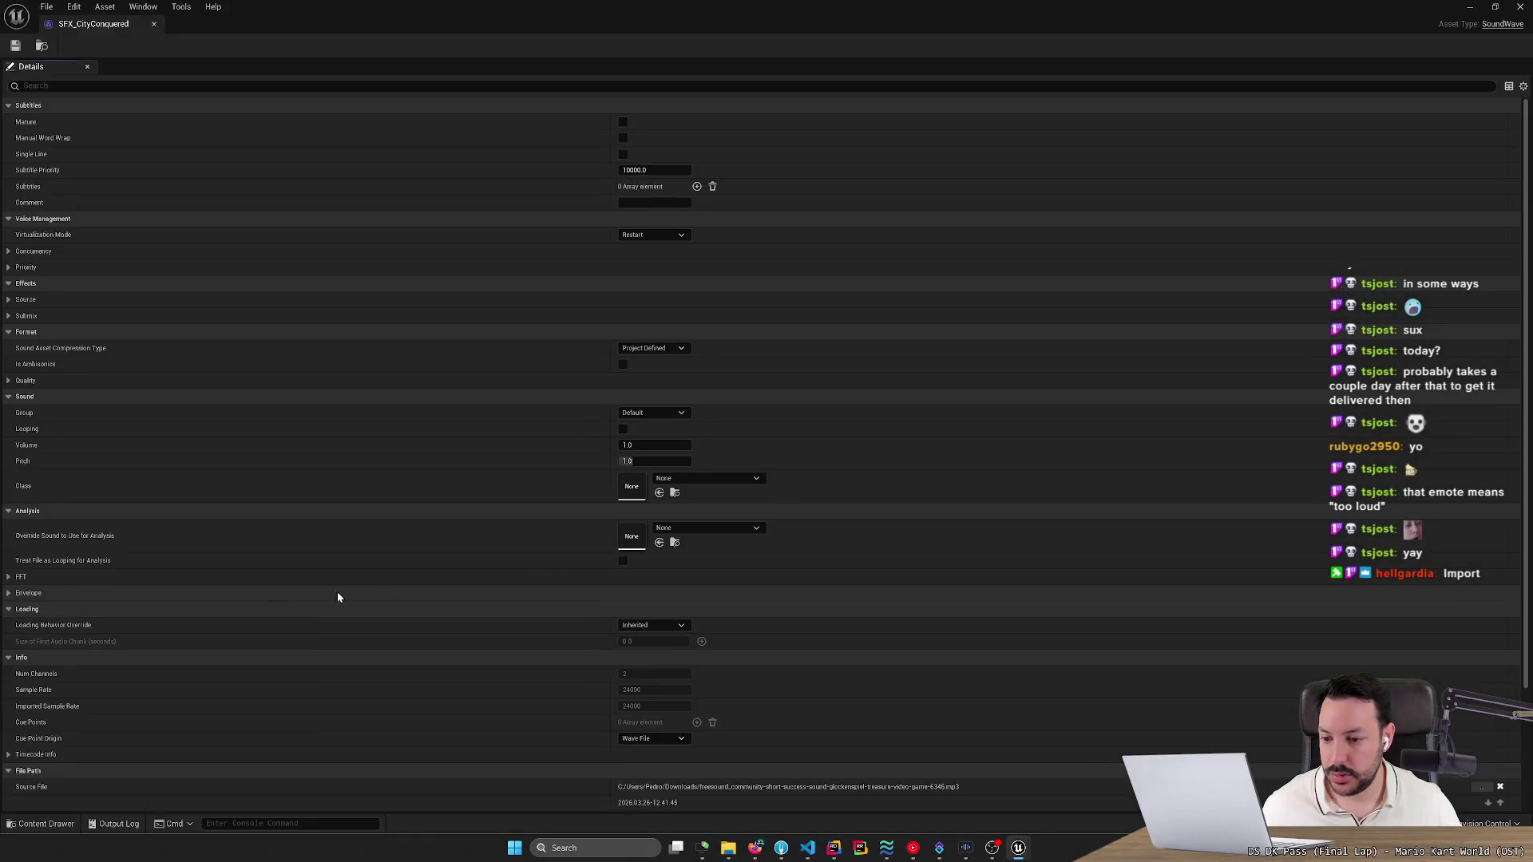
scroll(702, 692, "down", 5)
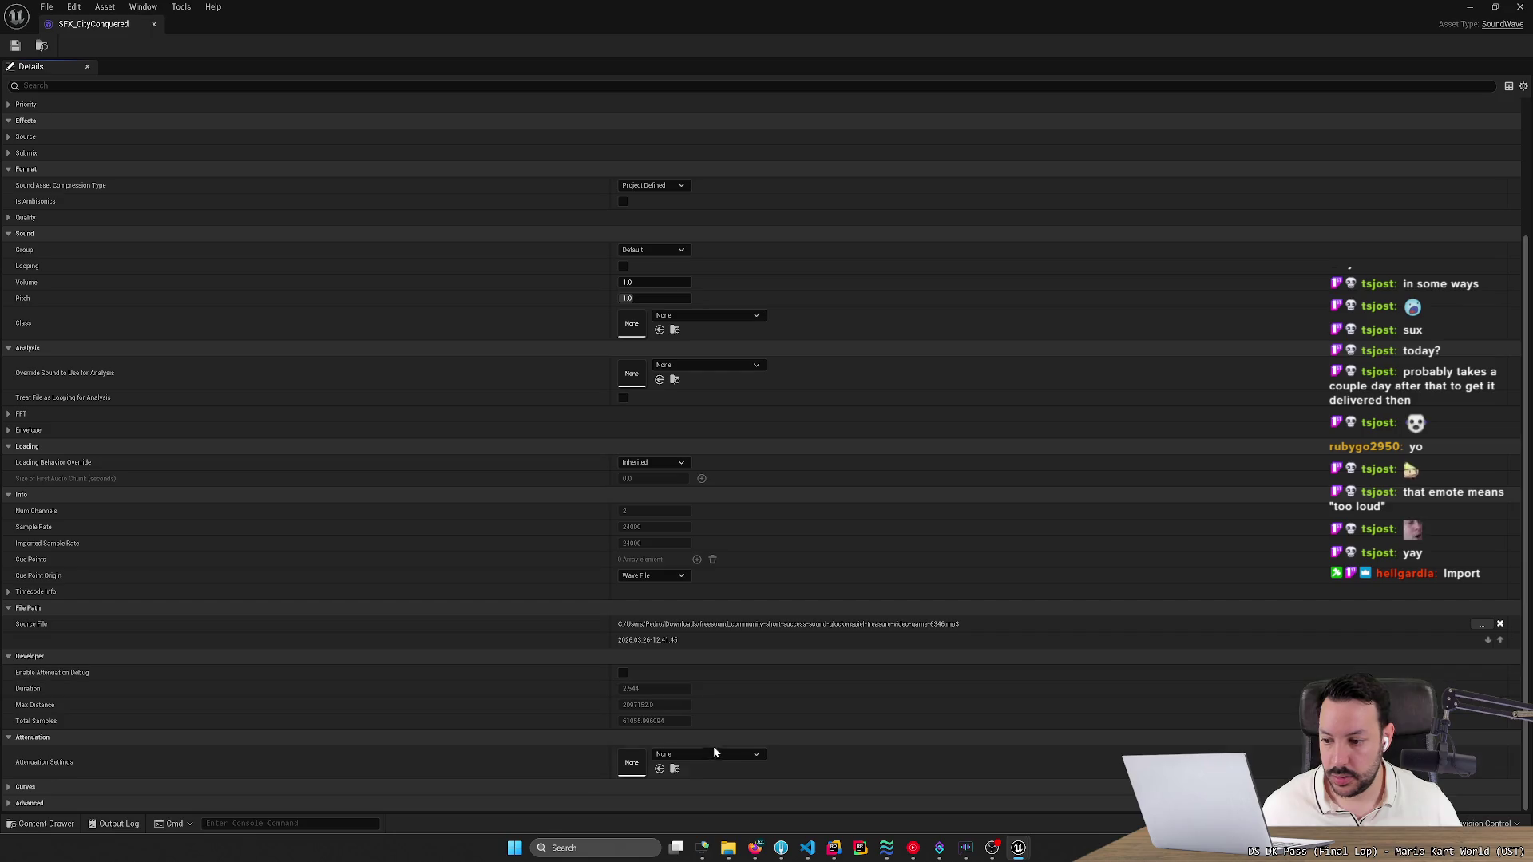
left_click(724, 750)
left_click(724, 633)
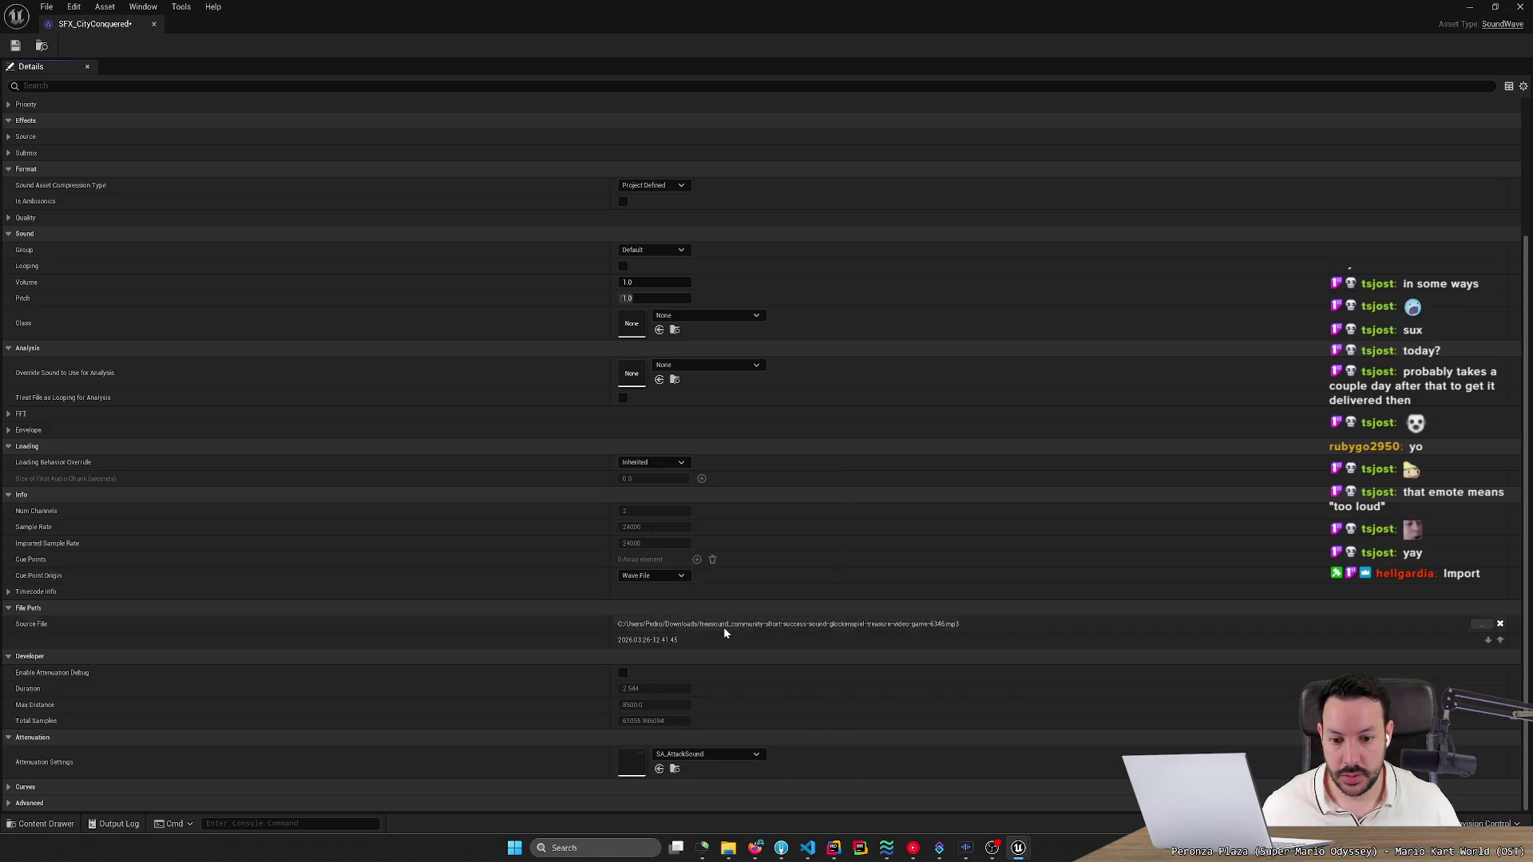
key("ctrl+s")
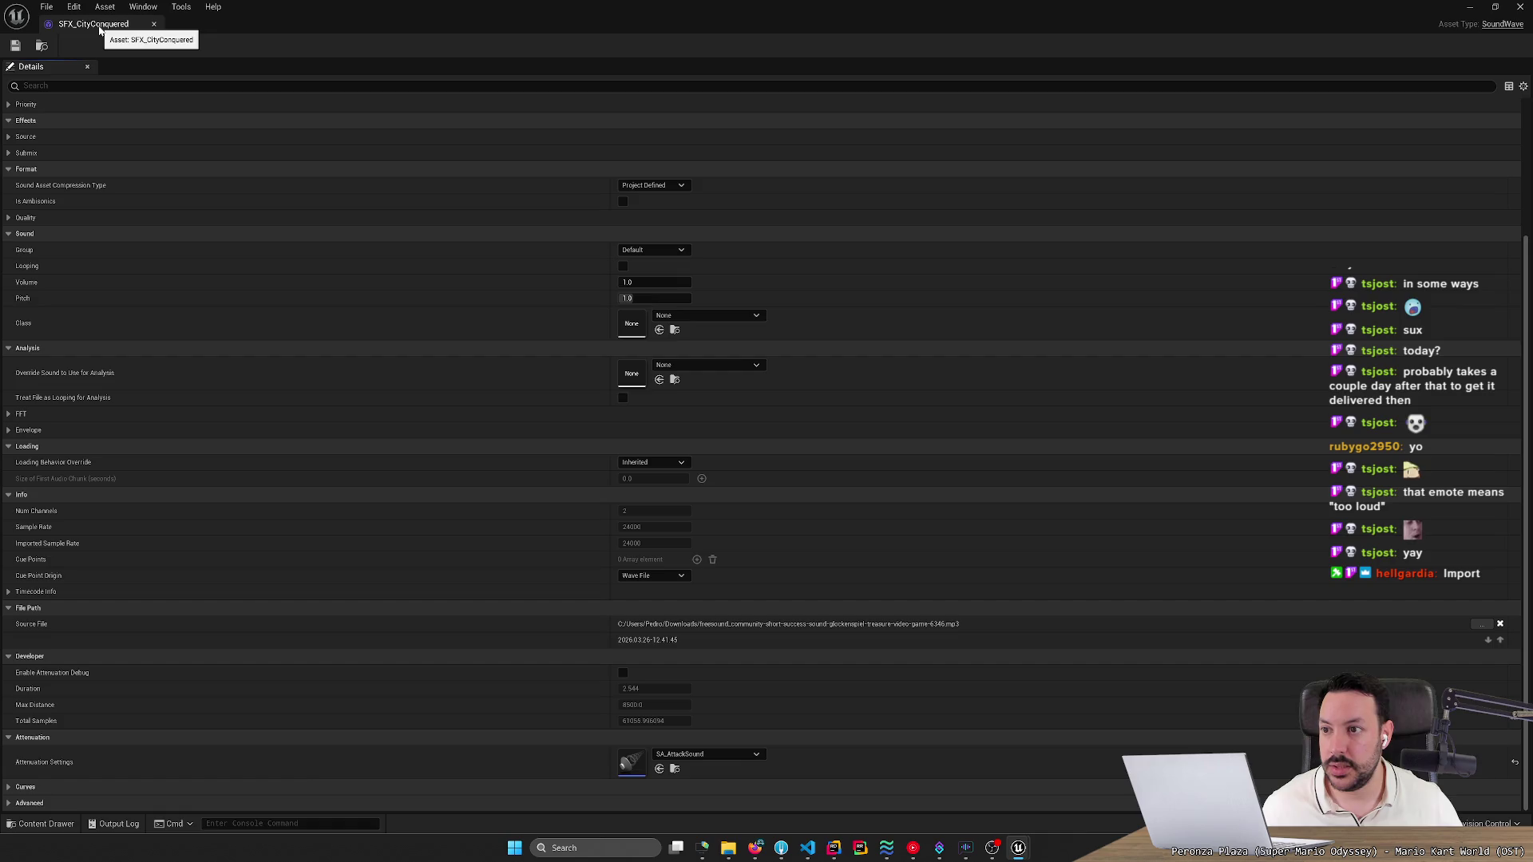
left_click(154, 24)
Set SFX_CountryConquered's attenuation settings to SA_AttackSound.
left_click(42, 823)
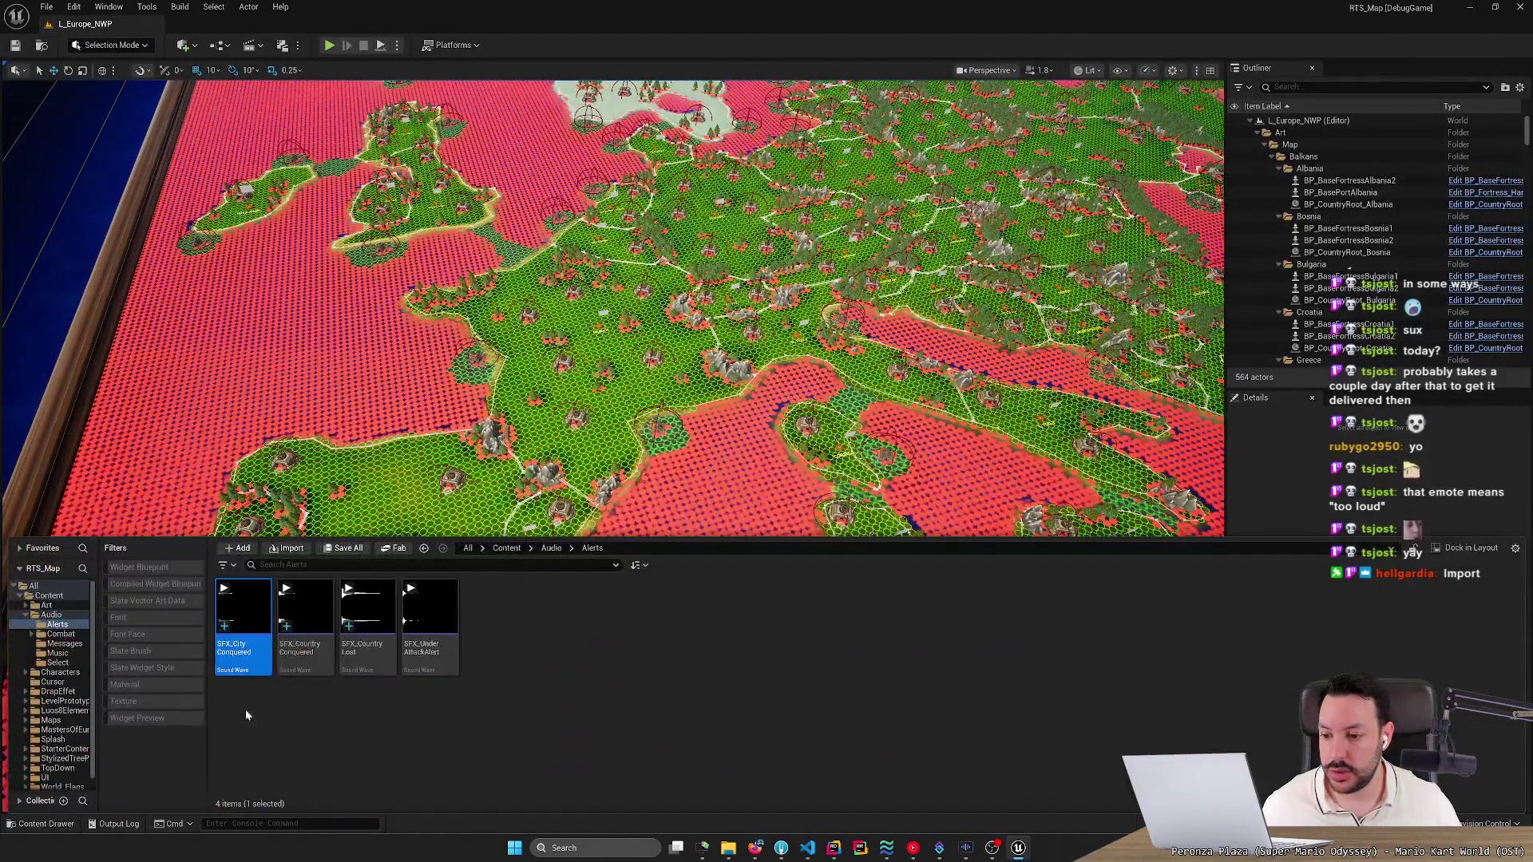
double_click(304, 663)
scroll(629, 762, "down", 5)
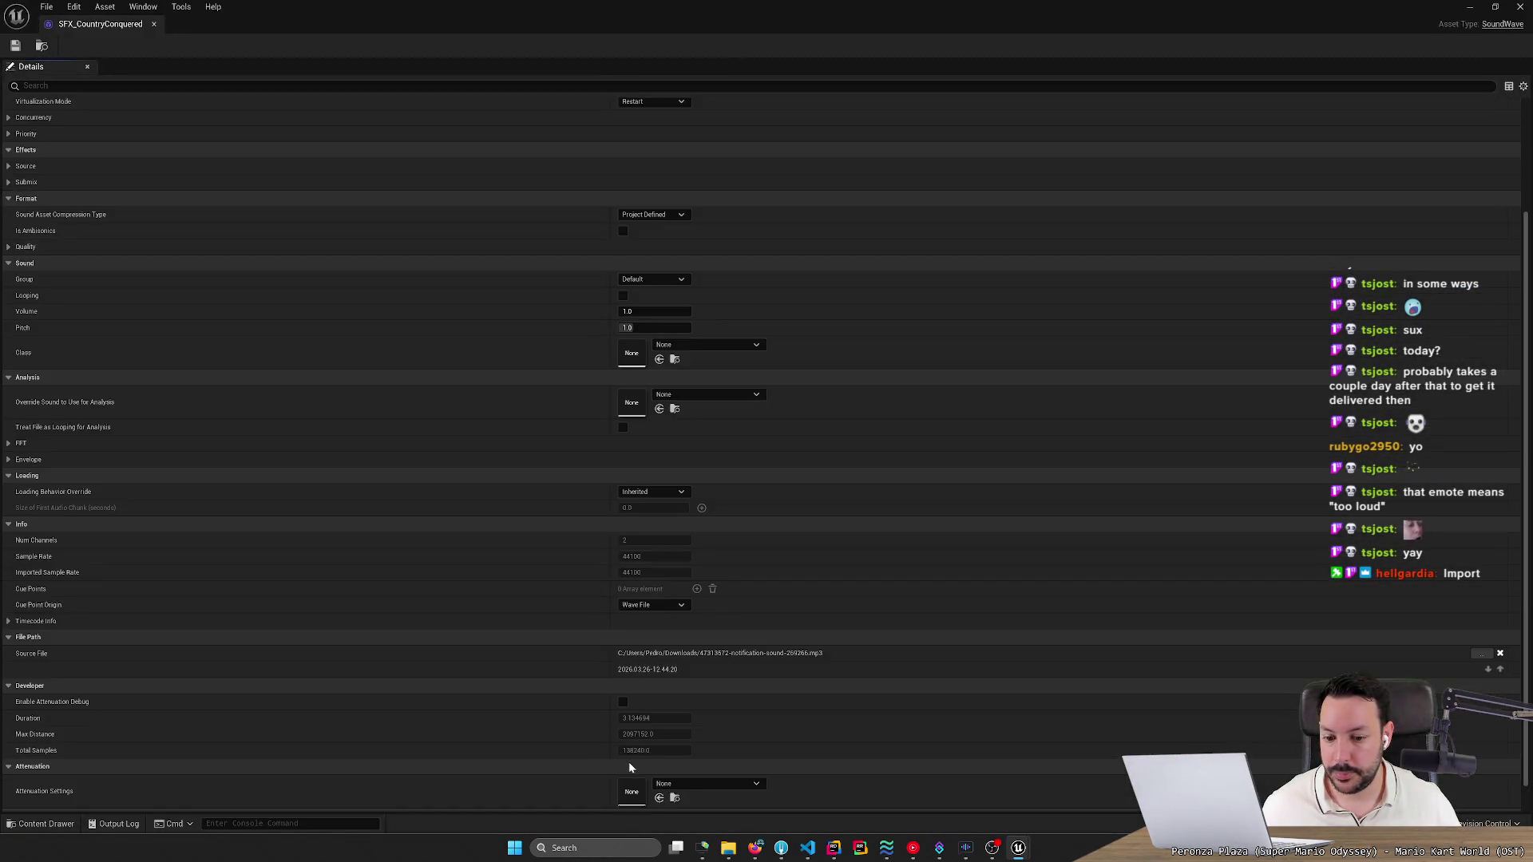
left_click(686, 753)
left_click(707, 630)
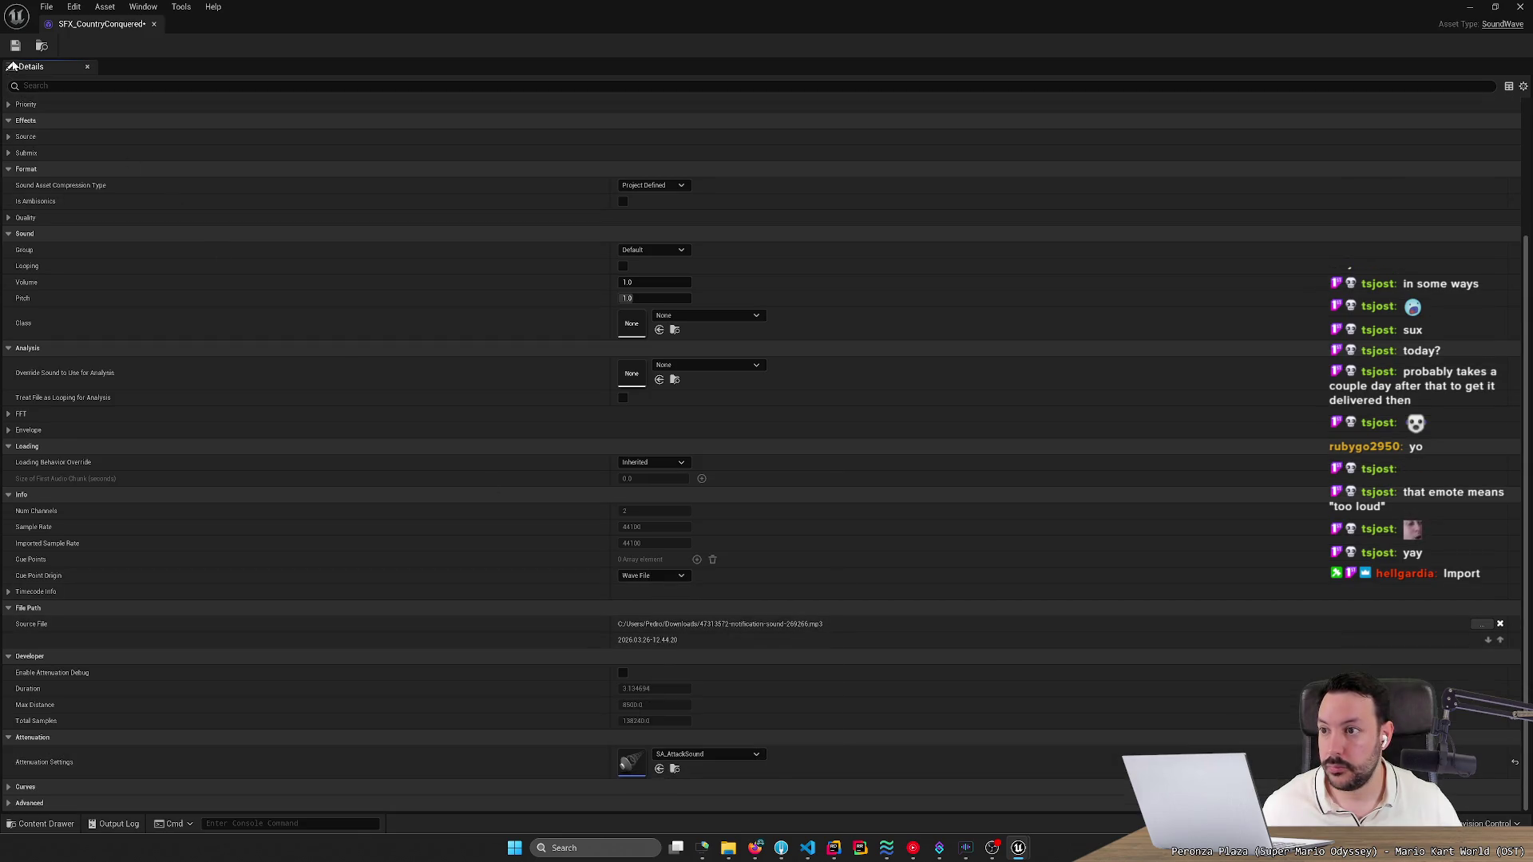
left_click(154, 24)
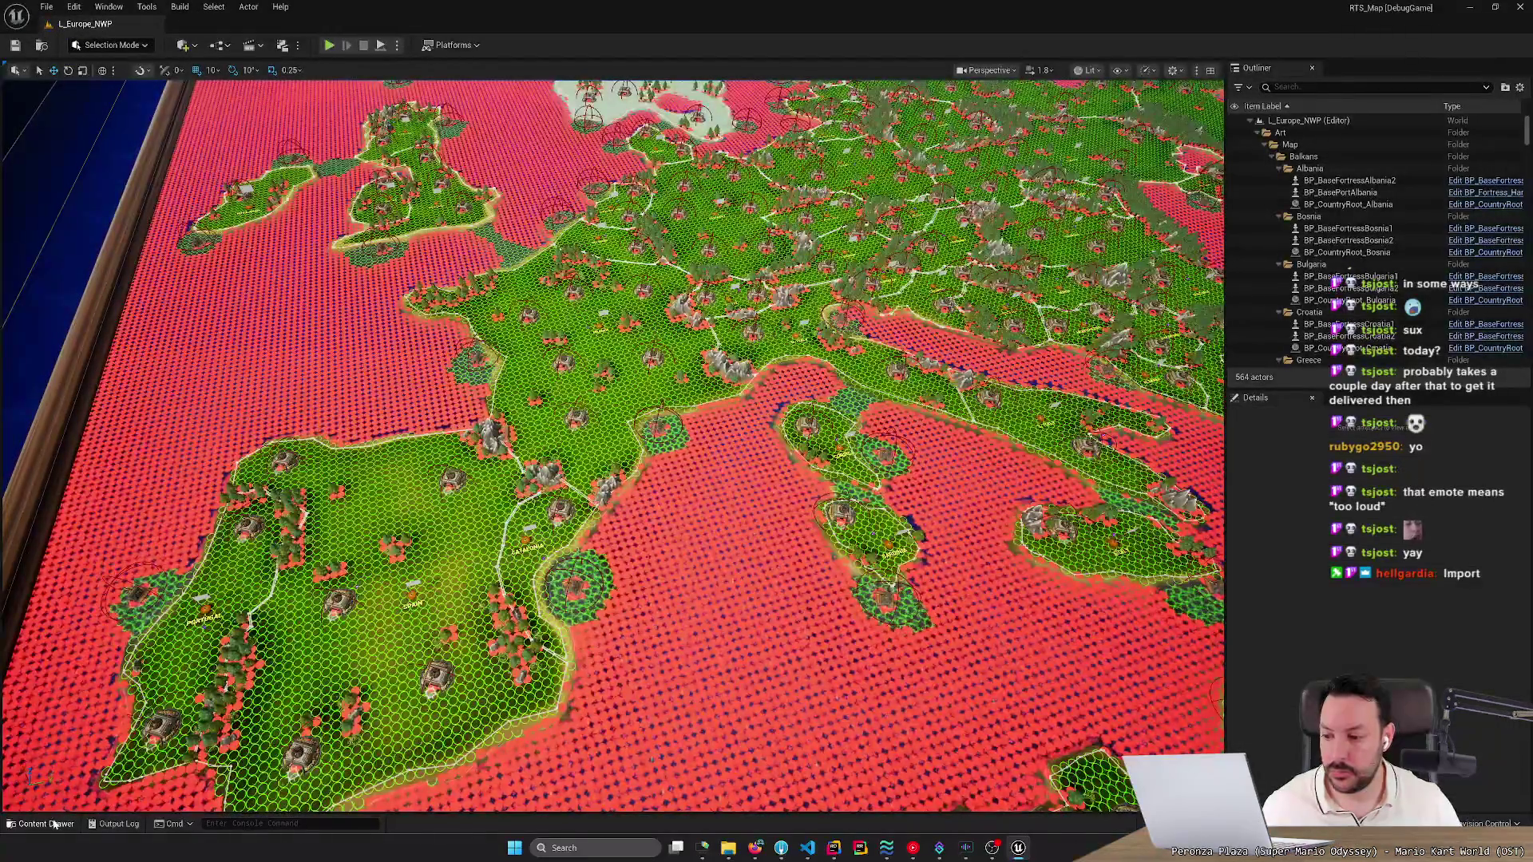
Set SFX_CountryLost's attenuation settings to SA_AttackSound.
left_click(42, 823)
double_click(368, 634)
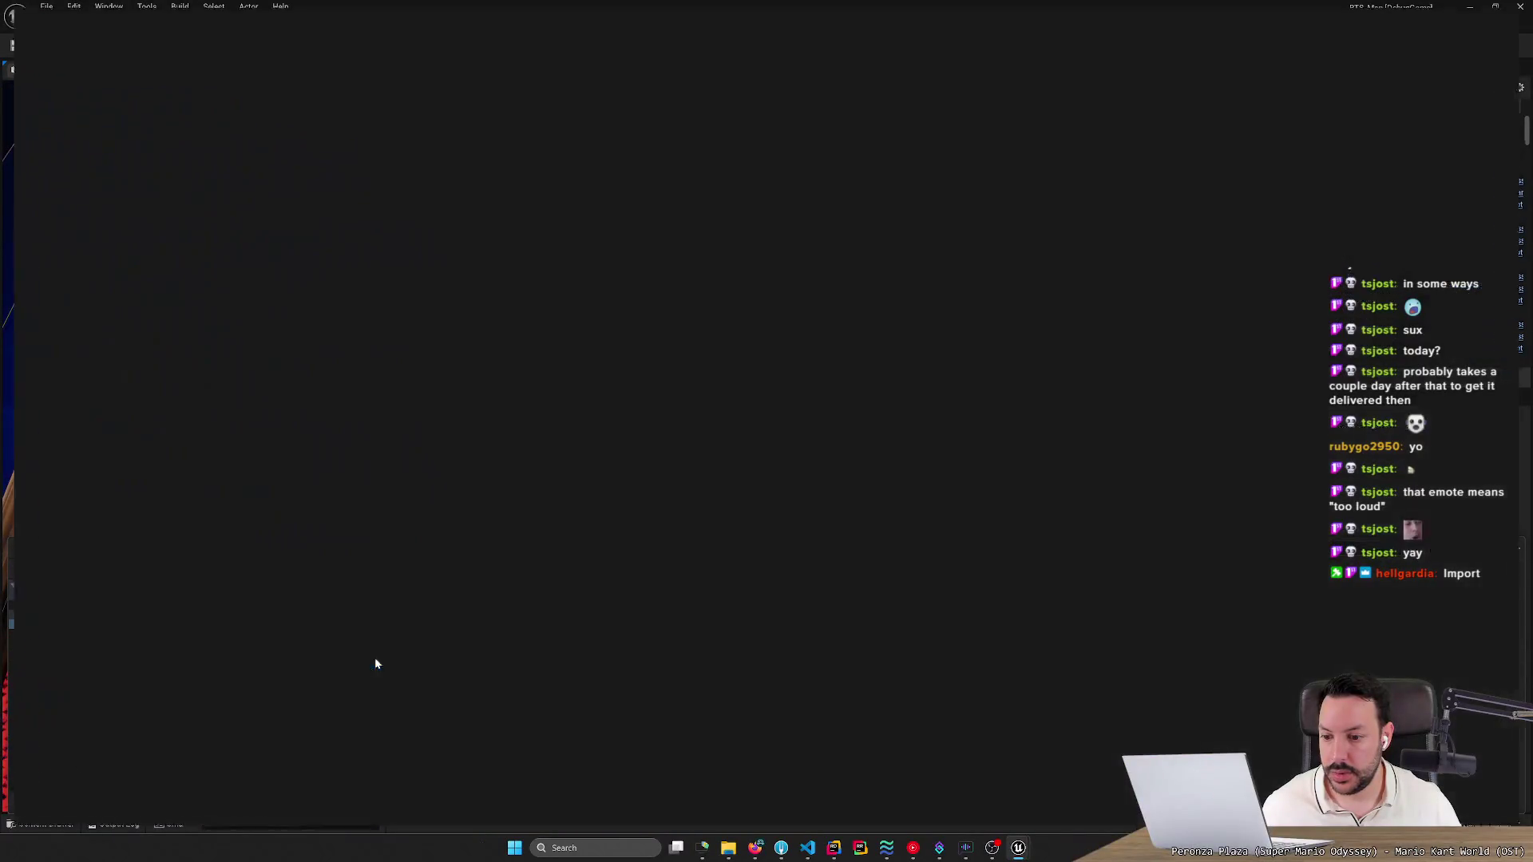
scroll(592, 789, "down", 5)
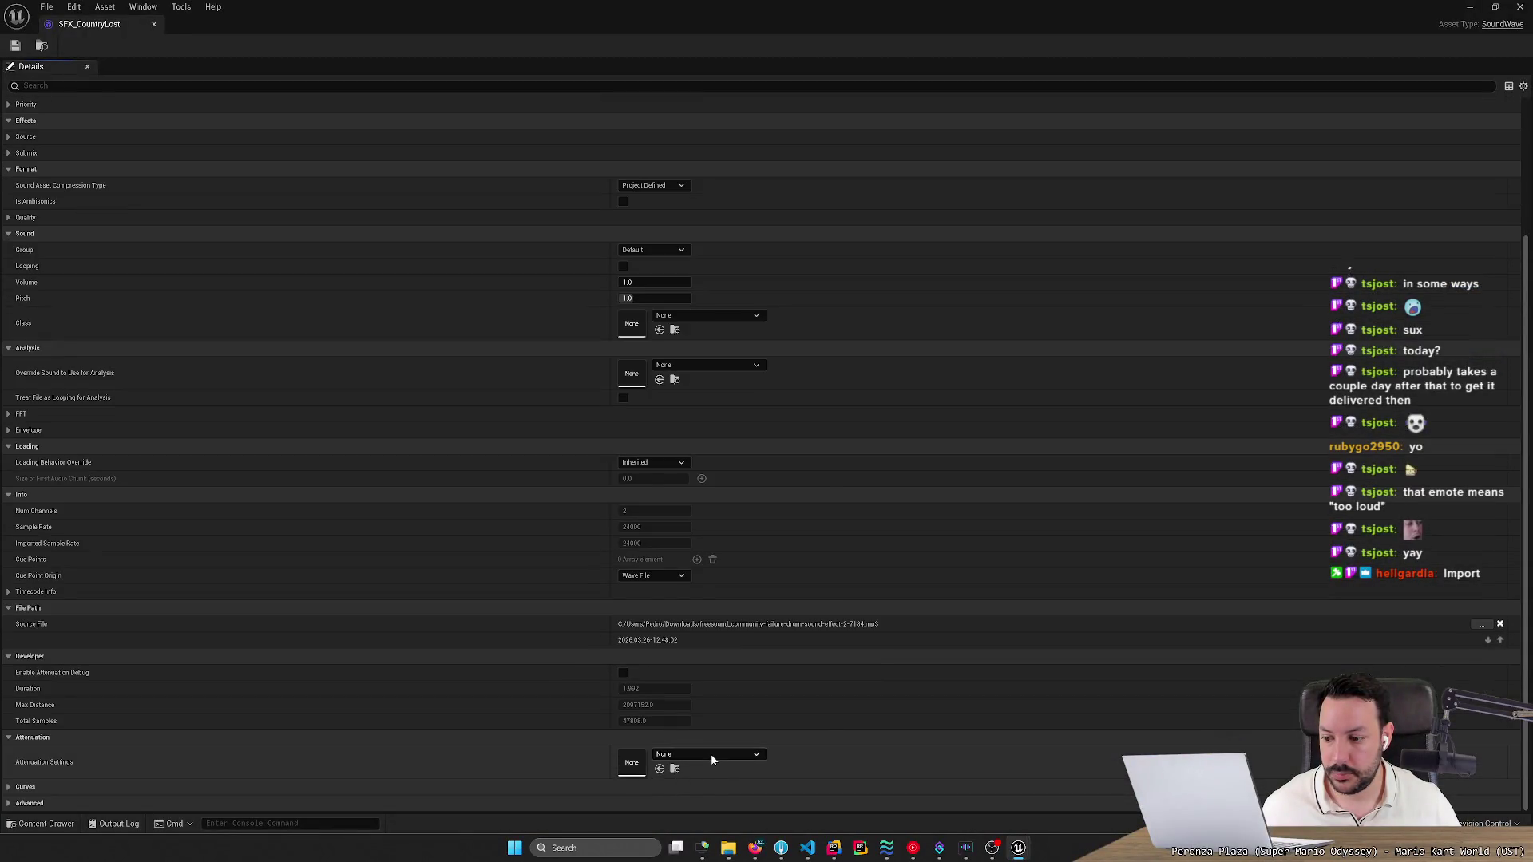
left_click(711, 754)
left_click(710, 629)
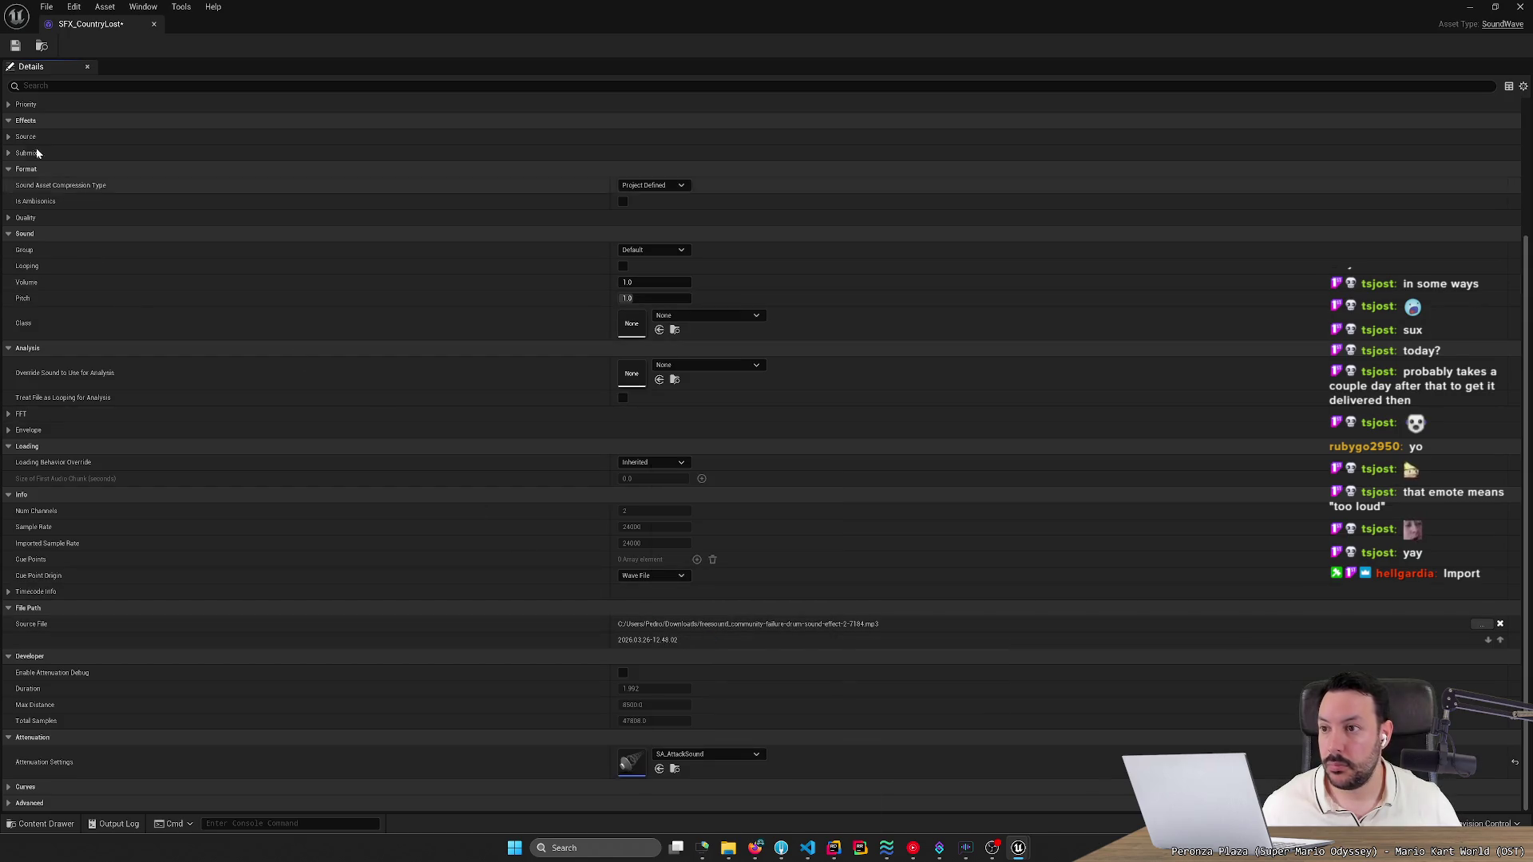
middle_click(102, 26)
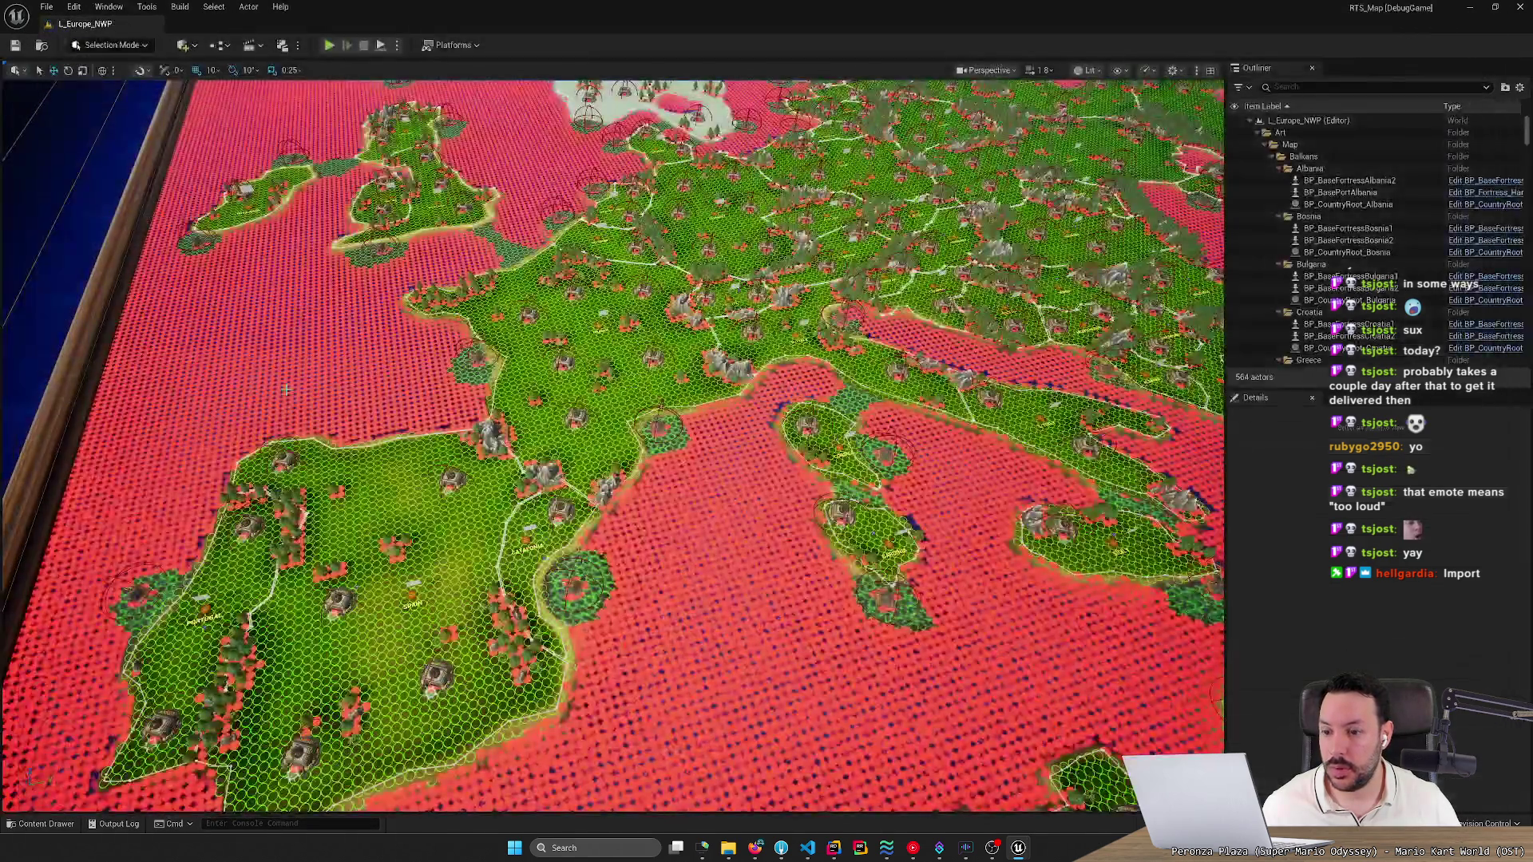
left_click(44, 823)
type("dt_")
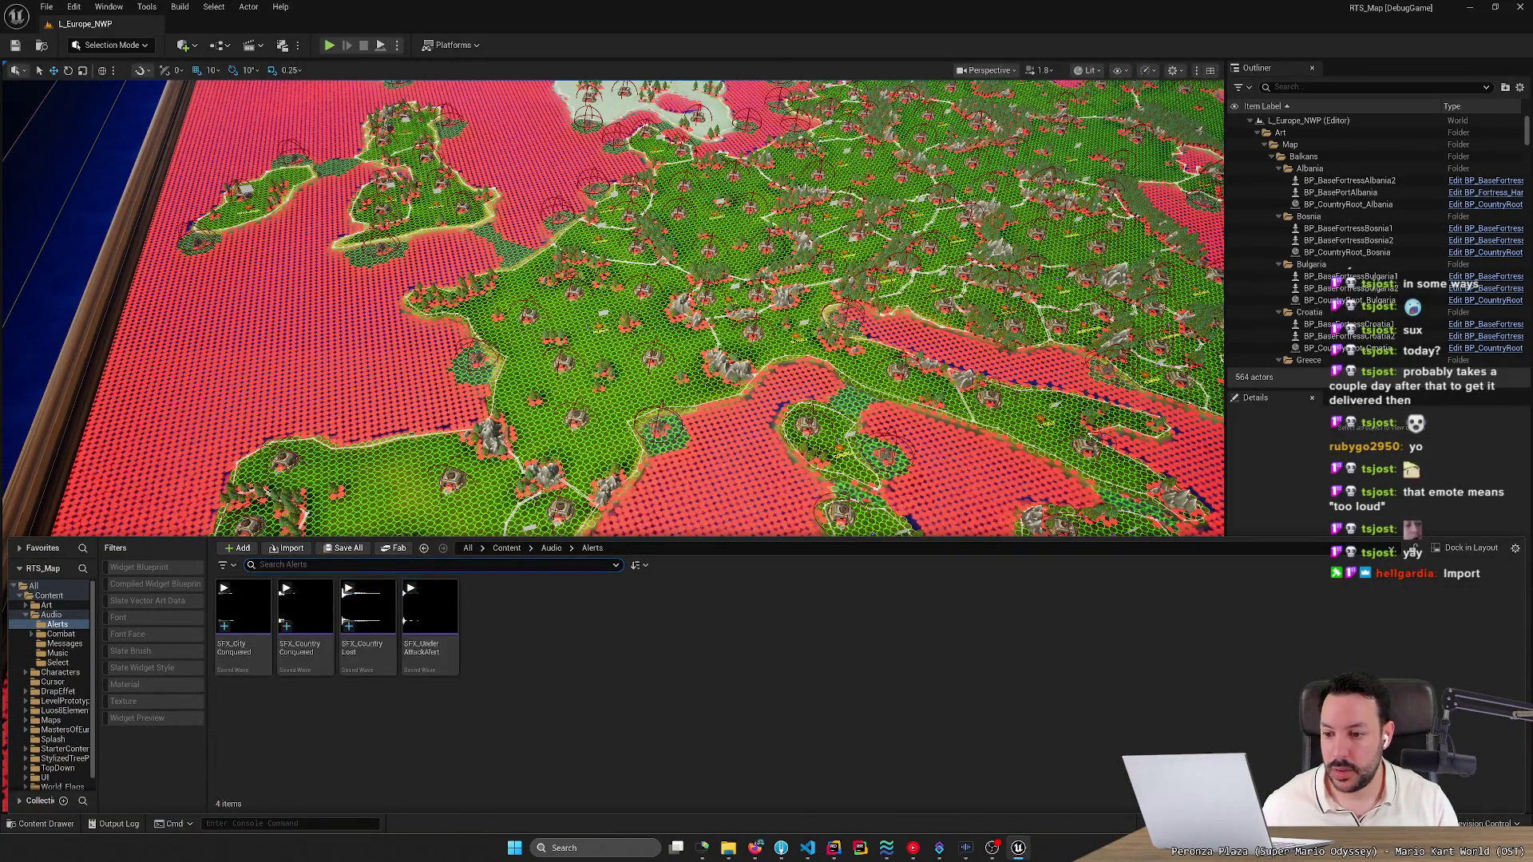
Open DT_ActorAudio and set the CityConquered row's sound to SFX_CityConquered.
key("BackSpace")
key("BackSpace")
type("dt_")
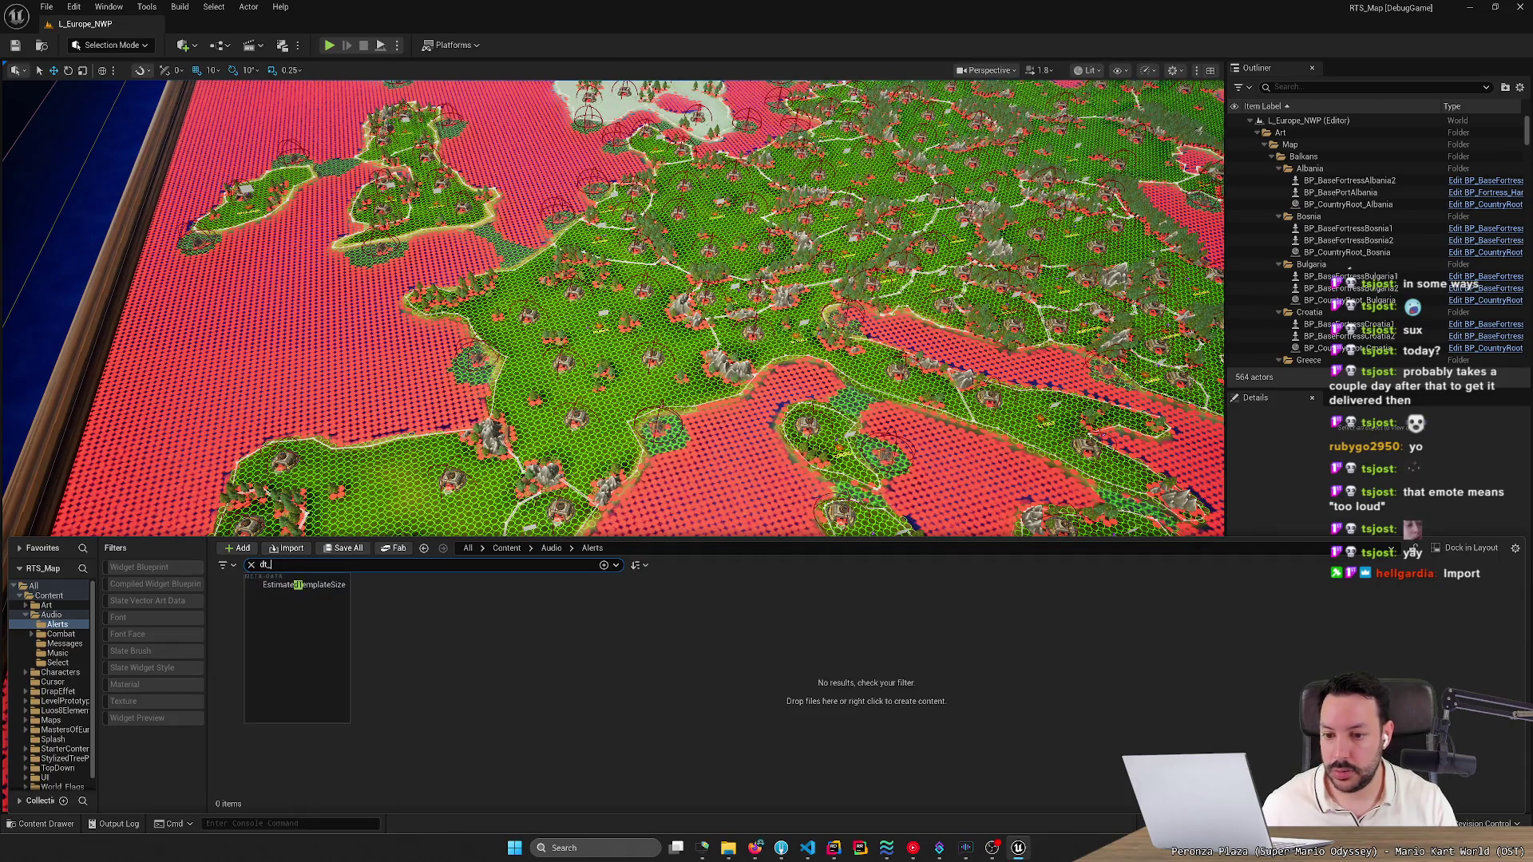
left_click(506, 549)
double_click(241, 622)
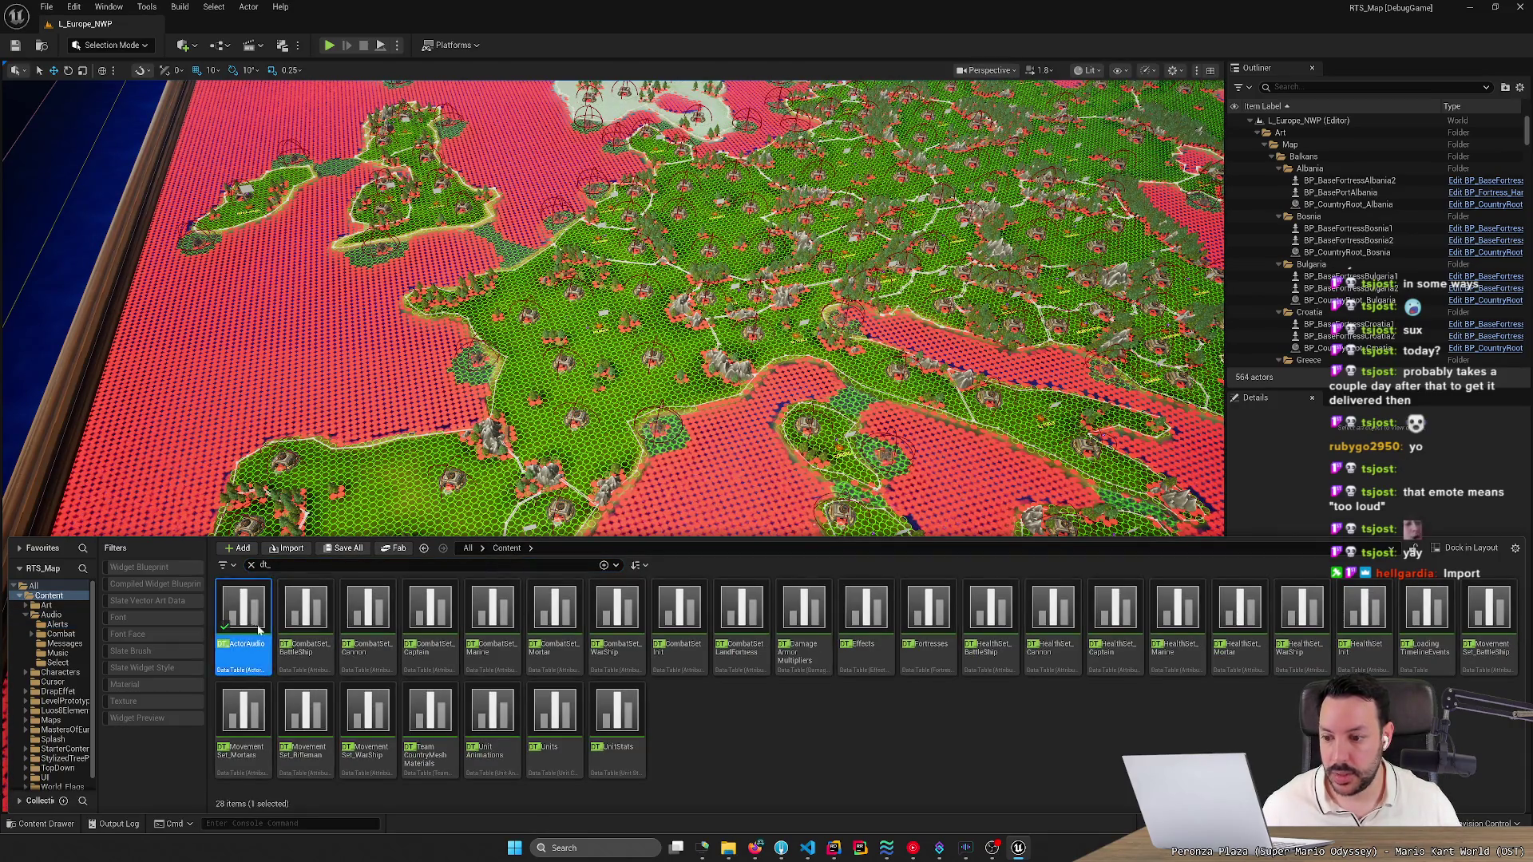
left_click(117, 414)
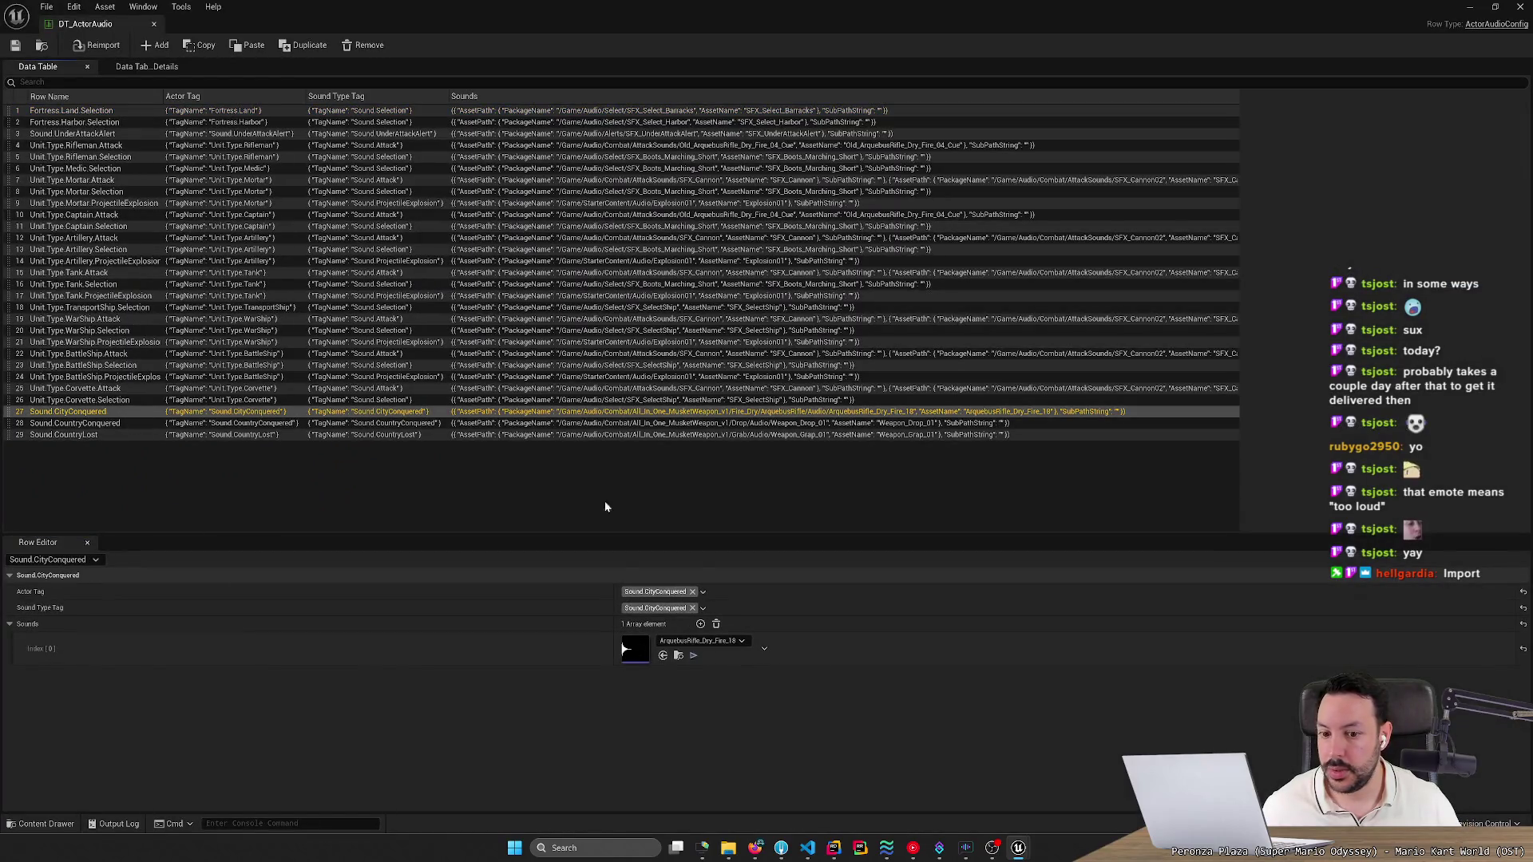
left_click(698, 642)
type("sfx")
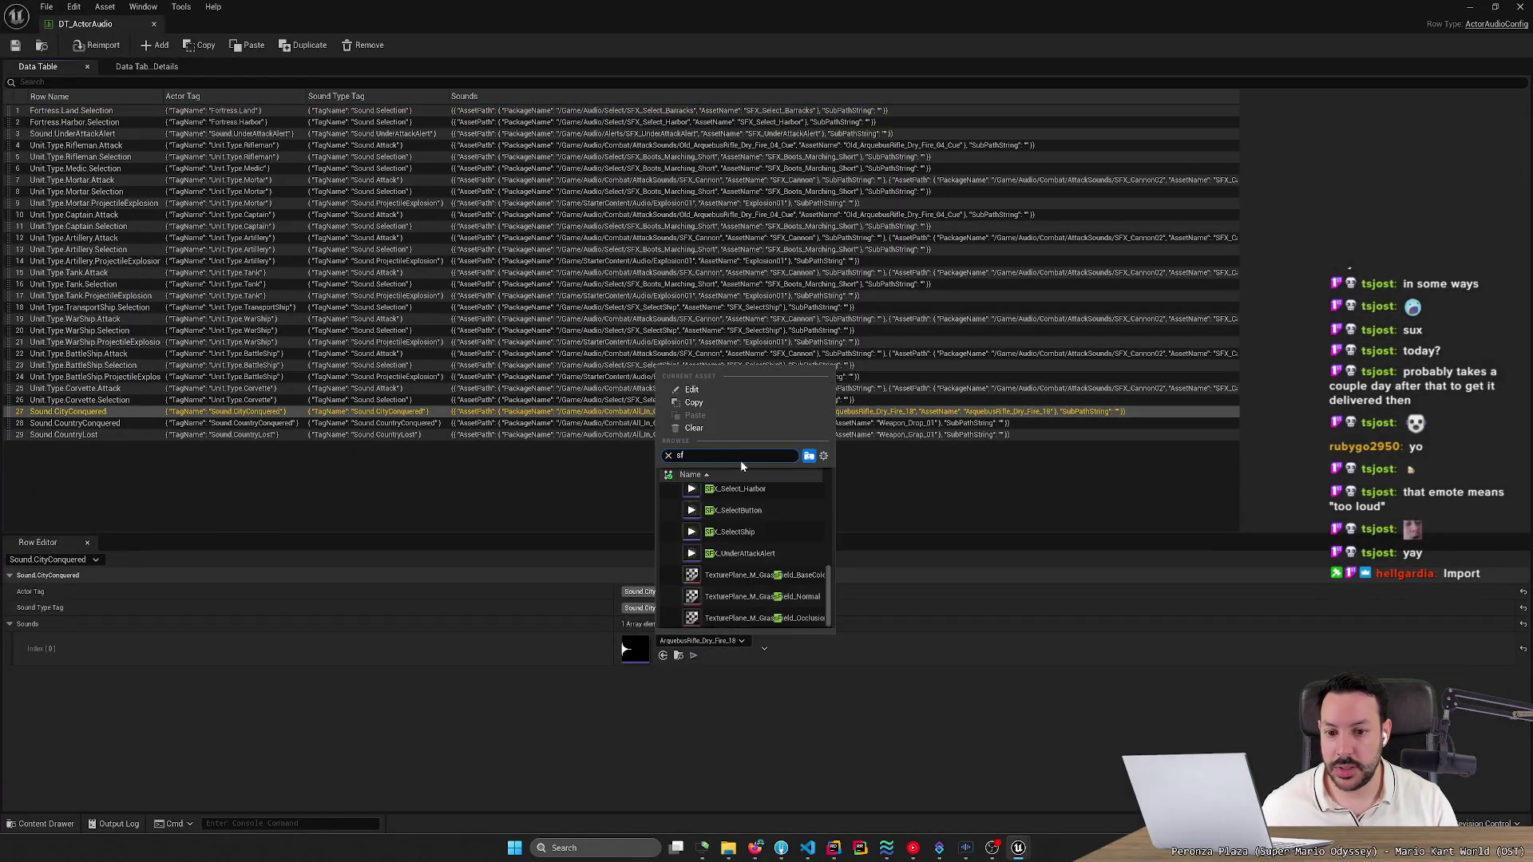
type("_")
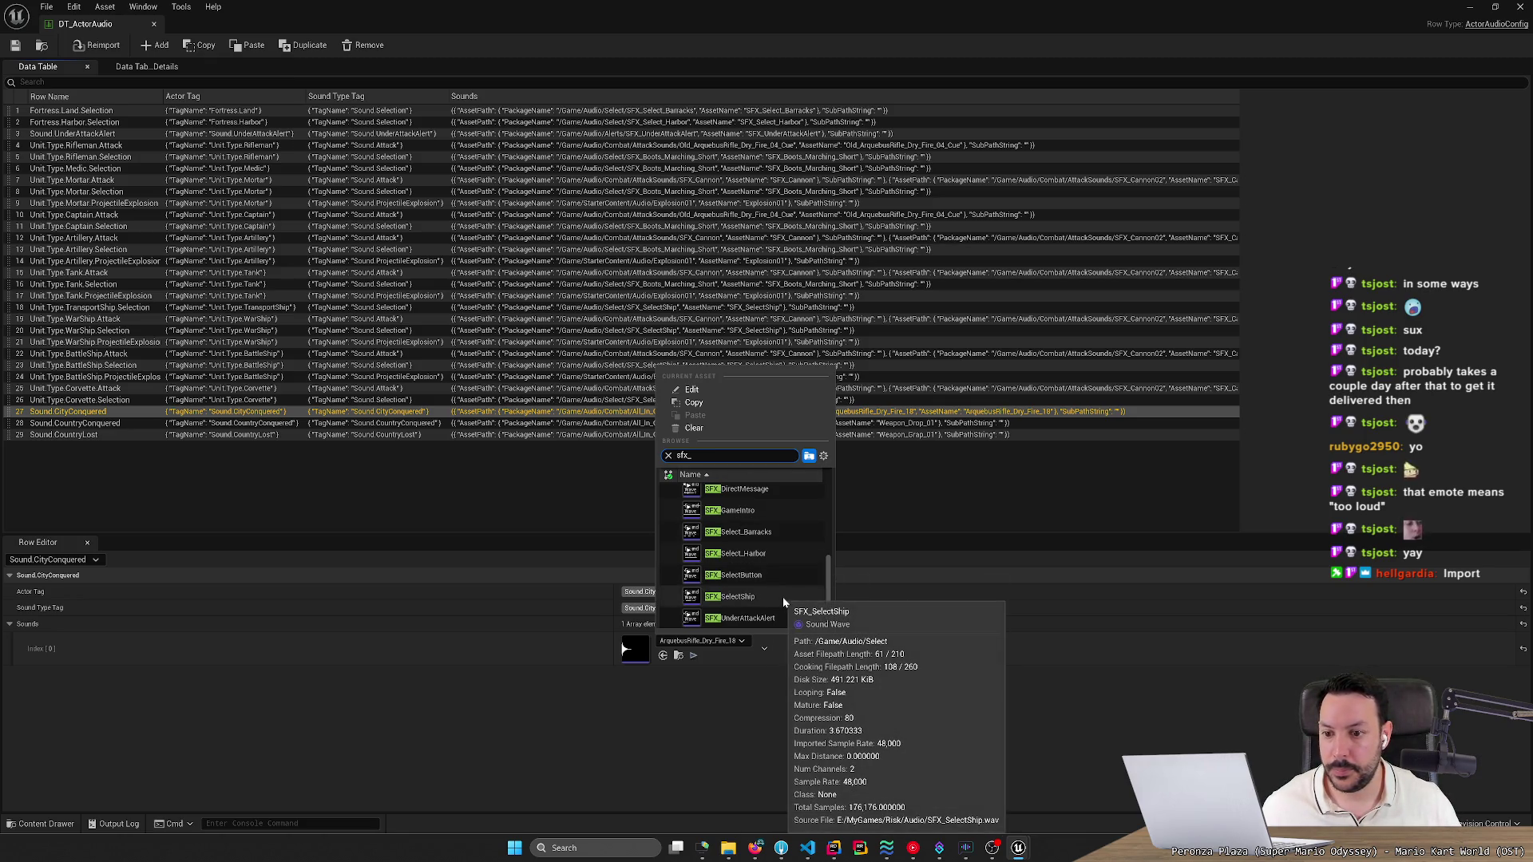
scroll(763, 529, "up", 3)
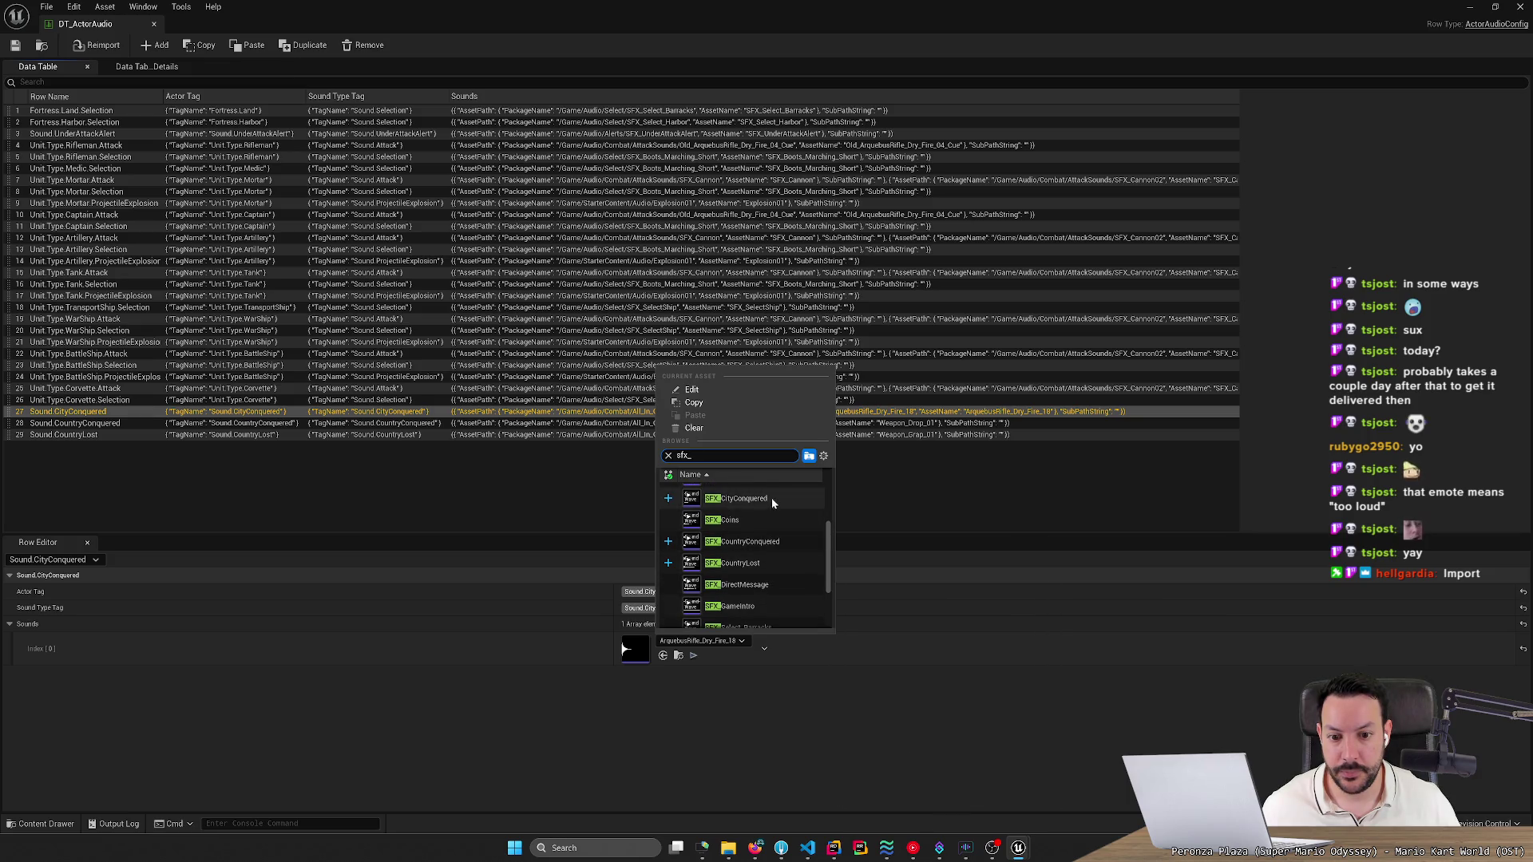
left_click(772, 498)
Set the CountryConquered and CountryLost rows to SFX_CountryConquered and SFX_CountryLost.
left_click(418, 423)
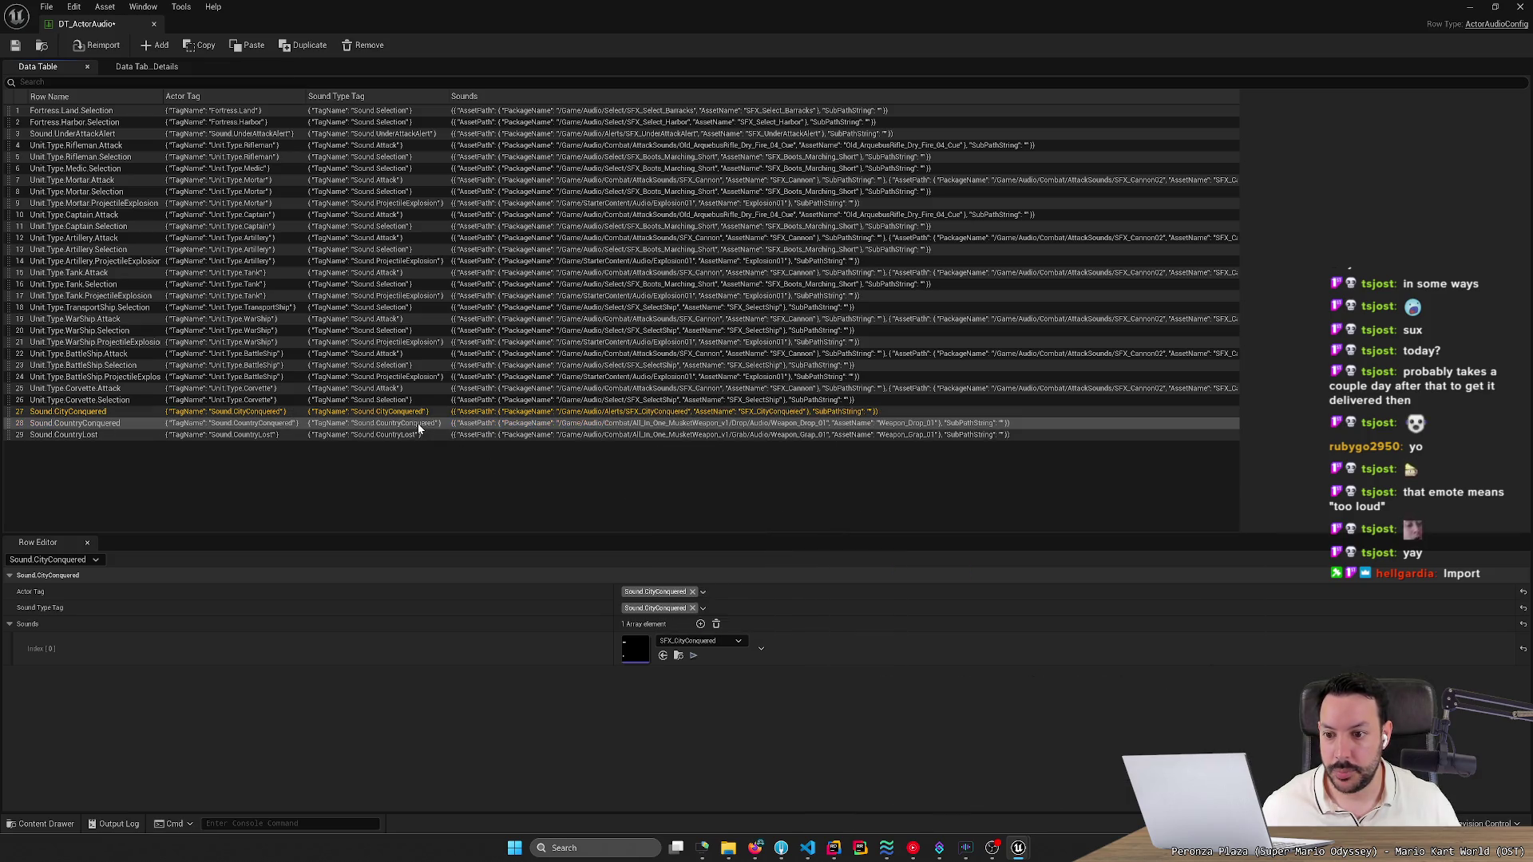
left_click(708, 641)
type("sfx_co")
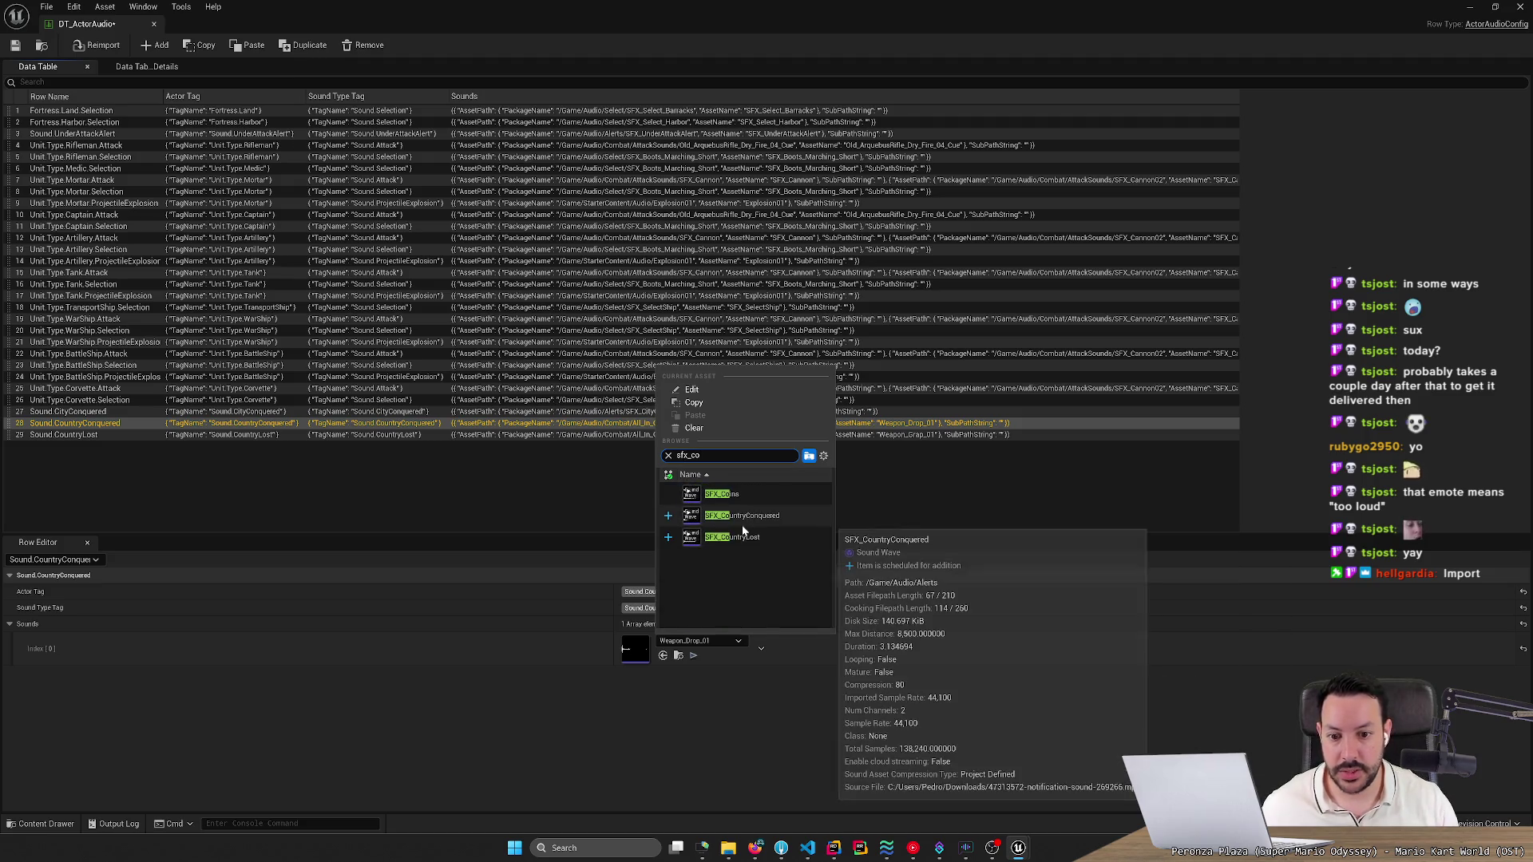
left_click(742, 526)
left_click(579, 435)
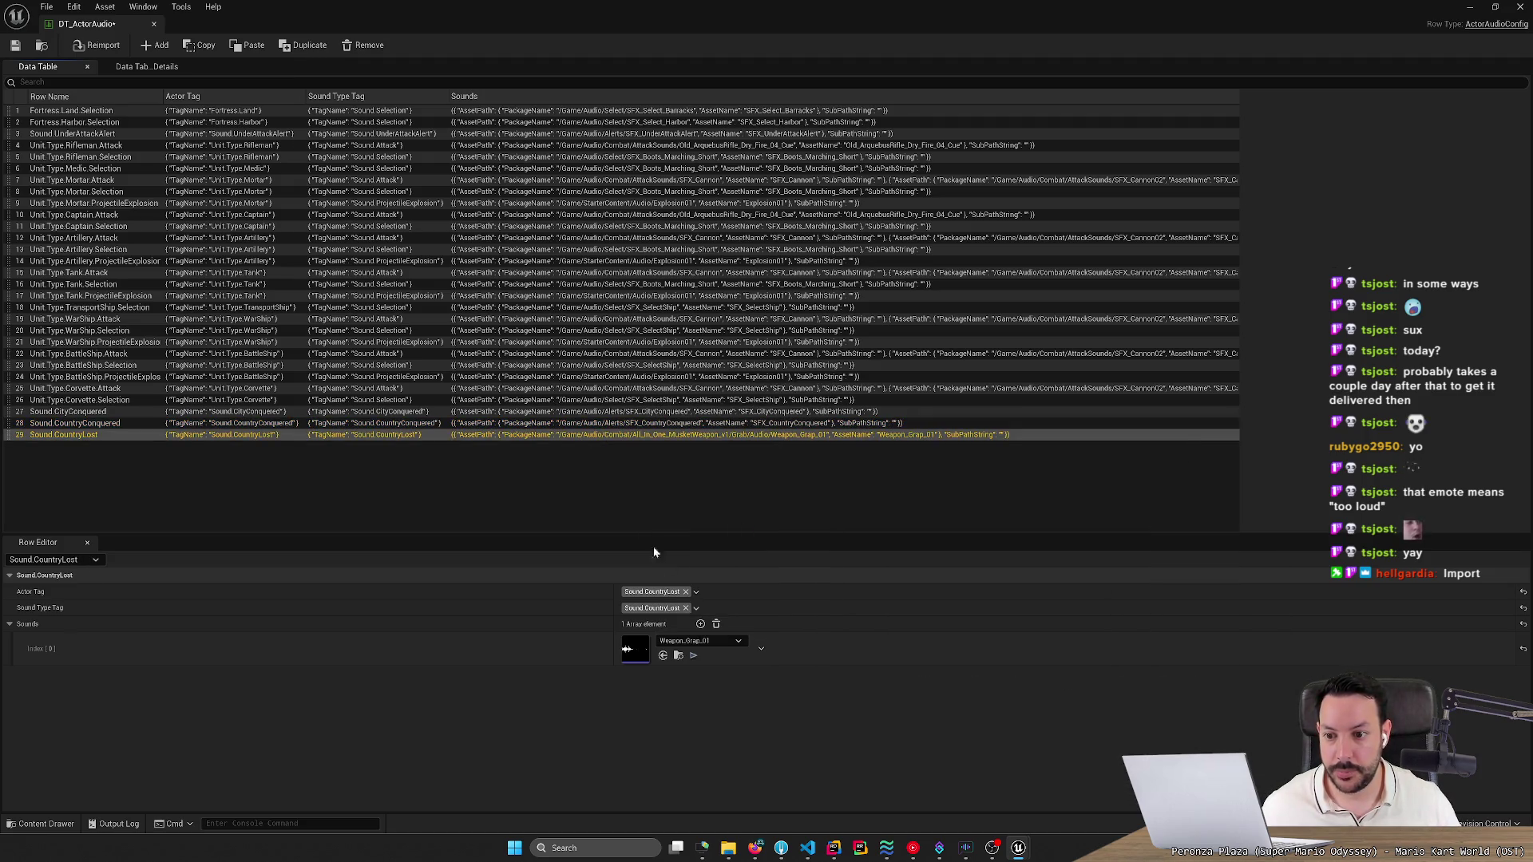
left_click(702, 641)
type("sfx")
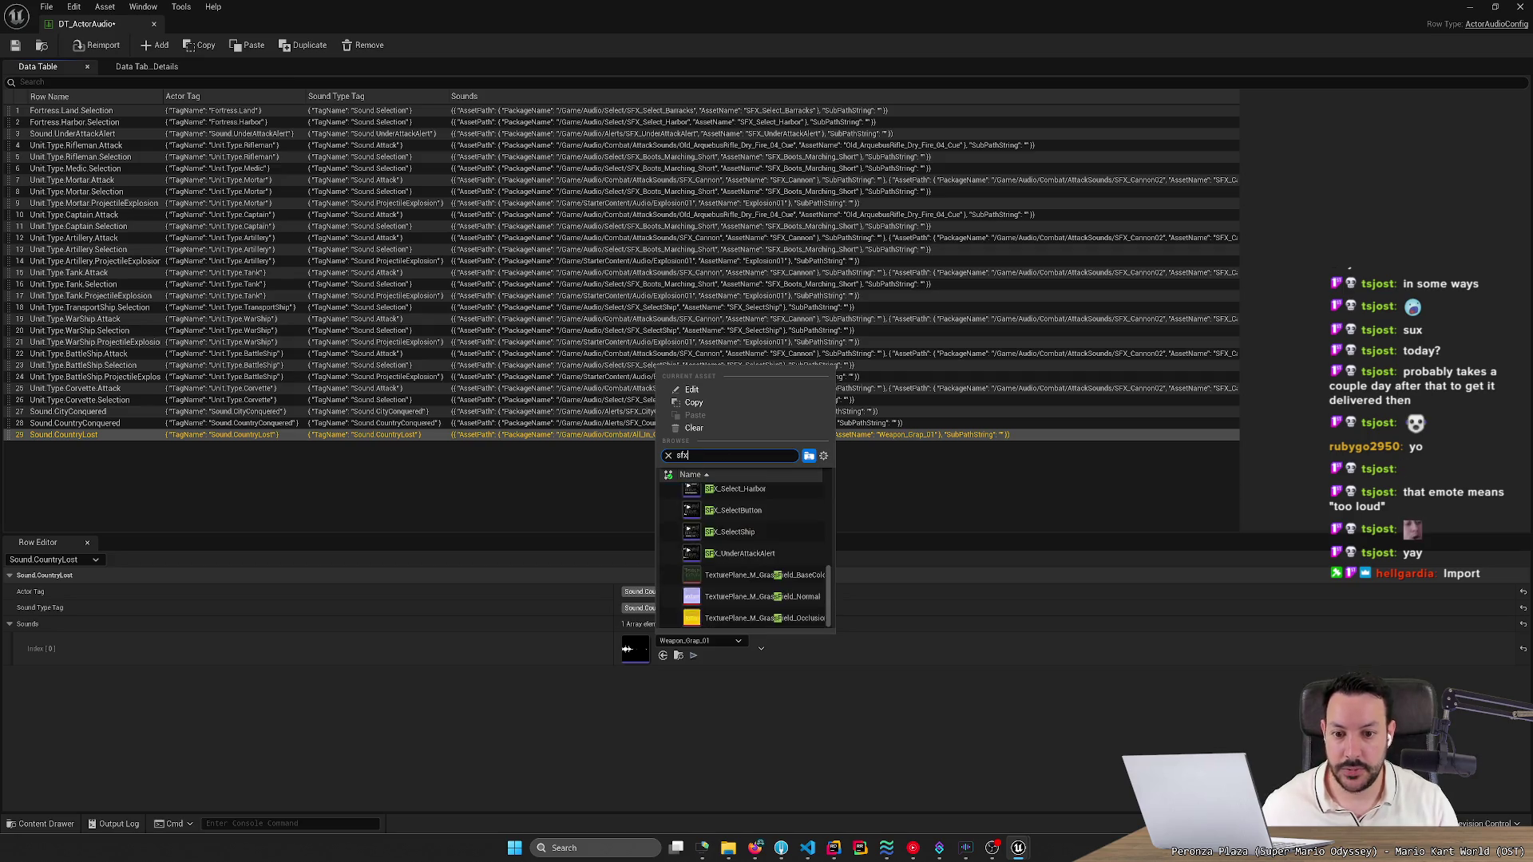
type("_countru")
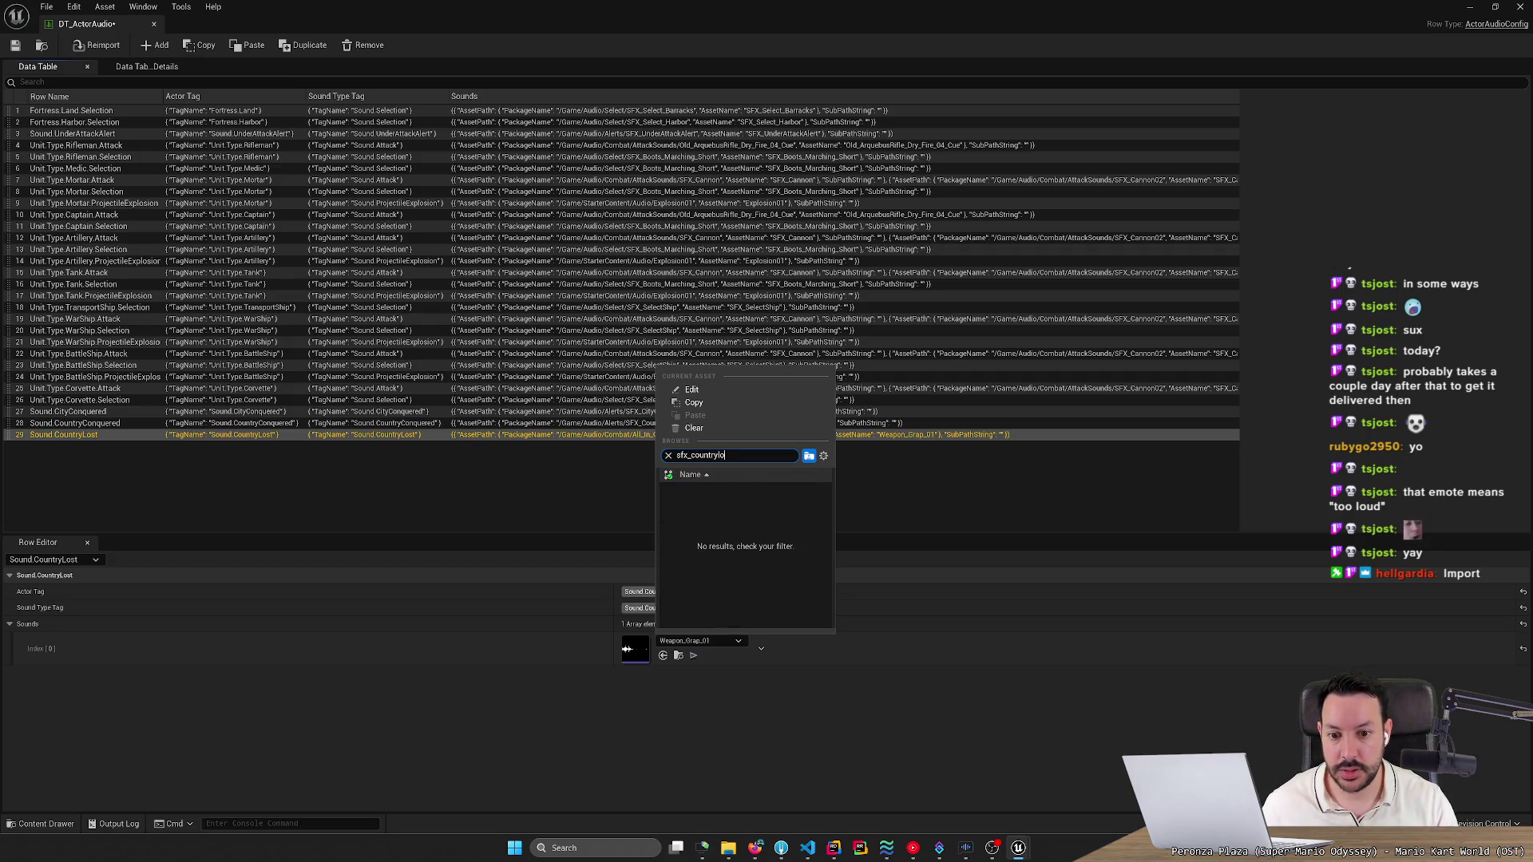
left_click(732, 494)
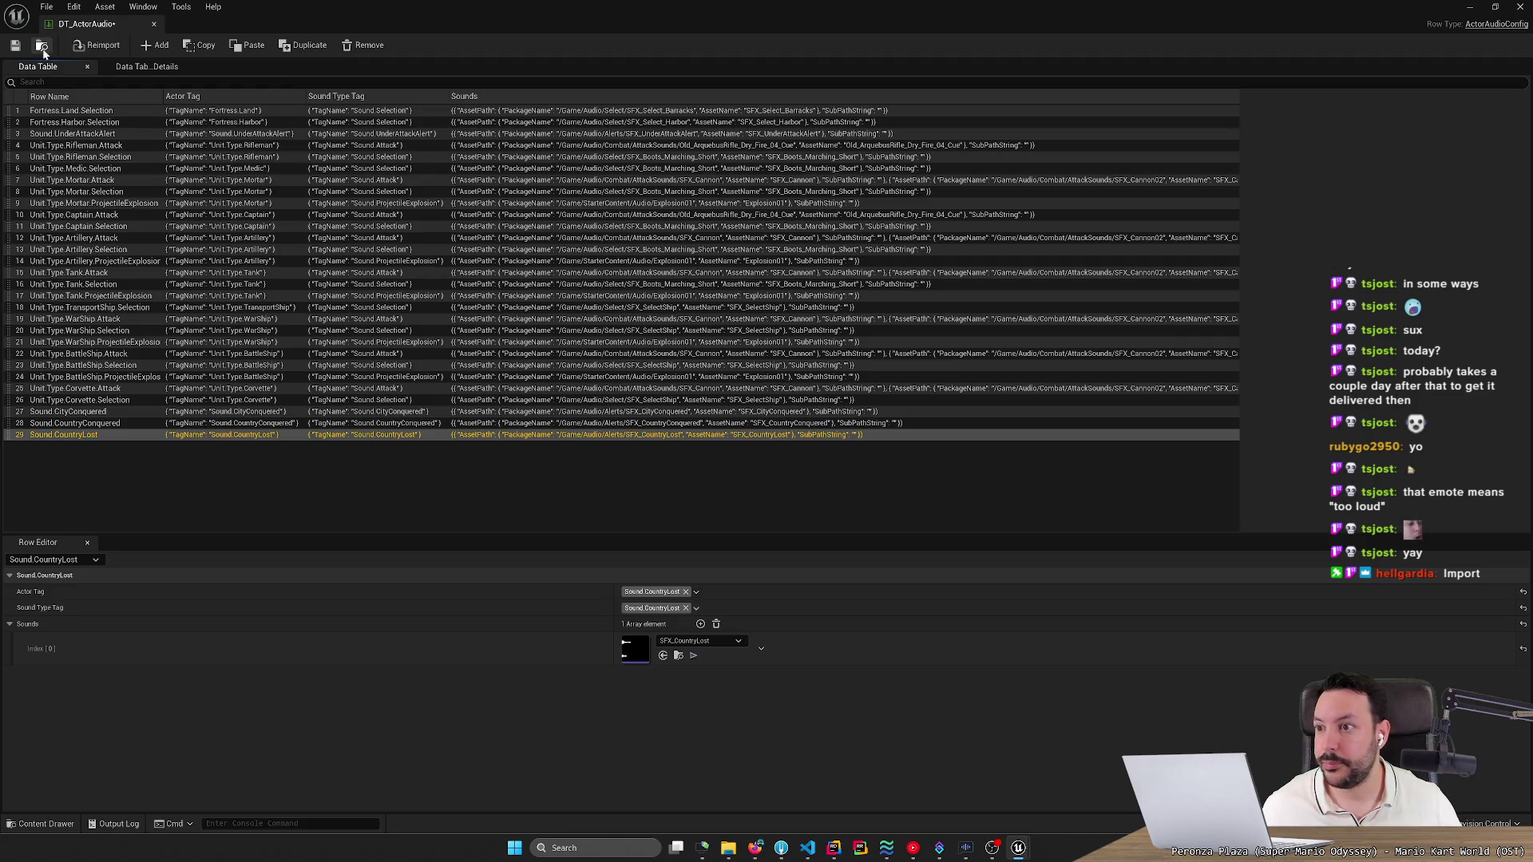
middle_click(93, 27)
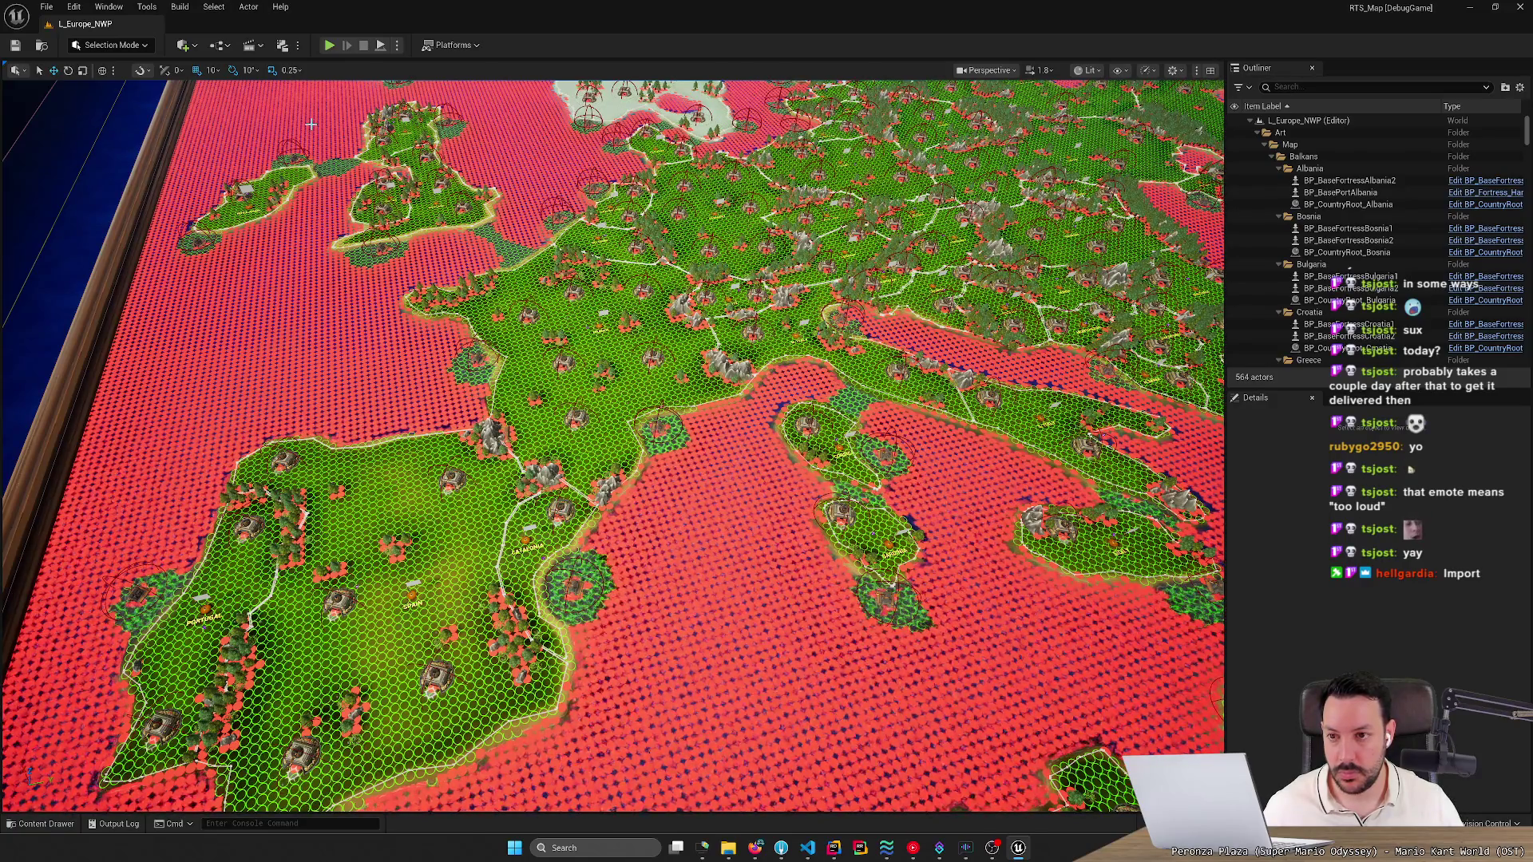
Glance at the play mode options, then search 'mde' and open BP_GameMode.
left_click(398, 45)
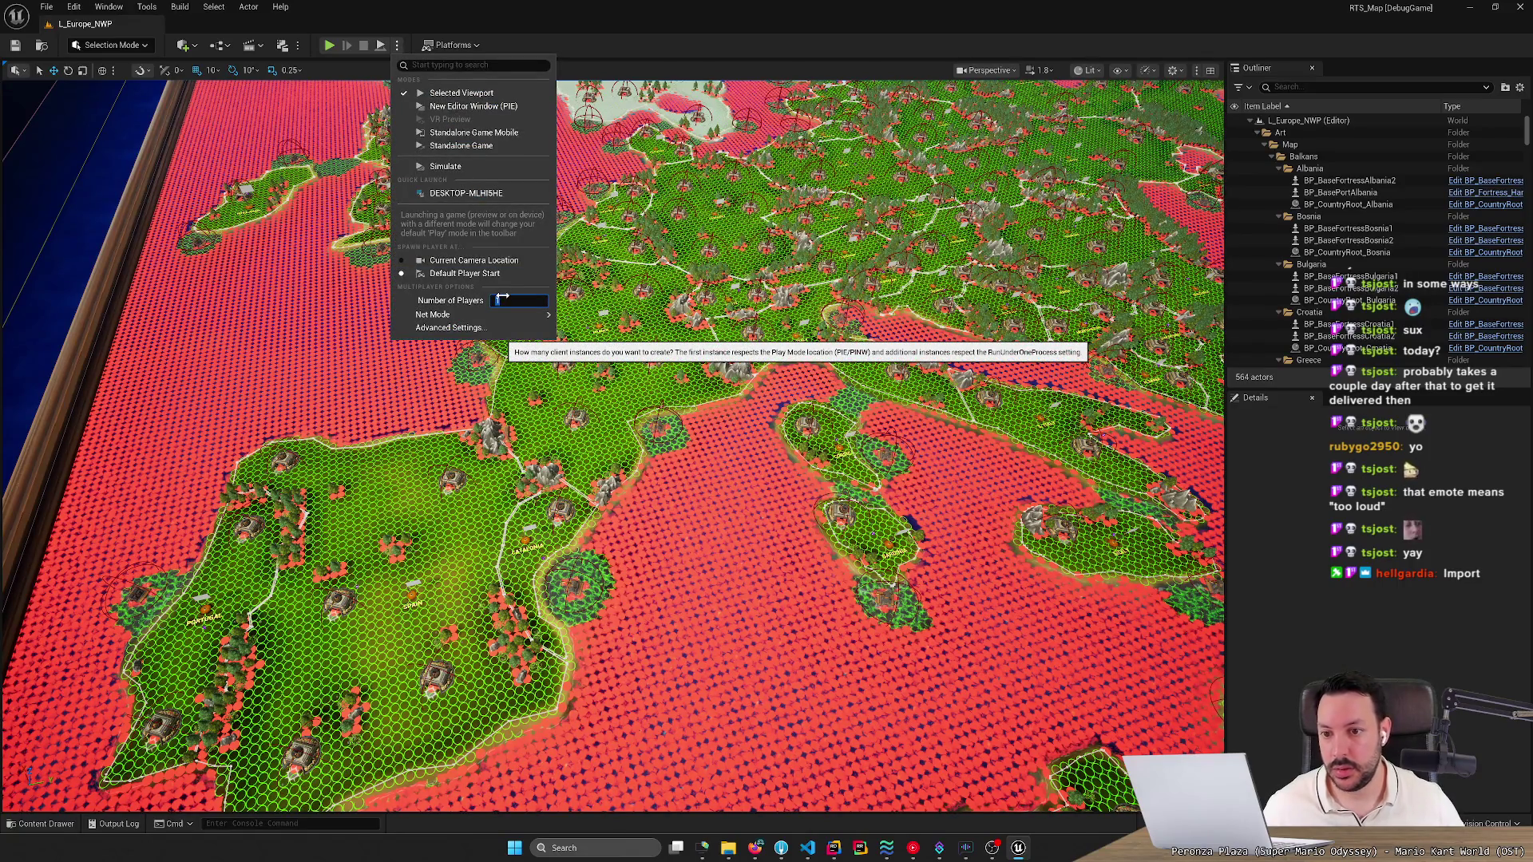
left_click(40, 823)
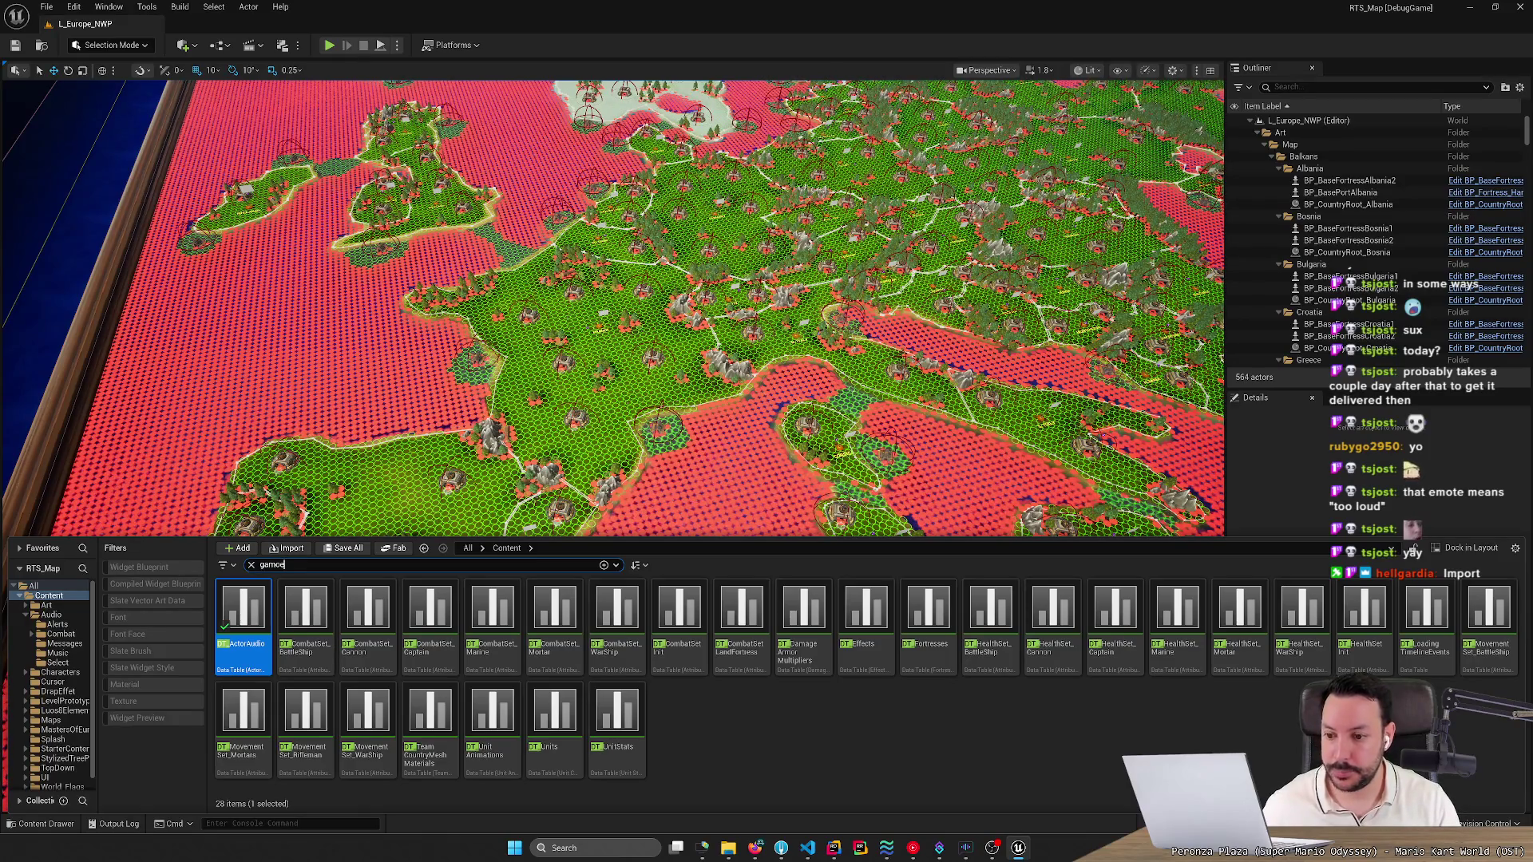
type("mode")
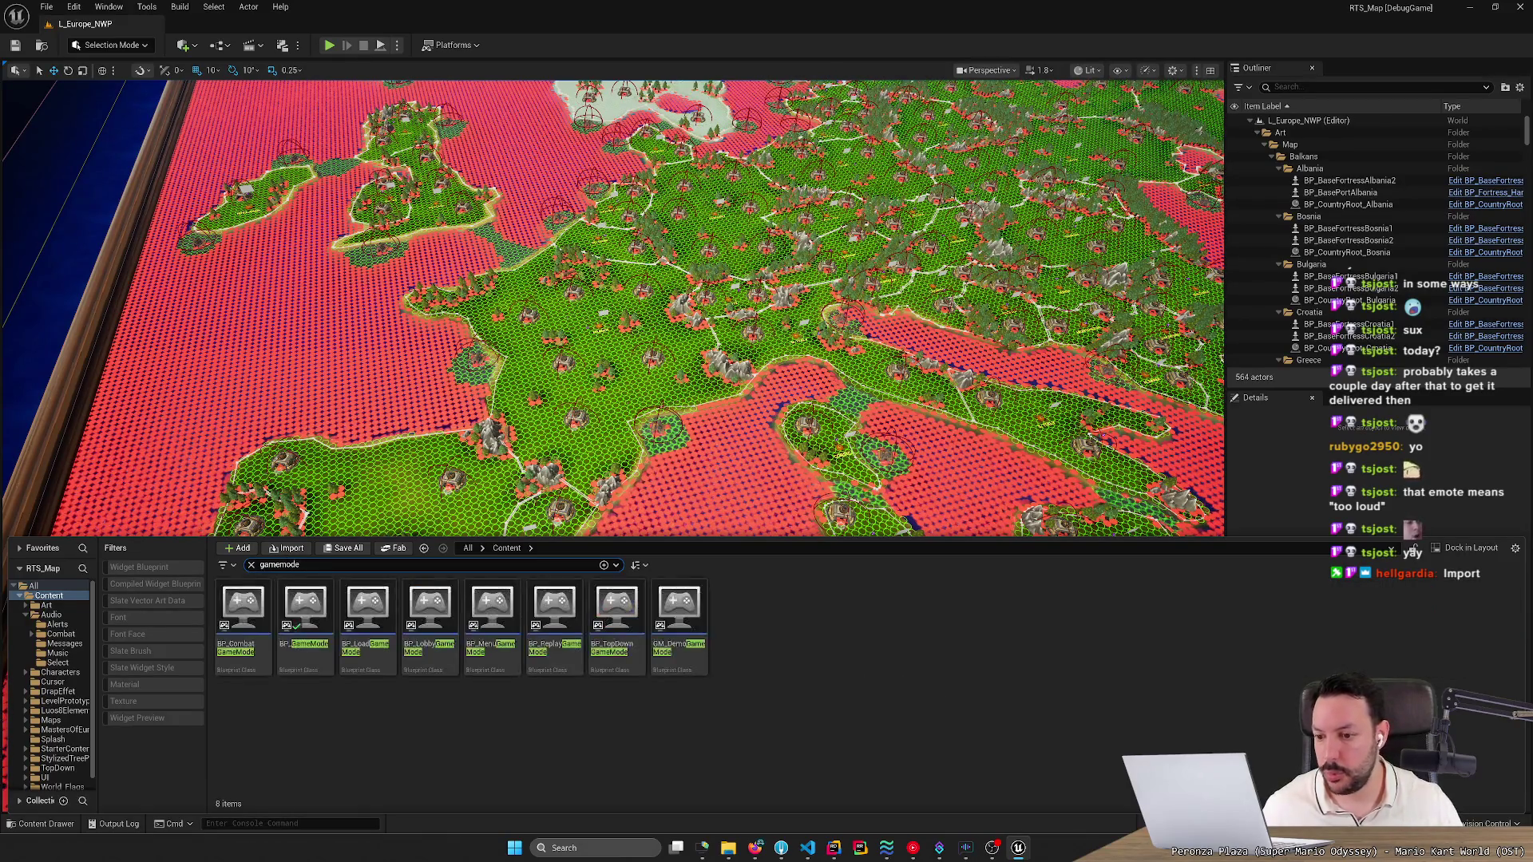
double_click(308, 607)
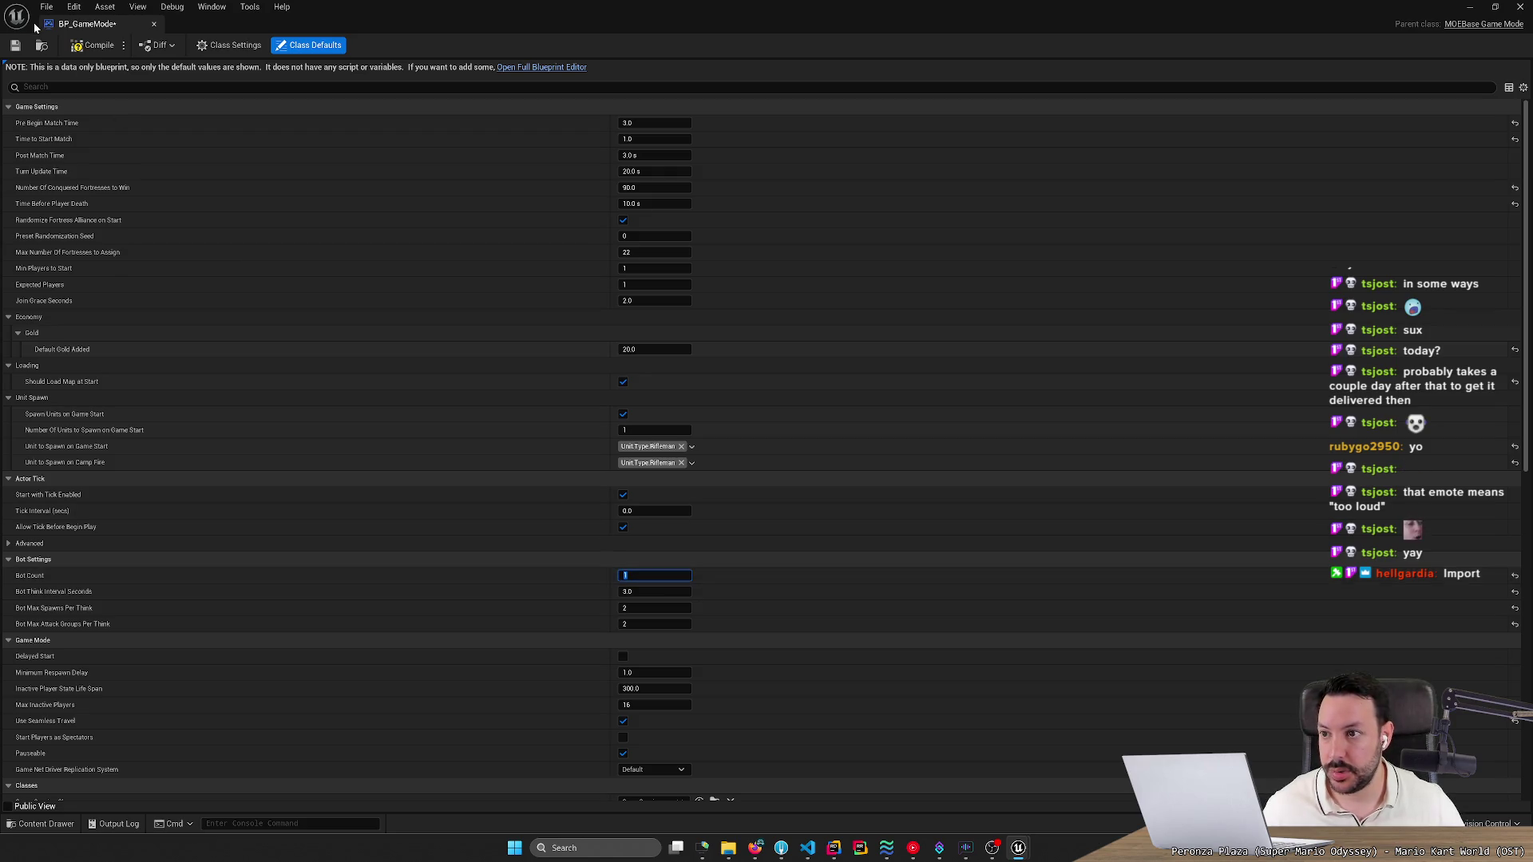
Compile the BP_GameMode blueprint and save it.
left_click(96, 50)
left_click(16, 46)
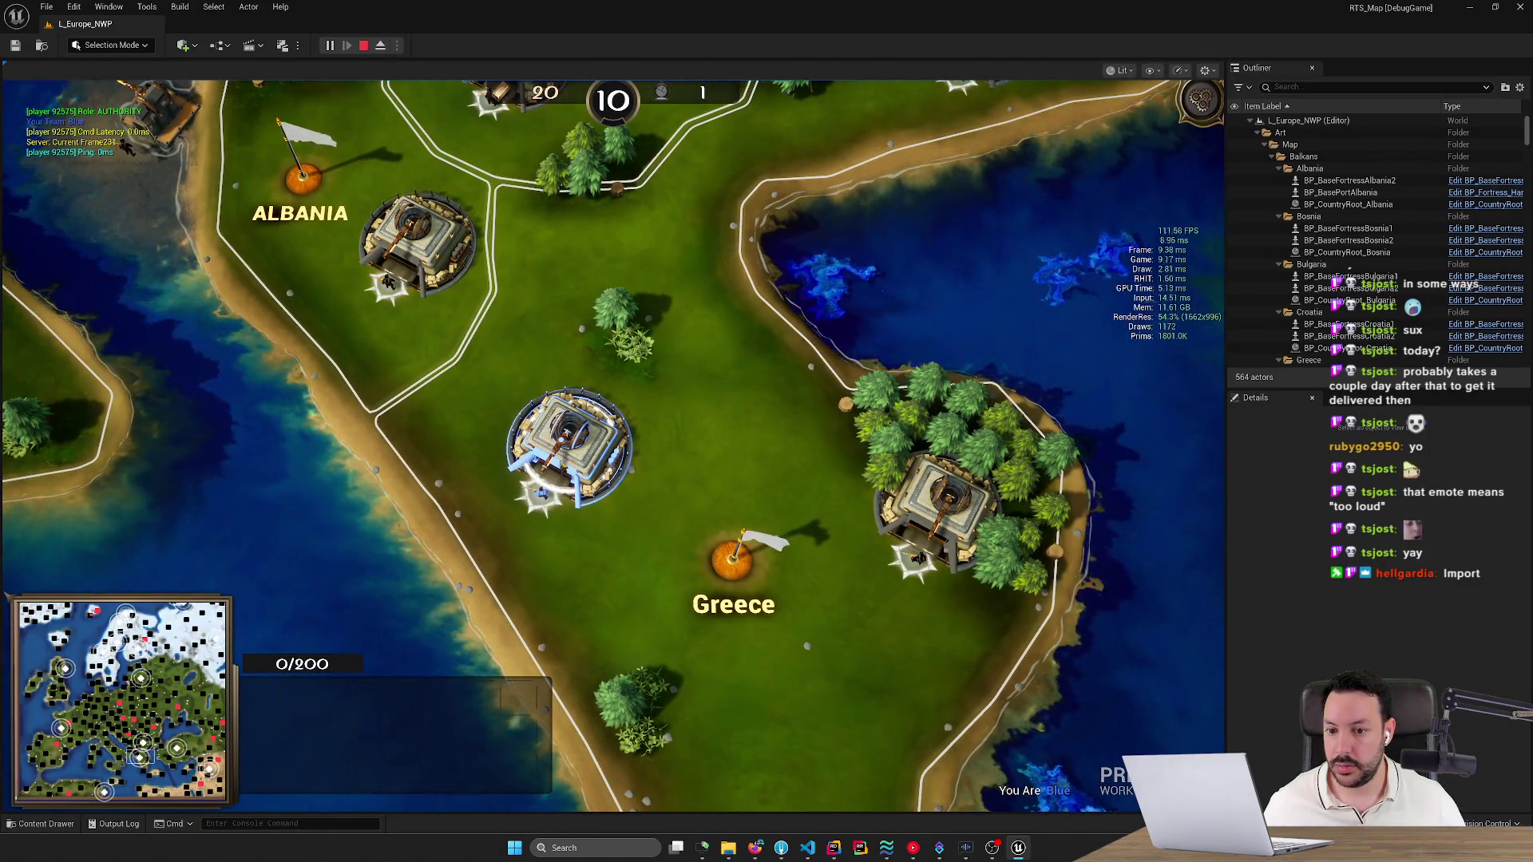
Queue a rifleman at the fortress and send the four selected riflemen north toward Macedonia.
key("q")
key("q")
key("q")
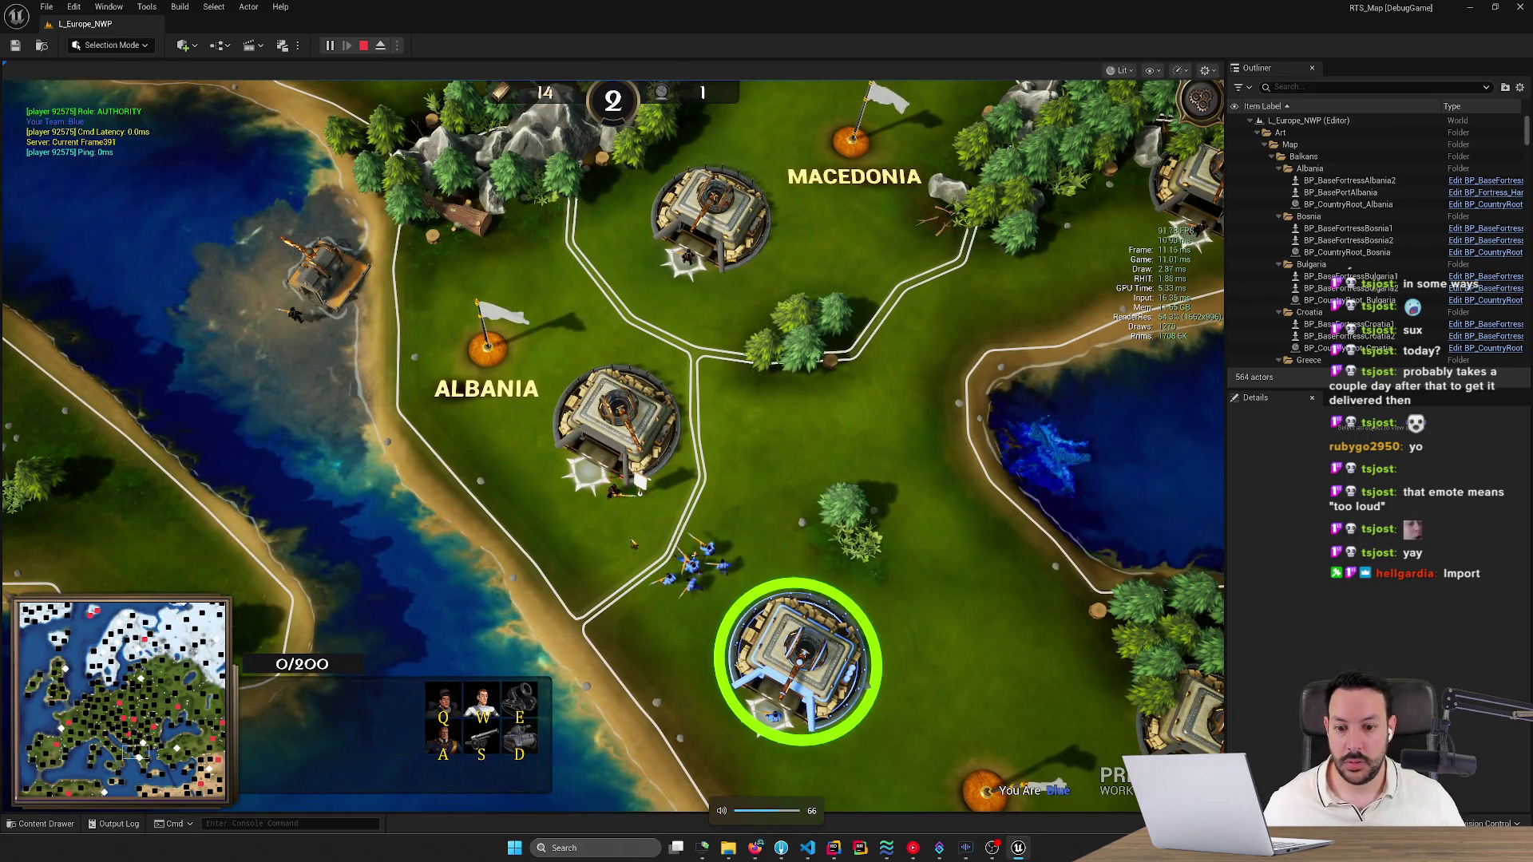
left_click_drag(622, 529, 578, 511)
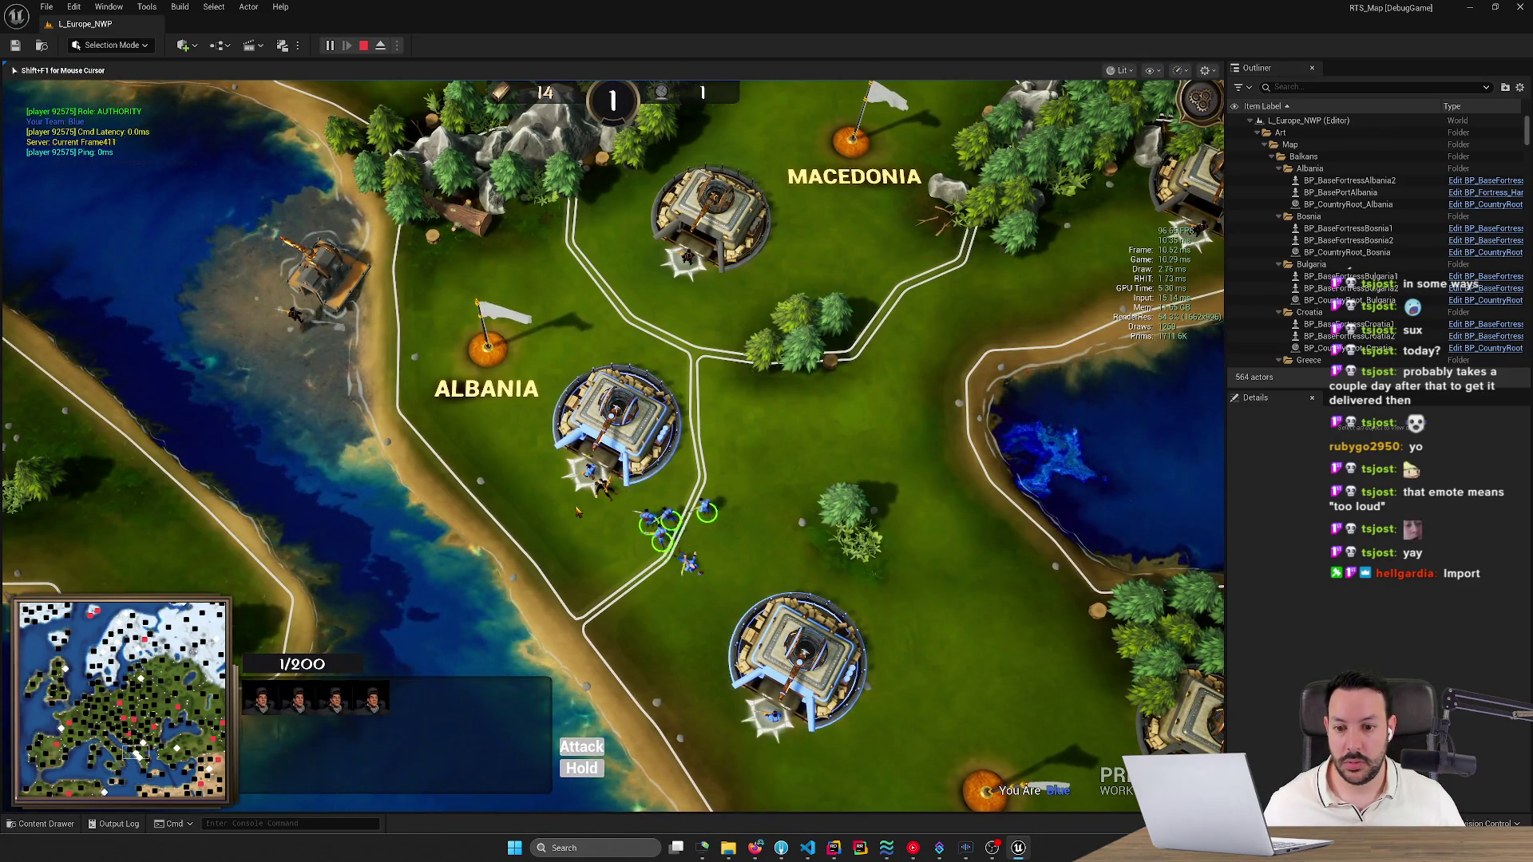
right_click(713, 333)
key("w")
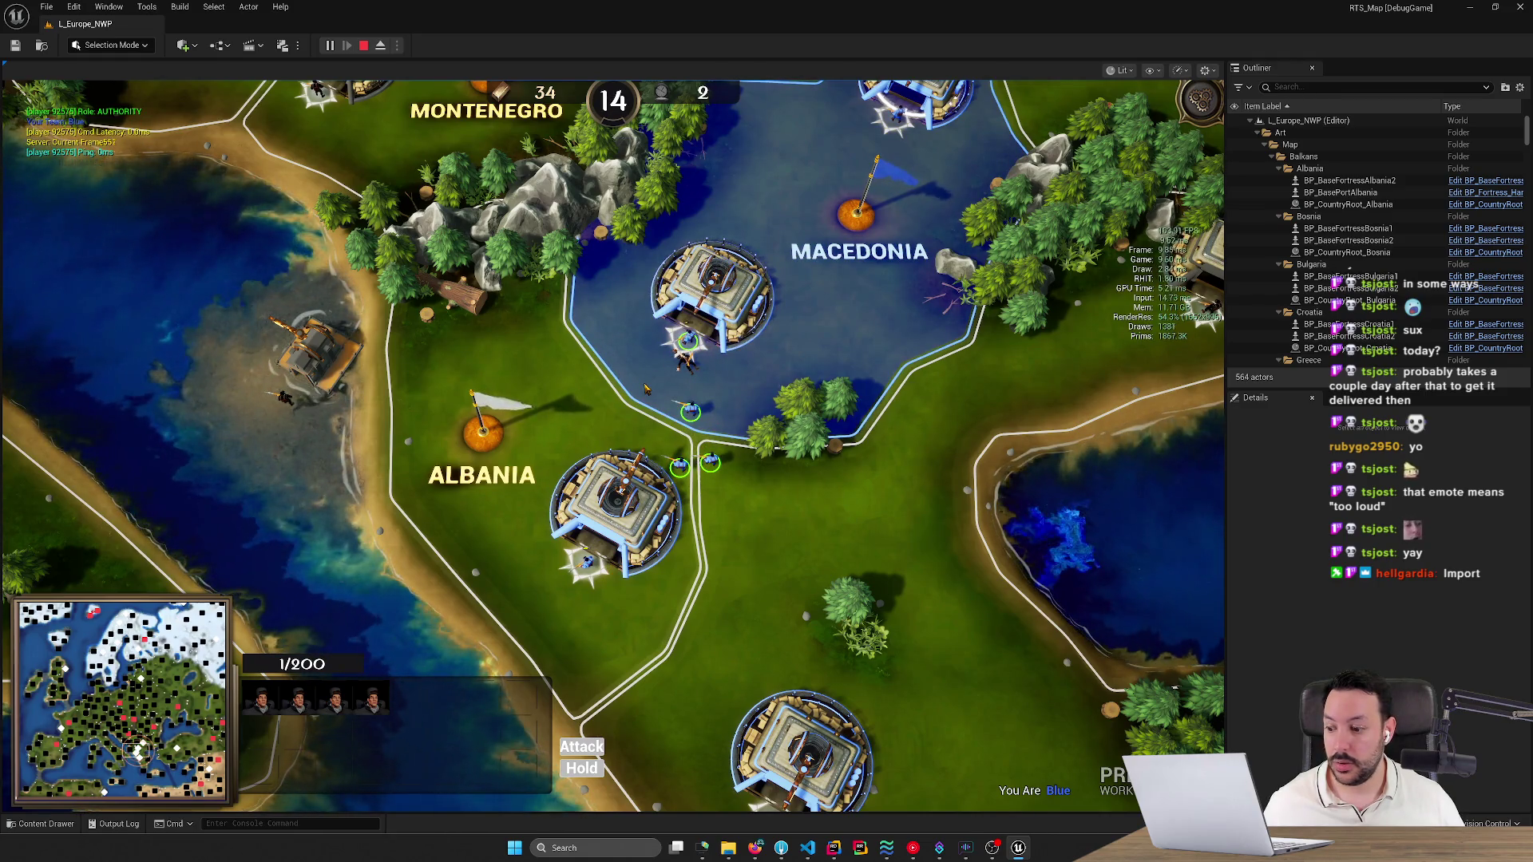
scroll(631, 365, "down", 2)
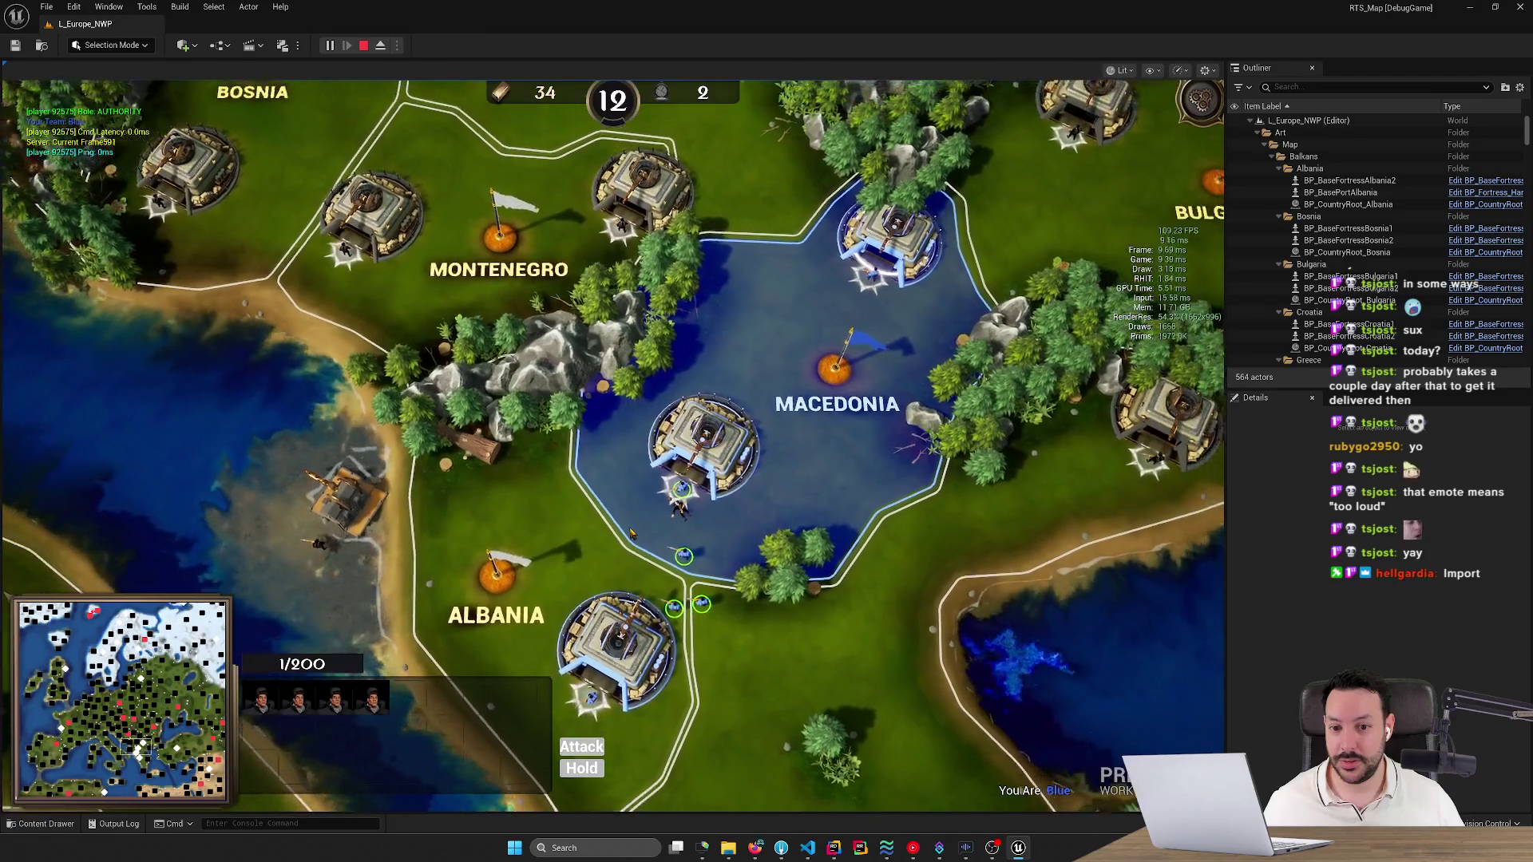
scroll(631, 532, "down", 2)
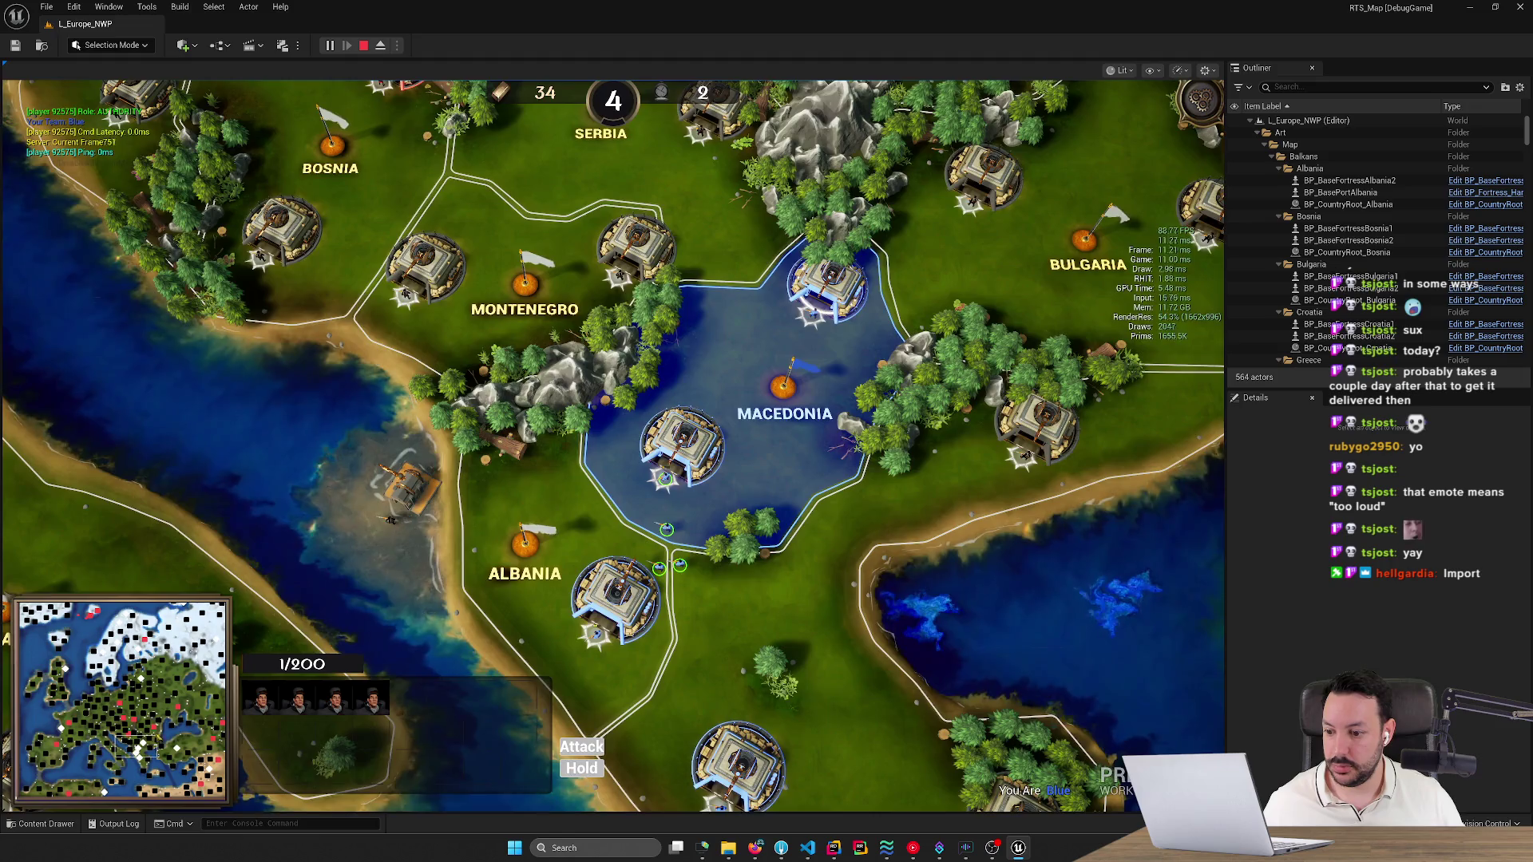
Follow the riflemen's advance by panning the view across Macedonia and Albania.
left_click(199, 778)
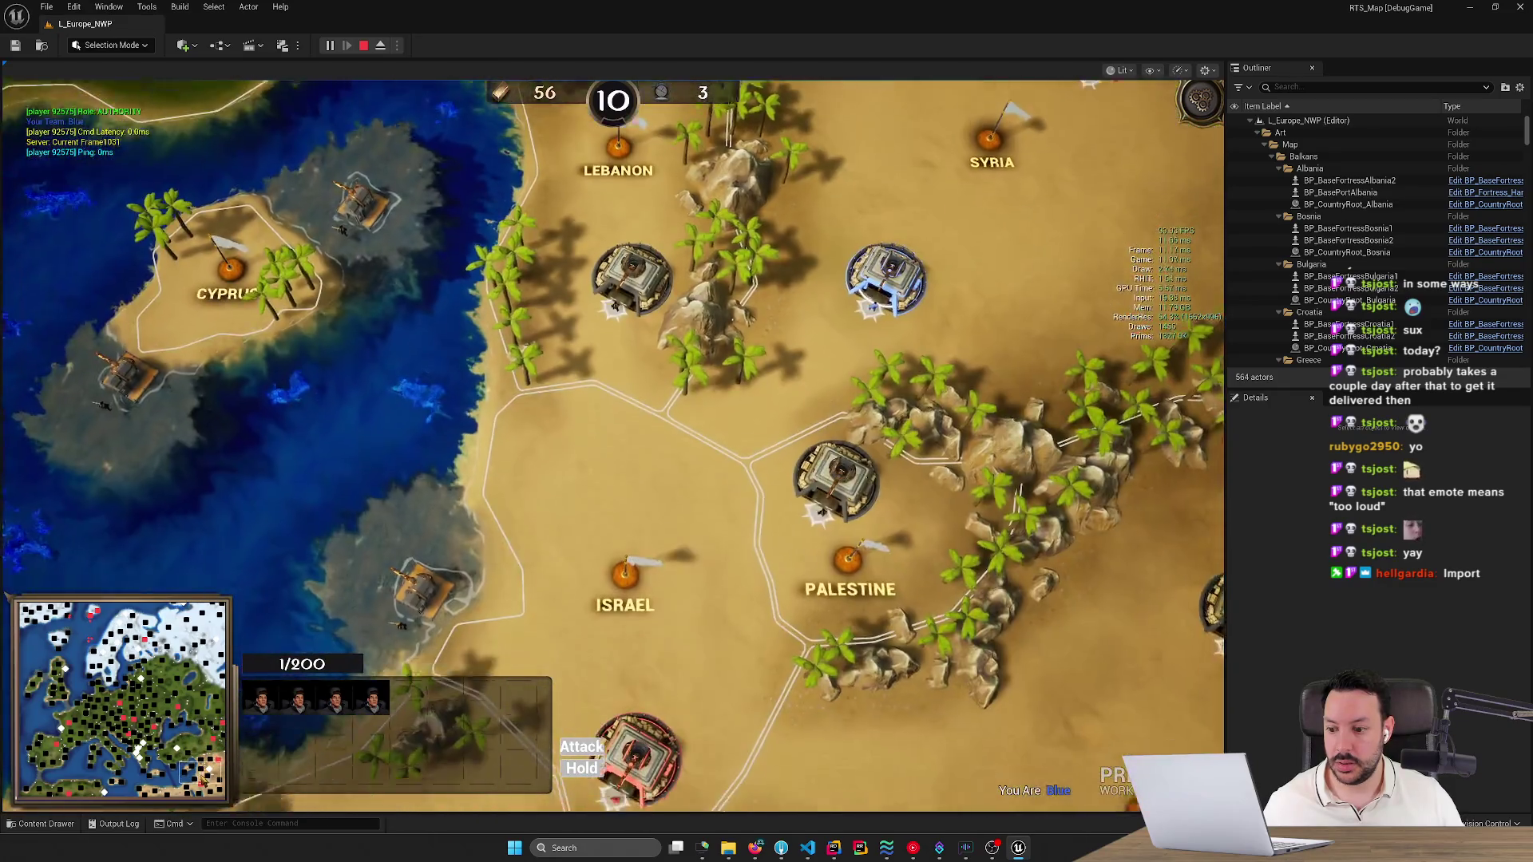
key("d")
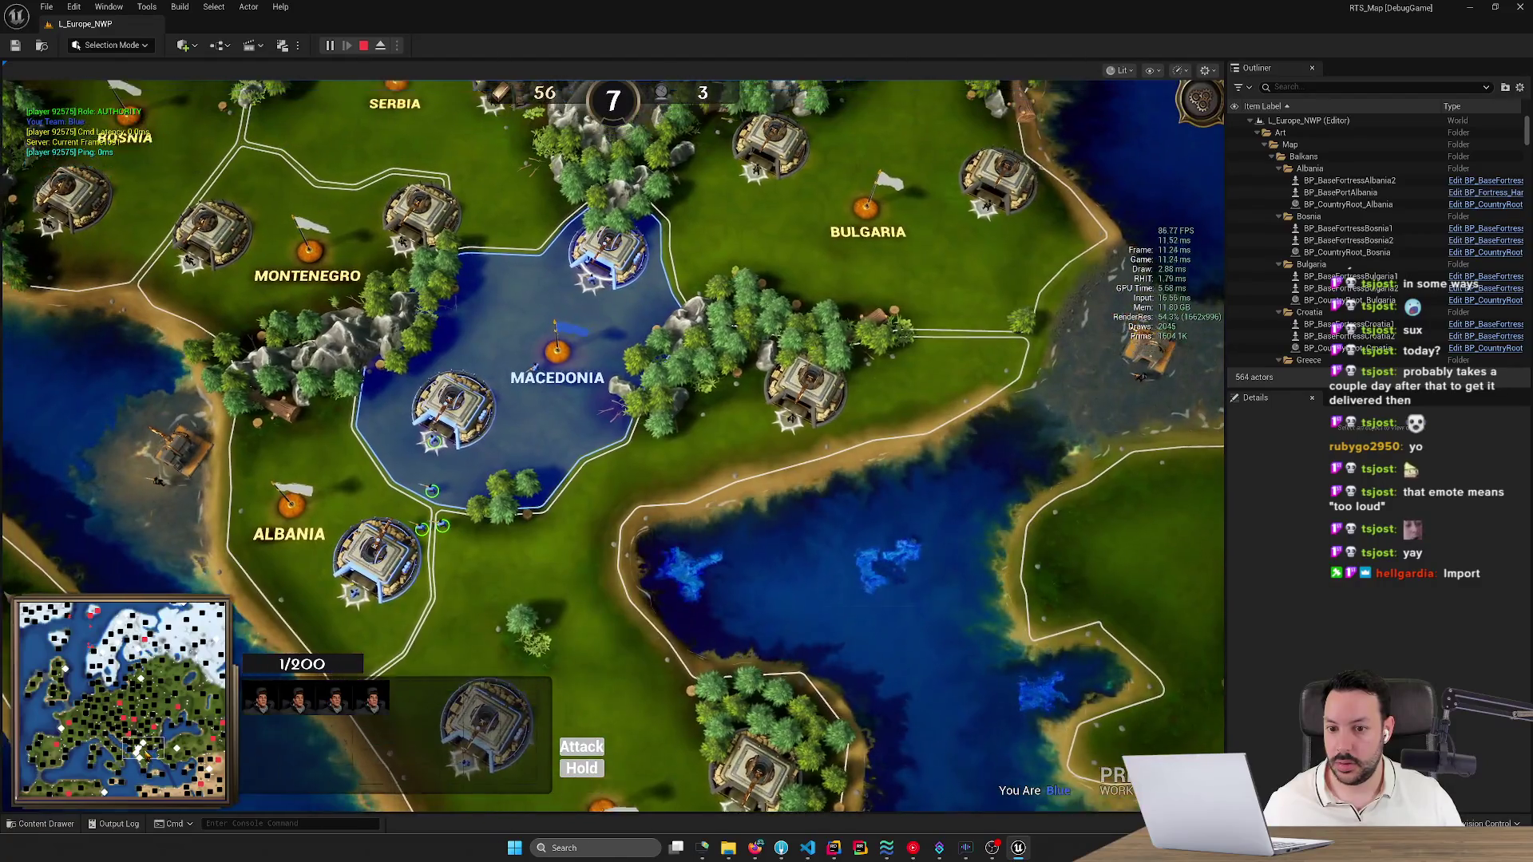
scroll(565, 558, "up", 2)
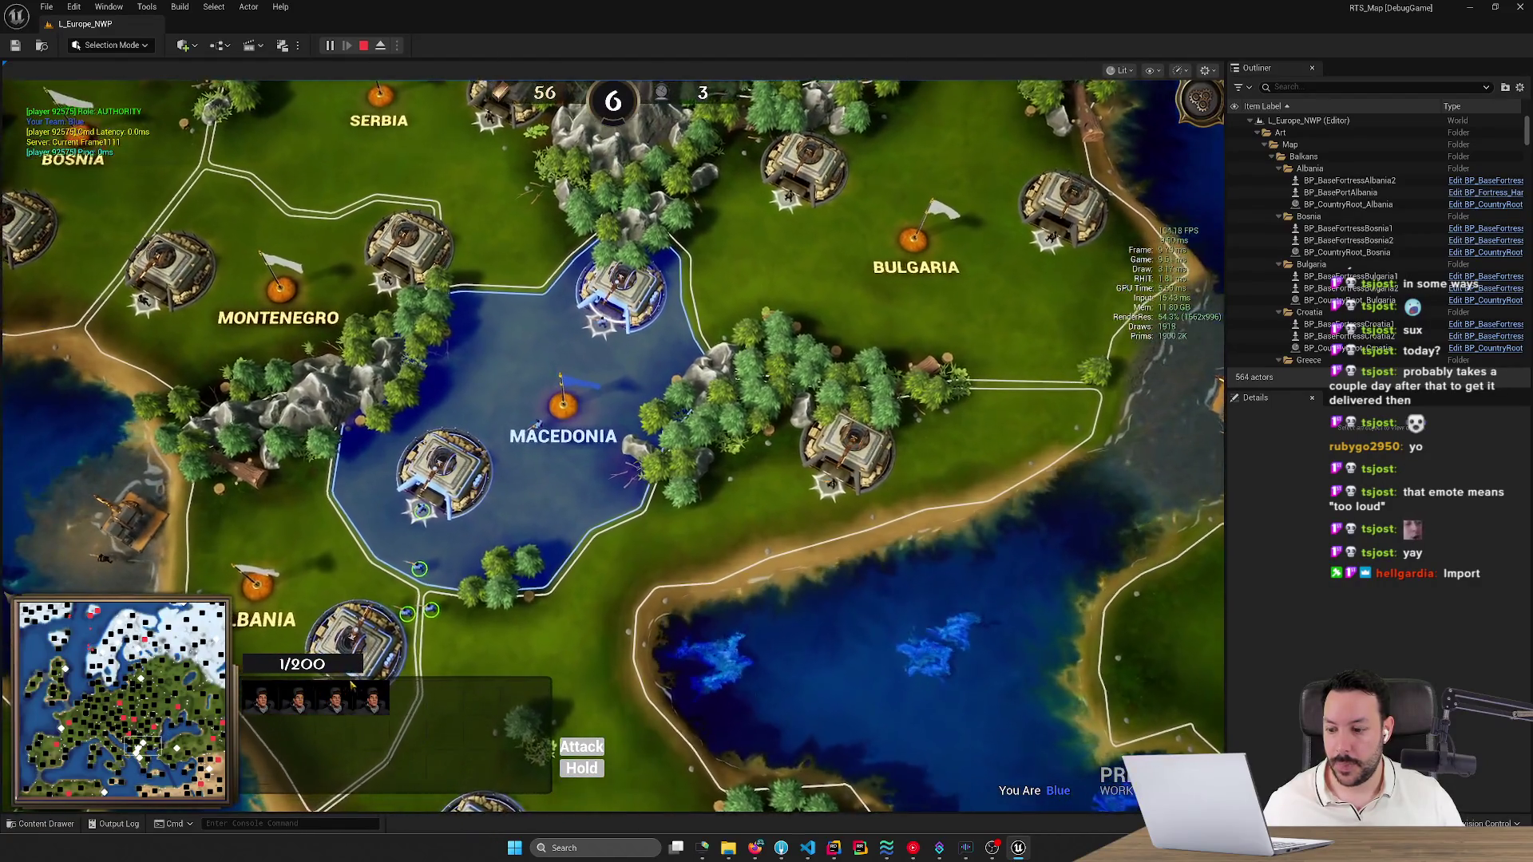
key("a")
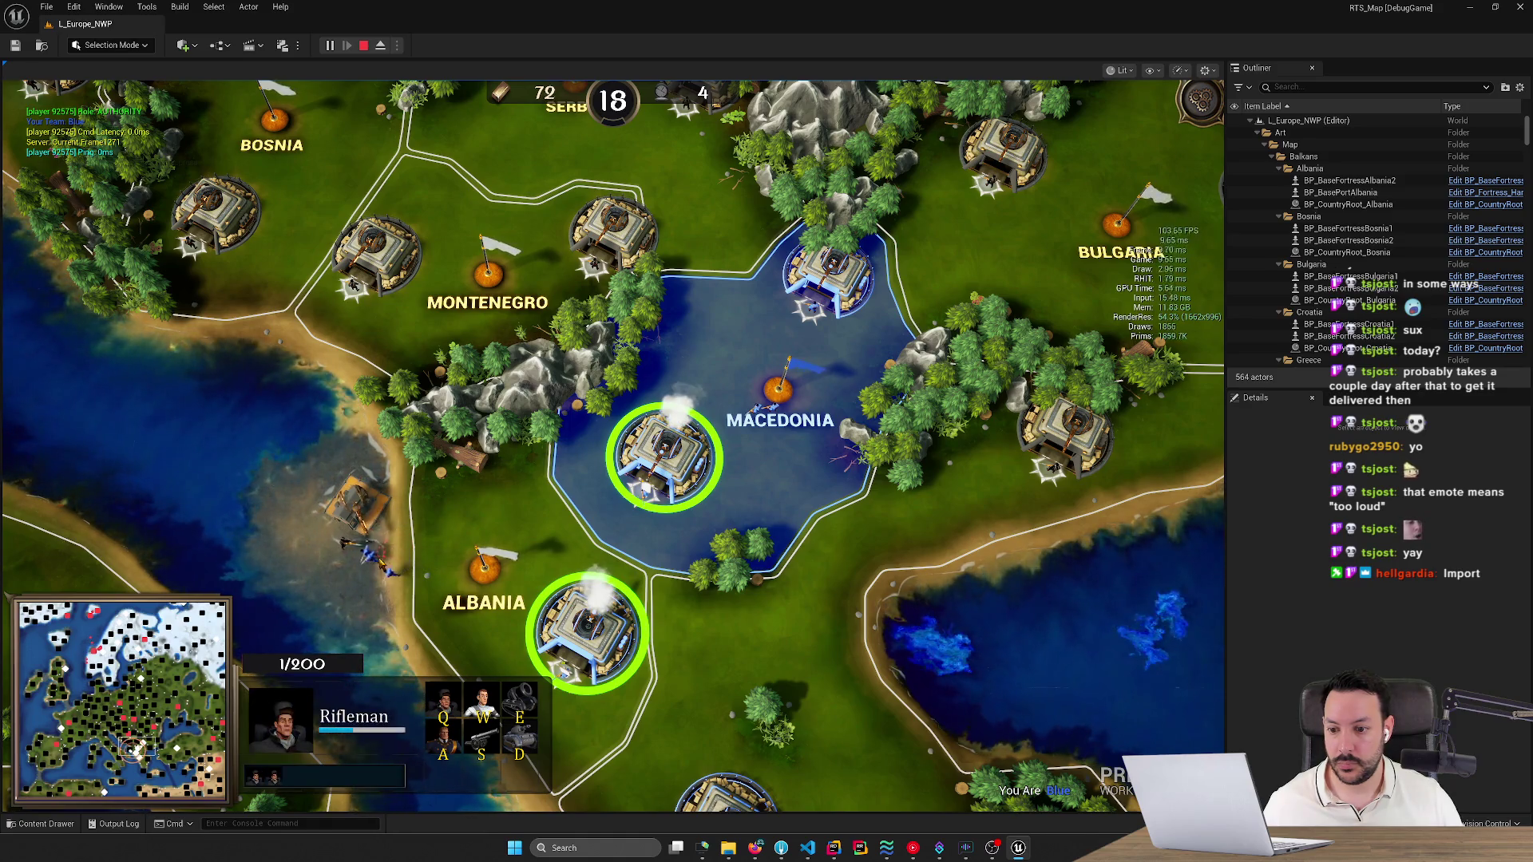
scroll(395, 559, "up", 2)
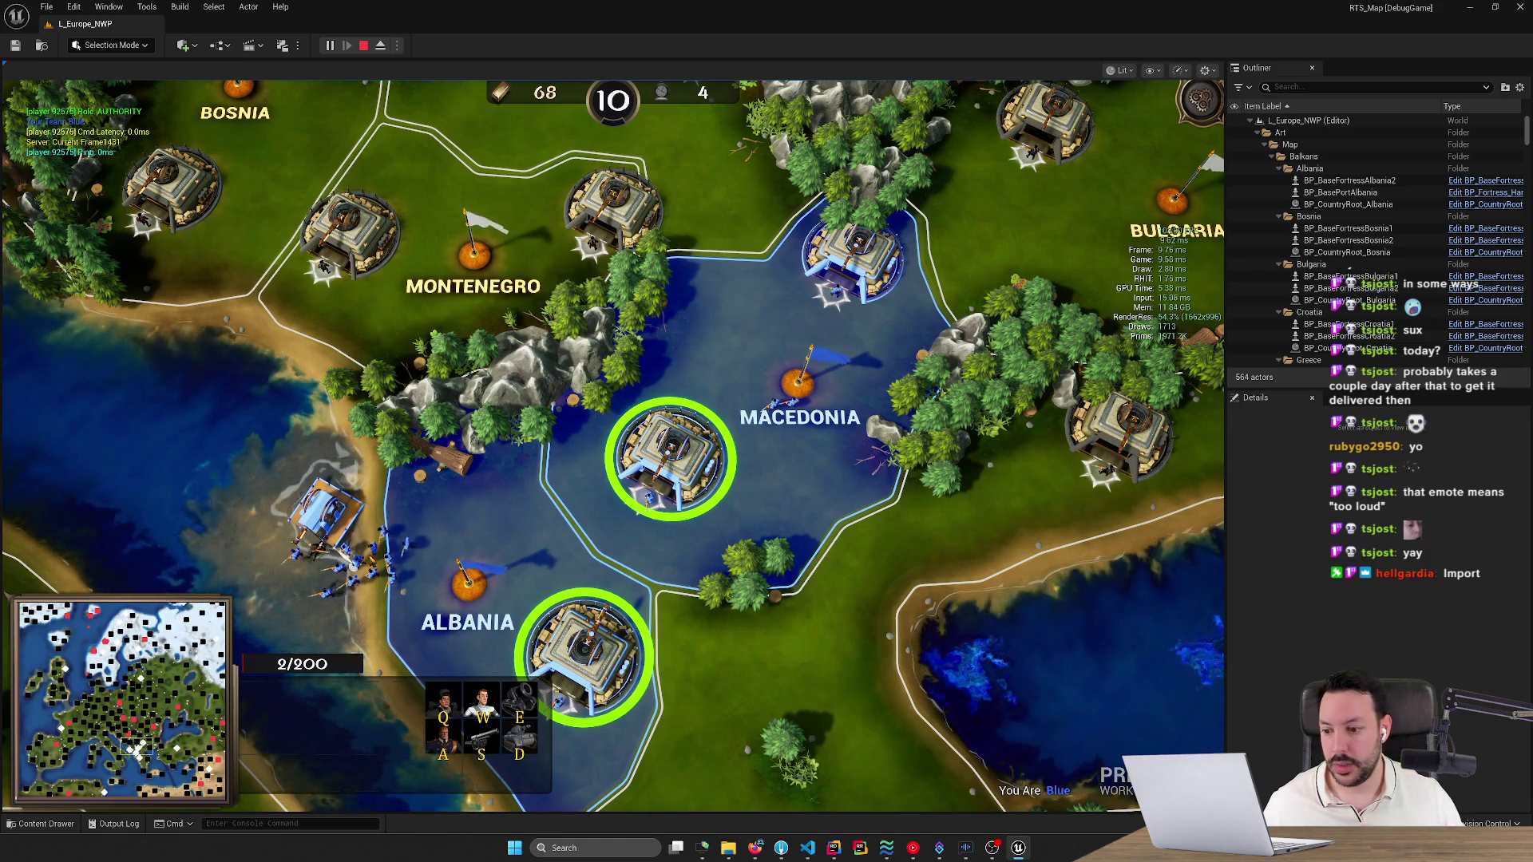
scroll(527, 686, "down", 2)
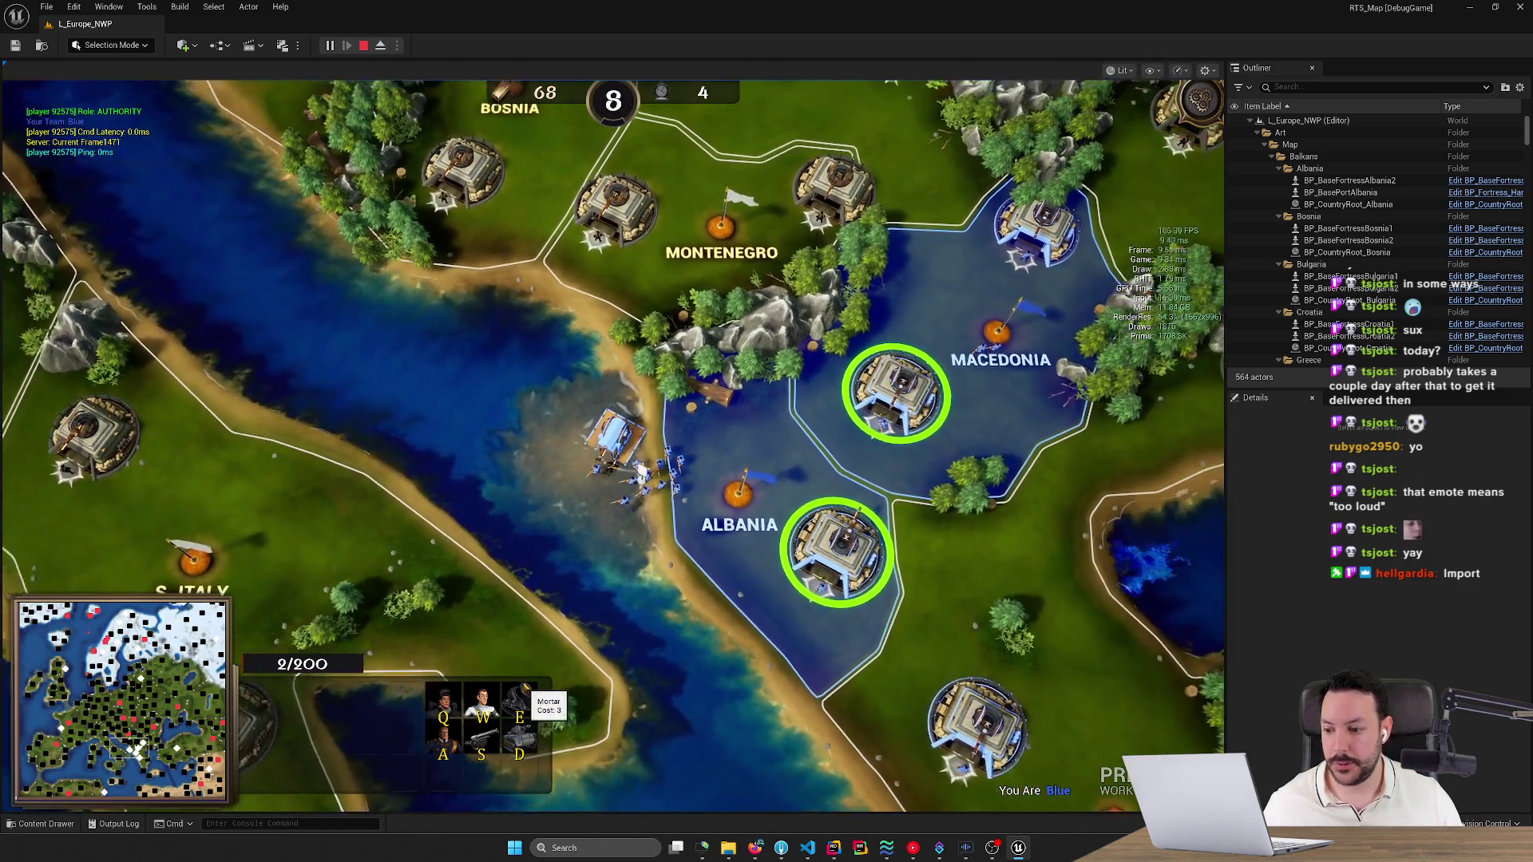
Pan toward Greece, then shift the view to Norway, Sweden and the Baltic states.
key("Down")
key("Right")
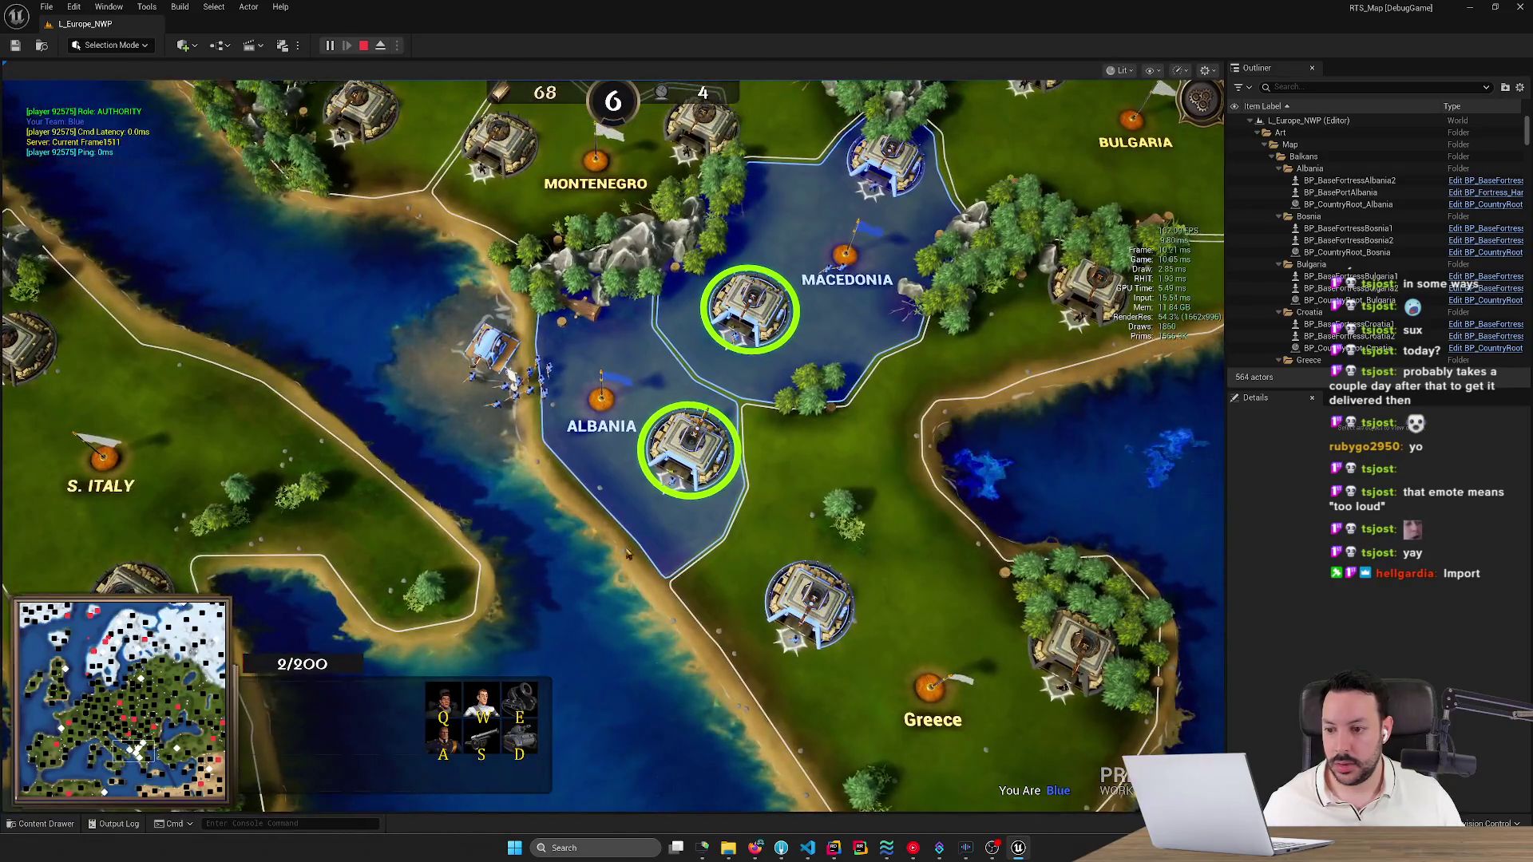
left_click(111, 653)
key("Down")
key("Right")
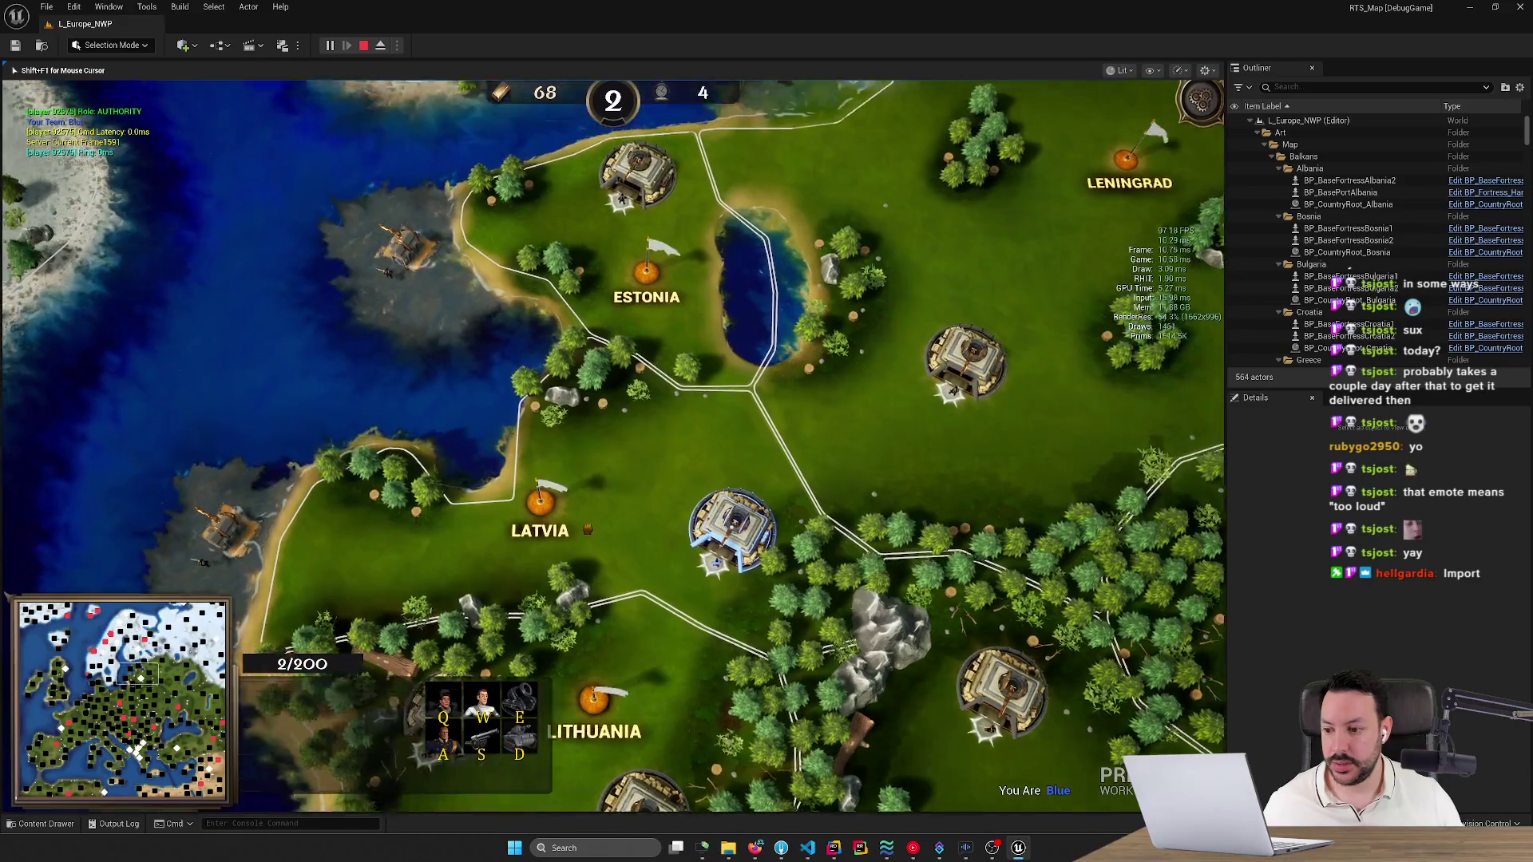
Move the view back to Norway and Sweden and zoom in on the northern coast fortresses.
key("Up")
key("Left")
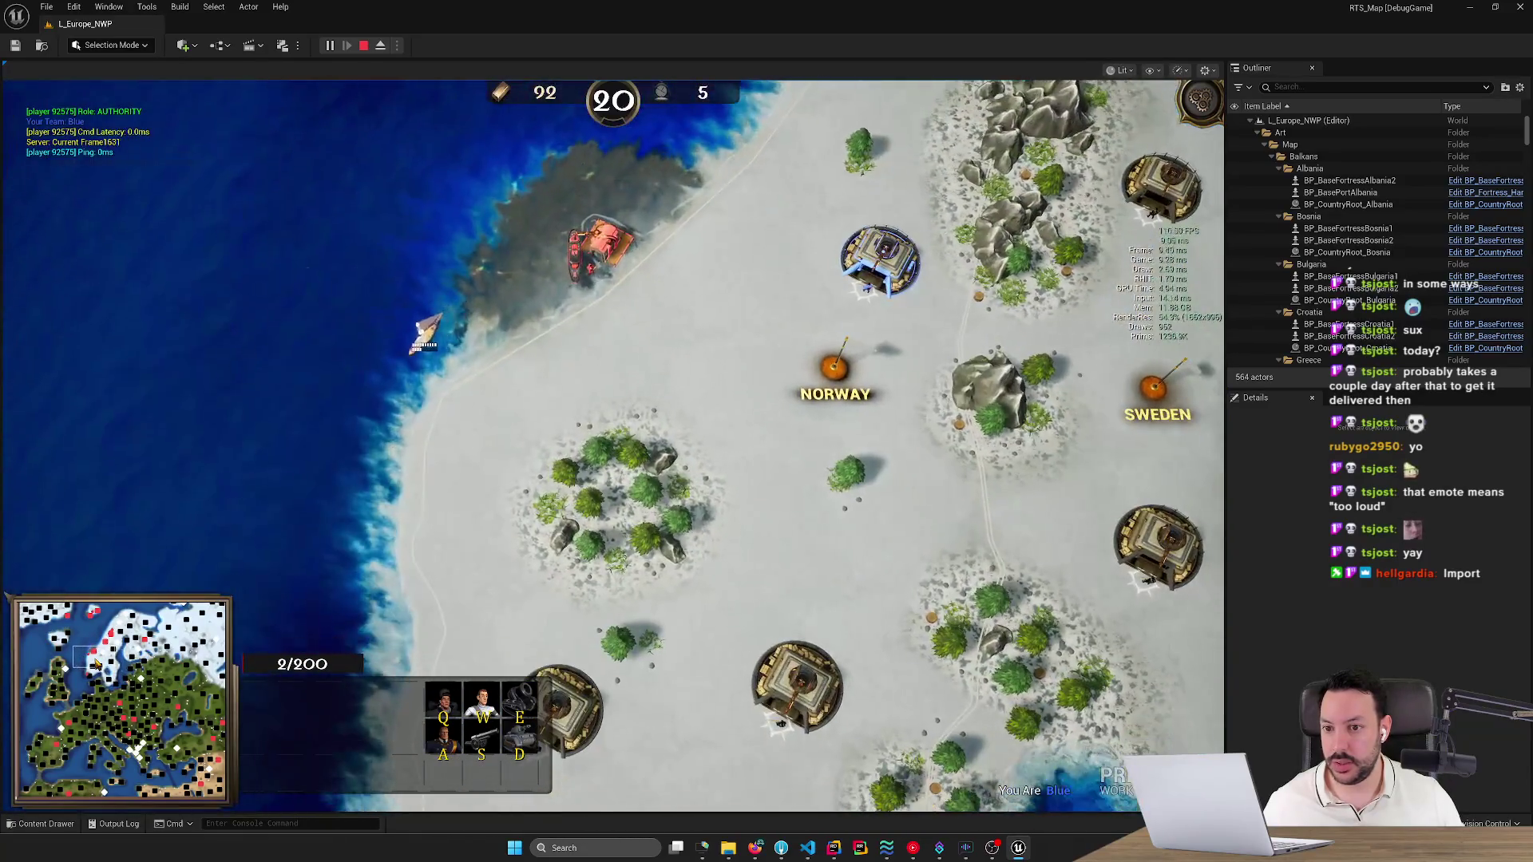
left_click(94, 662)
left_click(106, 647)
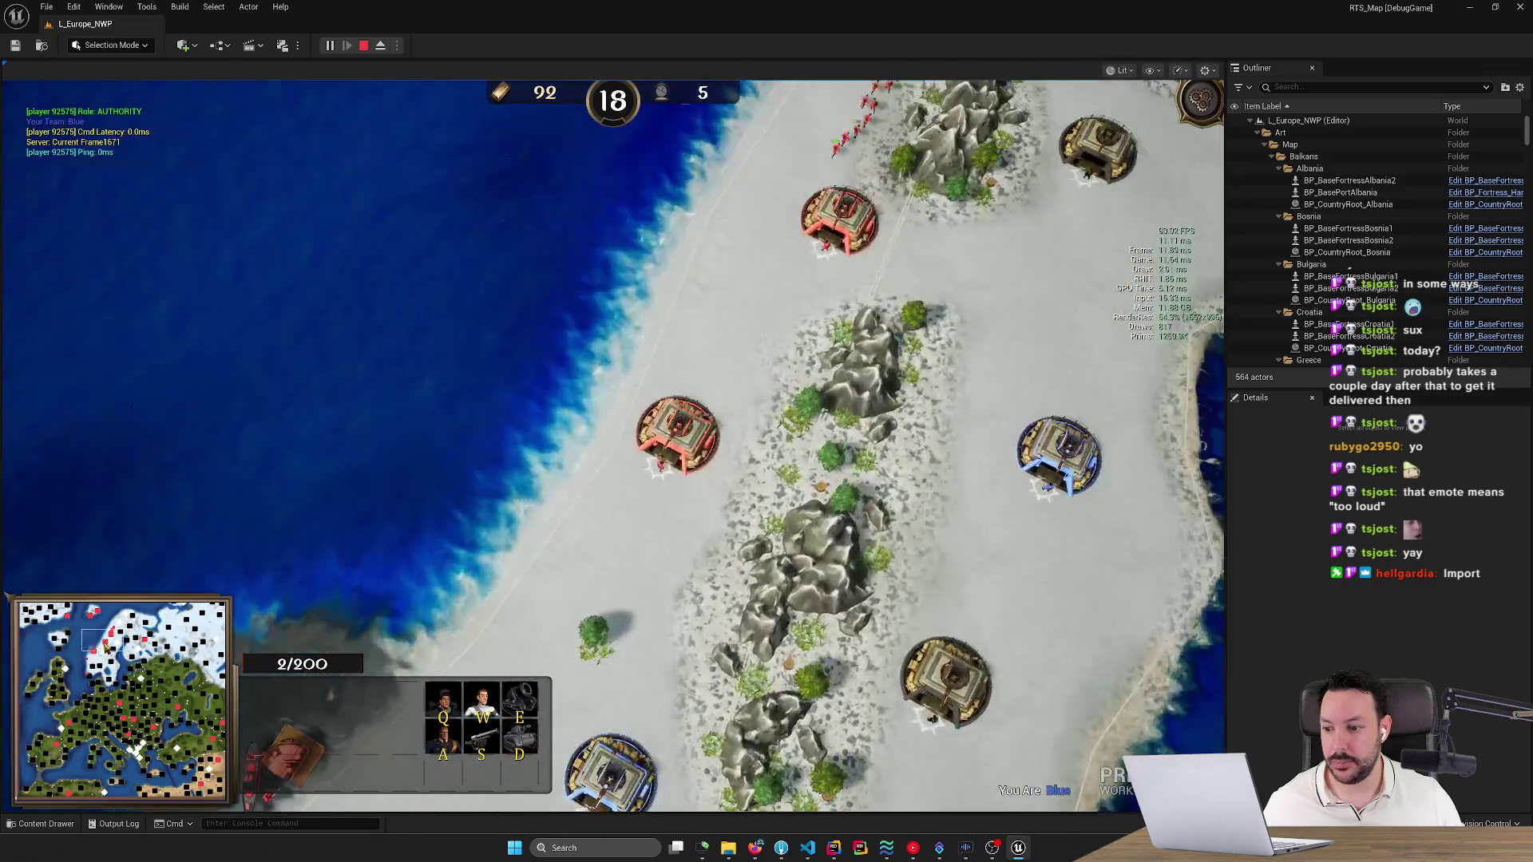
key("Up")
key("Right")
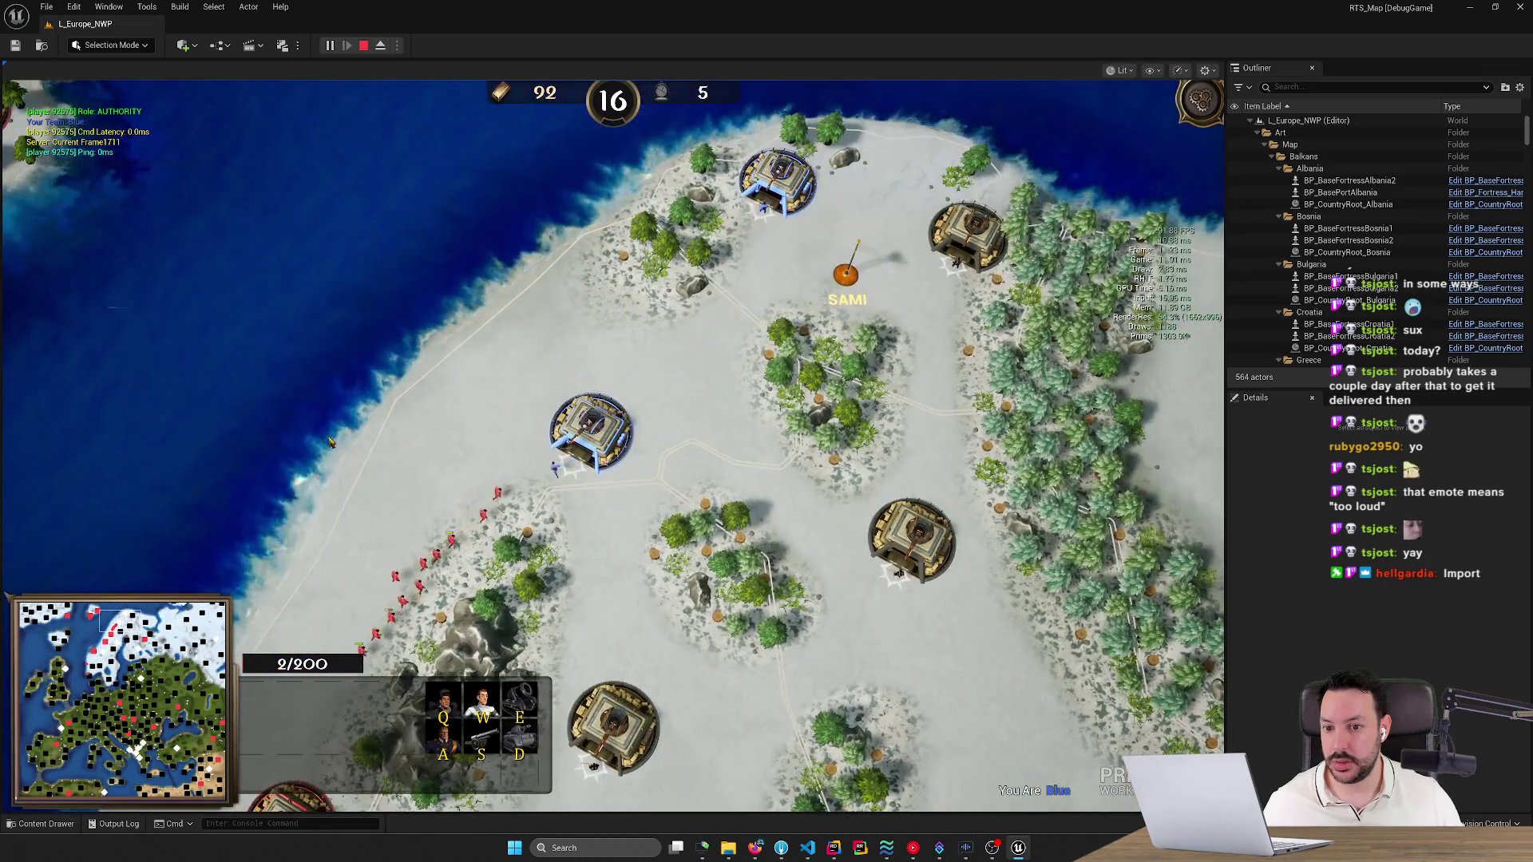
scroll(542, 488, "up", 3)
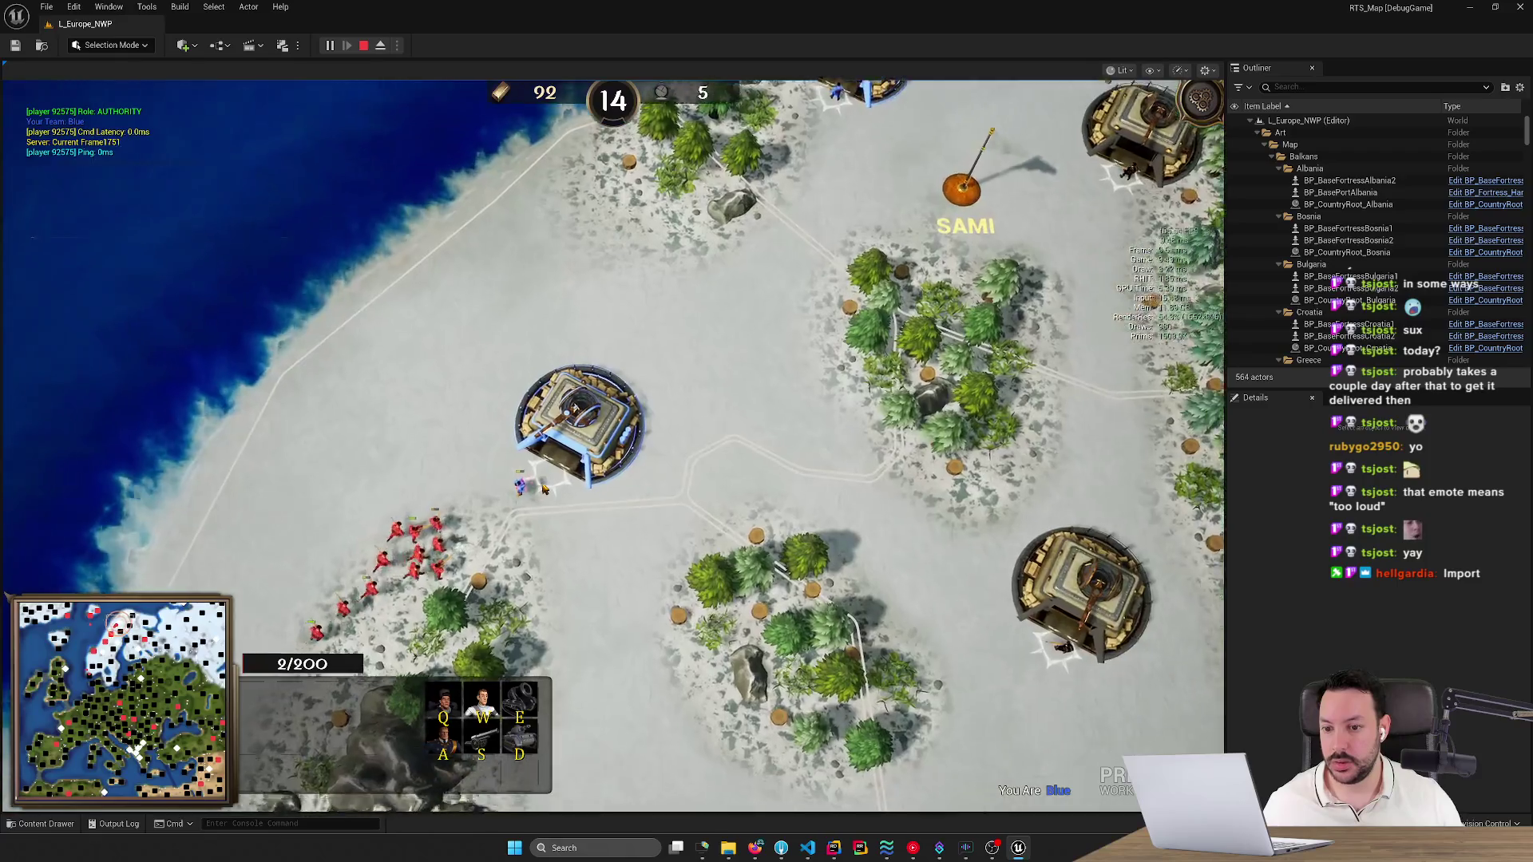
scroll(543, 488, "up", 2)
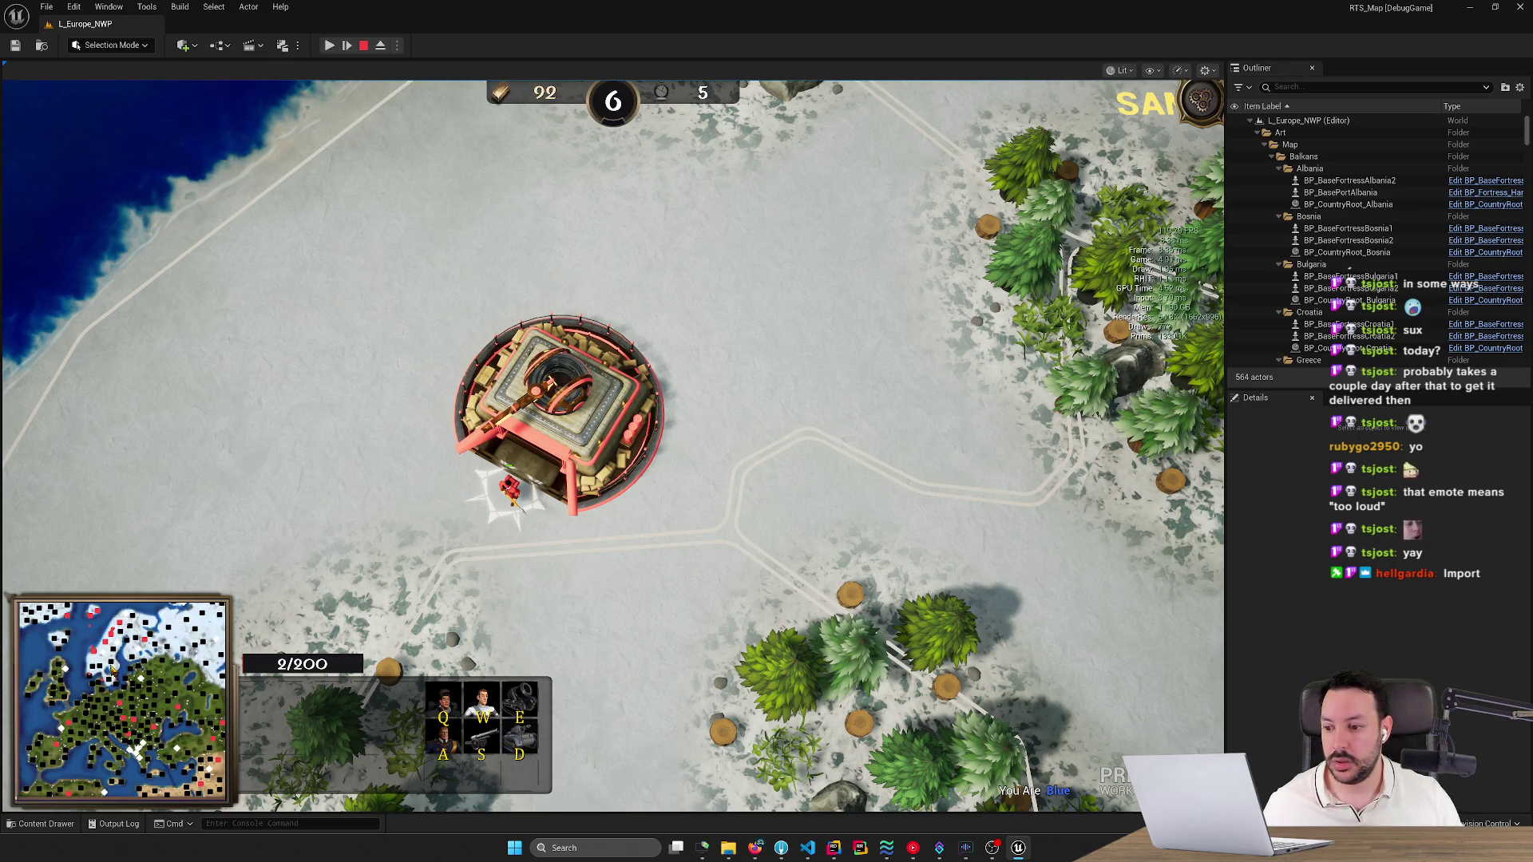
Resume the playtest, queue a batch of riflemen at the fortress, and select them near Sami.
left_click(329, 45)
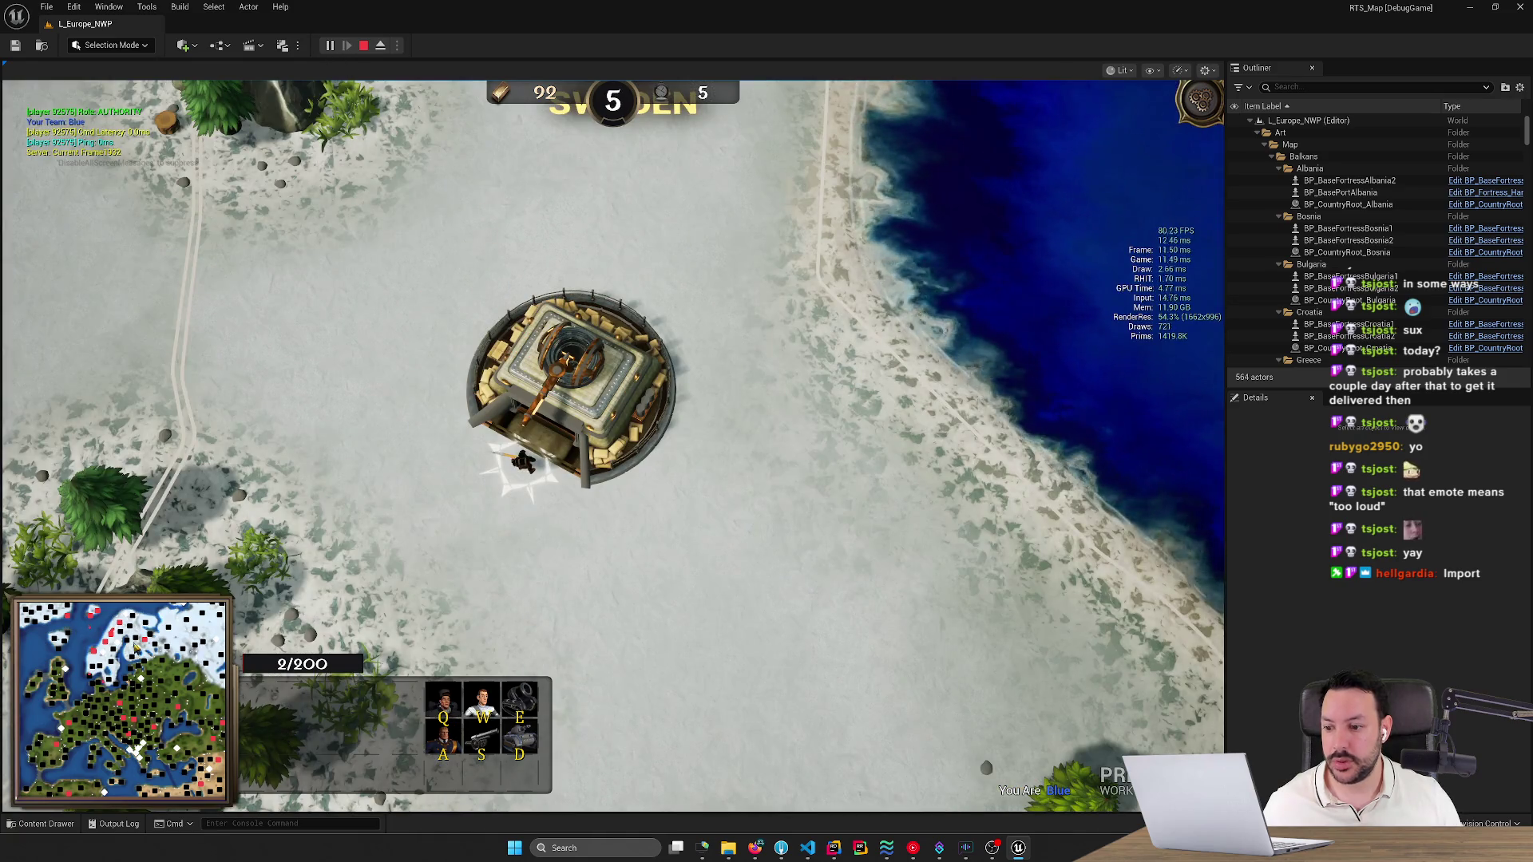
left_click(114, 645)
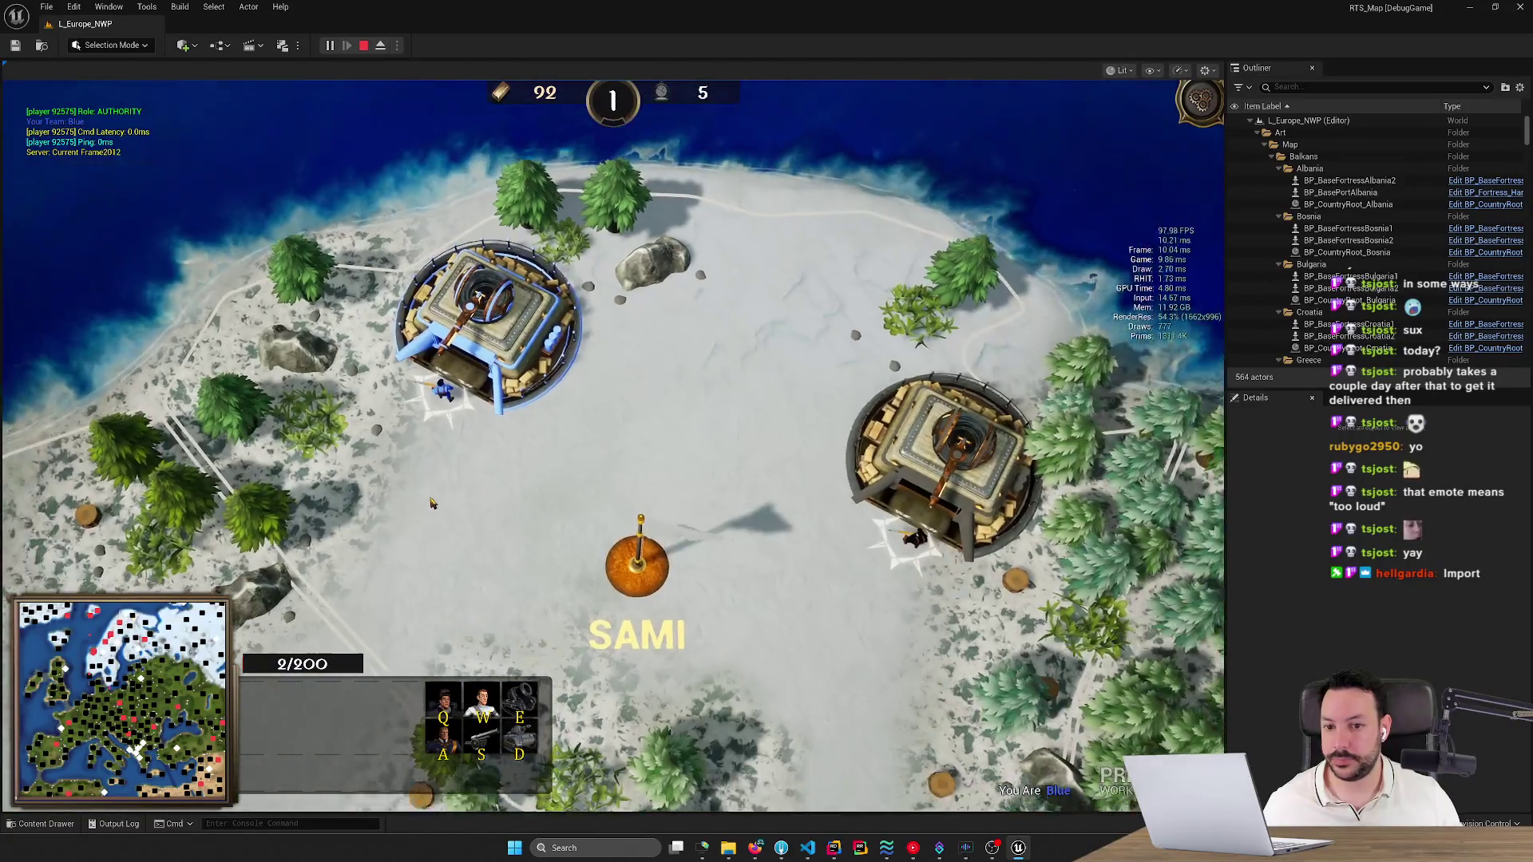
key("q")
key("q")
key("q")
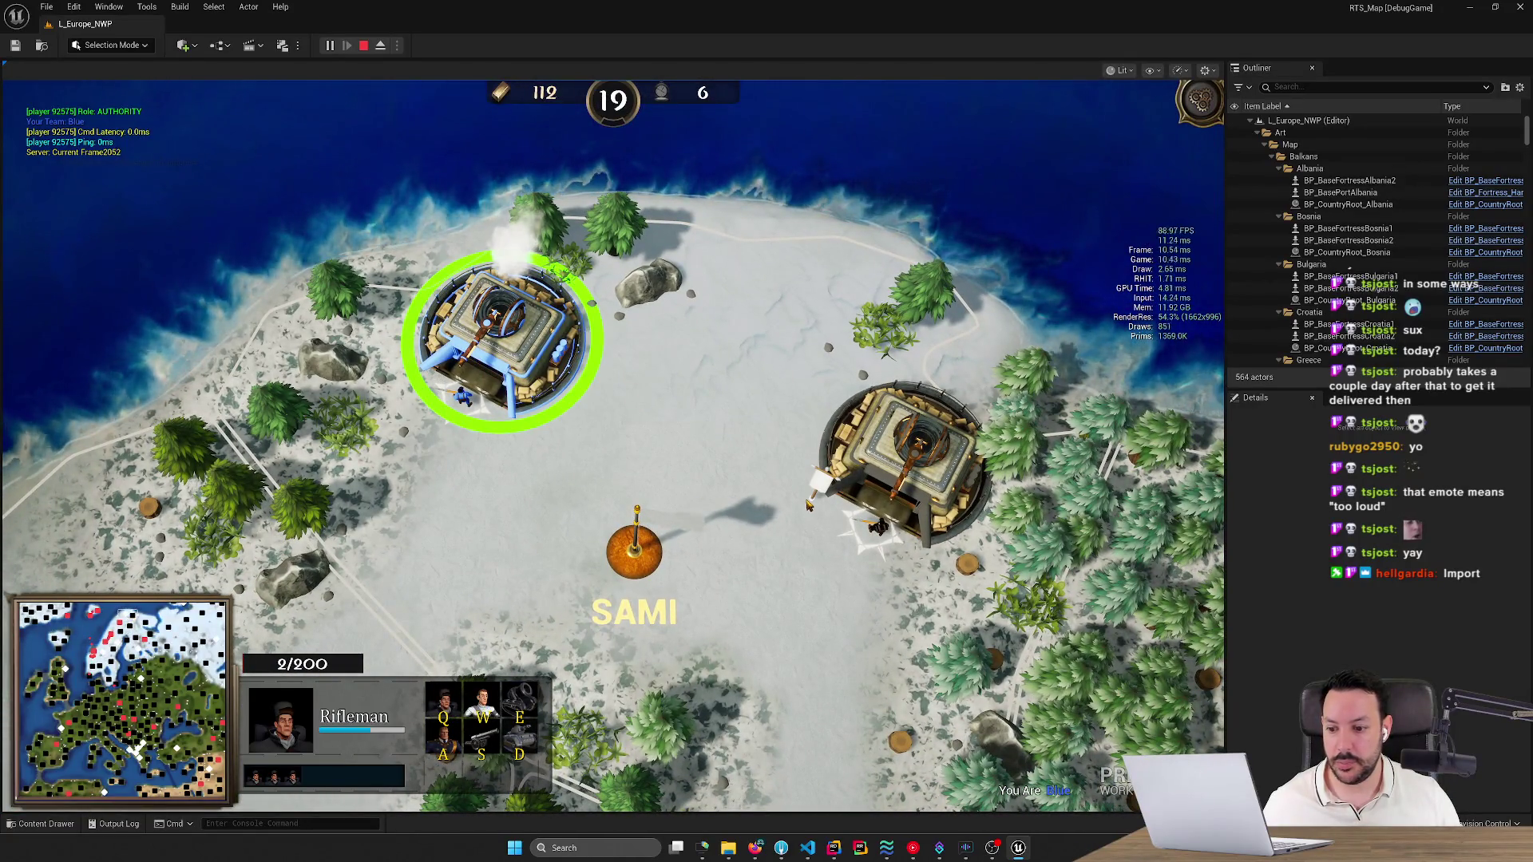
scroll(758, 519, "down", 3)
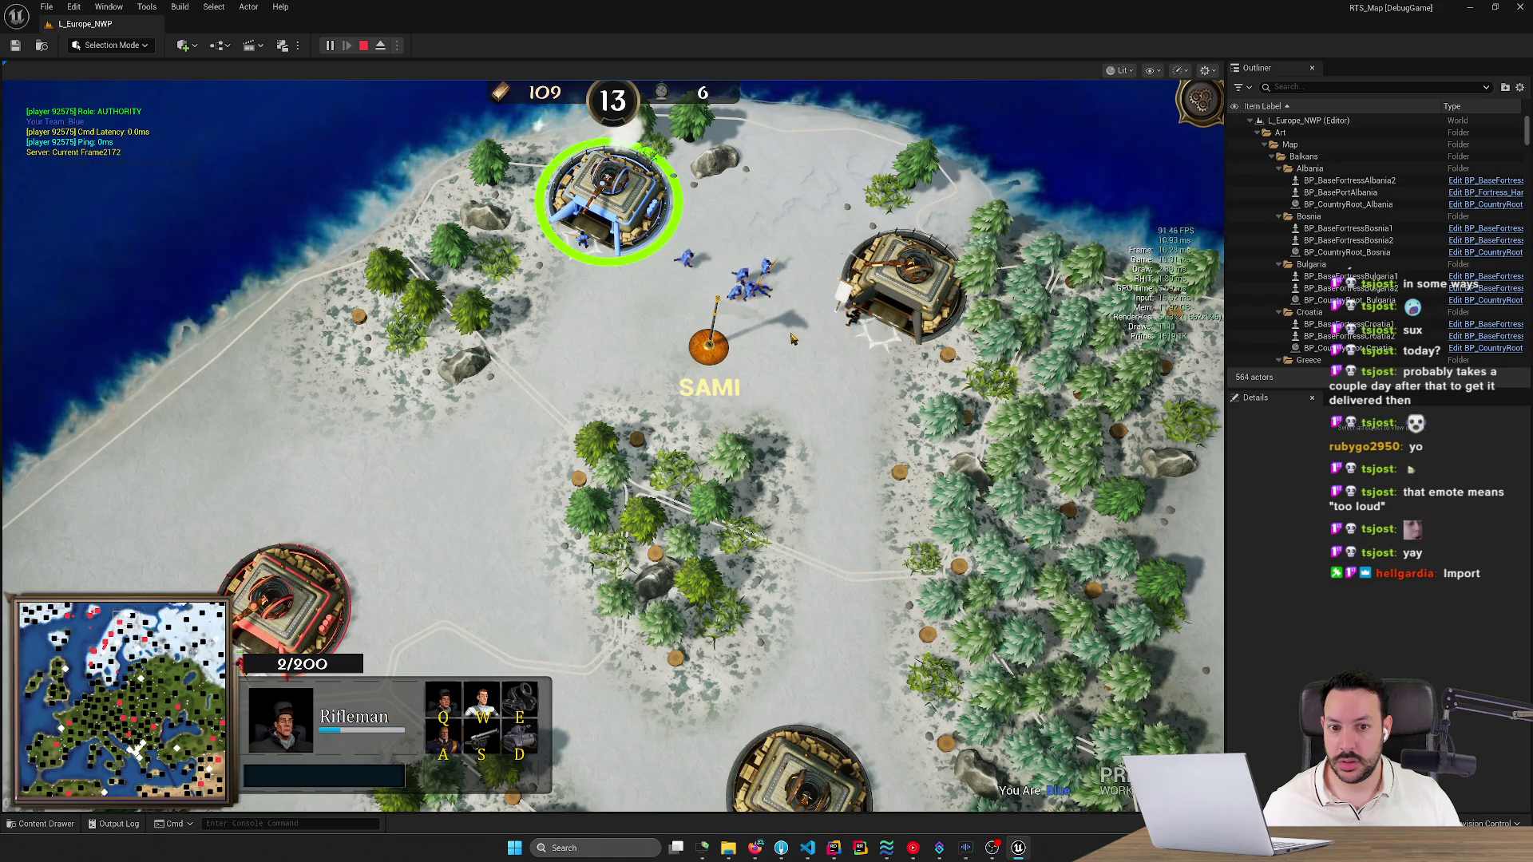
scroll(614, 455, "up", 2)
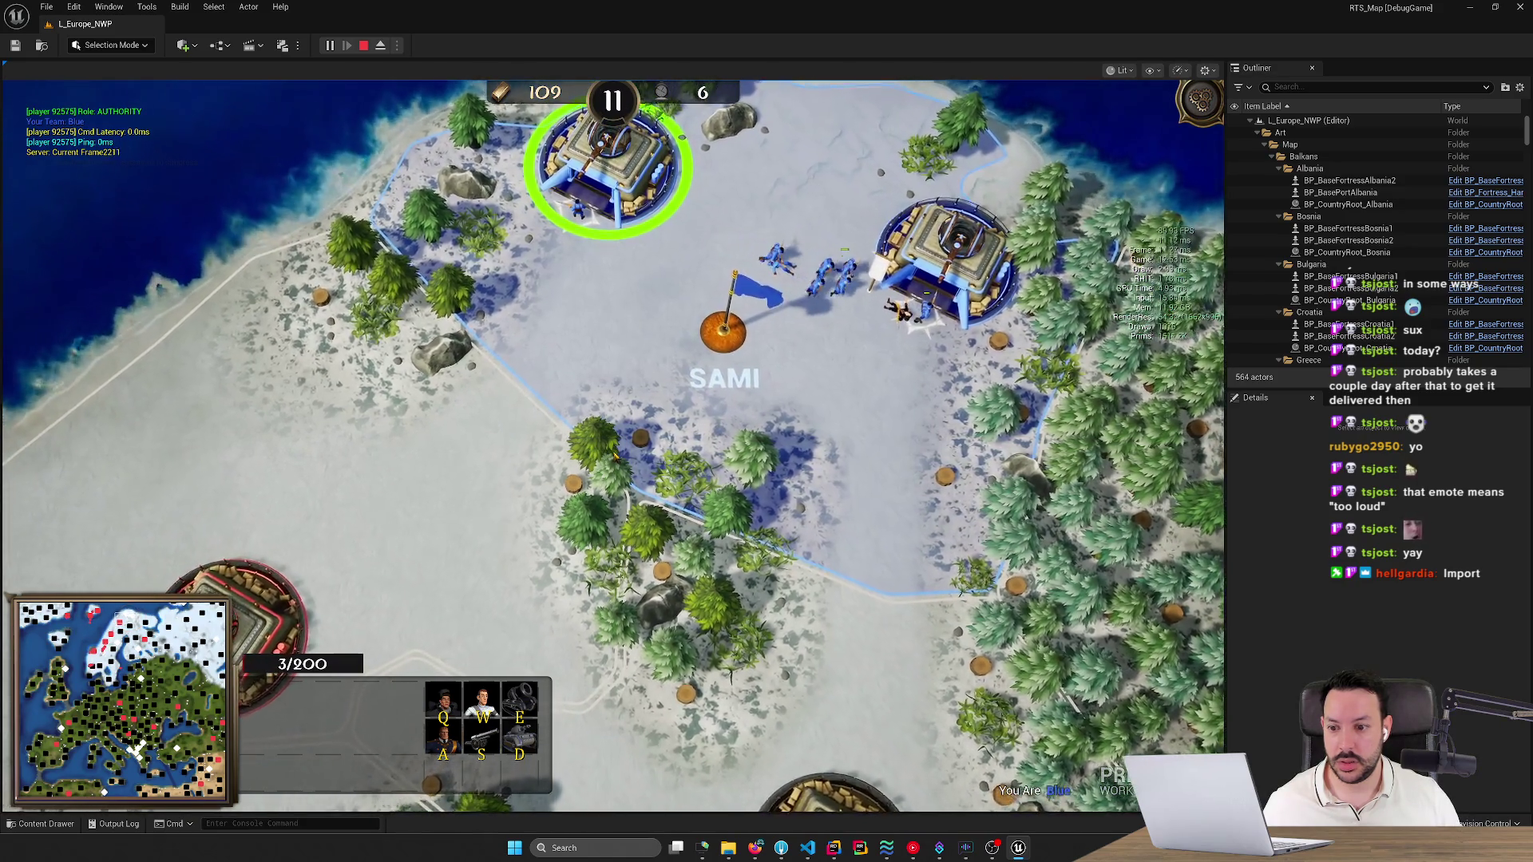
scroll(616, 455, "down", 2)
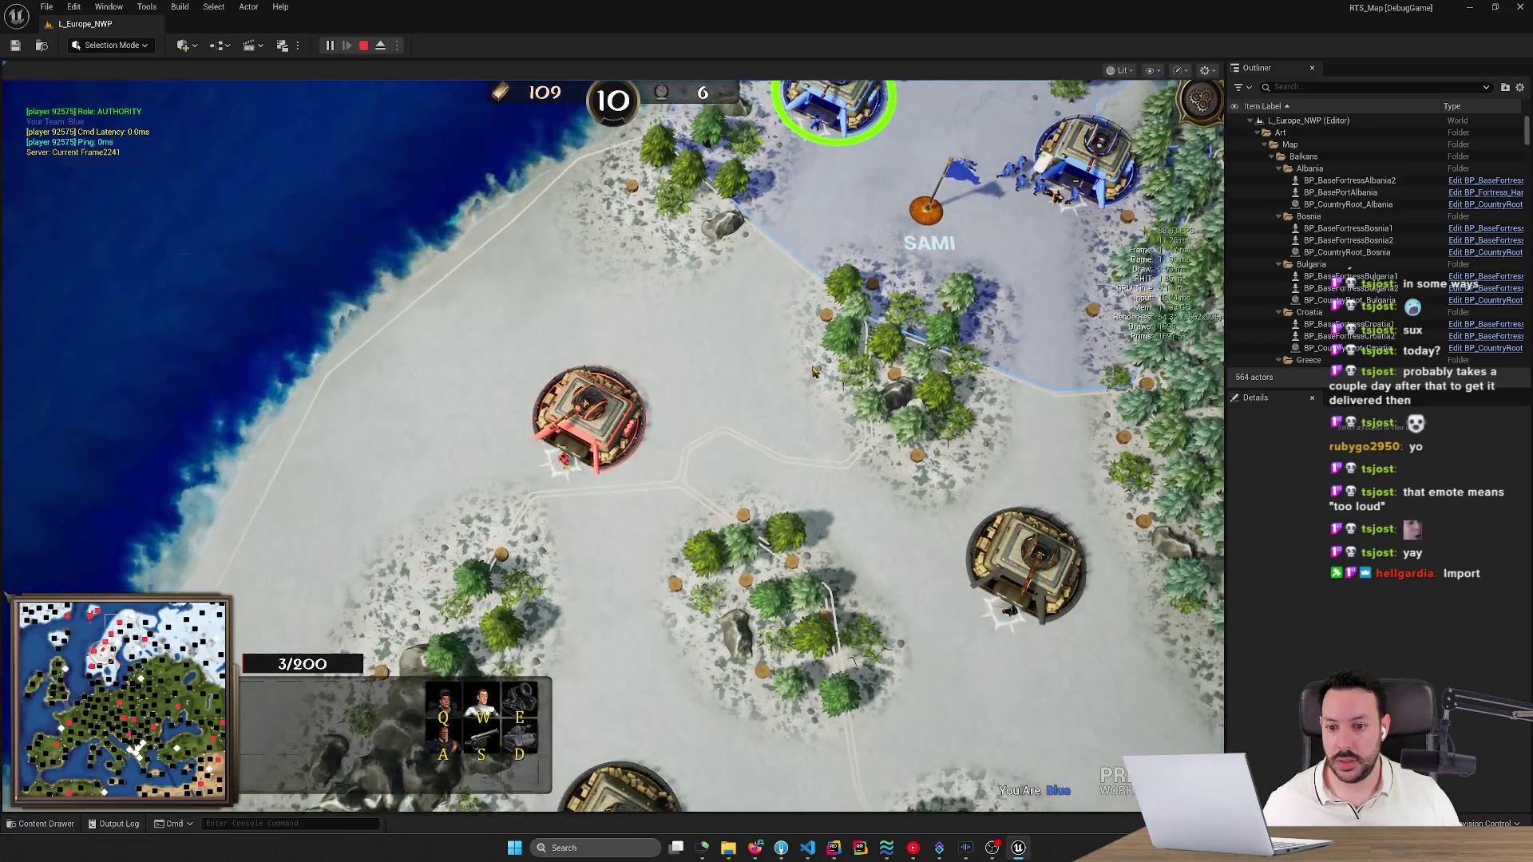
scroll(812, 371, "down", 3)
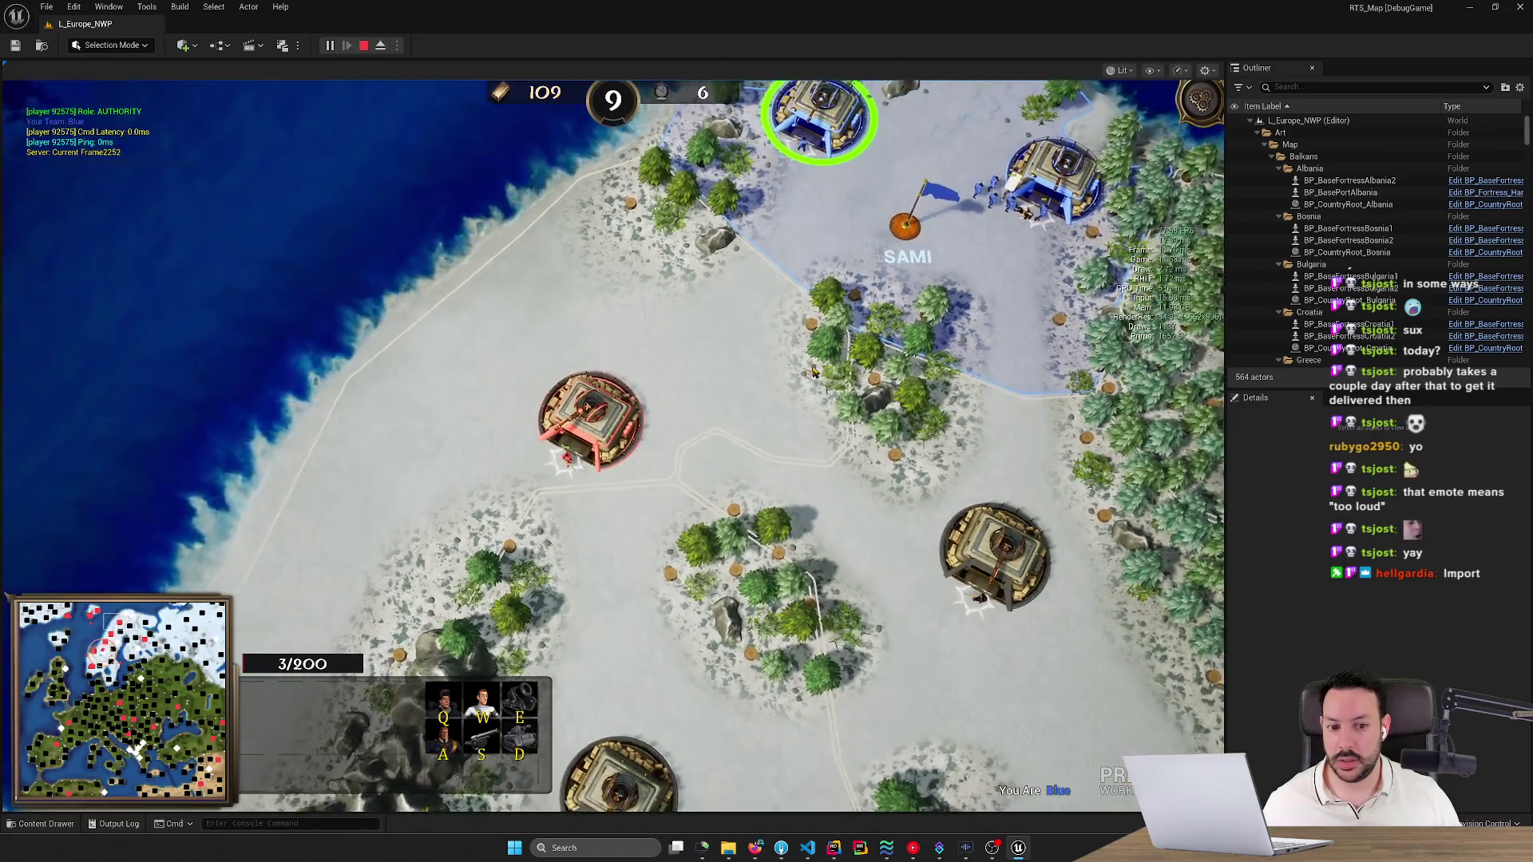
left_click(723, 343)
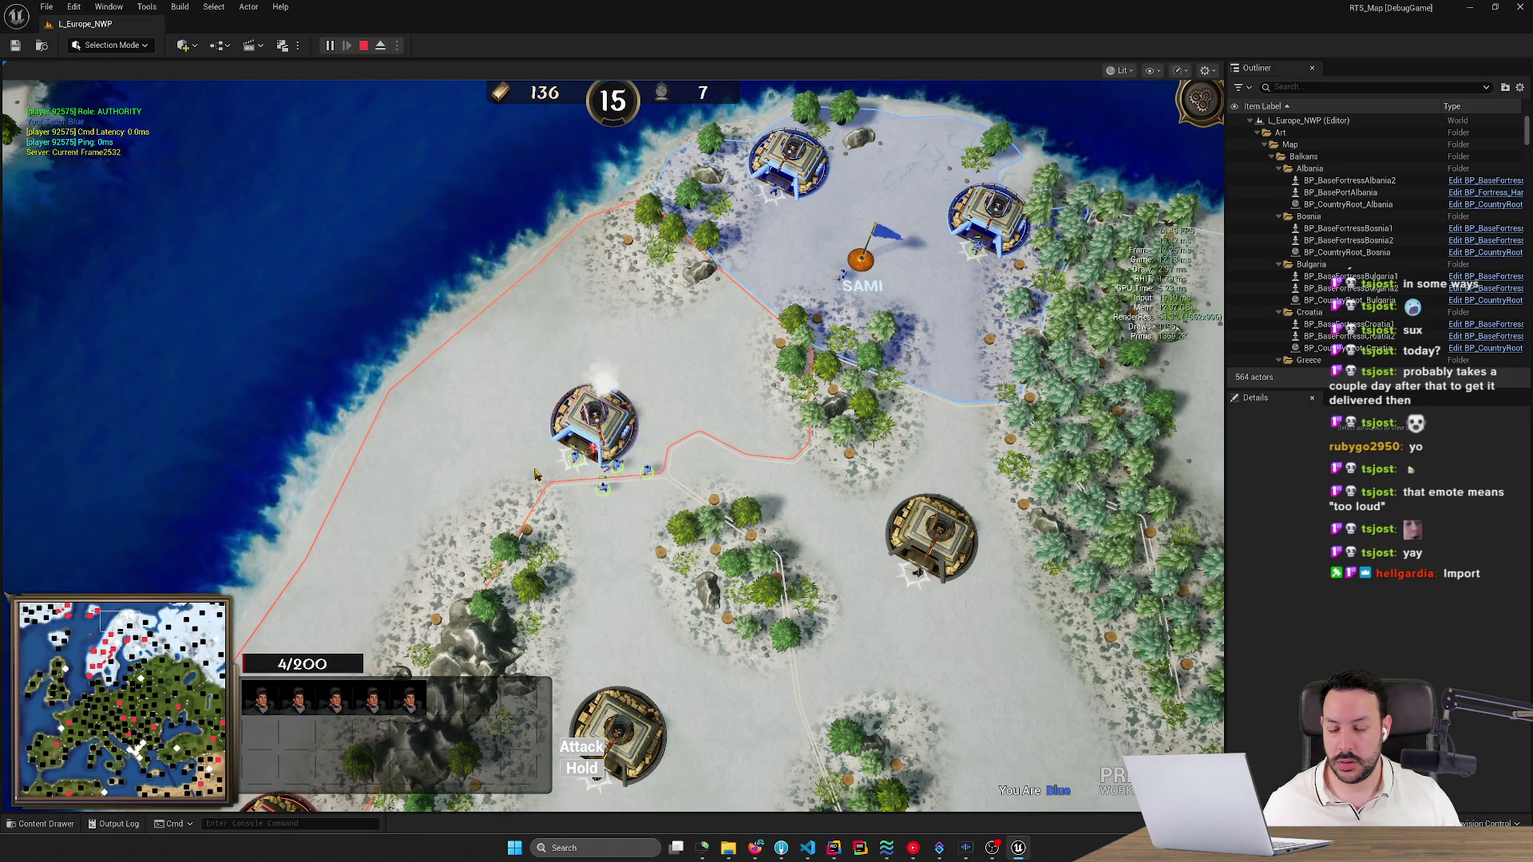
Direct the riflemen around Sami and send the blue units south-east toward the fortress.
mouse_move(535, 474)
left_mouse_down()
mouse_move(611, 419)
mouse_move(762, 359)
left_mouse_up()
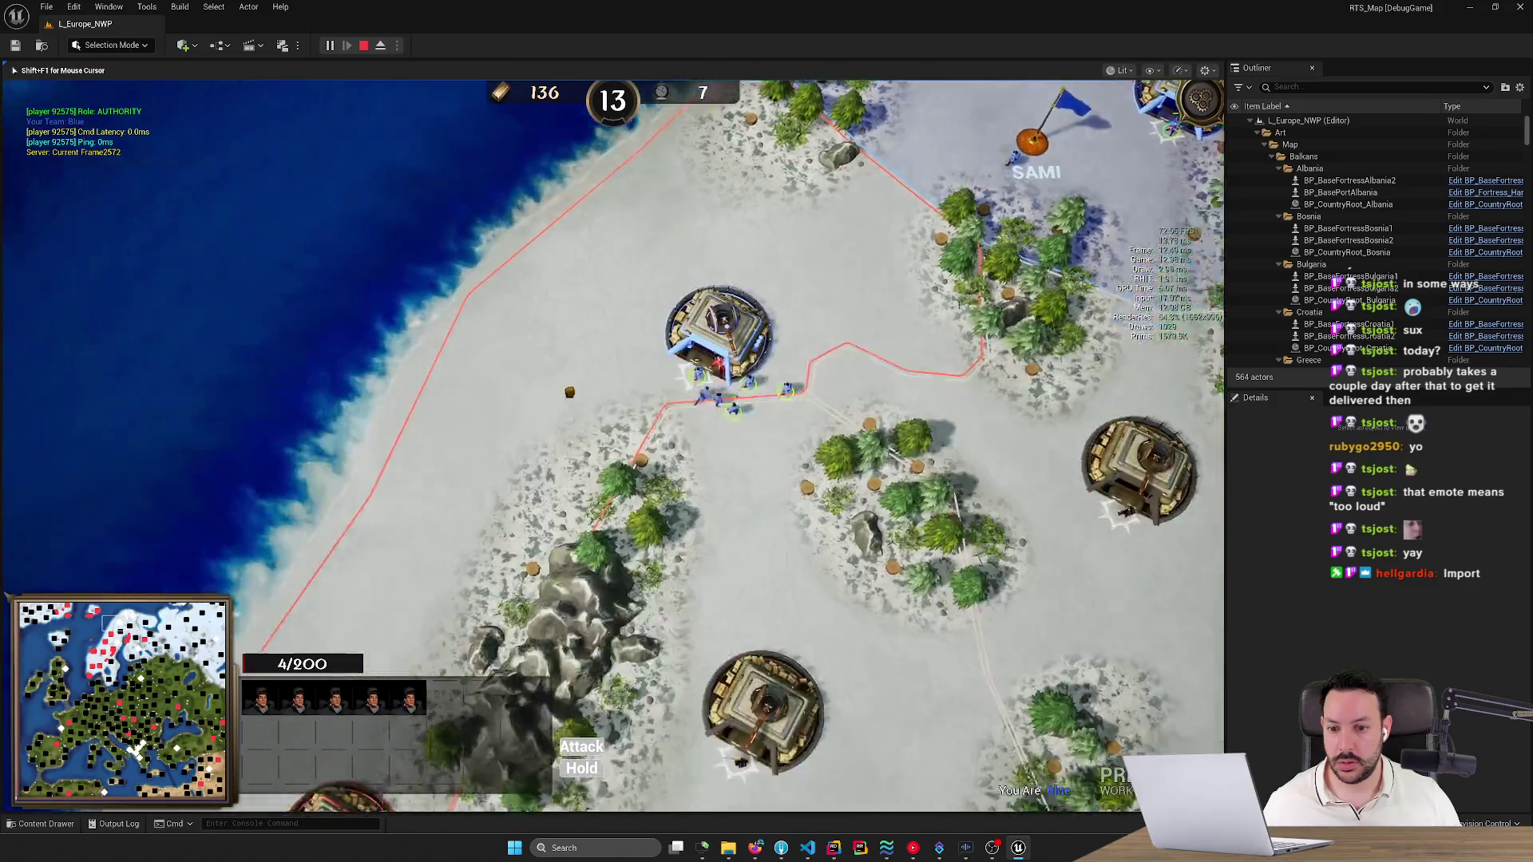
scroll(762, 359, "down", 3)
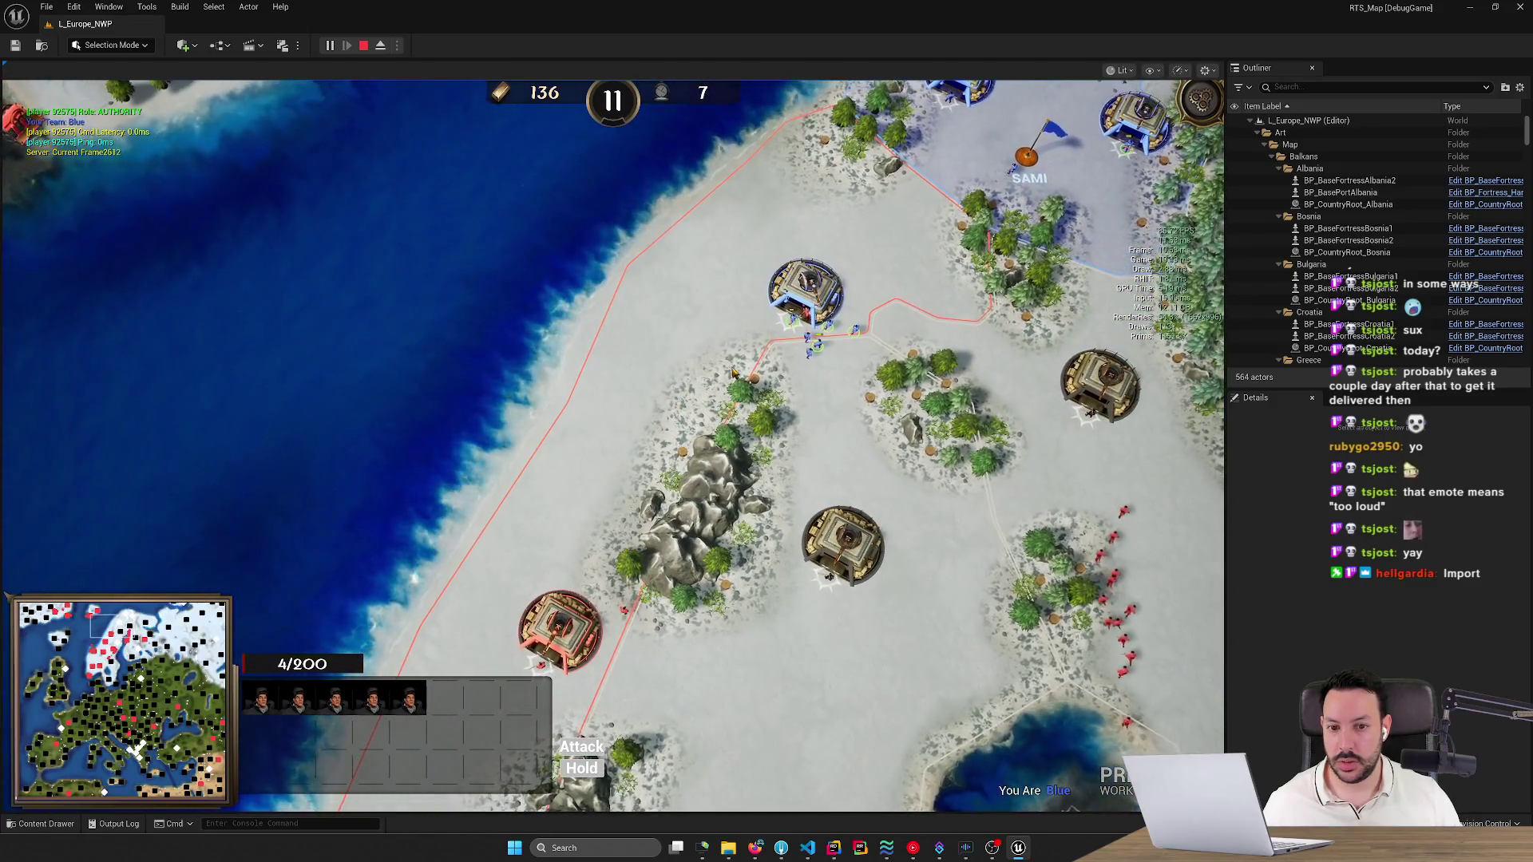
right_click(960, 170)
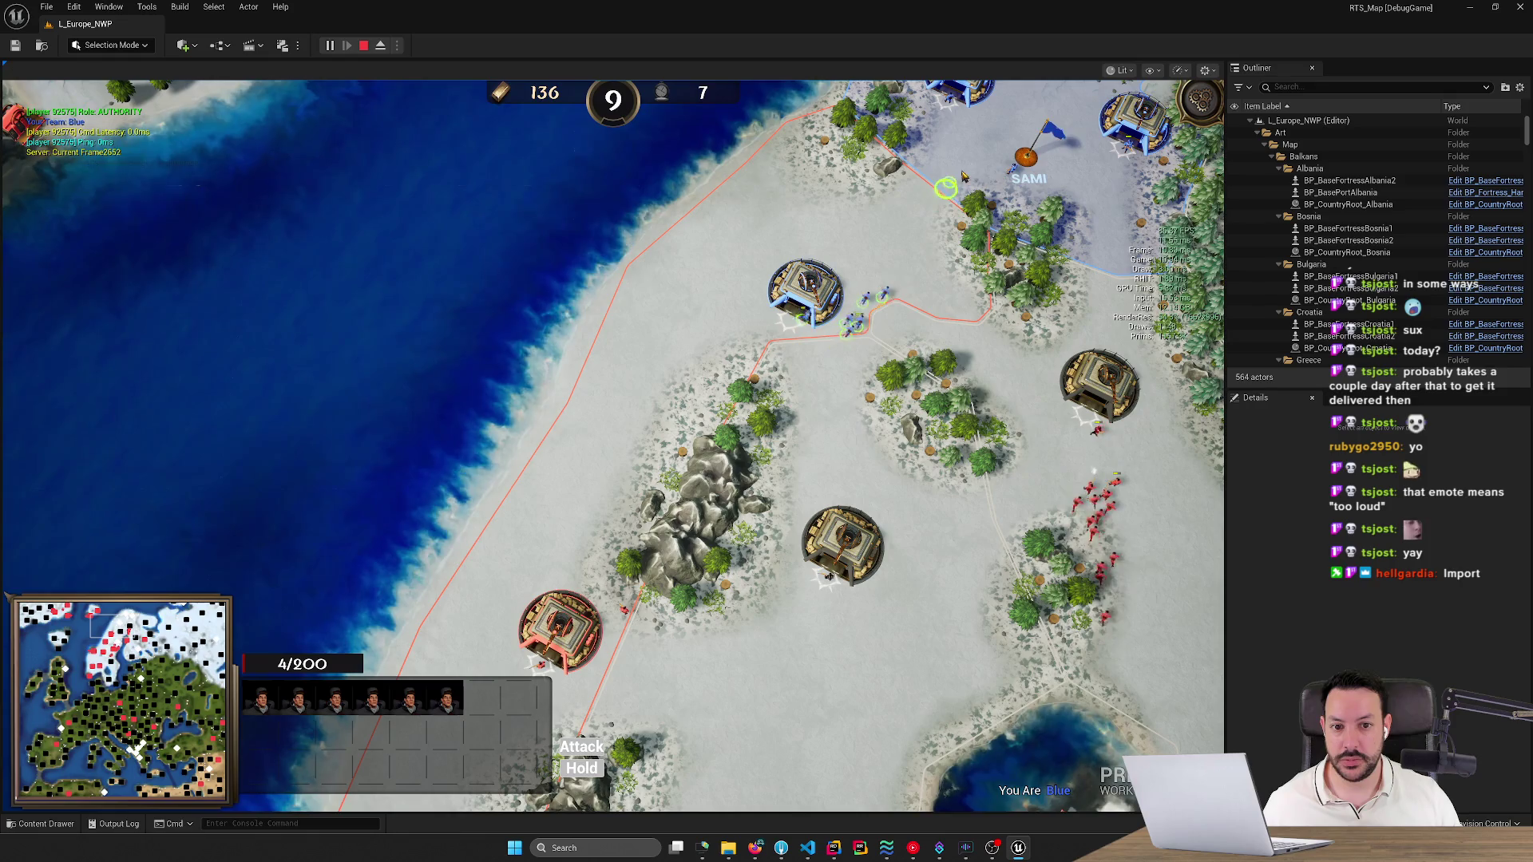
right_click(343, 455)
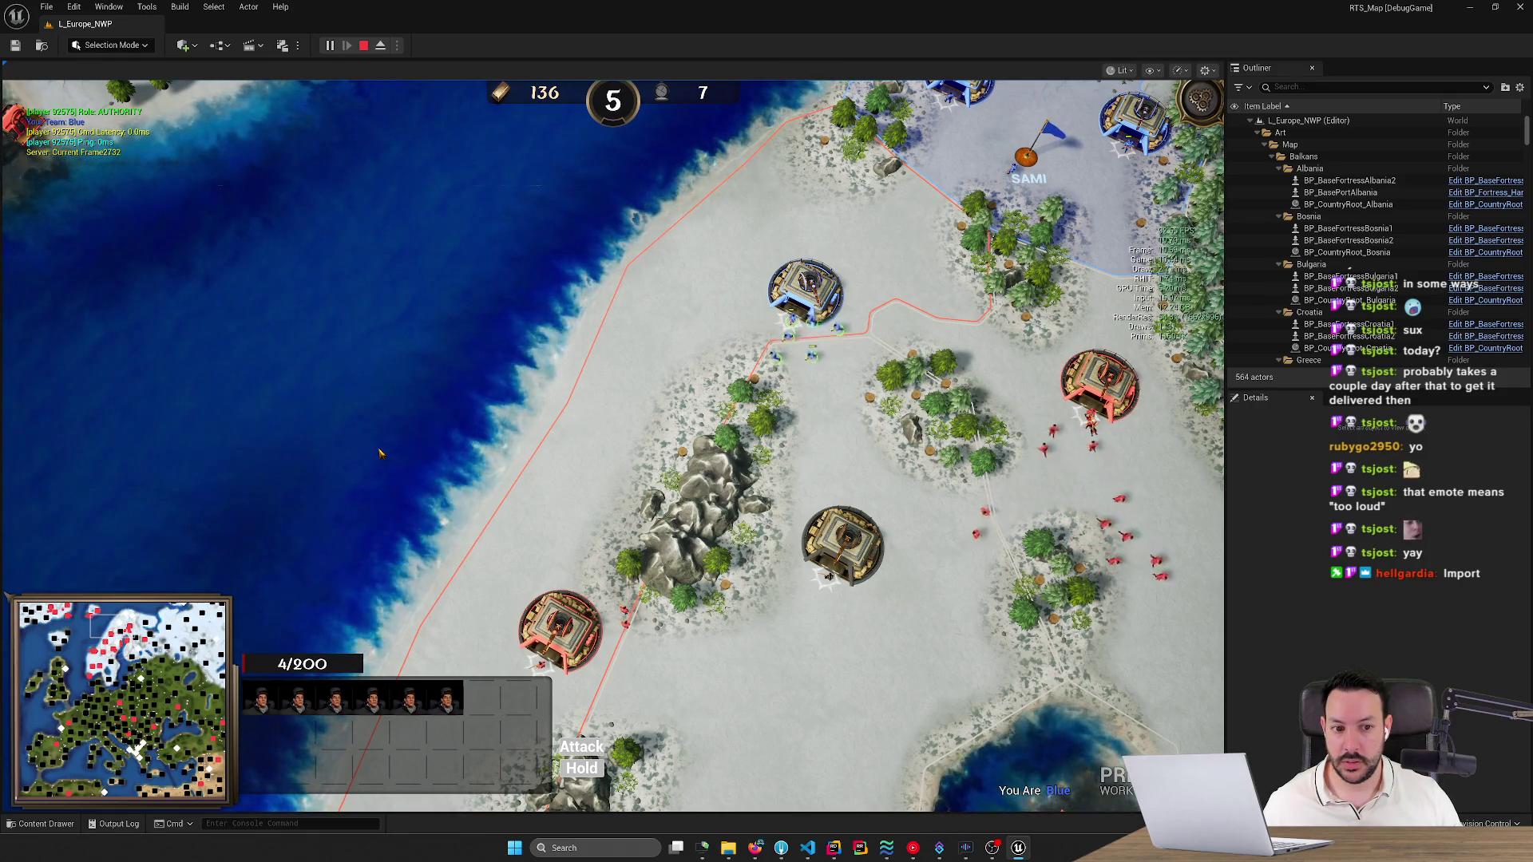
key("w")
key("a")
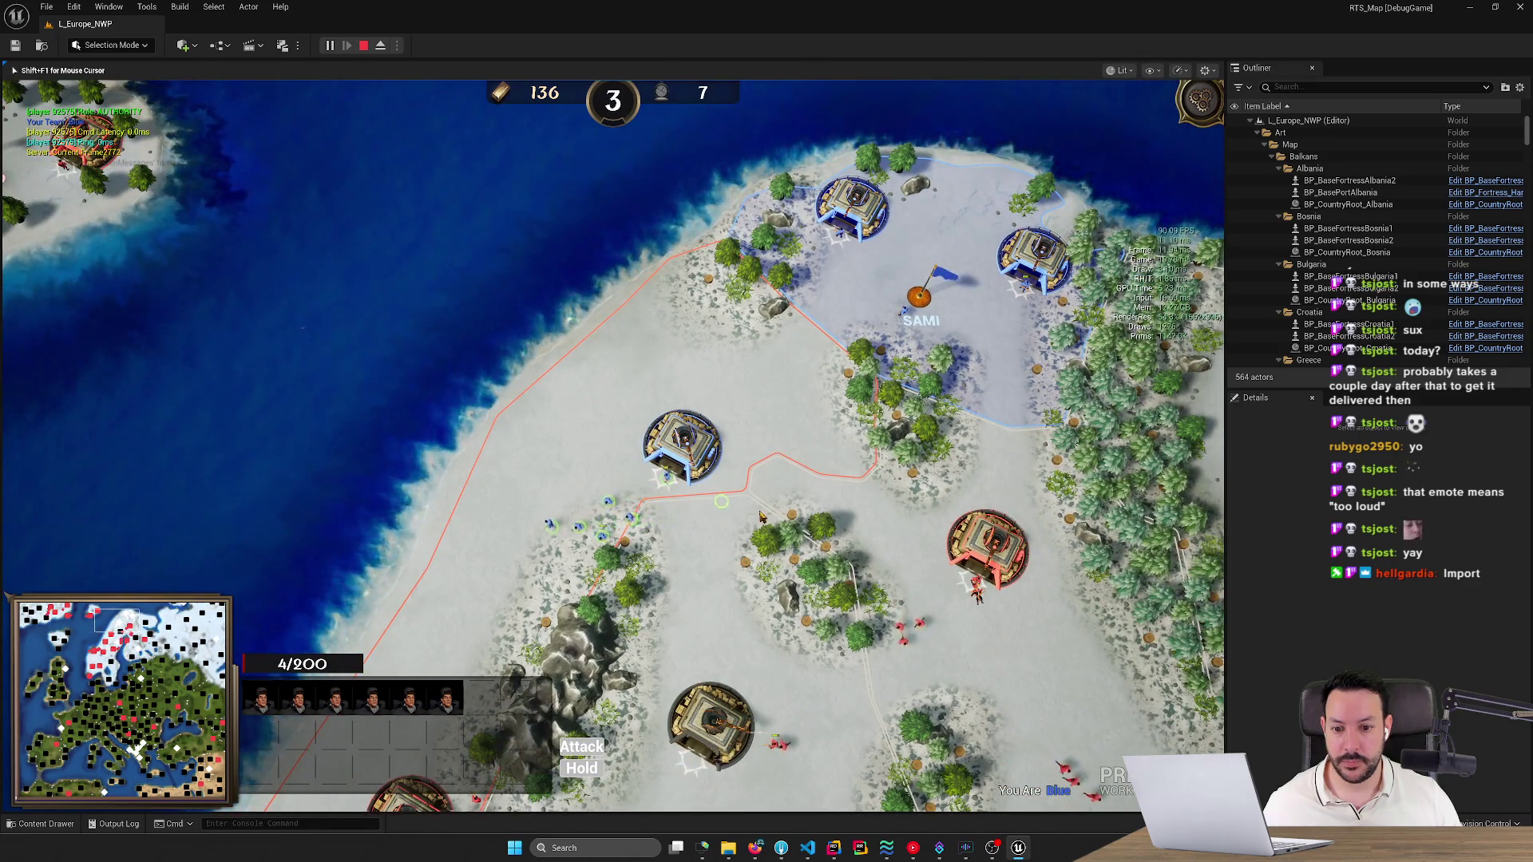
right_click(783, 677)
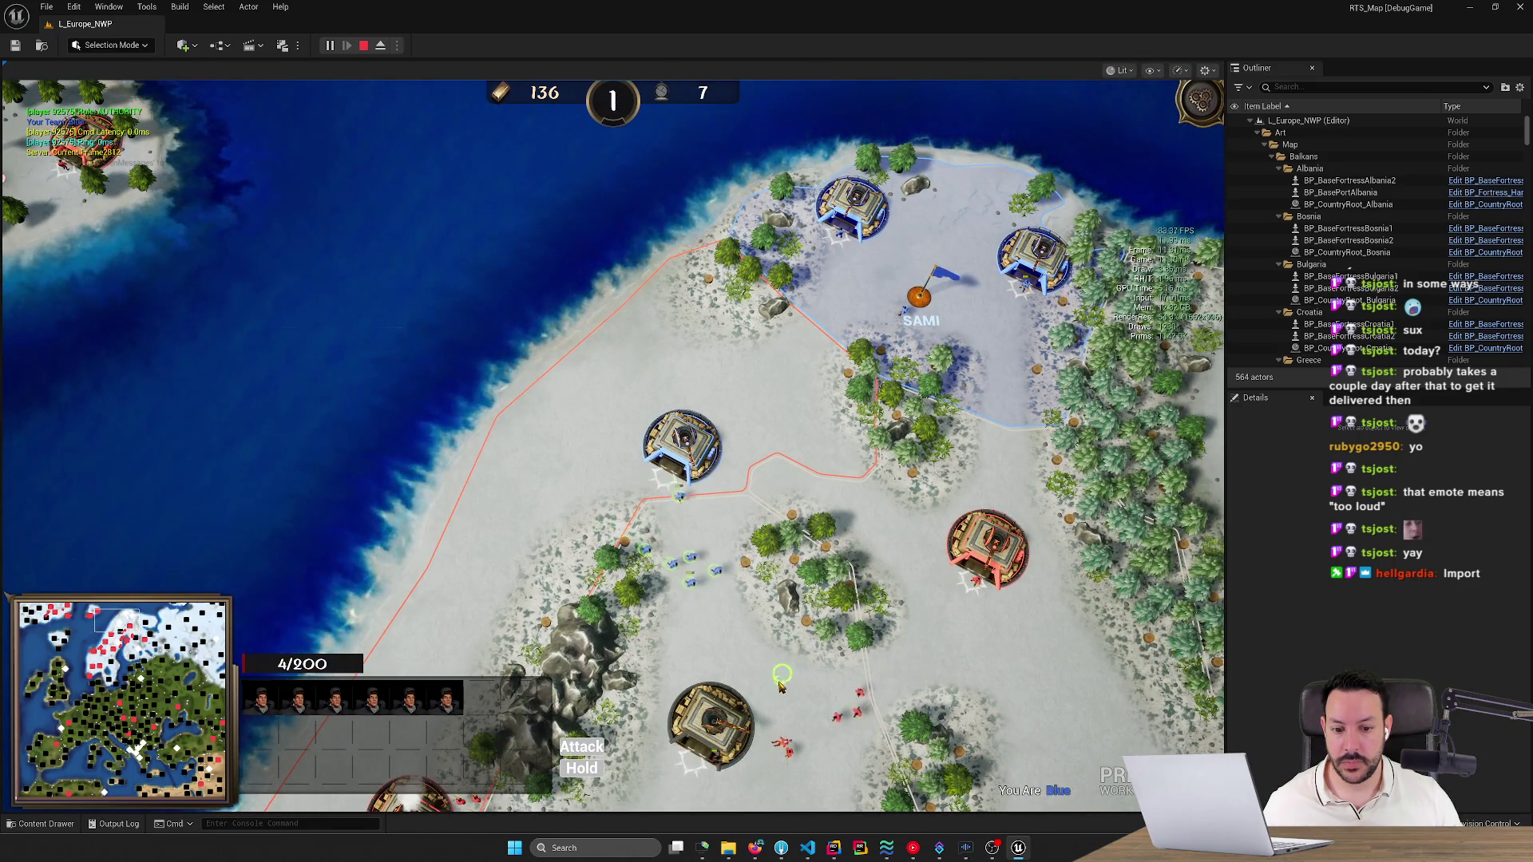
key("s")
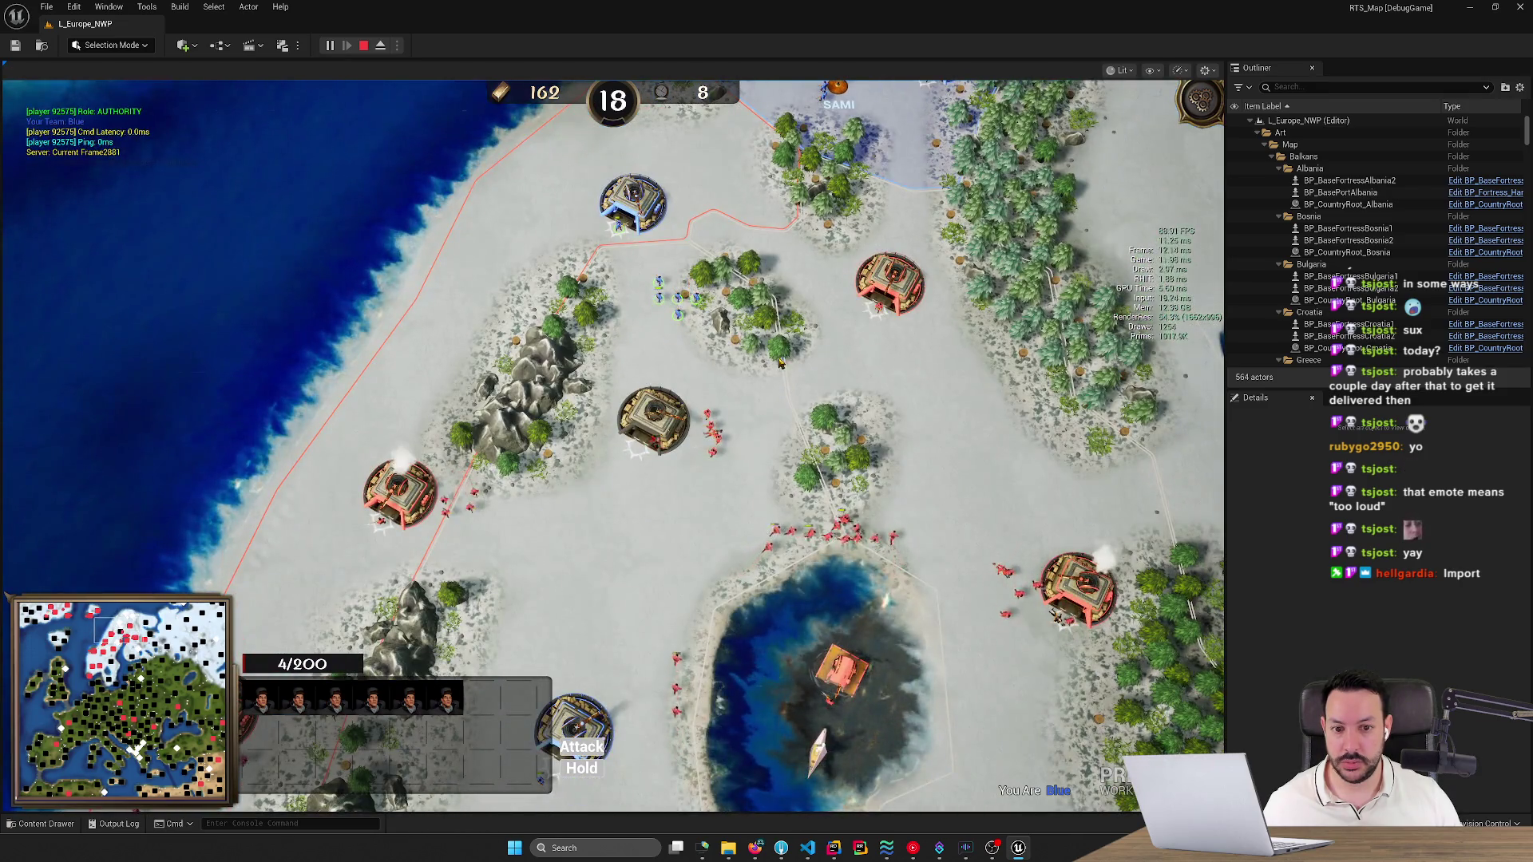
left_click(780, 362)
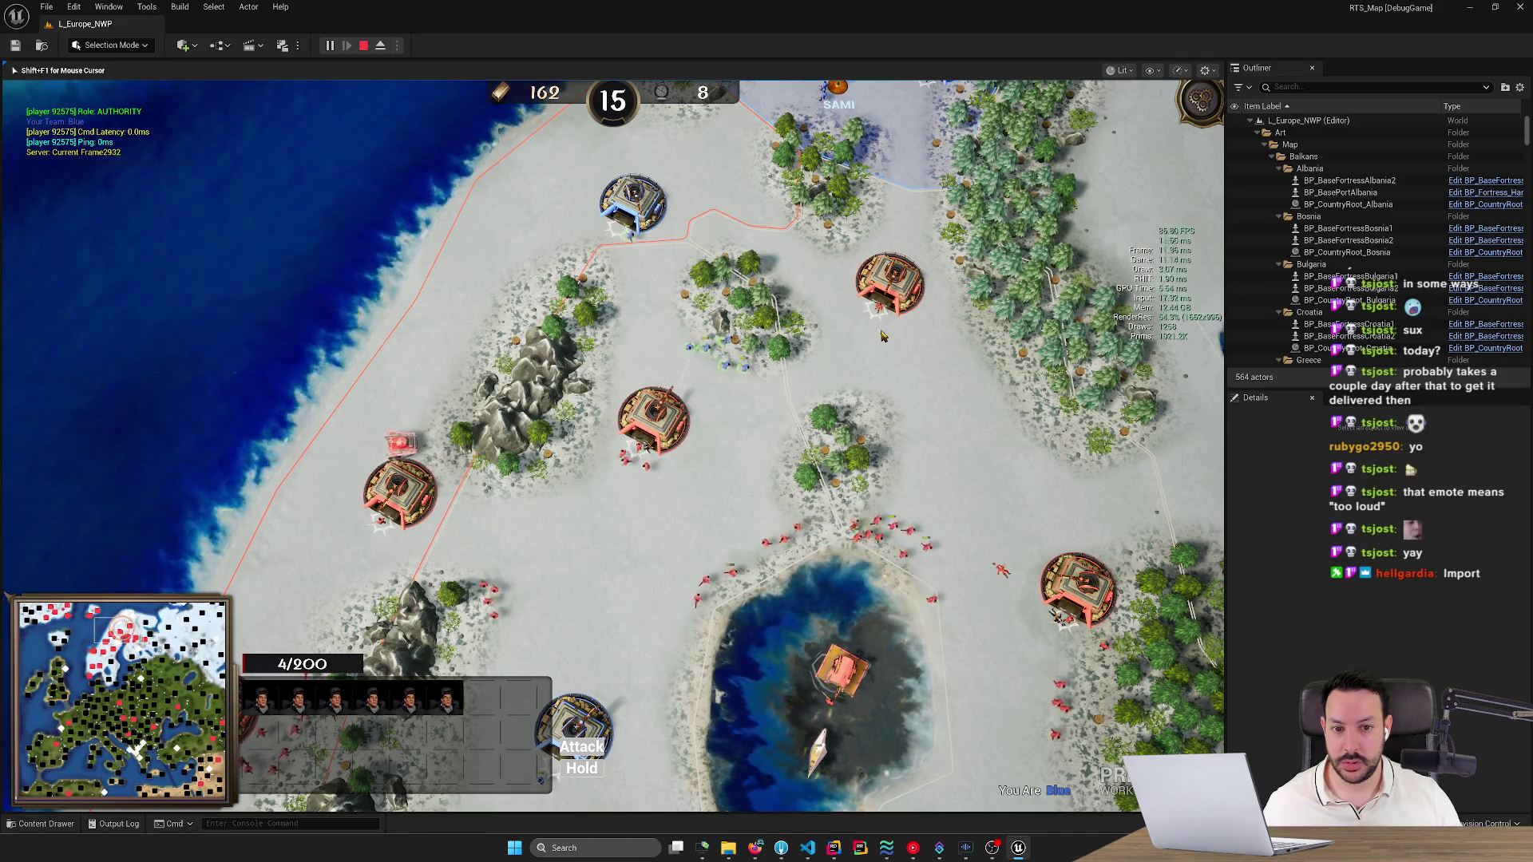
Select the blue base at the top and the blue units below it, then clear the selection.
left_click(632, 203)
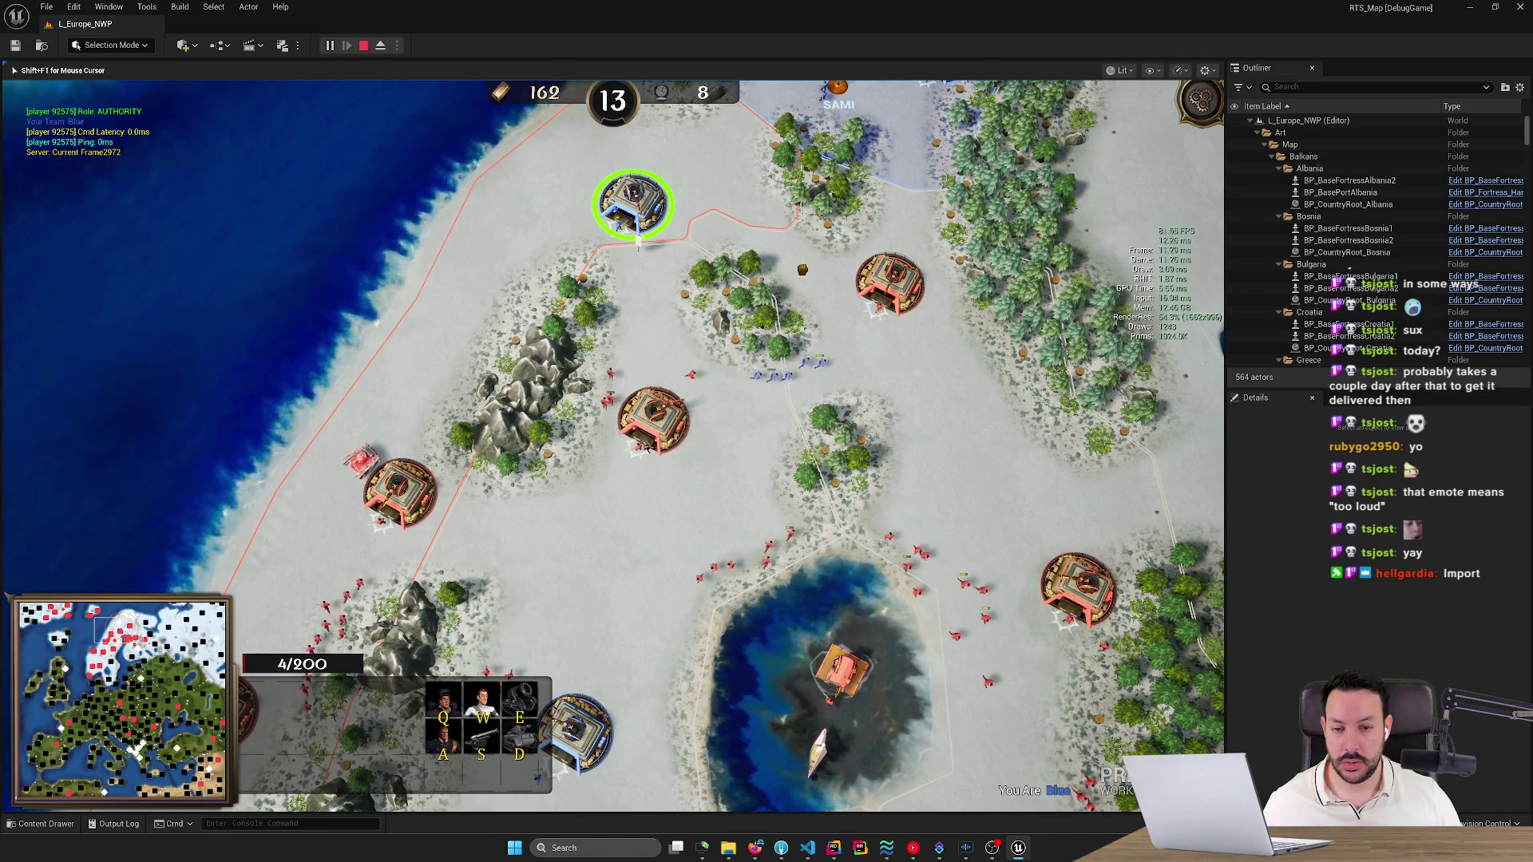
left_click_drag(808, 267, 728, 403)
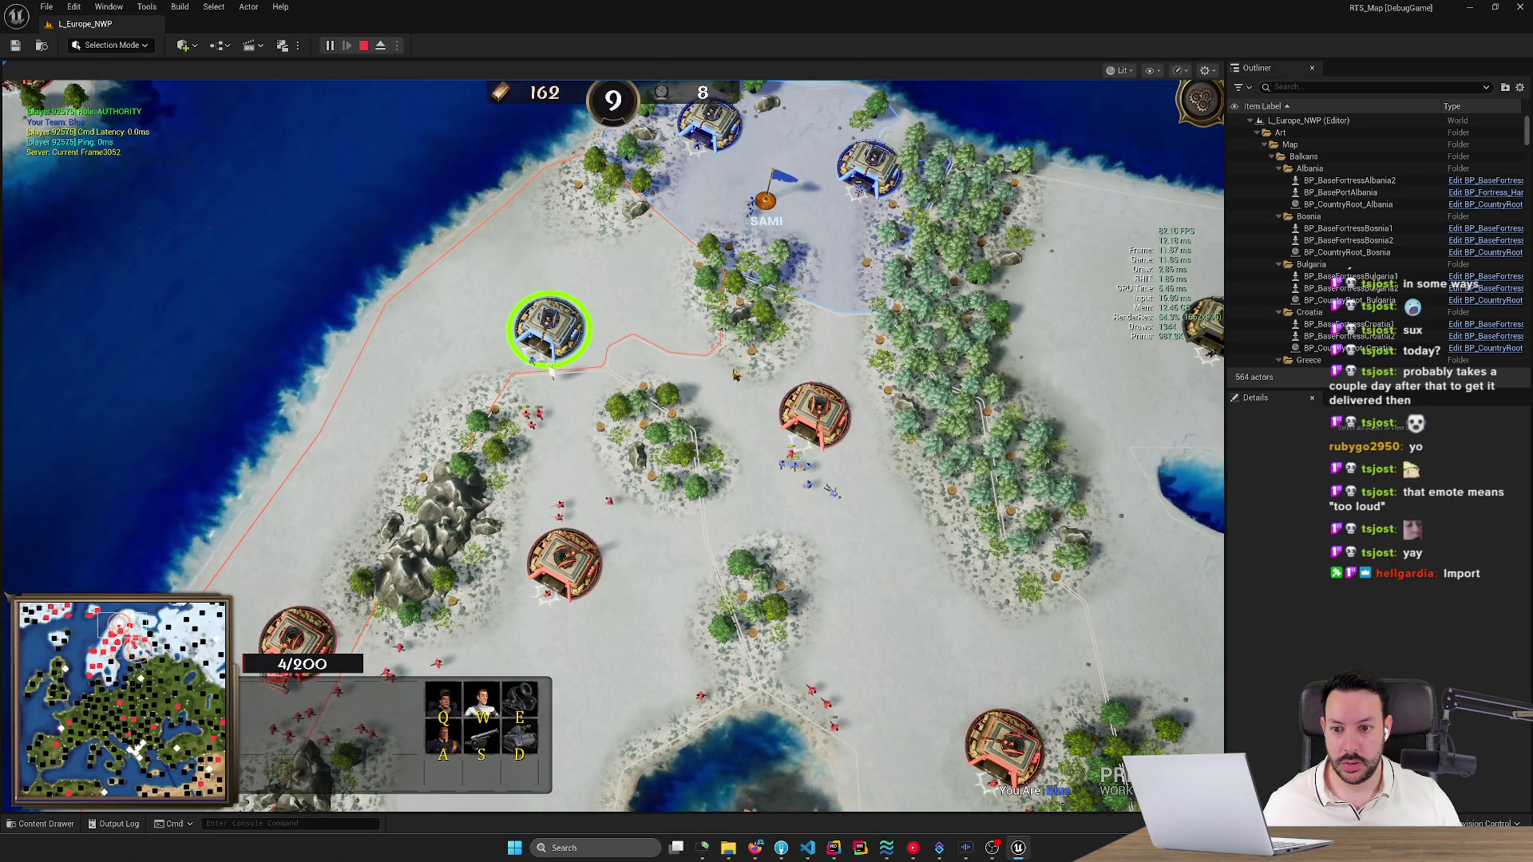
scroll(739, 375, "up", 3)
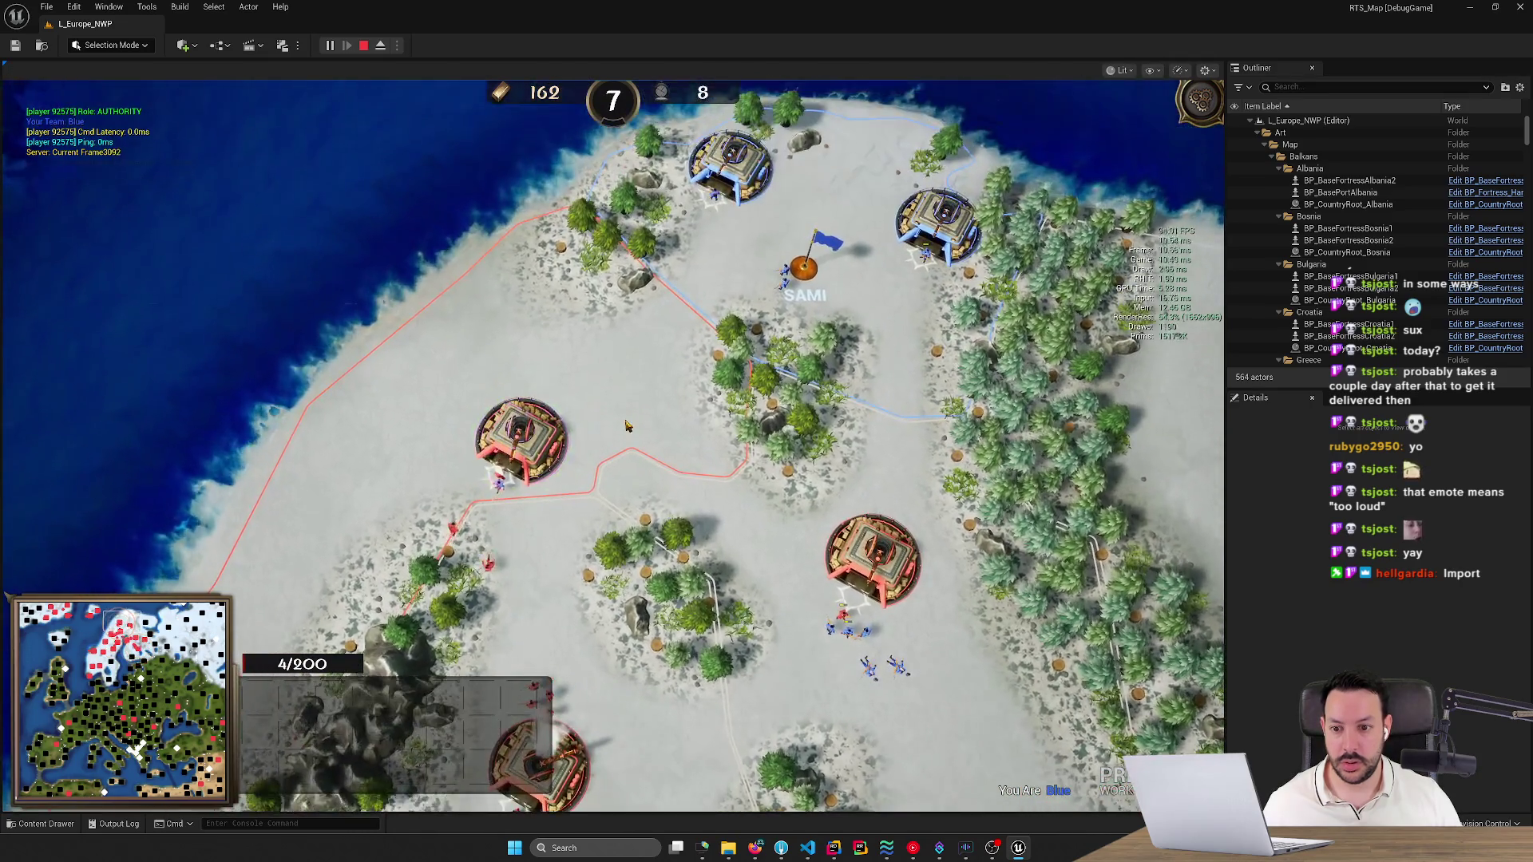
scroll(627, 425, "down", 1)
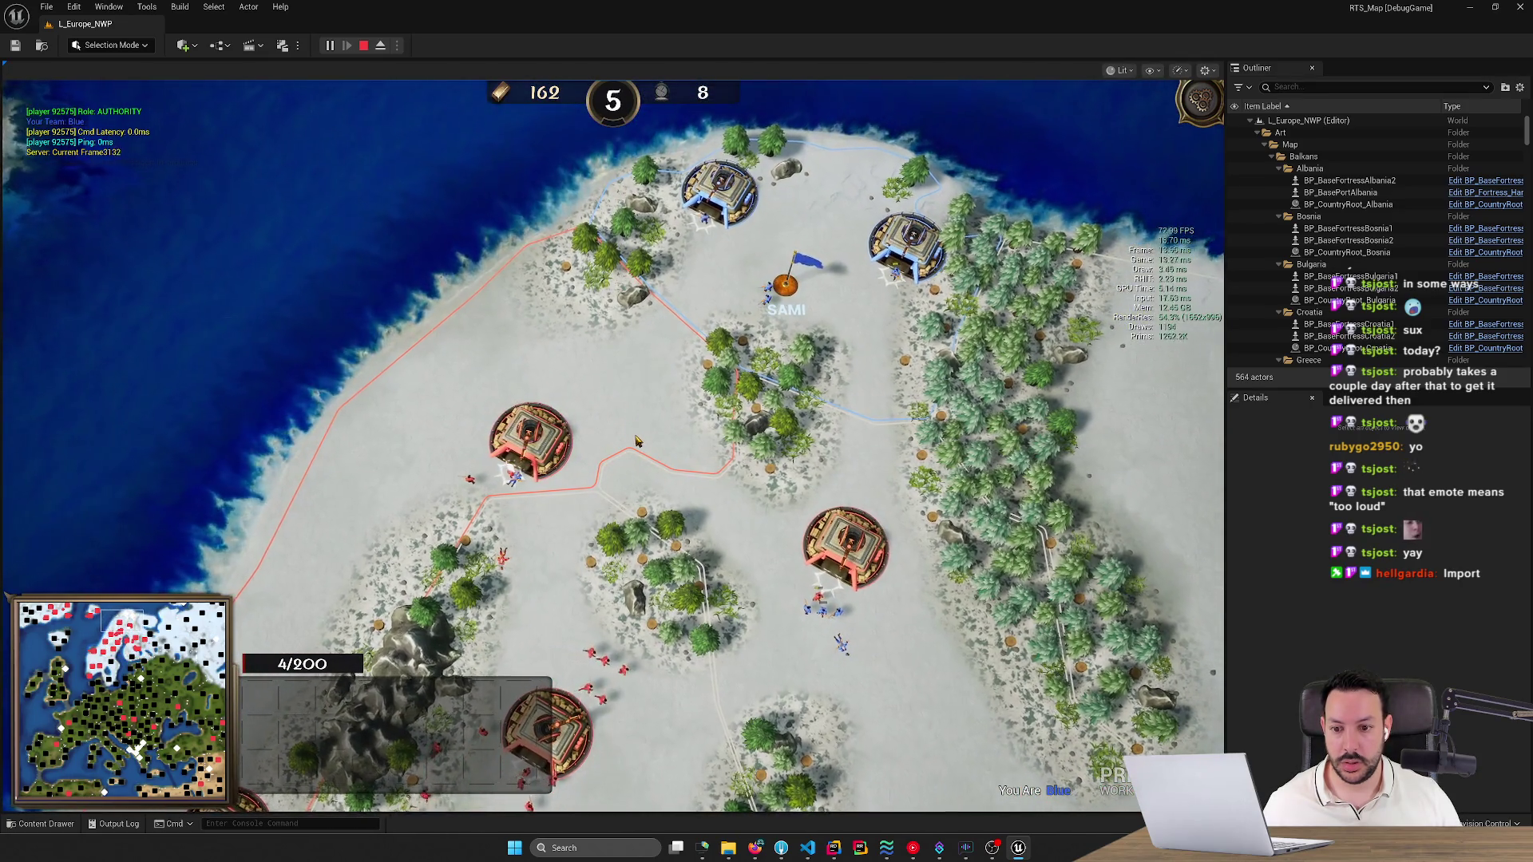
scroll(636, 442, "up", 1)
key("Down")
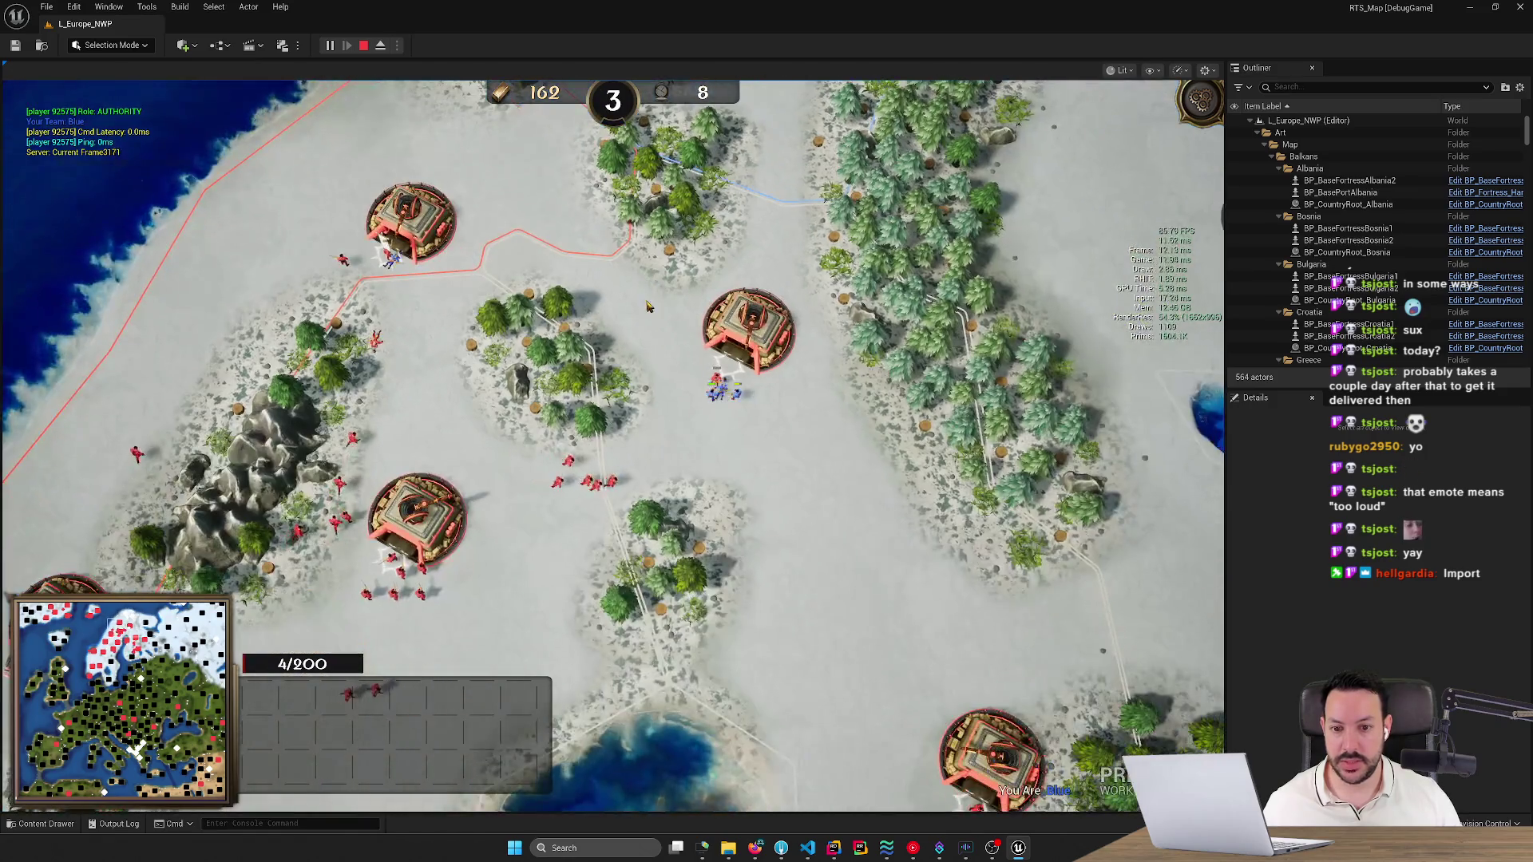
left_click_drag(779, 445, 660, 352)
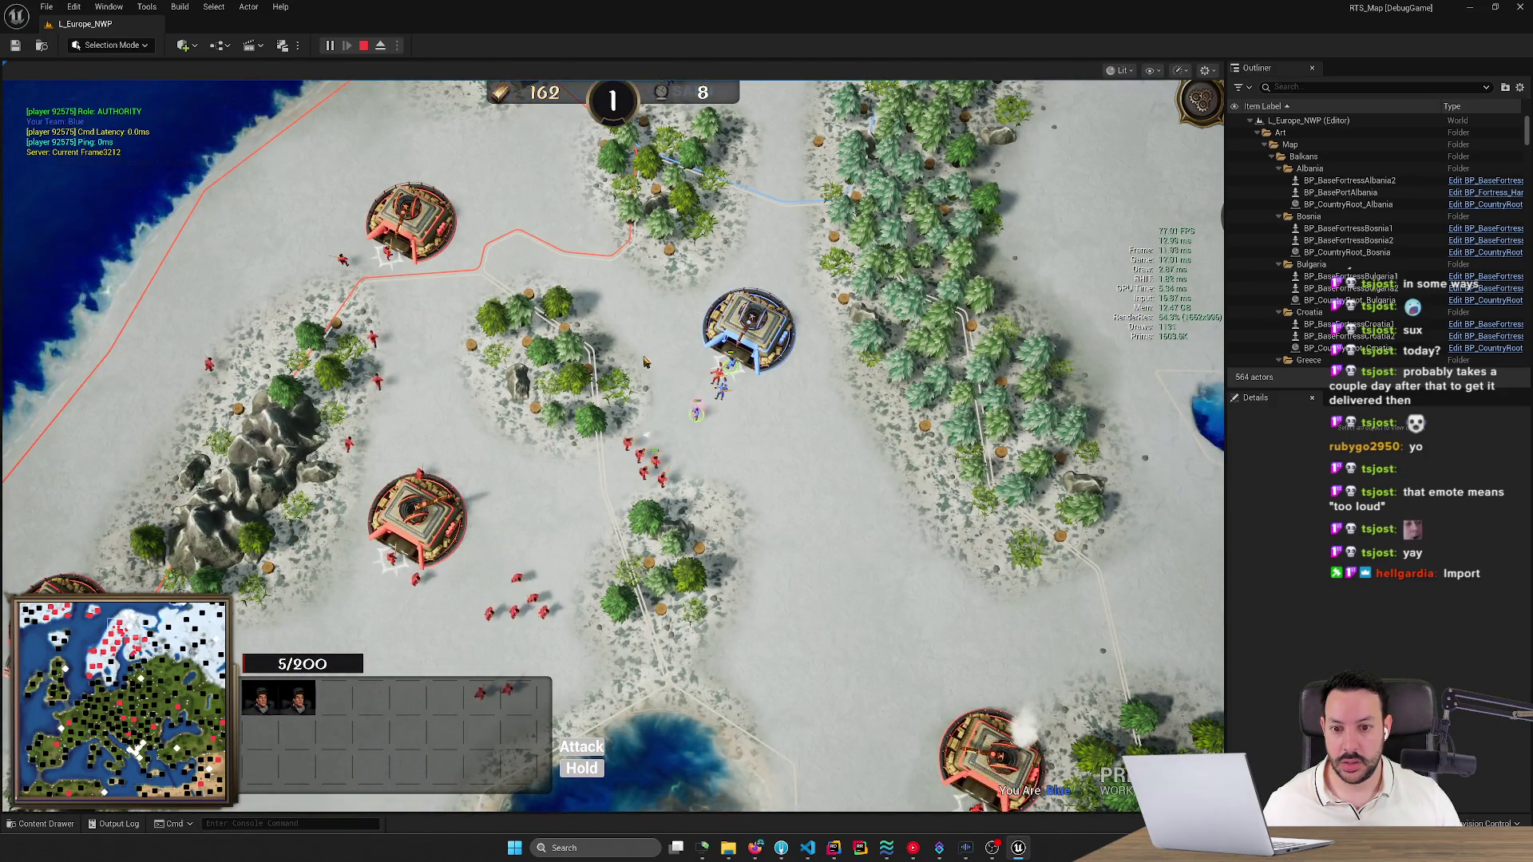
key("Up")
scroll(626, 379, "down", 1)
key("Up")
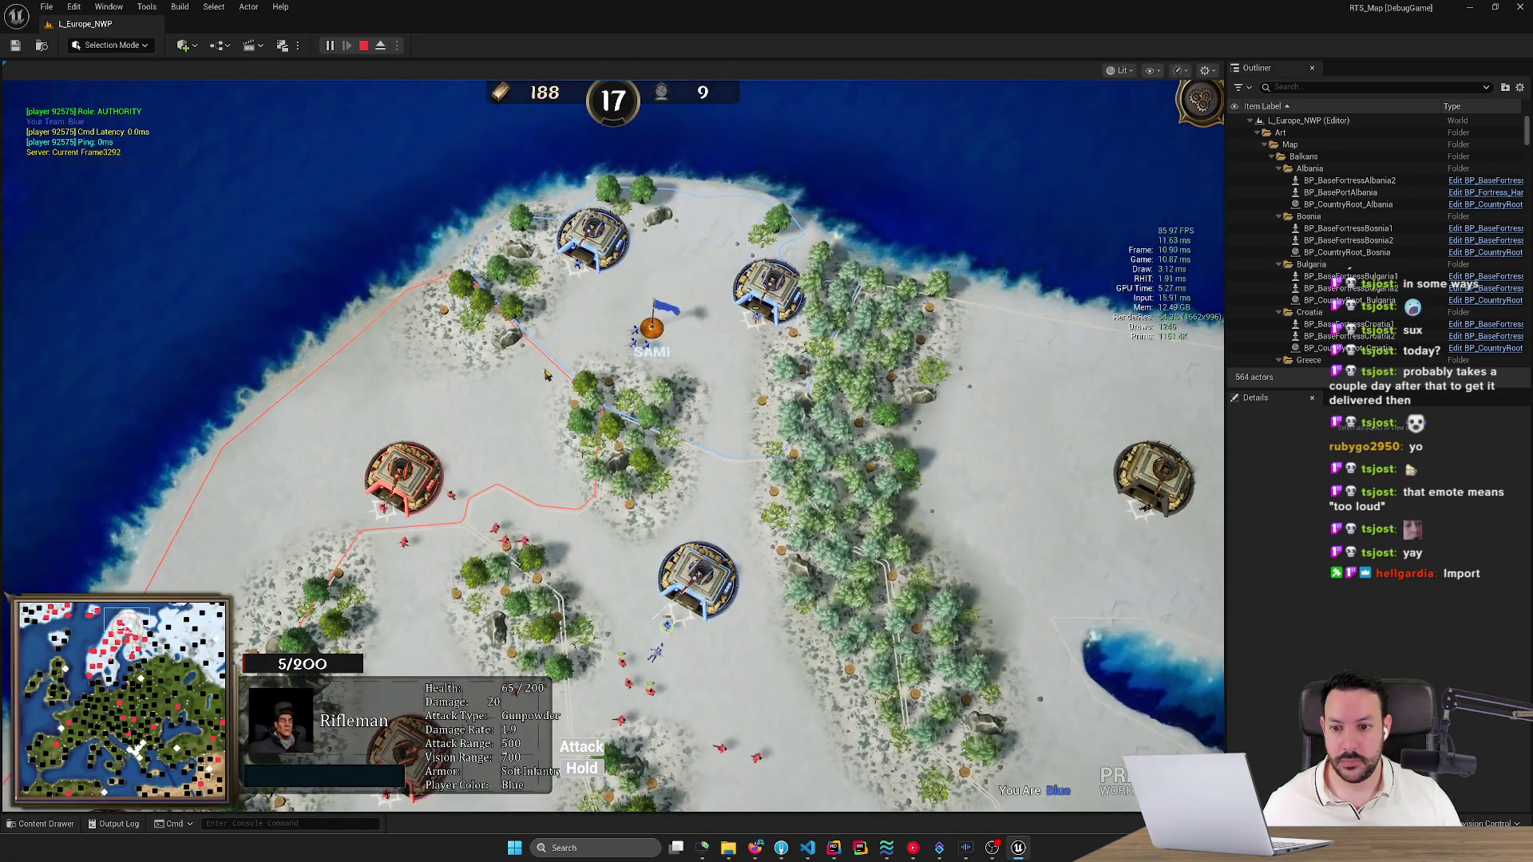
left_click(545, 377)
Jump the camera between Karelia, the lake region and Sami to watch the capture.
key("Down")
key("space")
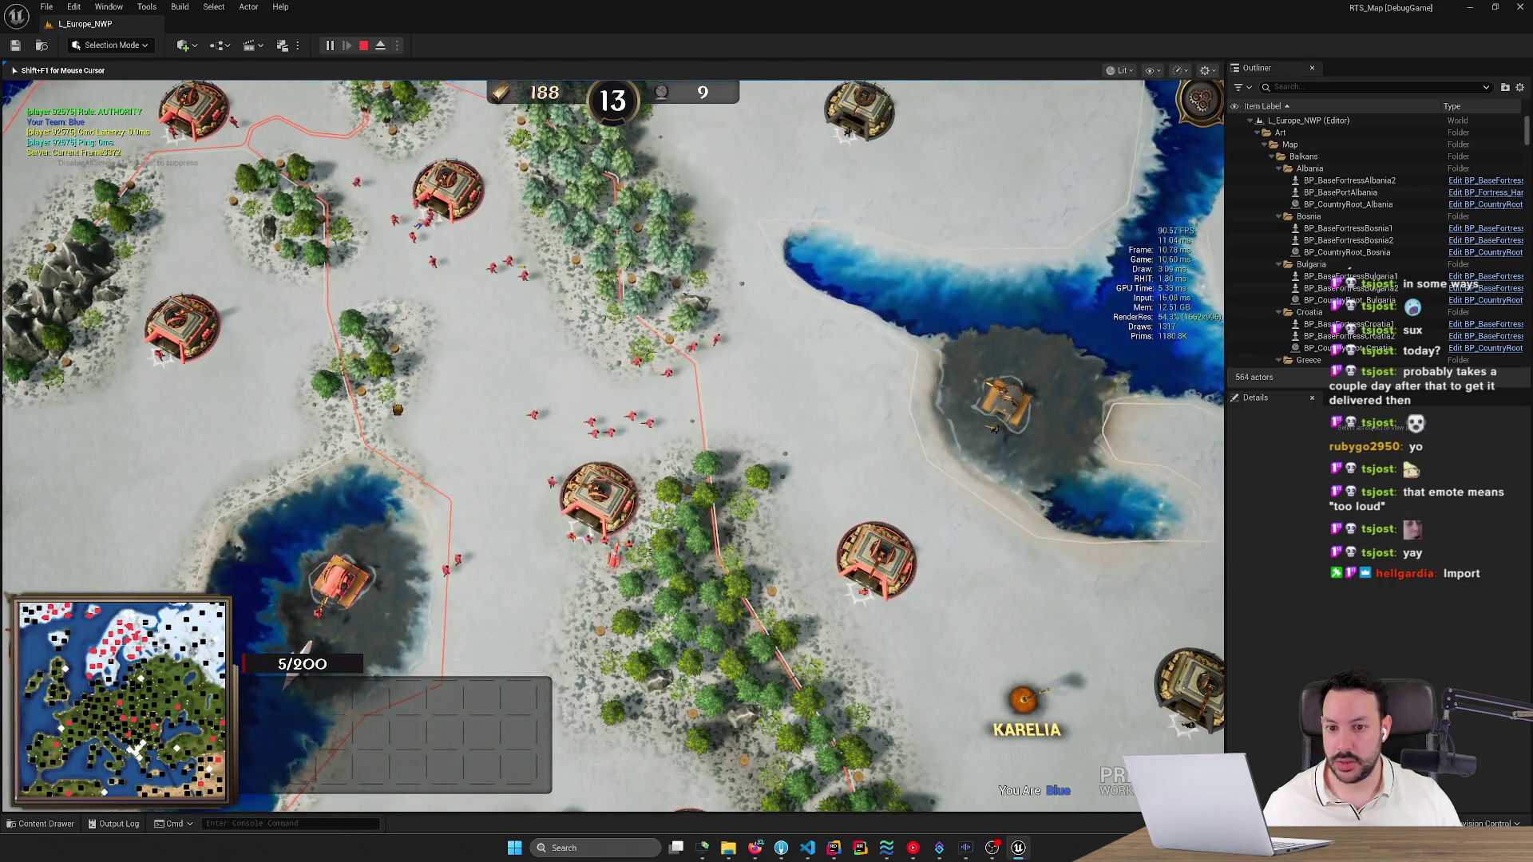
key("space")
key("Up")
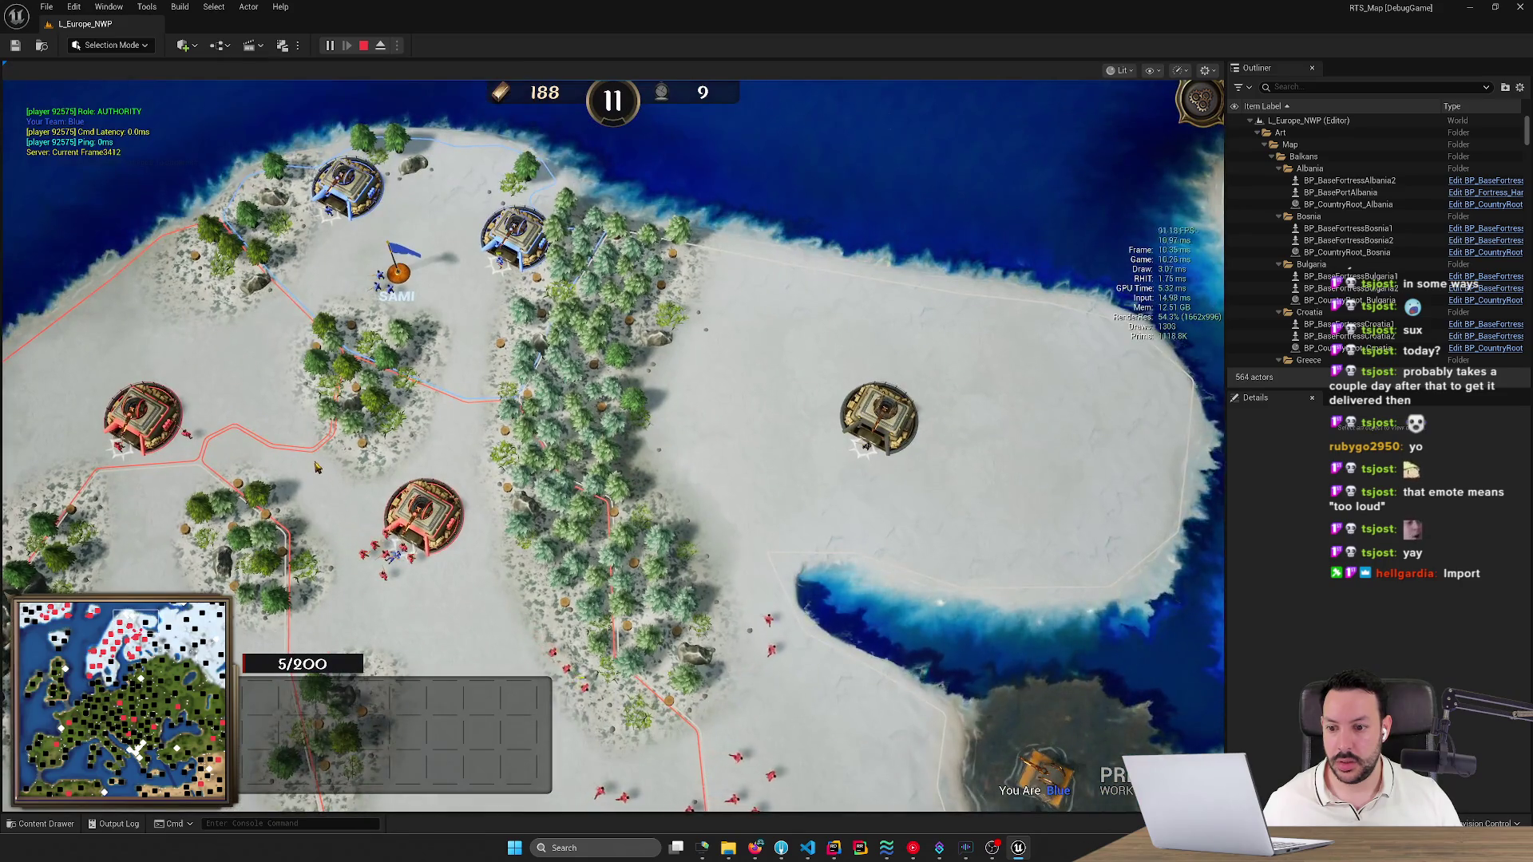
left_click(316, 467)
key("Down")
key("space")
key("space")
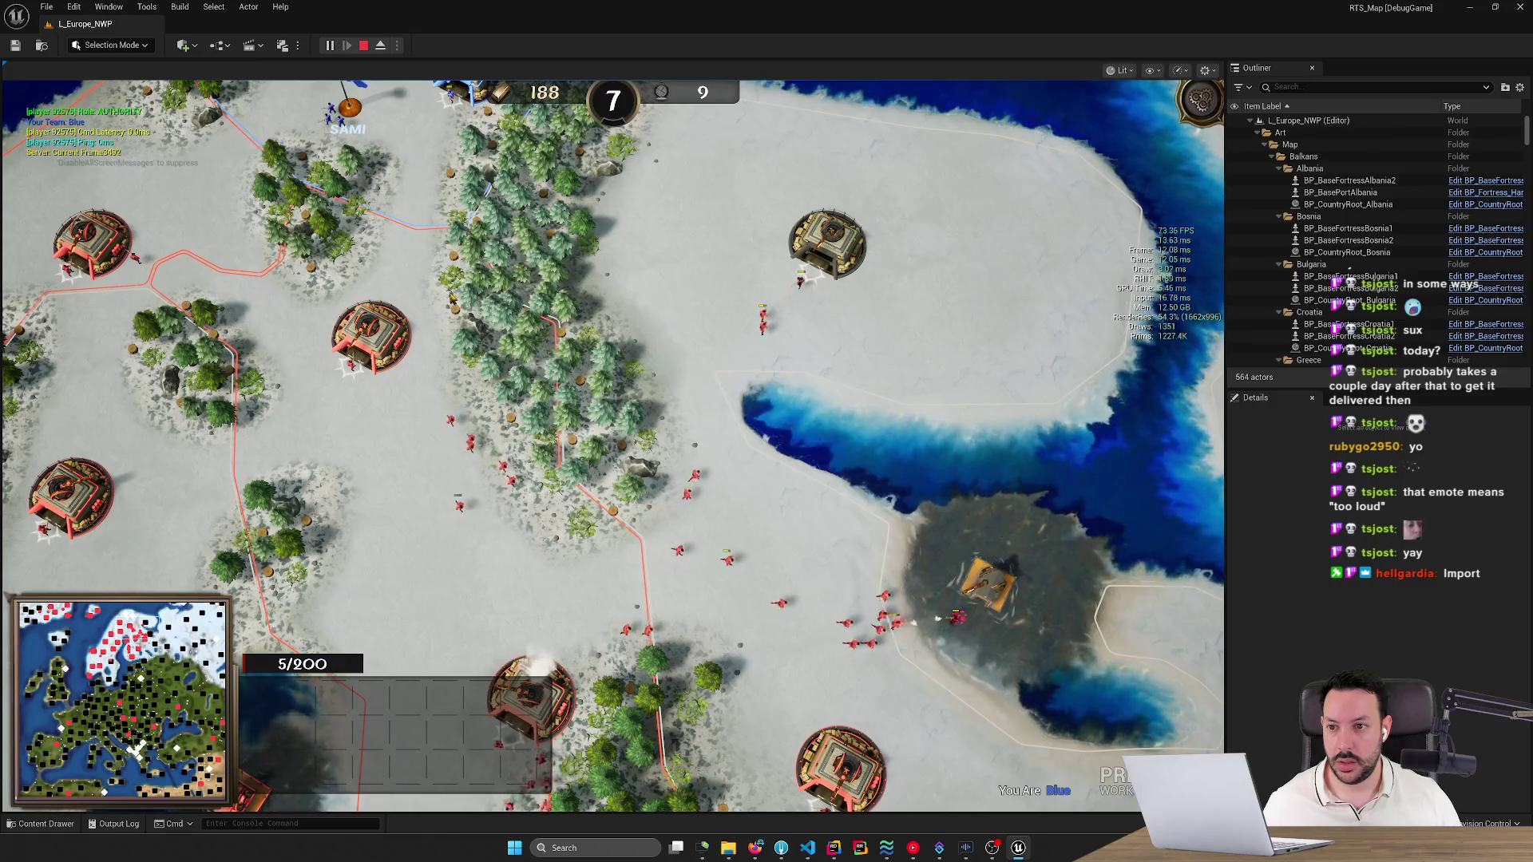
key("space")
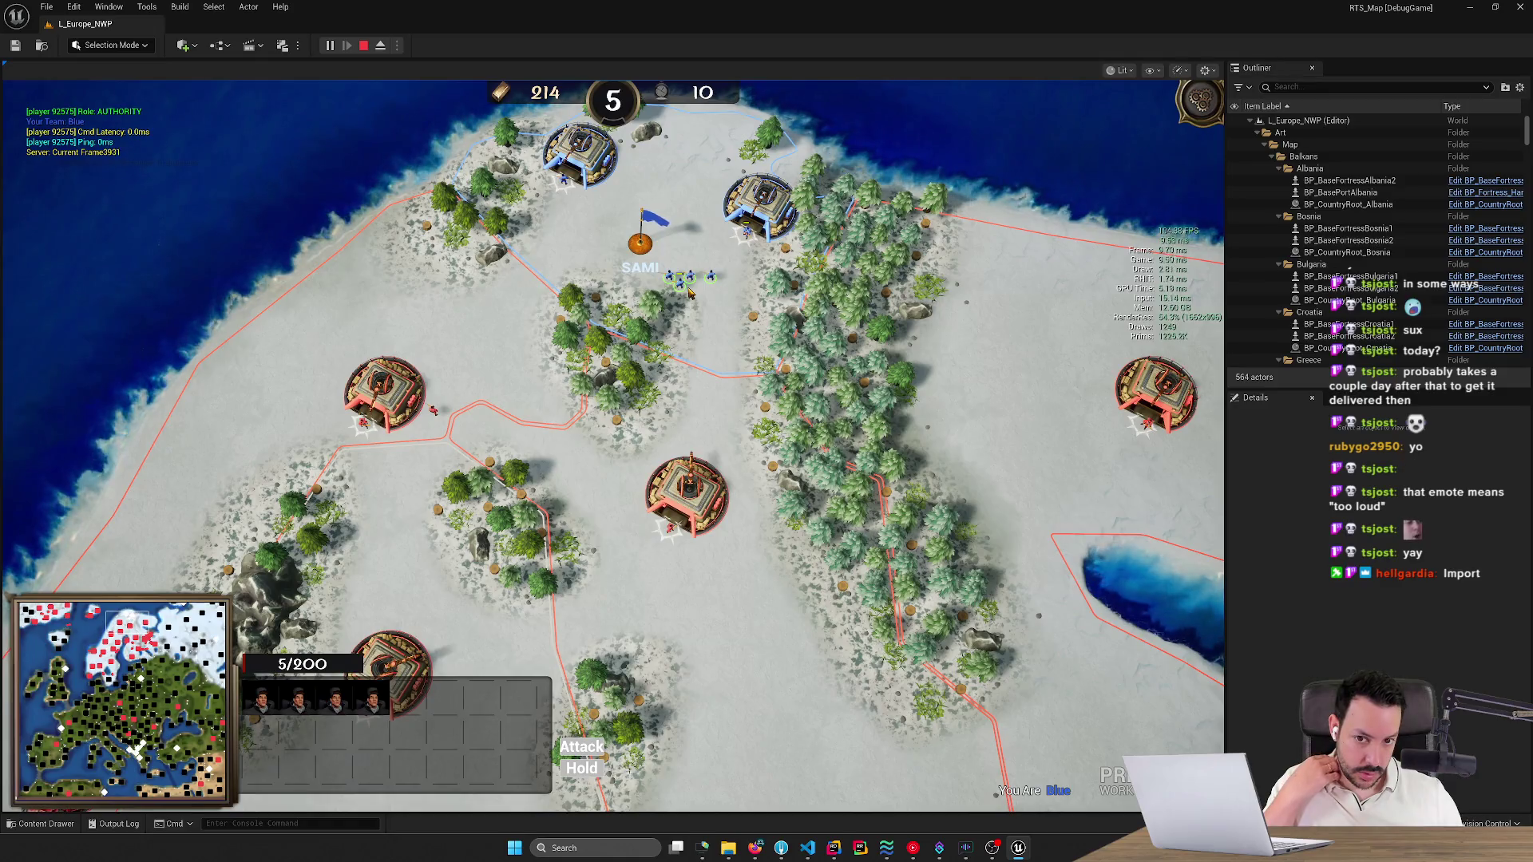
left_click(688, 292)
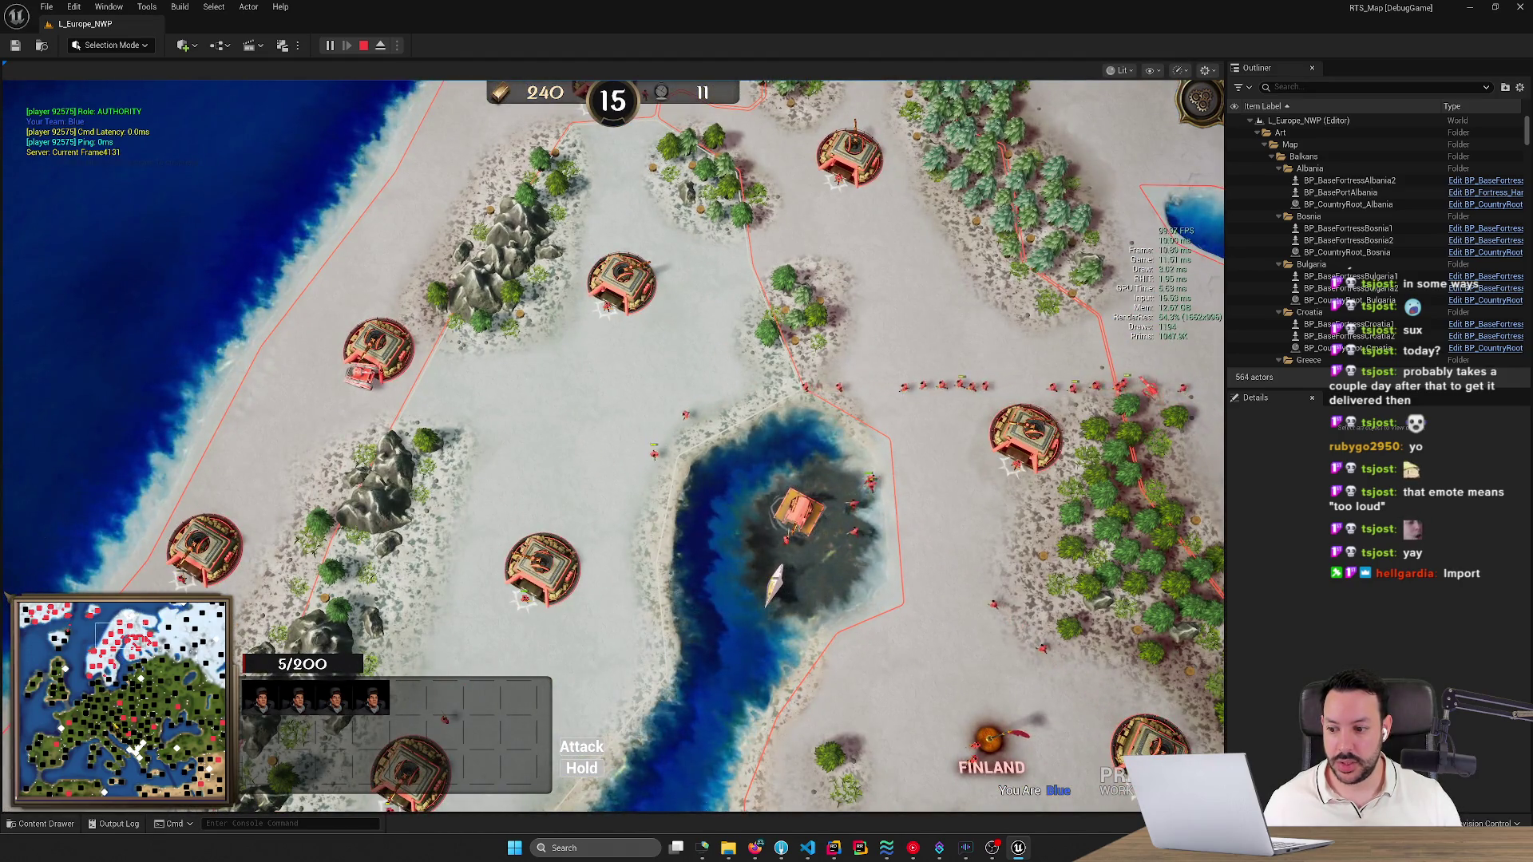
Select the fortress between Latvia and Estonia and queue a Rifleman there.
left_click(112, 677)
left_click_drag(112, 677, 139, 678)
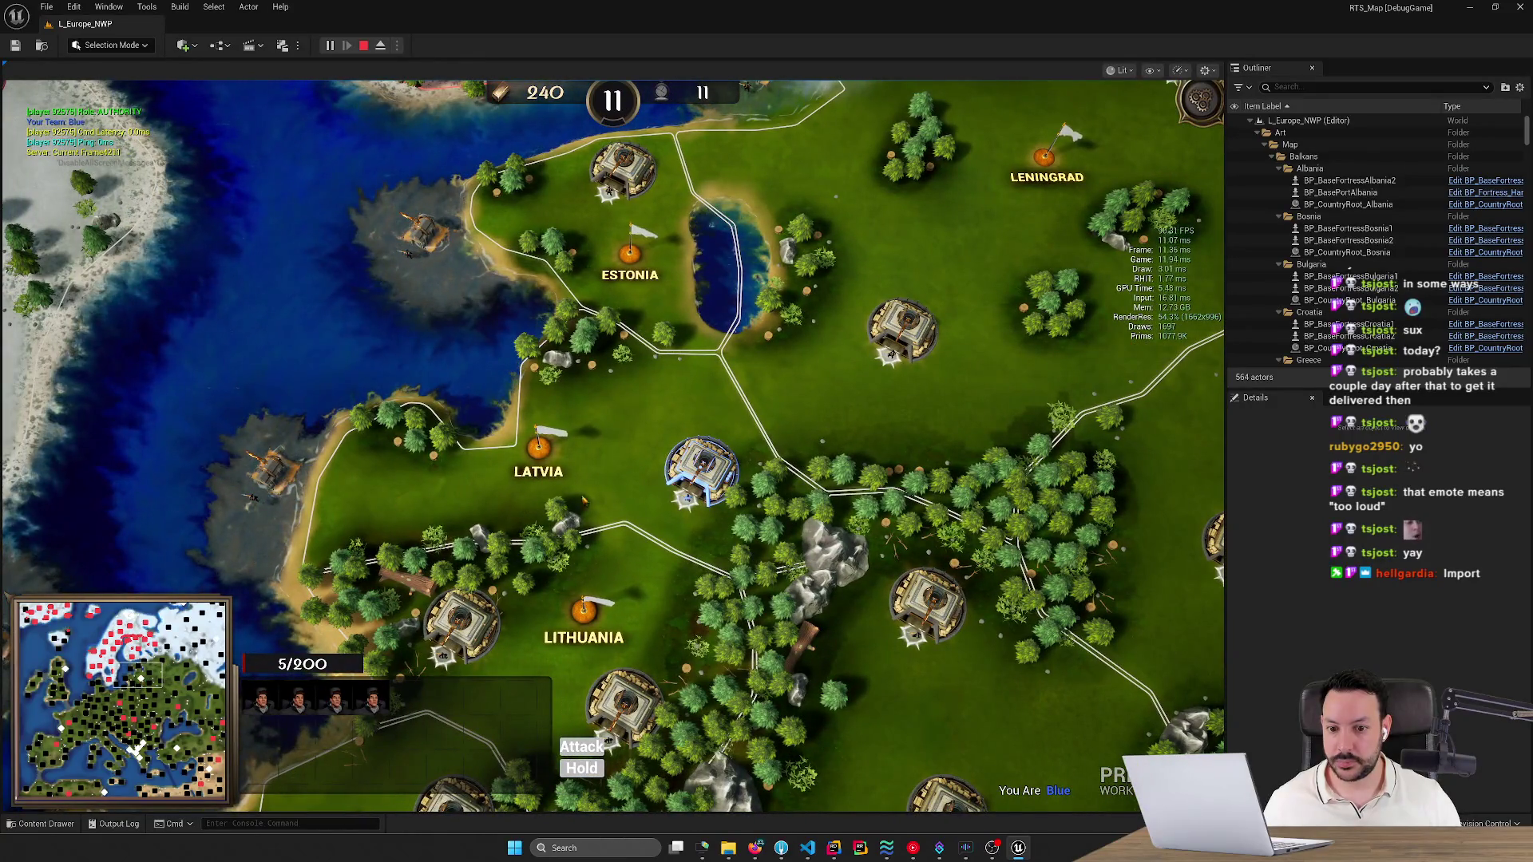
left_click(700, 471)
key("q")
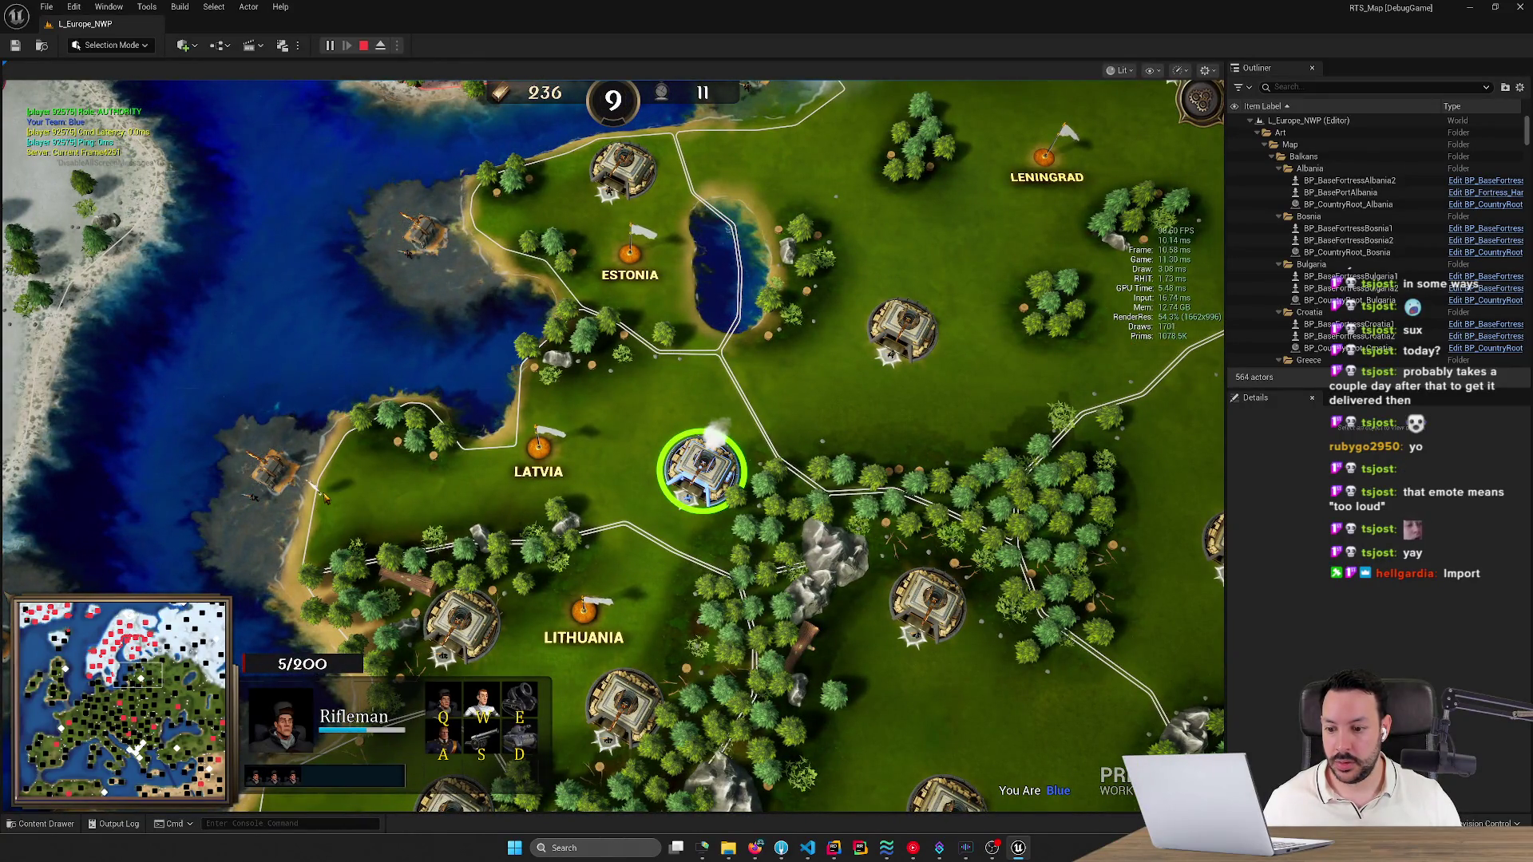
mouse_move(1, 559)
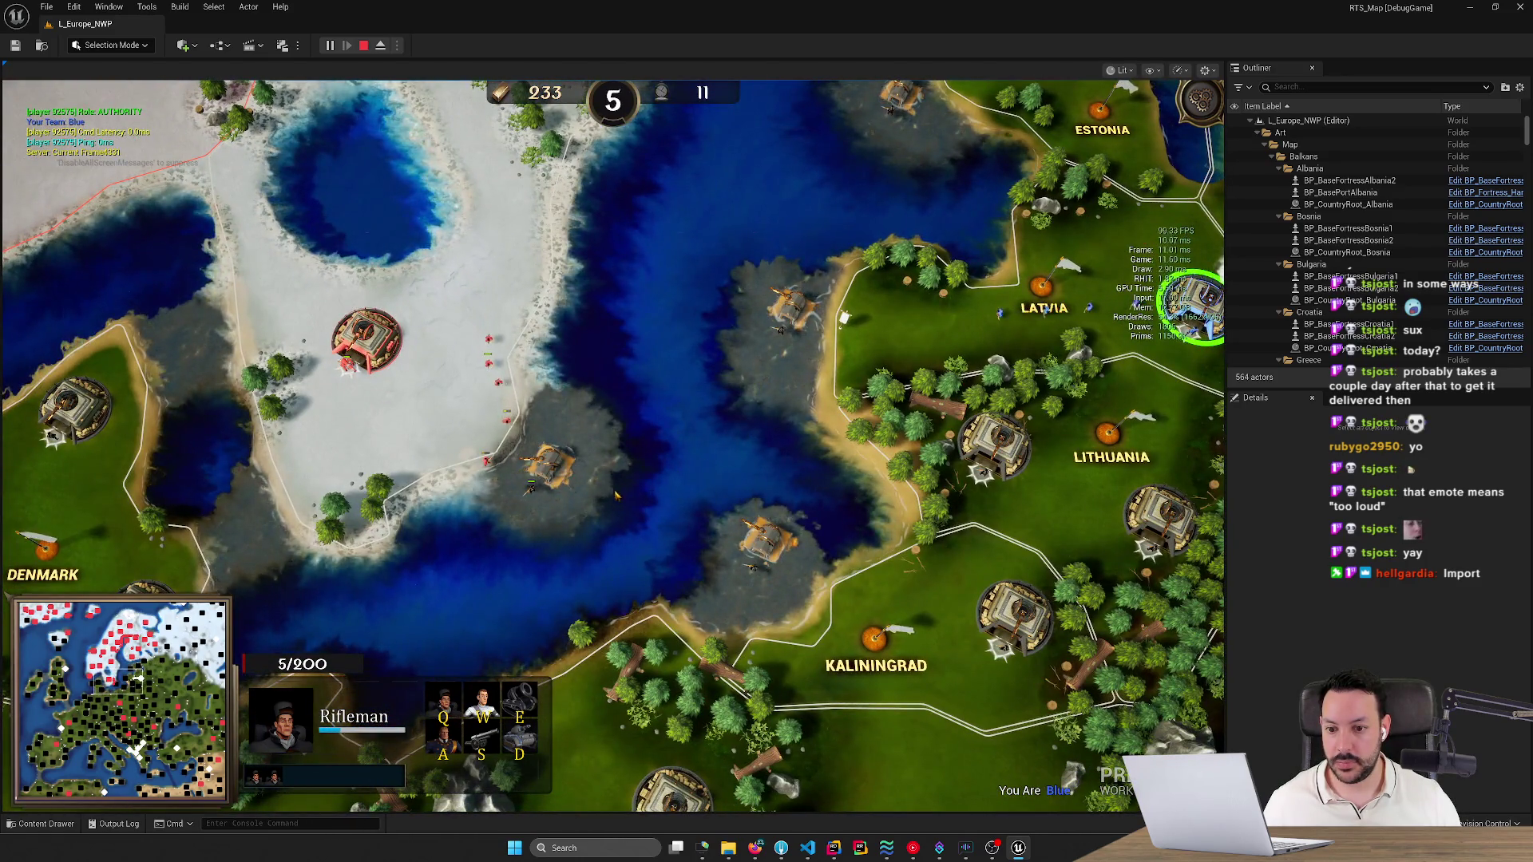
left_click(128, 678)
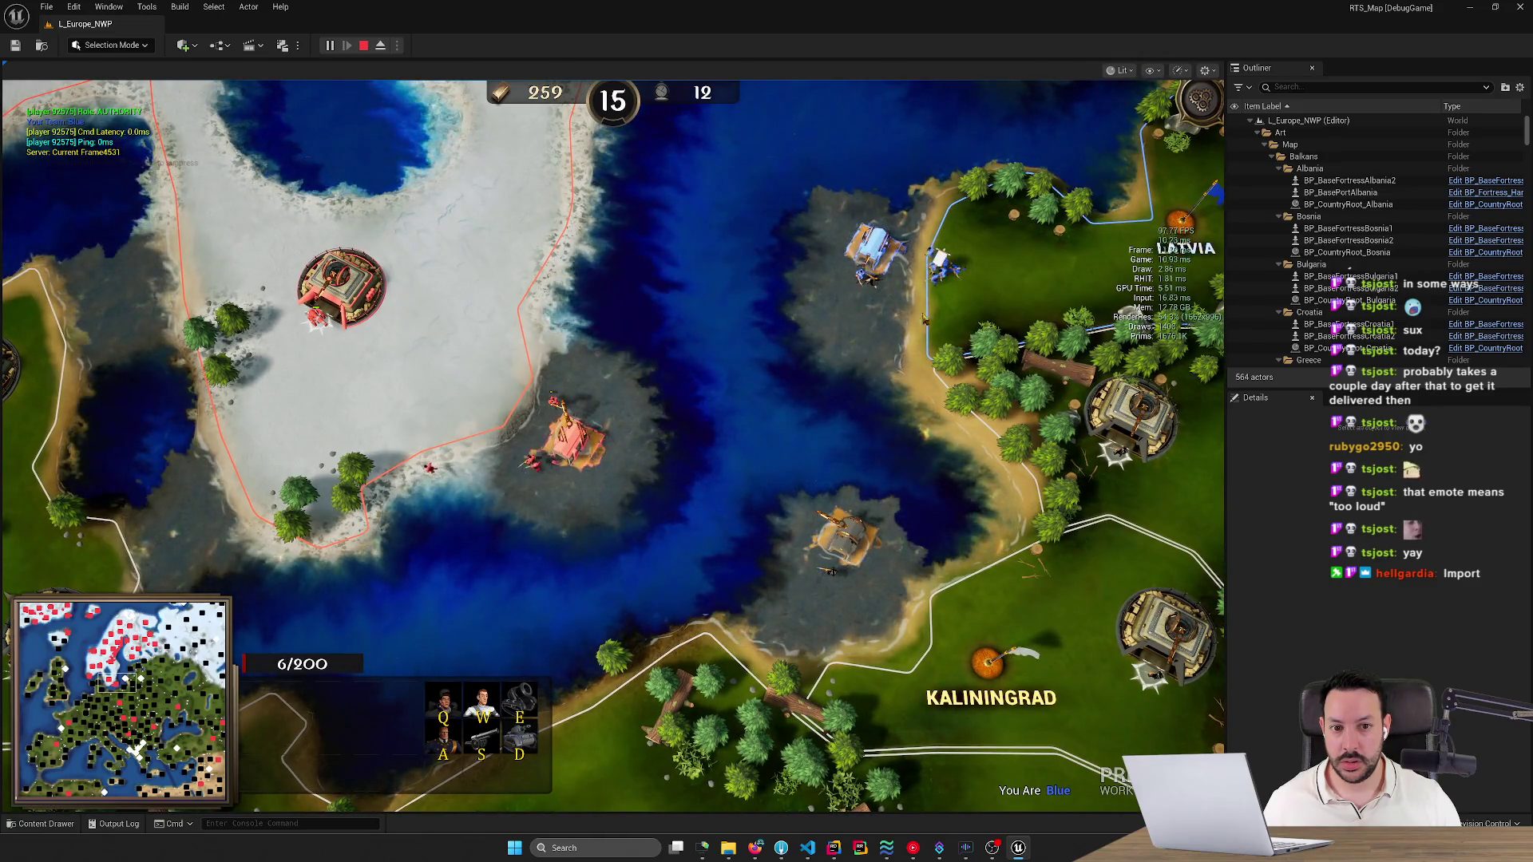
Select the blue ship west of Latvia and the six soldiers near Lithuania.
left_click_drag(923, 318, 911, 278)
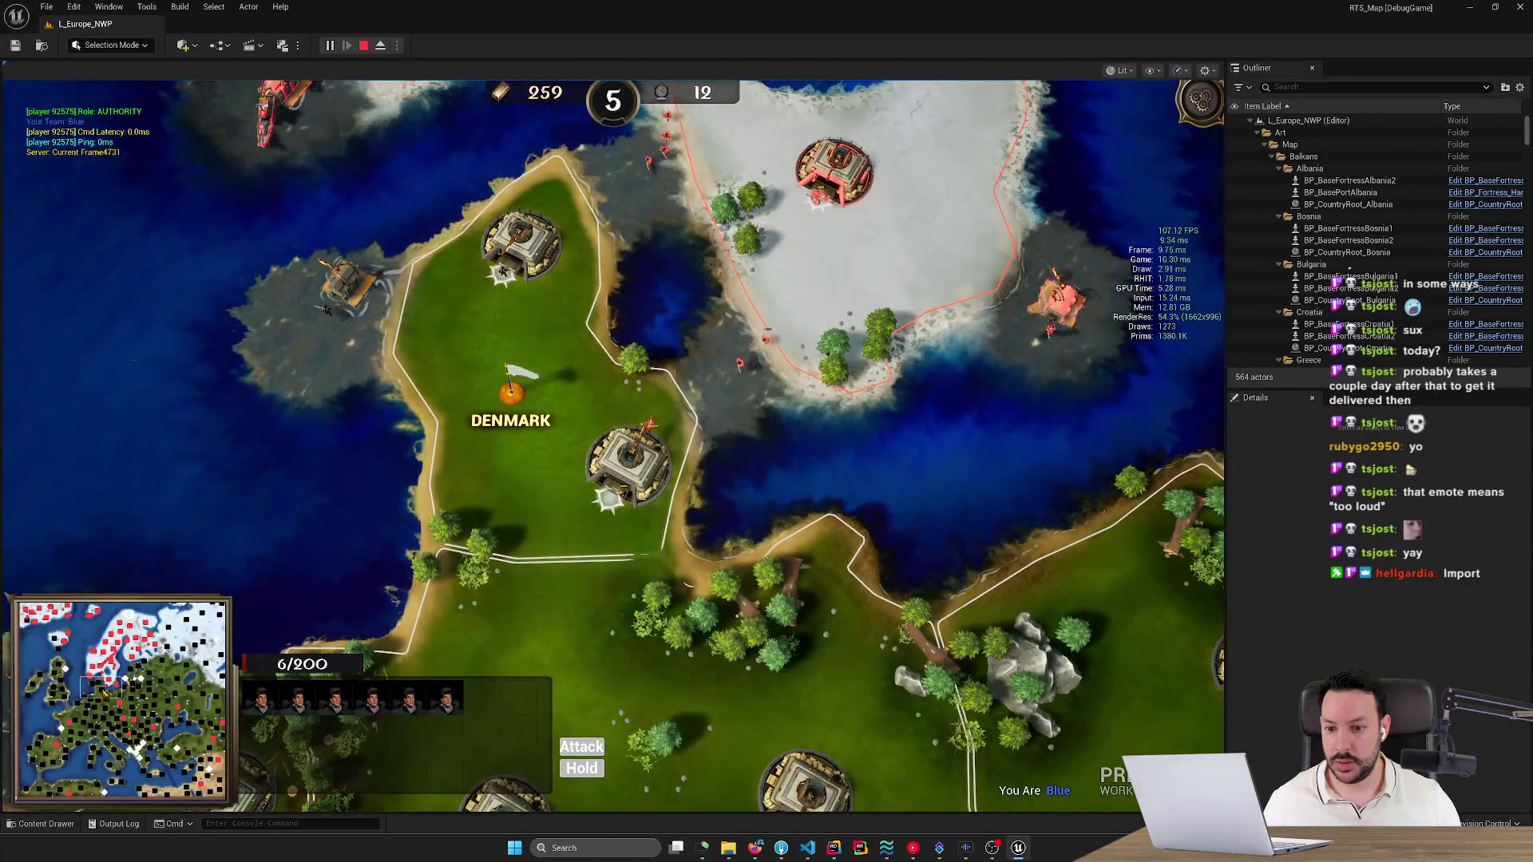
left_click_drag(361, 628, 684, 385)
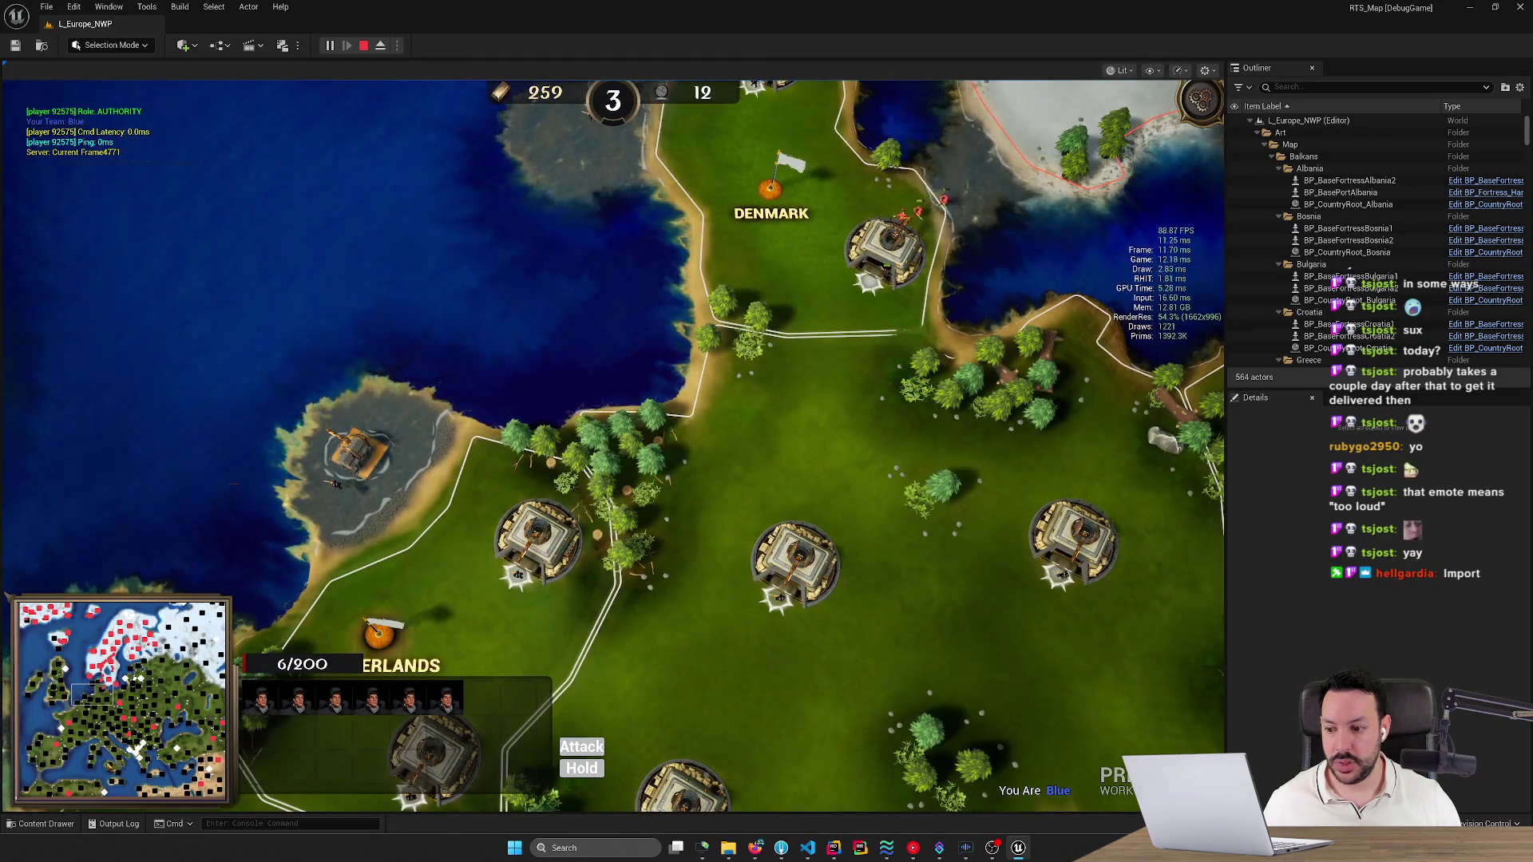
left_click(128, 678)
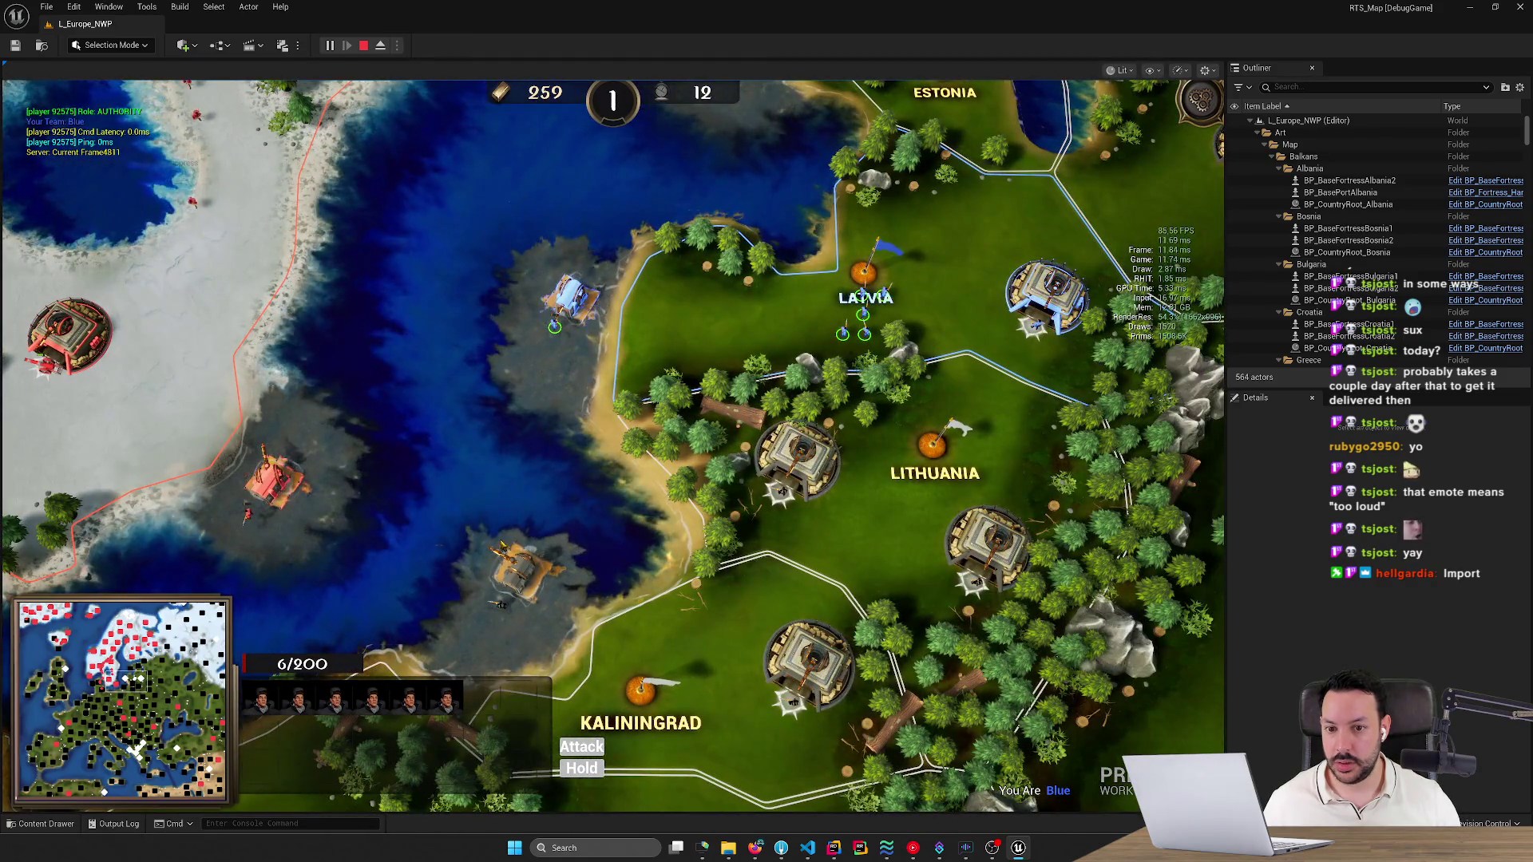
left_click(570, 300)
key("Left")
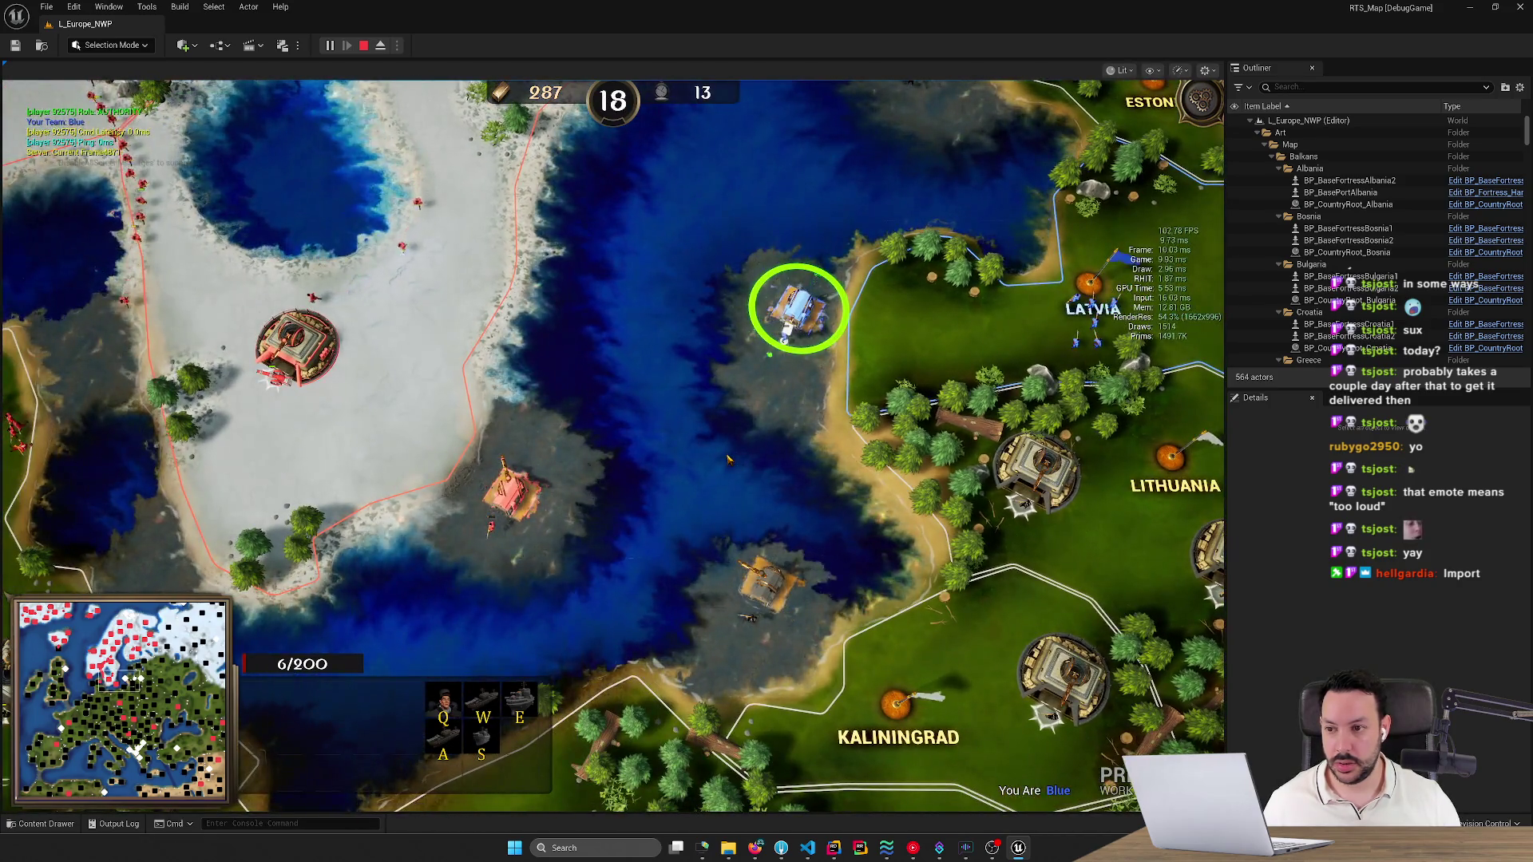
key("Down")
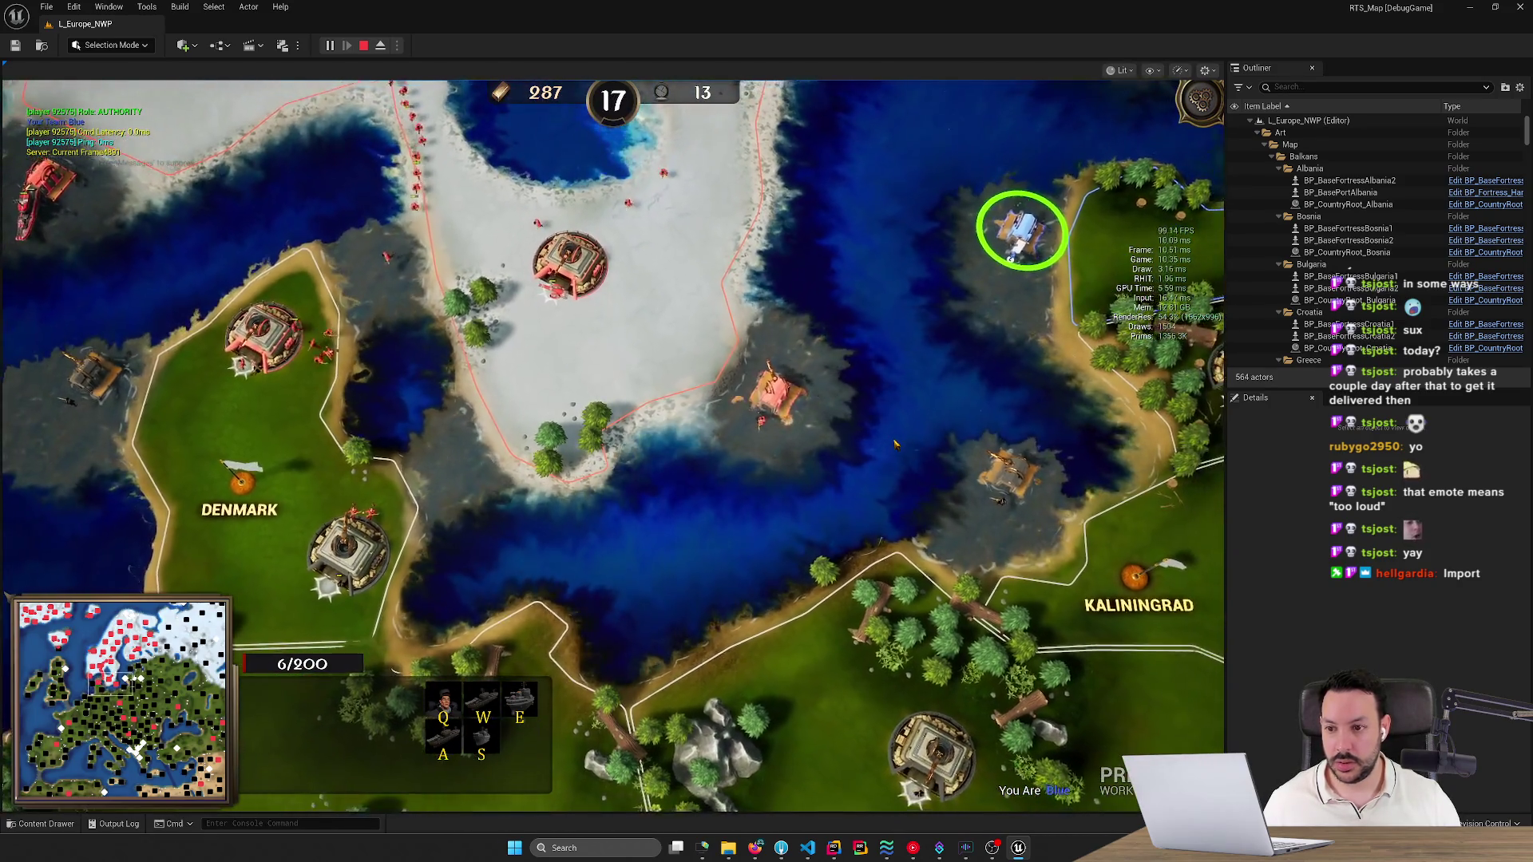
key("Right")
left_click_drag(894, 231, 1014, 158)
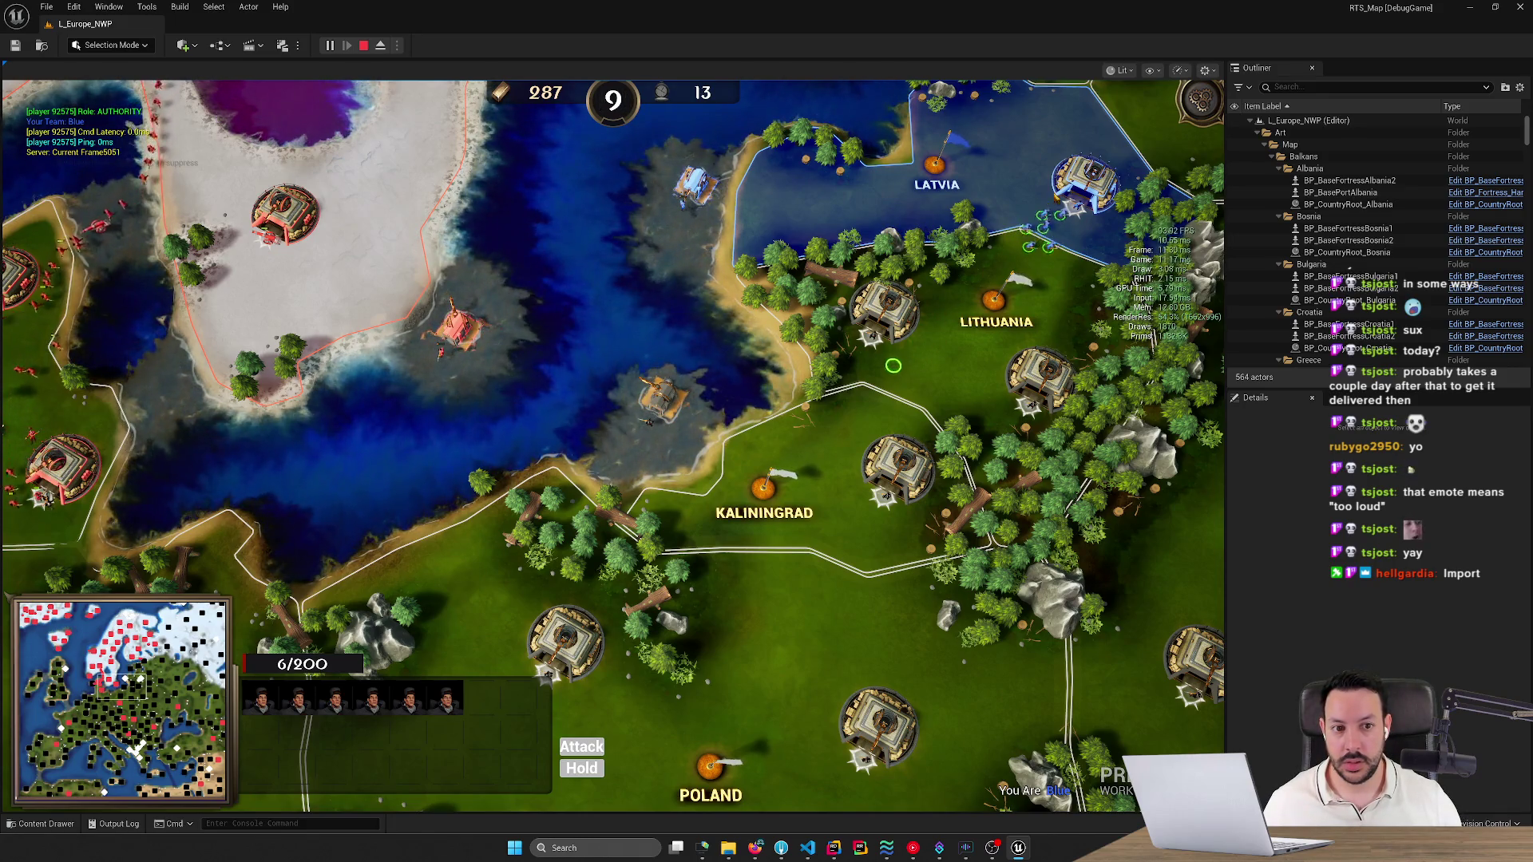
Queue another Rifleman at the Latvia fortress, then stop the play session.
key("h")
key("q")
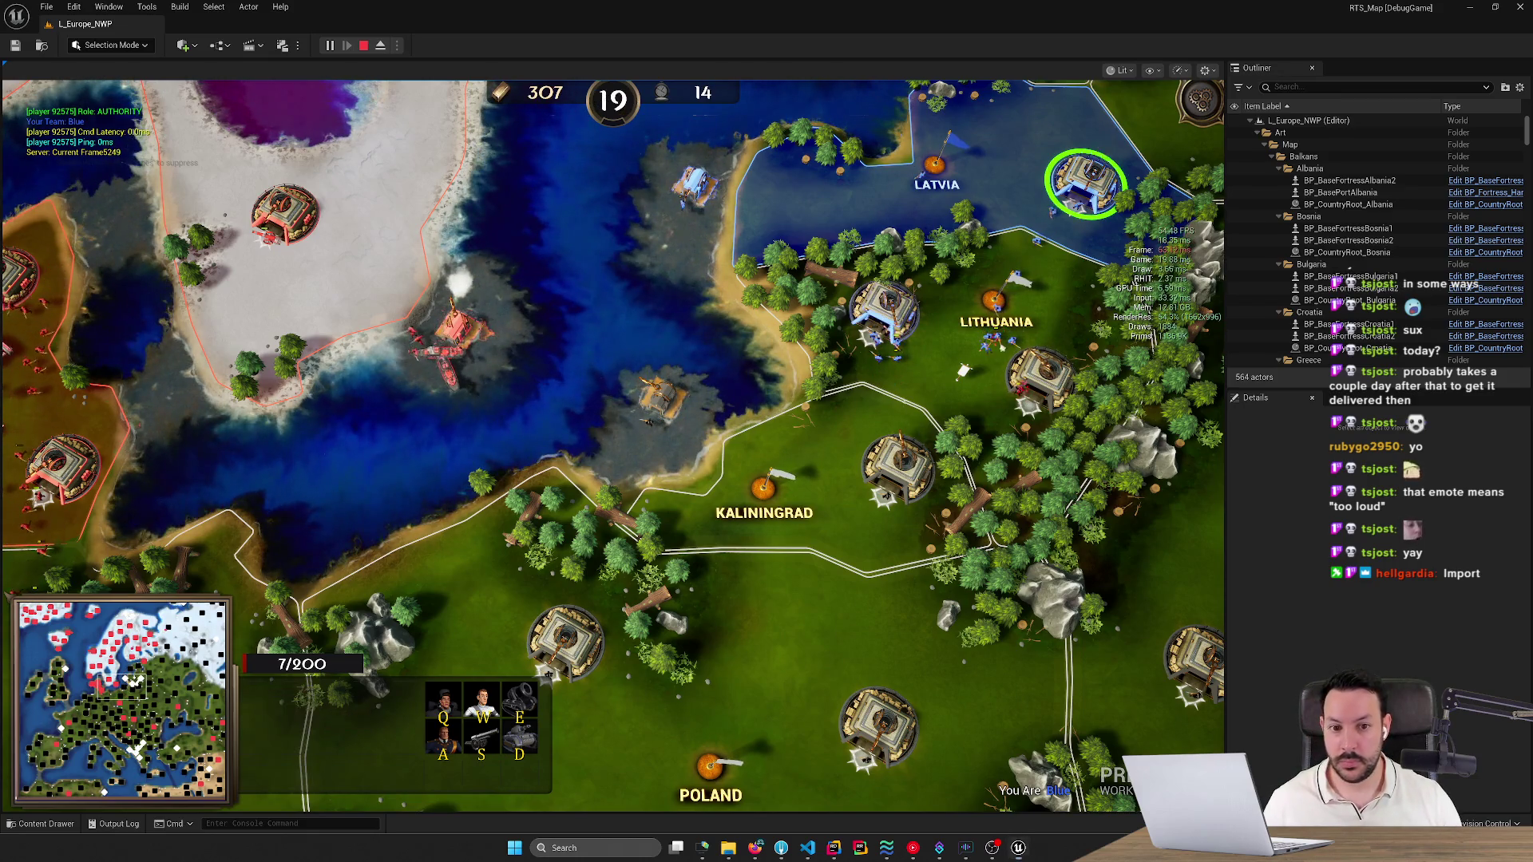
left_click(645, 307)
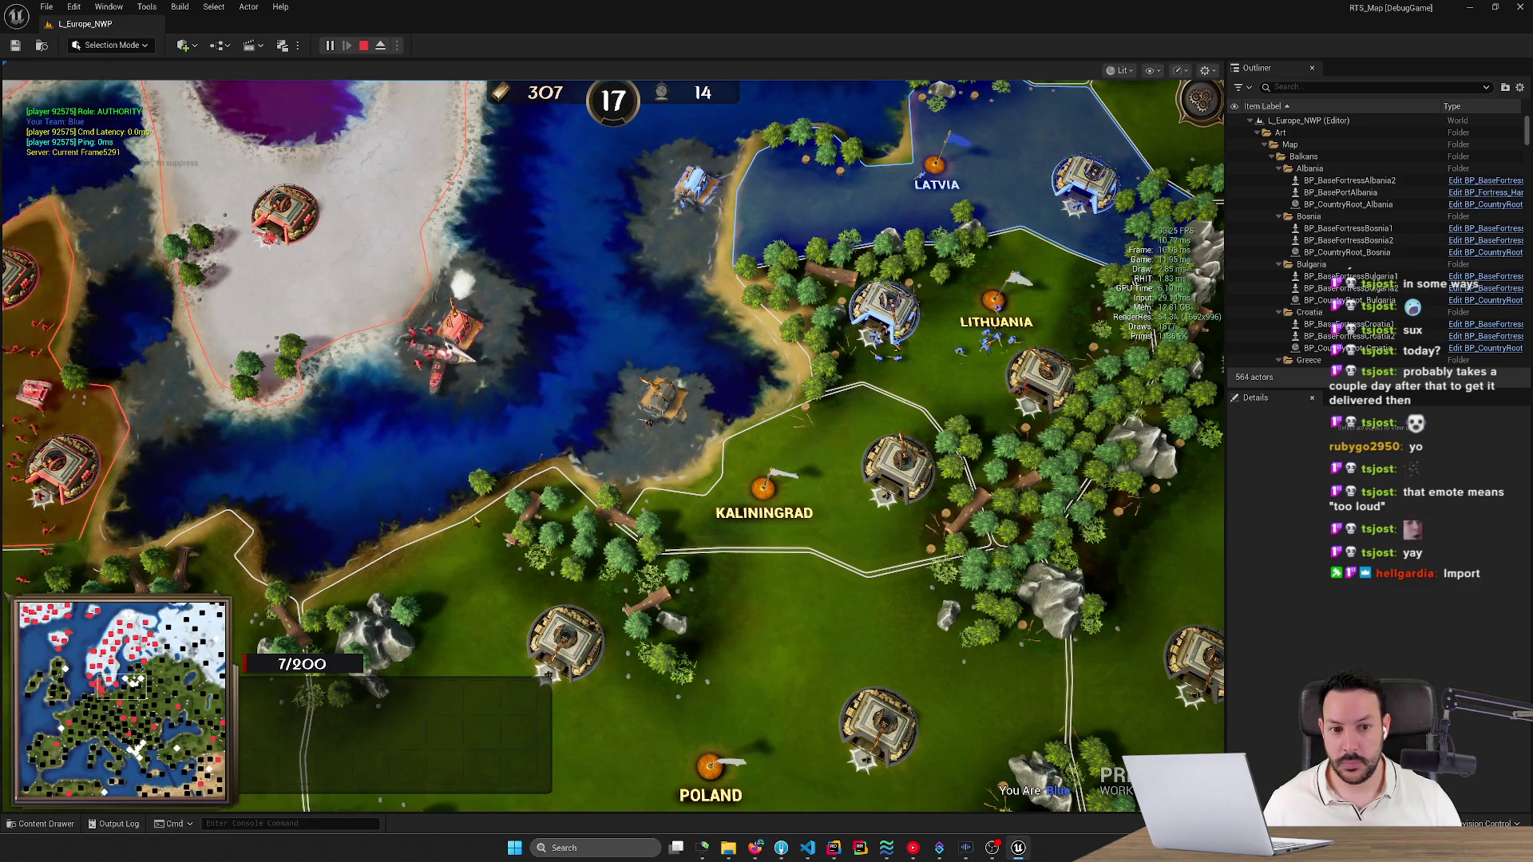
scroll(613, 446, "up", 3)
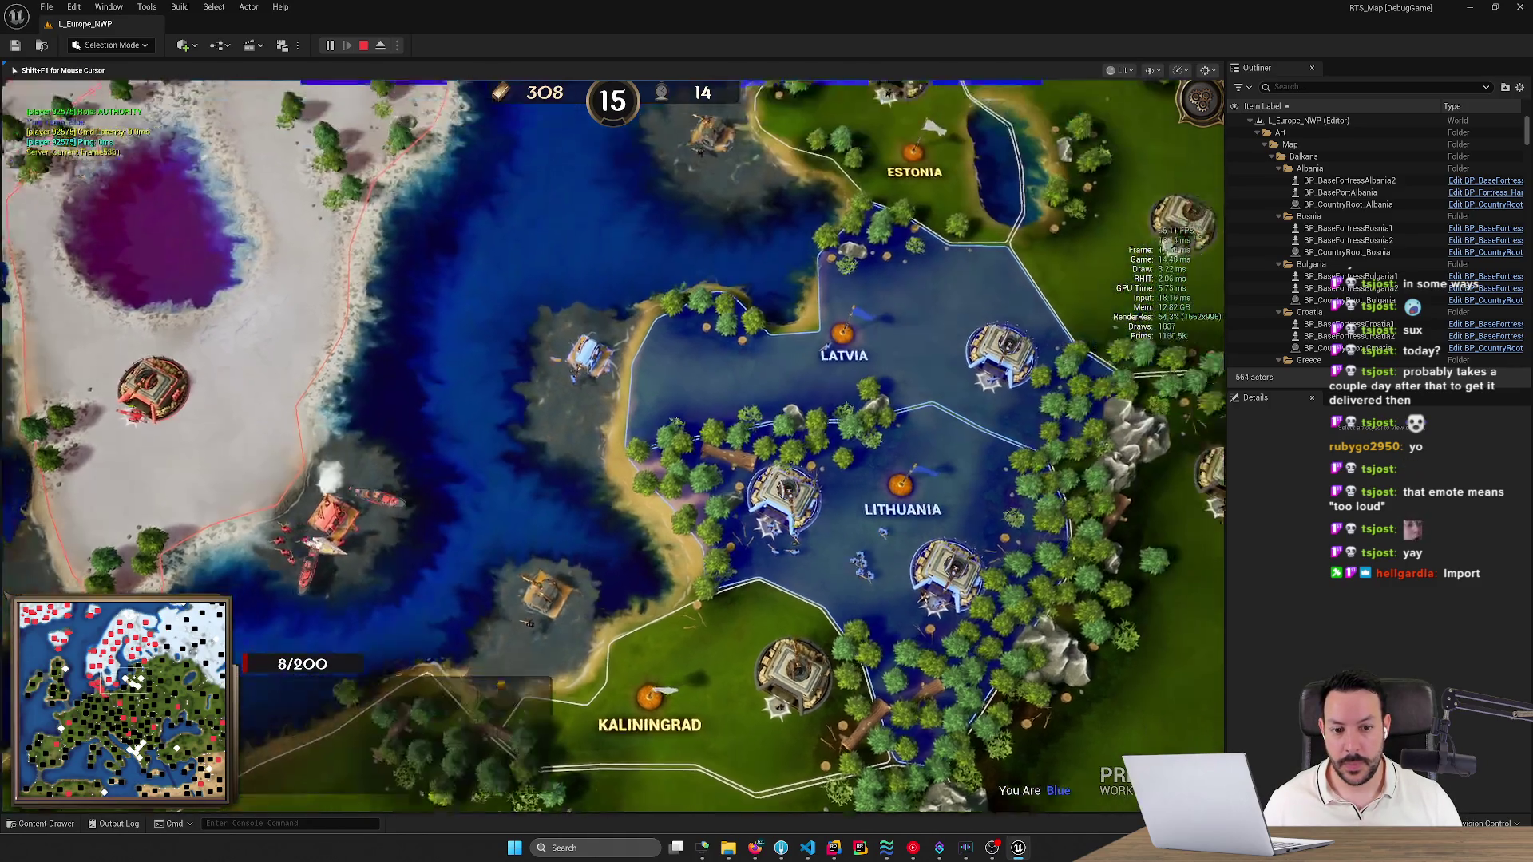
scroll(646, 578, "down", 3)
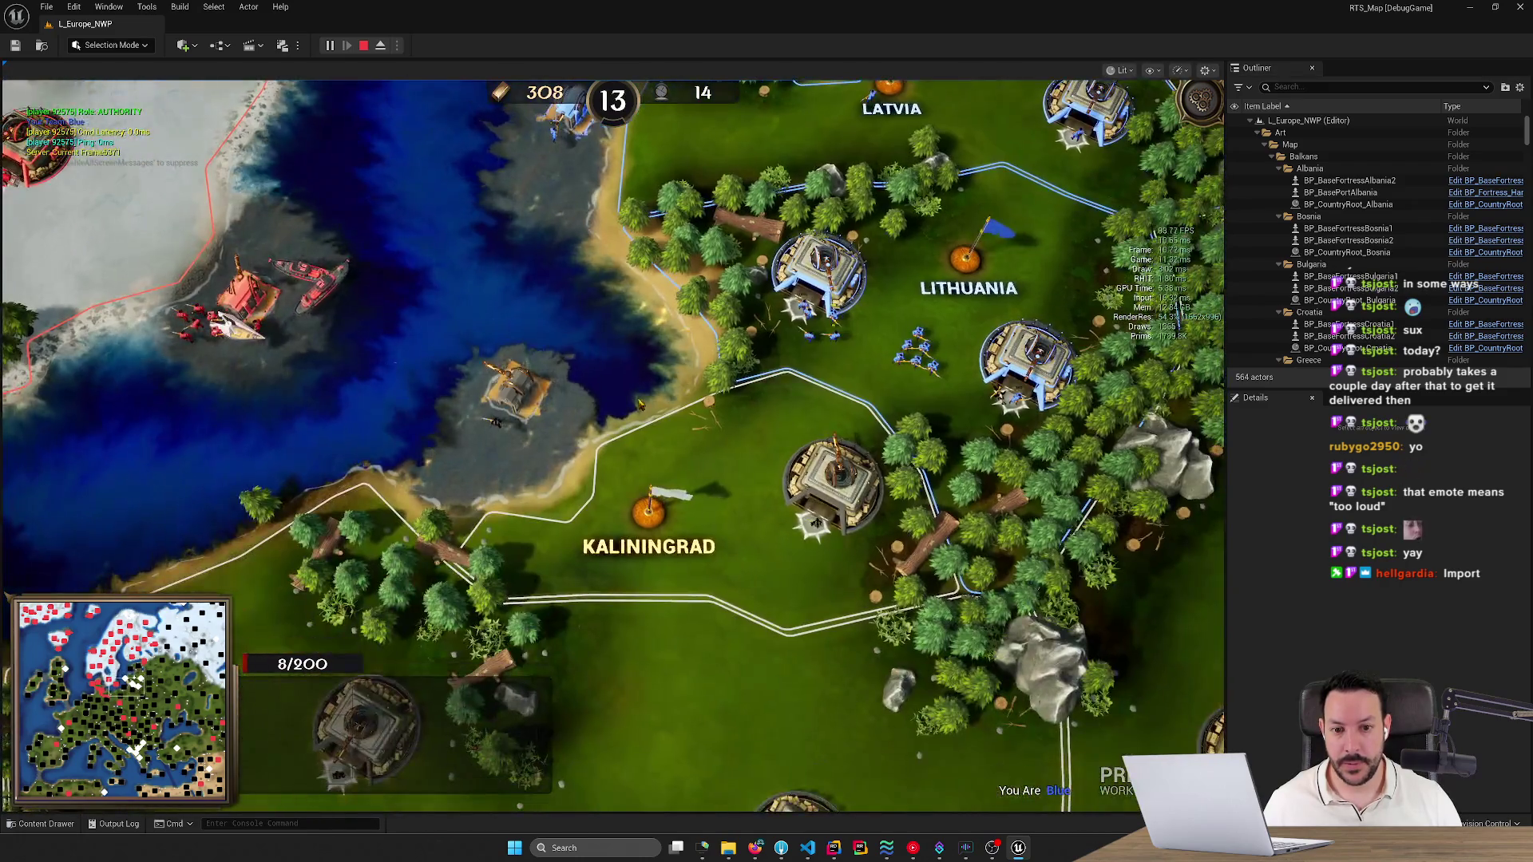
scroll(516, 448, "up", 3)
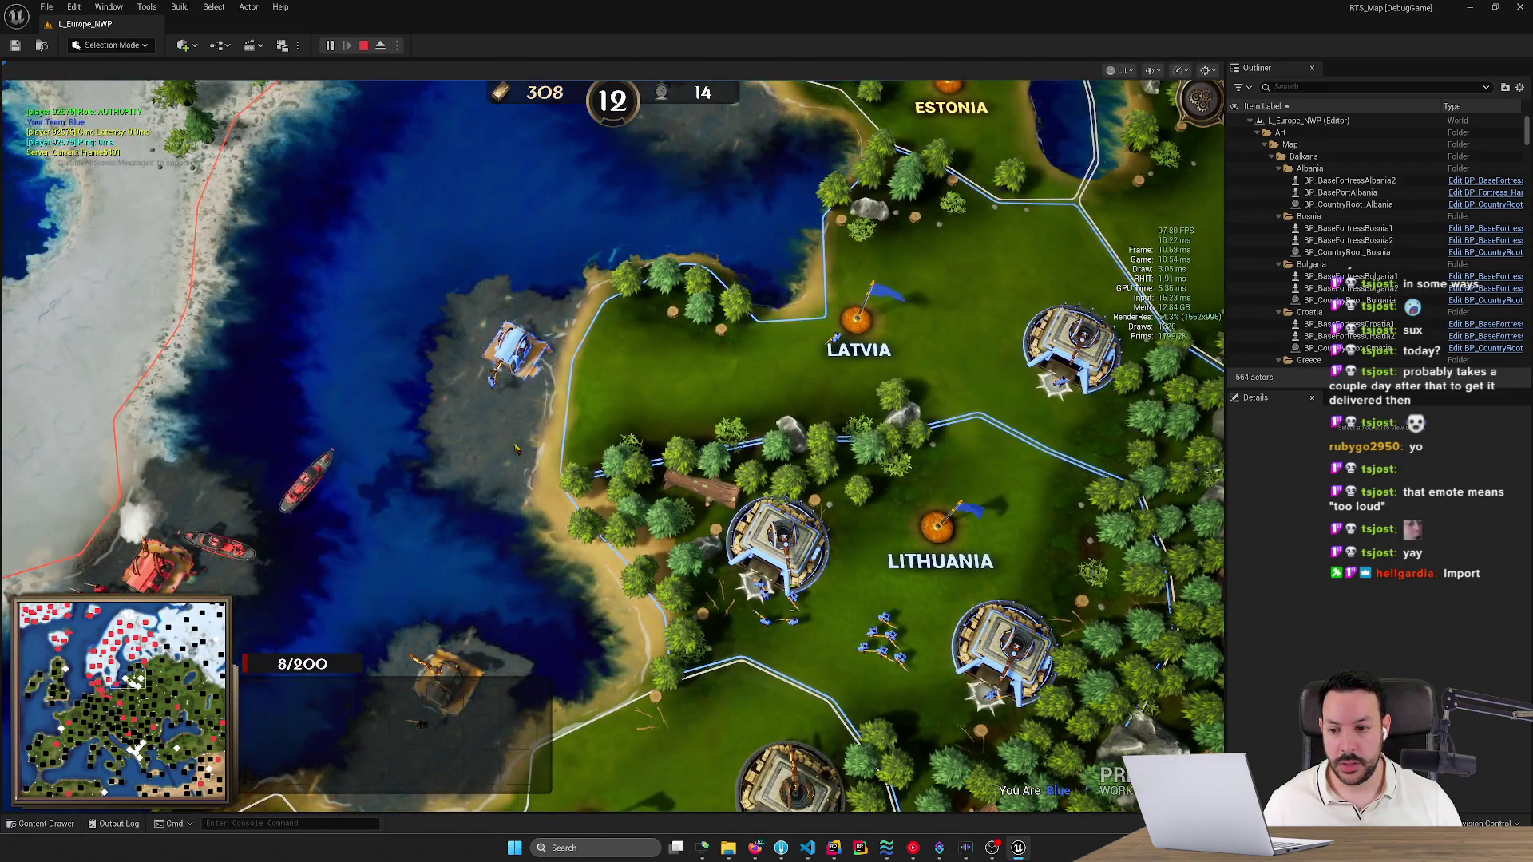
scroll(526, 435, "up", 3)
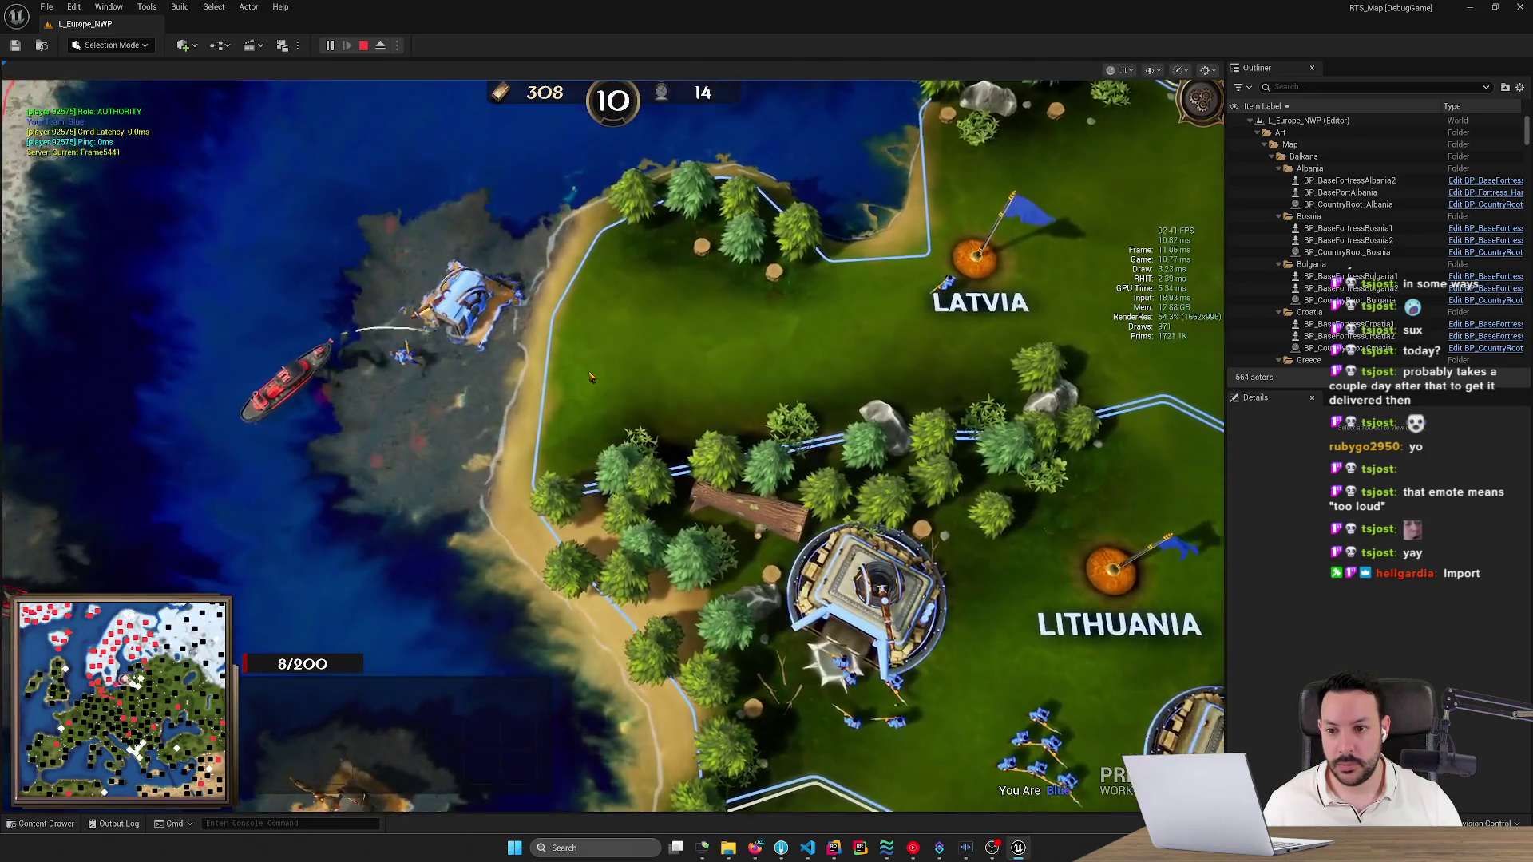
scroll(589, 377, "up", 3)
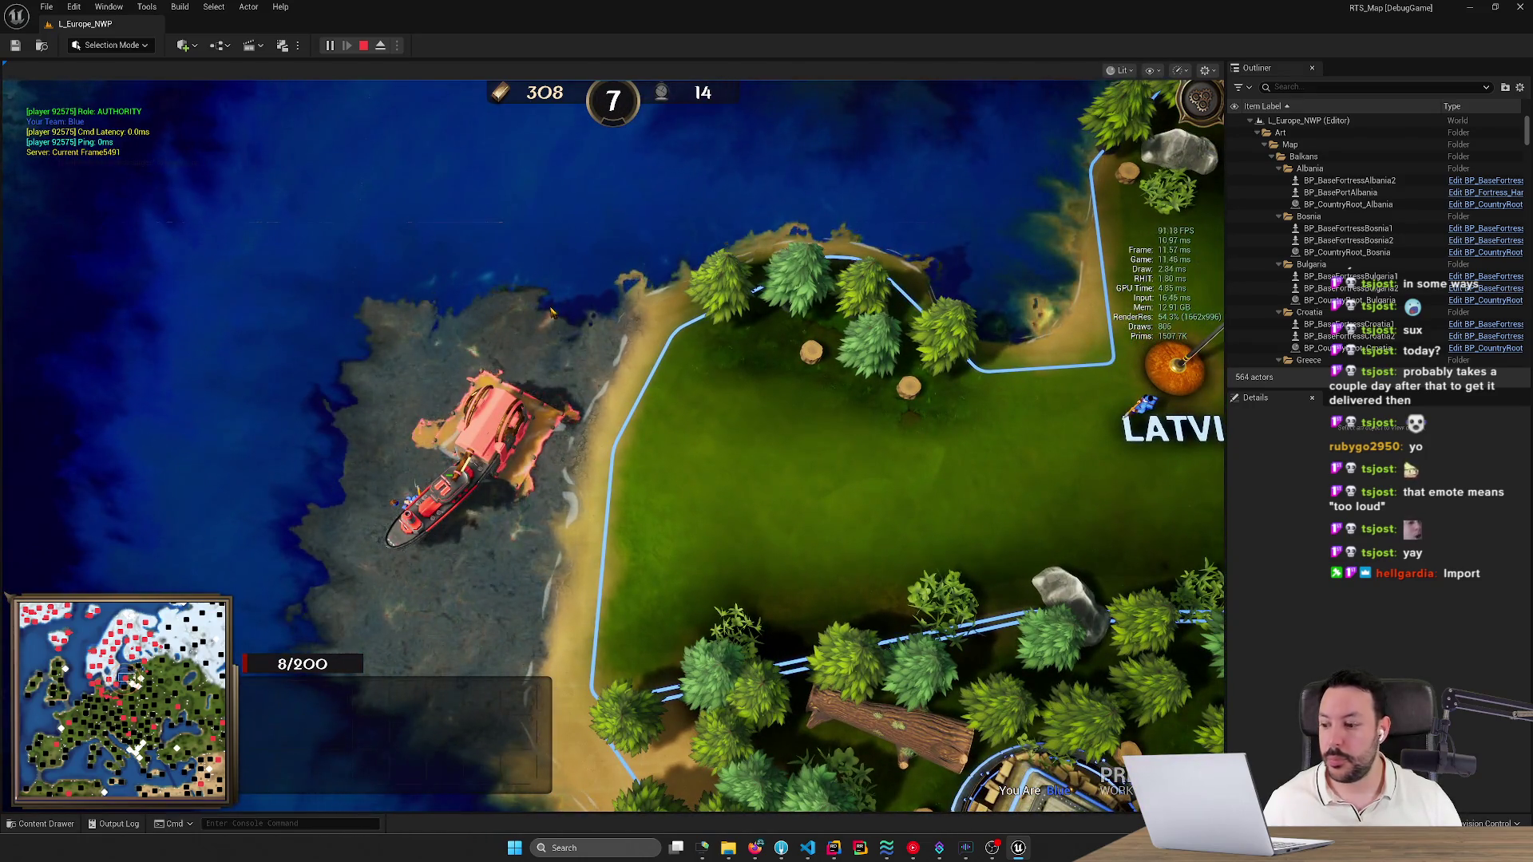
left_click(364, 46)
In Fork, stage the DT_ActorAudio.uasset changes alongside the Alerts sound folder.
left_click(789, 853)
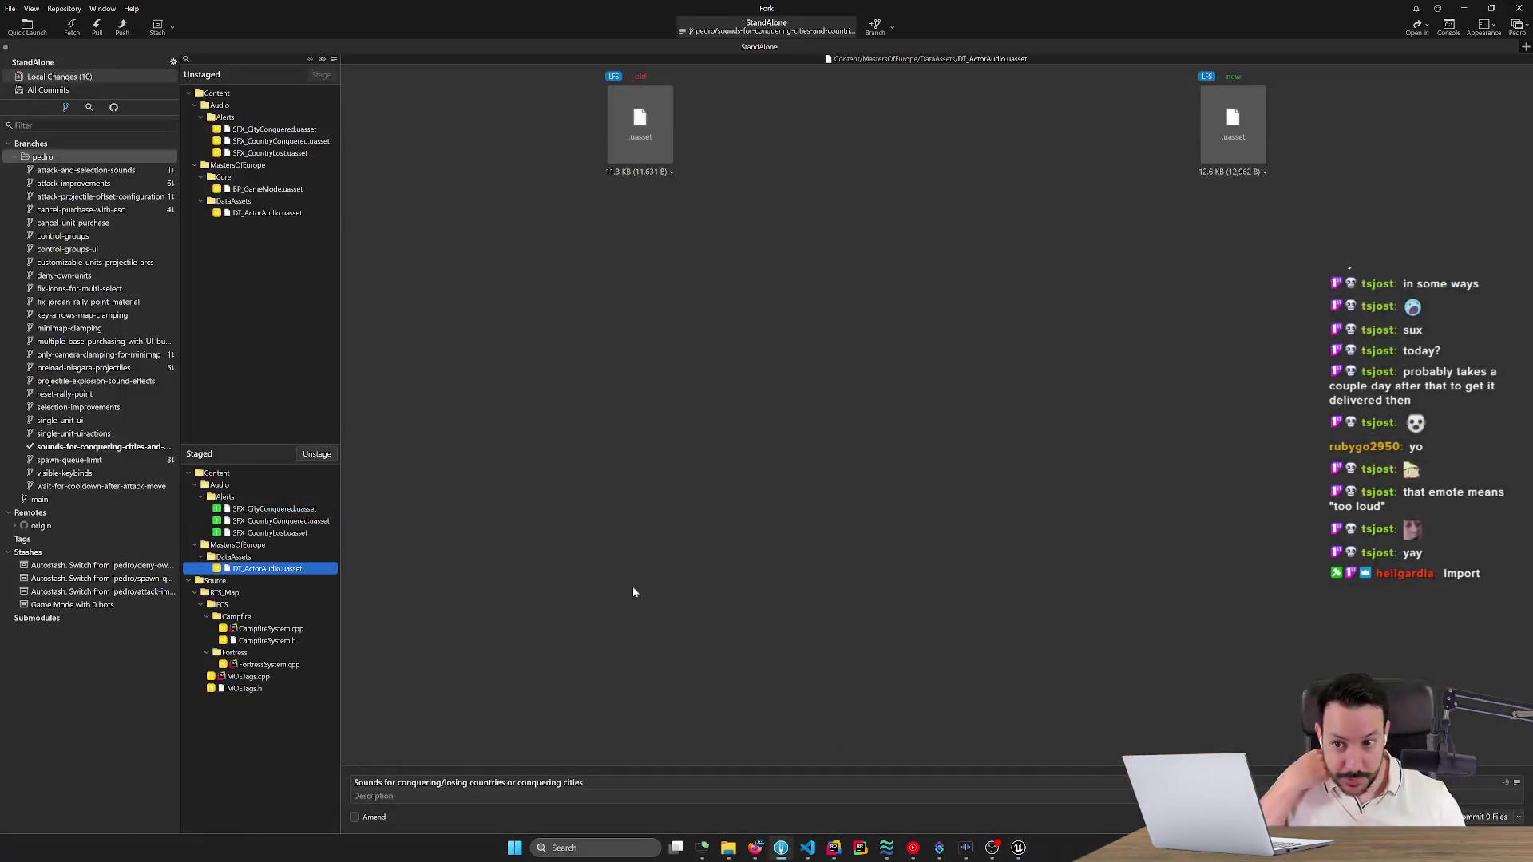
left_click(261, 189)
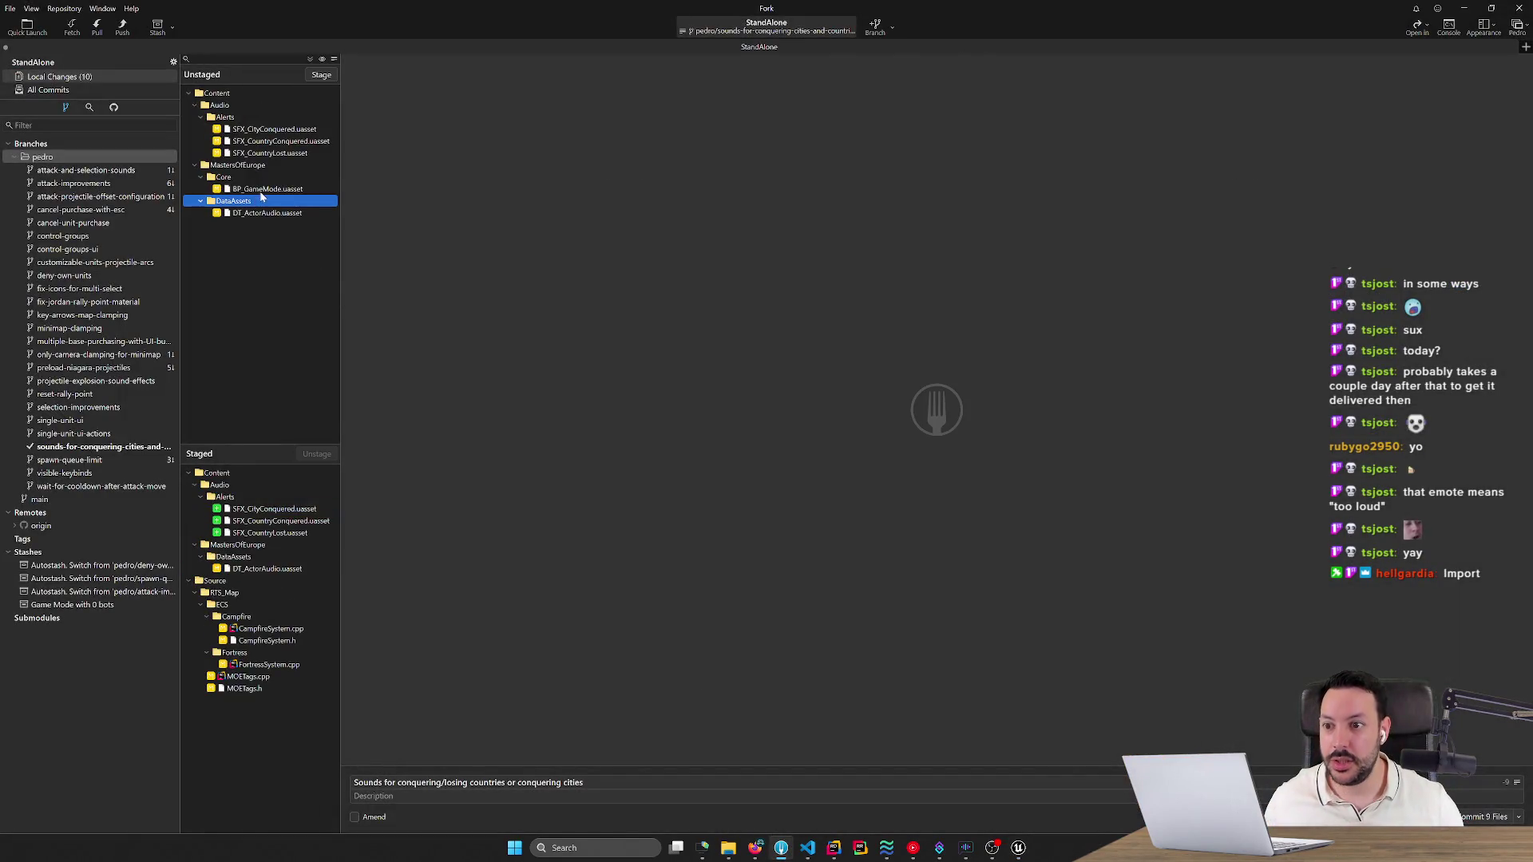
left_click(246, 120)
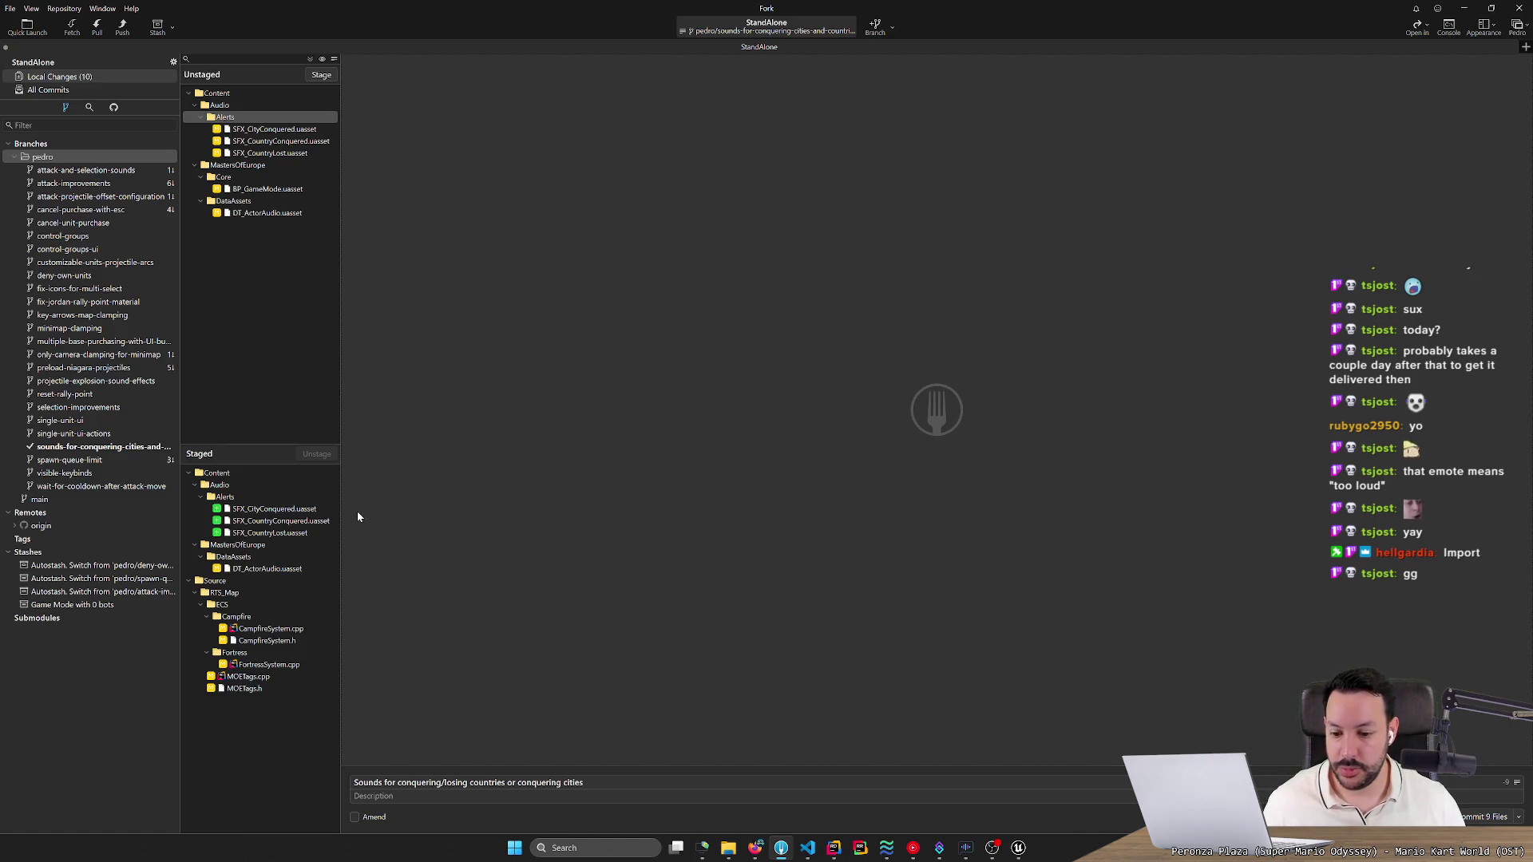
left_click(274, 212)
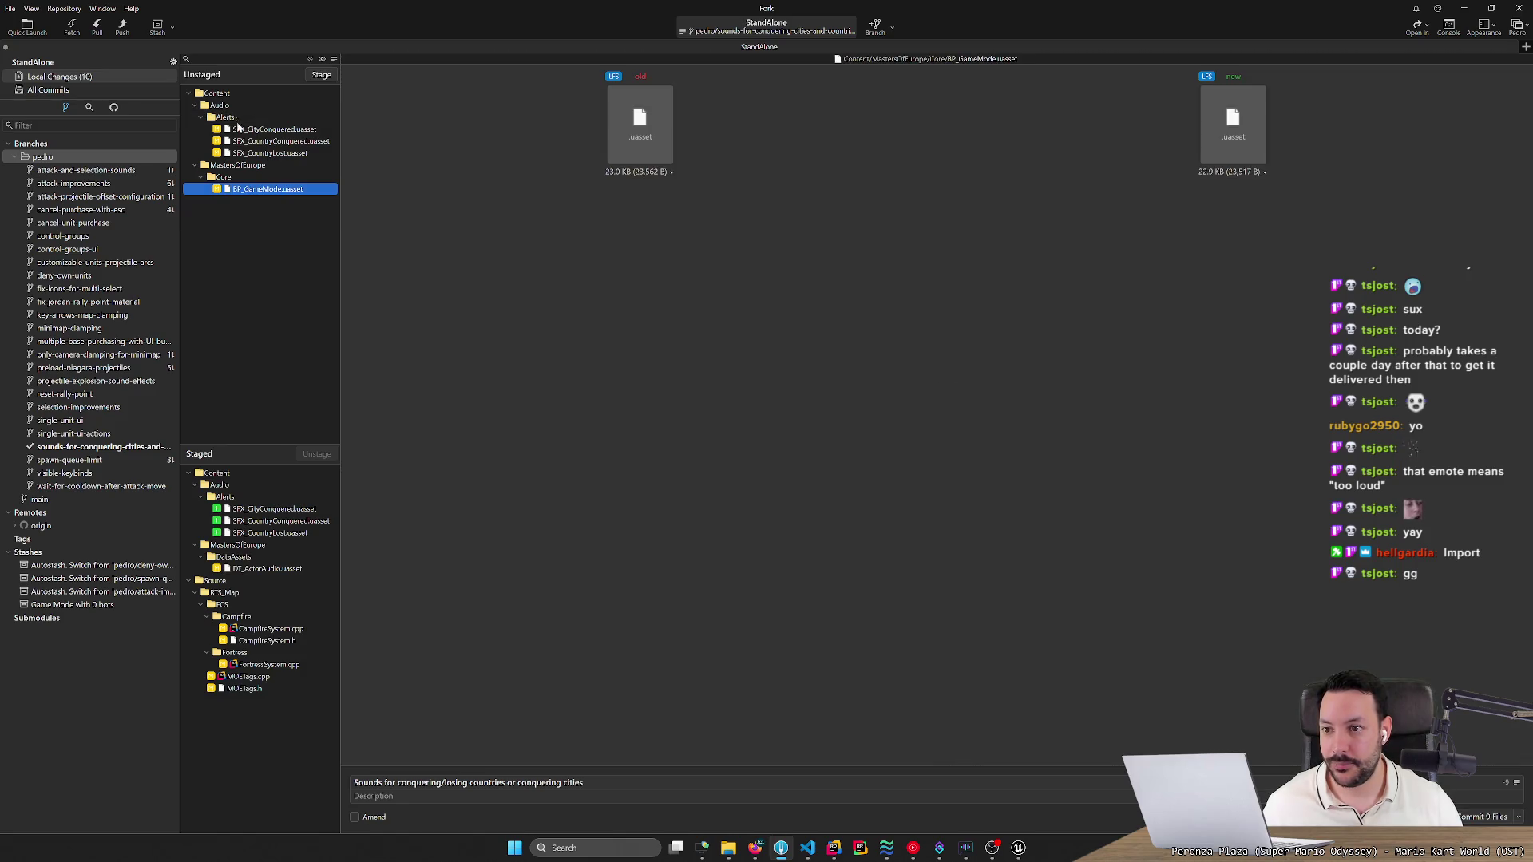
Review the staged diffs for SFX_CityConquered, CampfireSystem.cpp, FortressSystem.cpp, MOETags.cpp and MOETags.h.
left_click(274, 511)
key("Down")
key("Down")
key("Down")
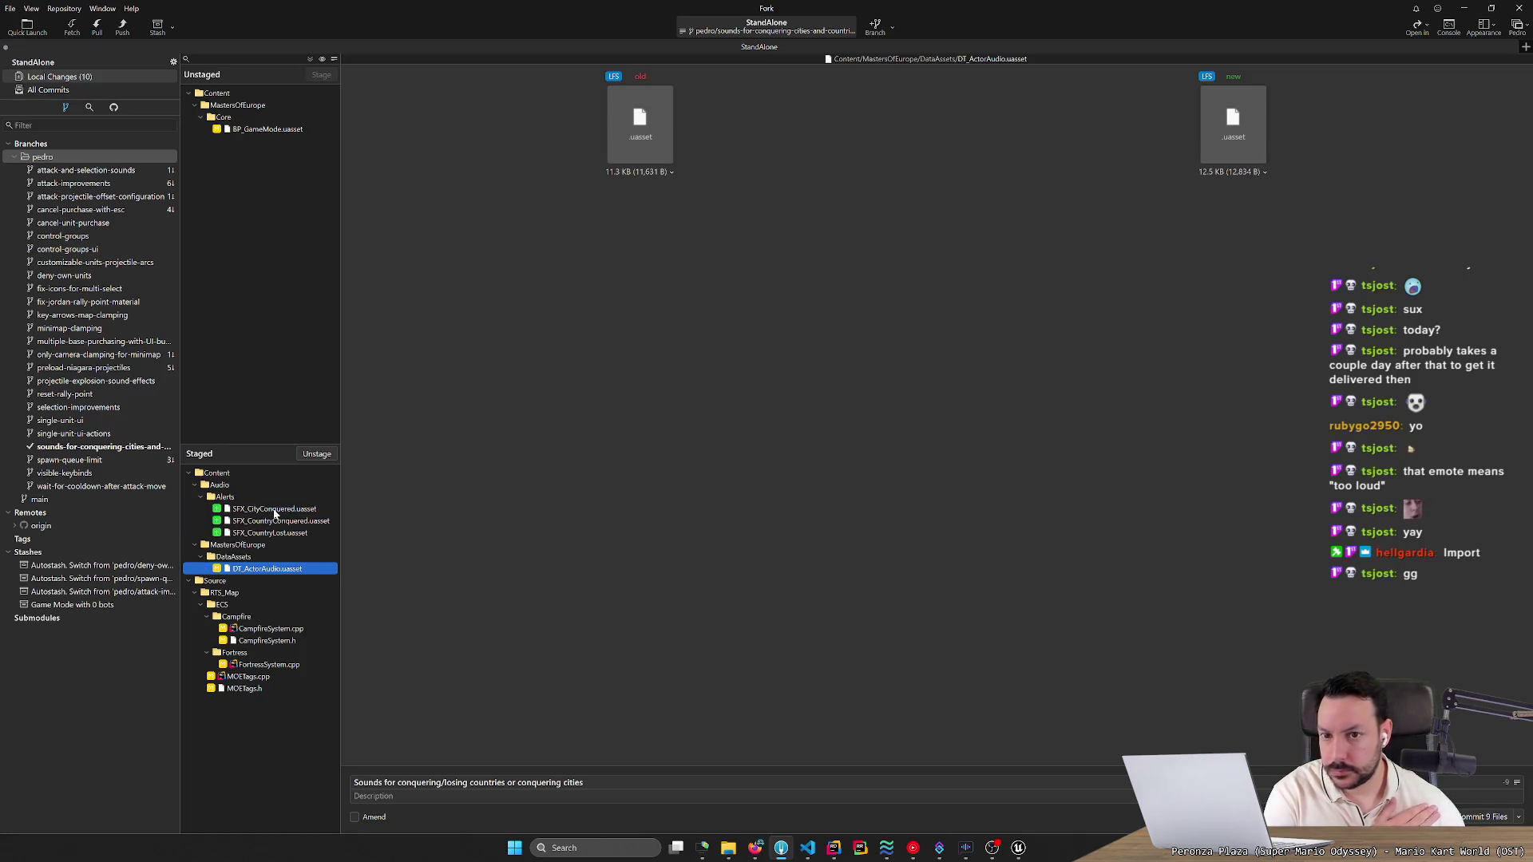
key("Down")
key("Down")
key("Down")
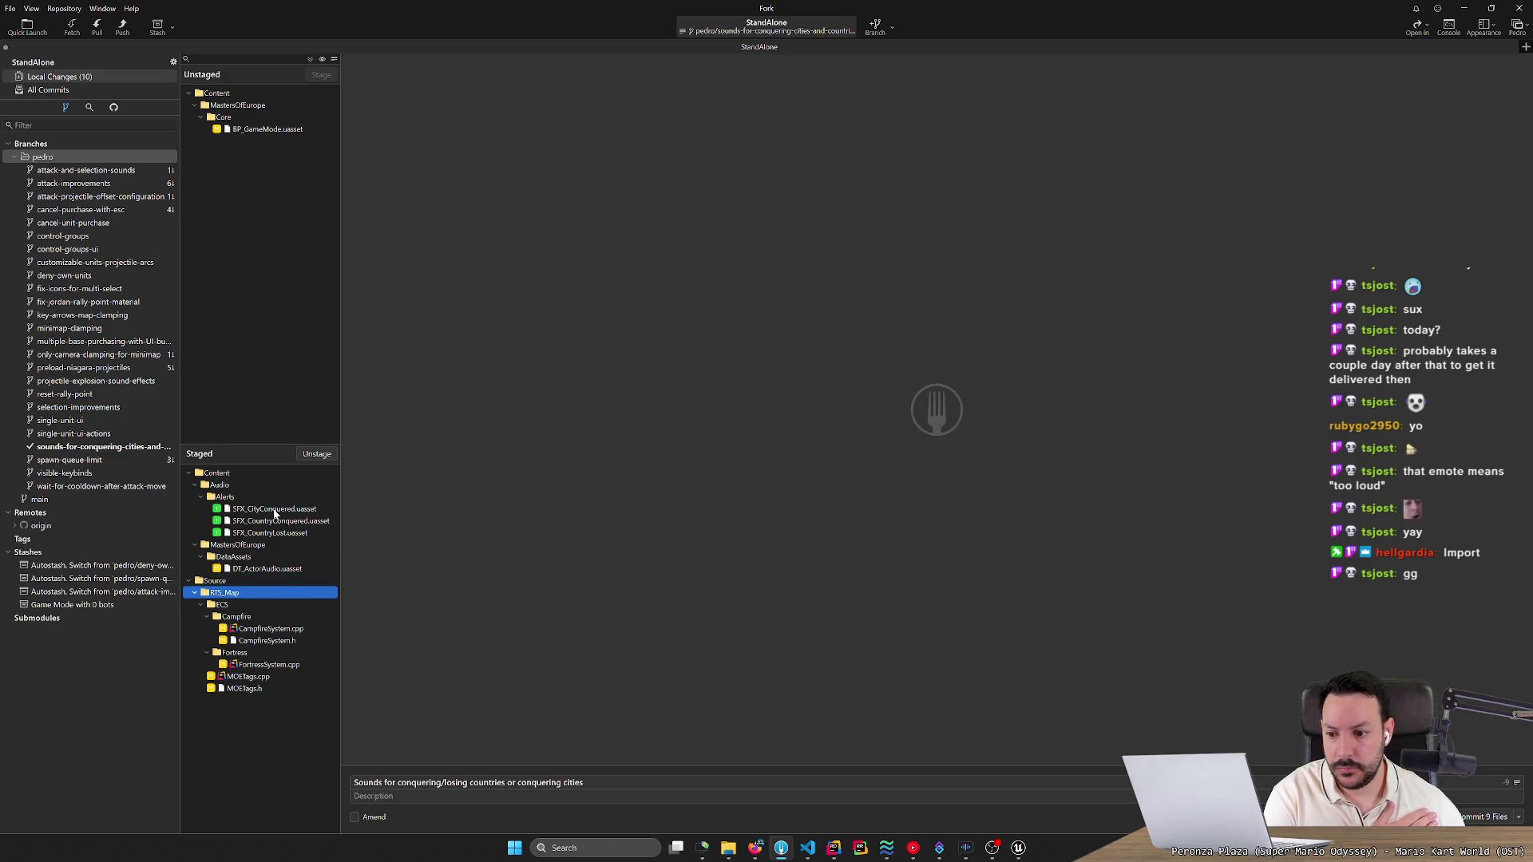
key("Down")
key("Down")
key("Down")
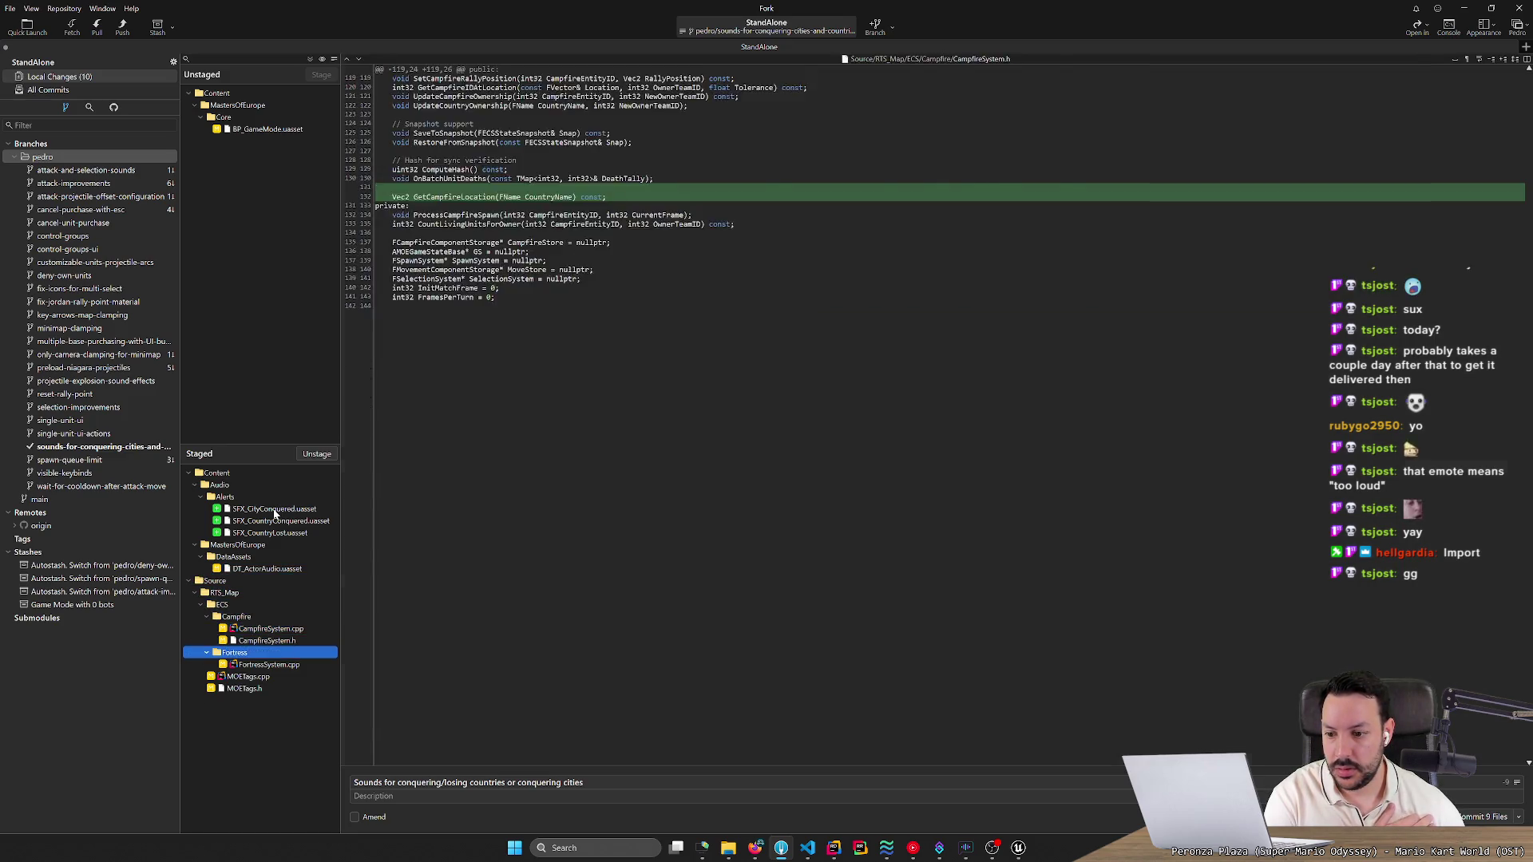
key("Down")
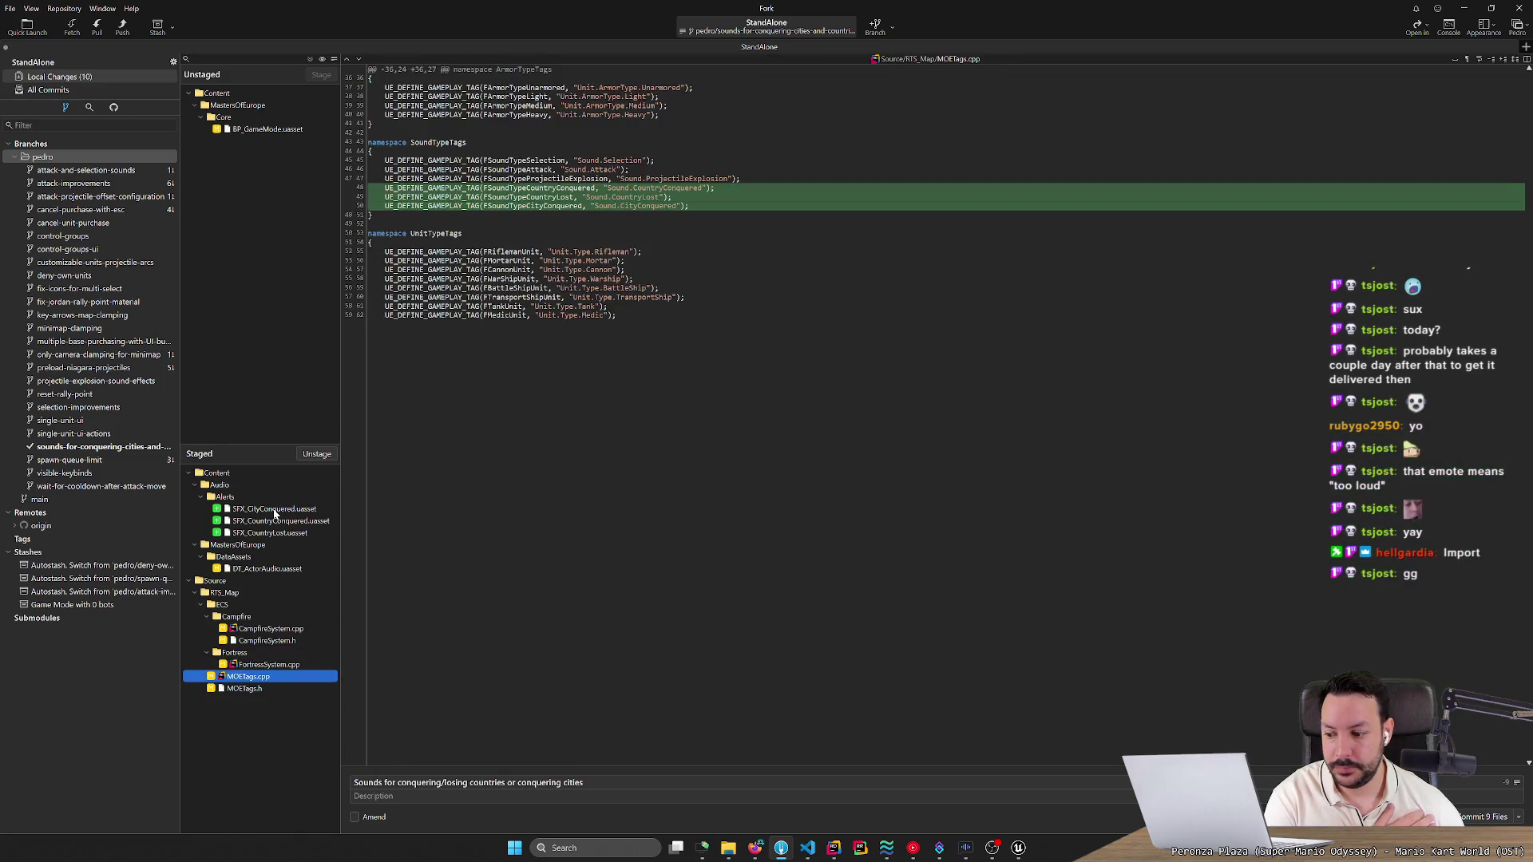
key("Down")
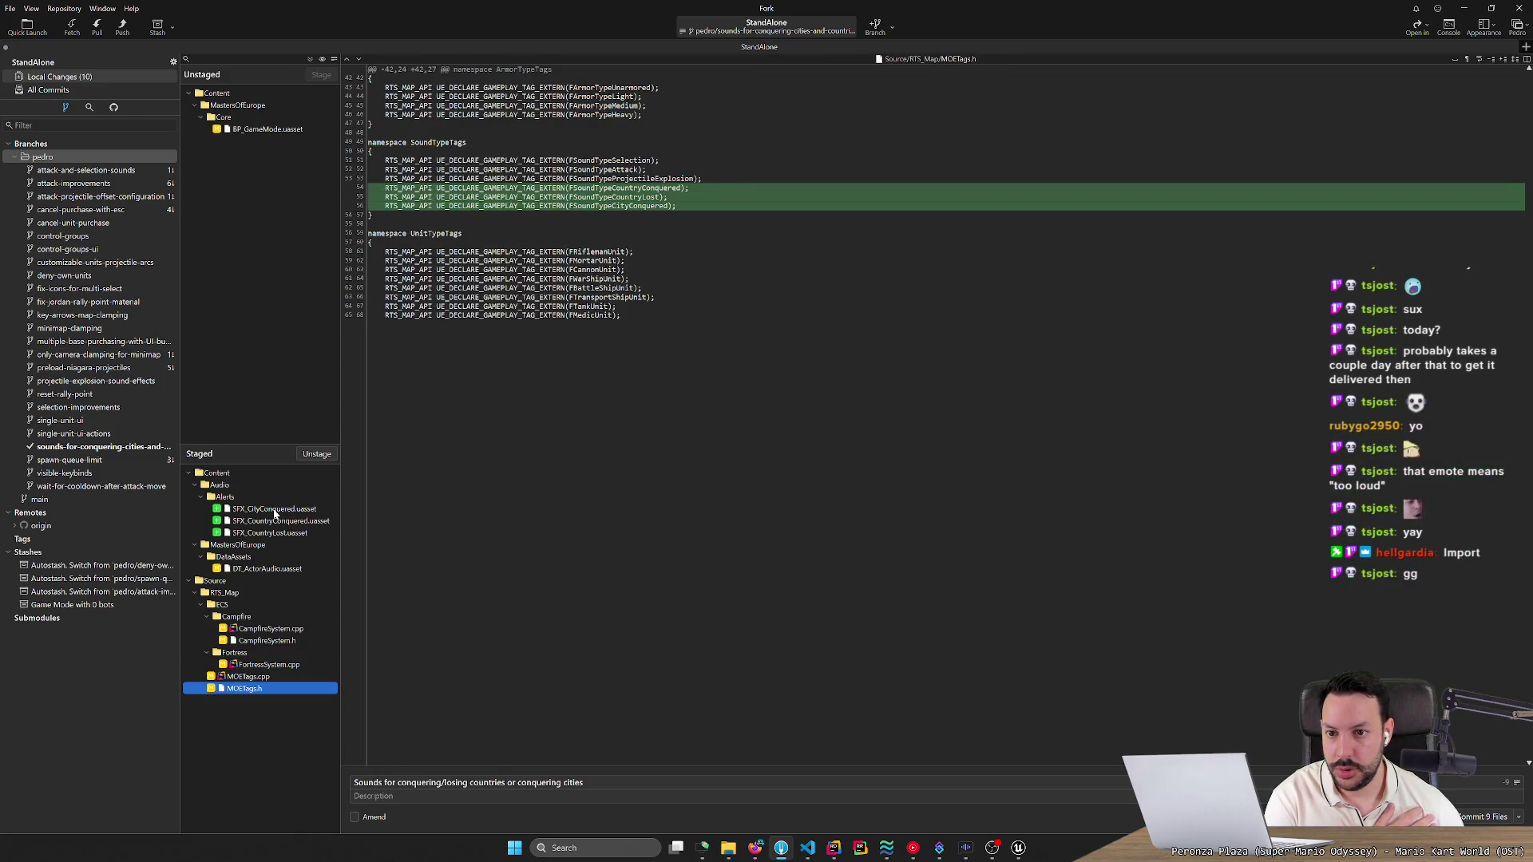
Commit the staged files and push the branch to origin.
key("ctrl+Return")
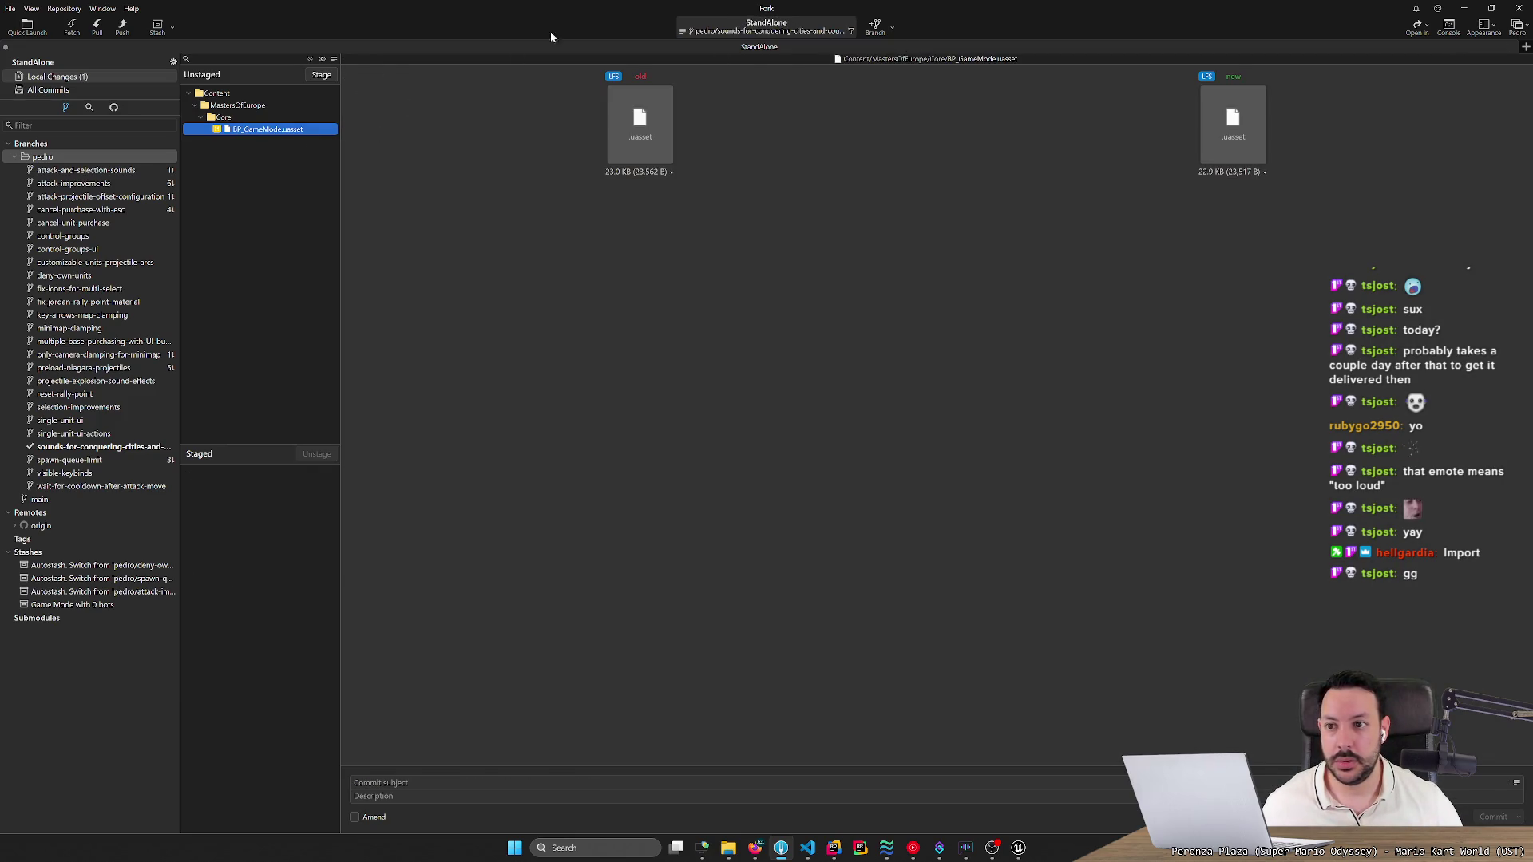
left_click(123, 27)
key("Return")
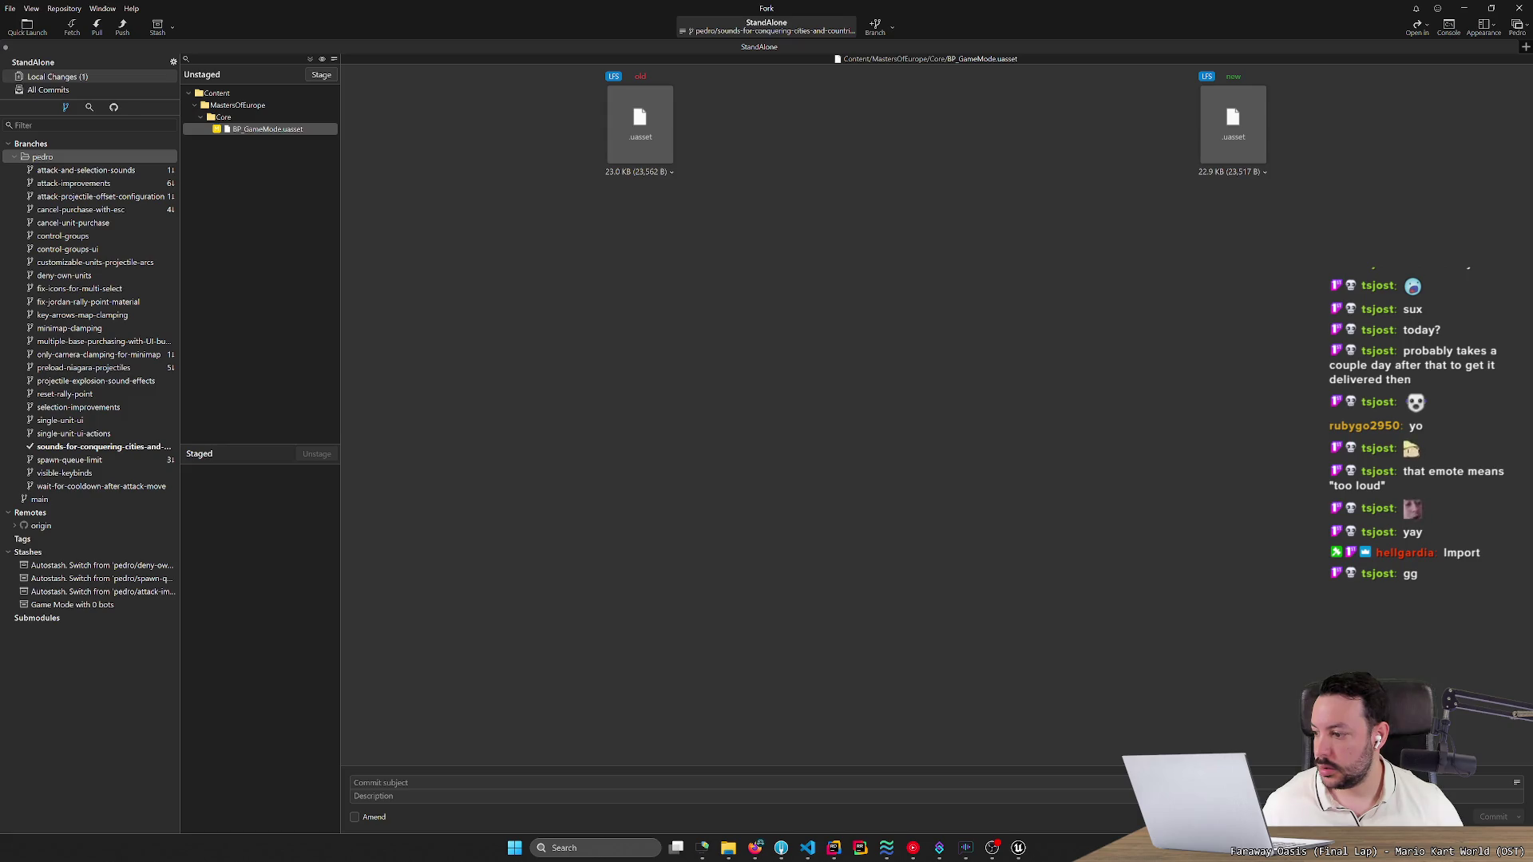
left_click(569, 152)
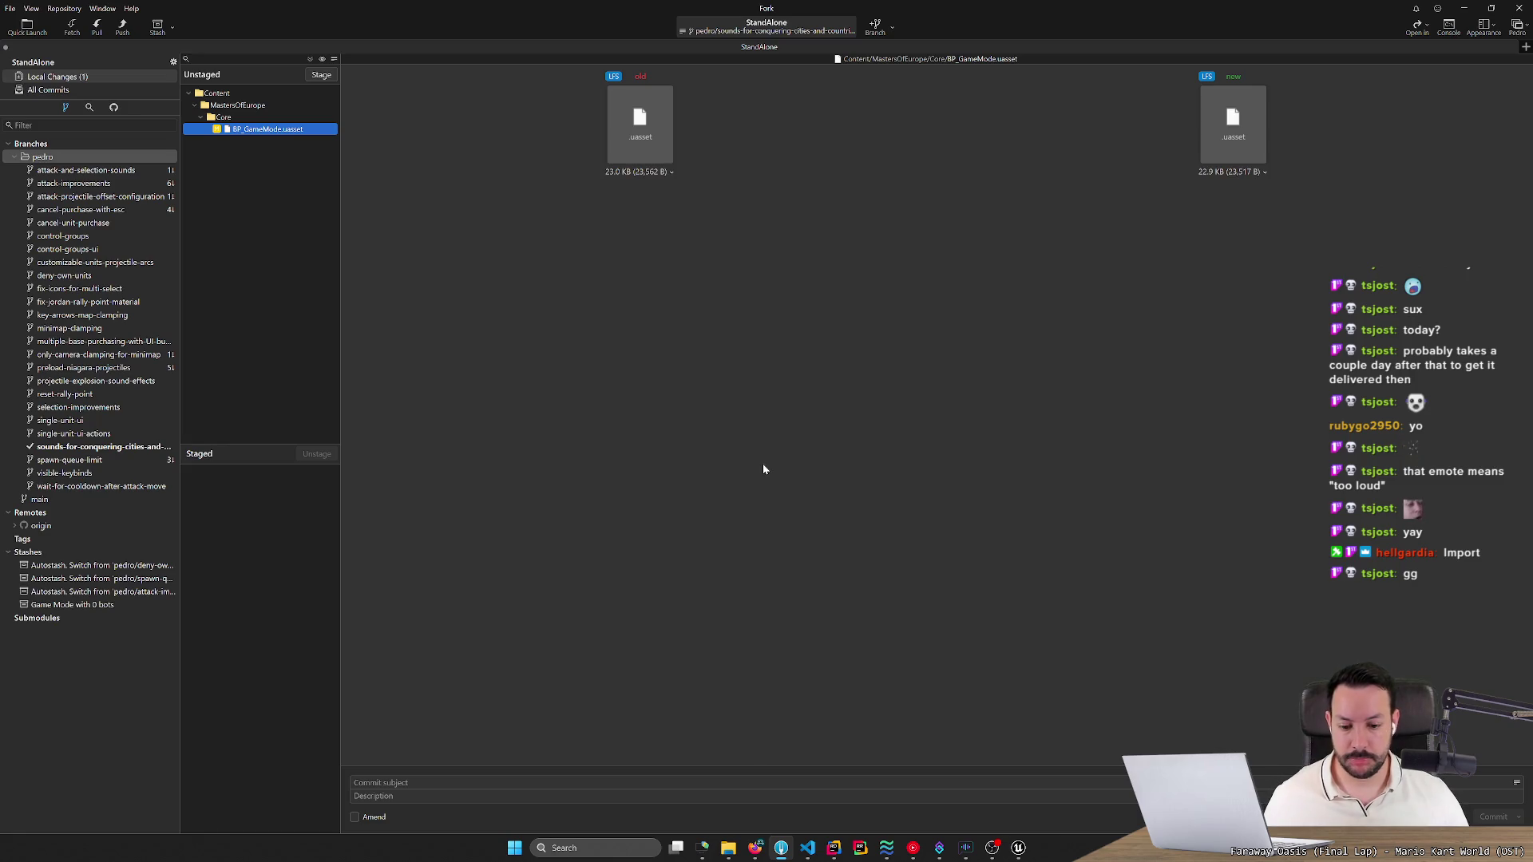
left_click(754, 847)
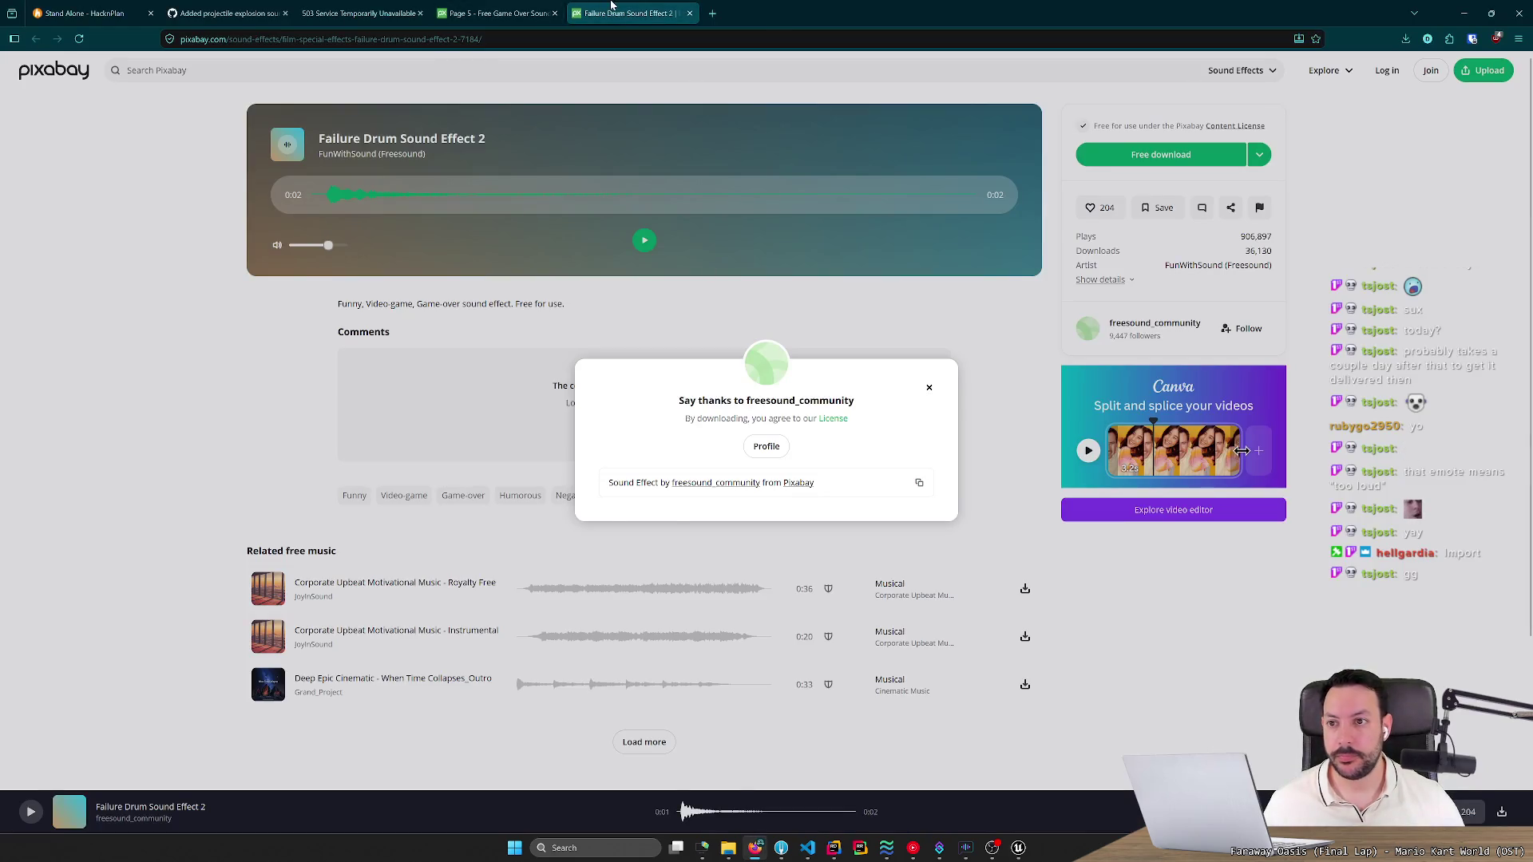
Close the leftover sound-search and 503 error tabs and start a pull request for the sounds branch.
left_click(503, 11)
middle_click(503, 11)
middle_click(404, 11)
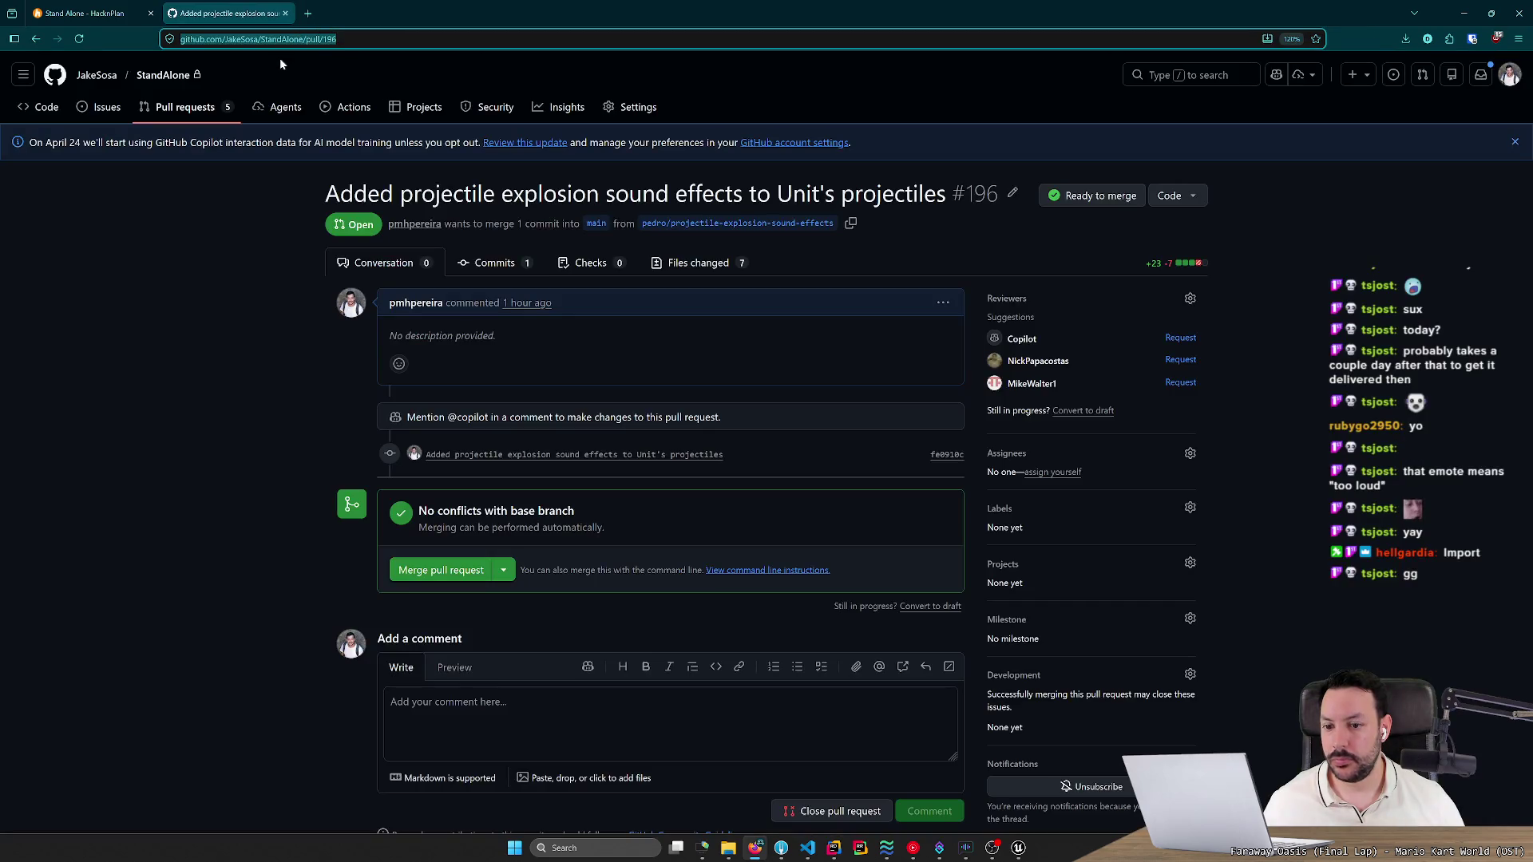
left_click(202, 118)
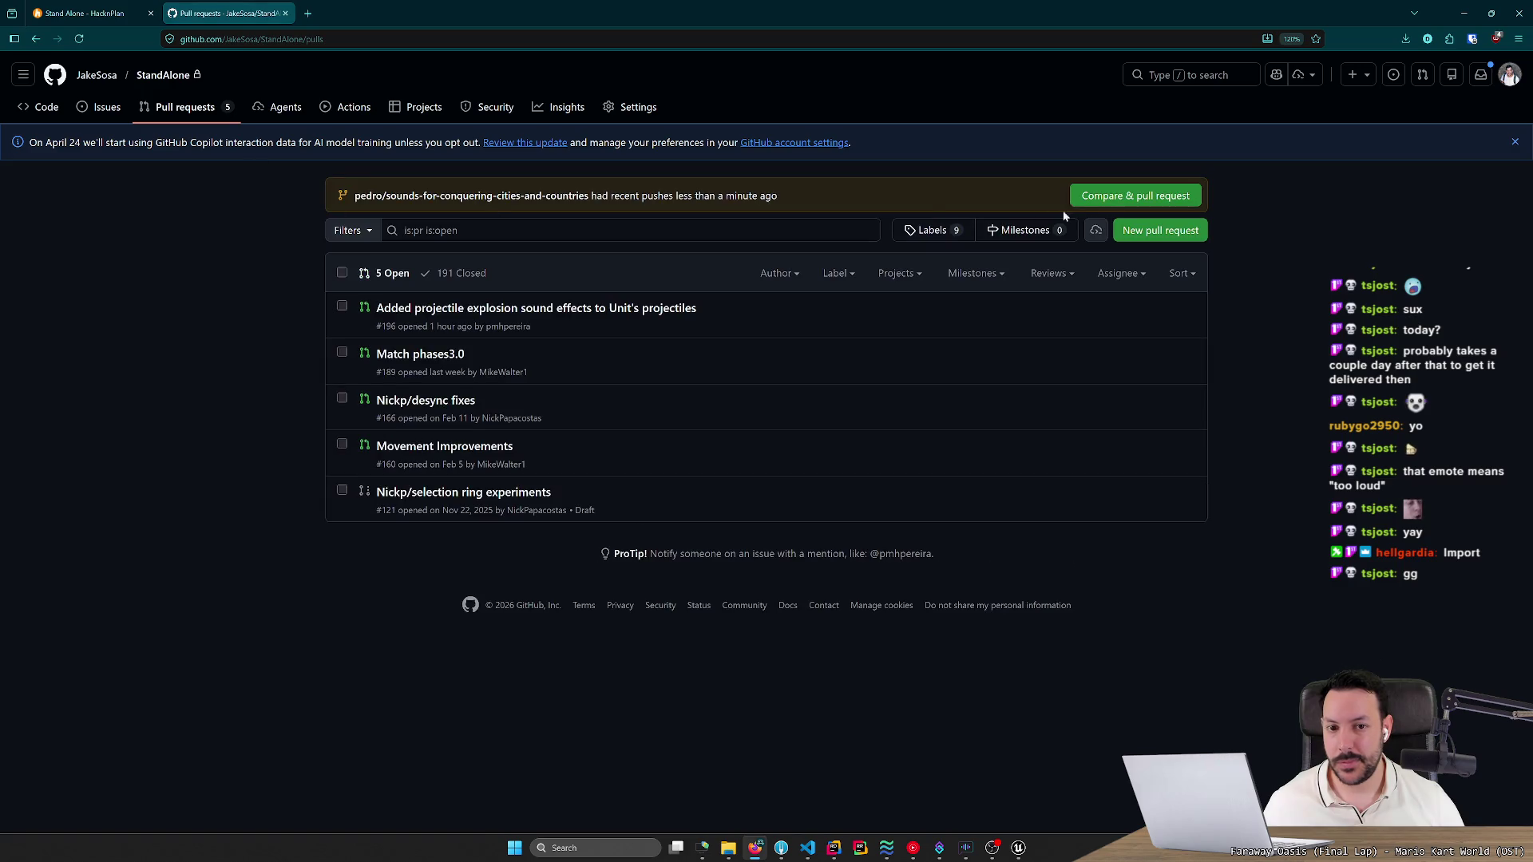
mouse_move(543, 319)
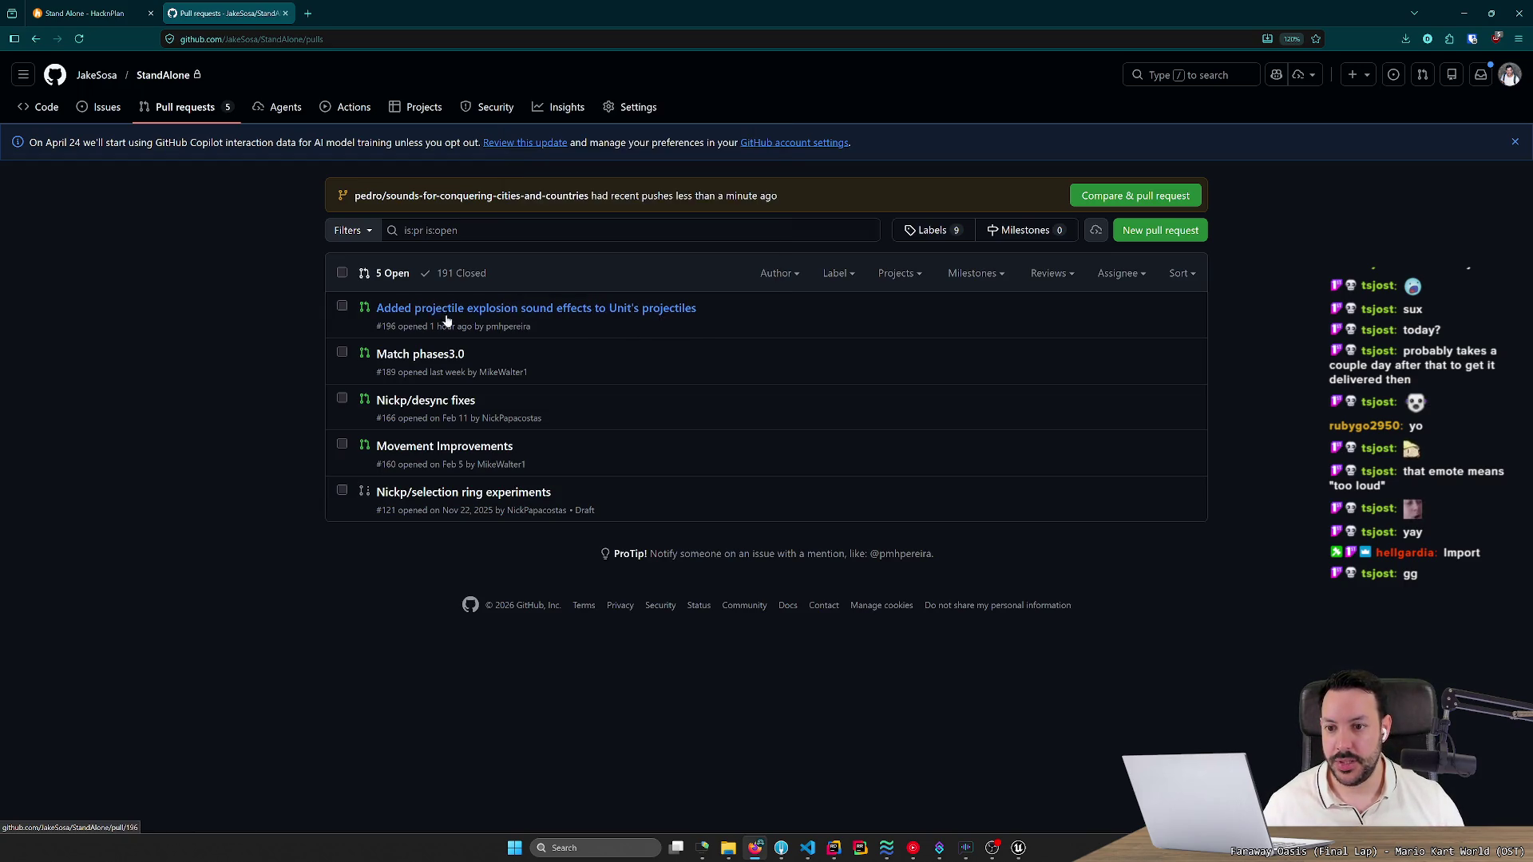
left_click(1162, 196)
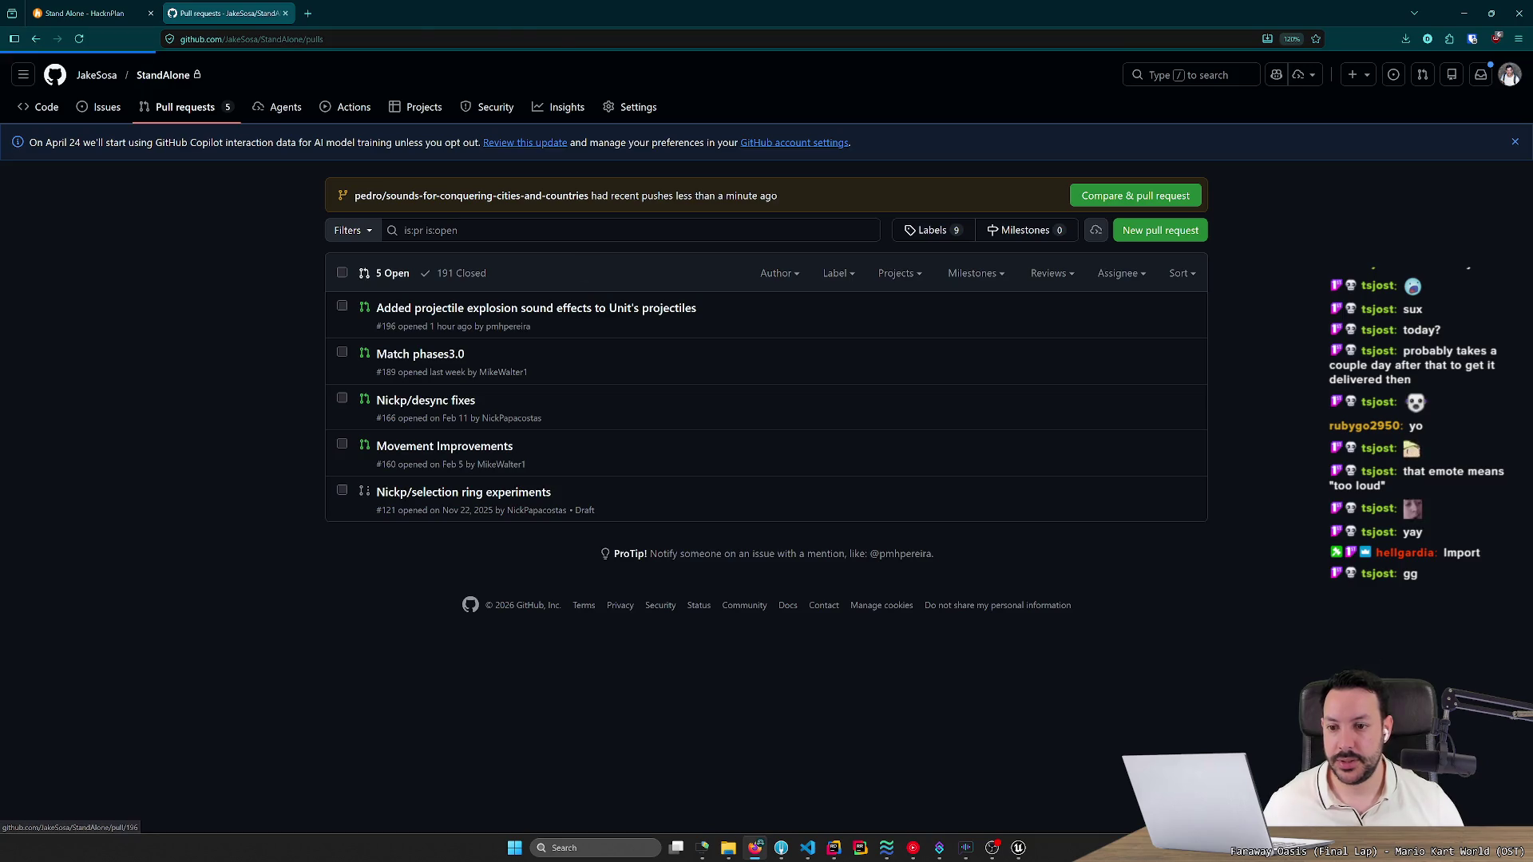
Review the comparison diff and retitle the PR 'Sounds for conquering cities and countries'.
scroll(479, 431, "down", 5)
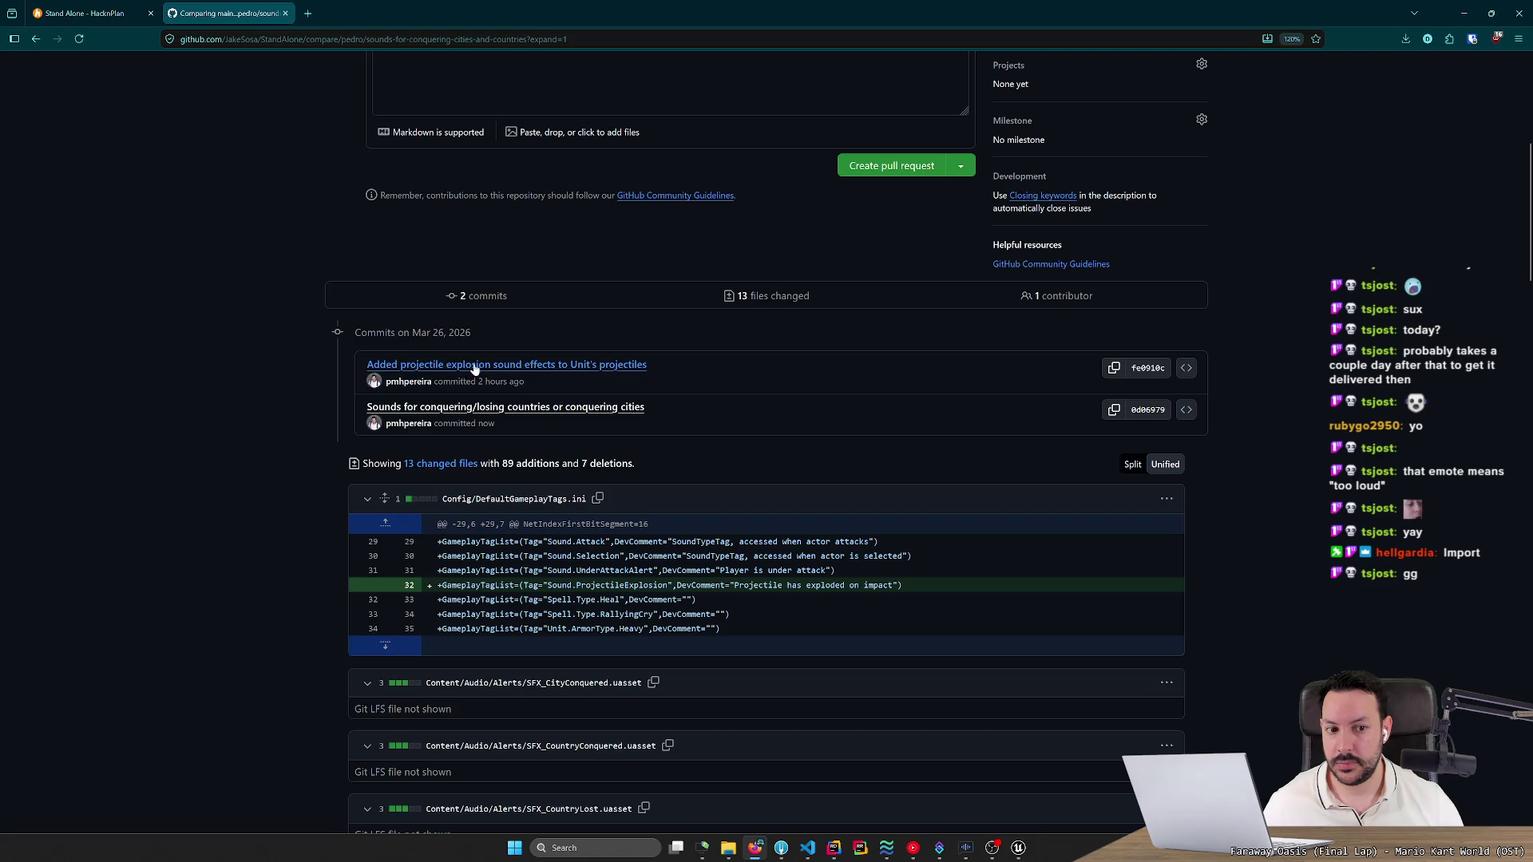
scroll(327, 383, "down", 9)
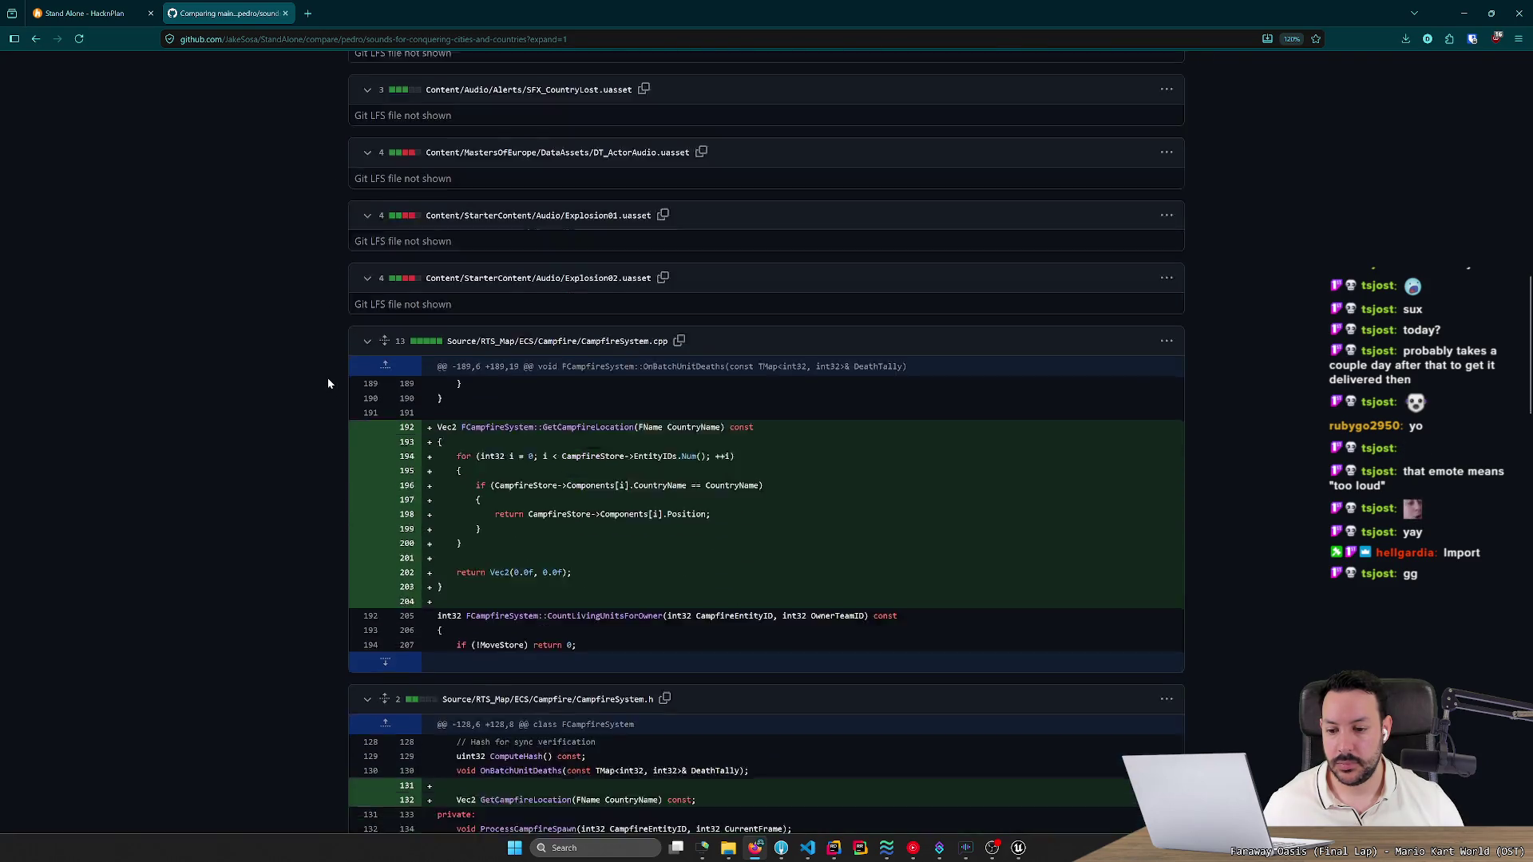
scroll(328, 383, "down", 10)
key("Home")
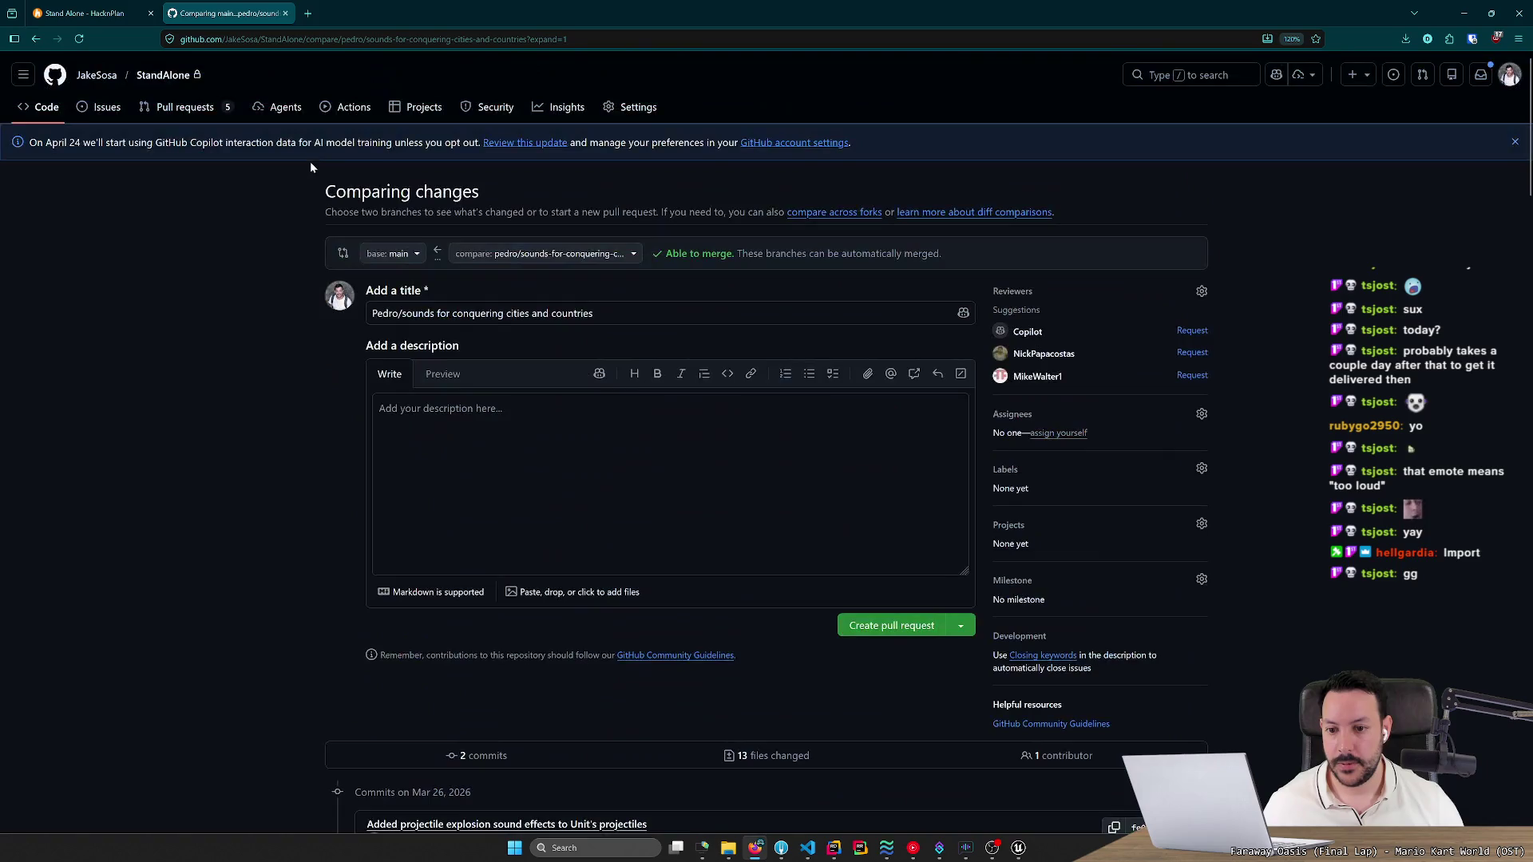
scroll(351, 319, "down", 3)
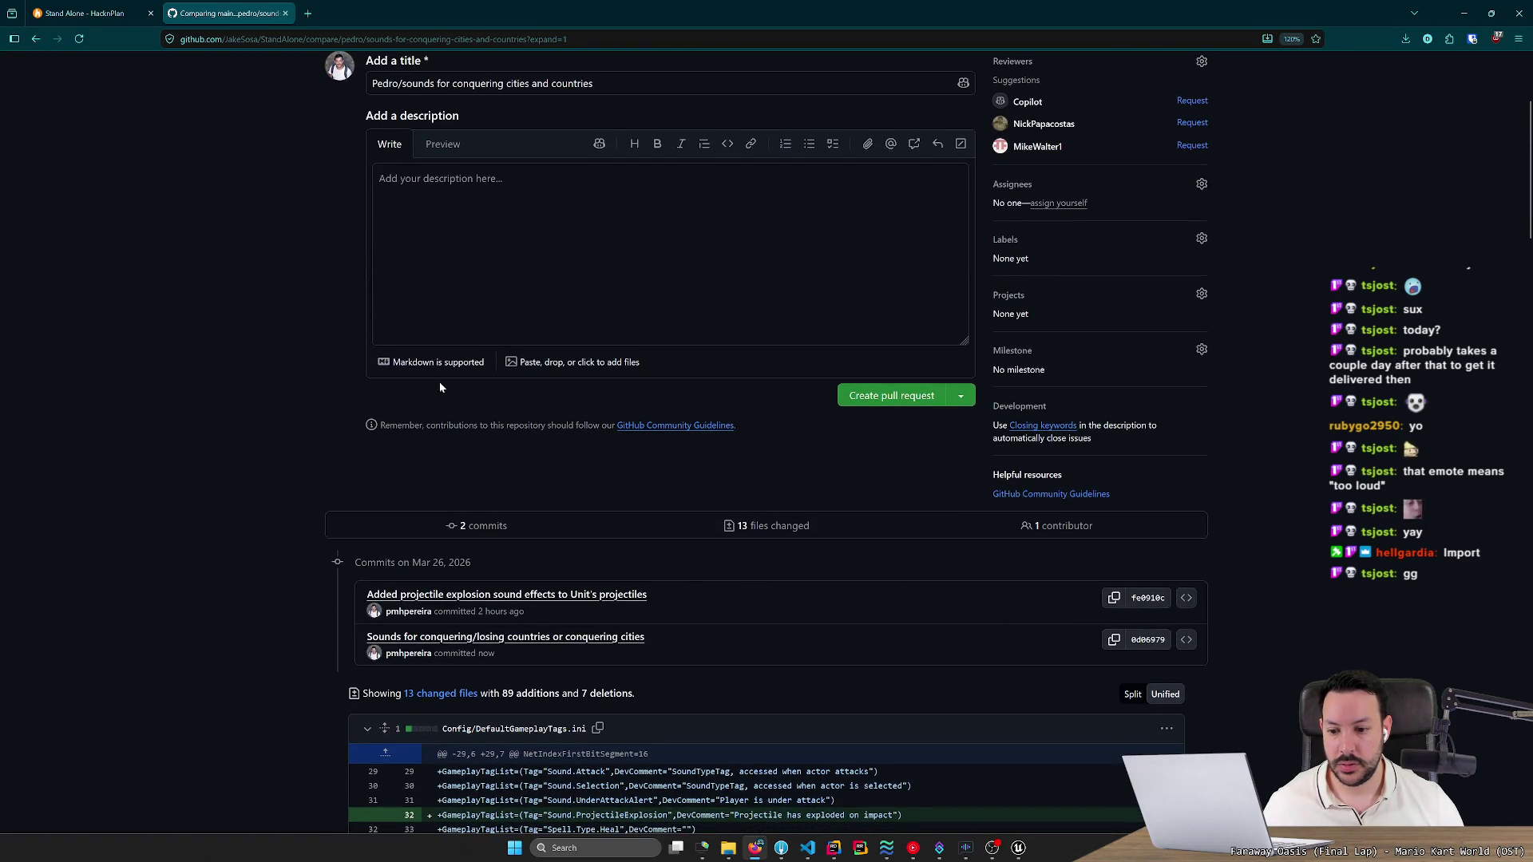
scroll(462, 387, "up", 2)
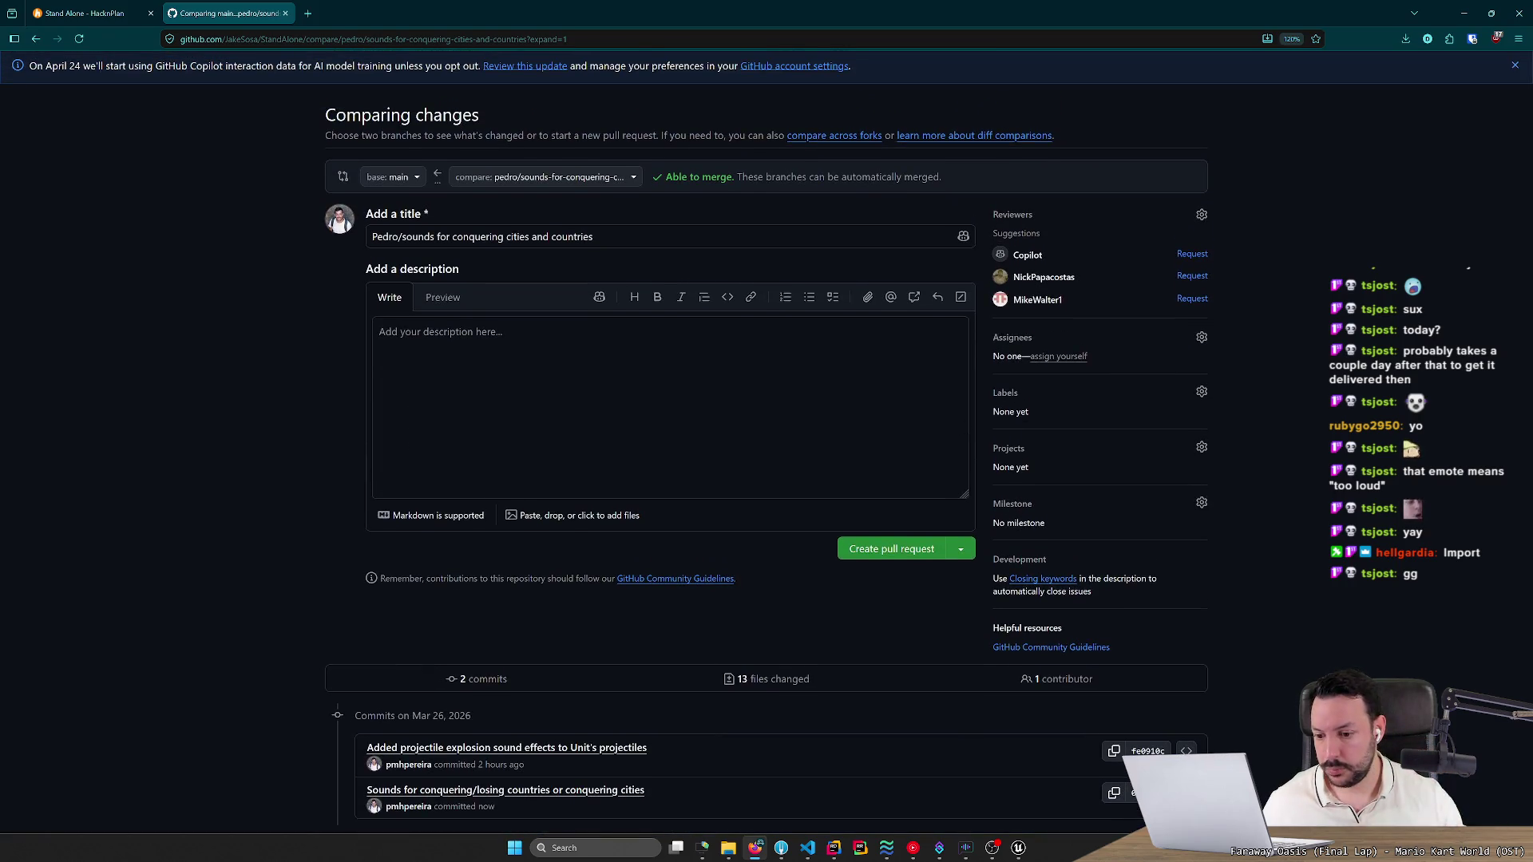
scroll(411, 380, "down", 3)
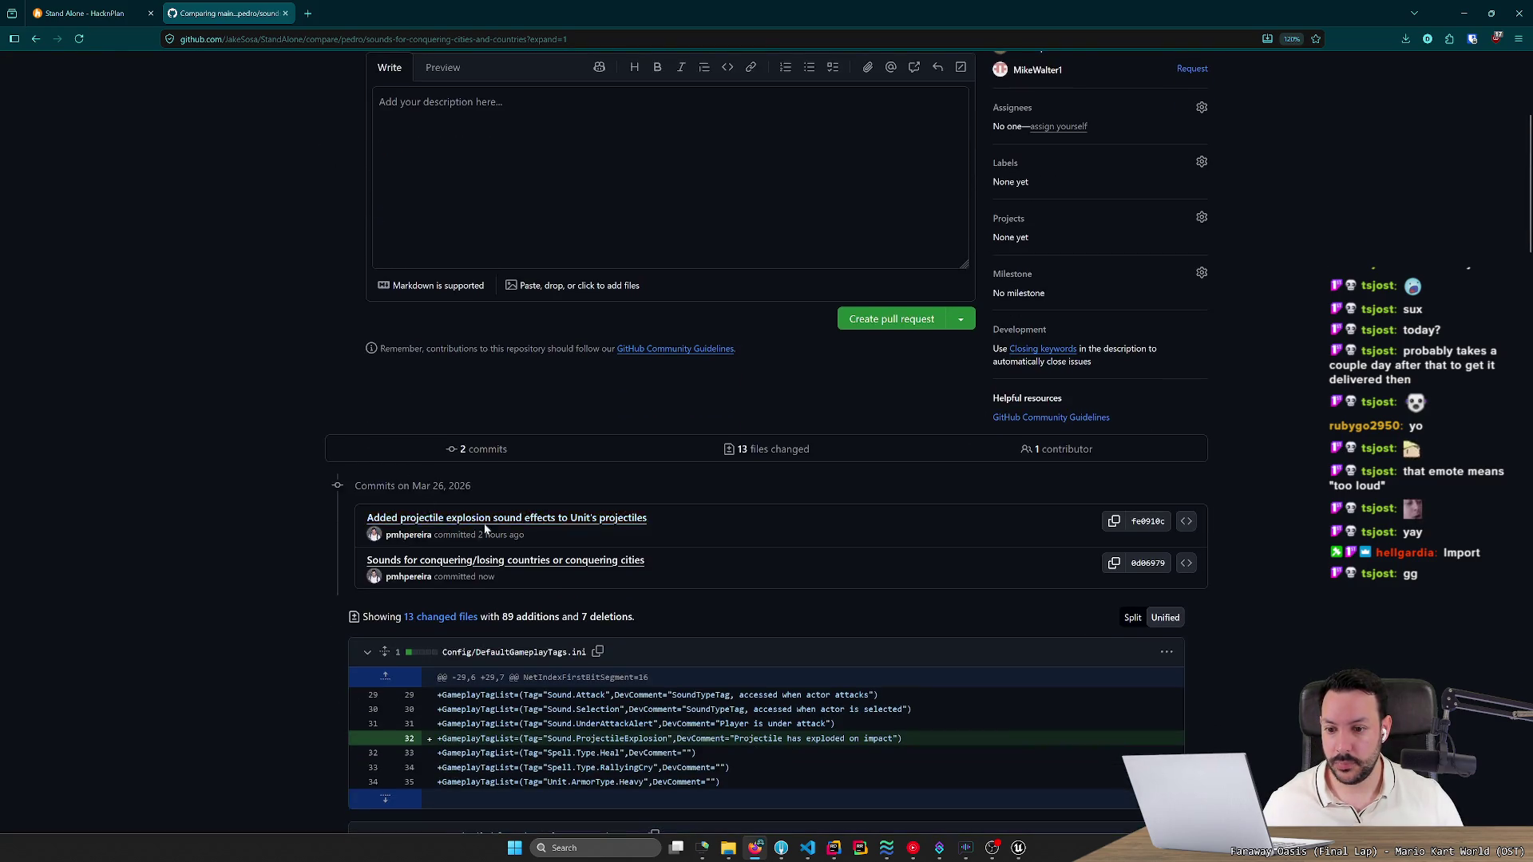
middle_click(252, 494)
scroll(252, 494, "up", 4)
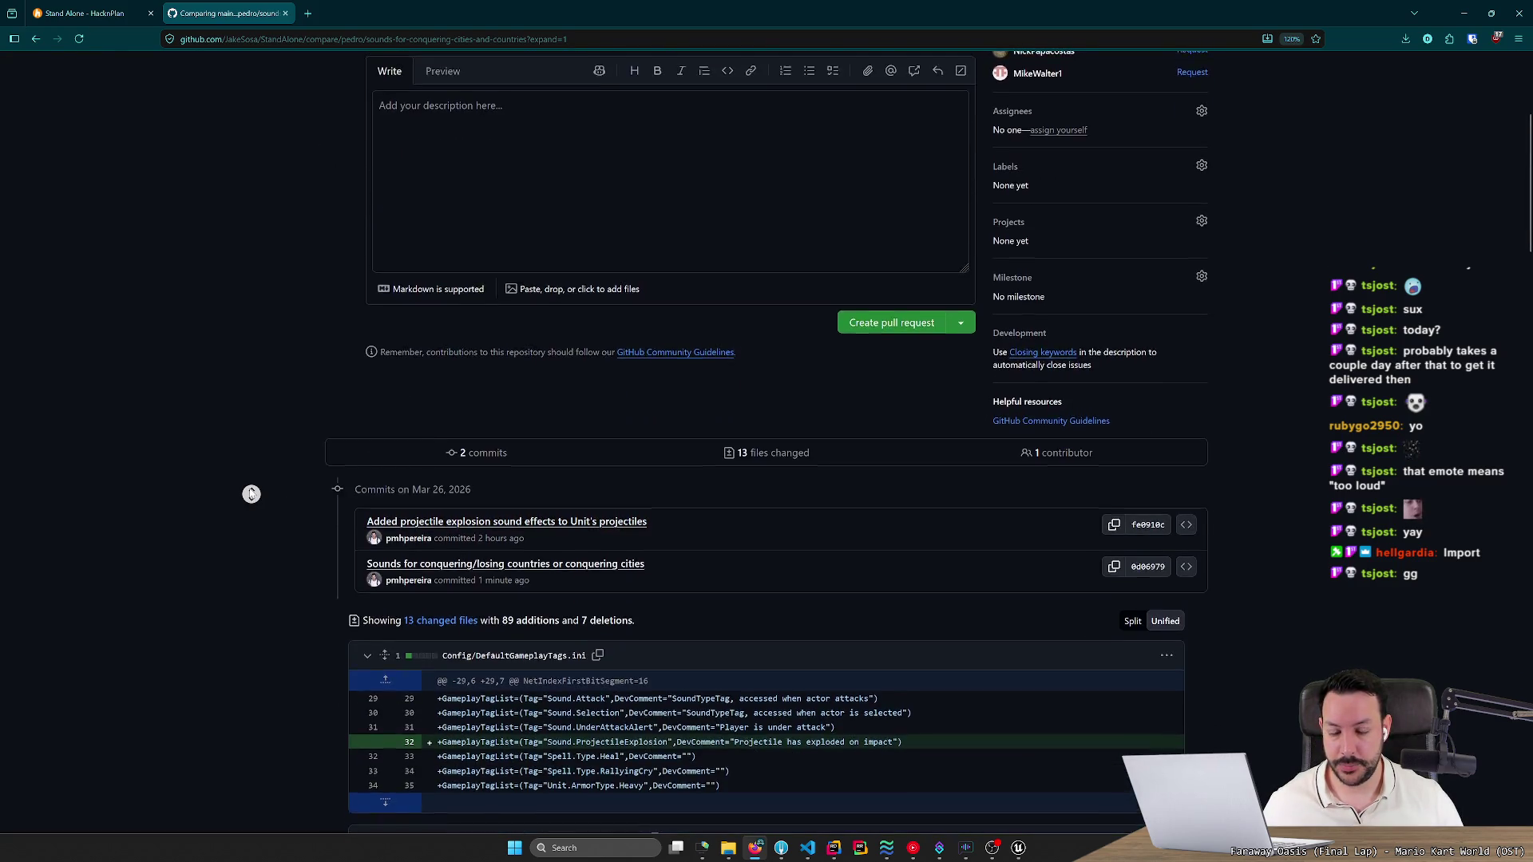
left_click_drag(372, 313, 433, 313)
type("Sounds for conquering cities and countries")
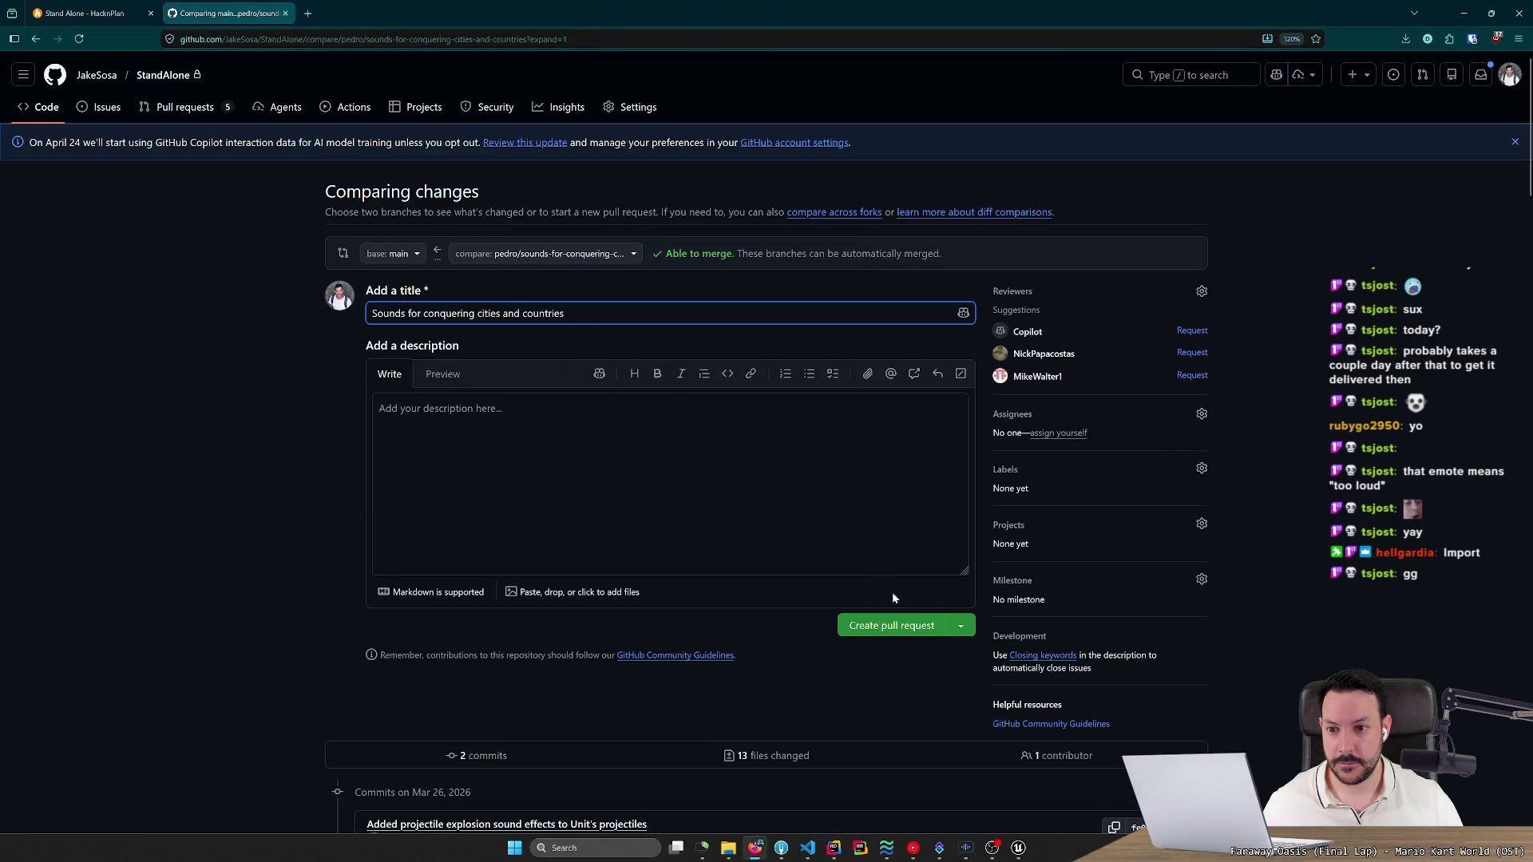
left_click(908, 627)
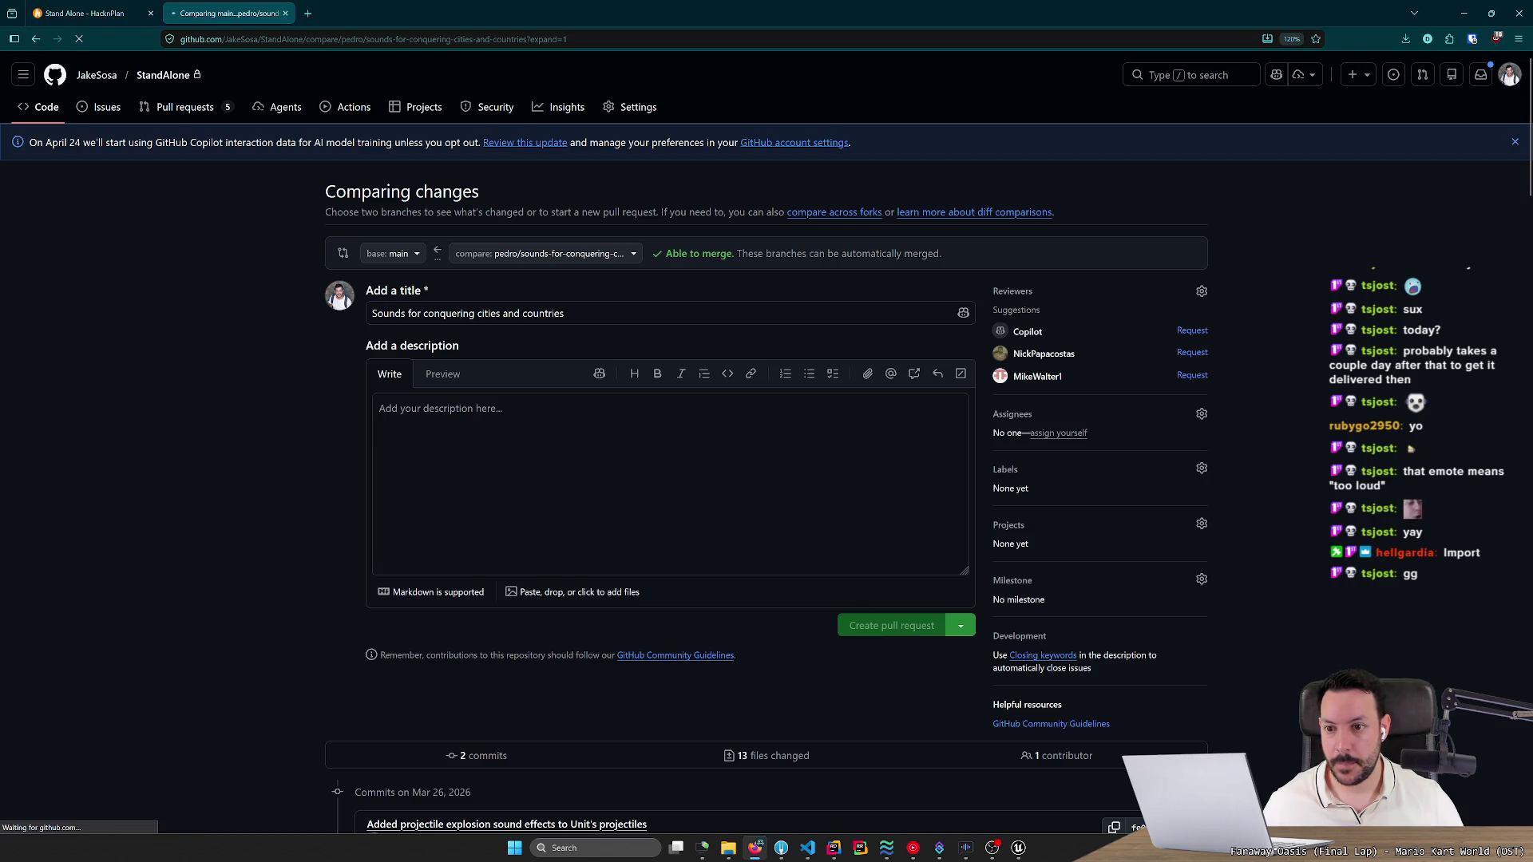
Check PR #197's address and no-conflicts merge status, then go to the HacknPlan board.
key("ctrl+l")
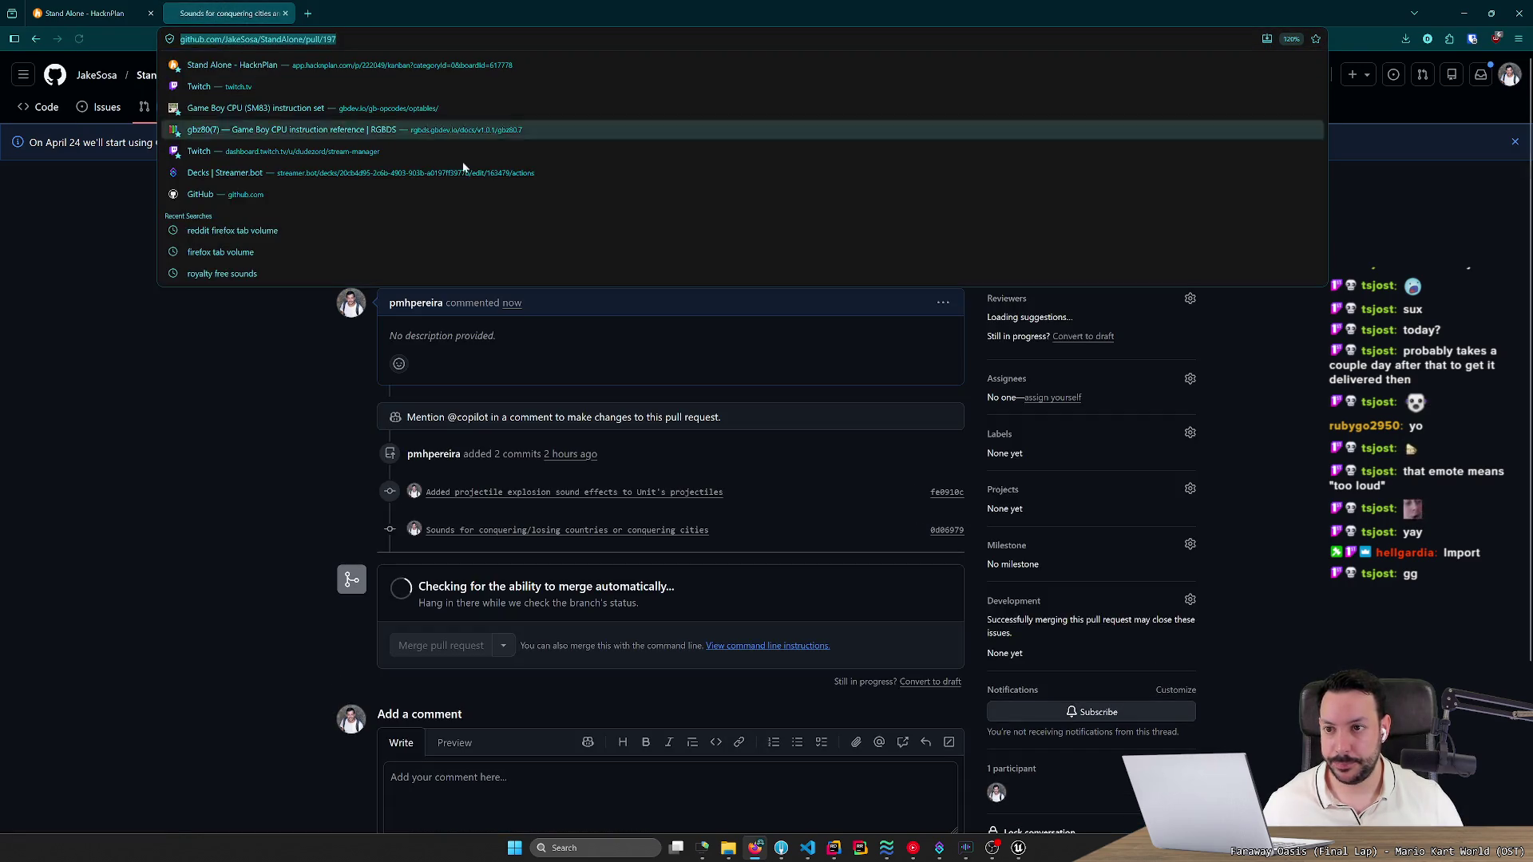
key("Escape")
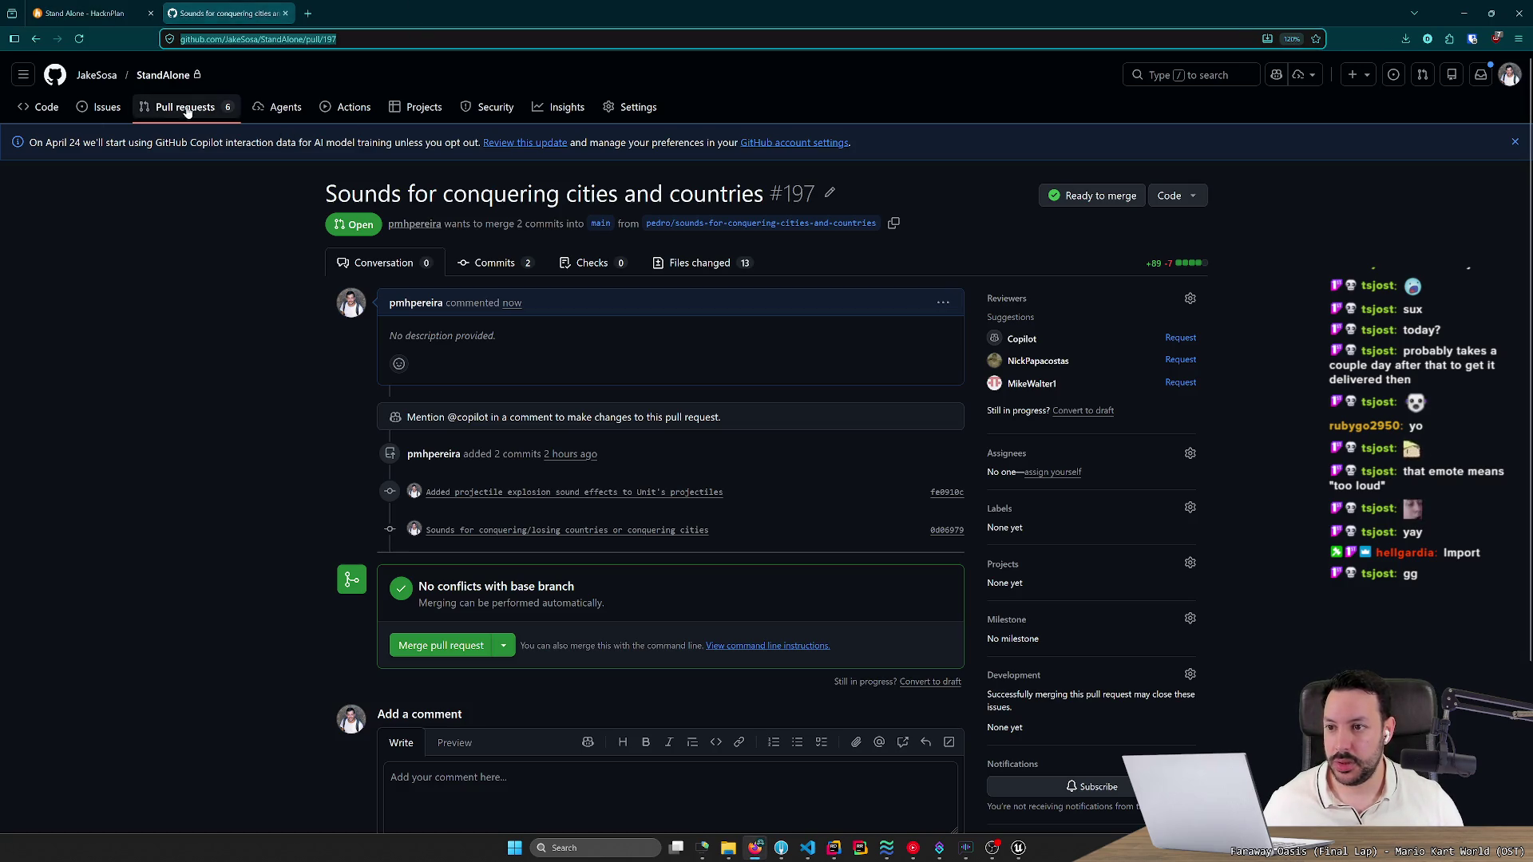
scroll(670, 479, "down", 3)
scroll(670, 479, "up", 3)
key("ctrl+Tab")
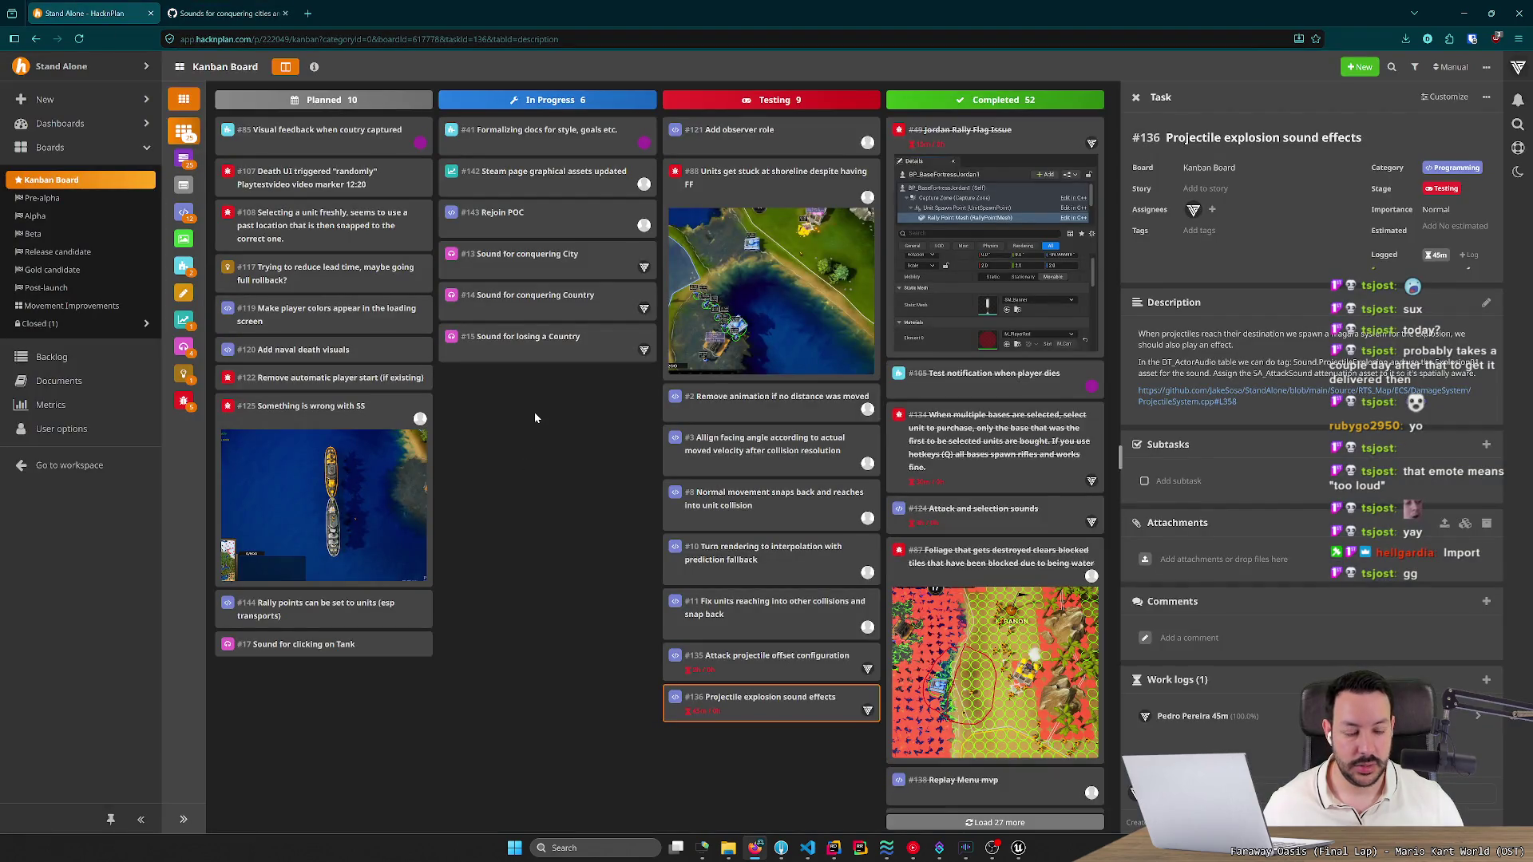
Log 30 minutes of work on tasks #13, #14 and #15.
left_click(529, 268)
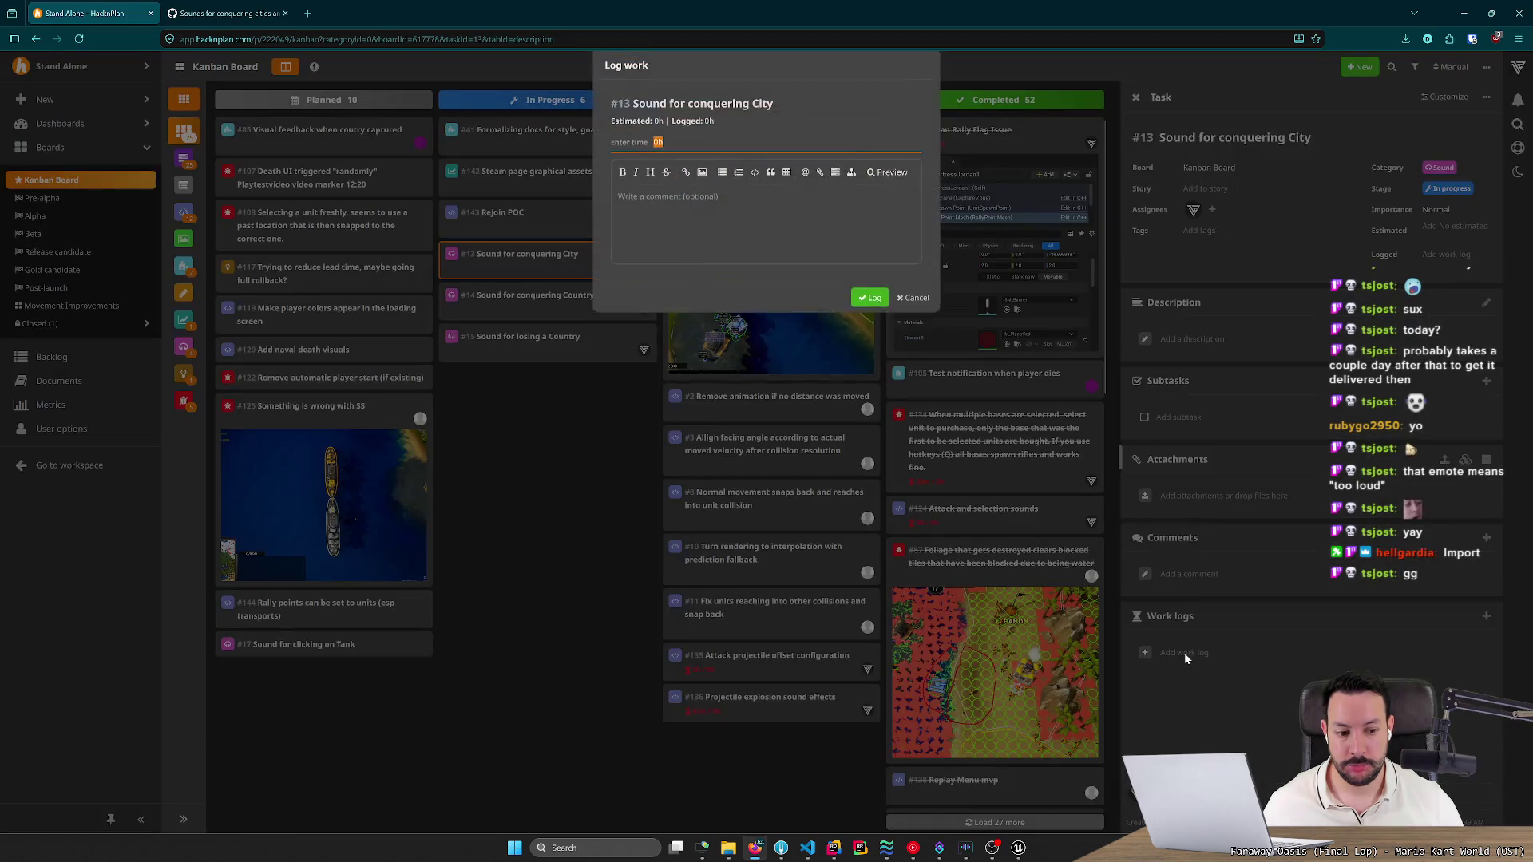
left_click(1186, 659)
type("30m")
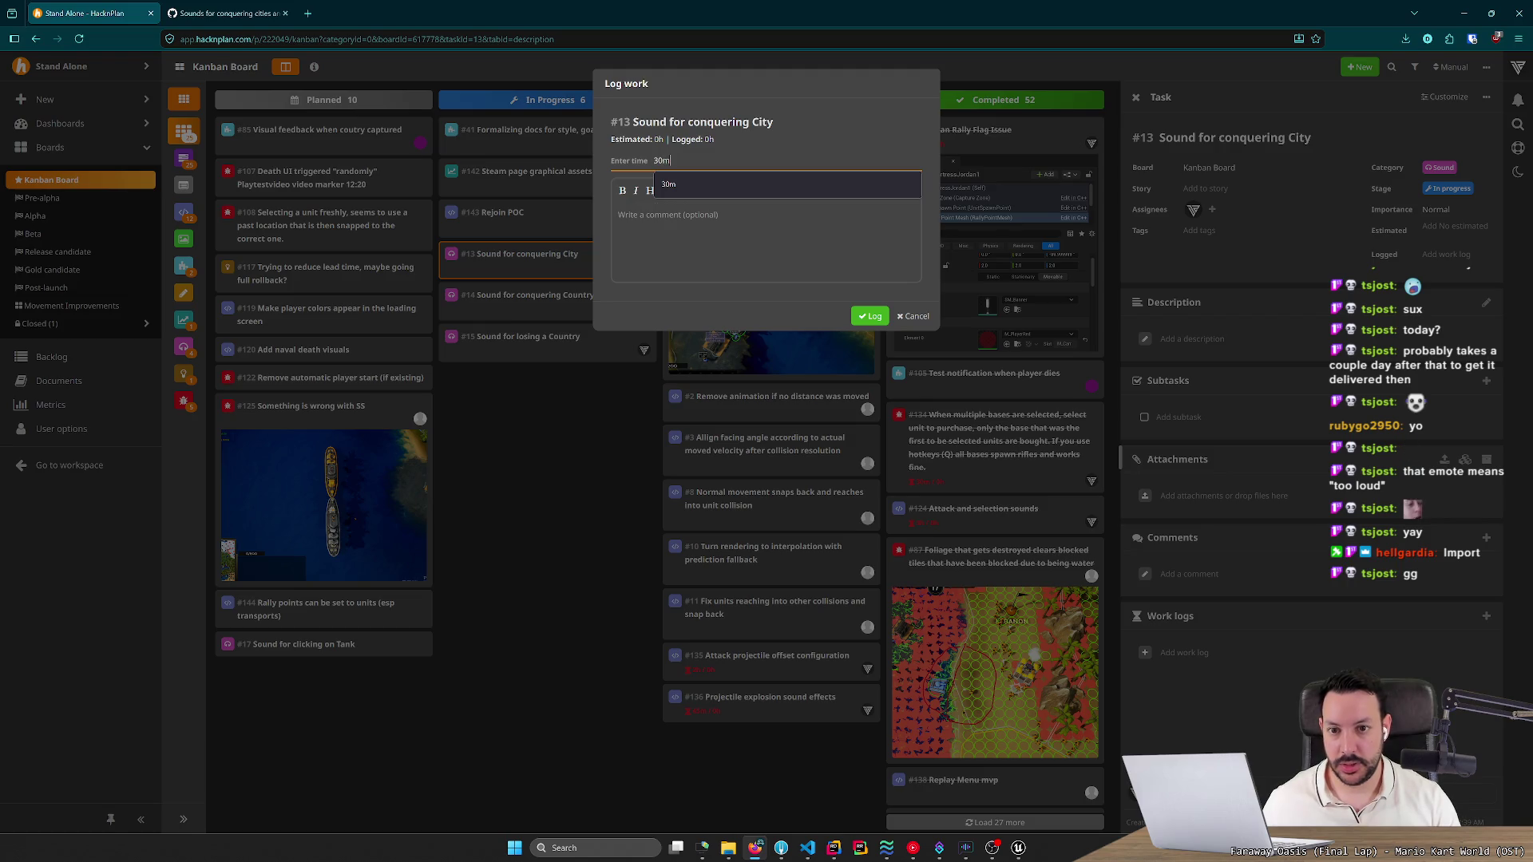
key("Return")
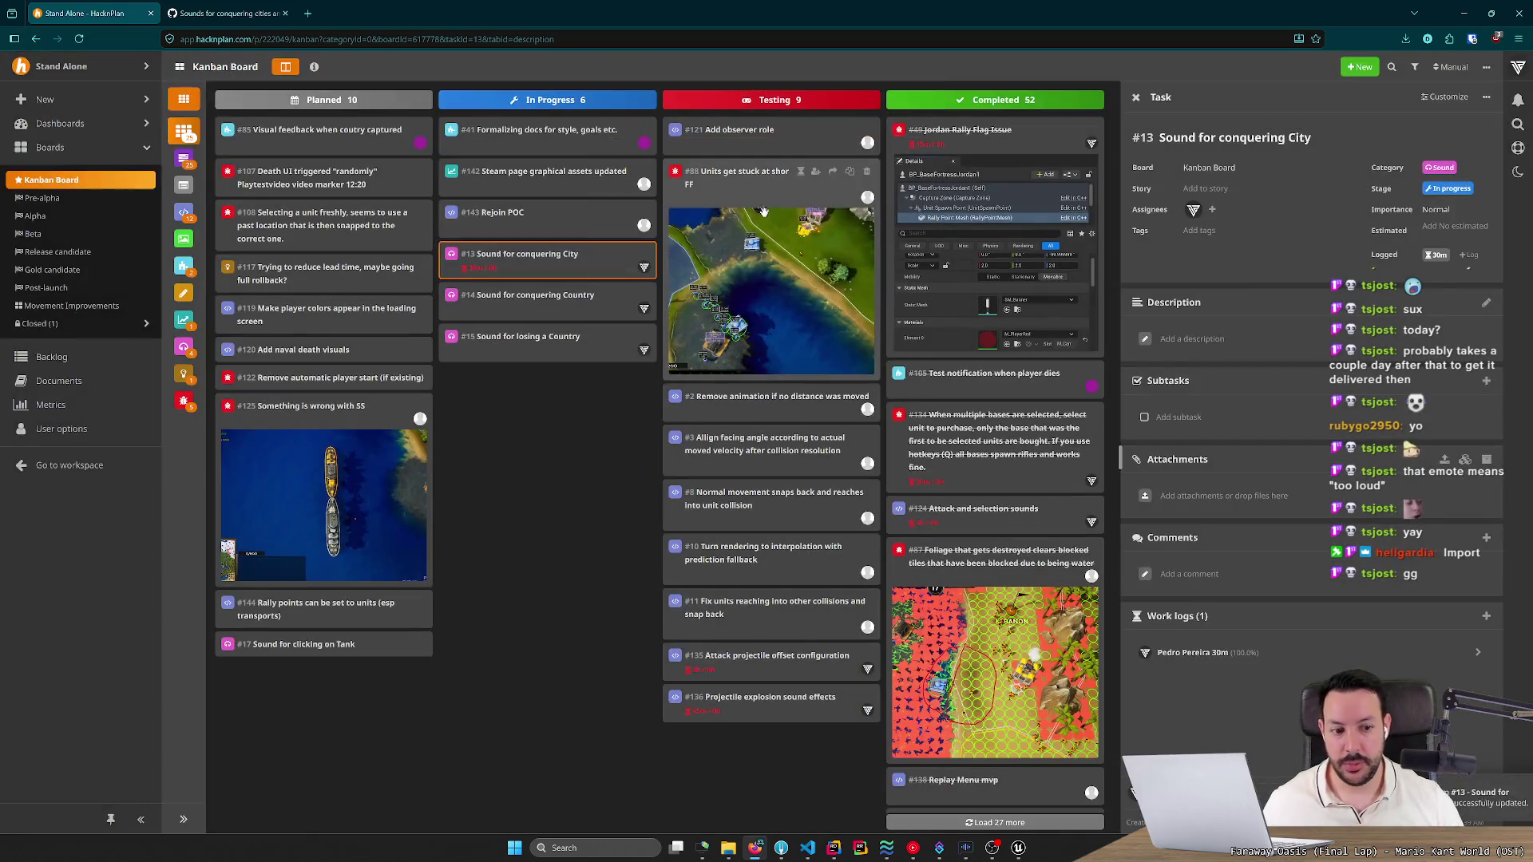
left_click(543, 299)
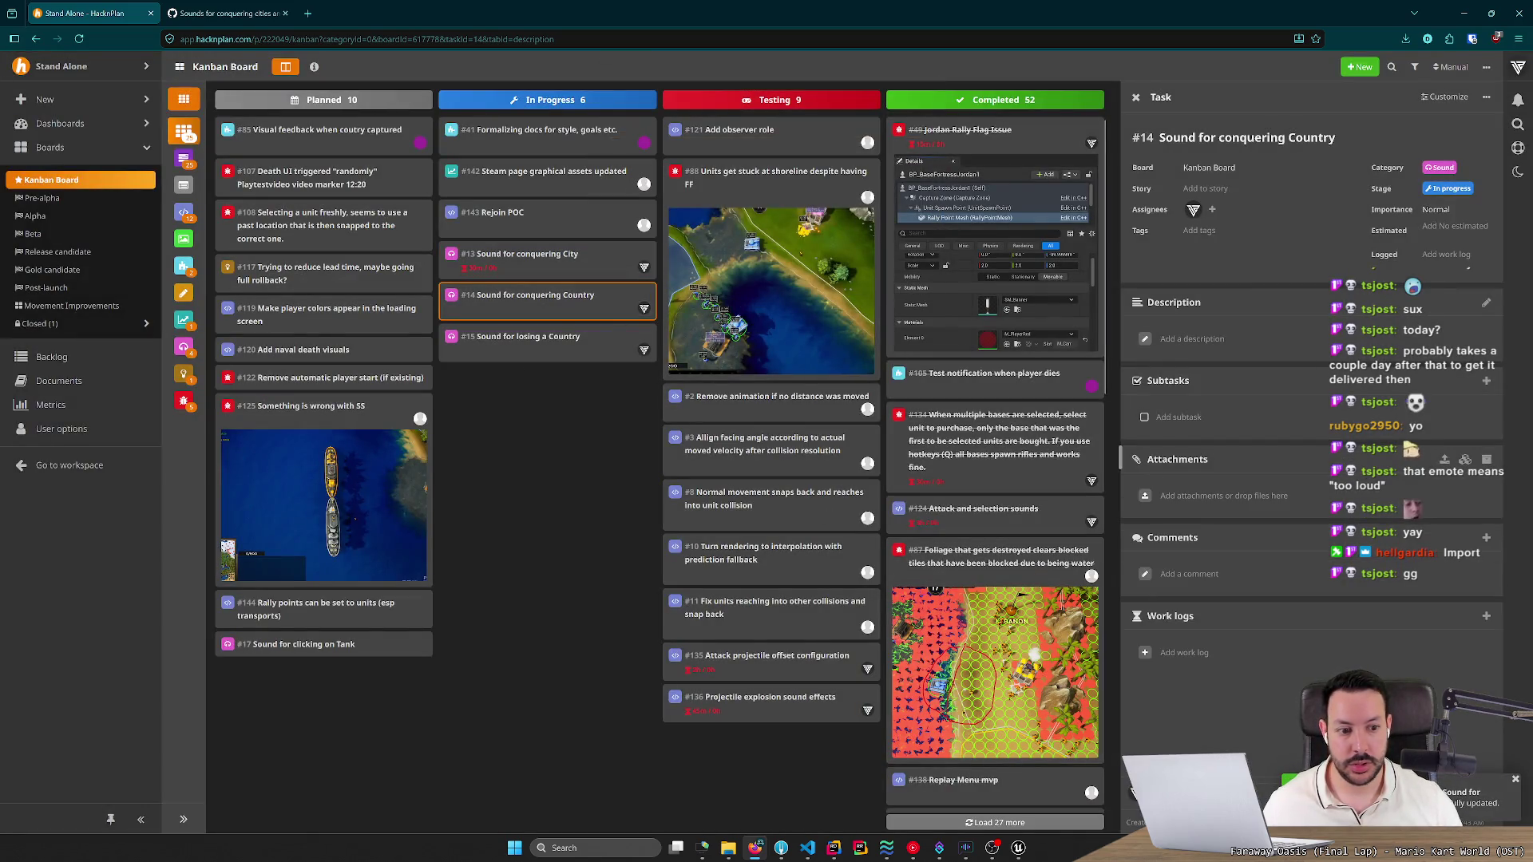
left_click(1197, 655)
type("3")
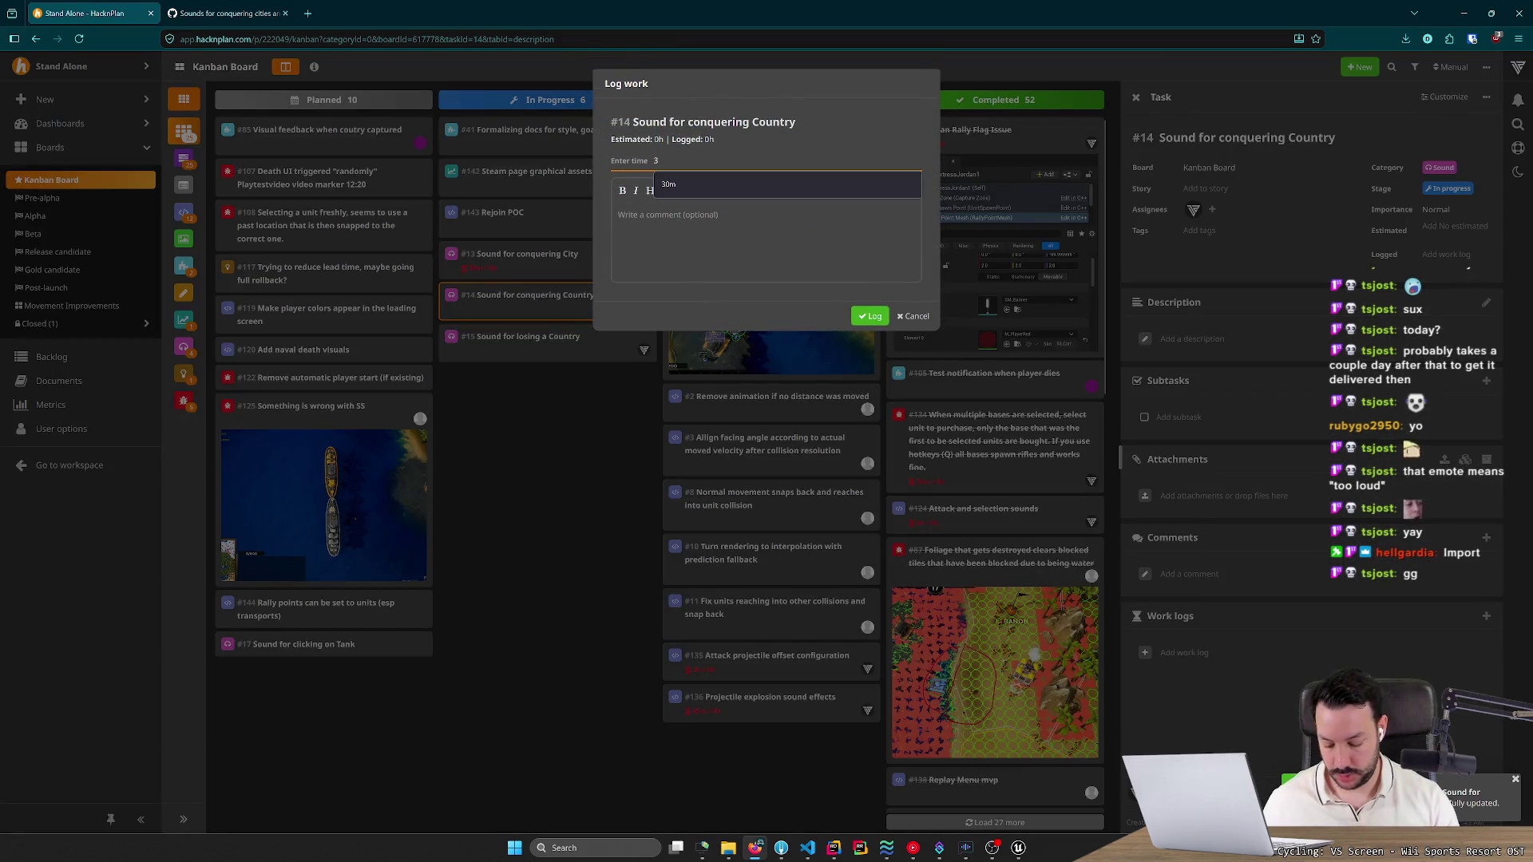
type("0m")
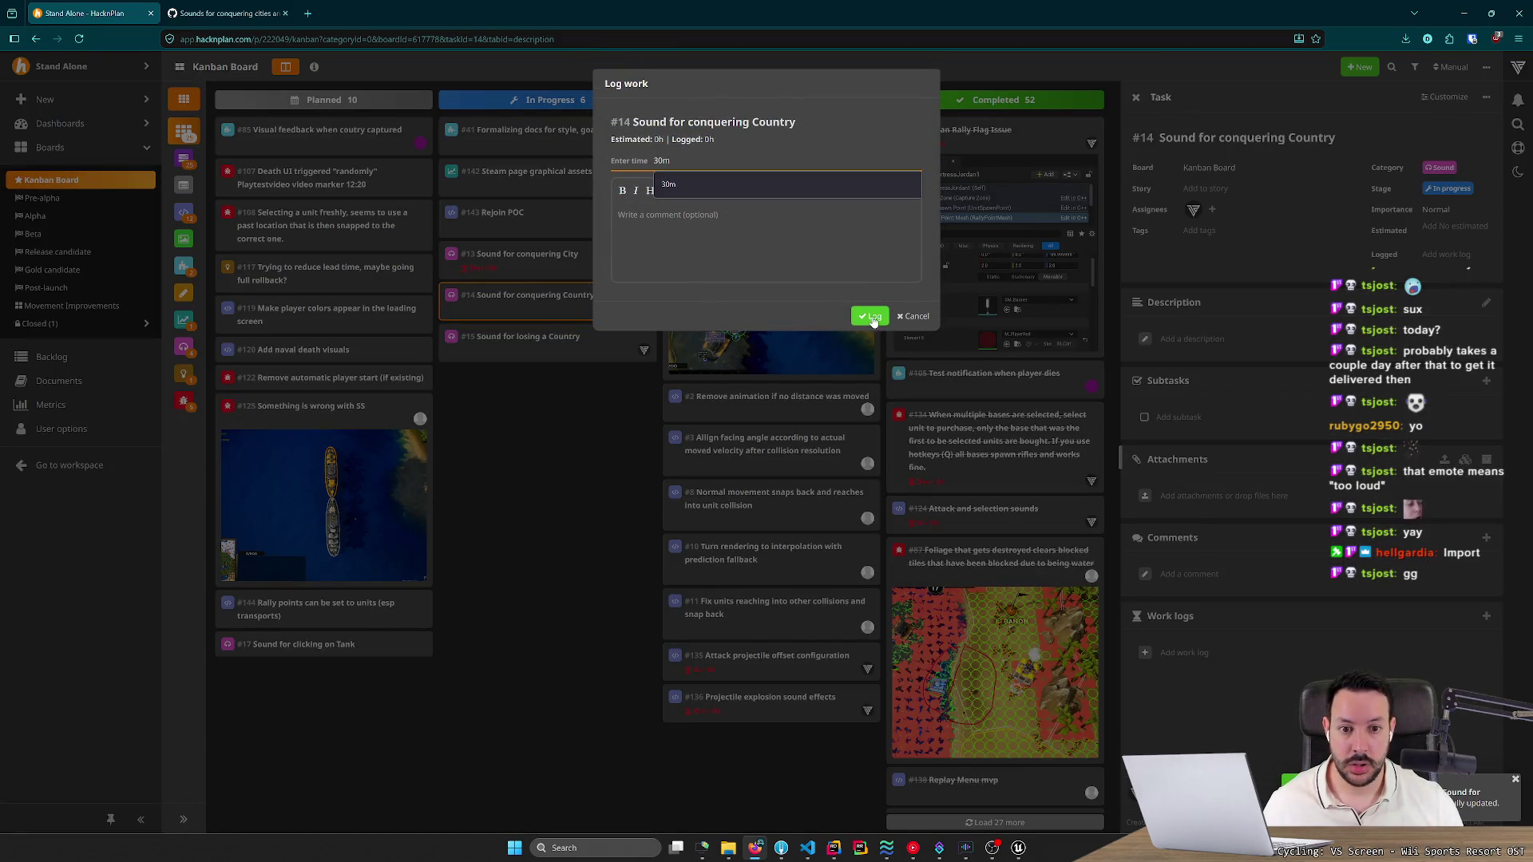
left_click(870, 316)
left_click(487, 340)
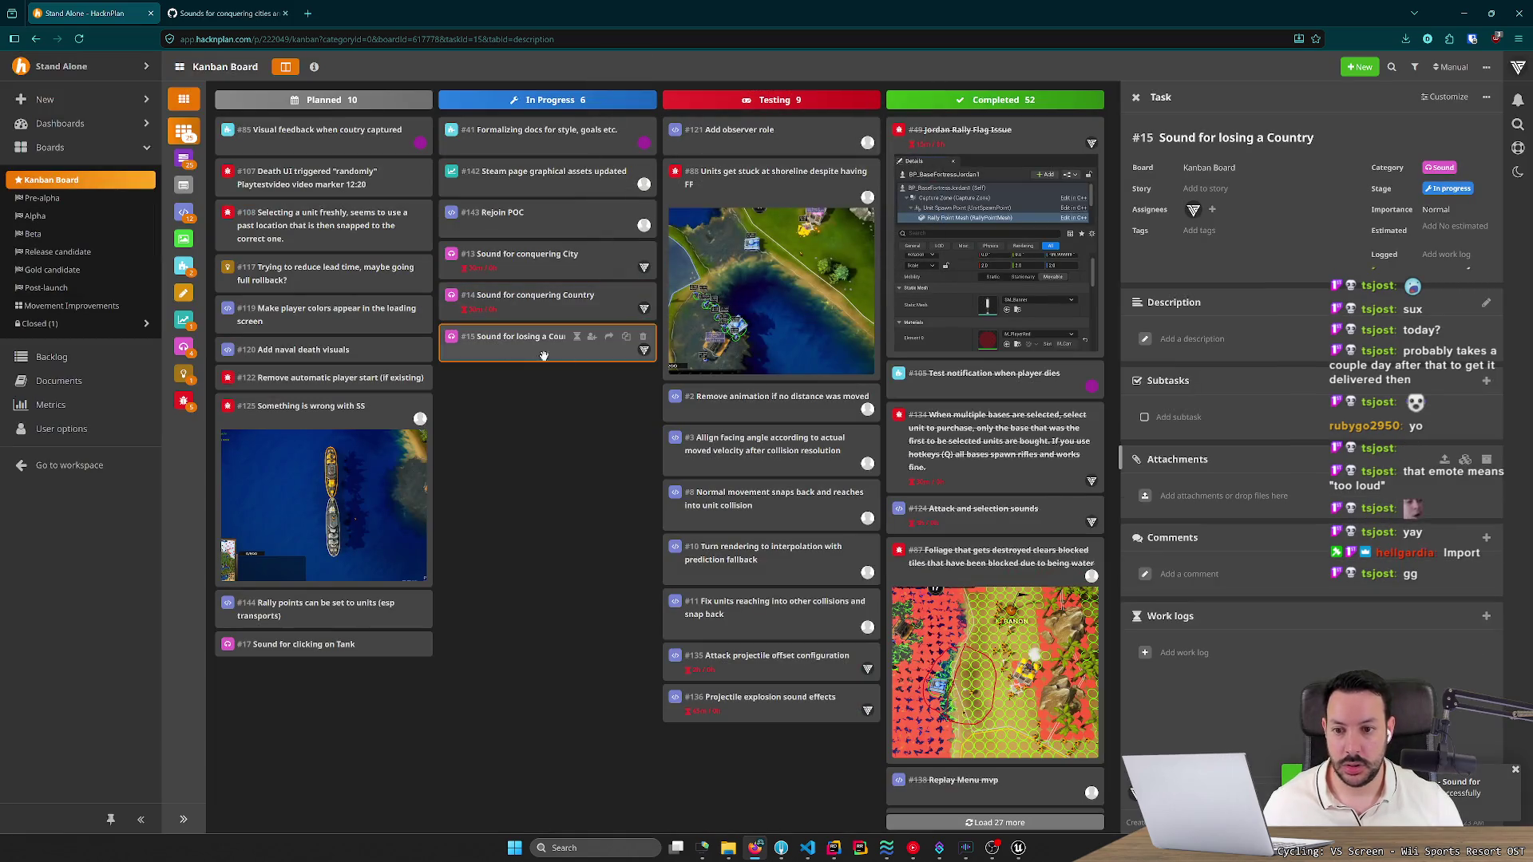
left_click(1185, 653)
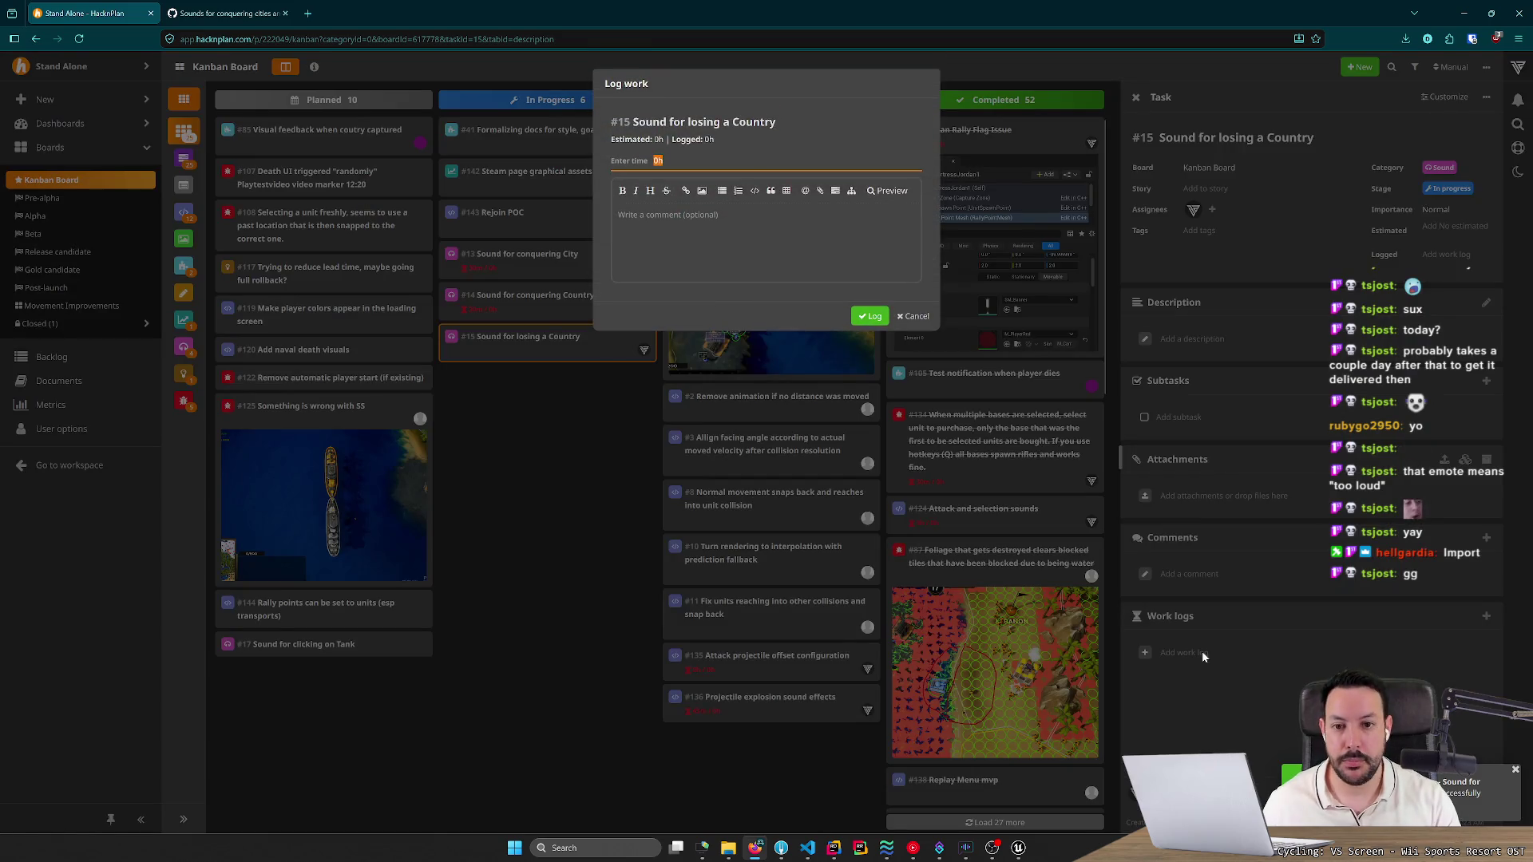
type("30m")
left_click(866, 316)
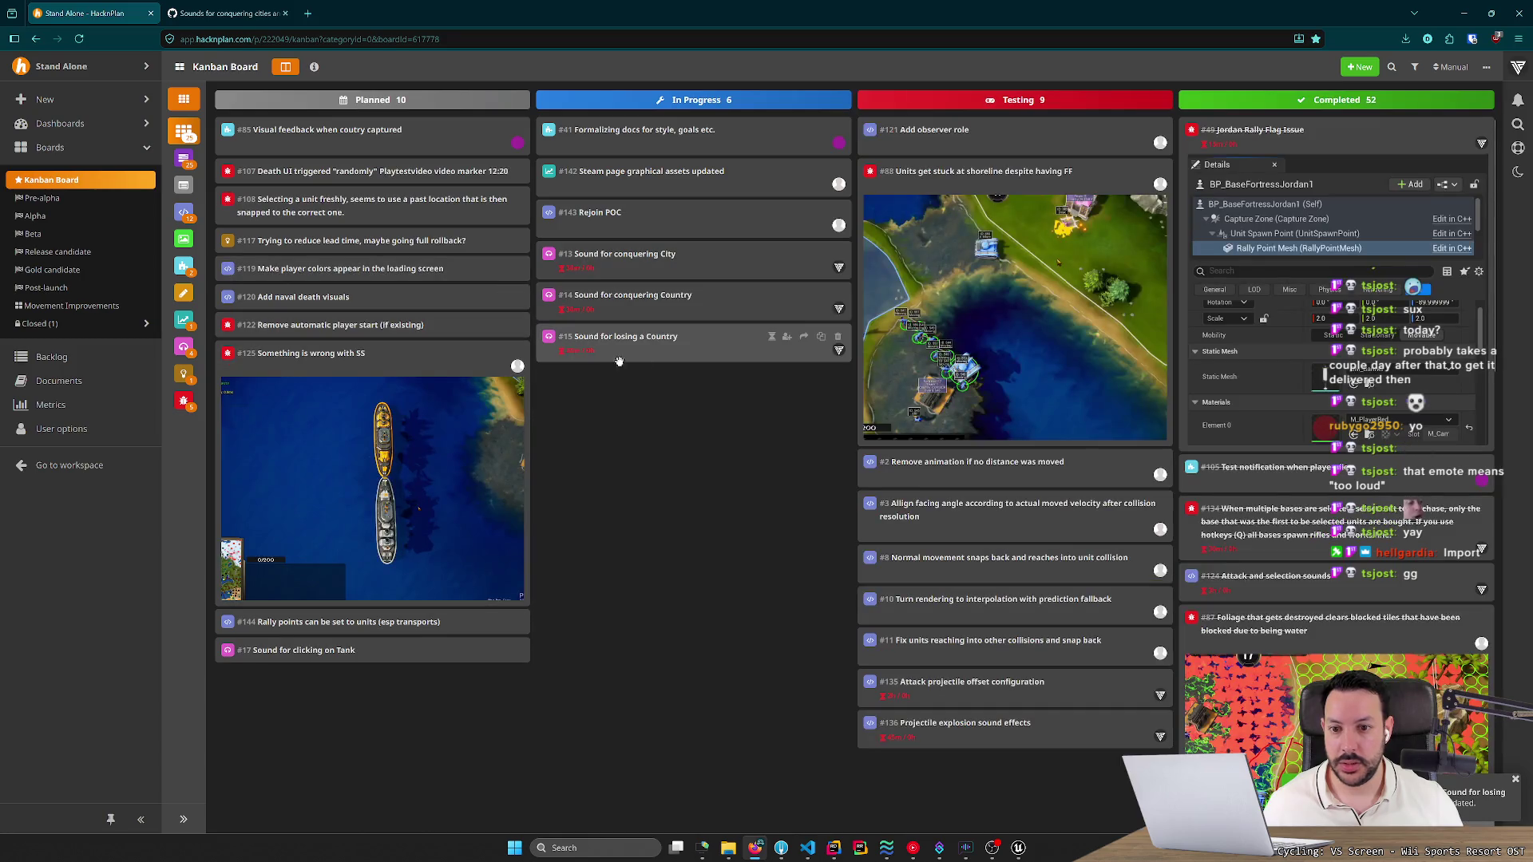
Move tasks #15, #14 and #13 from In Progress into the Testing column.
mouse_move(712, 343)
left_mouse_down()
mouse_move(800, 548)
mouse_move(1022, 819)
left_mouse_up()
left_click_drag(766, 302, 1018, 794)
mouse_move(625, 254)
left_mouse_down()
mouse_move(871, 598)
mouse_move(949, 779)
left_mouse_up()
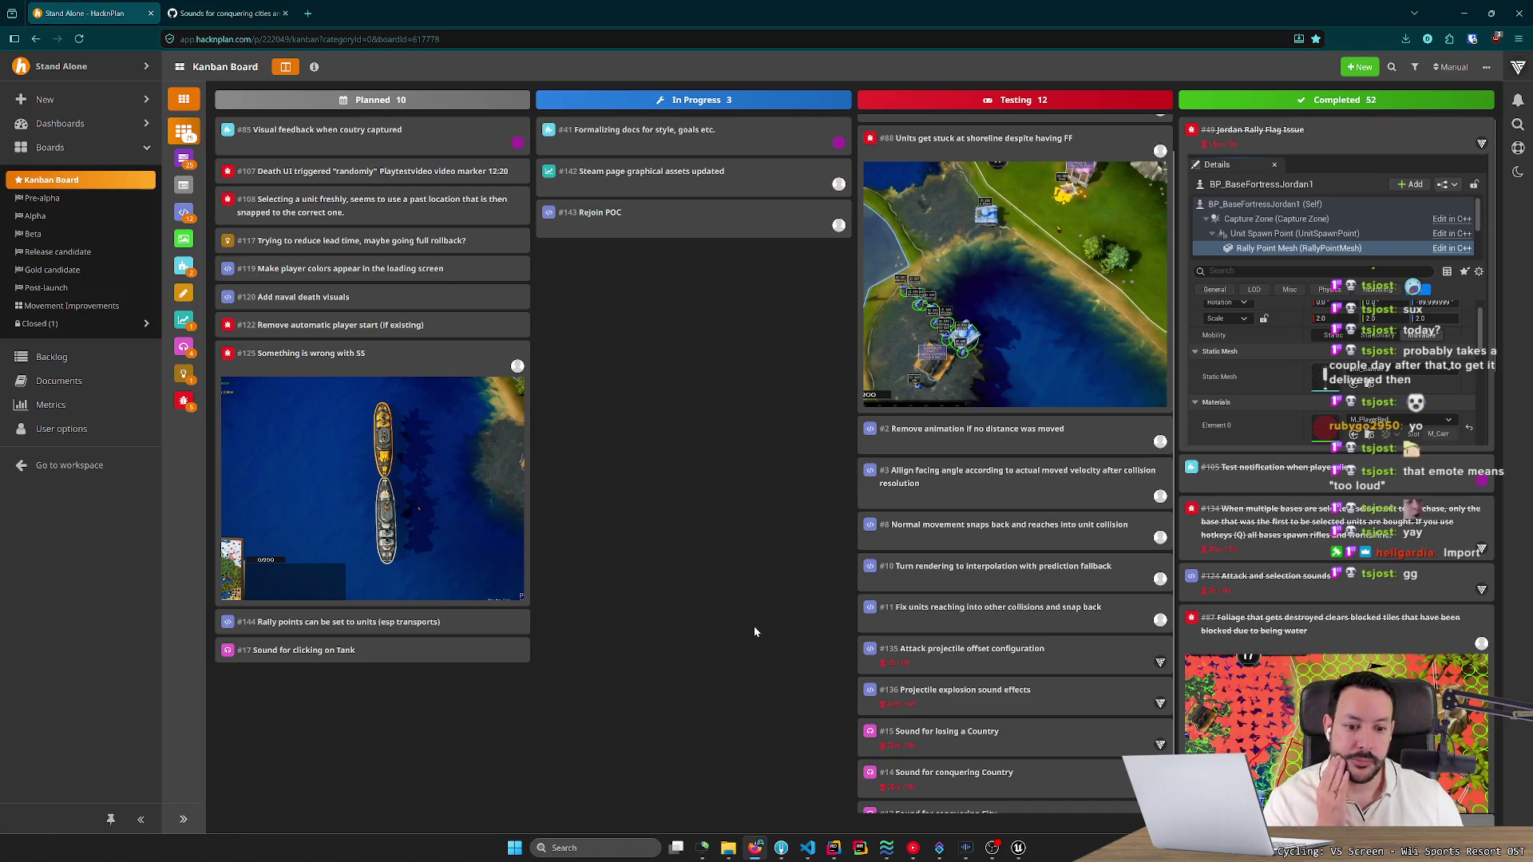
scroll(944, 570, "up", 1)
Load the HacknPlan task link in a new tab and close the GitHub pull request tab.
scroll(944, 570, "down", 2)
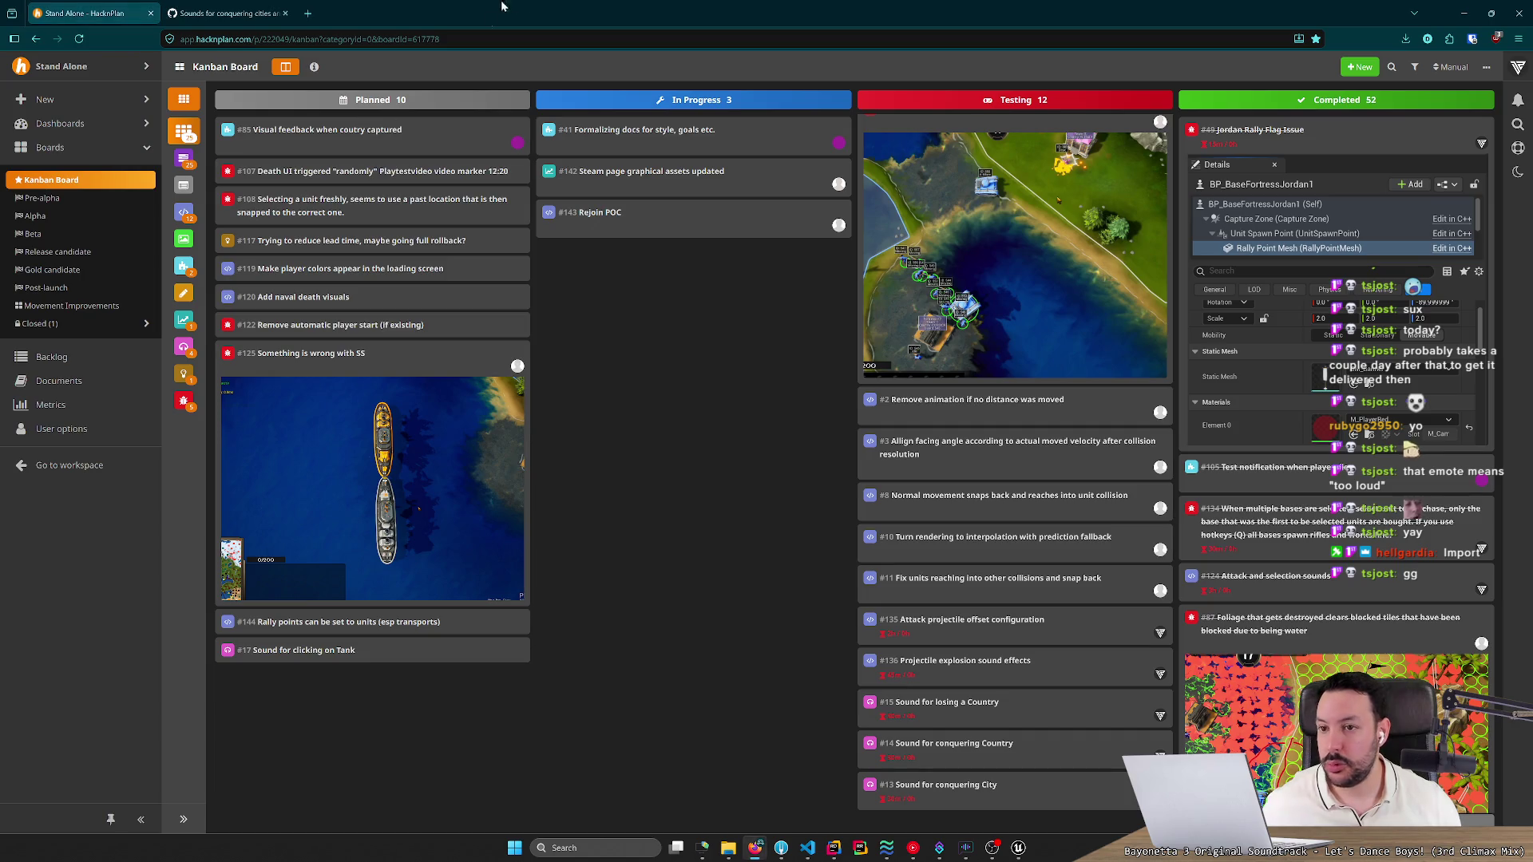
left_click(307, 15)
key("ctrl+v")
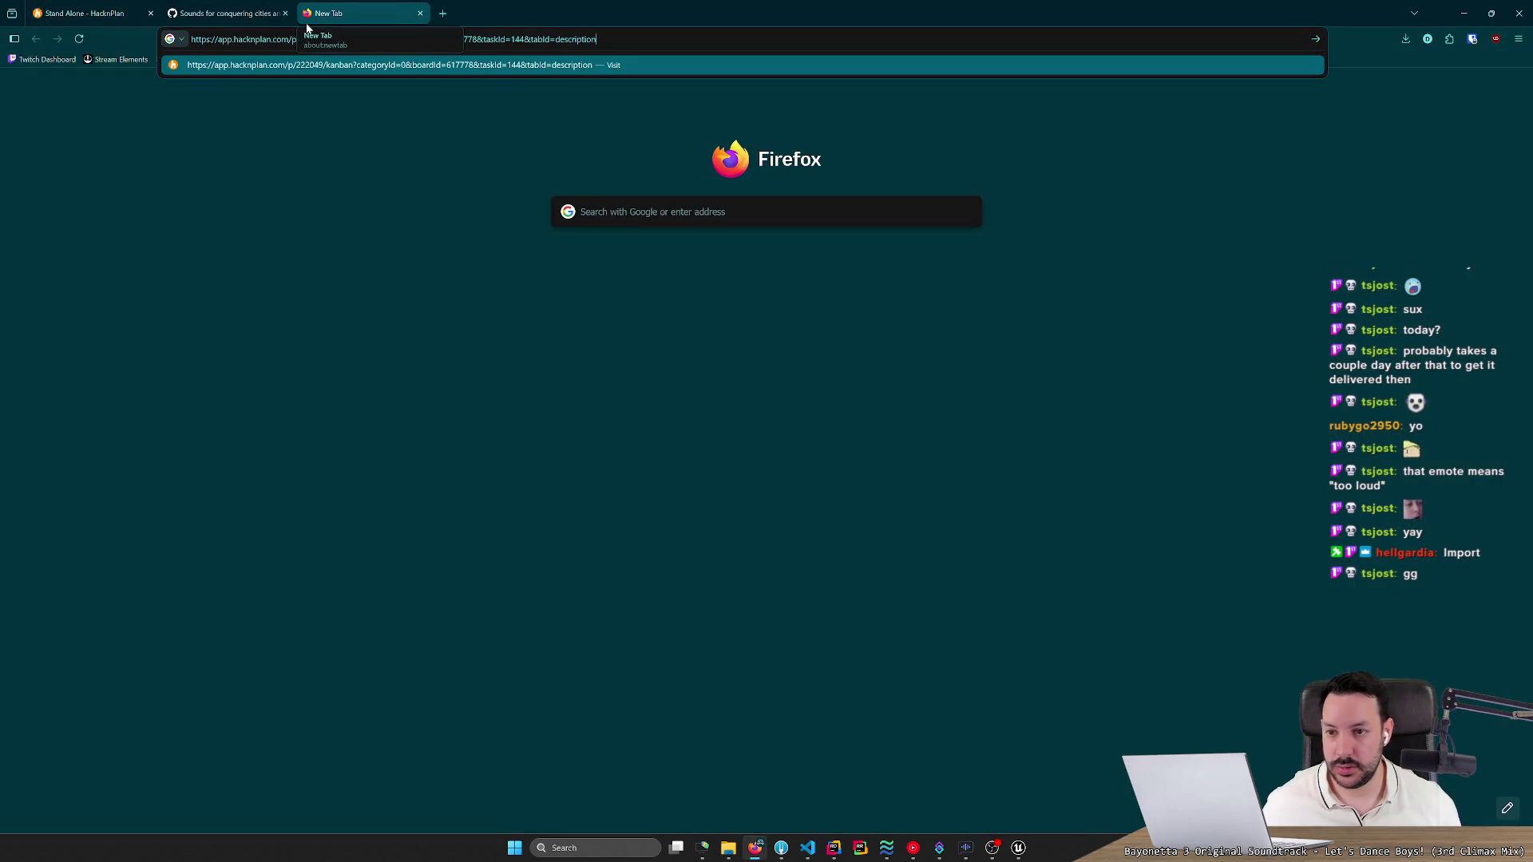
key("Return")
middle_click(205, 6)
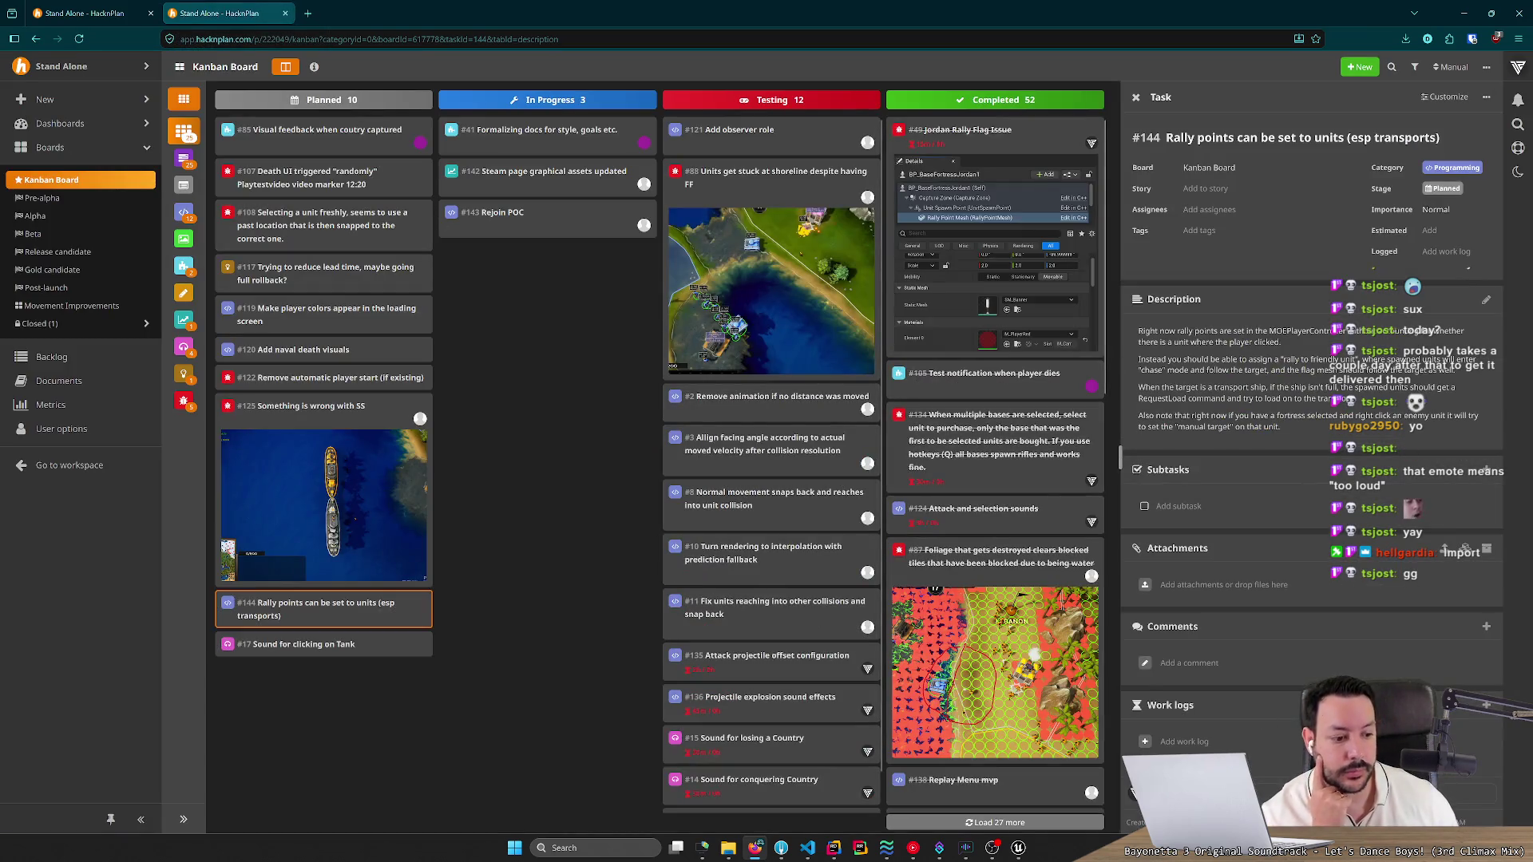
Glance at the Windows calendar, then bring the HacknPlan Kanban board up in another tab.
left_click(1485, 848)
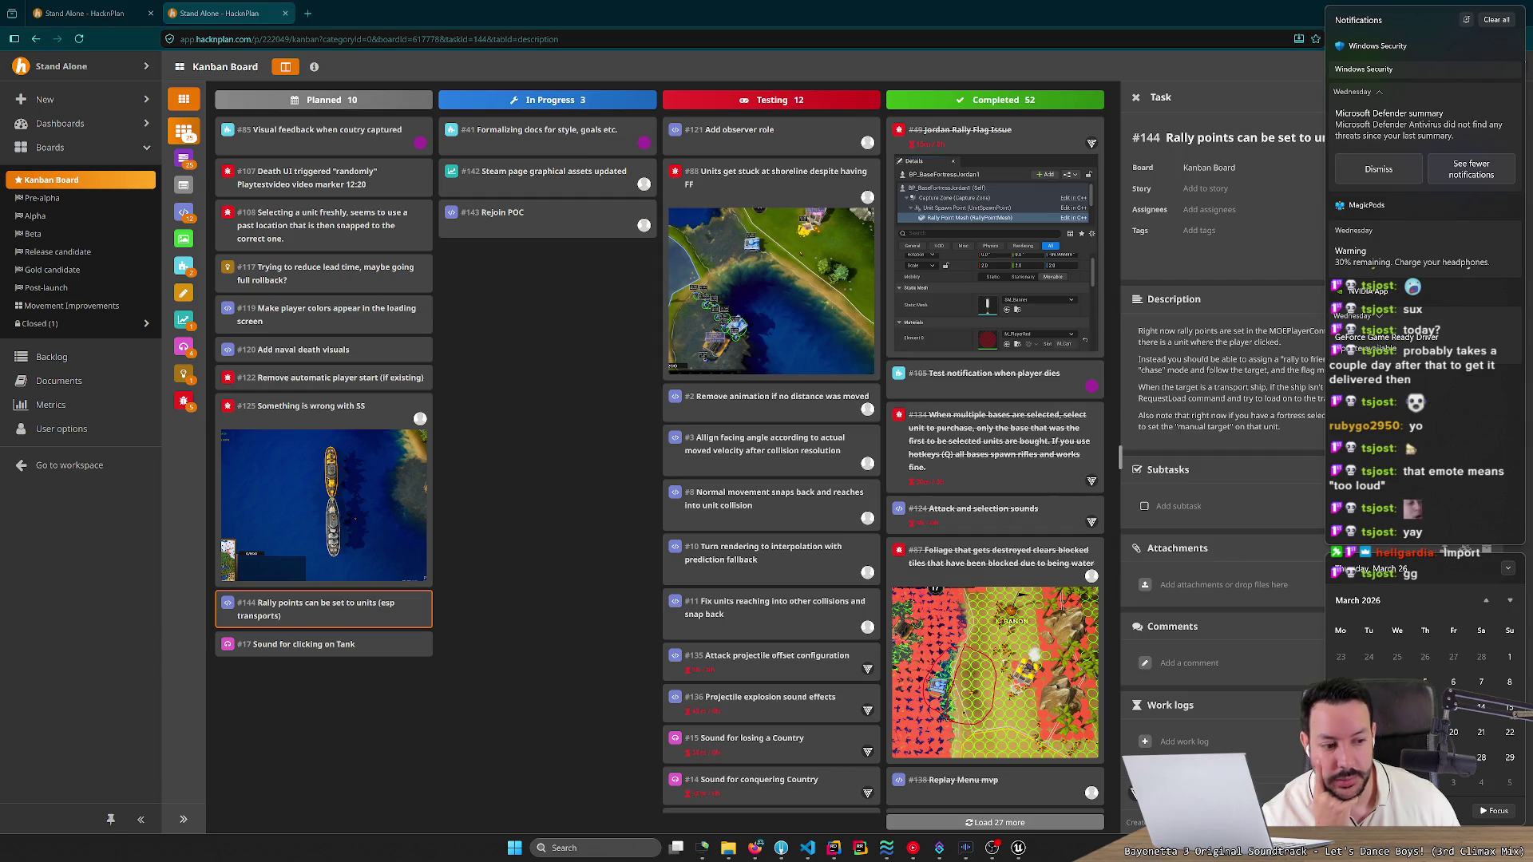
left_click(1109, 774)
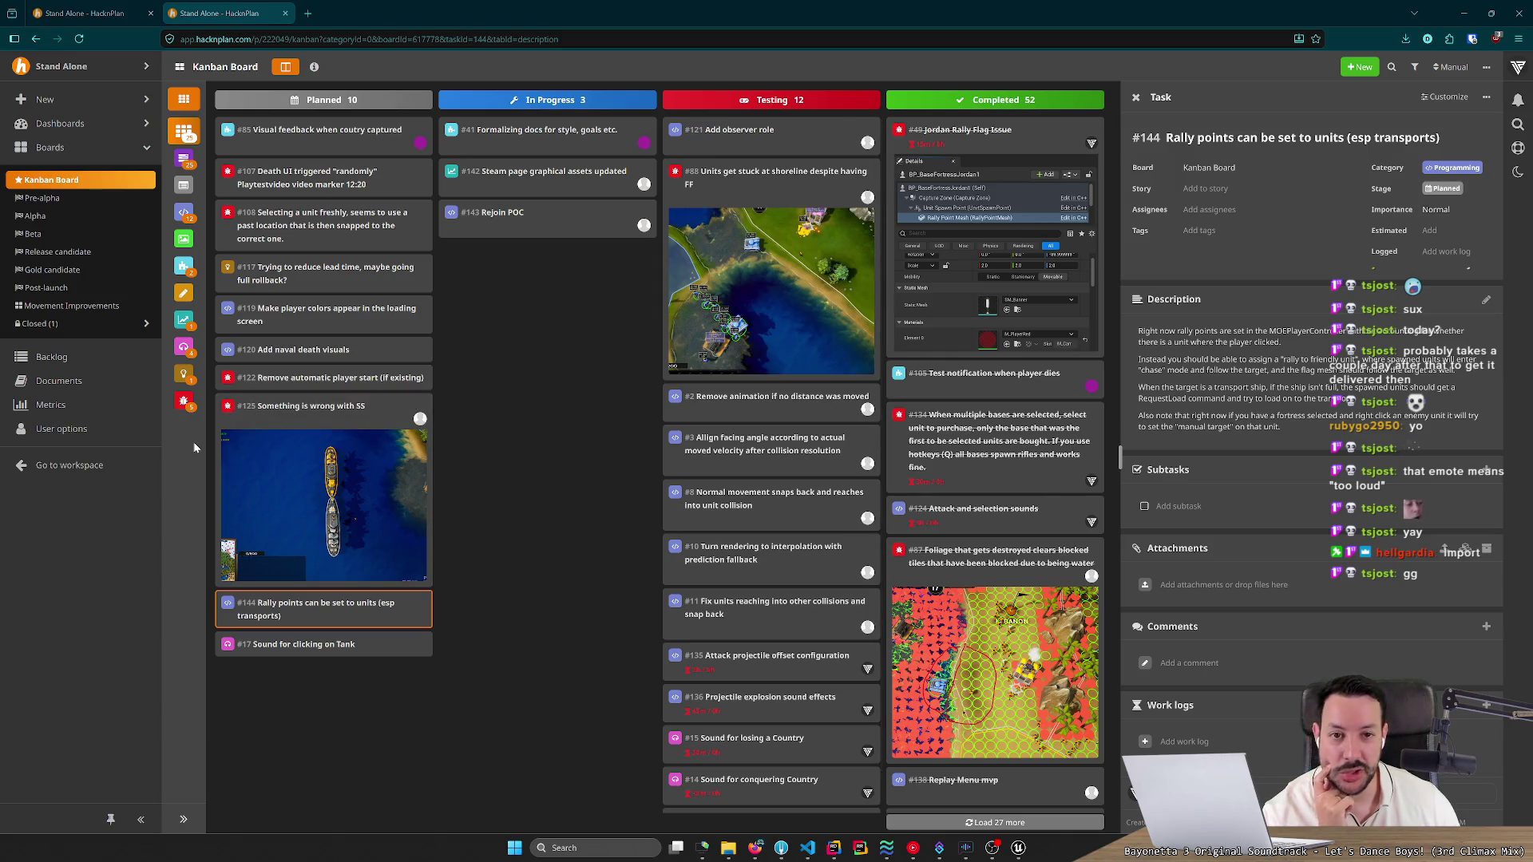
key("ctrl+shift+t")
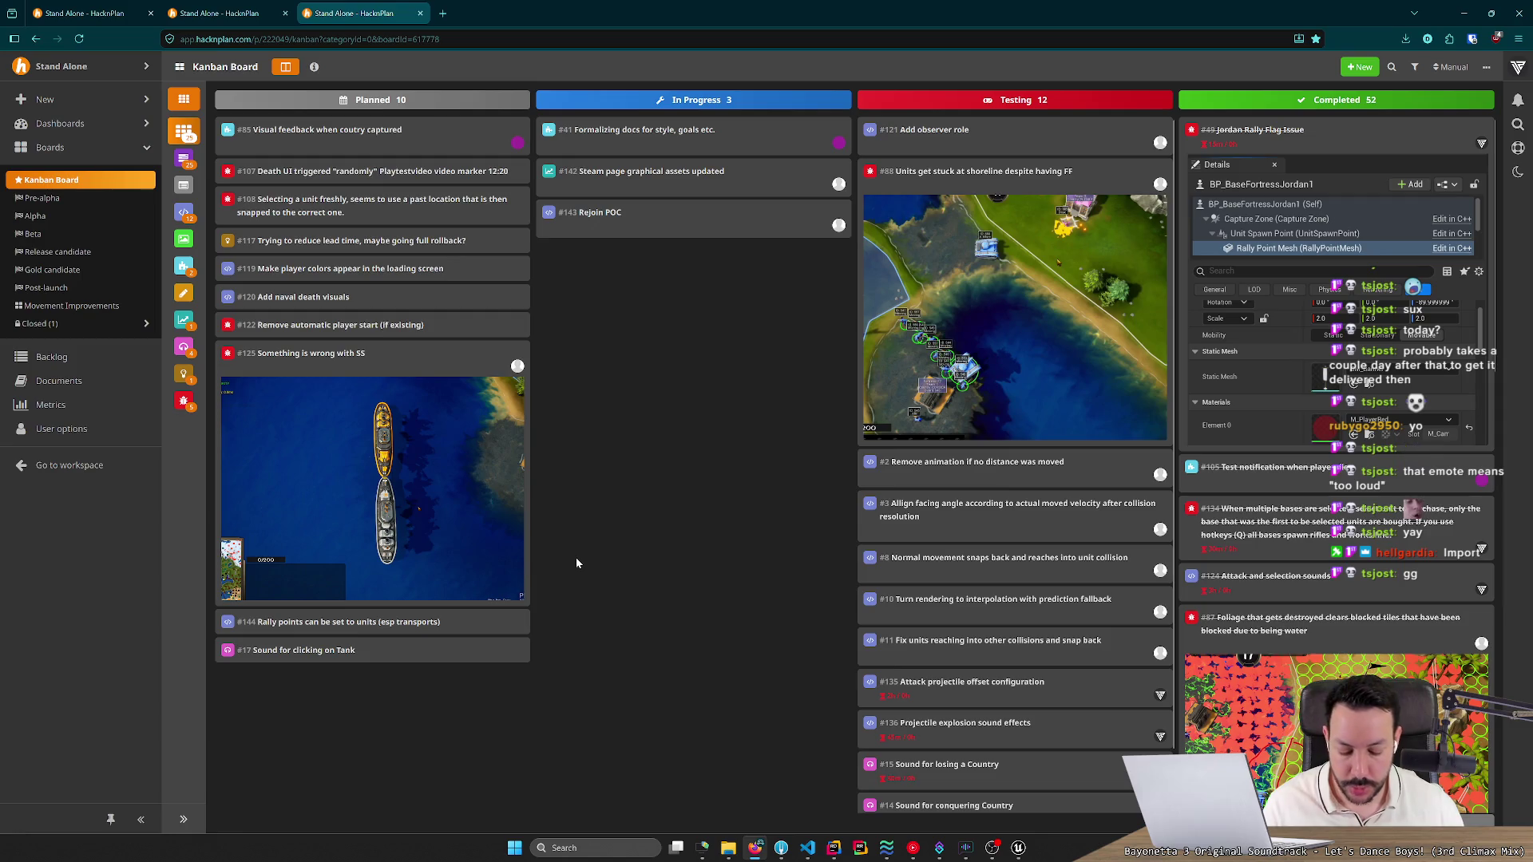
key("XF86AudioRaiseVolume")
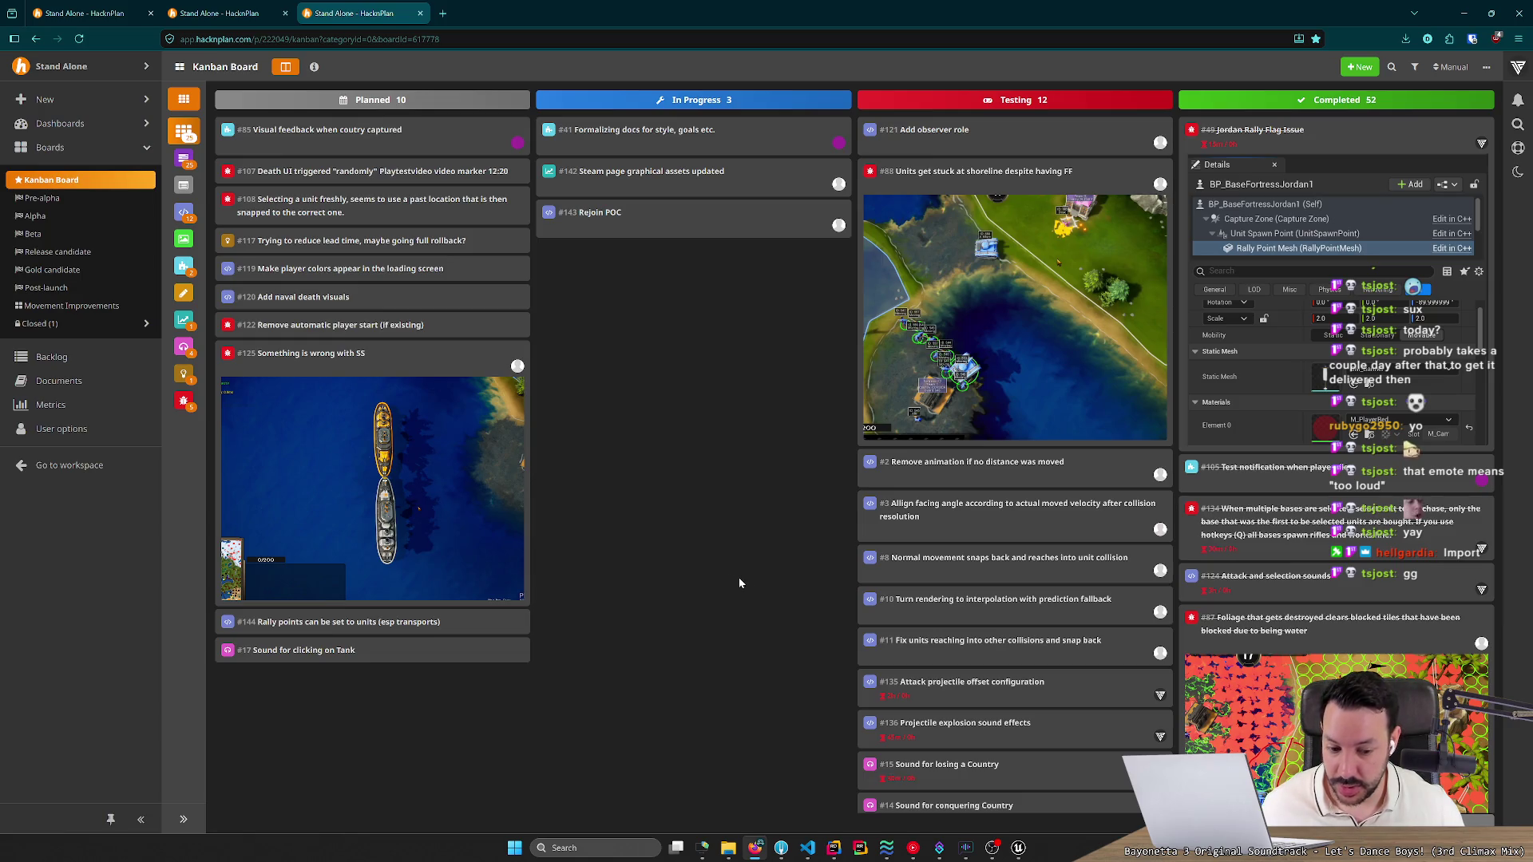
mouse_move(1009, 856)
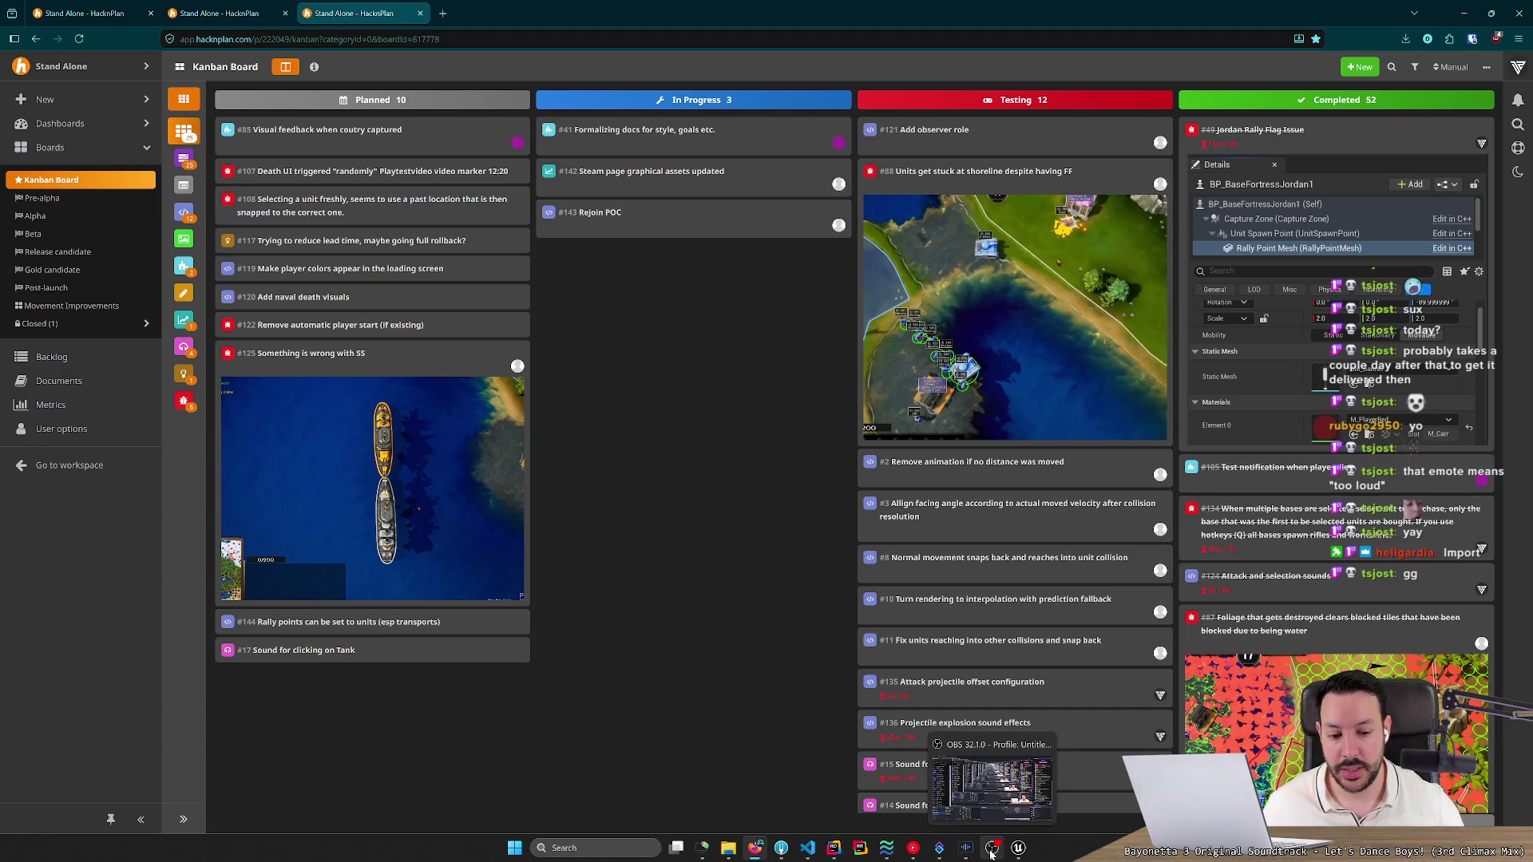
left_click(991, 854)
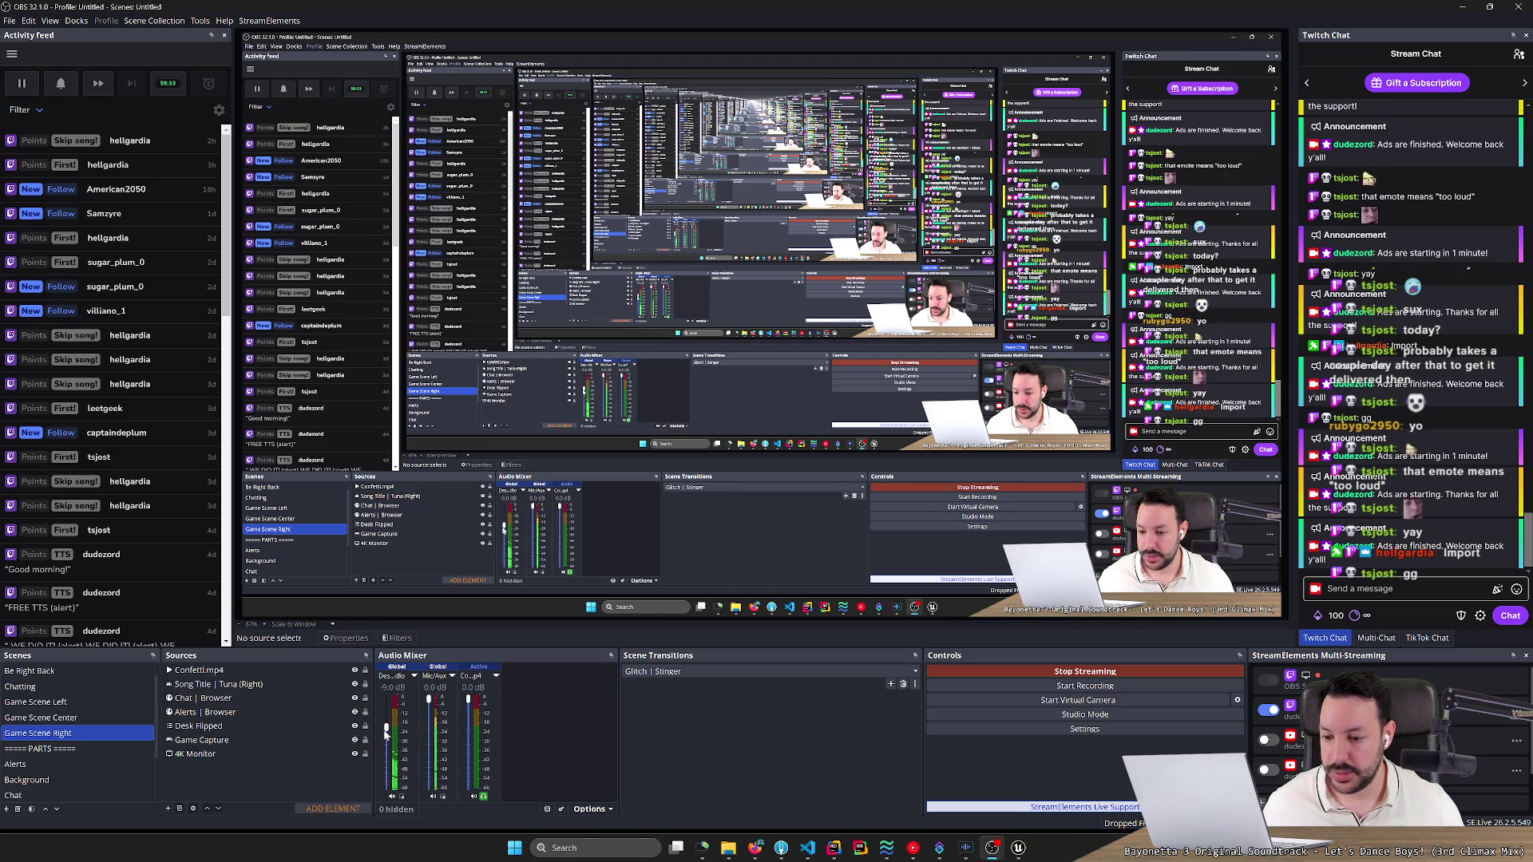
Raise OBS Desktop Audio from -9.0 dB to -5.0 dB and minimize OBS.
left_click_drag(387, 730, 386, 731)
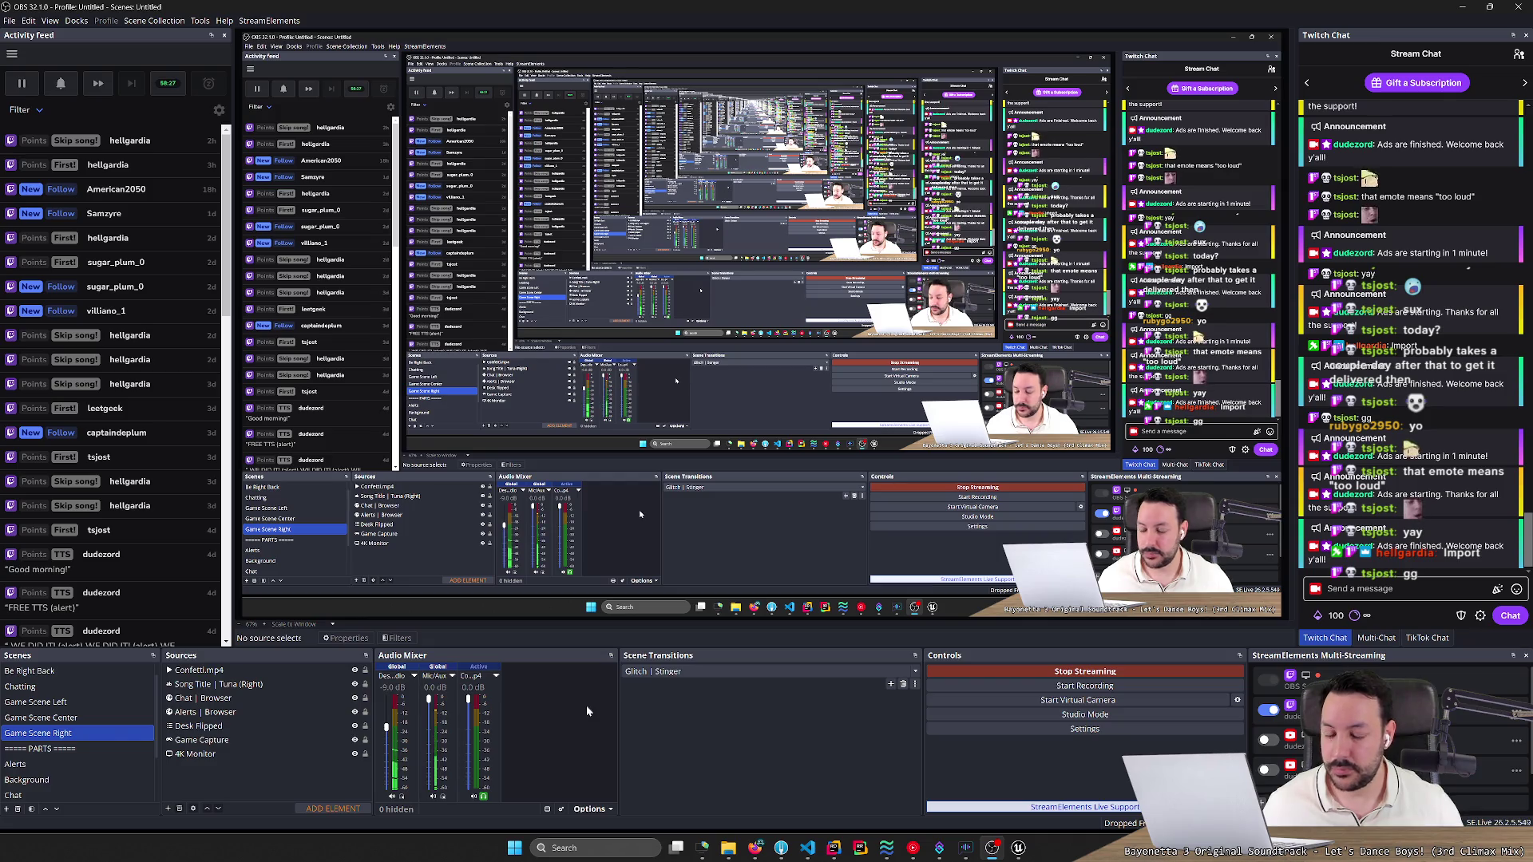
left_click(1461, 12)
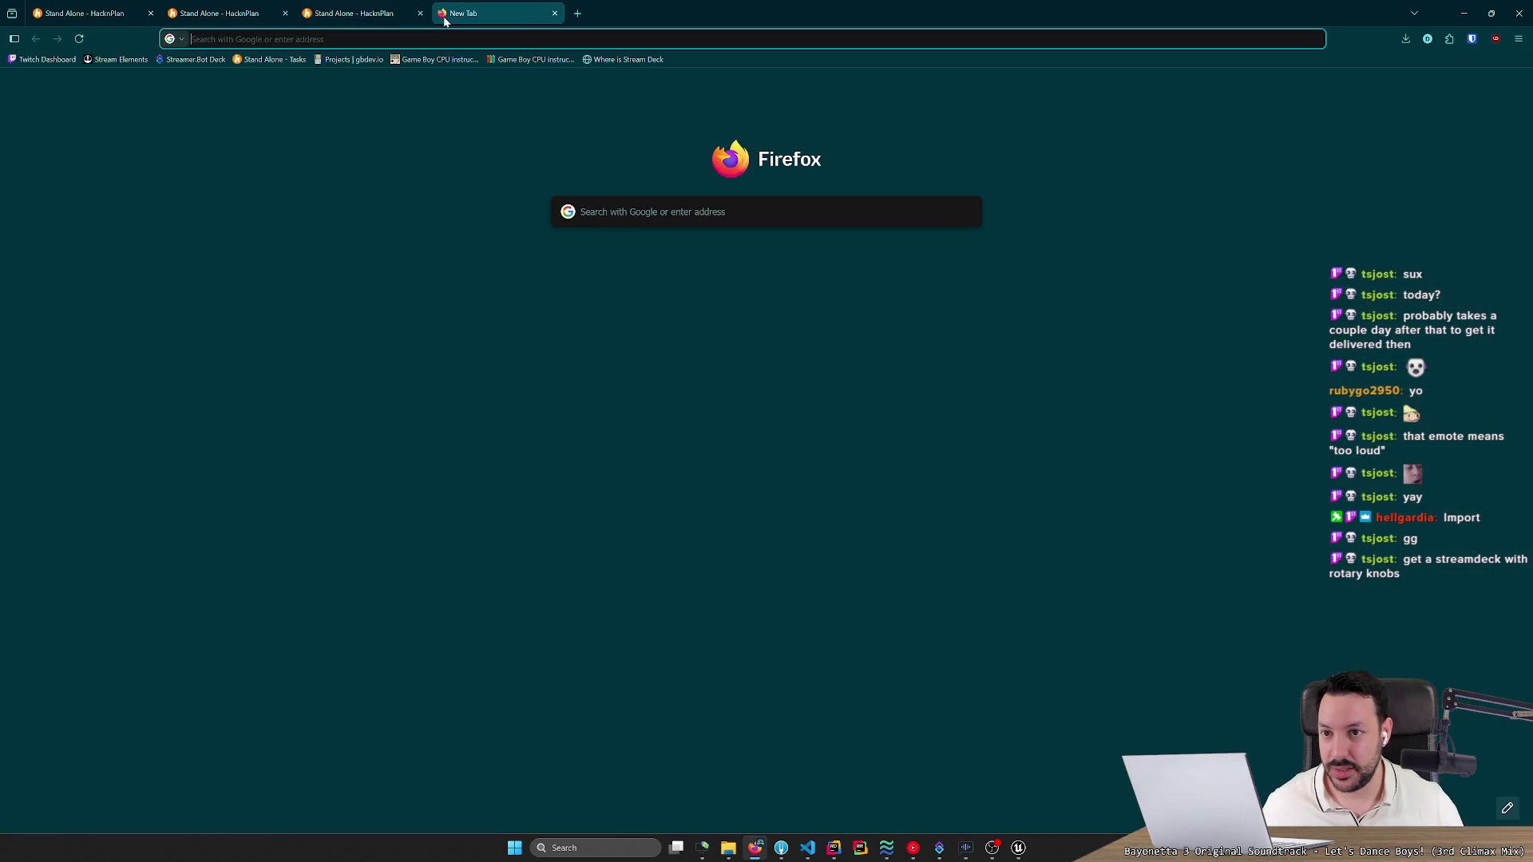
Google 'stream dock' in a new tab.
left_click(444, 16)
type("stream dock")
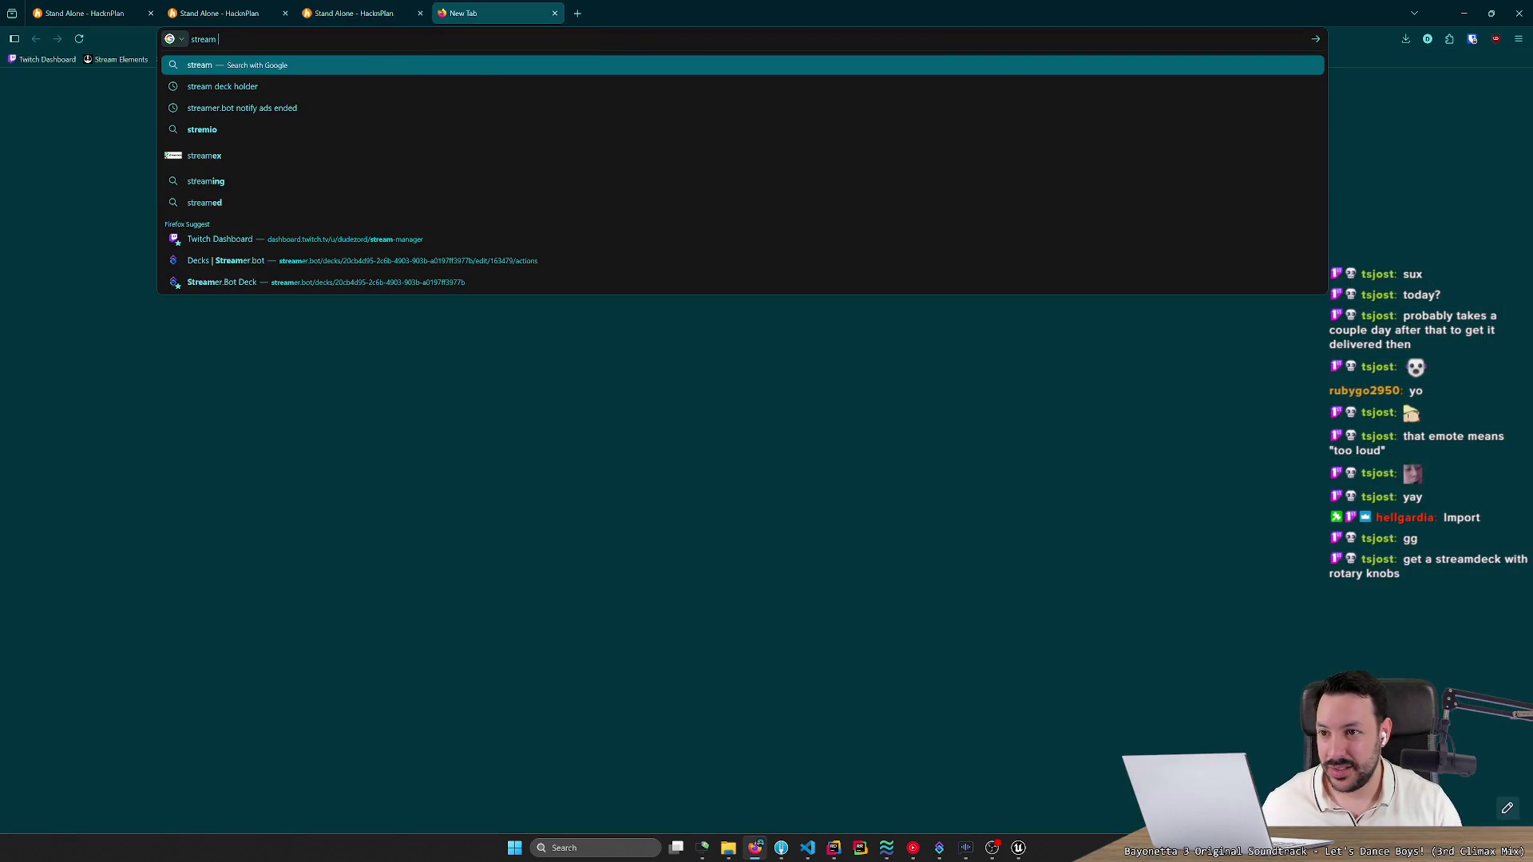
key("Return")
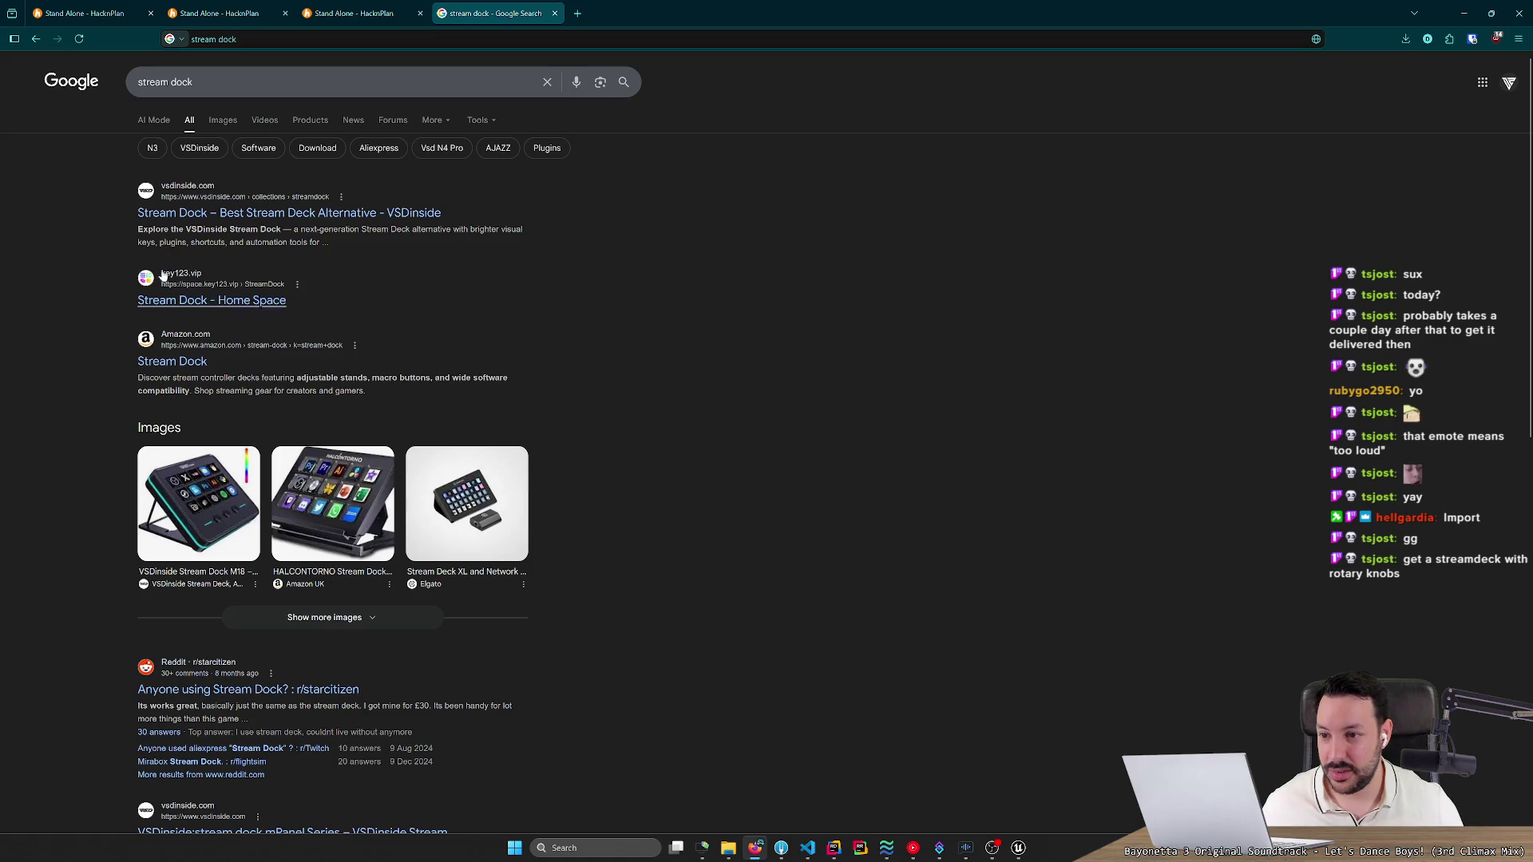
Go to aliexpress.com and search the store for 'stream dock'.
left_click(319, 39)
type("ali")
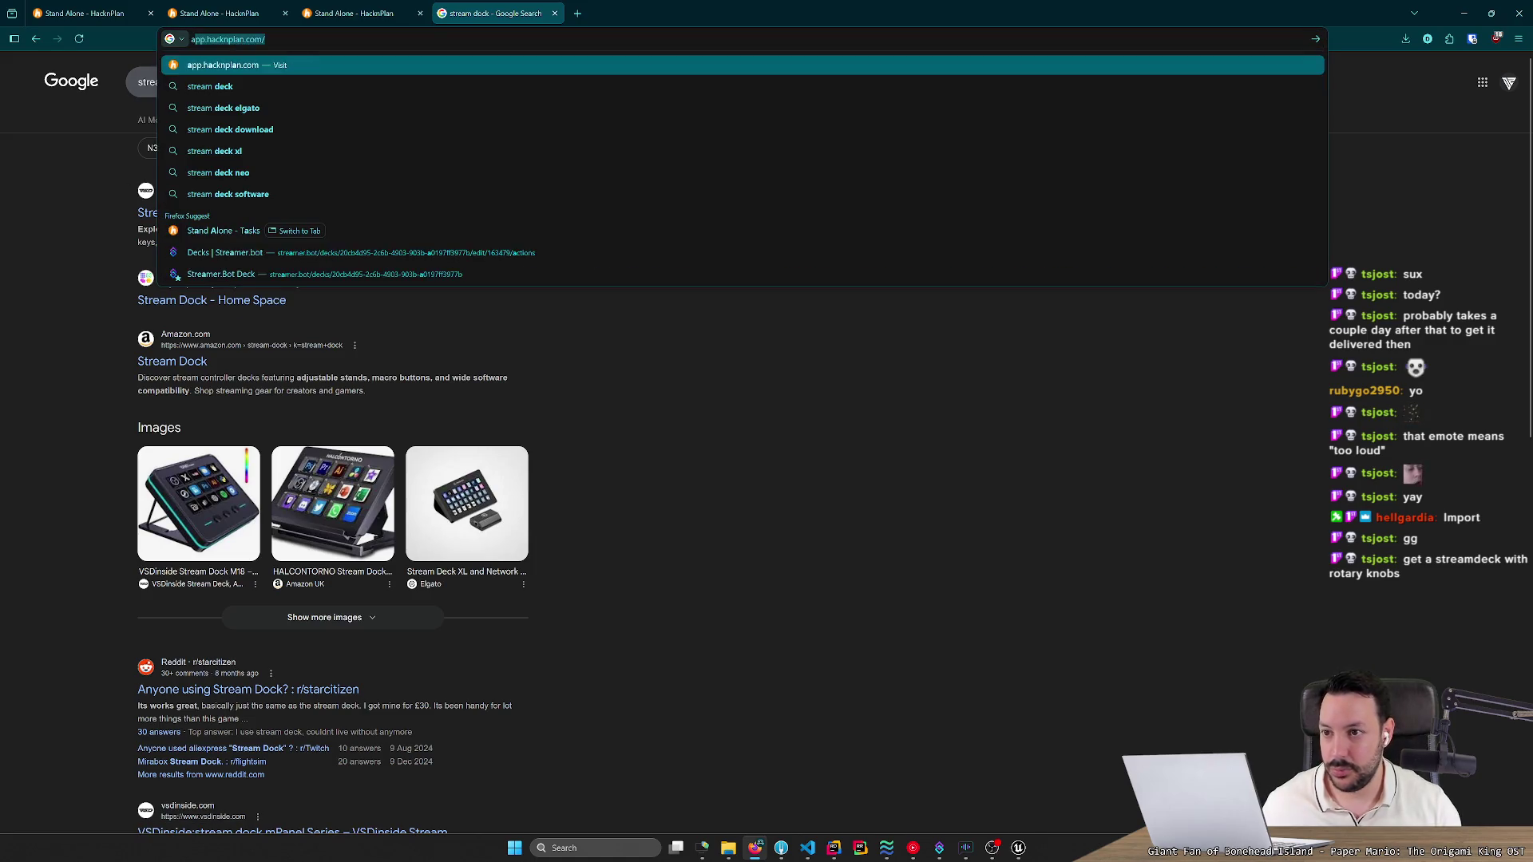
type("express.com")
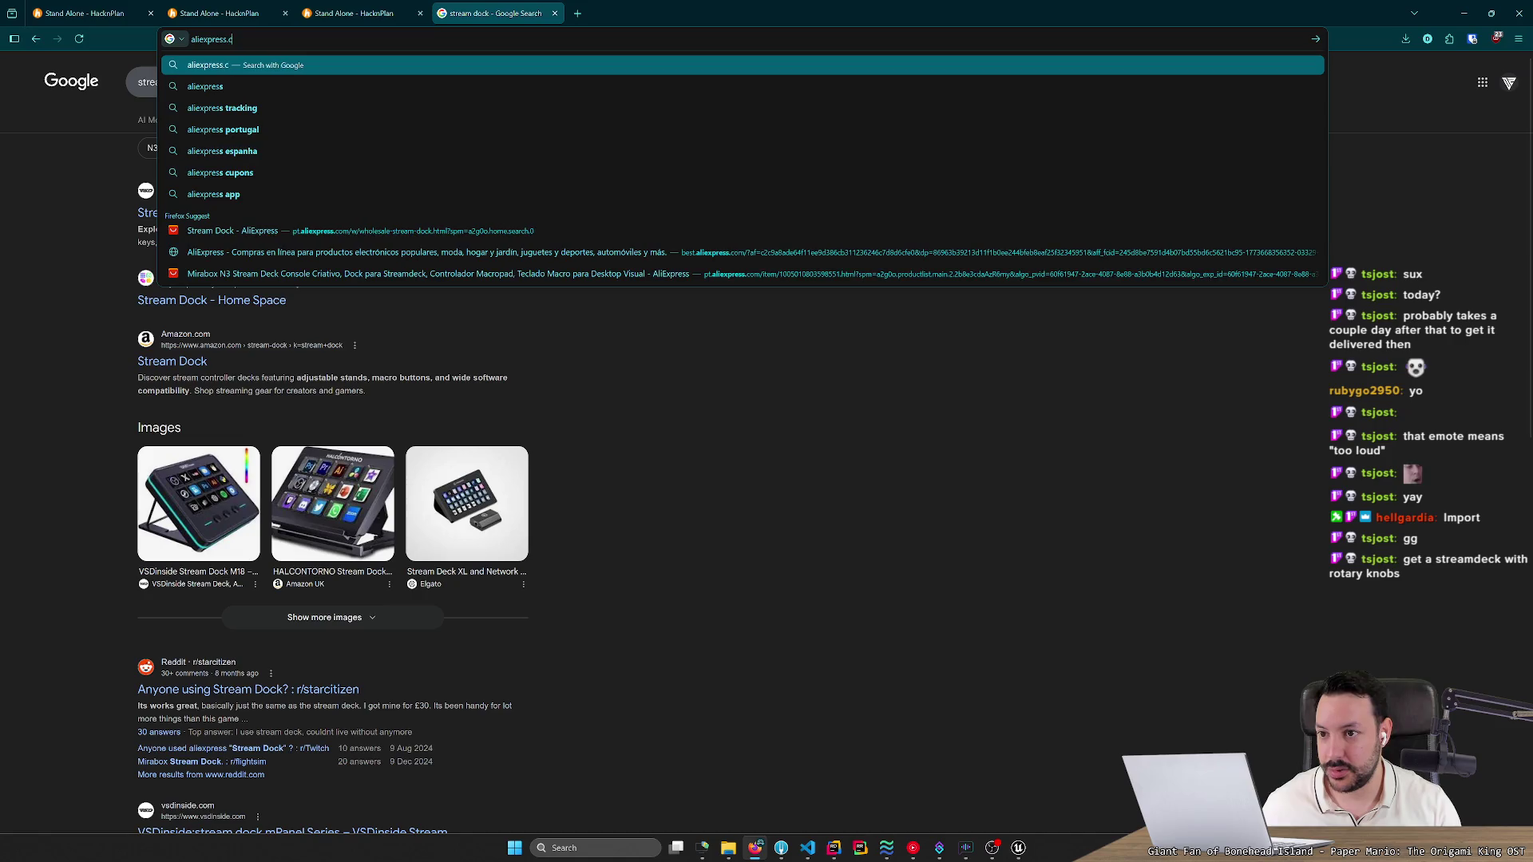
key("Return")
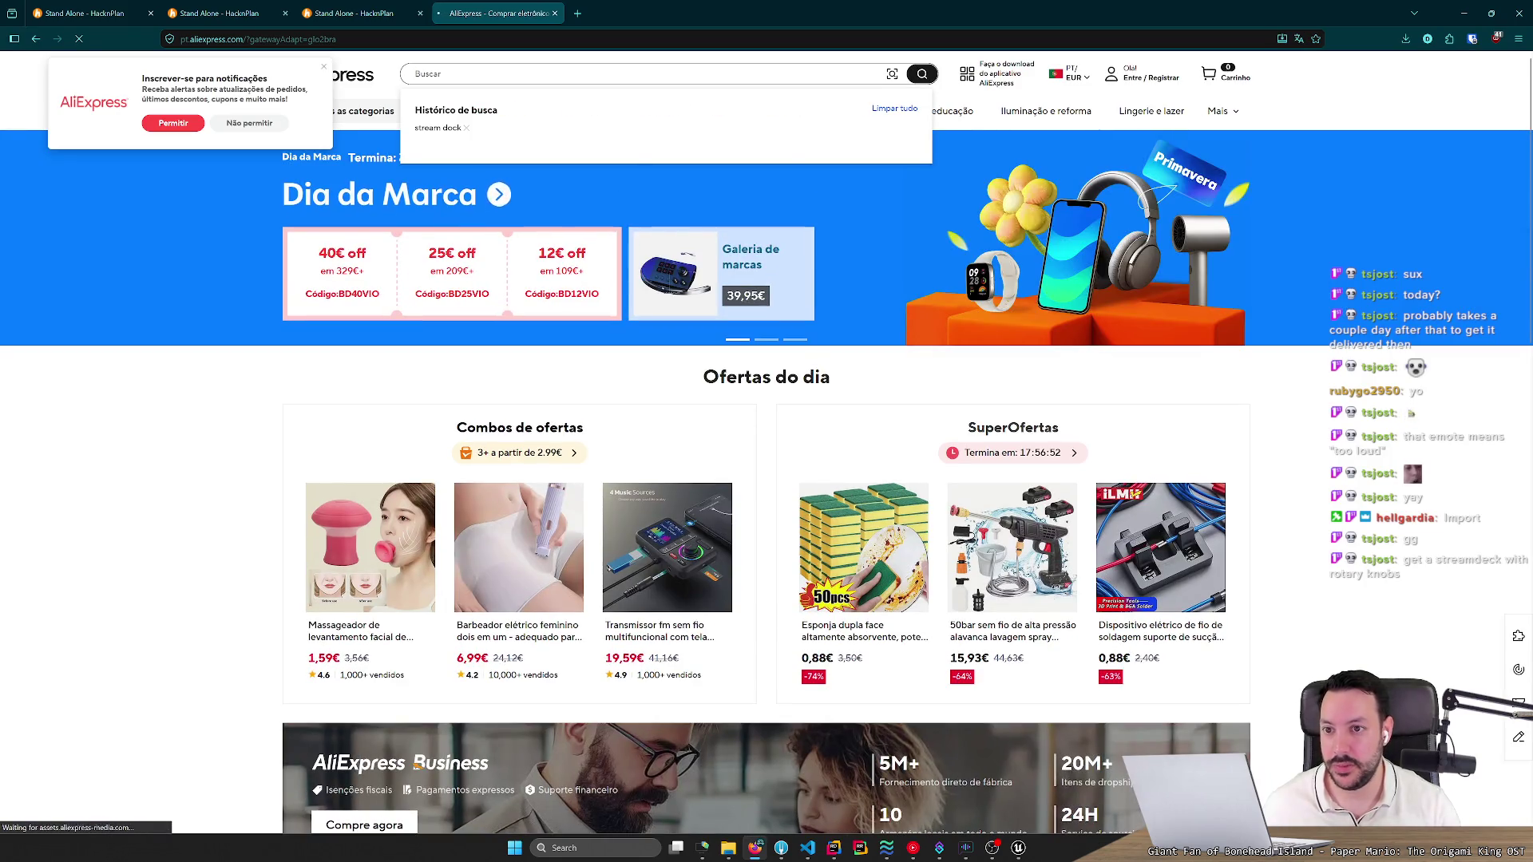
type("stream dock")
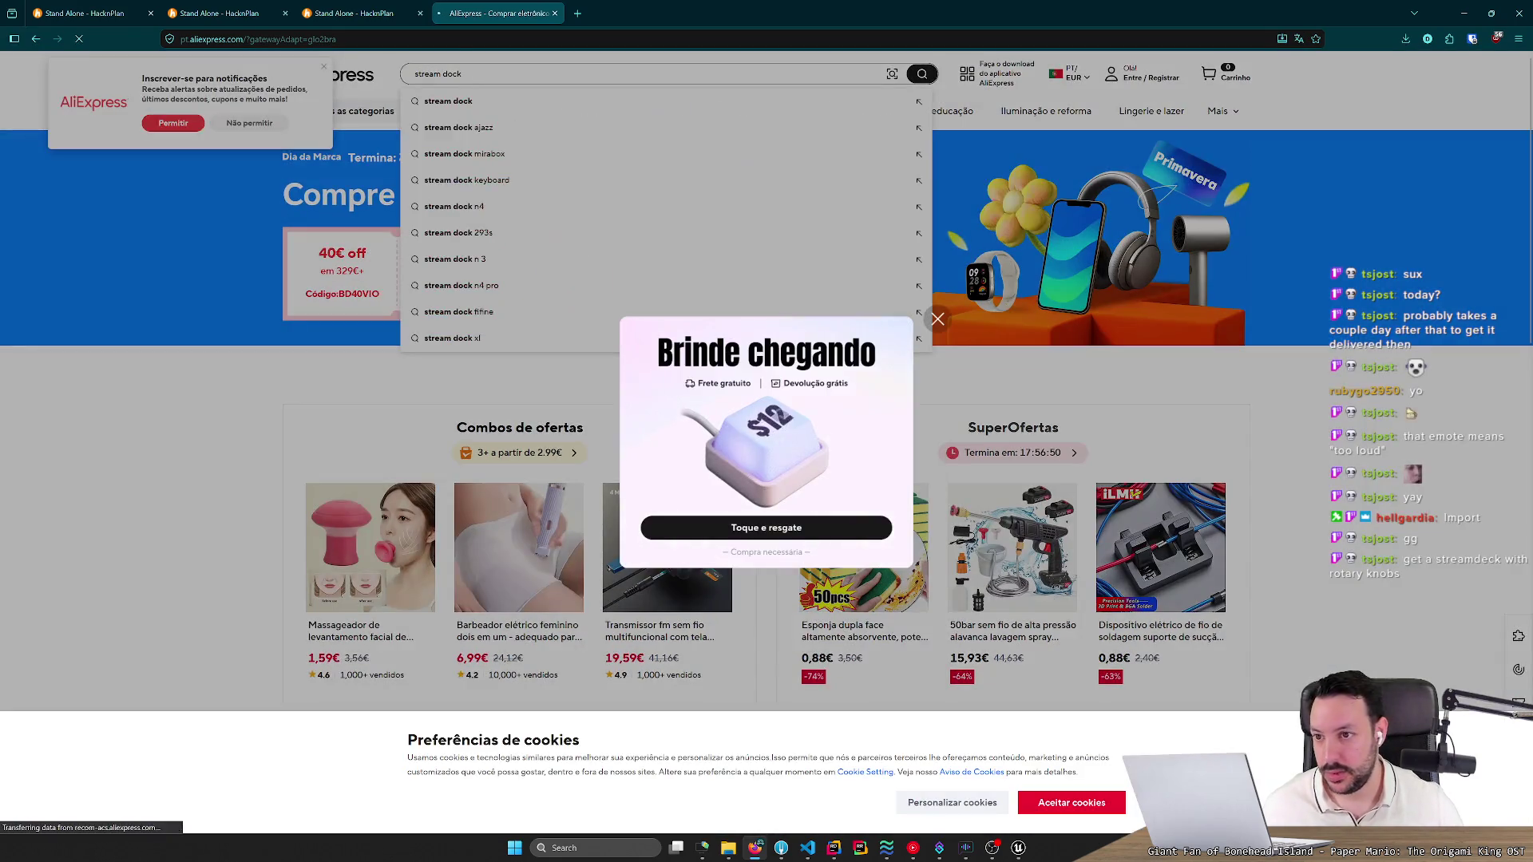
key("Return")
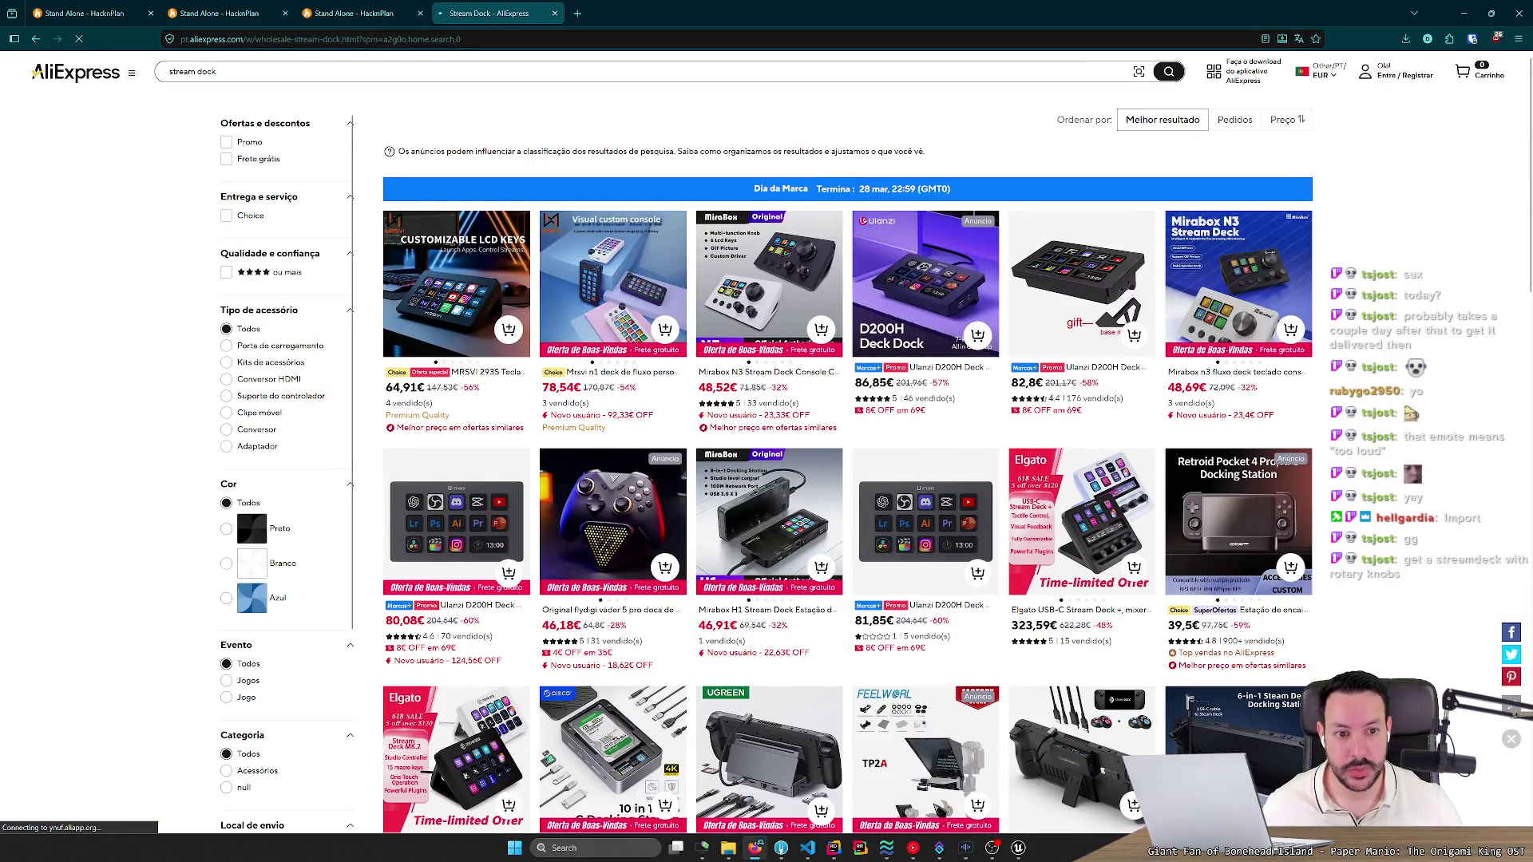
Glance at the Elgato Stream Deck + listing, then open the Ajazz AKP03E listing at 39,95€.
left_click(1119, 513)
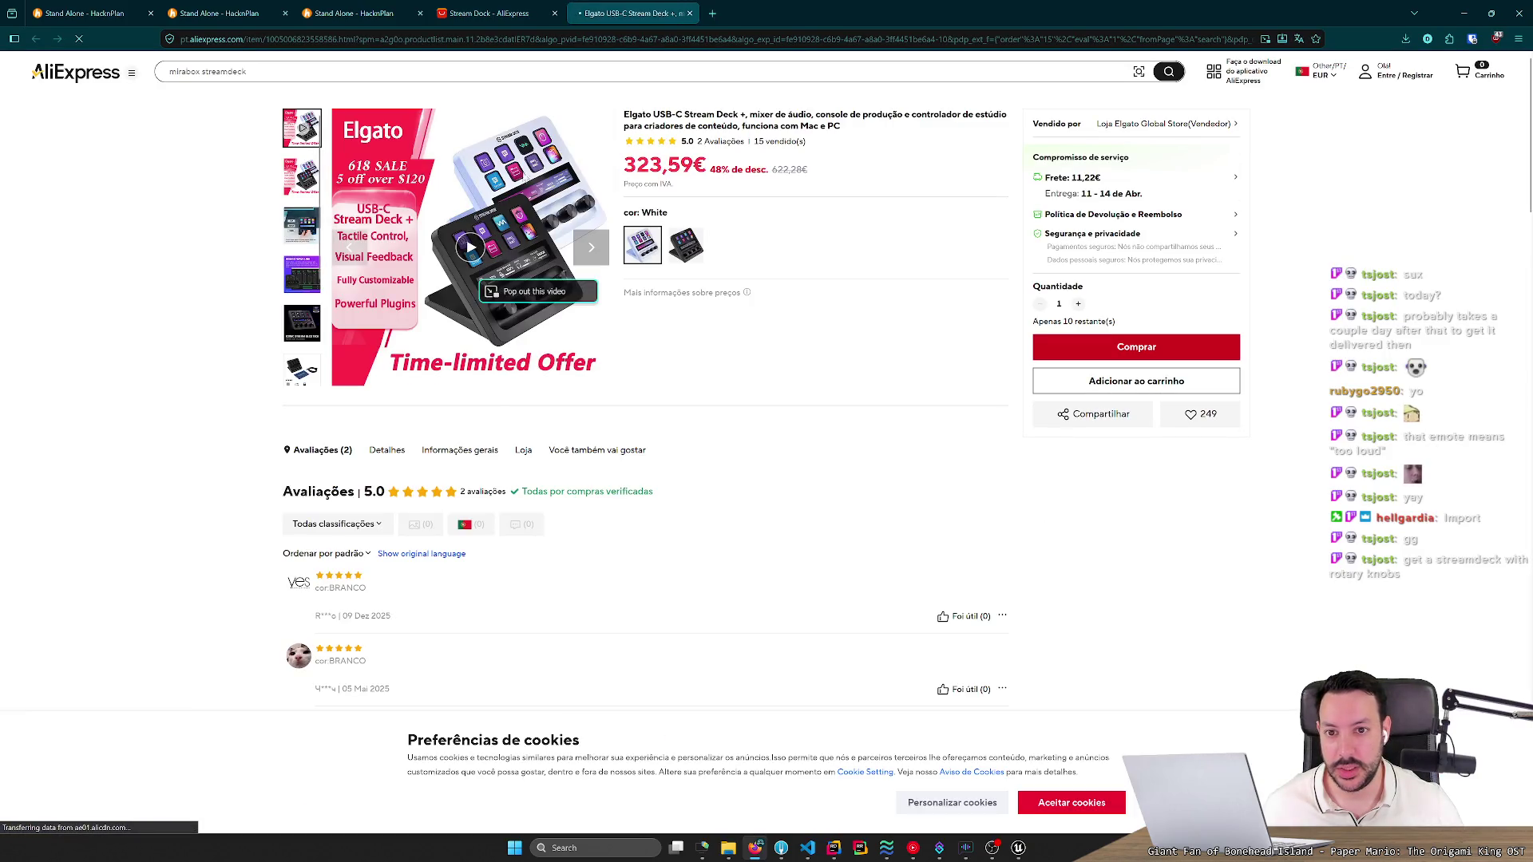
left_click(689, 13)
scroll(699, 600, "down", 4)
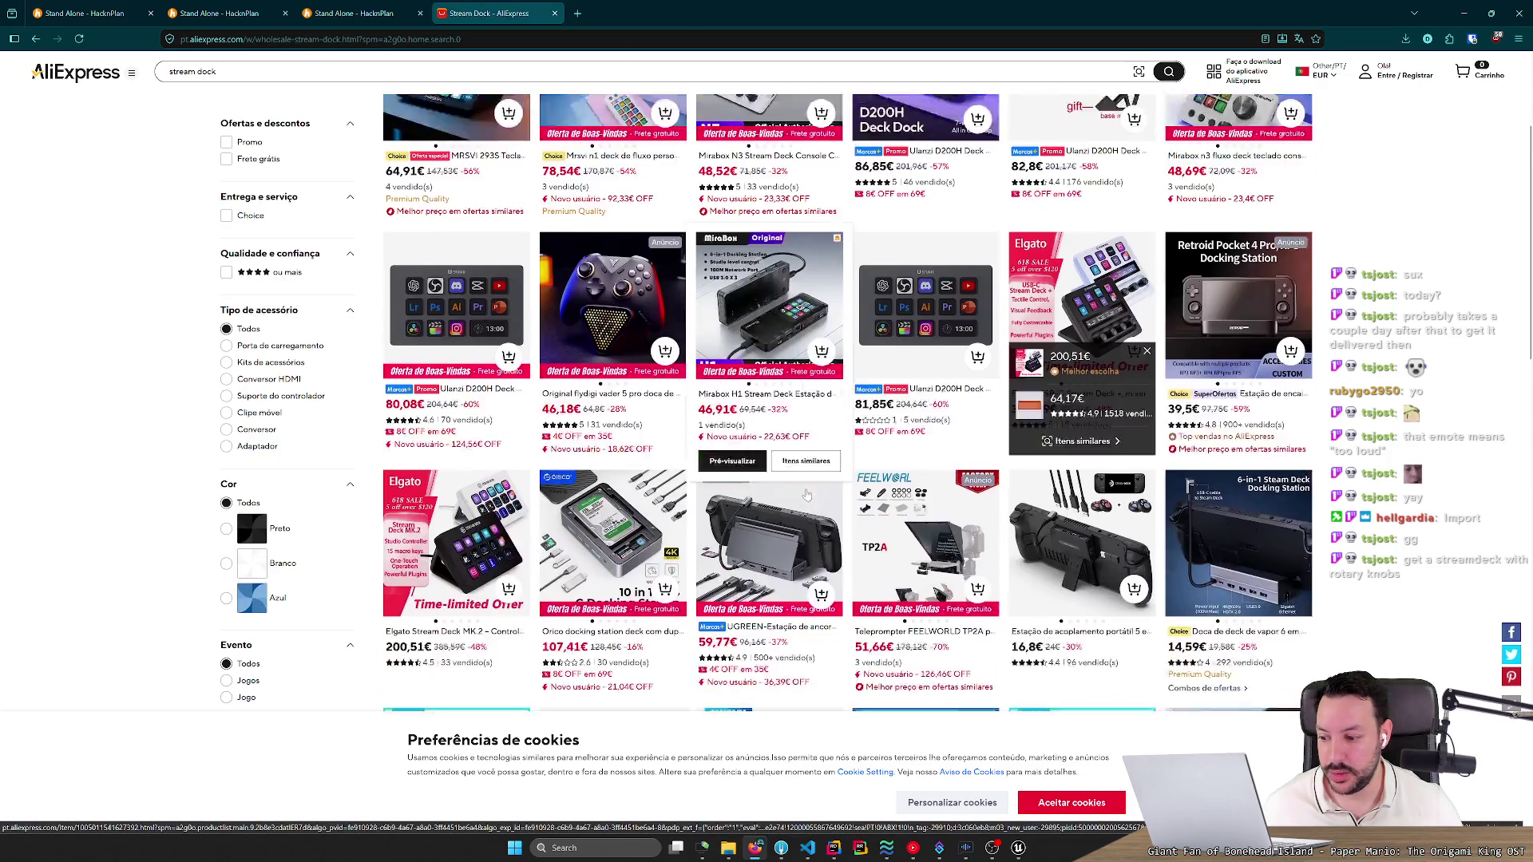
scroll(698, 600, "down", 8)
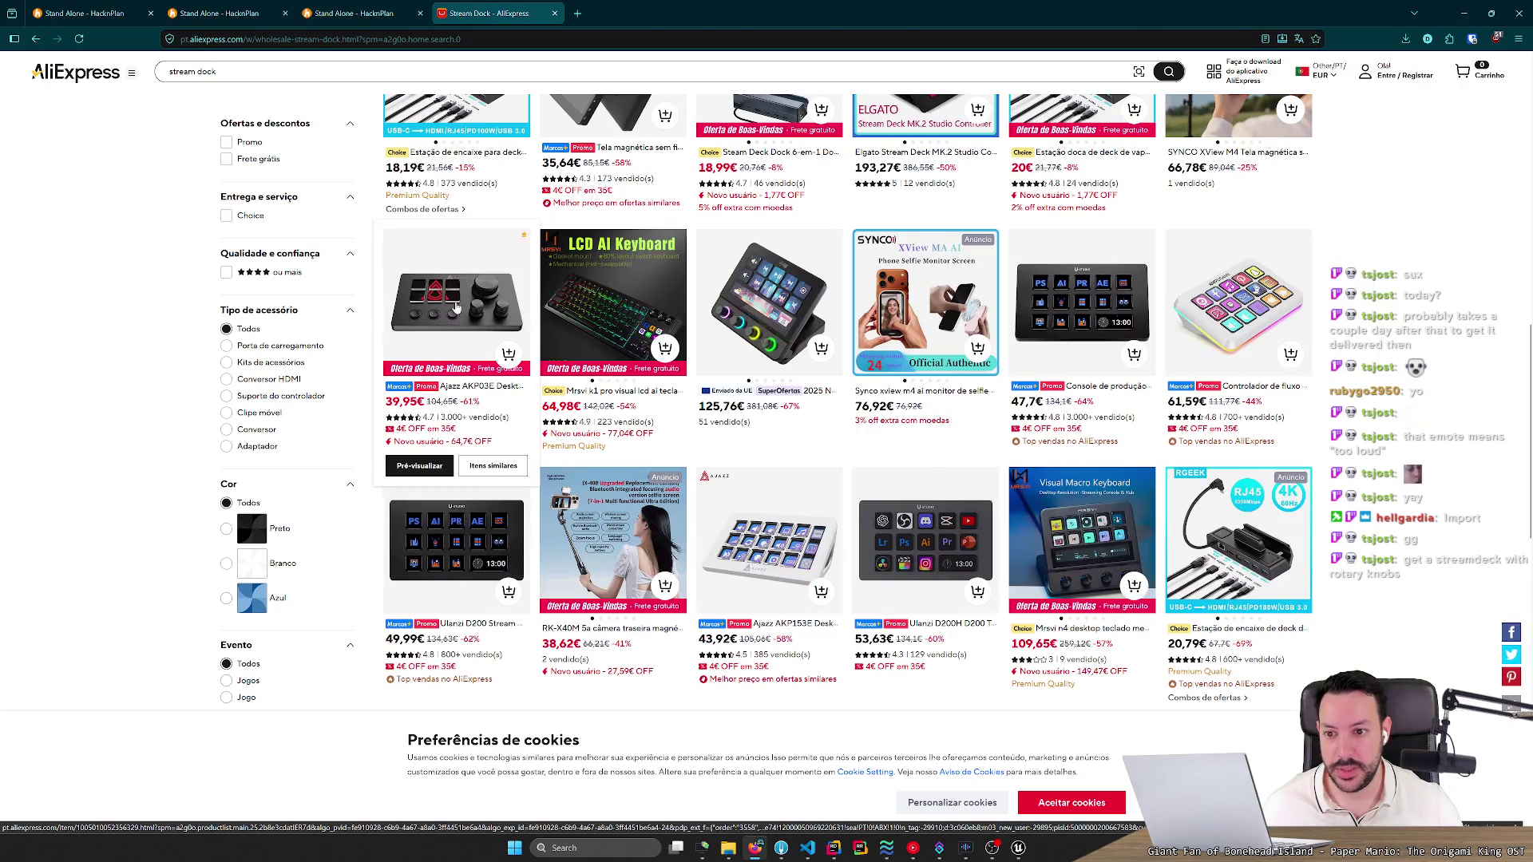
left_click(456, 306)
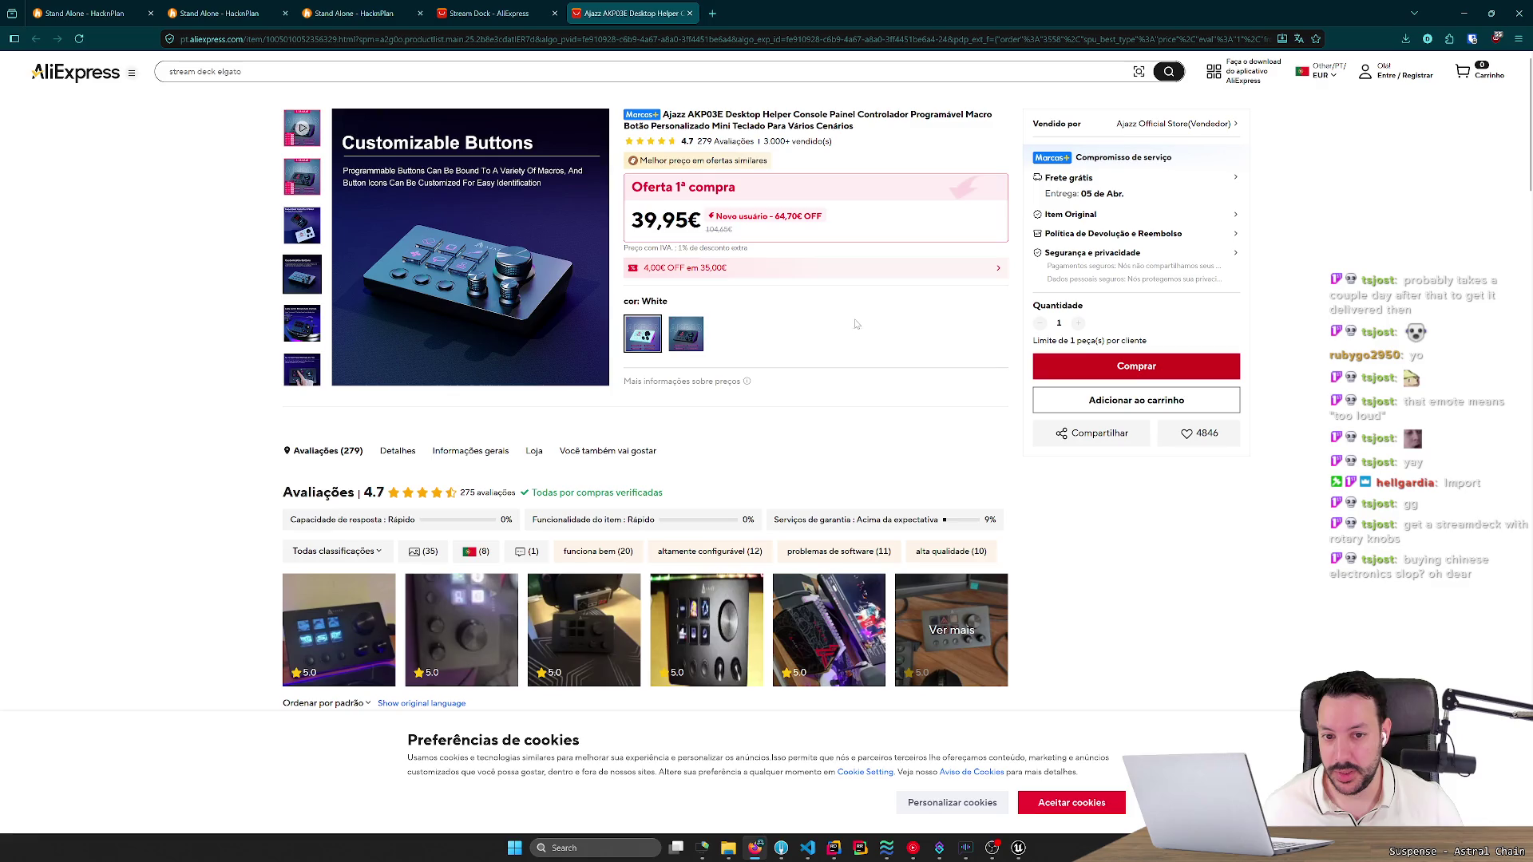
key("ctrl+t")
Google 'elgato country made in', close the results, and return to AliExpress's home page.
type("elgato ")
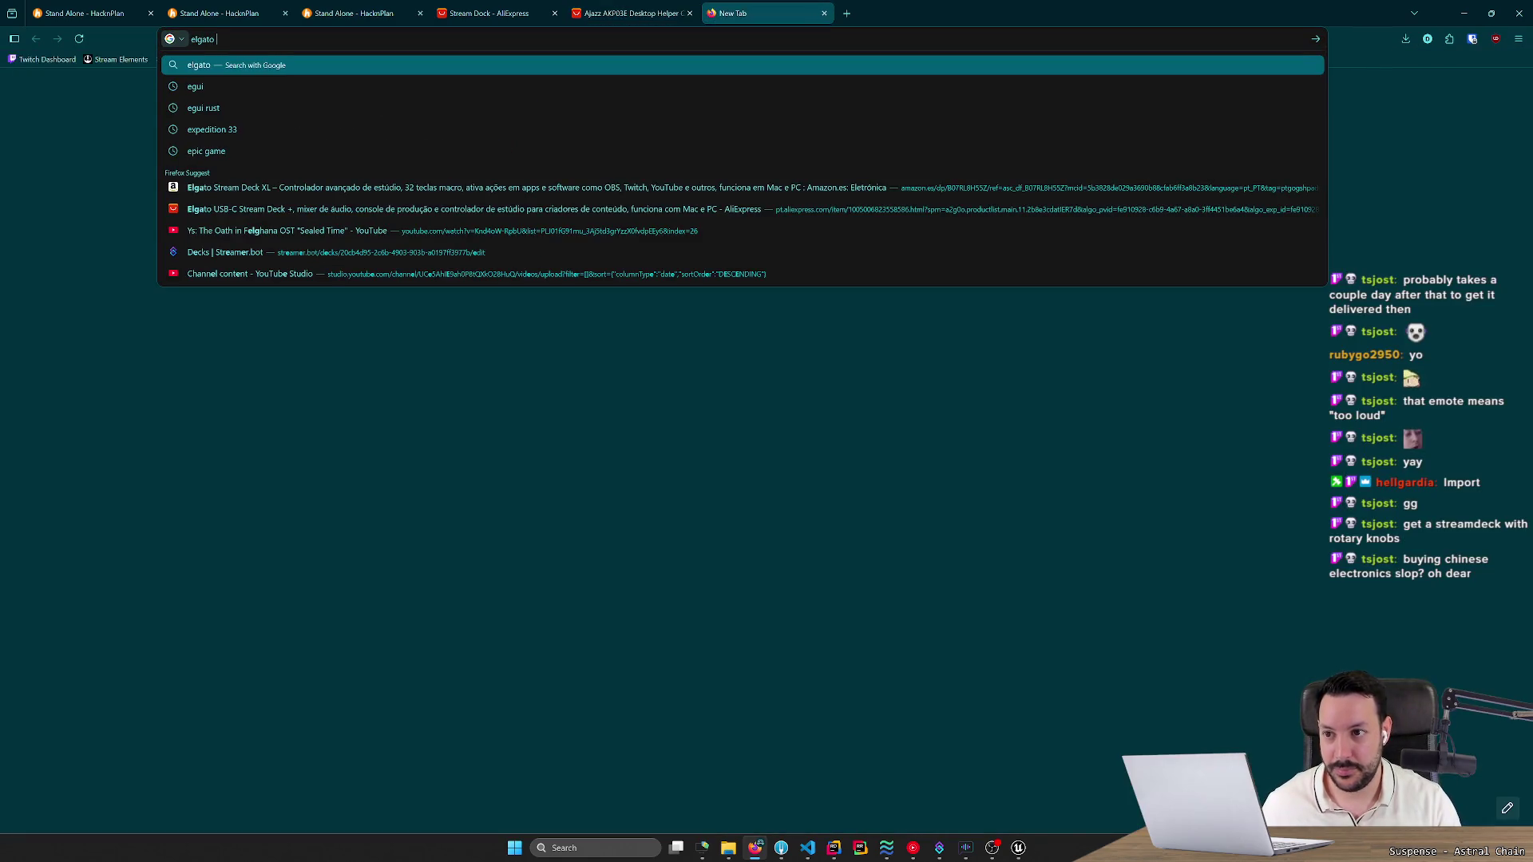
type("country")
key("Return")
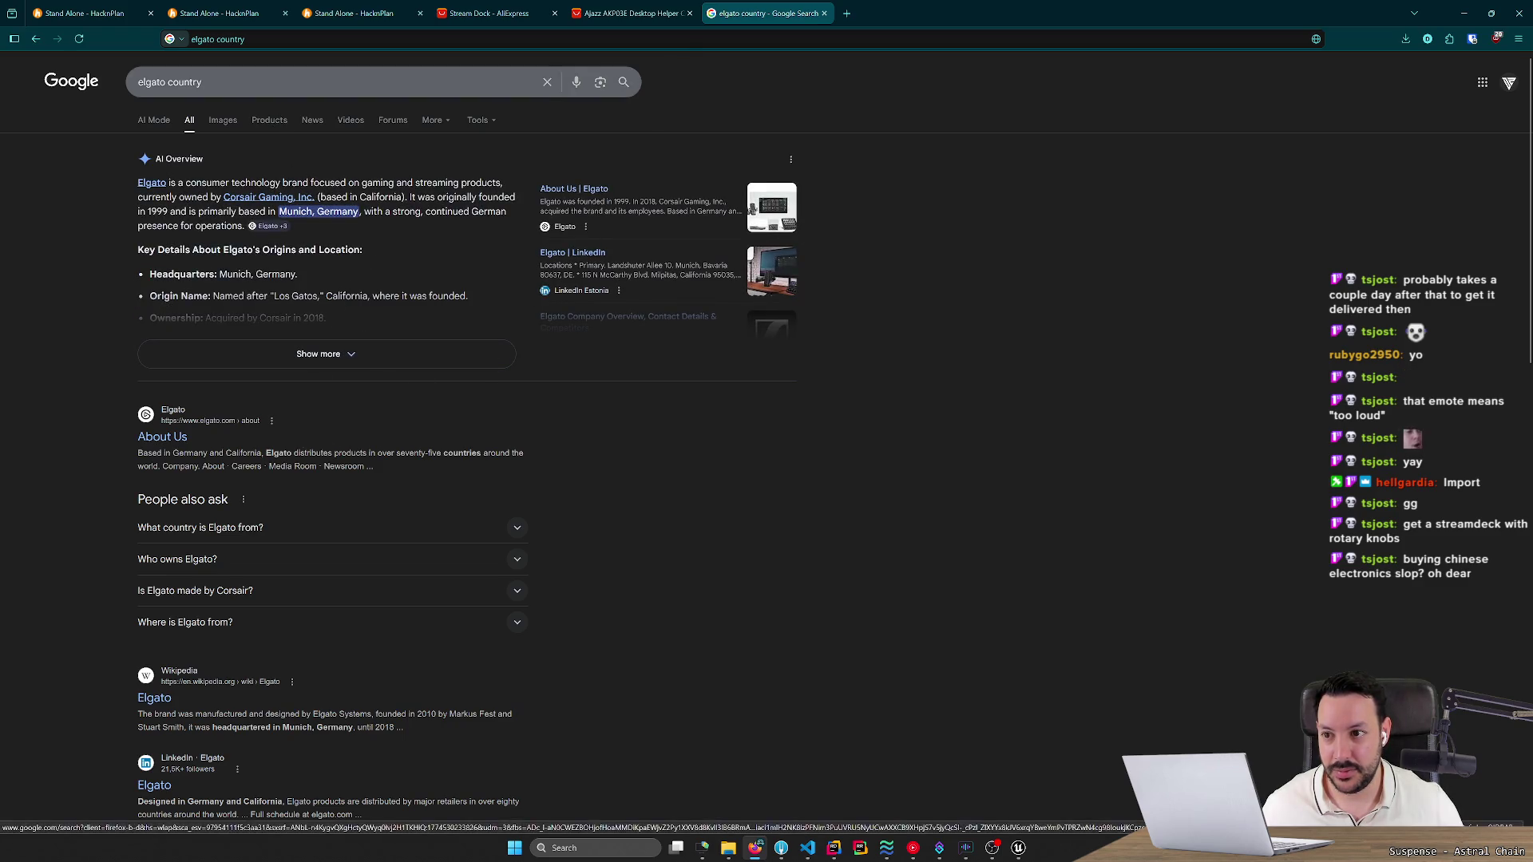
left_click(271, 81)
type("ade in")
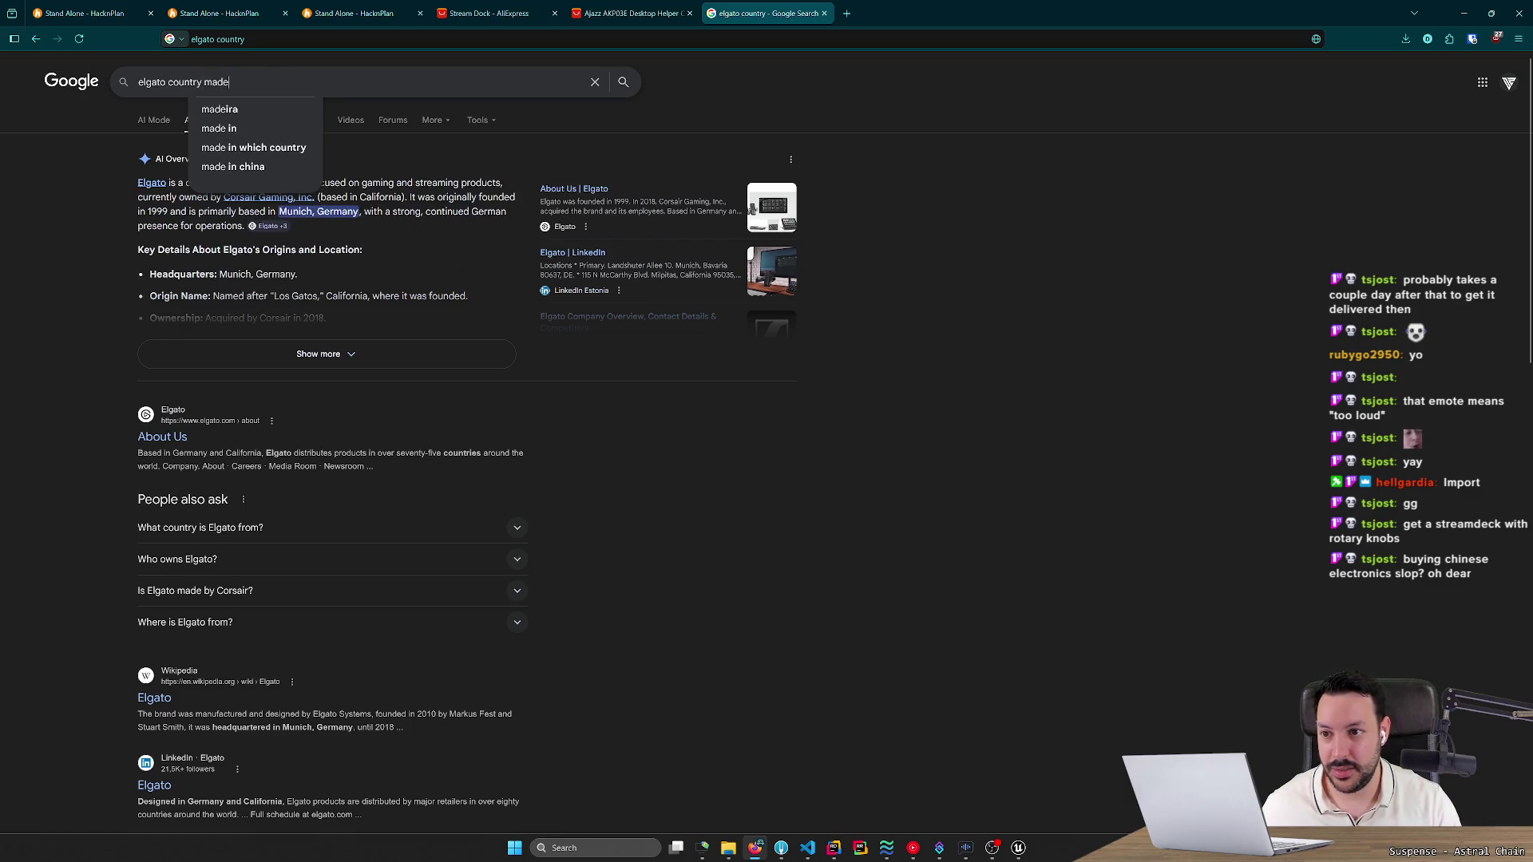
key("Return")
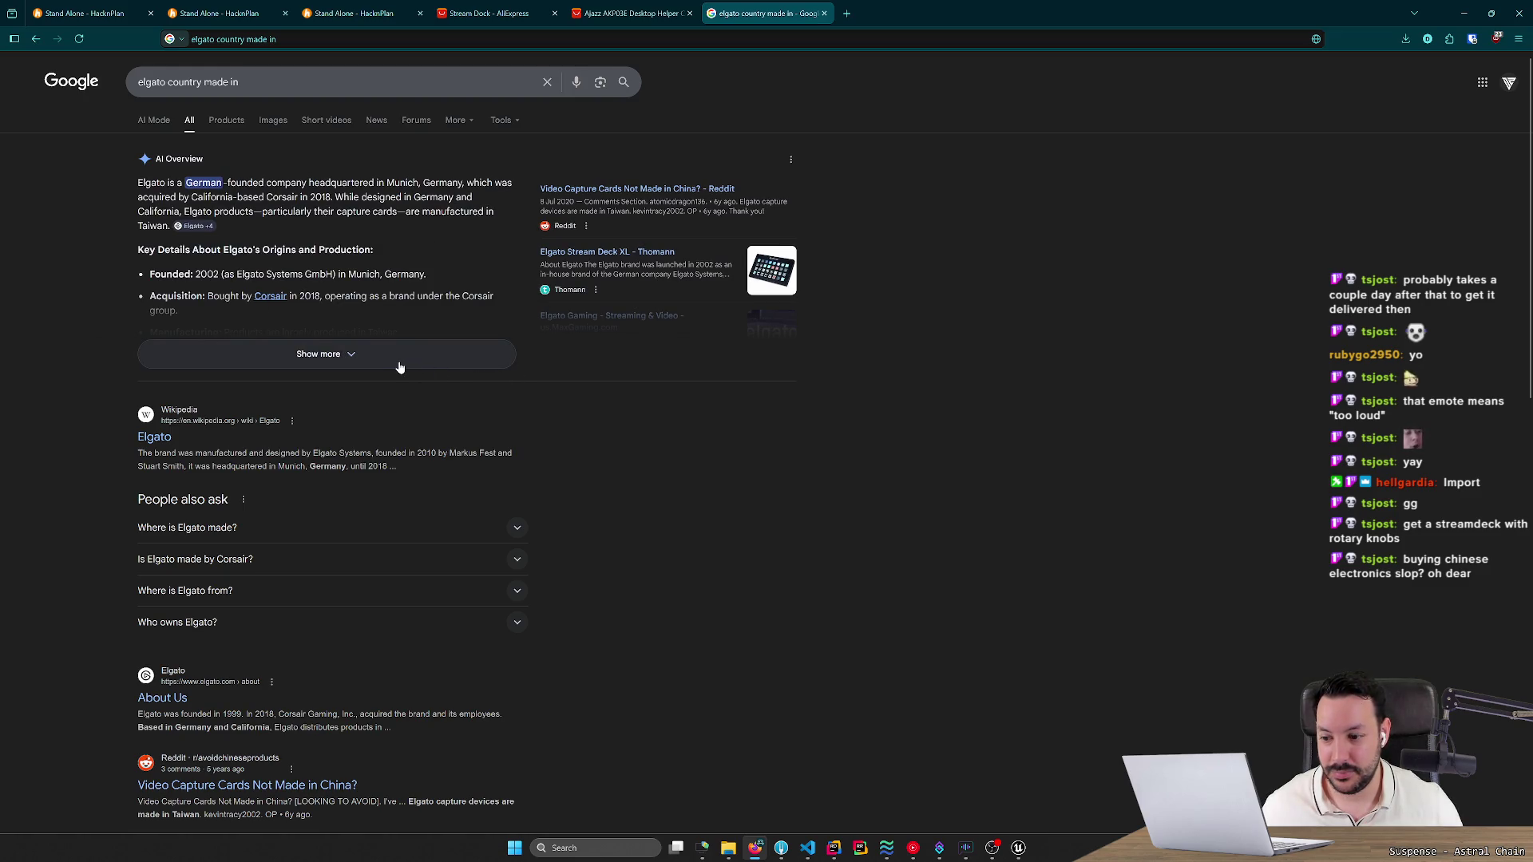
scroll(401, 365, "down", 2)
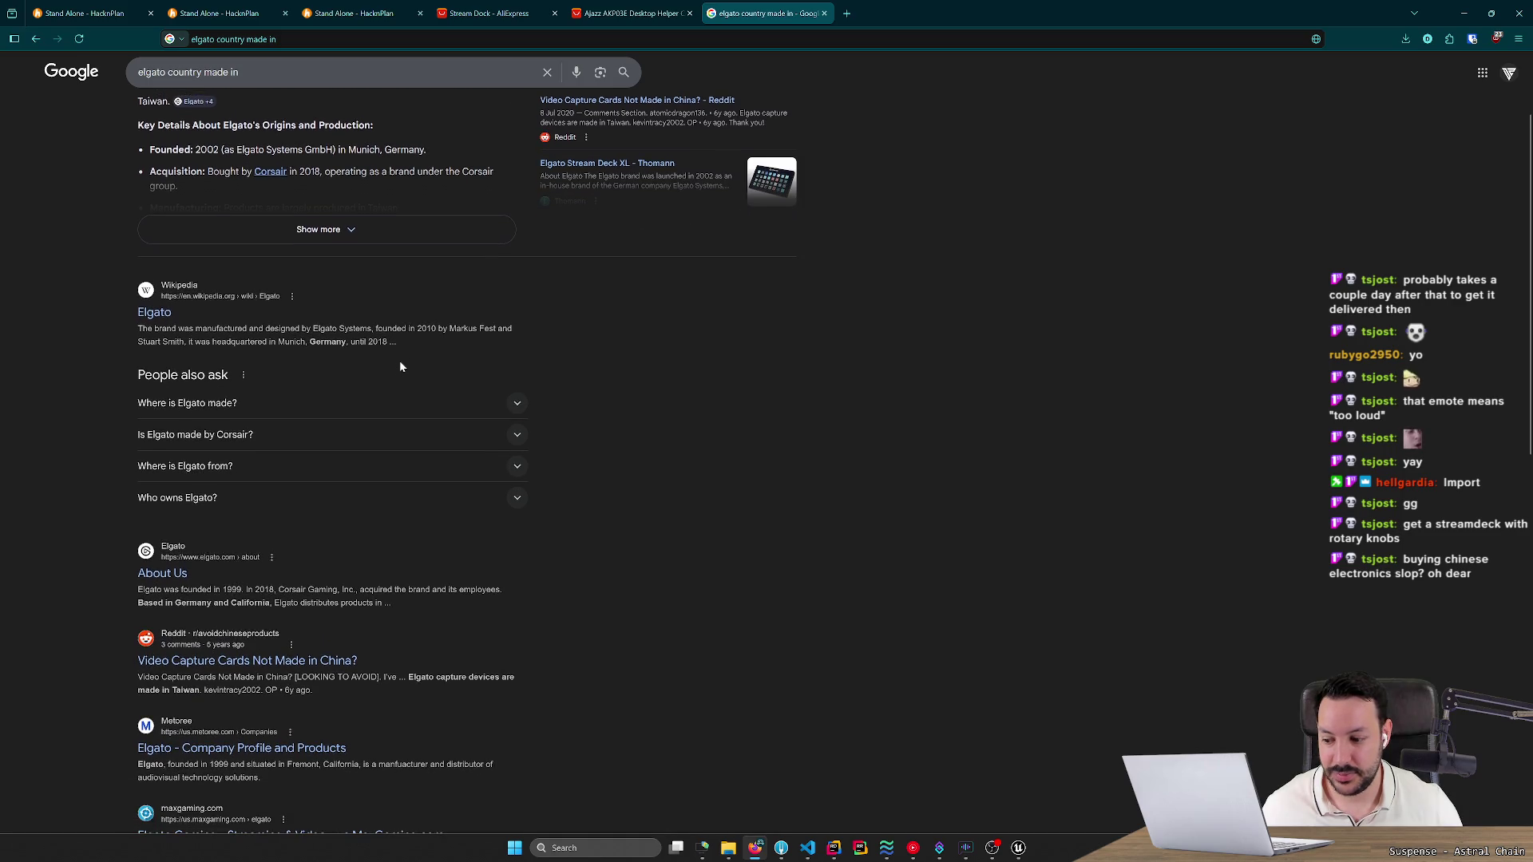
key("ctrl+w")
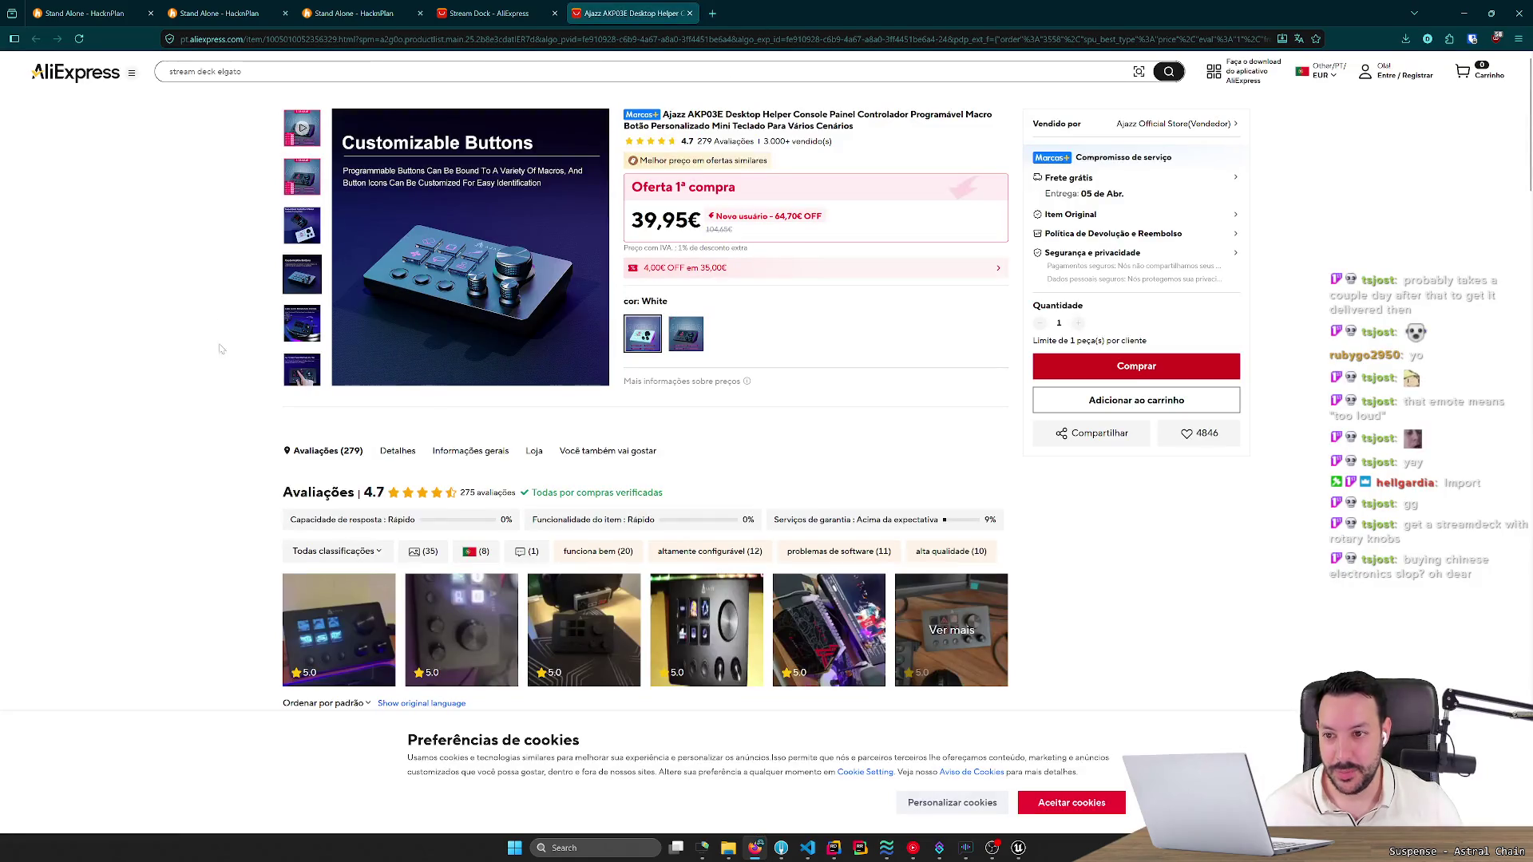
left_click(99, 73)
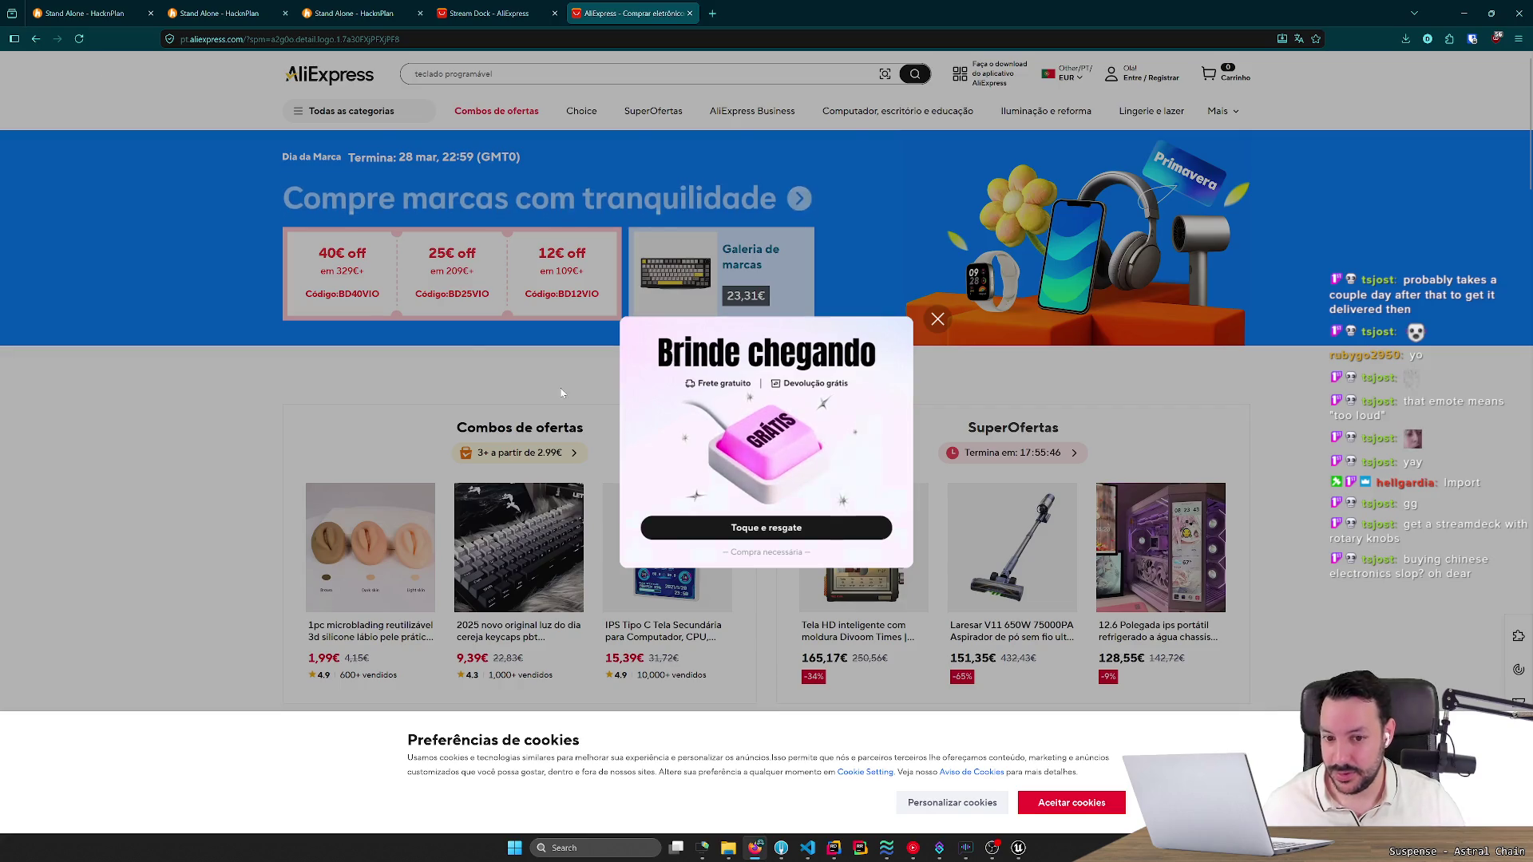
Dismiss the gift popup, search AliExpress for 'stream dock', then type 'stream deck' in a new tab.
left_click(937, 319)
left_click(607, 73)
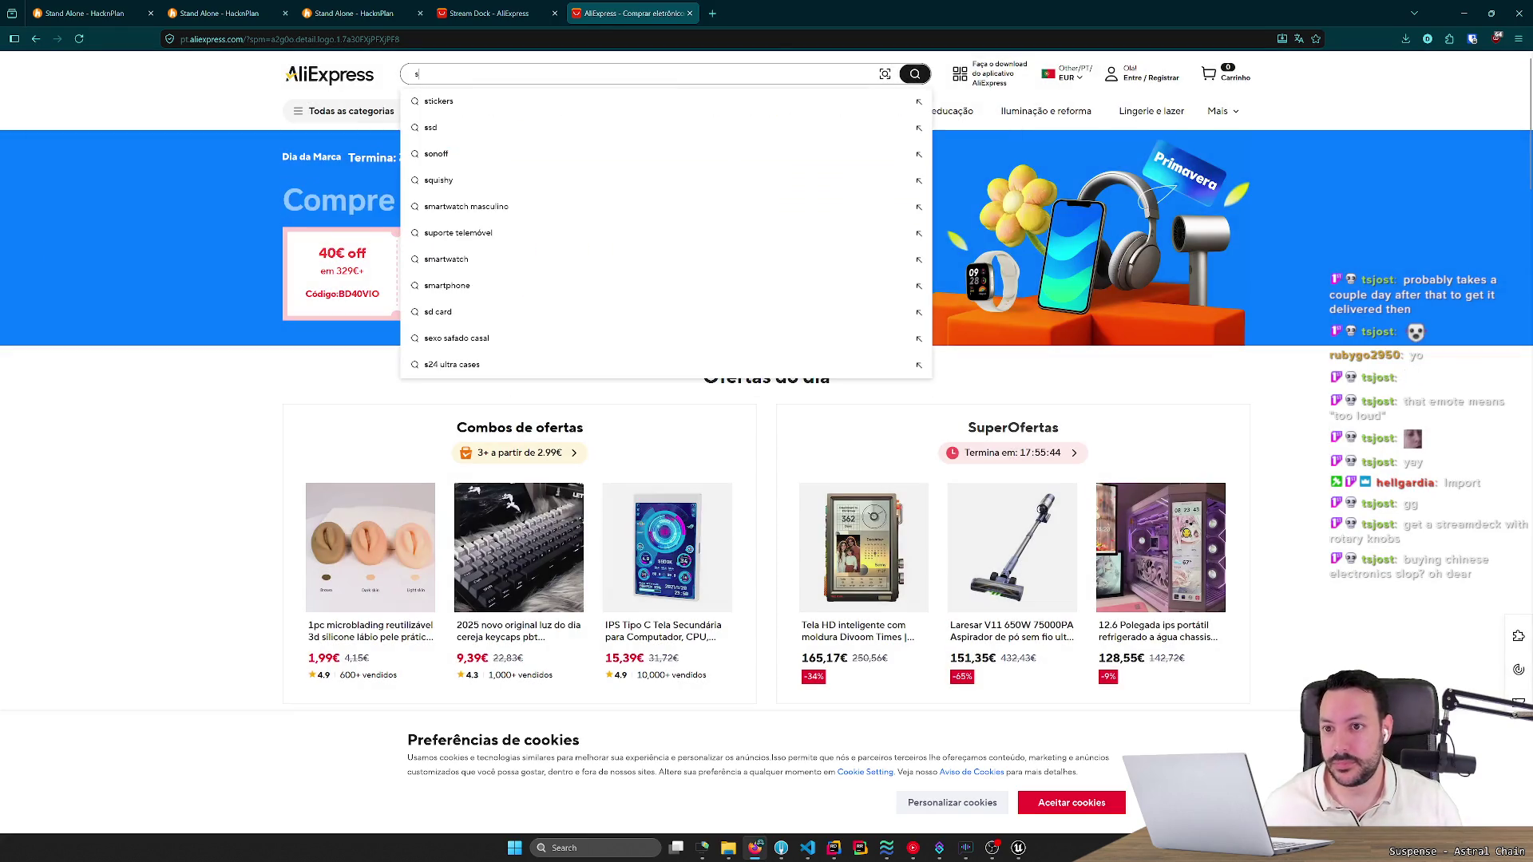
type("stream dock")
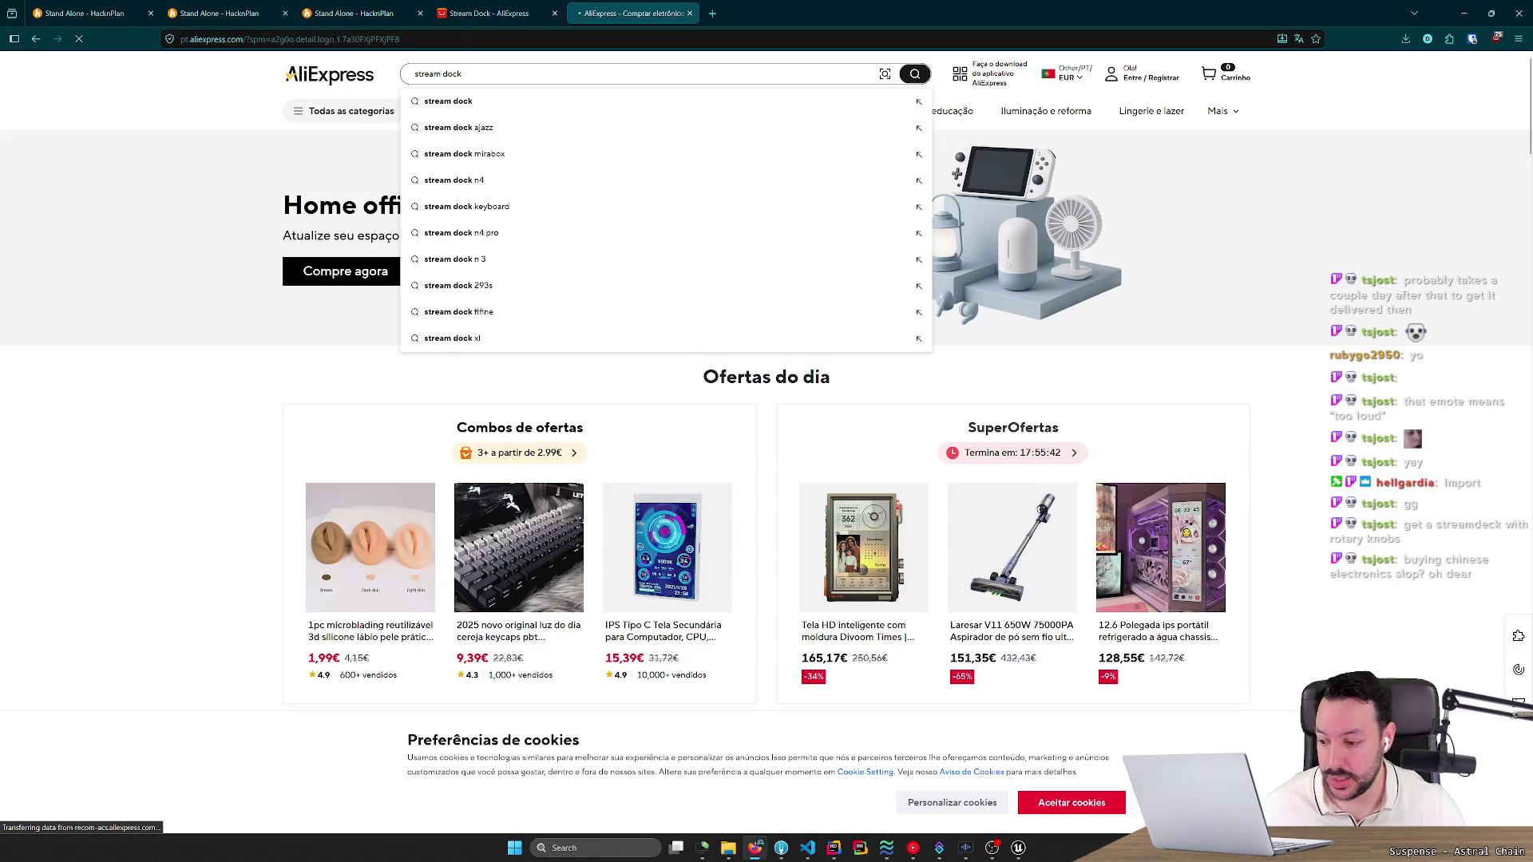
key("Return")
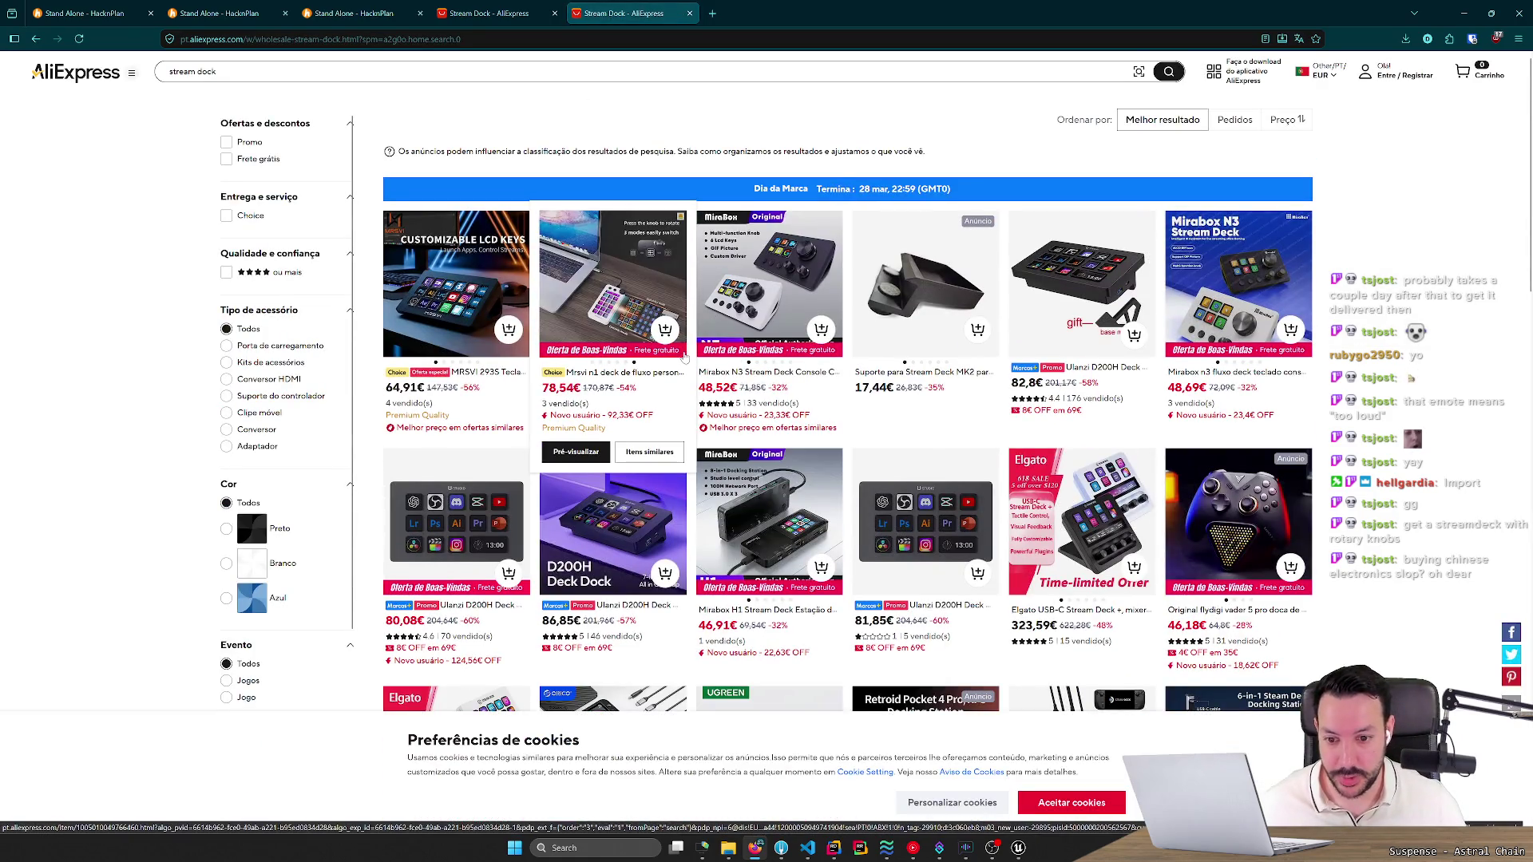
left_click(712, 13)
type("stream deck")
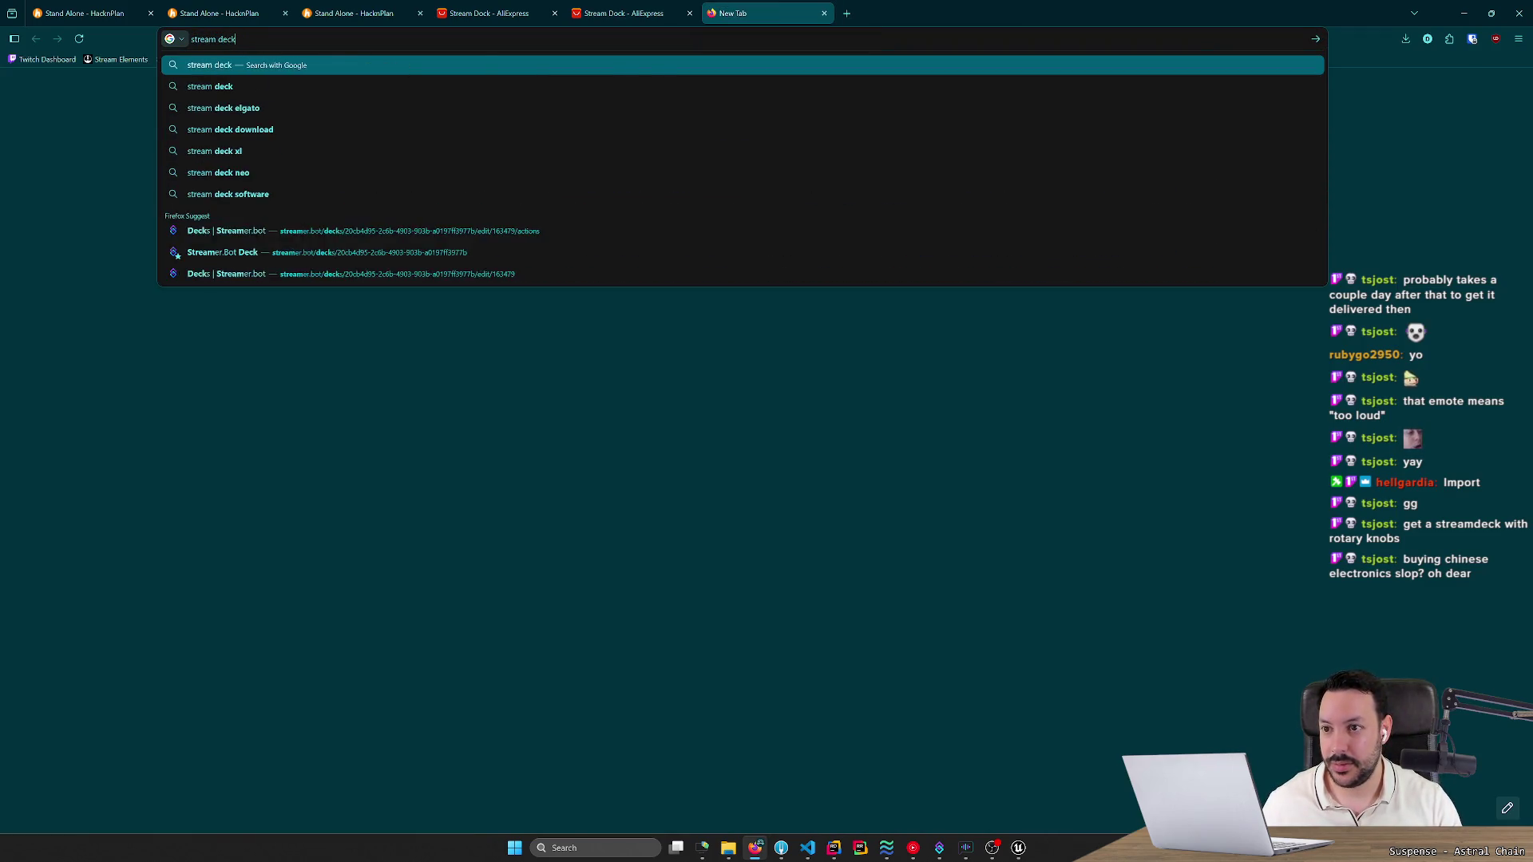
Search the web for 'stream deck' and bring up Elgato's Buy at retailer list.
key("Return")
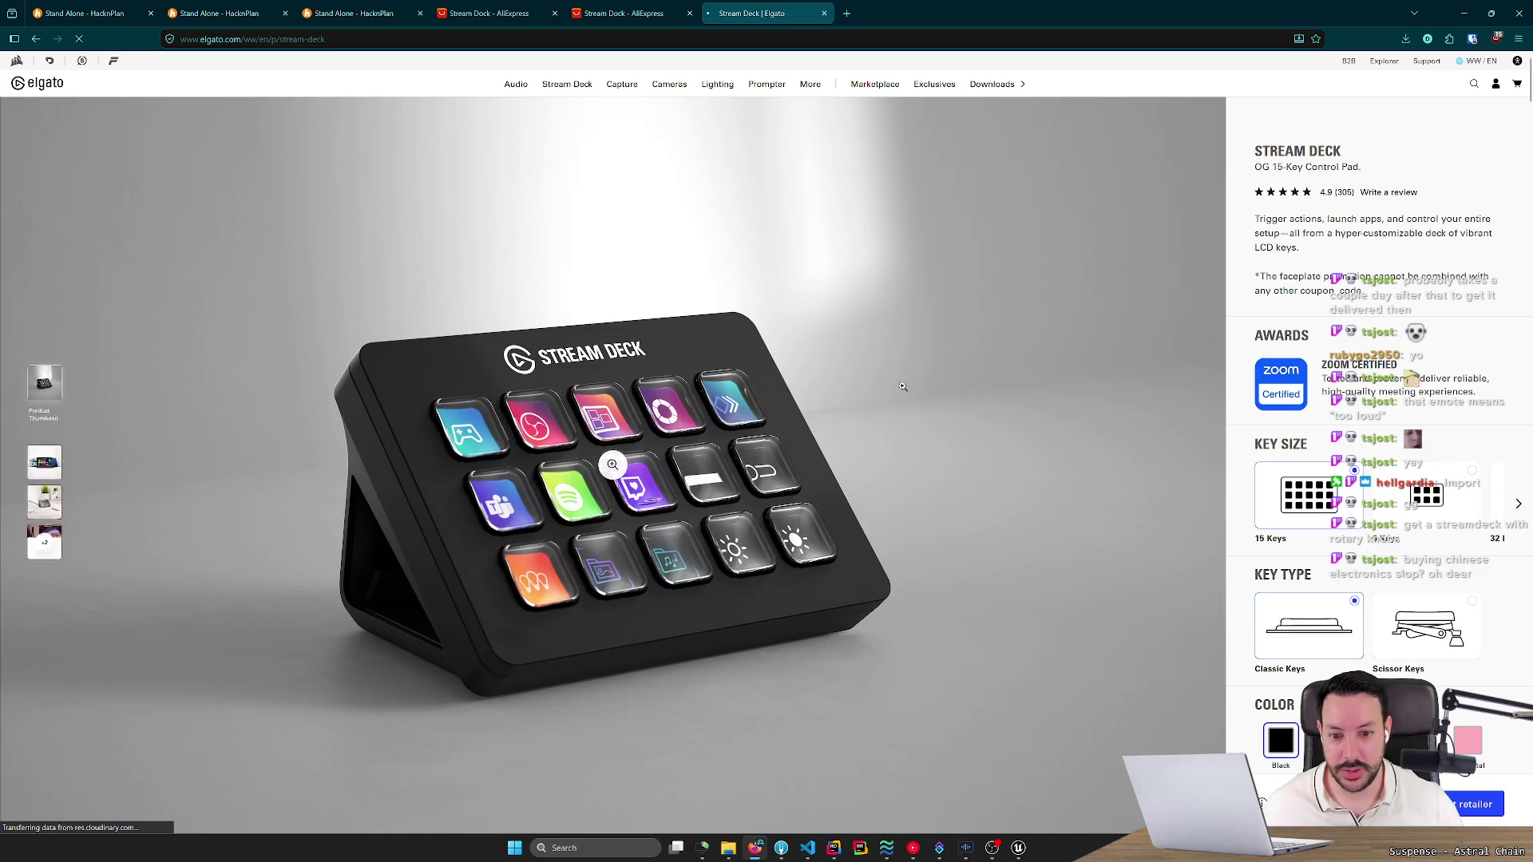
scroll(1328, 478, "down", 2)
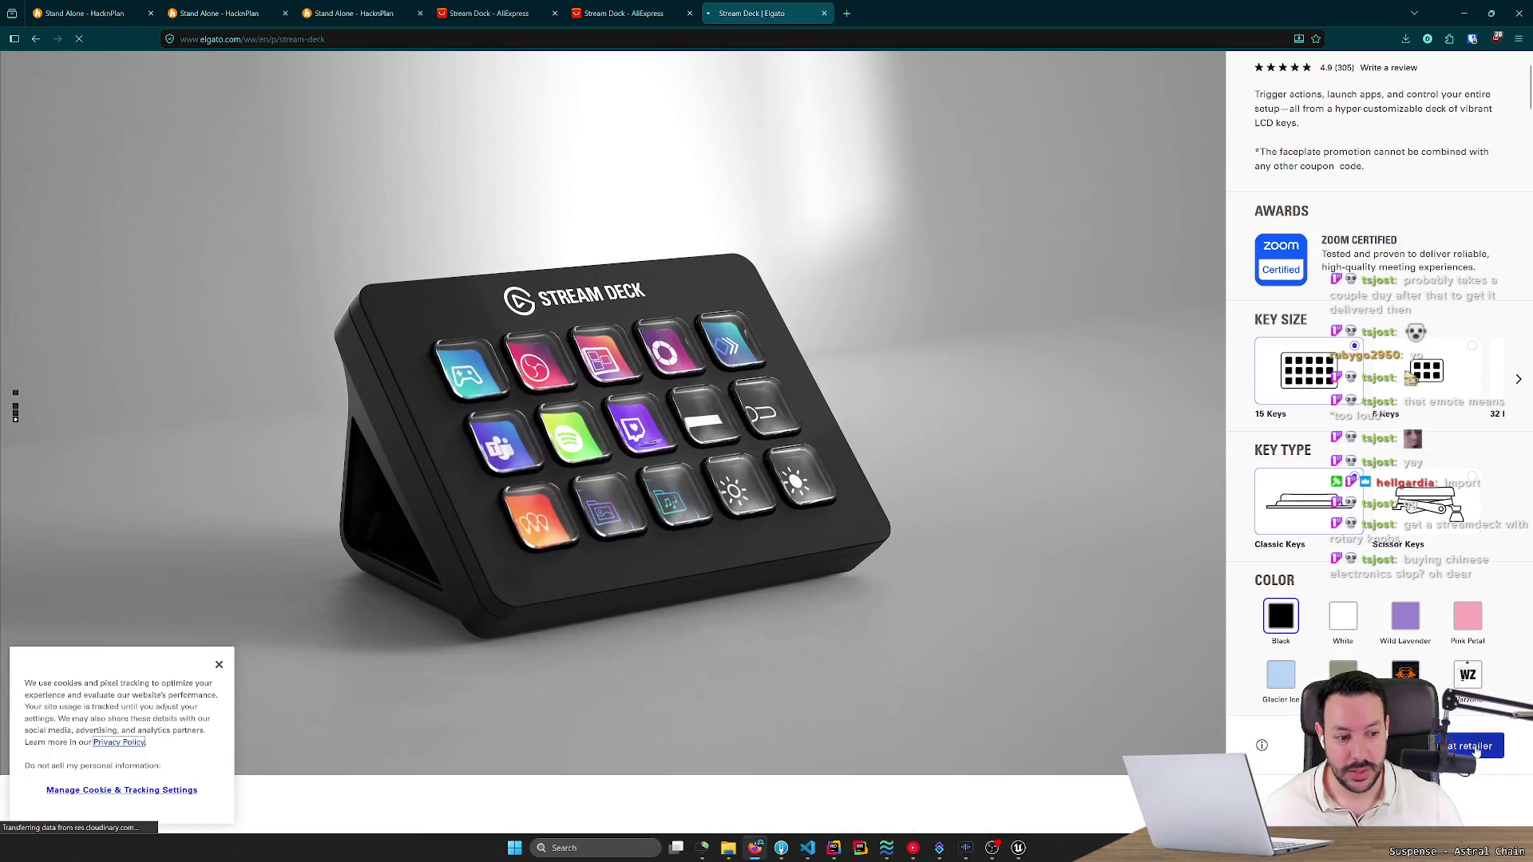
left_click(1469, 744)
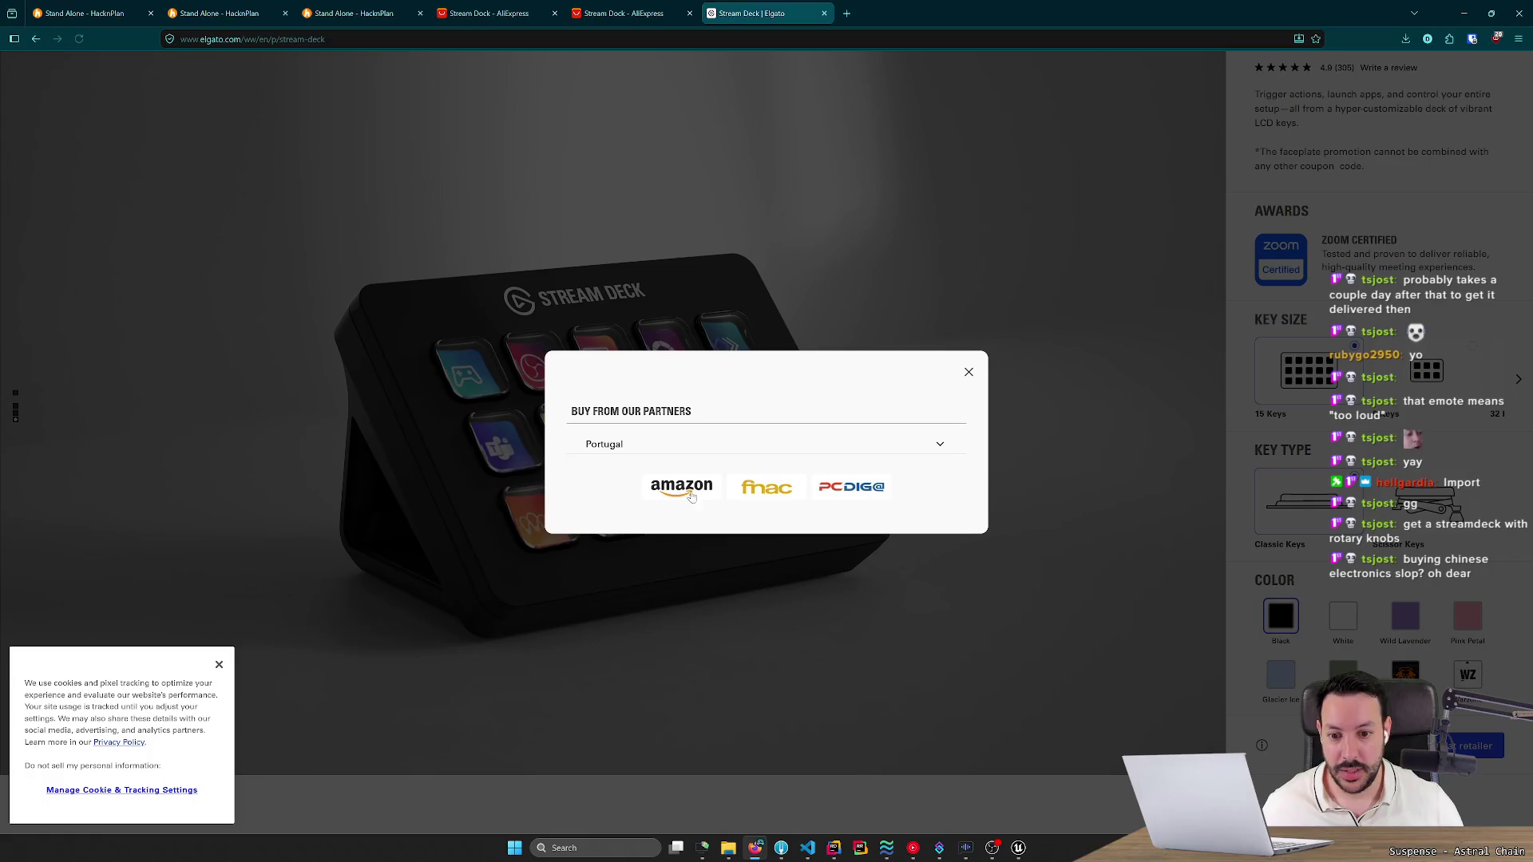
Review the fnac, PCDIGA and Amazon Stream Deck listings in new tabs, then close them.
middle_click(754, 500)
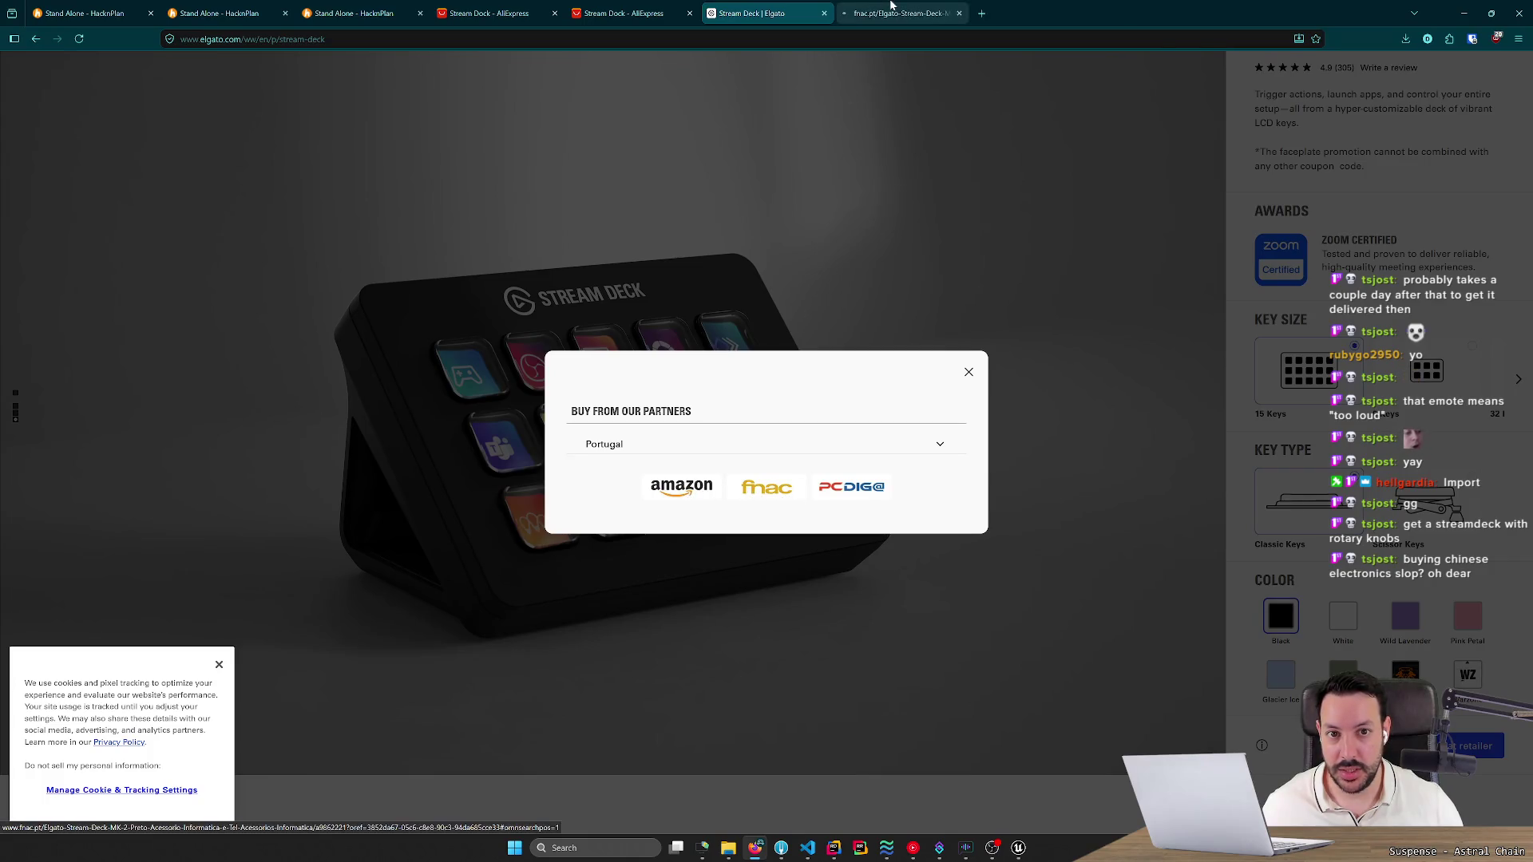
left_click(890, 6)
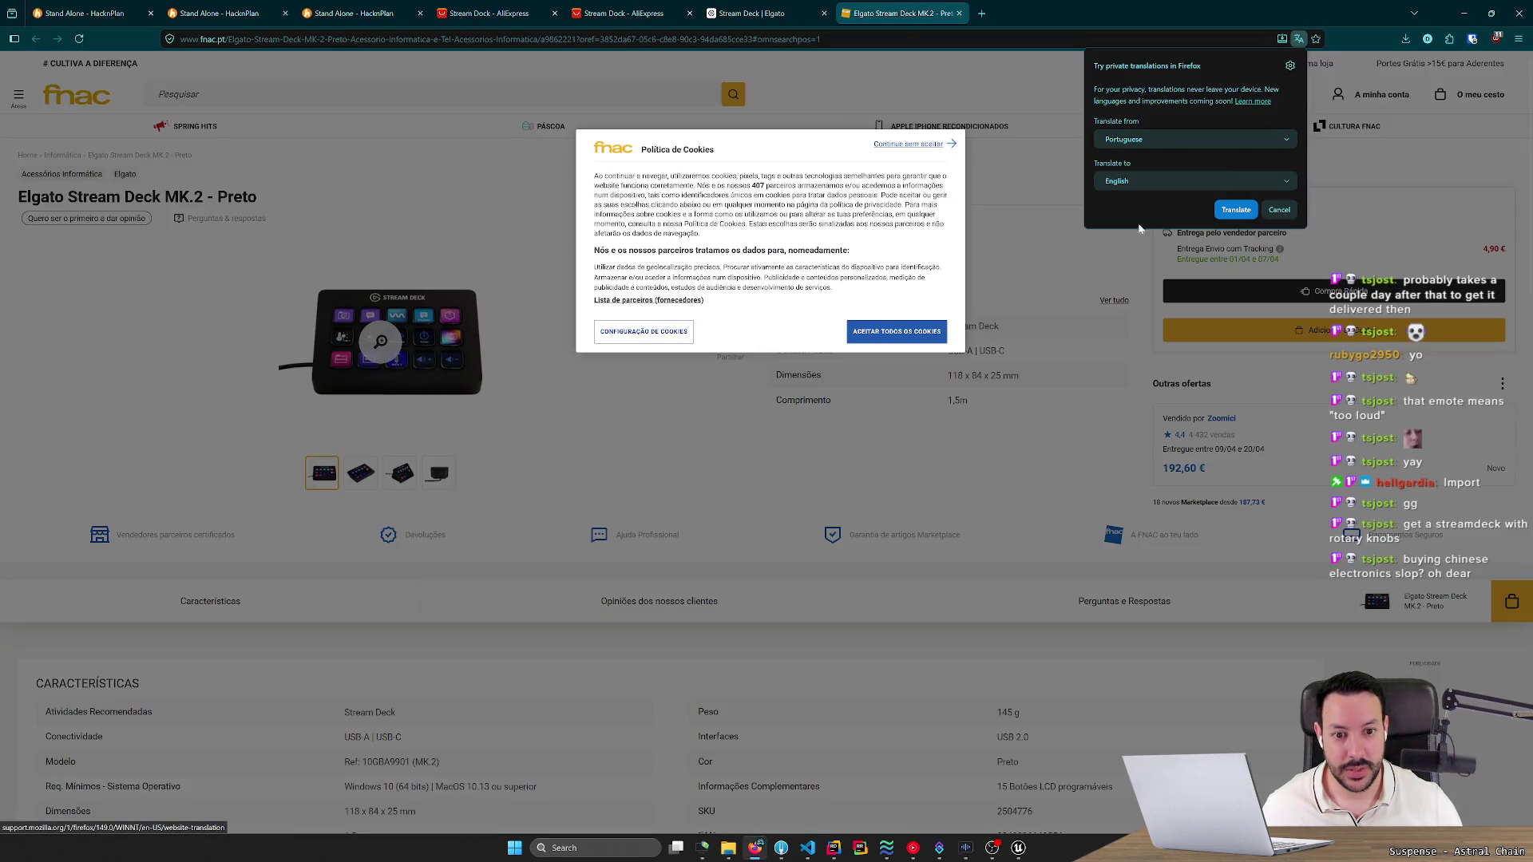
left_click(1275, 209)
left_click(895, 332)
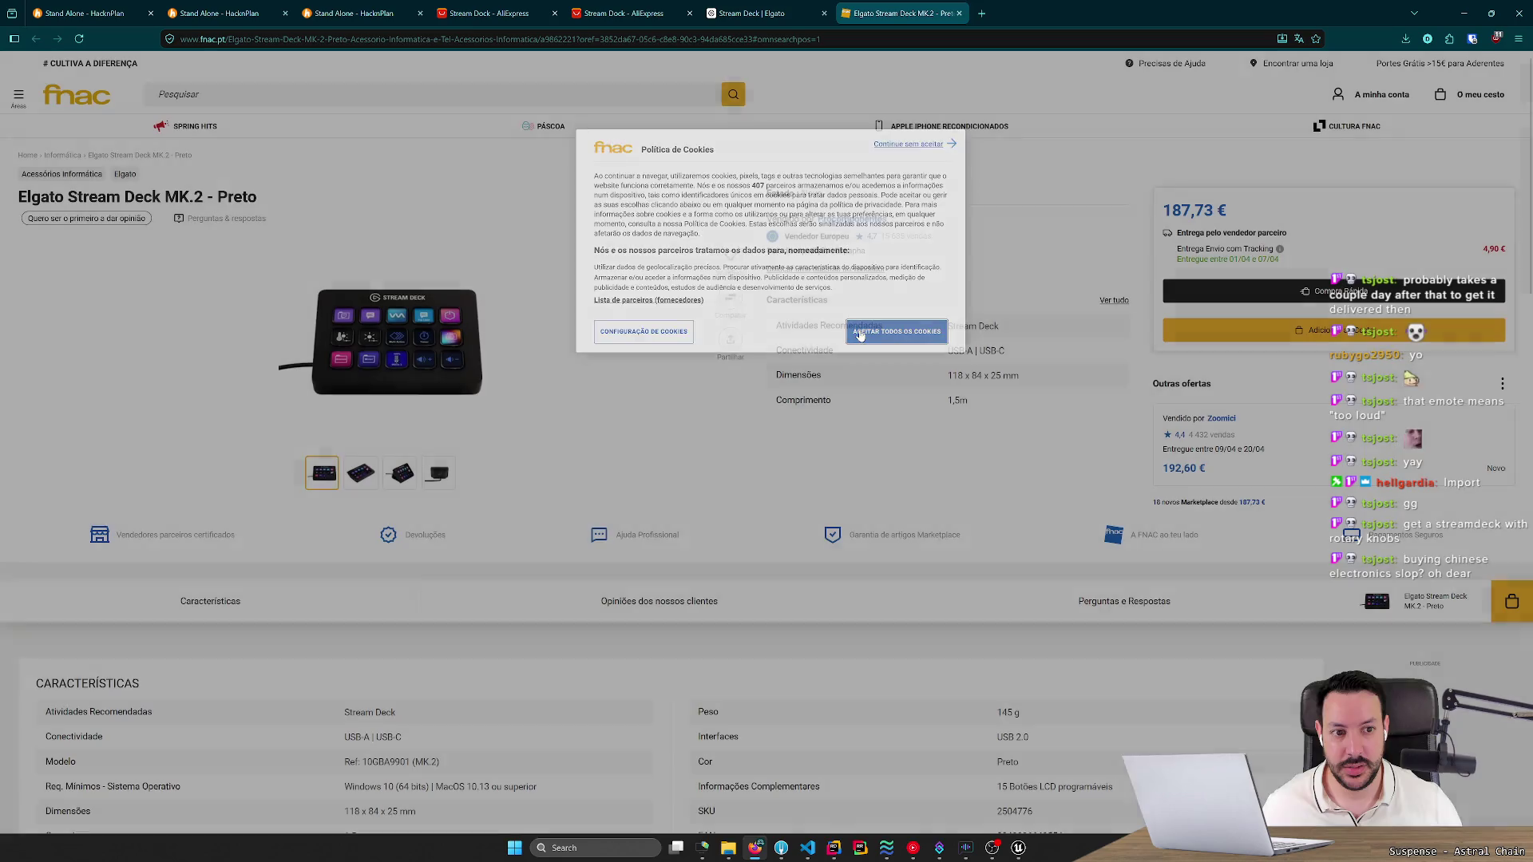
middle_click(849, 491)
middle_click(681, 487)
left_click(935, 6)
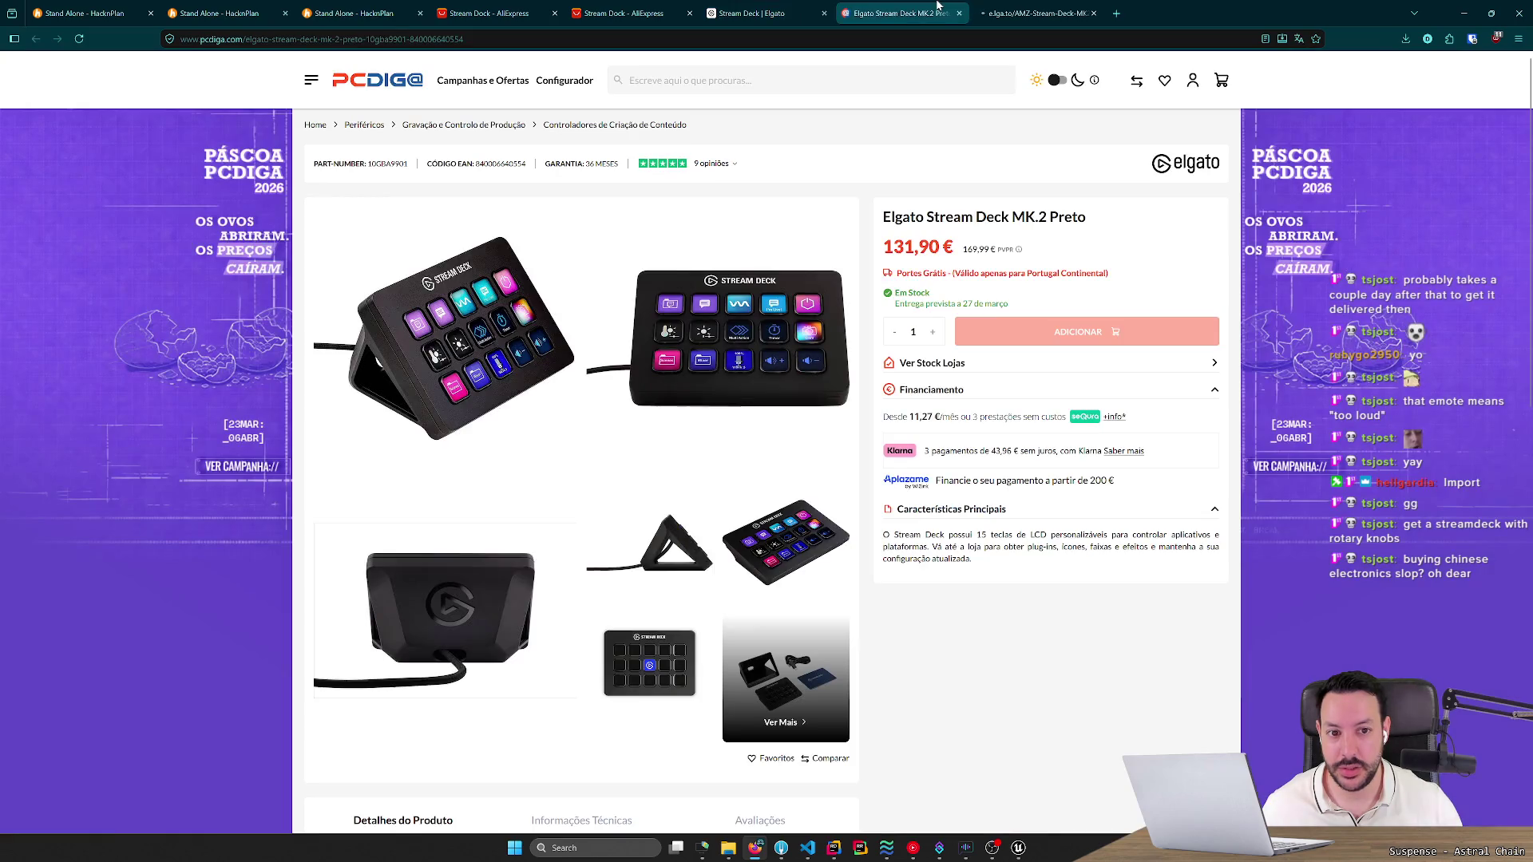
left_click(1030, 13)
left_click(958, 14)
left_click(958, 14)
left_click(968, 373)
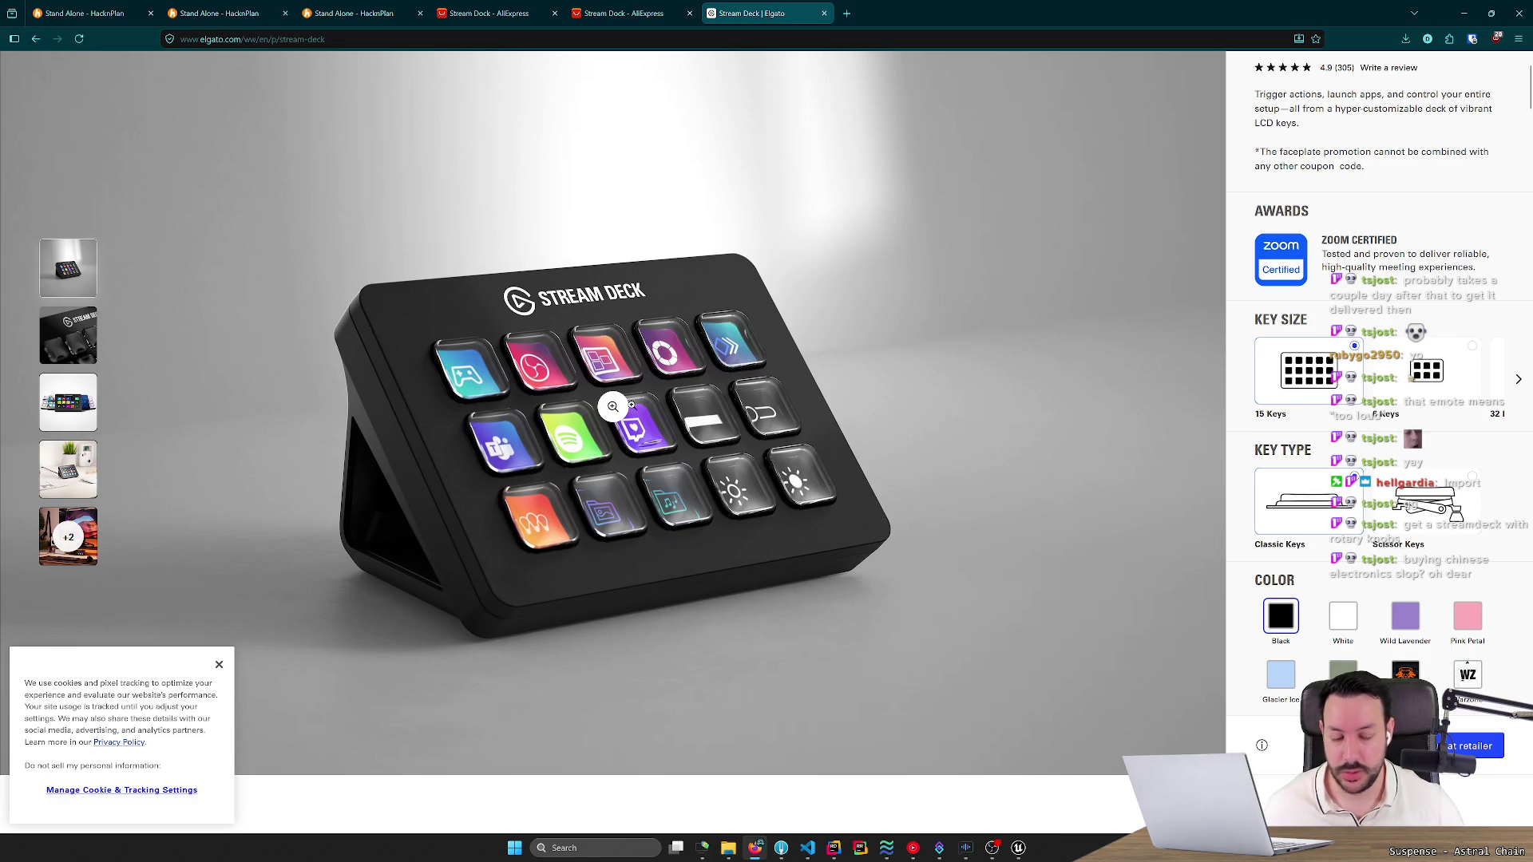
Open the Stream Deck + page from Elgato's navigation menu in a new tab and view it.
scroll(630, 406, "up", 1)
scroll(786, 472, "down", 2)
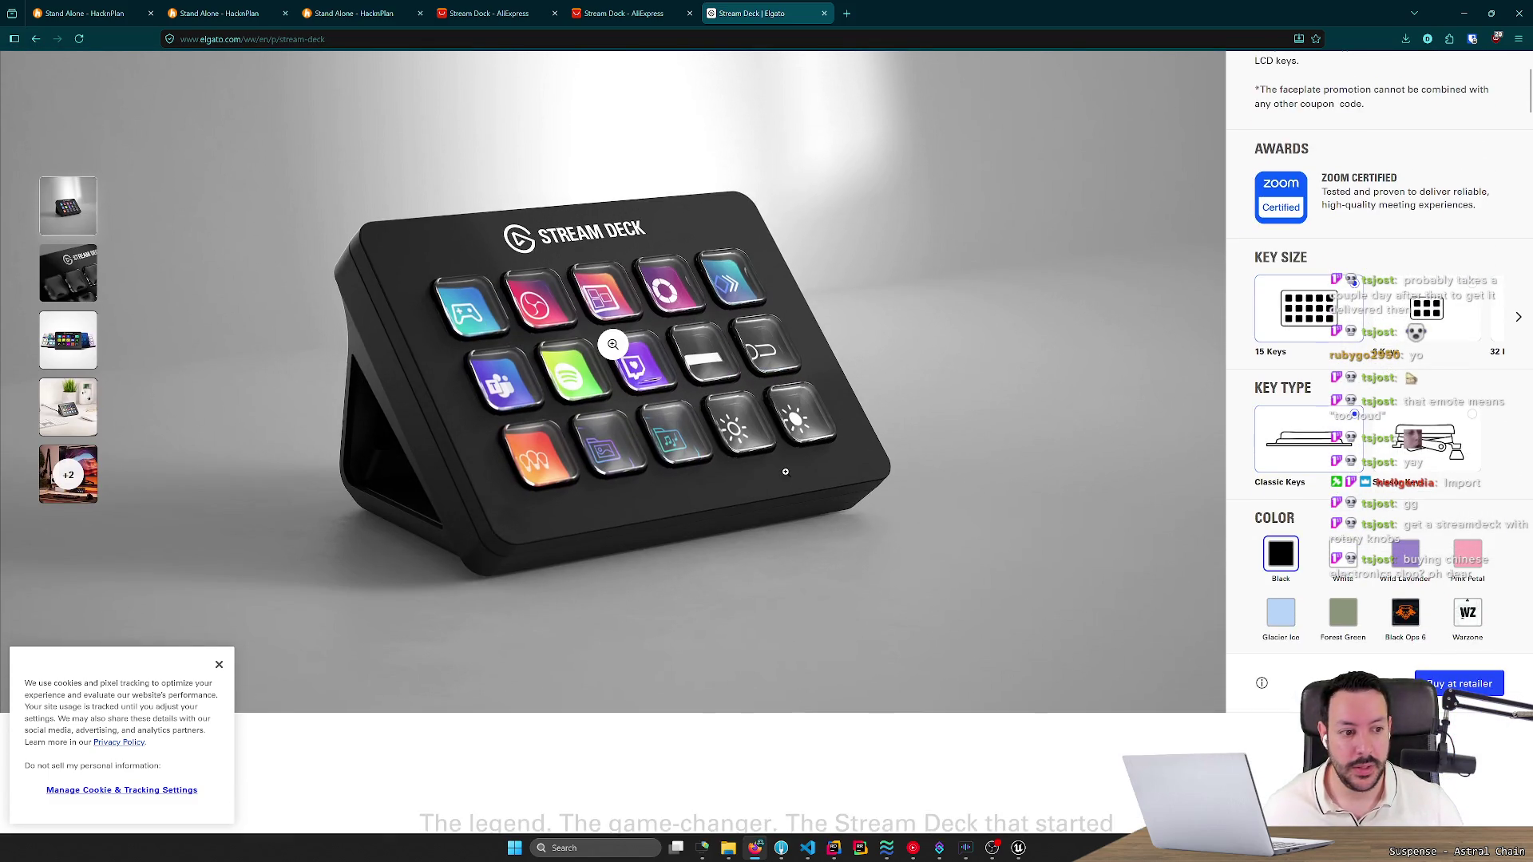
scroll(785, 472, "up", 2)
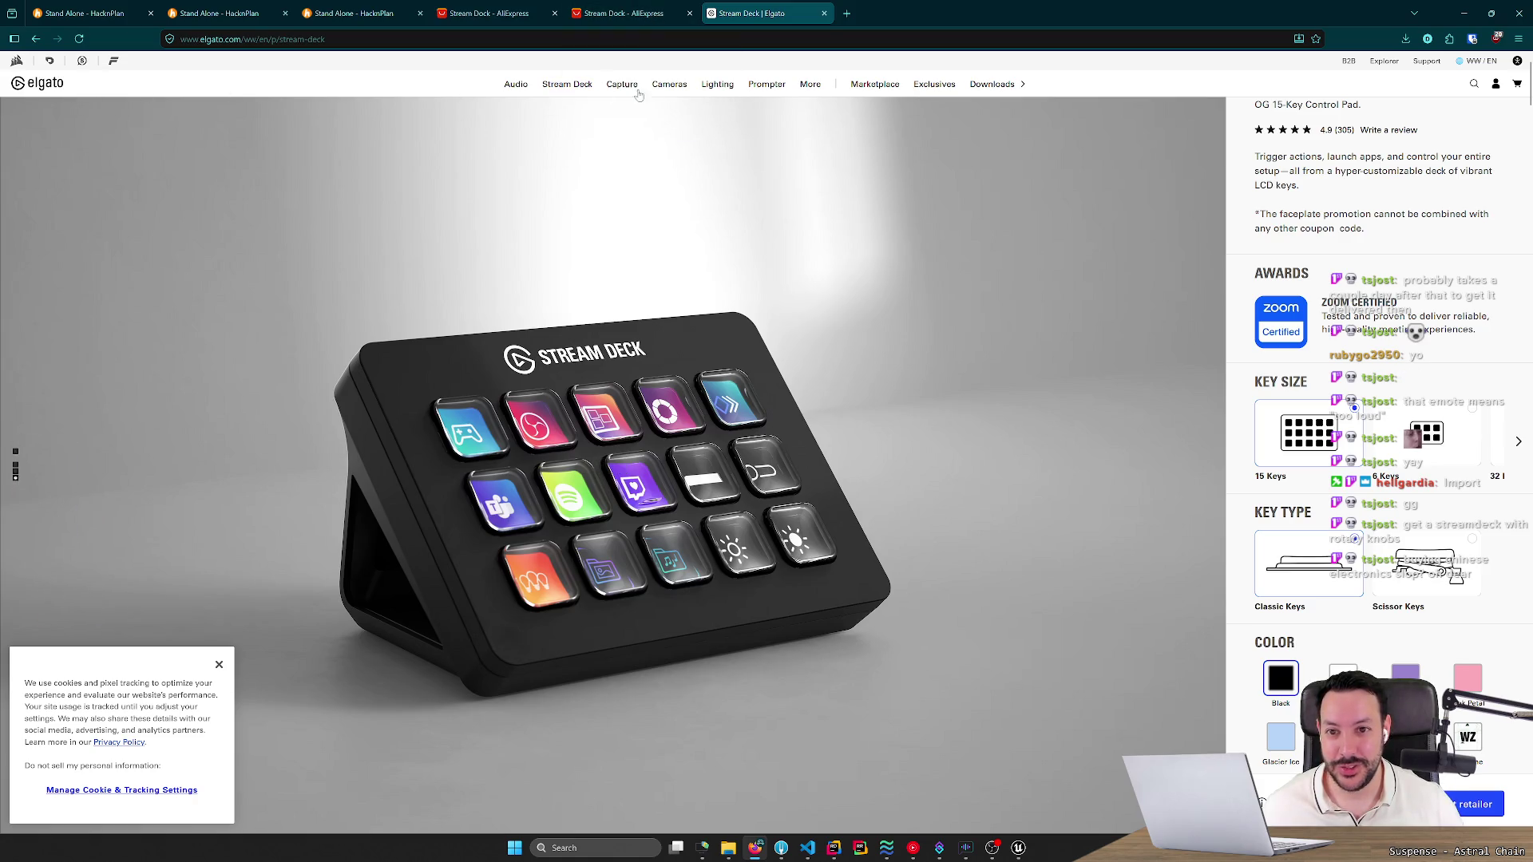
mouse_move(525, 94)
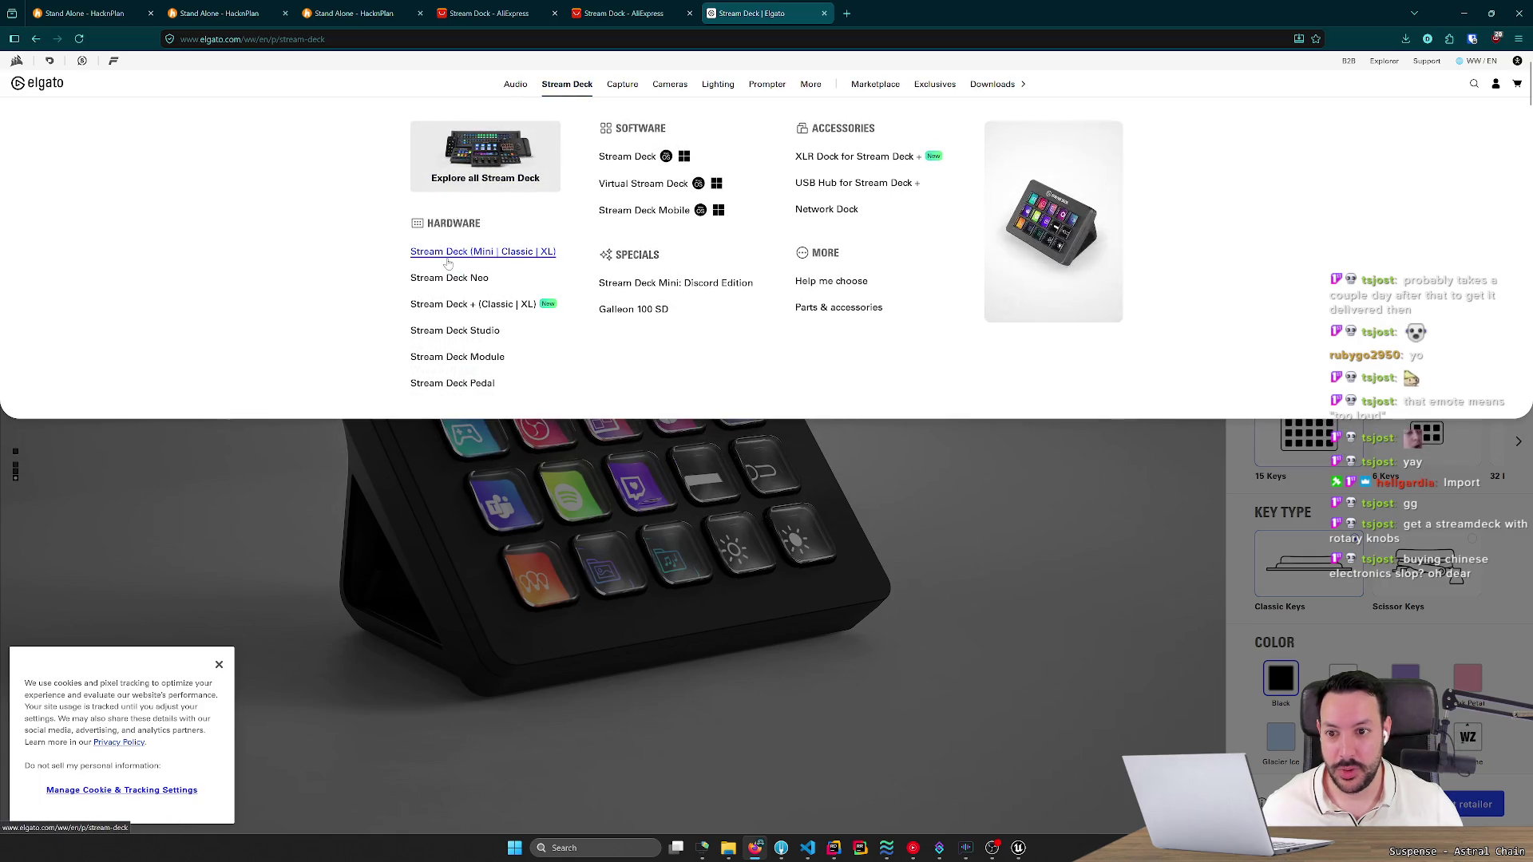
middle_click(448, 313)
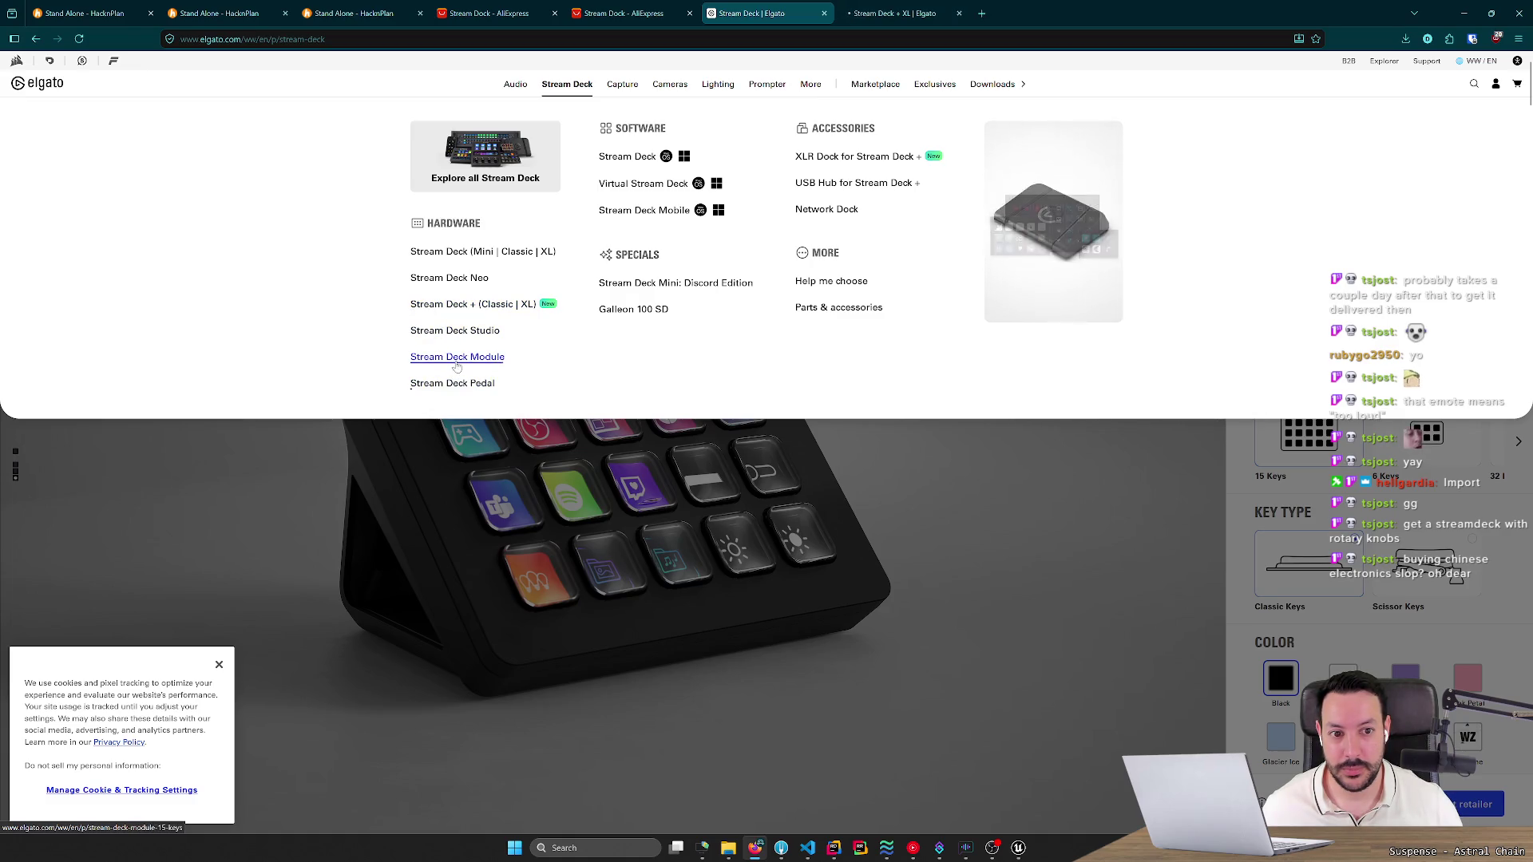
left_click(886, 12)
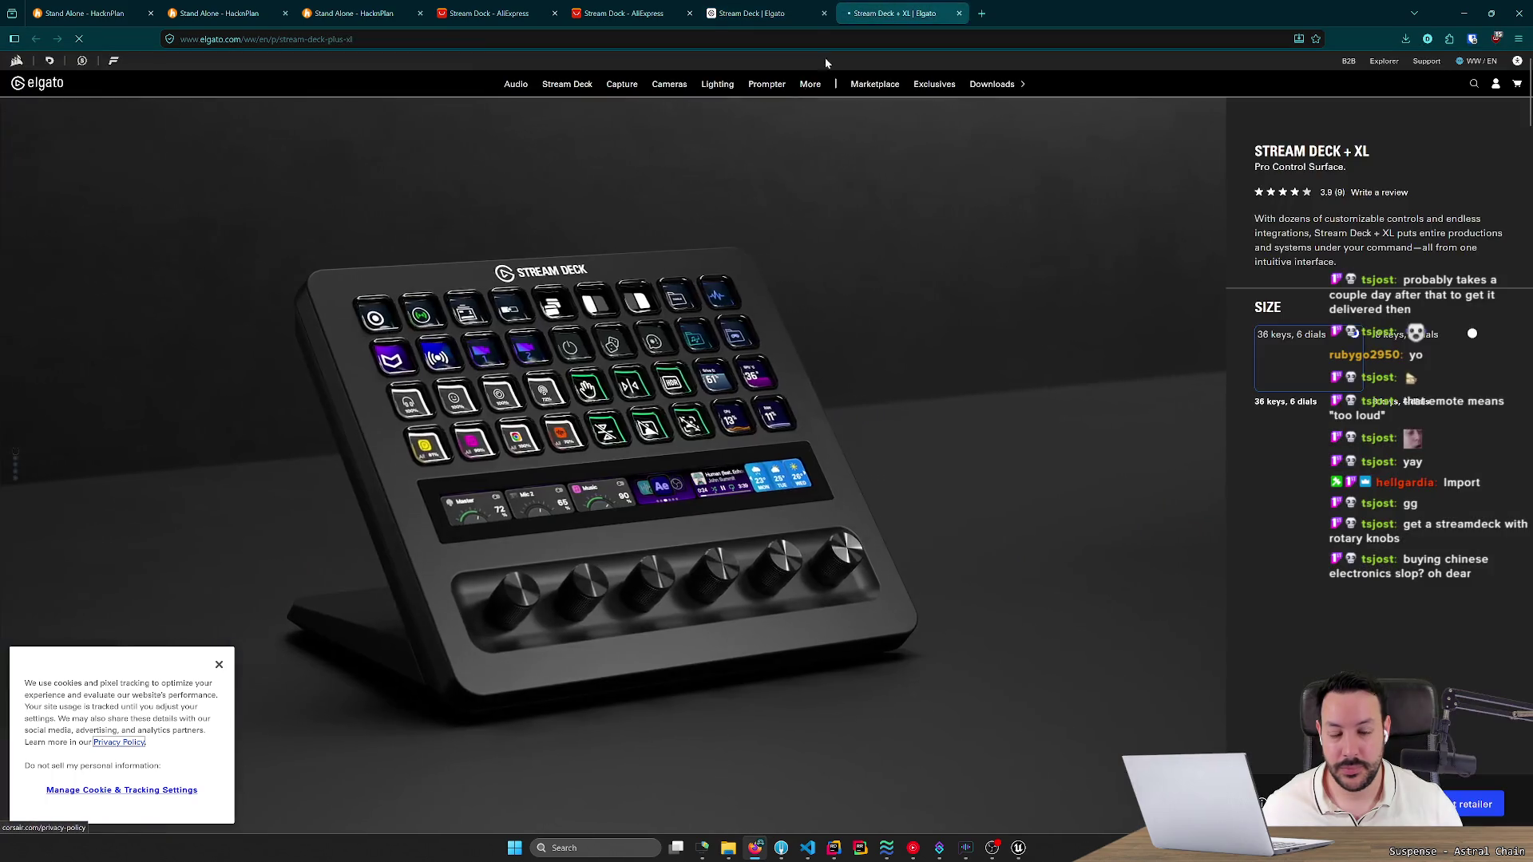
Inspect the Stream Deck + XL photo and its retailer partner countries.
left_click(612, 464)
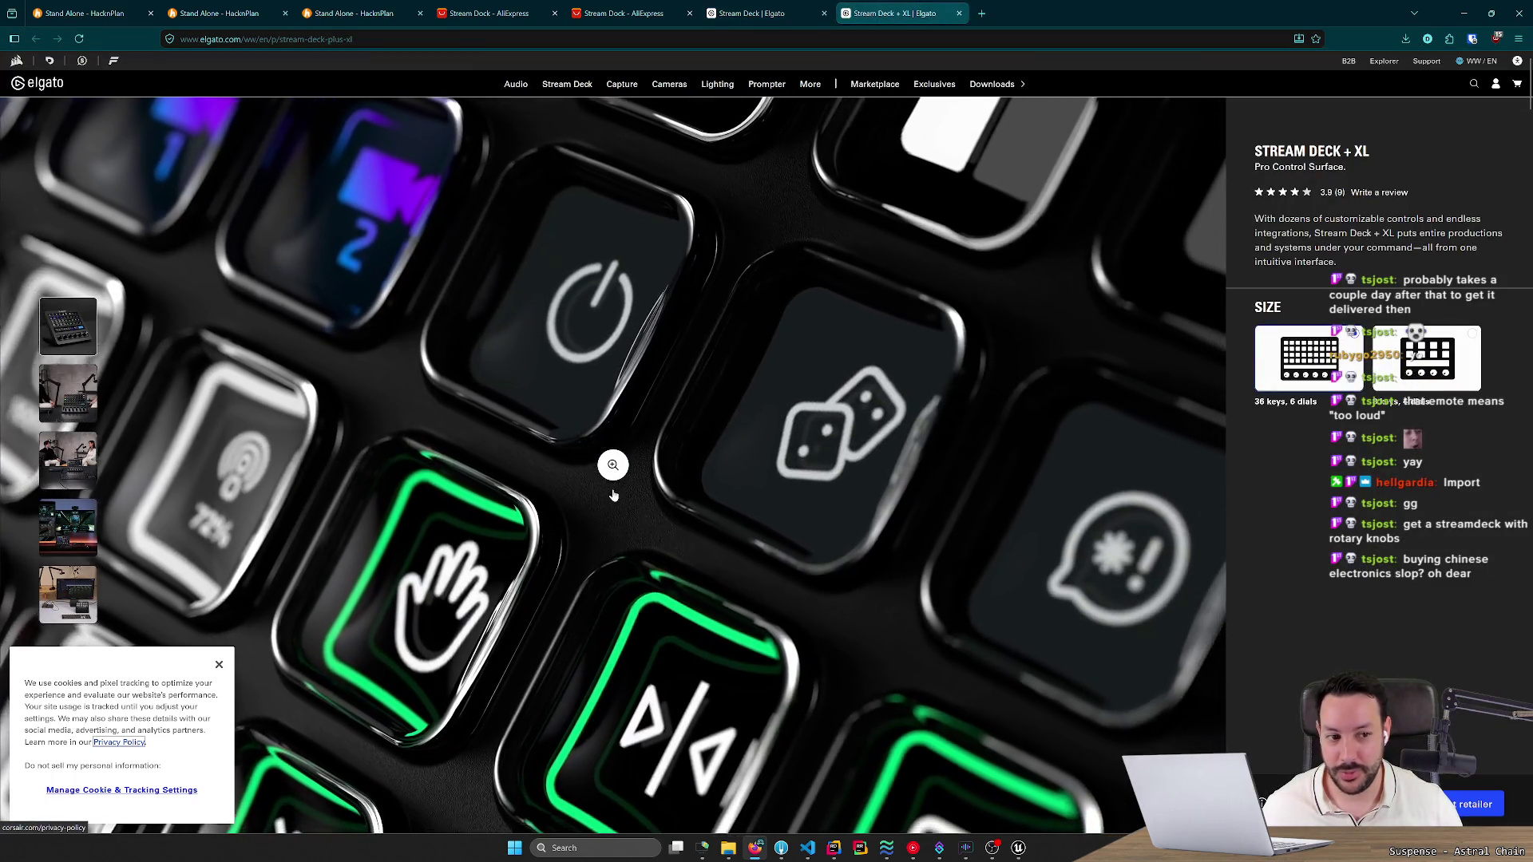
left_click(1472, 804)
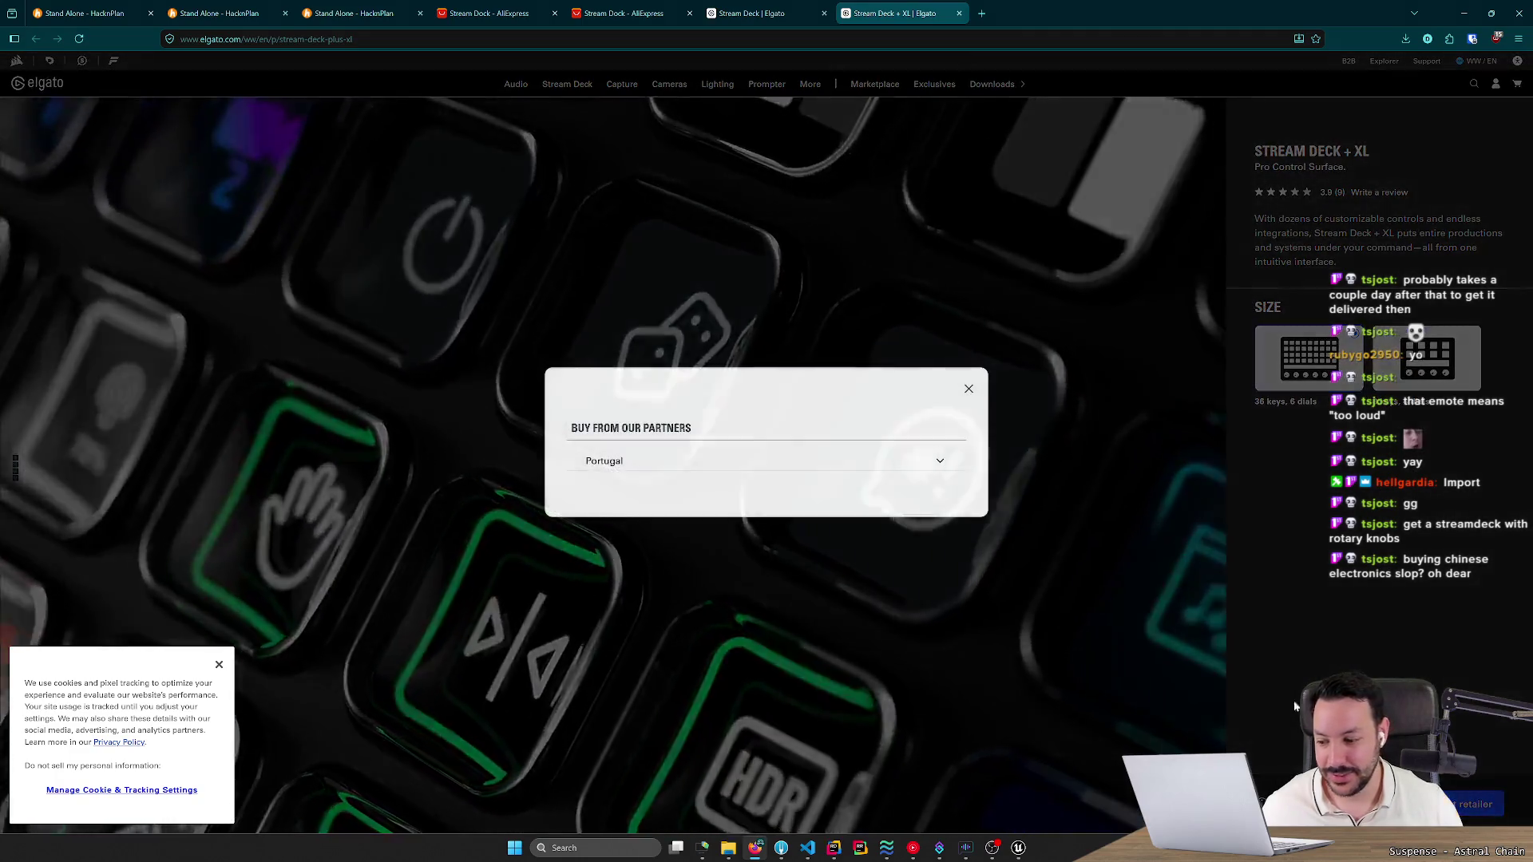
left_click(806, 463)
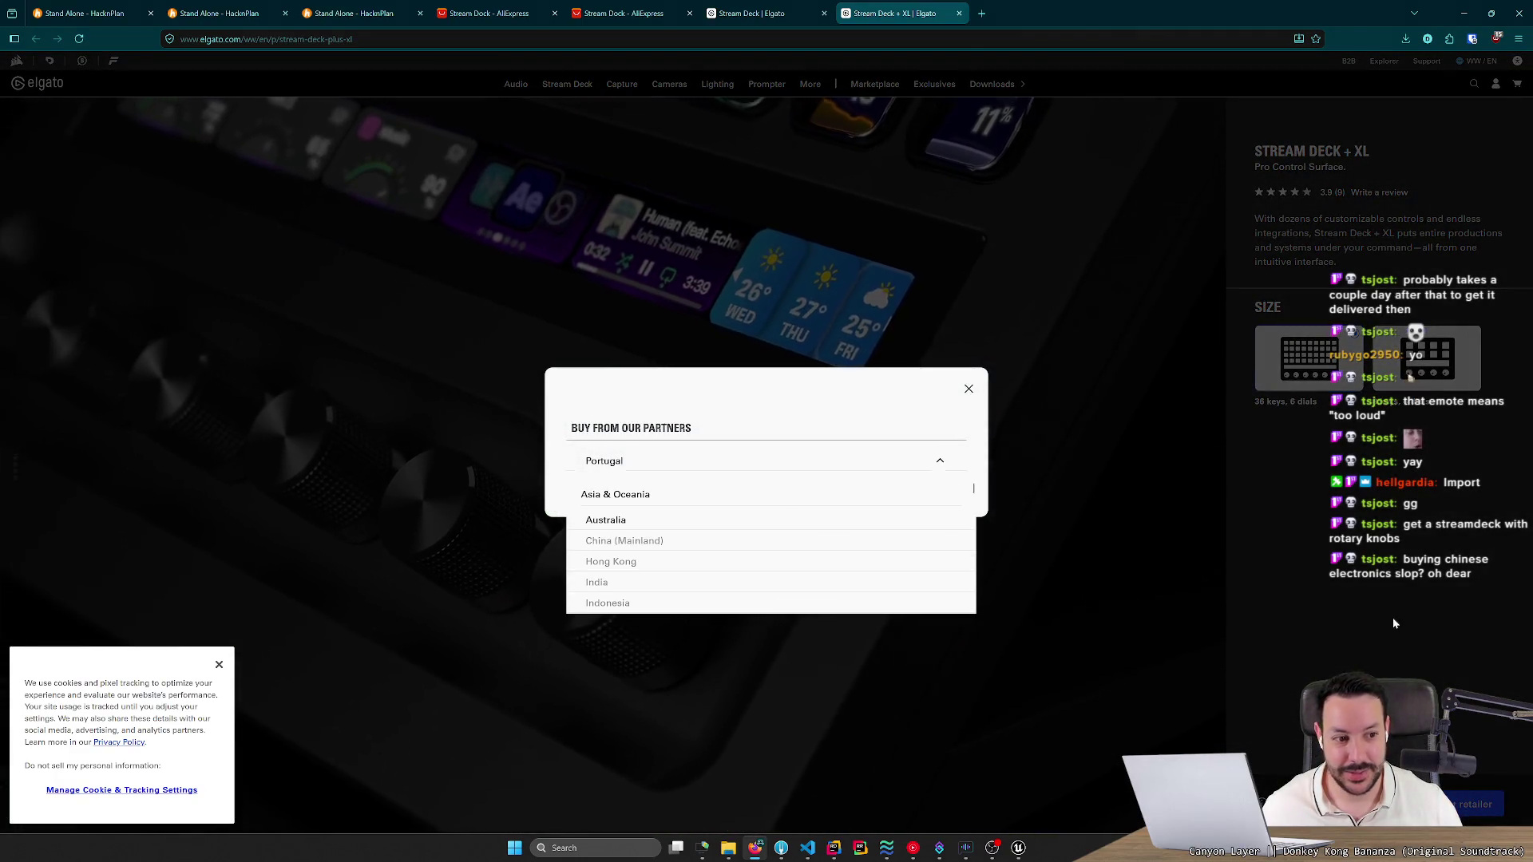
left_click(1417, 363)
Switch to the 8-key, 4-dial Stream Deck +, check its Amazon listing, then close the extra tabs.
left_click(1418, 363)
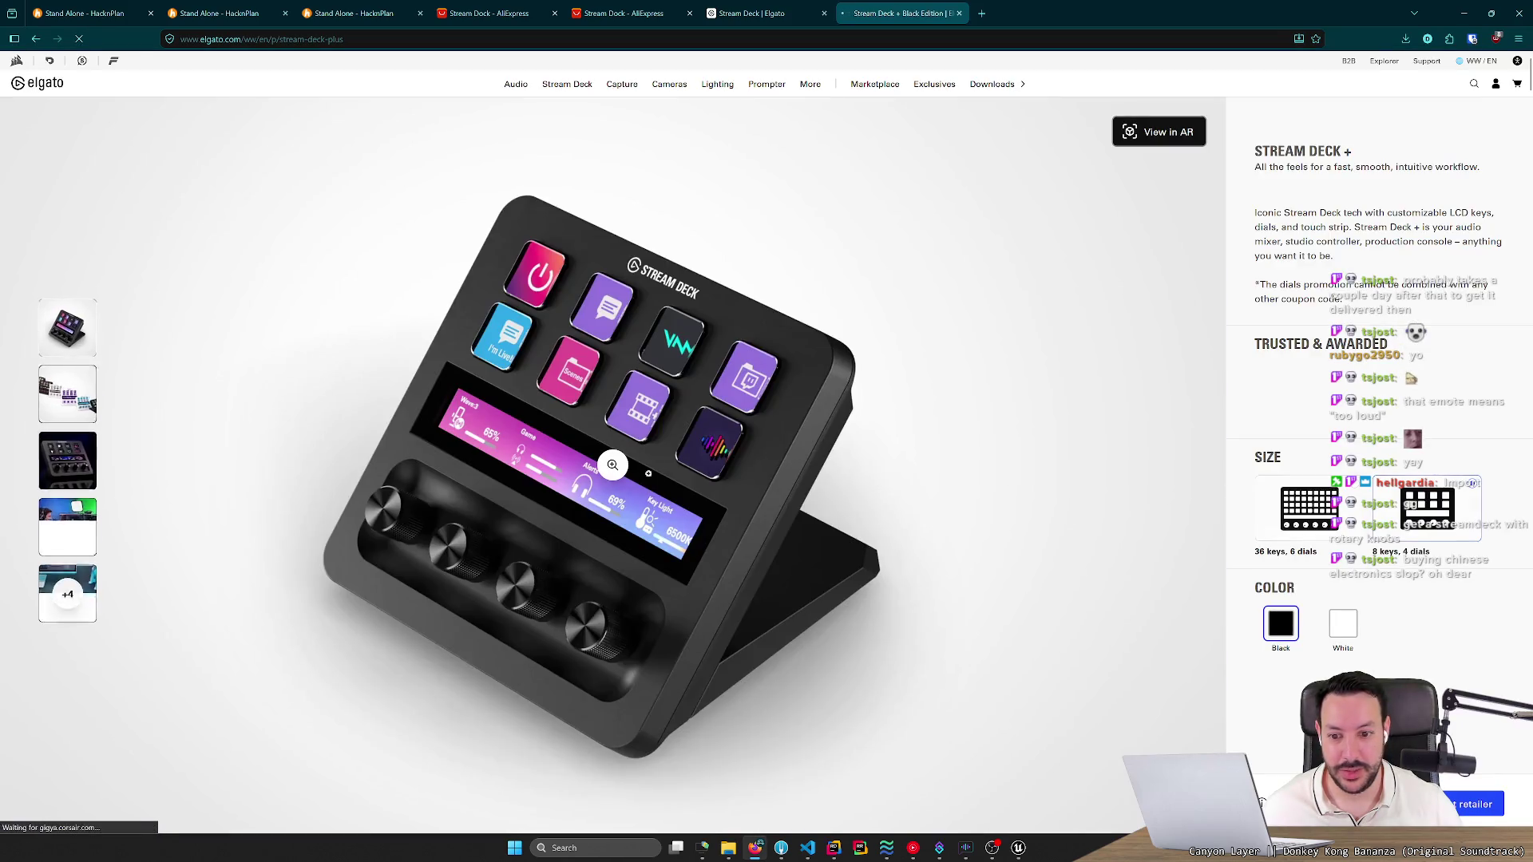
left_click(1379, 804)
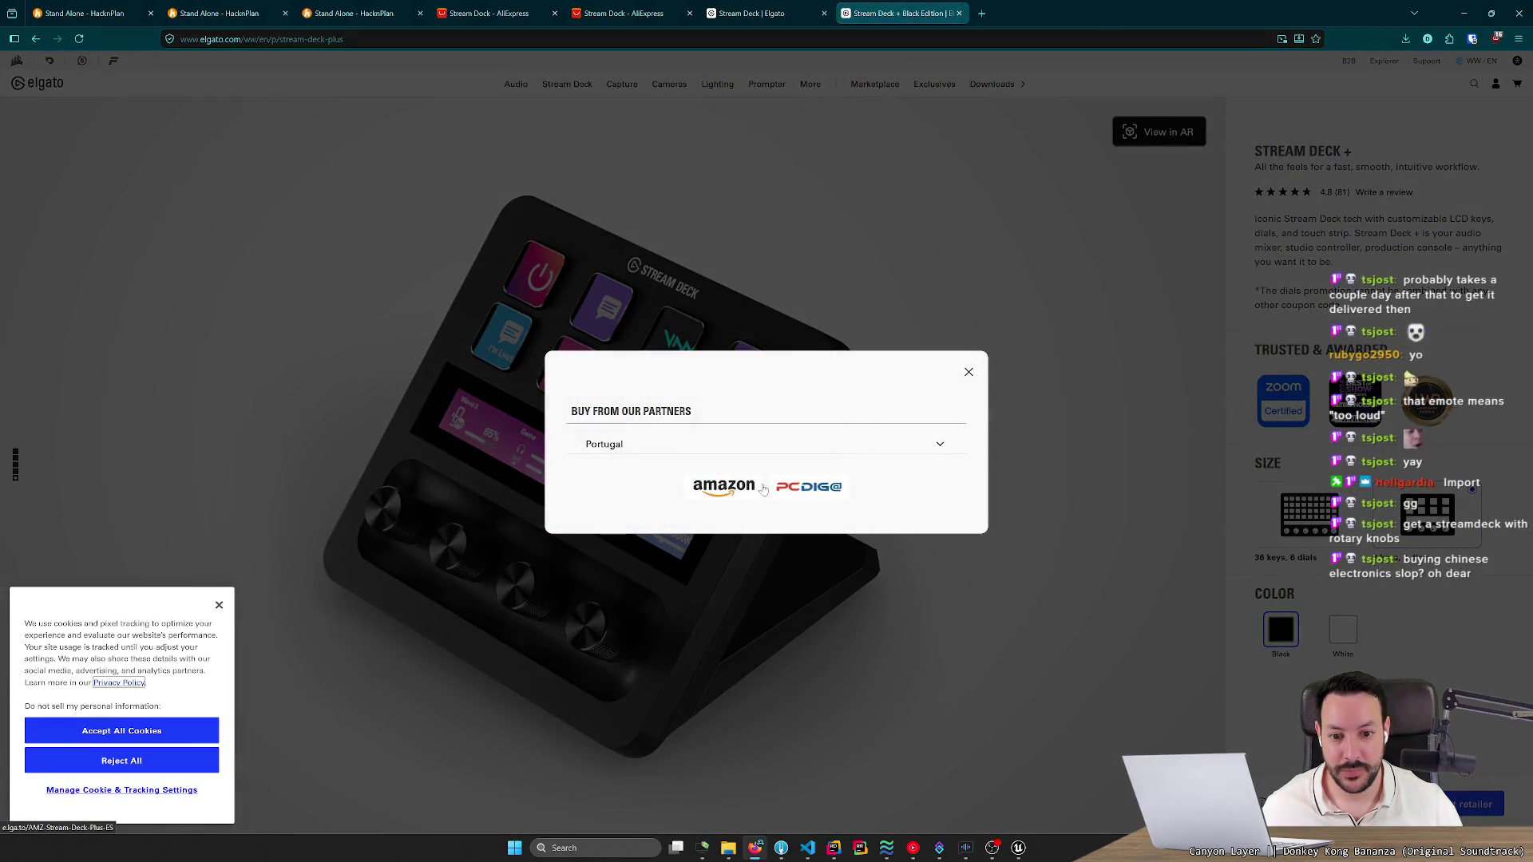
middle_click(723, 486)
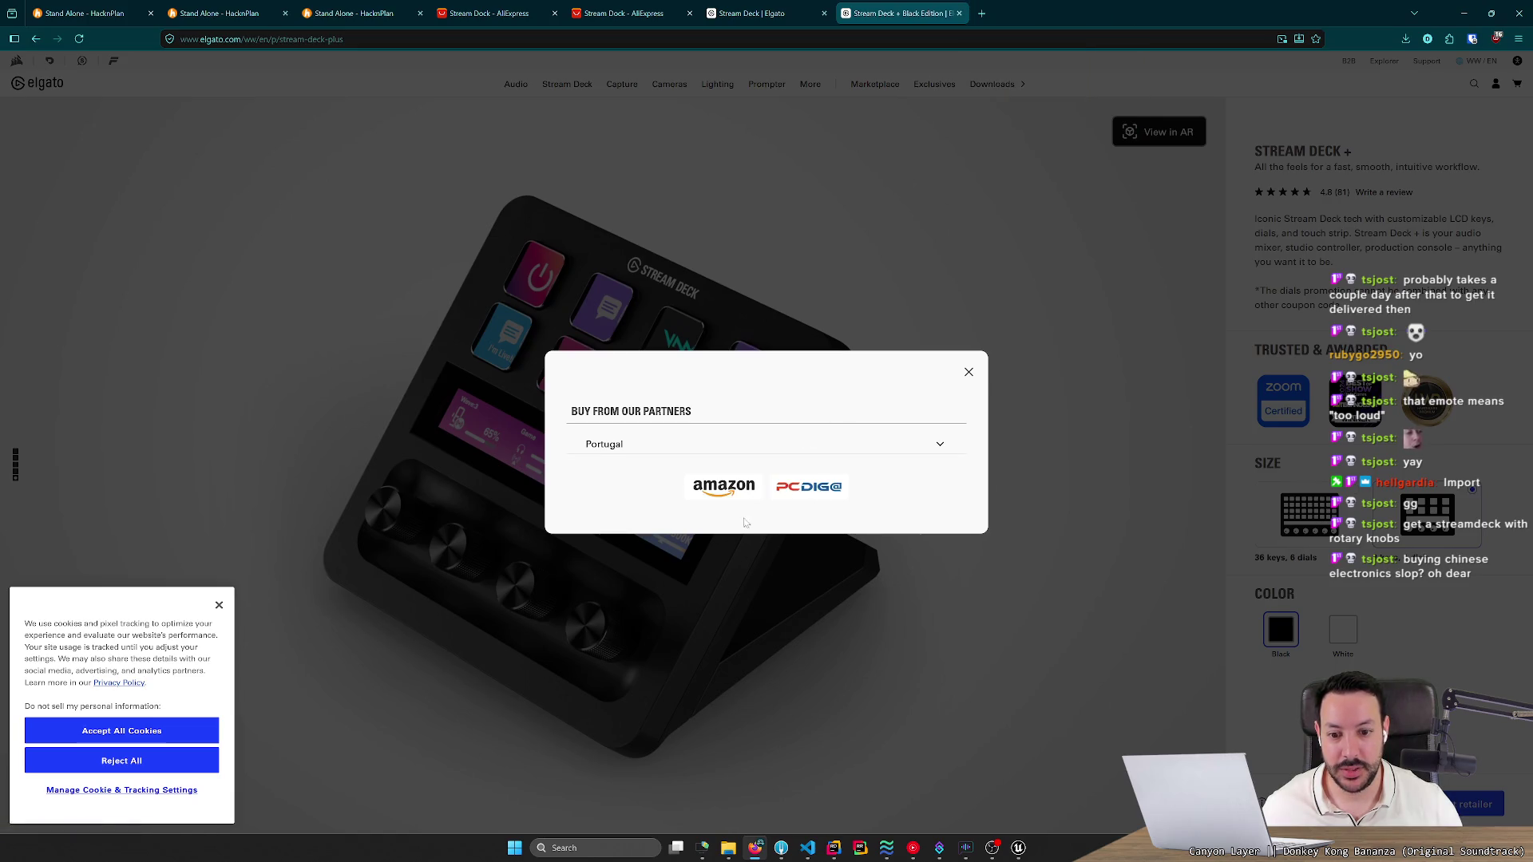
left_click(1032, 11)
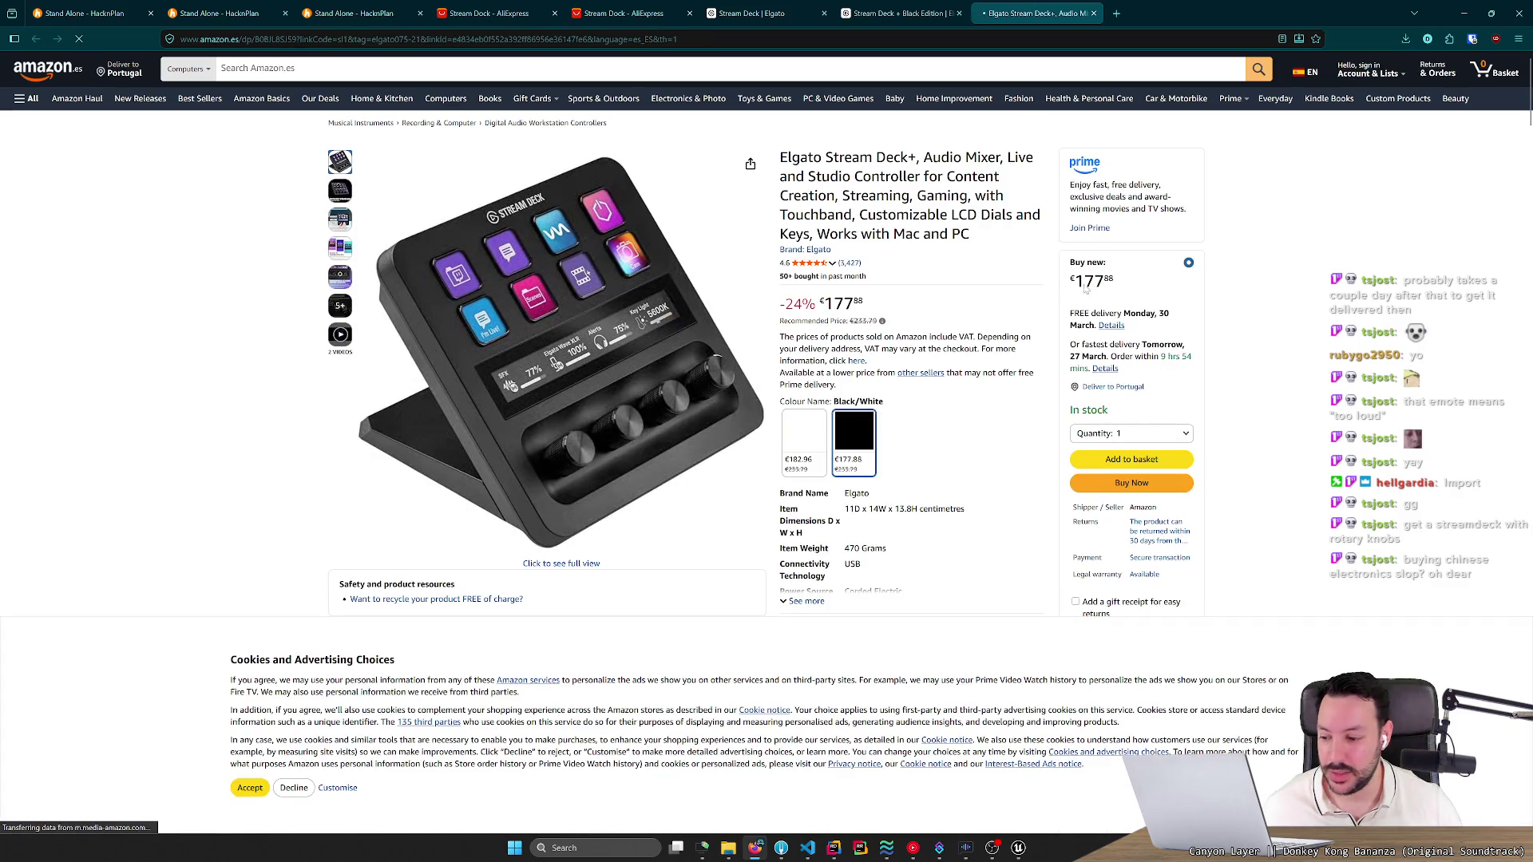
key("ctrl+w")
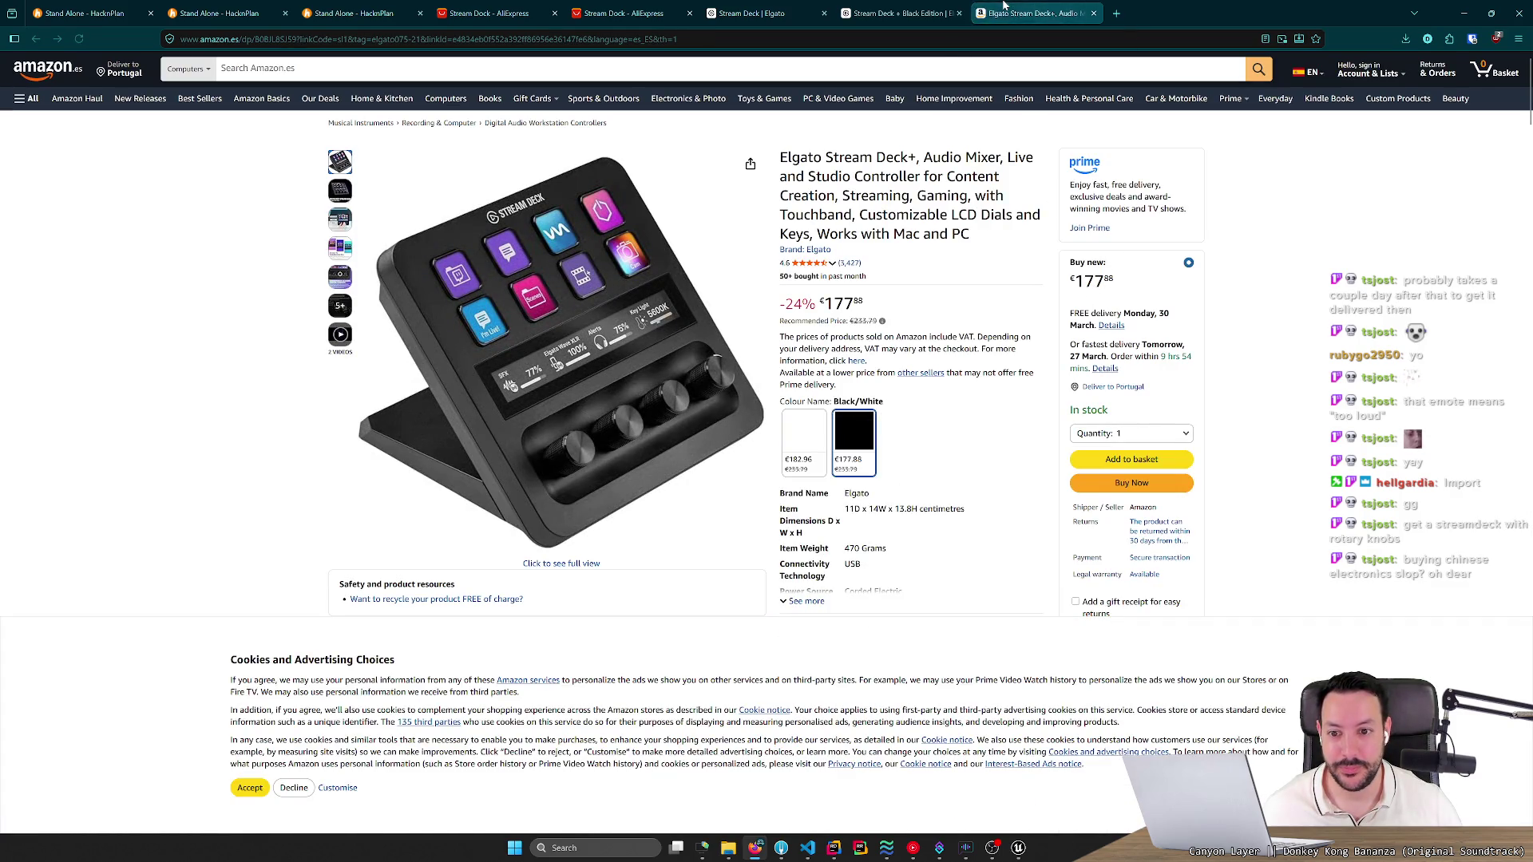
left_click(968, 372)
key("ctrl+w")
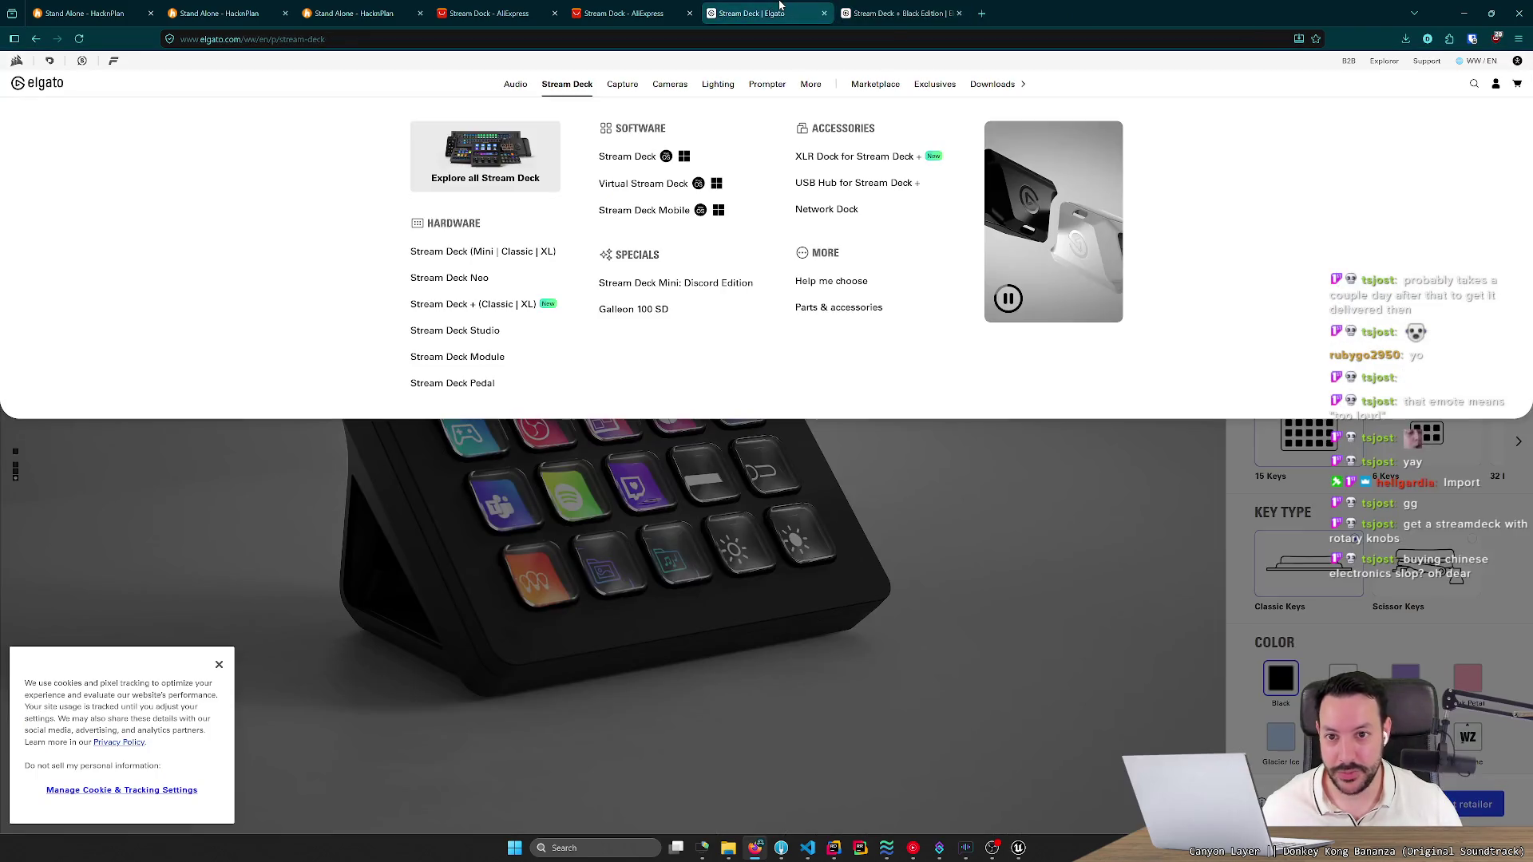
Compare the two AliExpress stream dock result tabs, then open Elgato's original 15-key Stream Deck page.
key("ctrl+w")
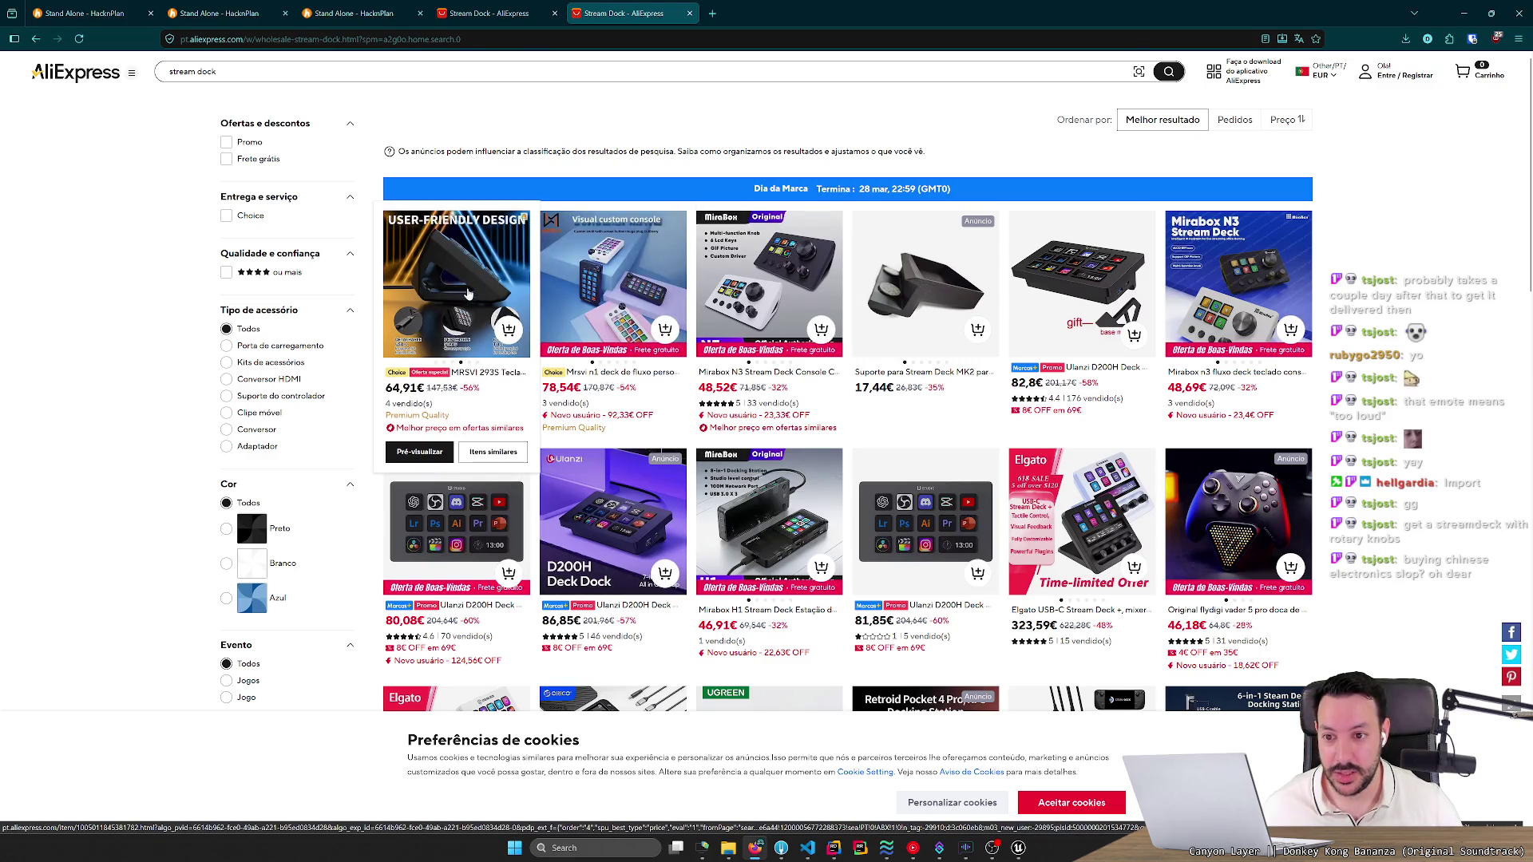
left_click(491, 12)
left_click(673, 14)
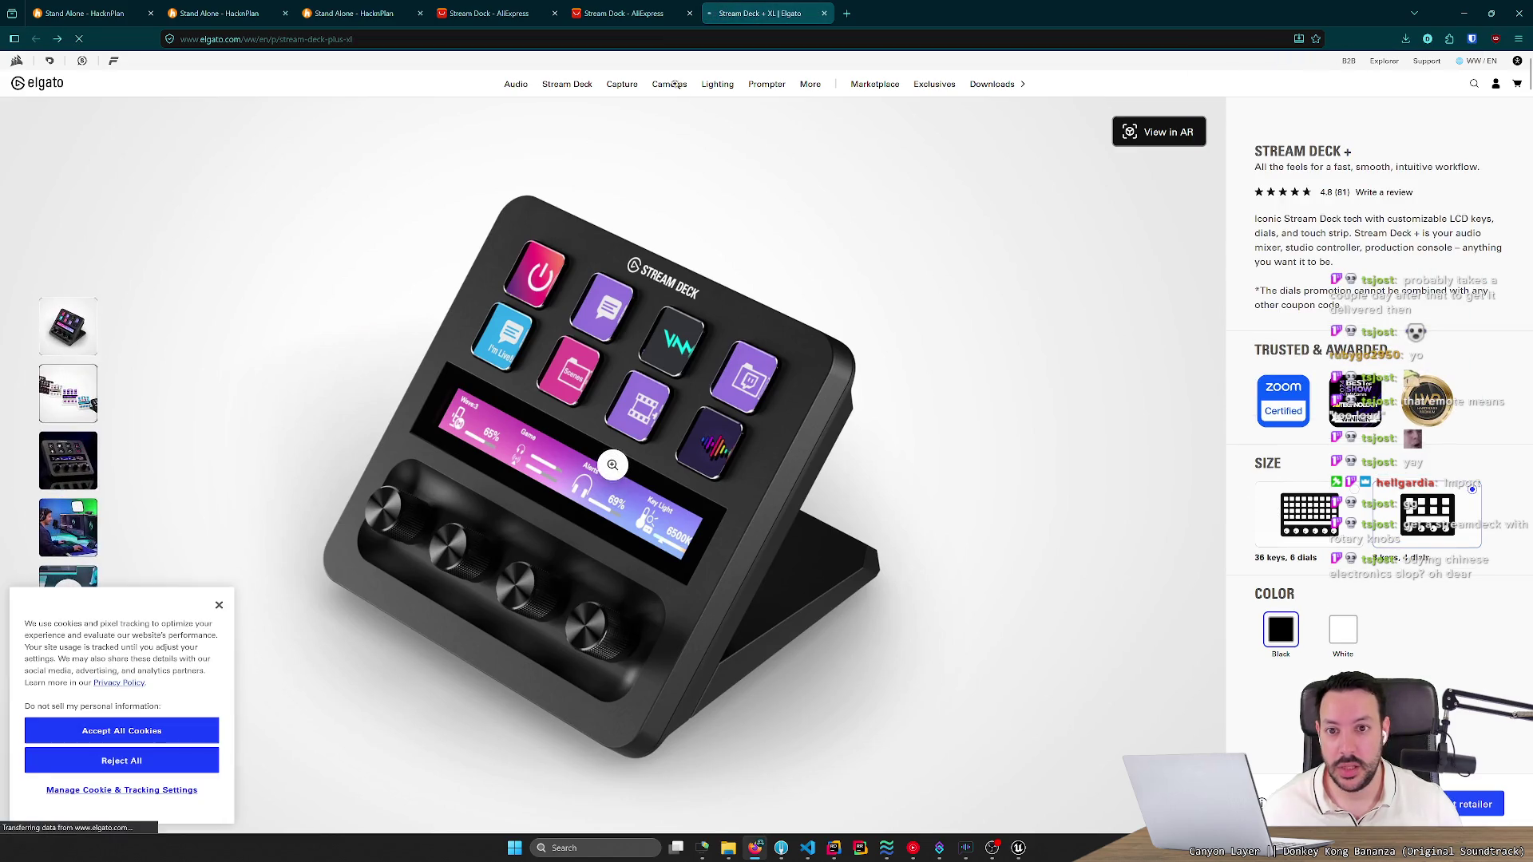
left_click(1293, 507)
mouse_move(581, 89)
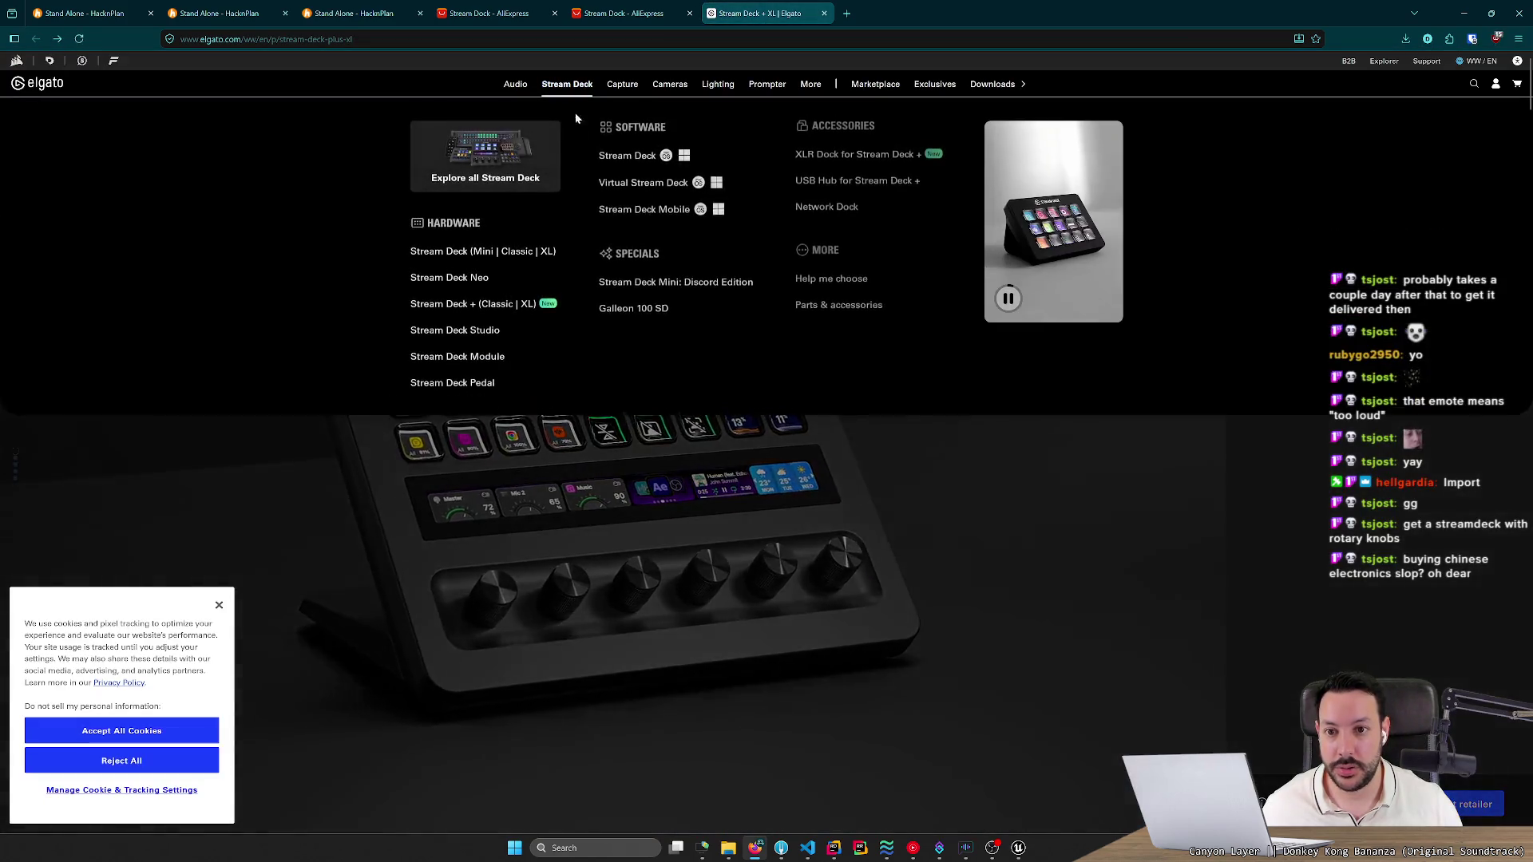
left_click(463, 250)
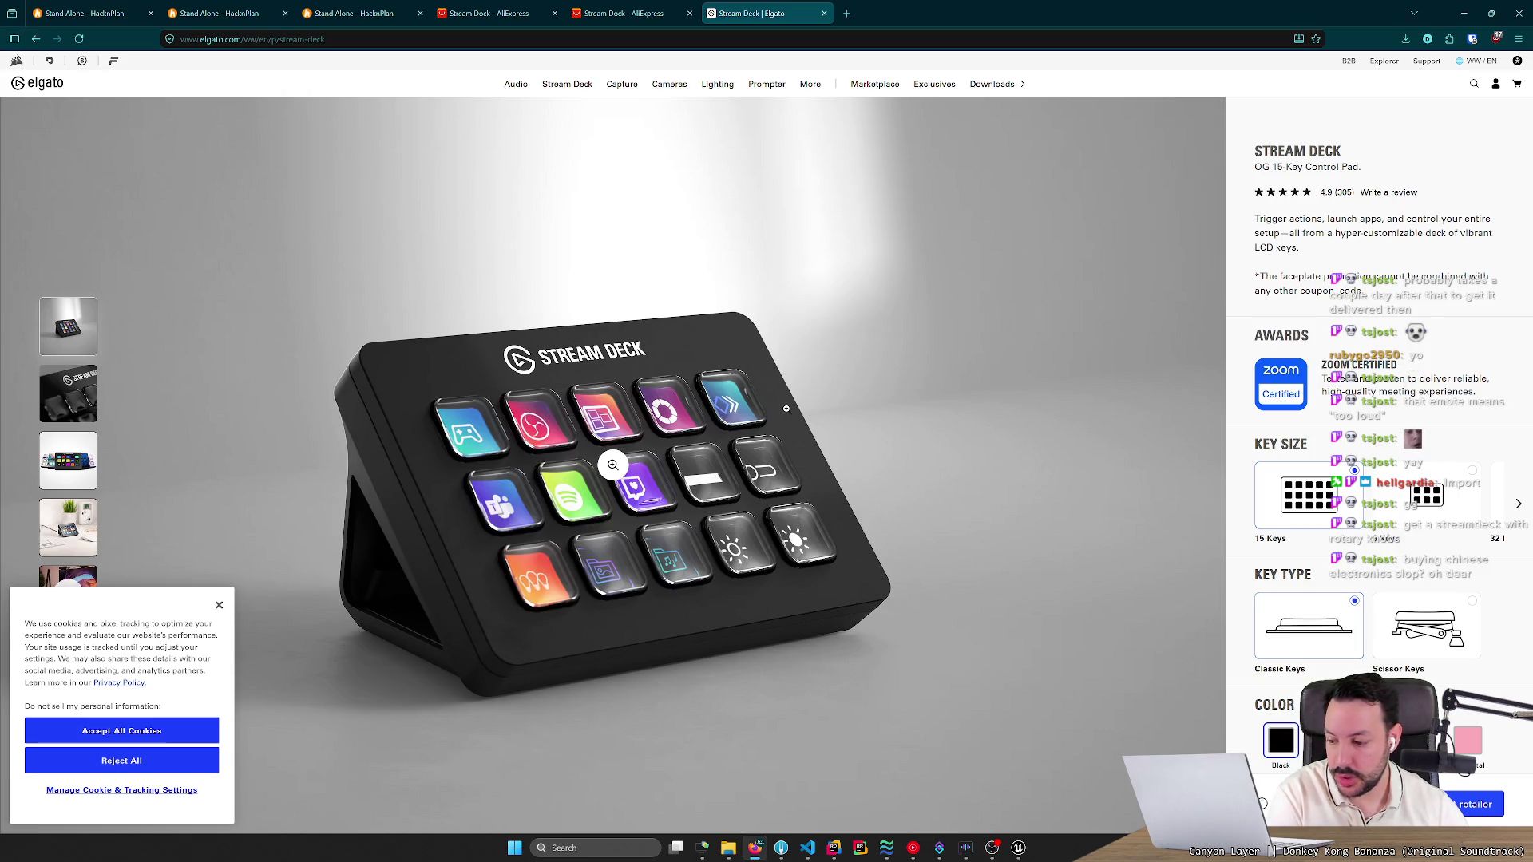
Browse Elgato's downloads page with the Stream Deck 7.3.1 software.
left_click(1007, 85)
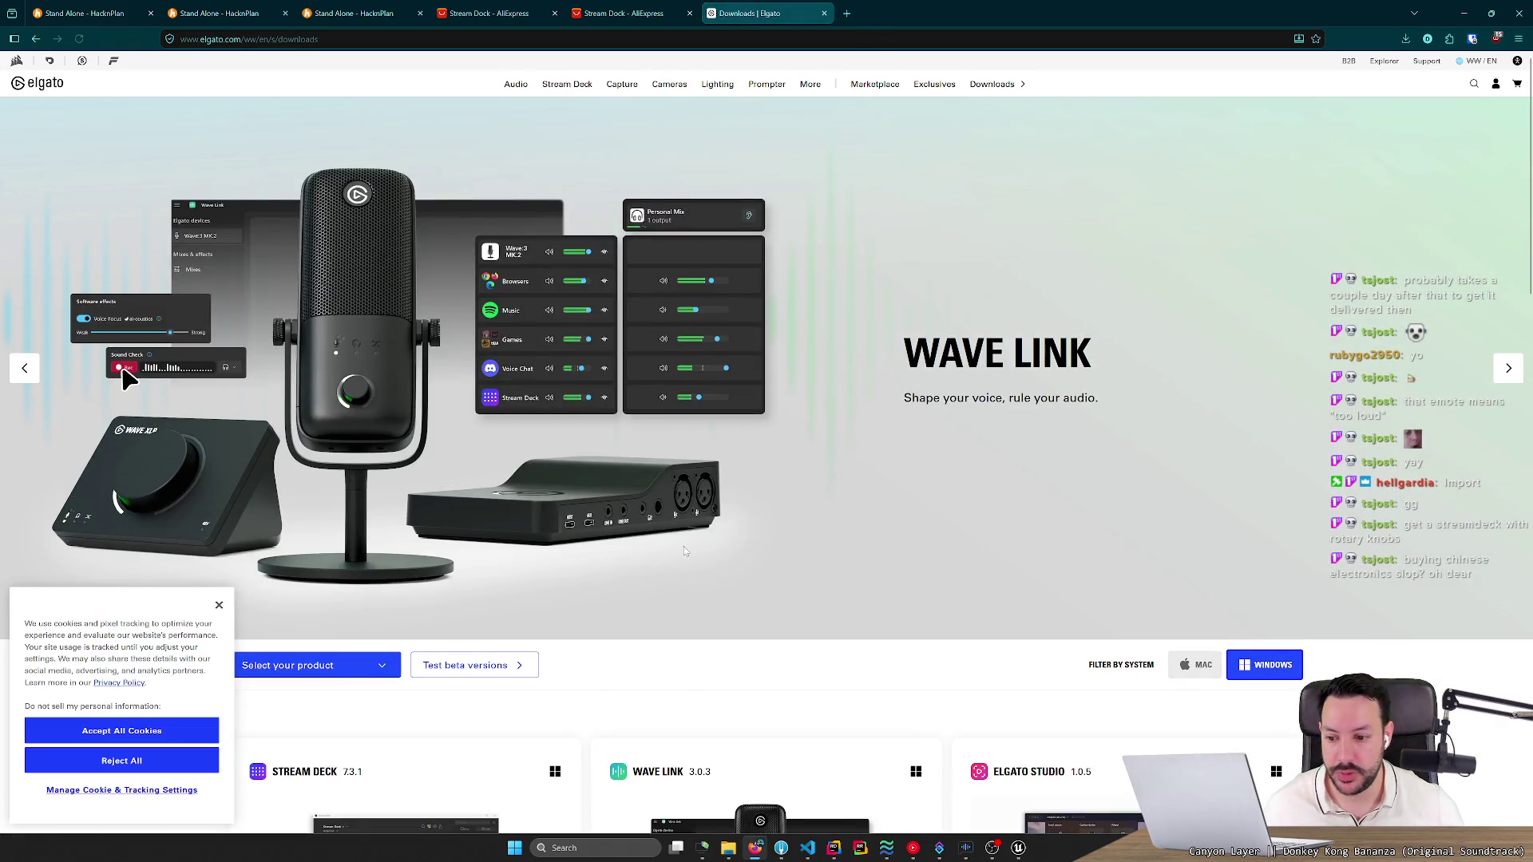
scroll(683, 549, "down", 1)
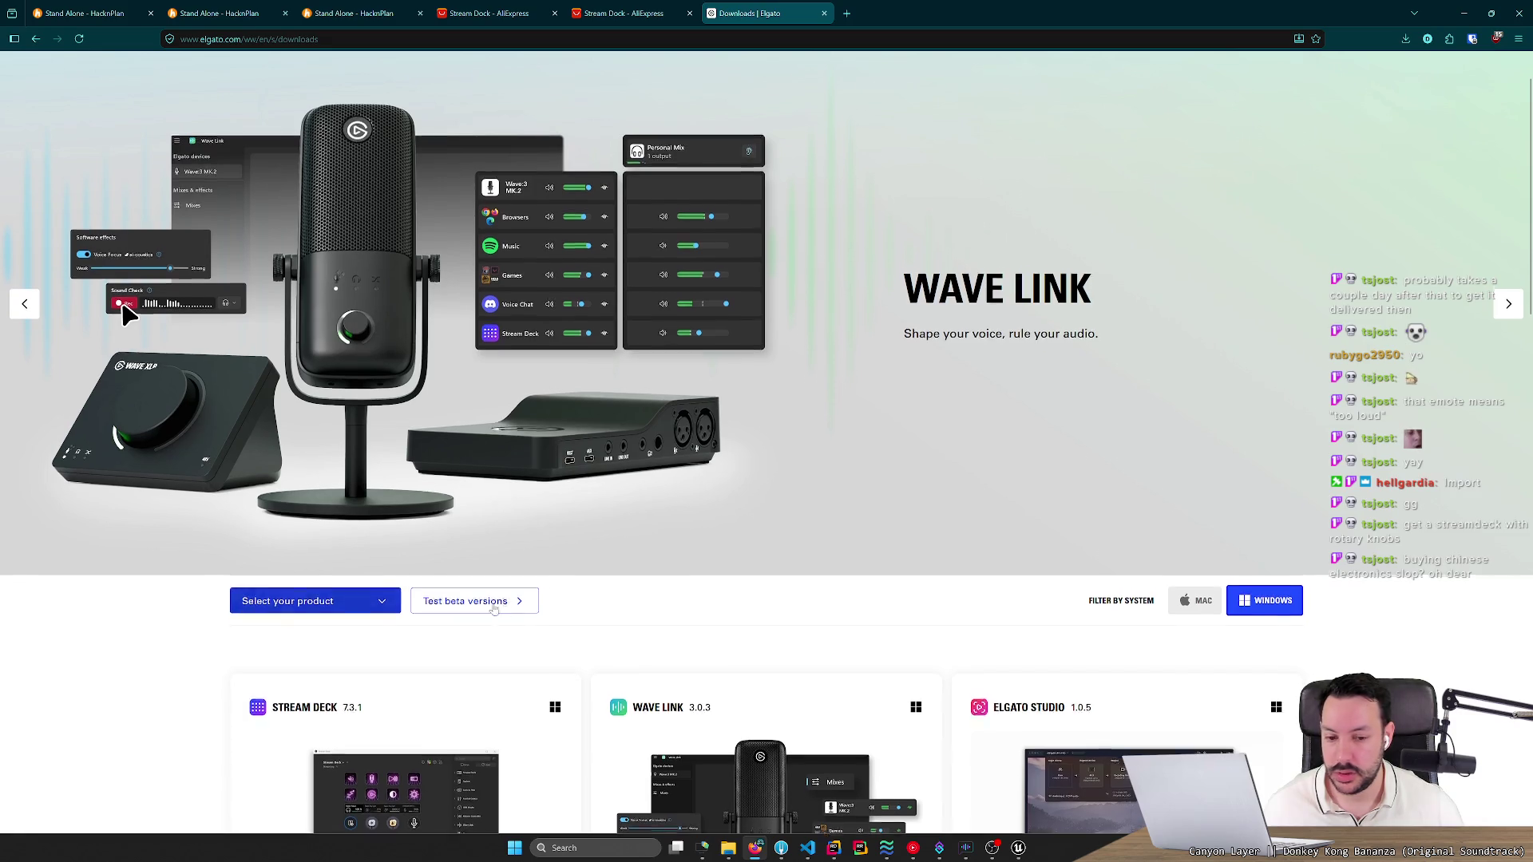
scroll(481, 611, "down", 3)
scroll(741, 512, "down", 3)
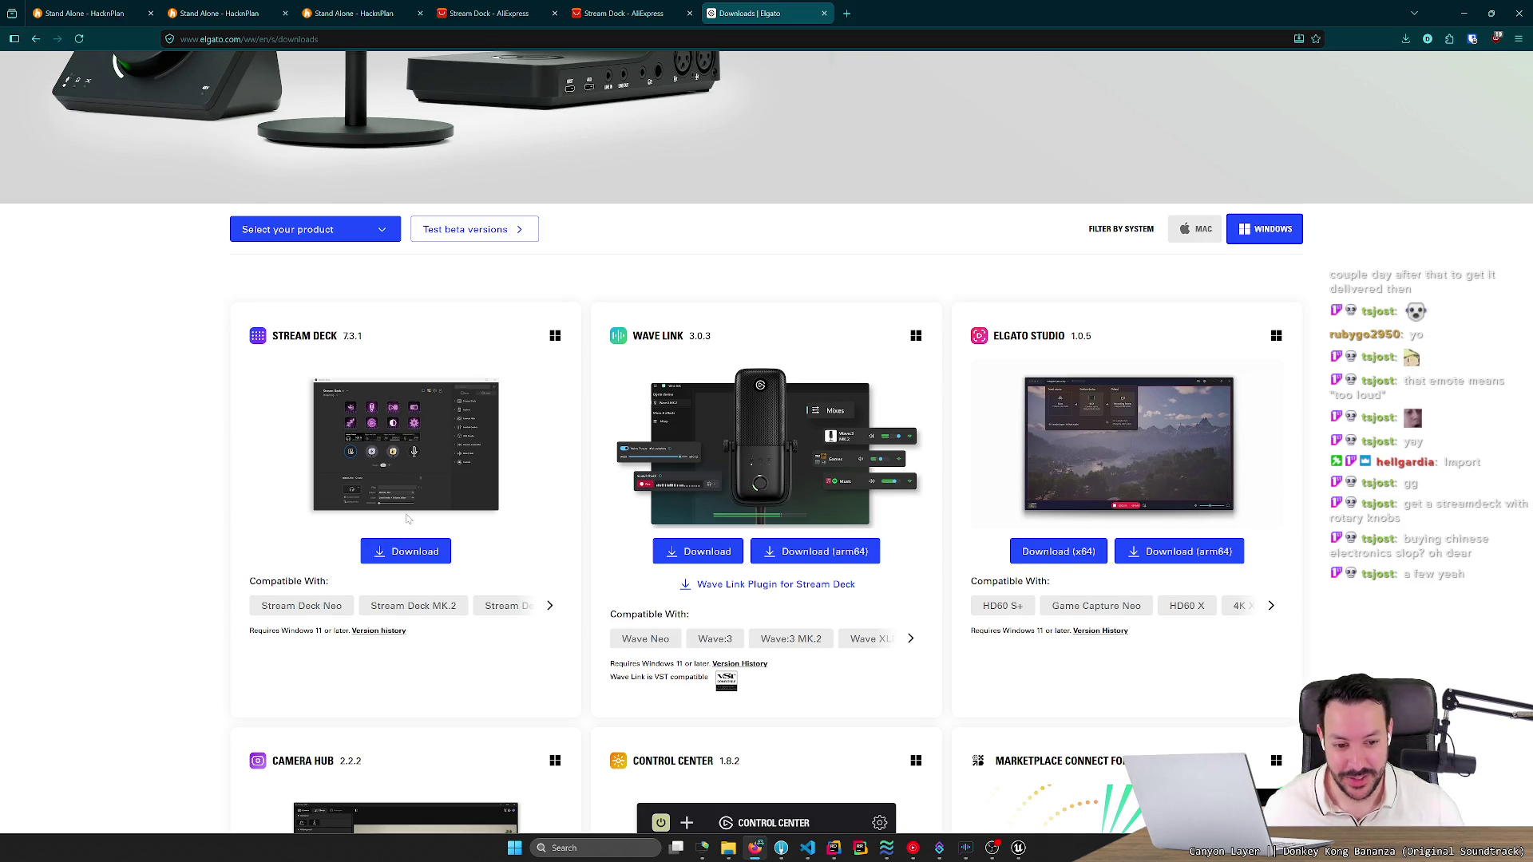
scroll(407, 519, "down", 4)
scroll(126, 487, "down", 4)
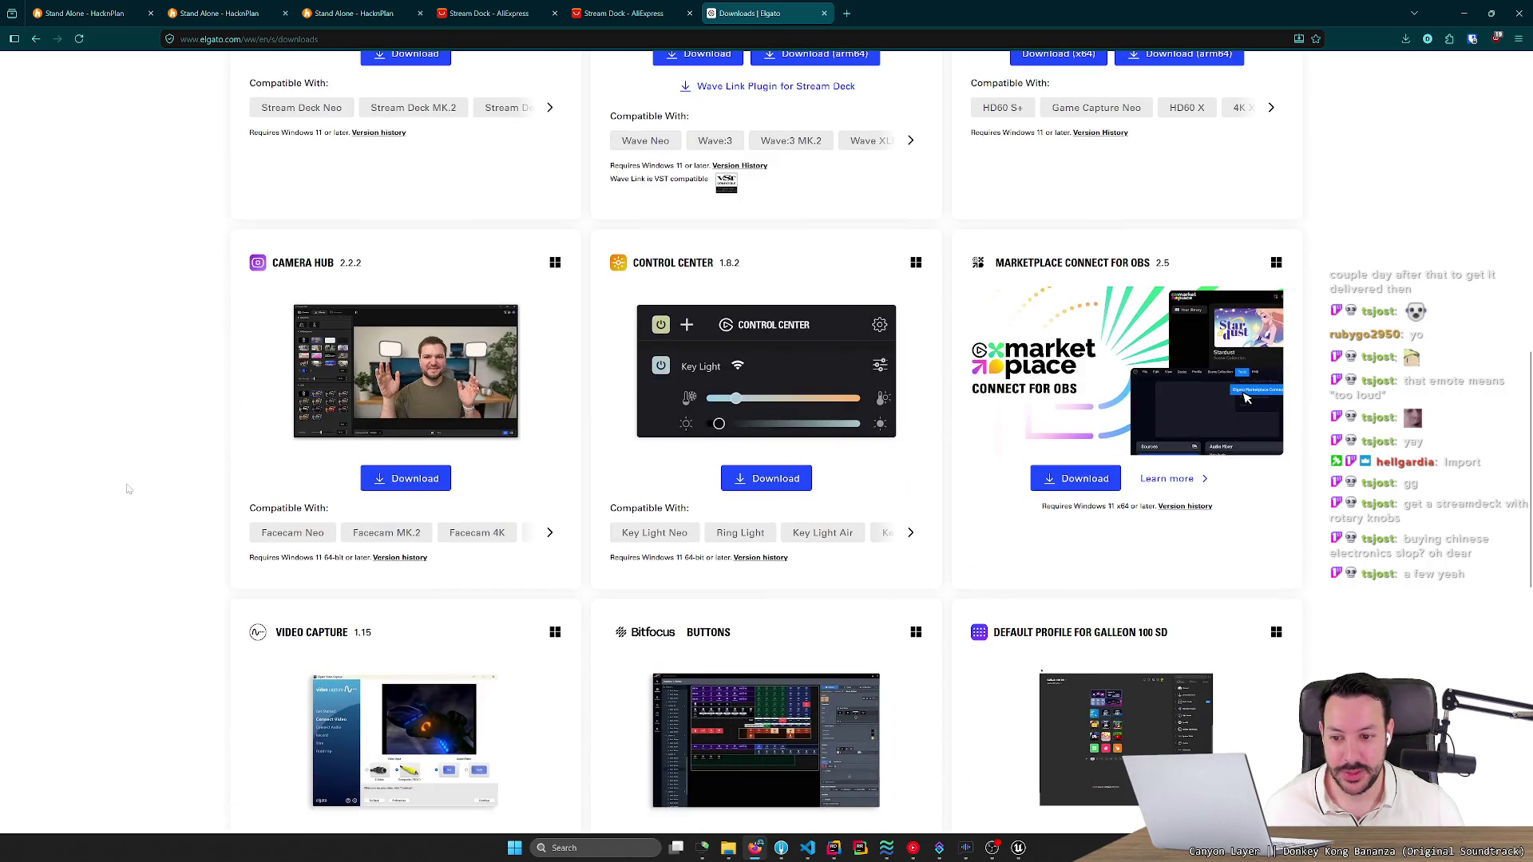
scroll(128, 488, "down", 6)
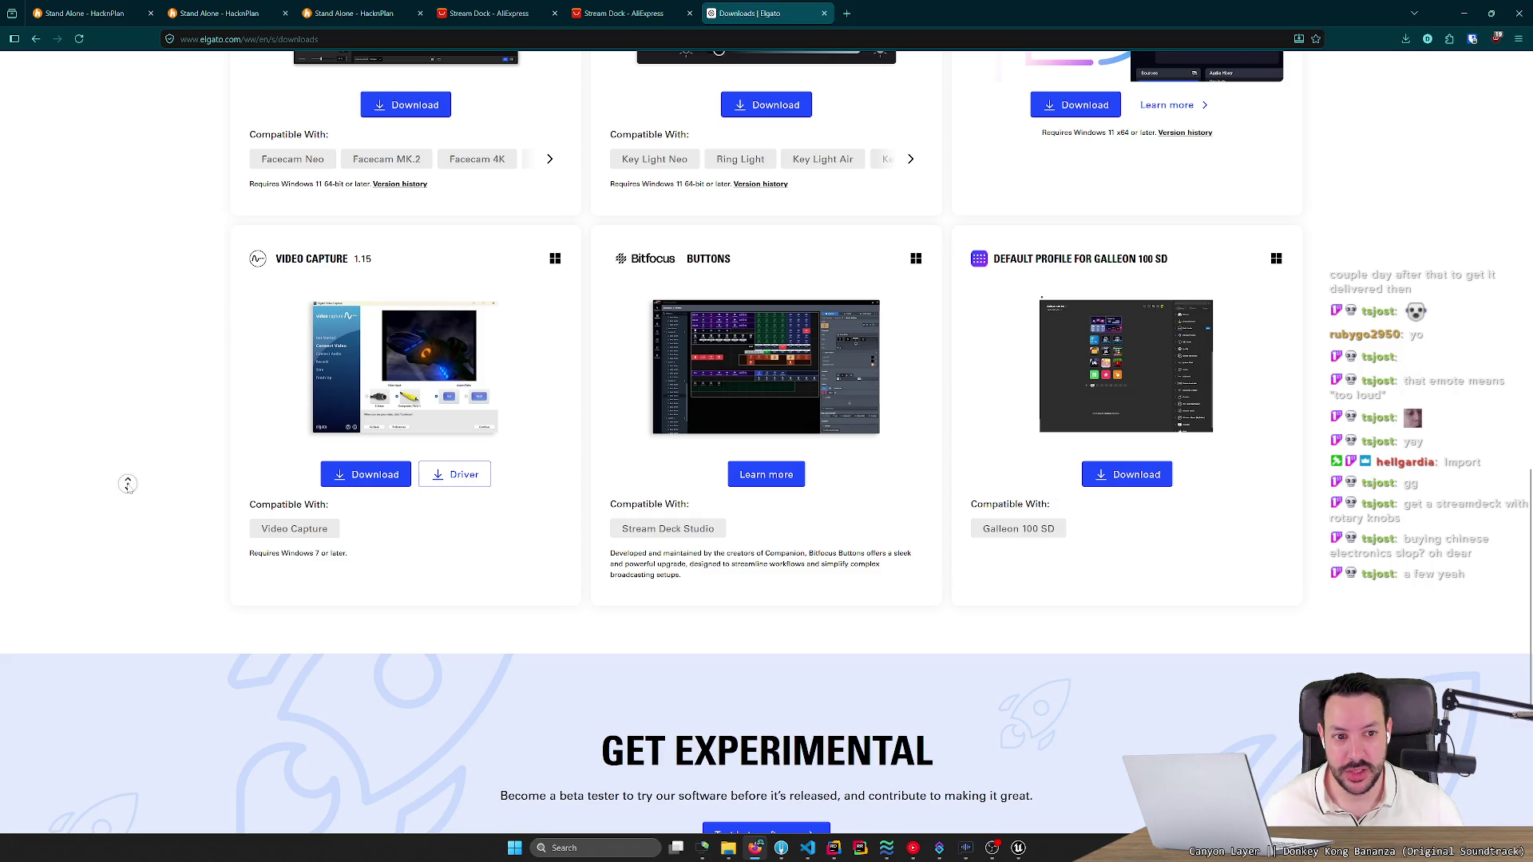
scroll(128, 484, "up", 15)
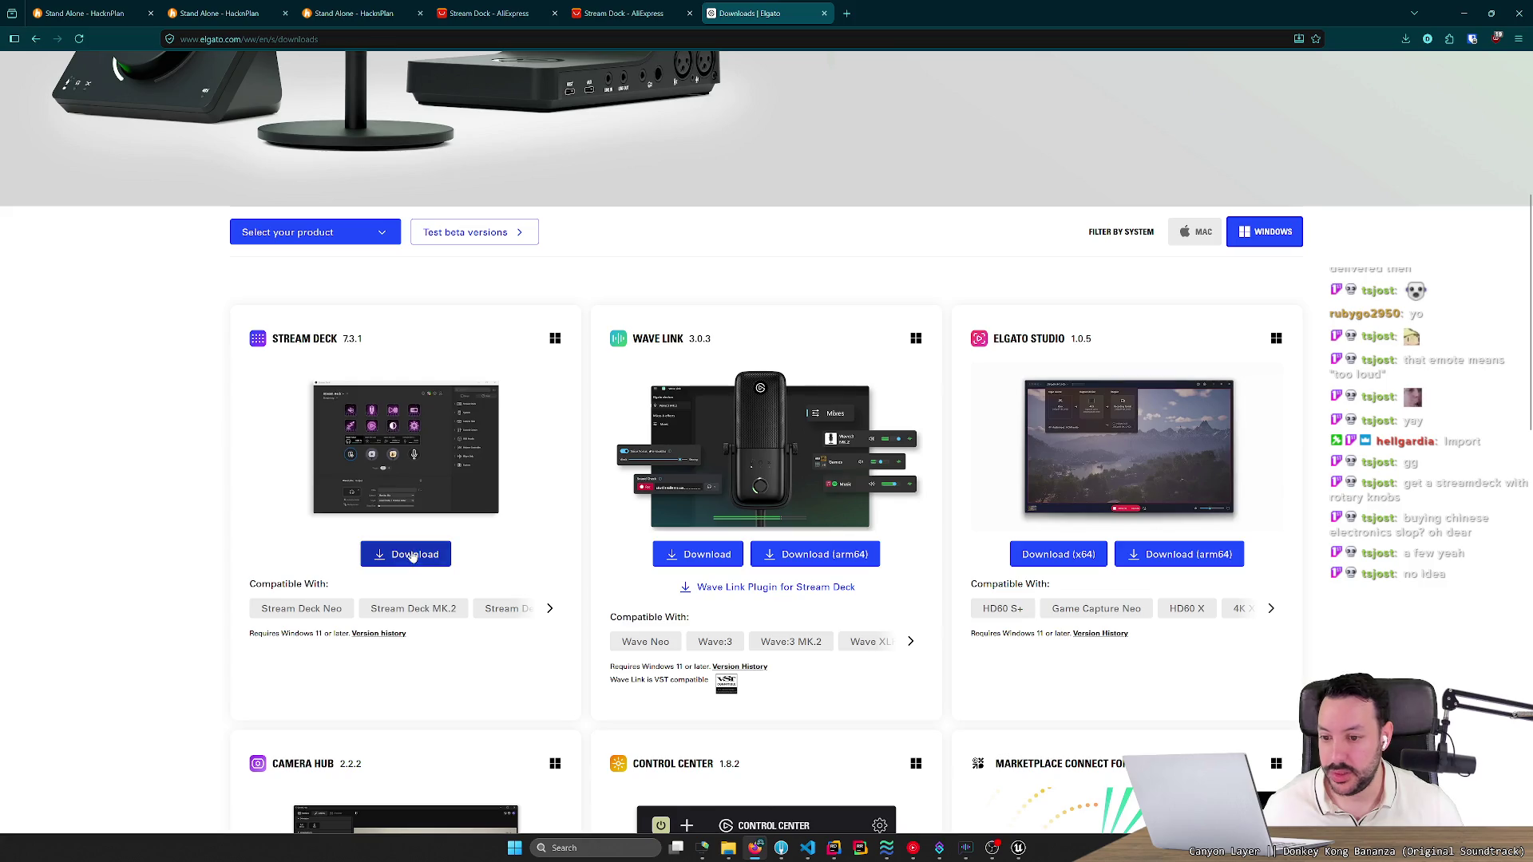
Page through the devices listed as compatible with the Stream Deck software, including XL and Mini.
left_click(550, 608)
left_click(550, 608)
left_click(550, 608)
left_click(550, 609)
left_click(550, 608)
left_click(550, 609)
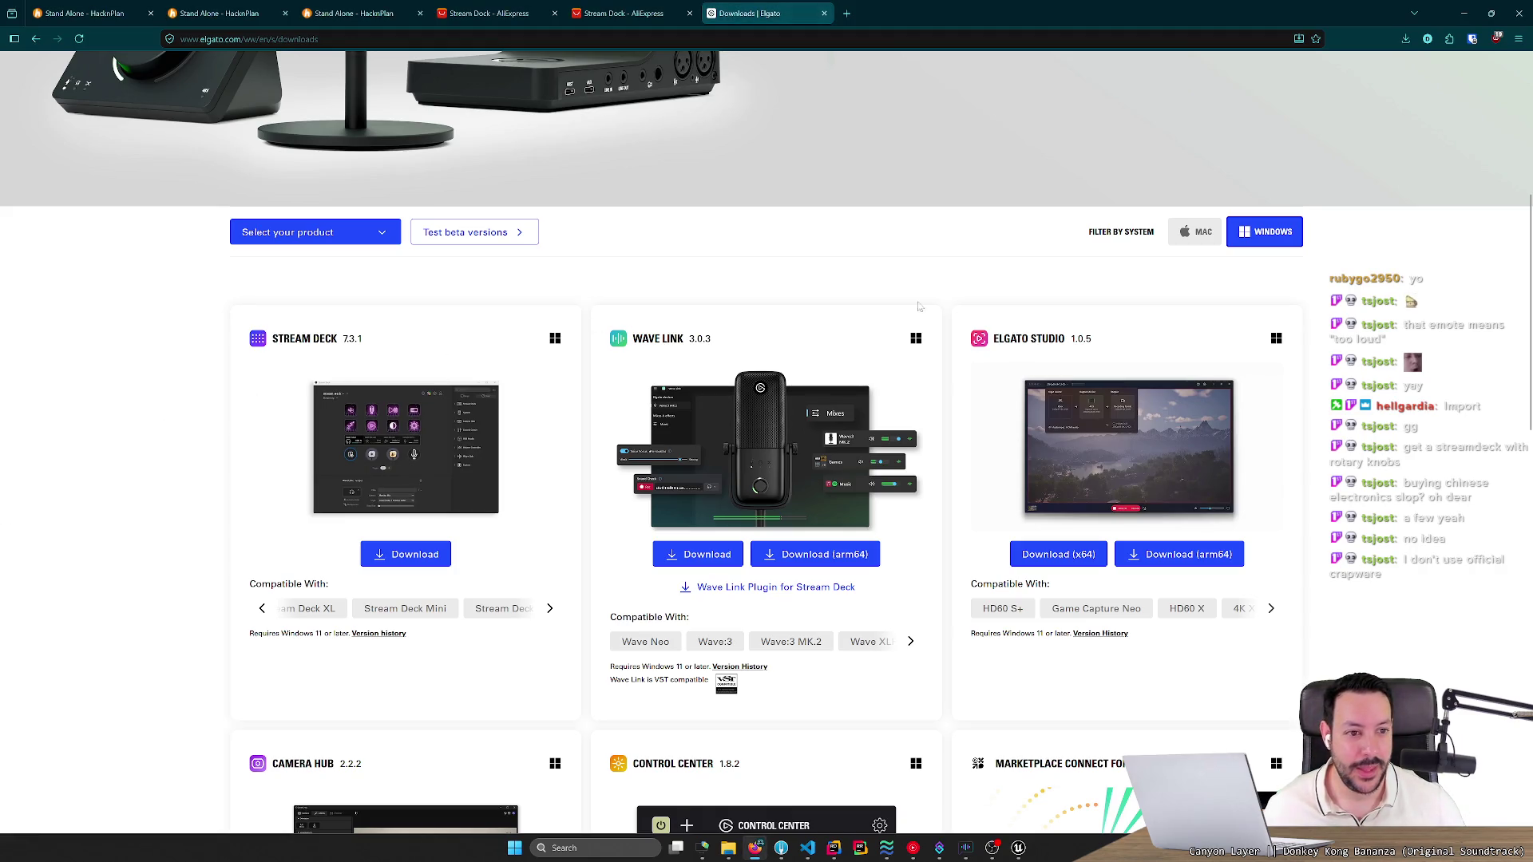
scroll(674, 375, "up", 3)
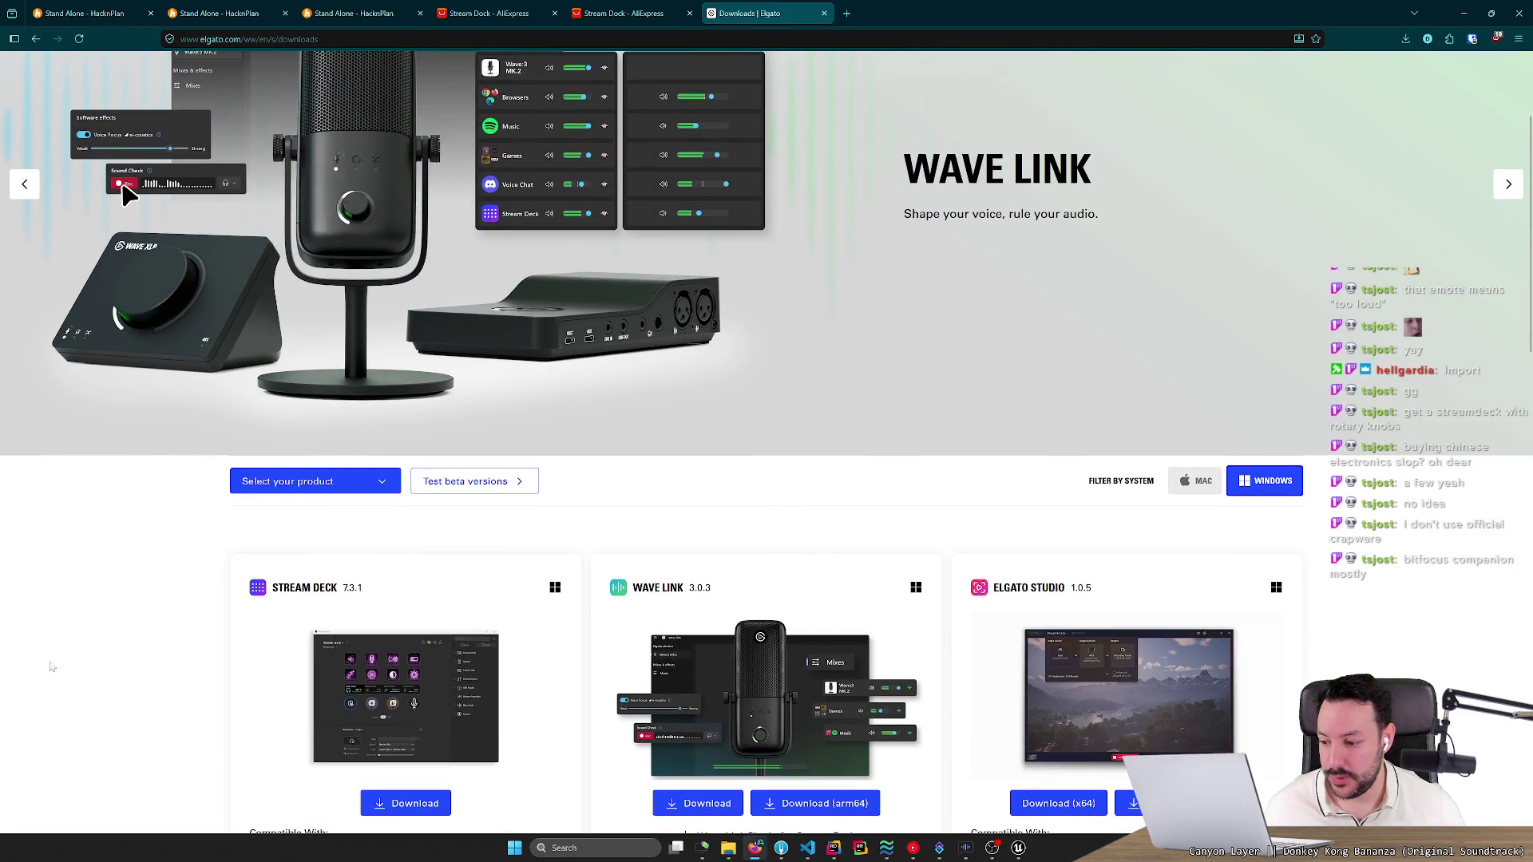
Google 'bitfocus companion' in a new tab and open the official Bitfocus Companion page.
left_click(847, 13)
type("b")
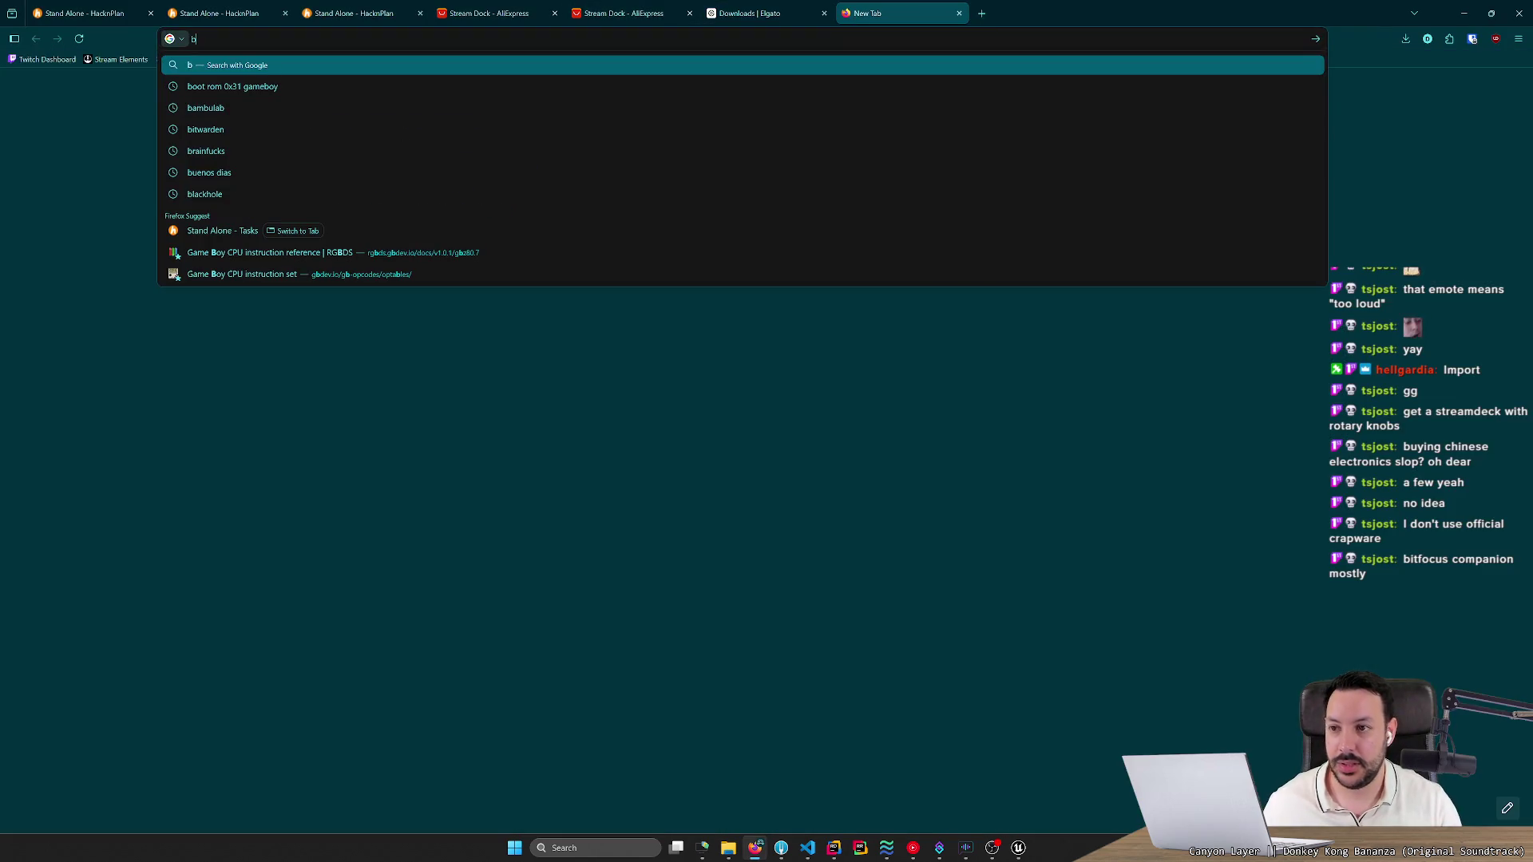
type("itfocus companion")
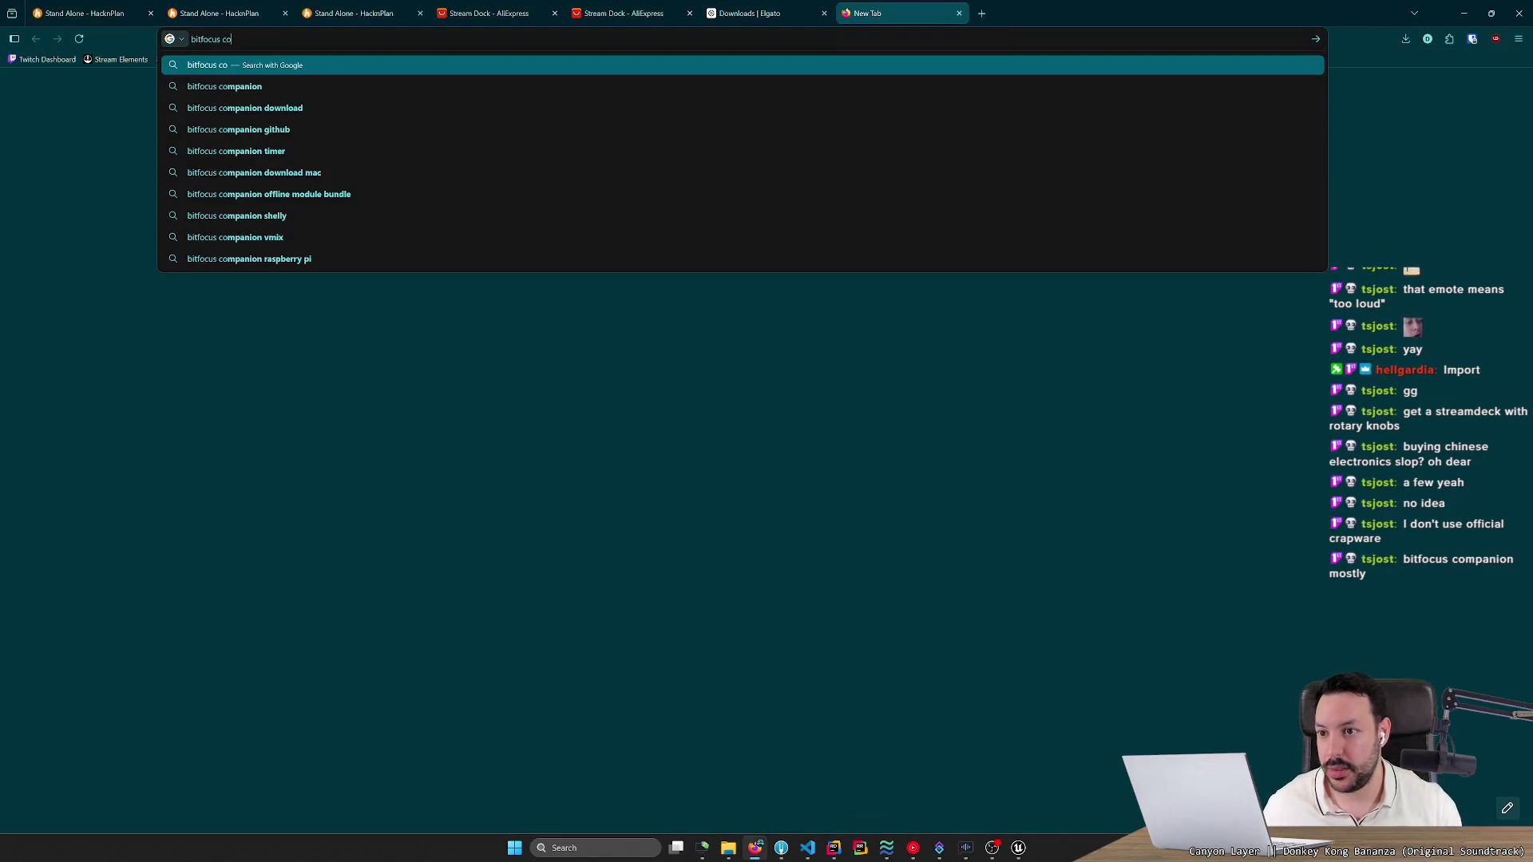
key("Return")
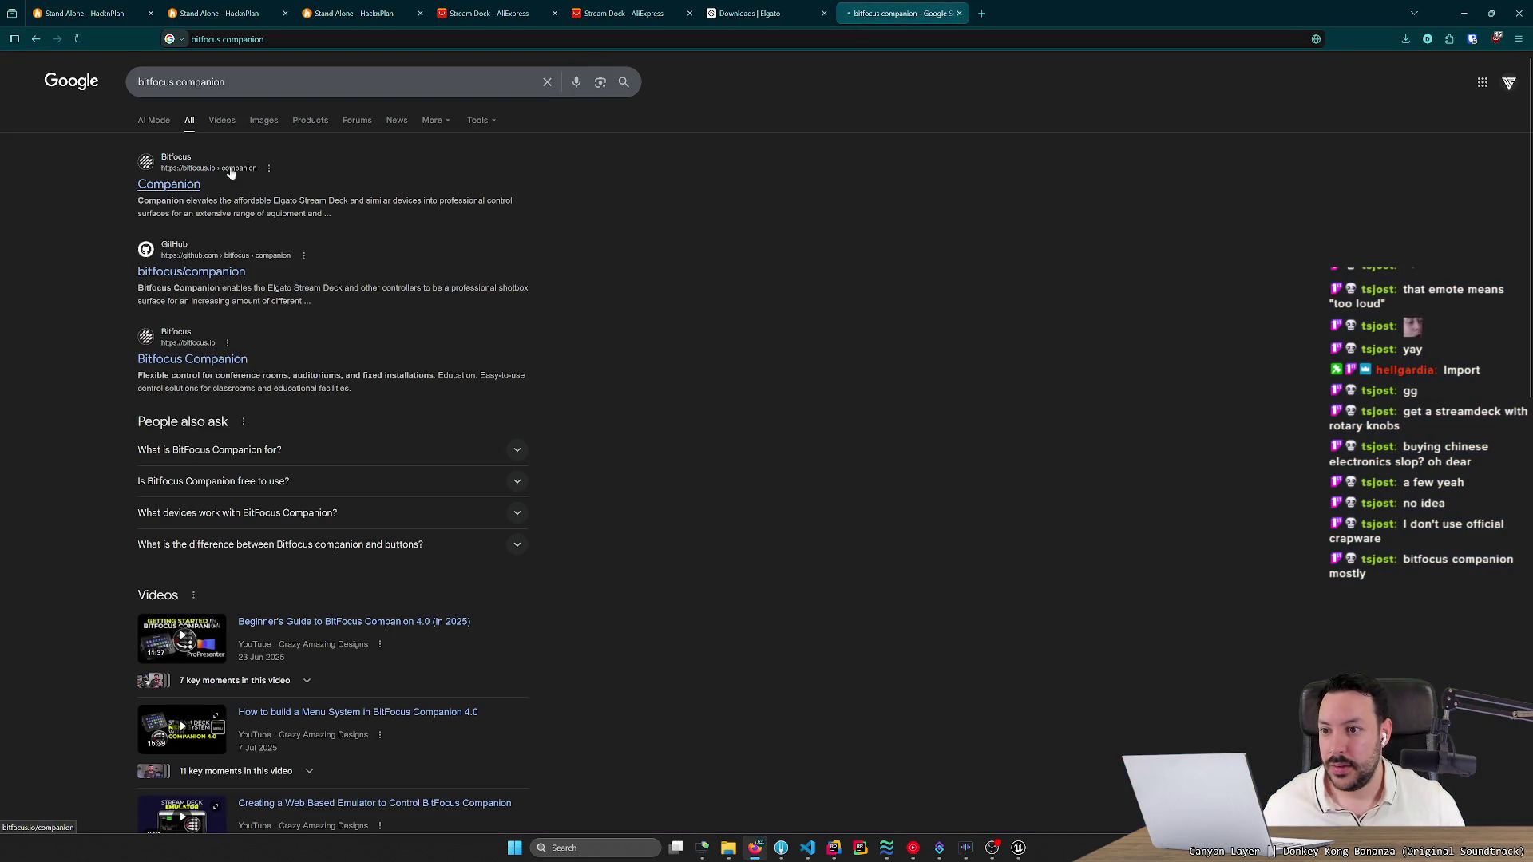
left_click(209, 171)
Reject all cookies on the Bitfocus Companion site and clear the accidental text selection.
left_click(851, 470)
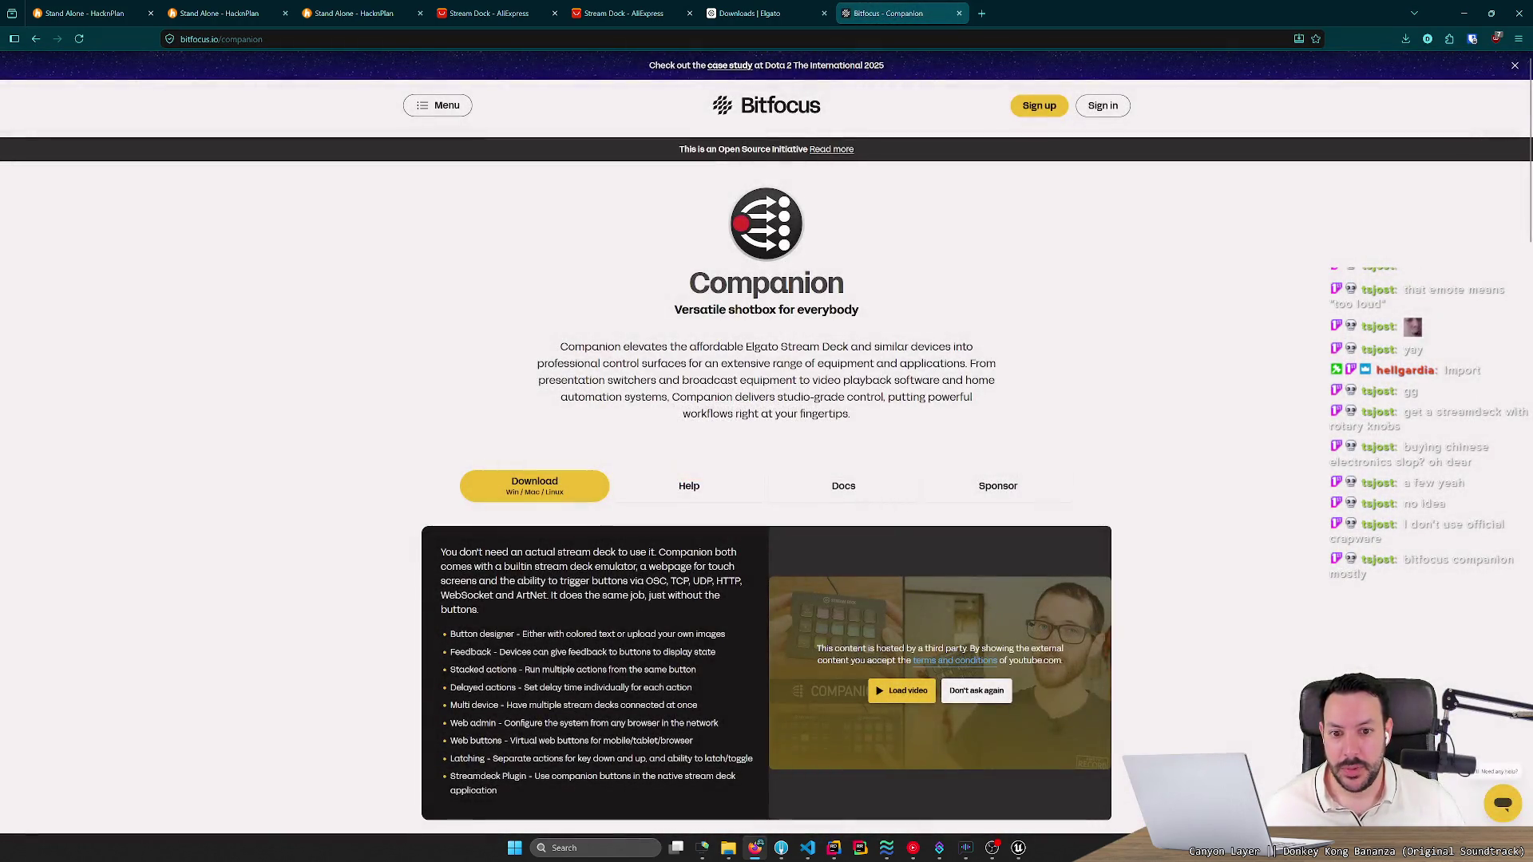
left_click_drag(605, 346, 896, 348)
left_click(896, 348)
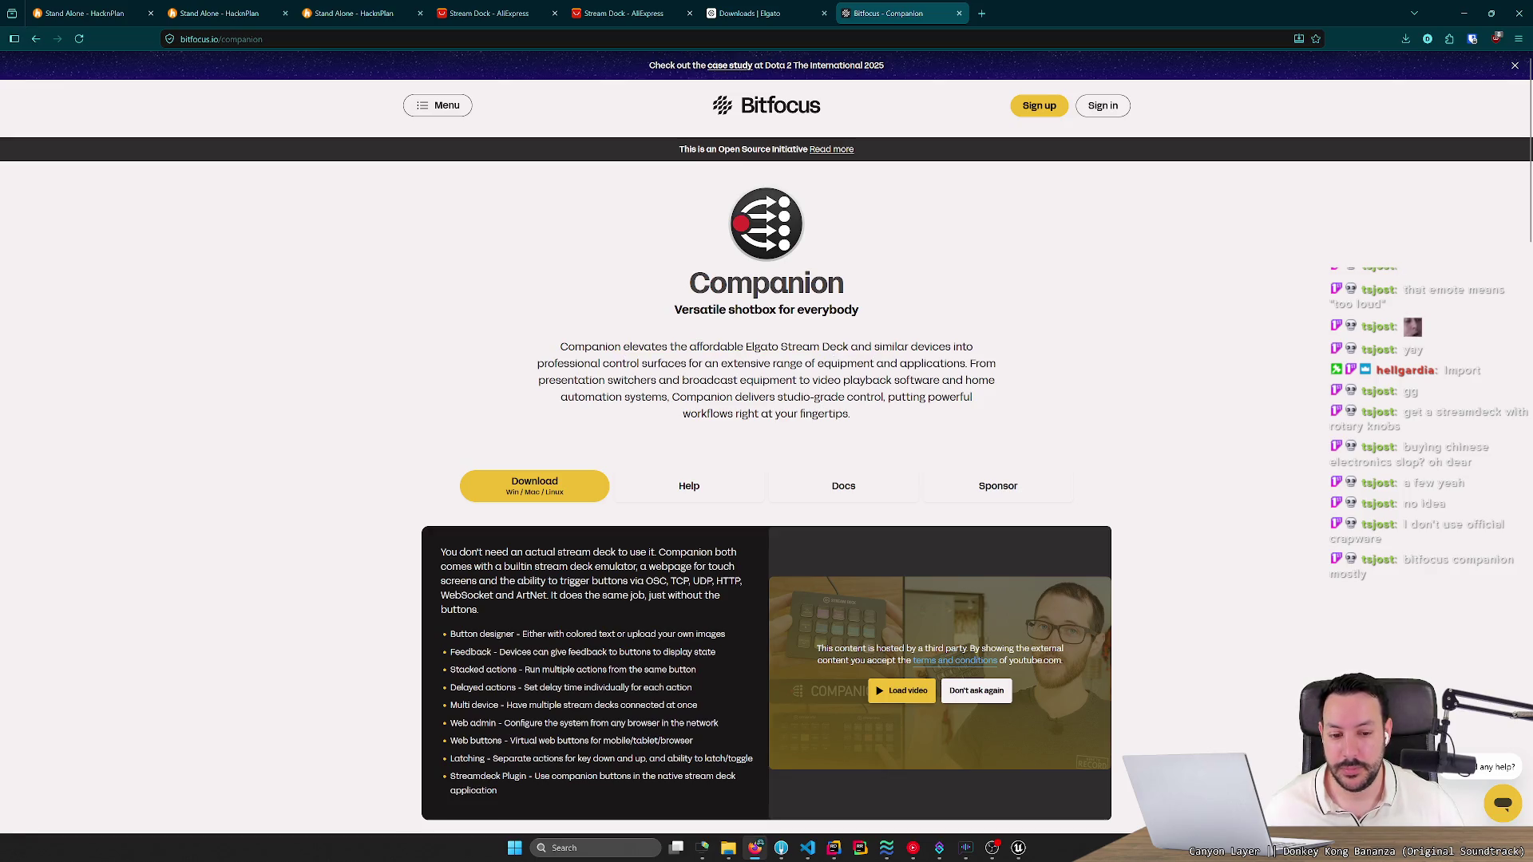
scroll(774, 458, "down", 1)
scroll(774, 457, "up", 1)
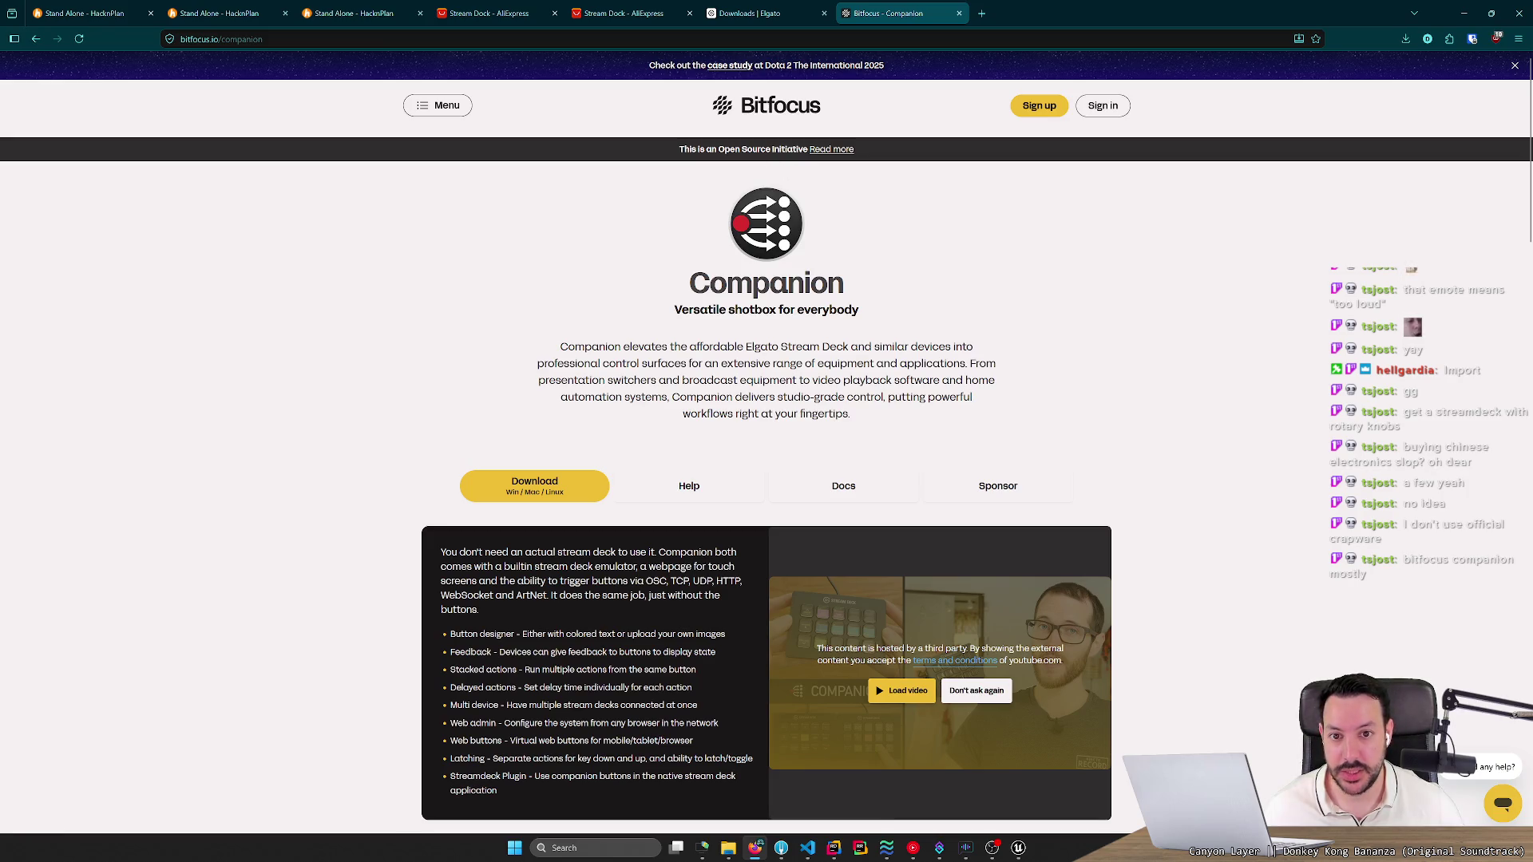
Load the embedded Companion demo video and read down through the product page.
left_click(974, 691)
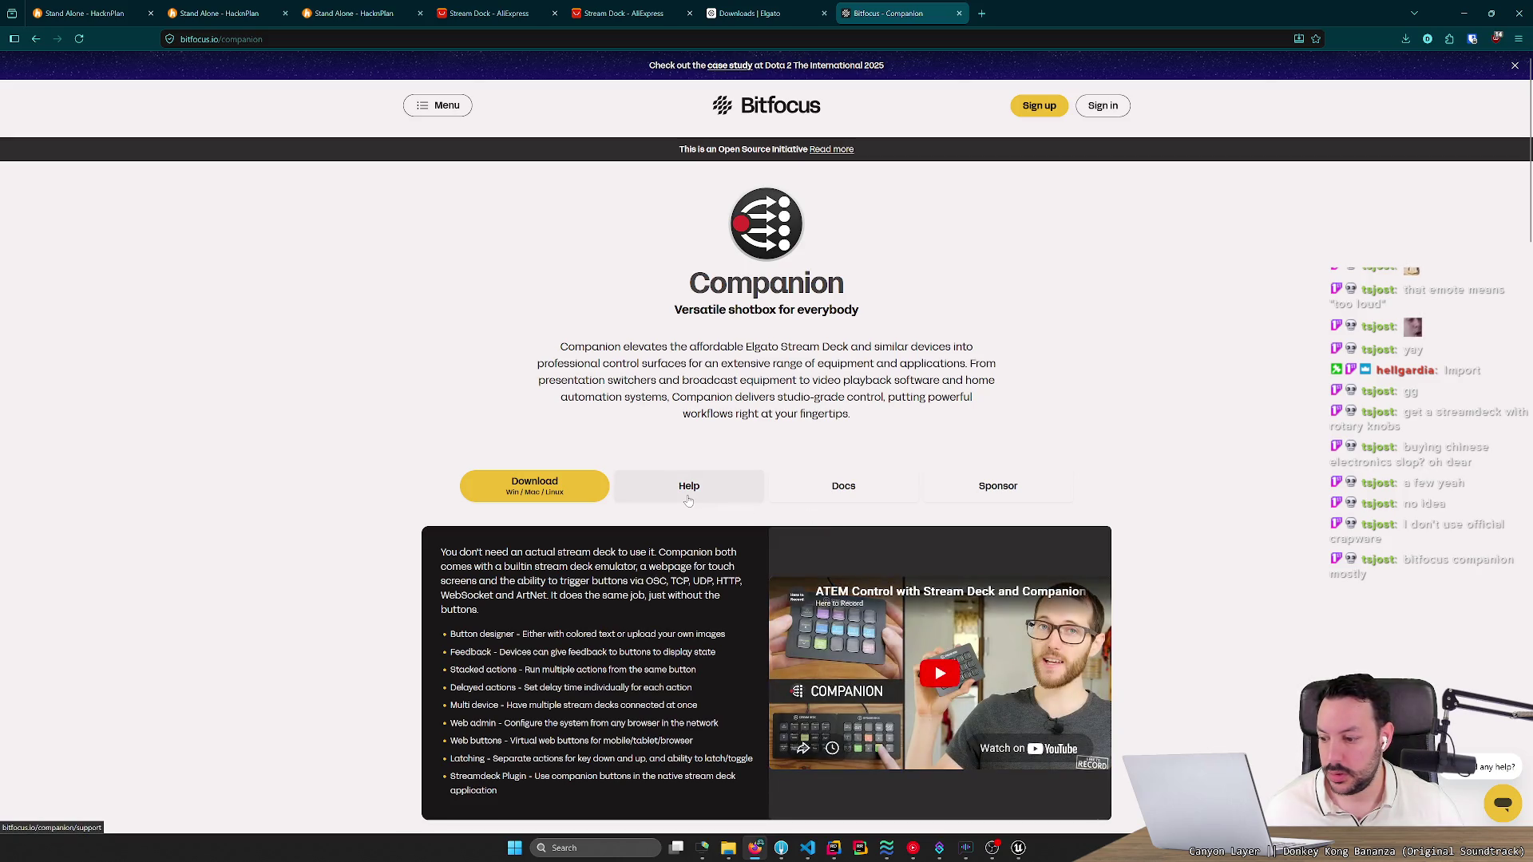
scroll(429, 496, "down", 4)
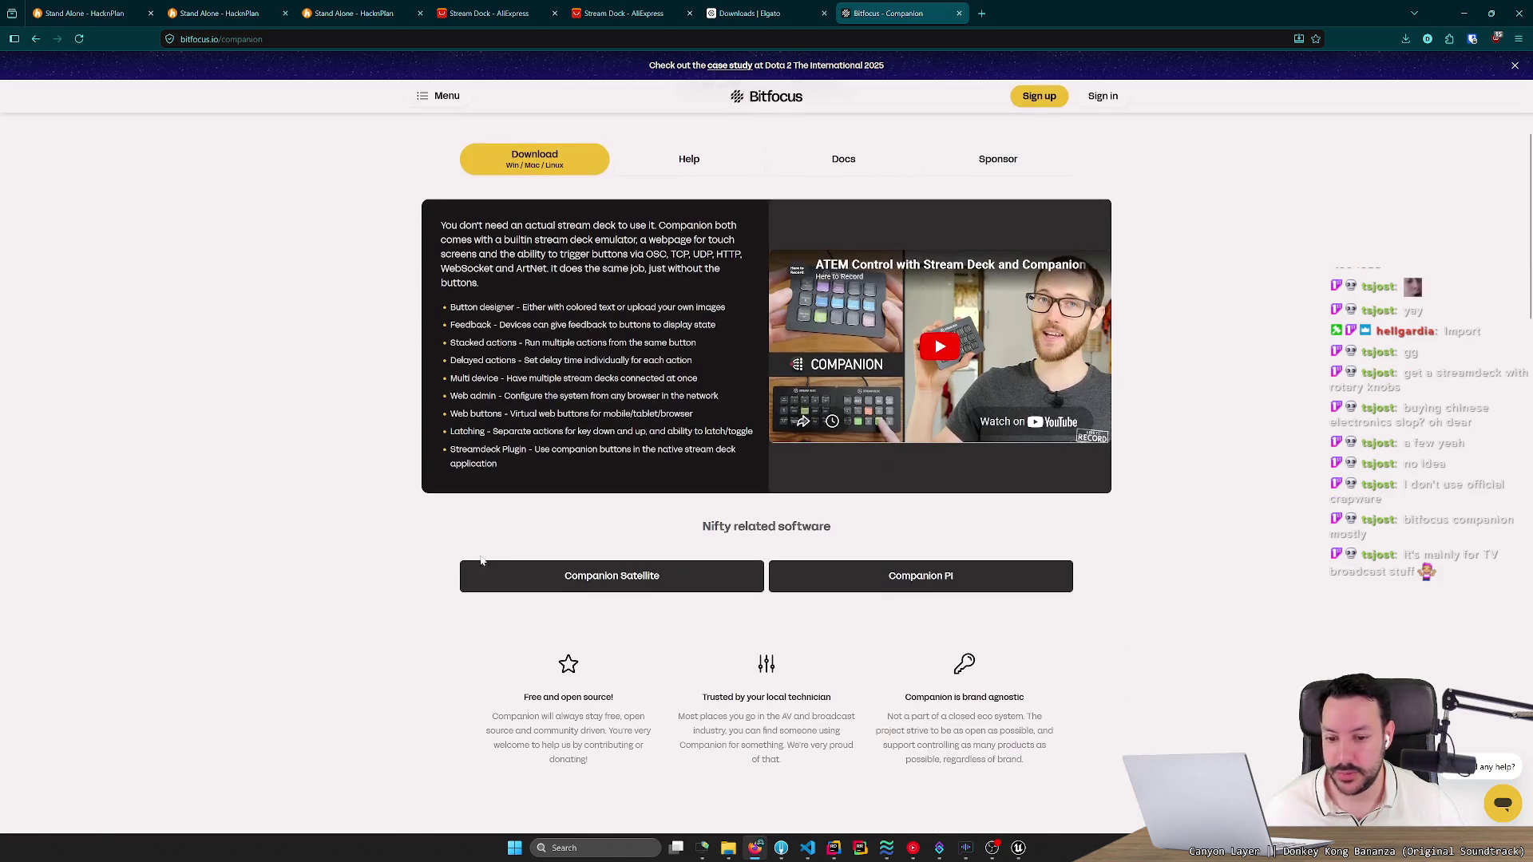
scroll(487, 559, "down", 4)
scroll(423, 533, "down", 13)
scroll(391, 487, "down", 5)
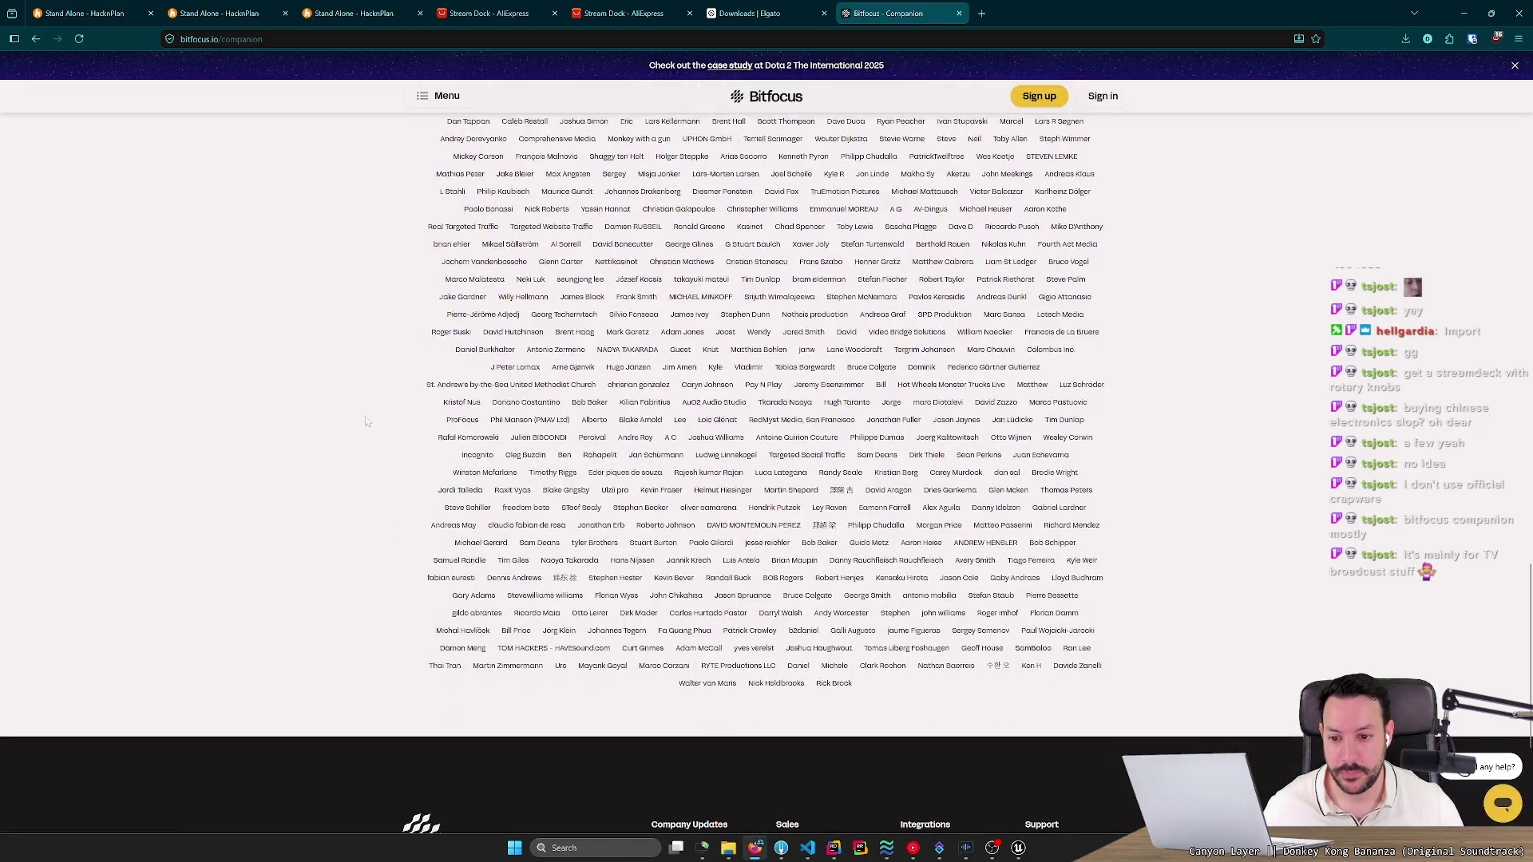
scroll(349, 355, "down", 4)
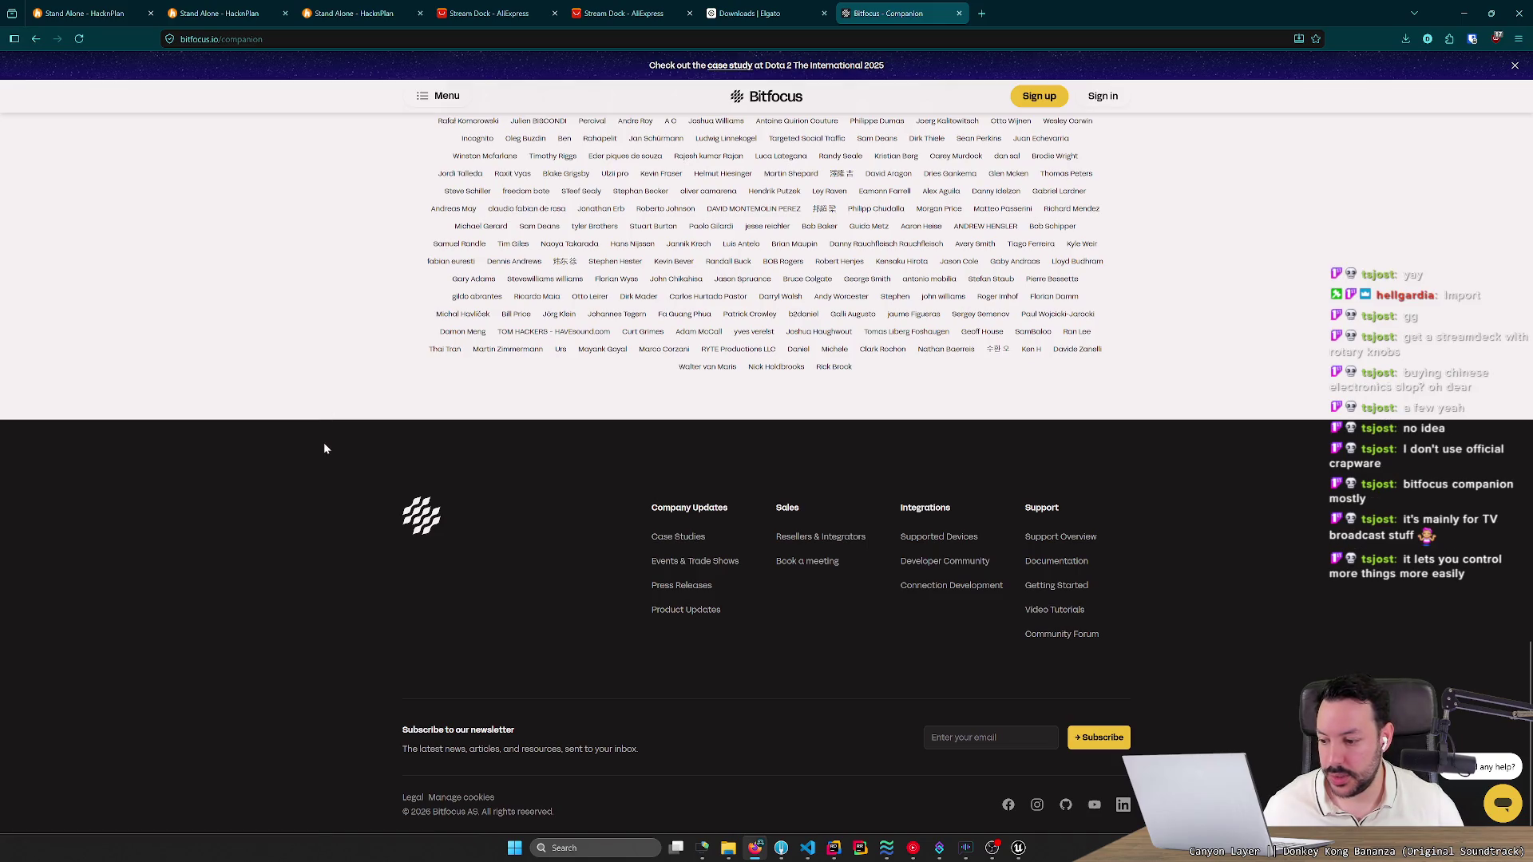
middle_click(332, 627)
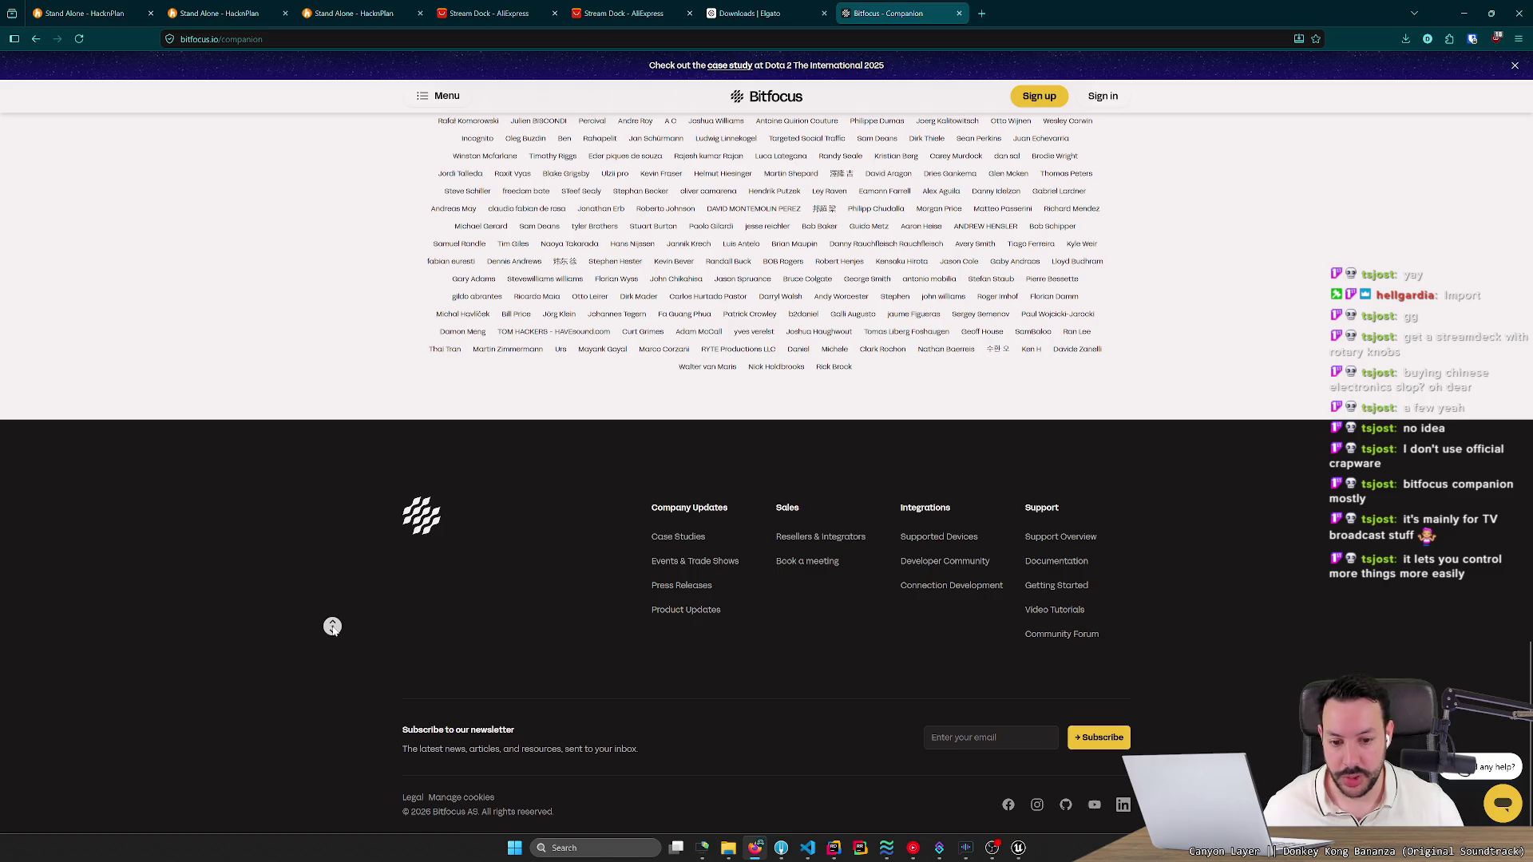
scroll(332, 627, "up", 1)
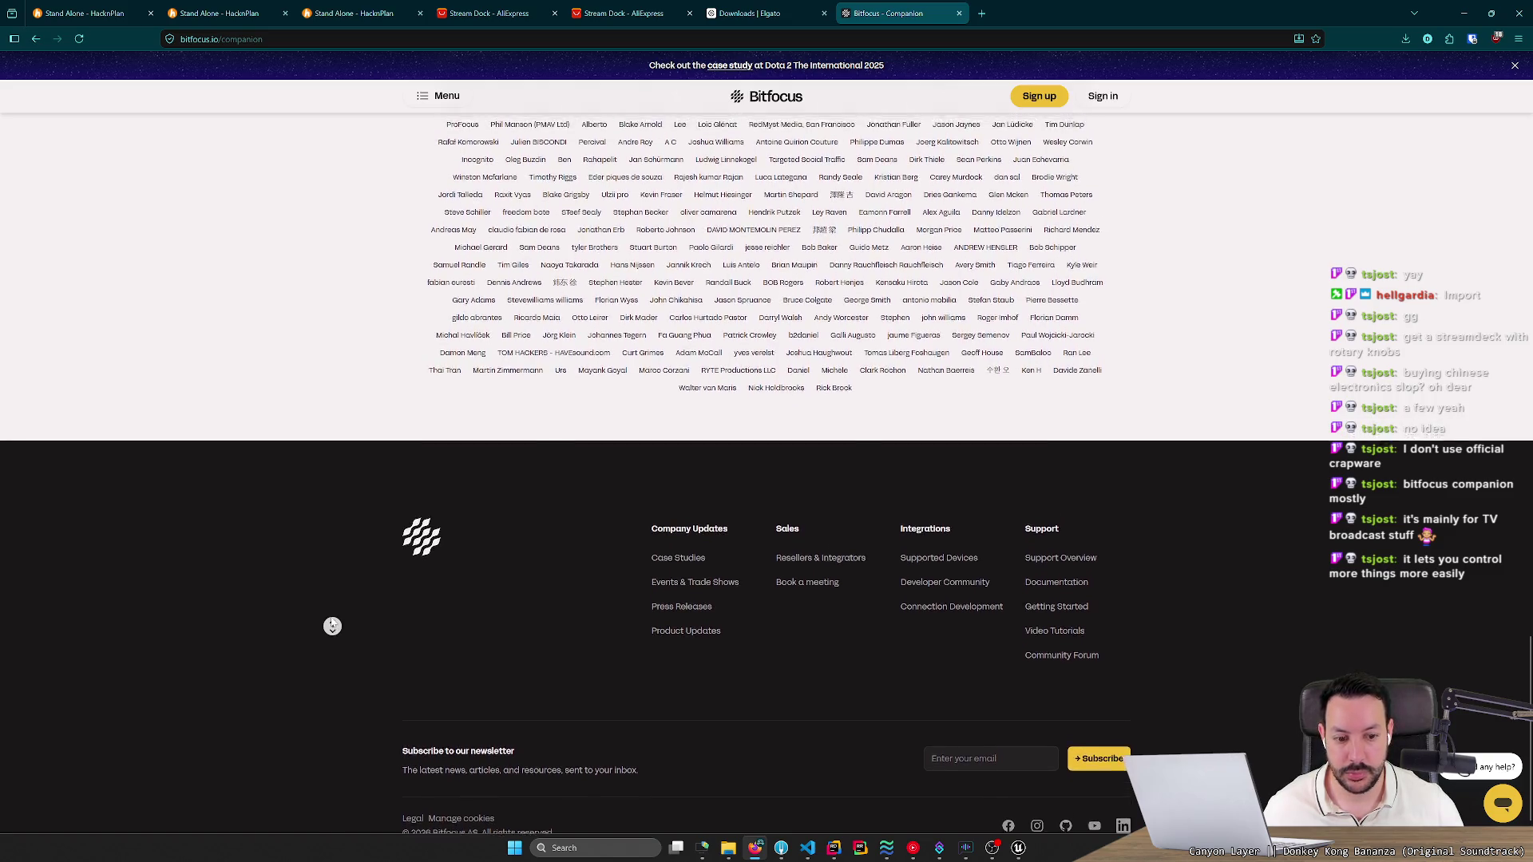
scroll(333, 627, "up", 8)
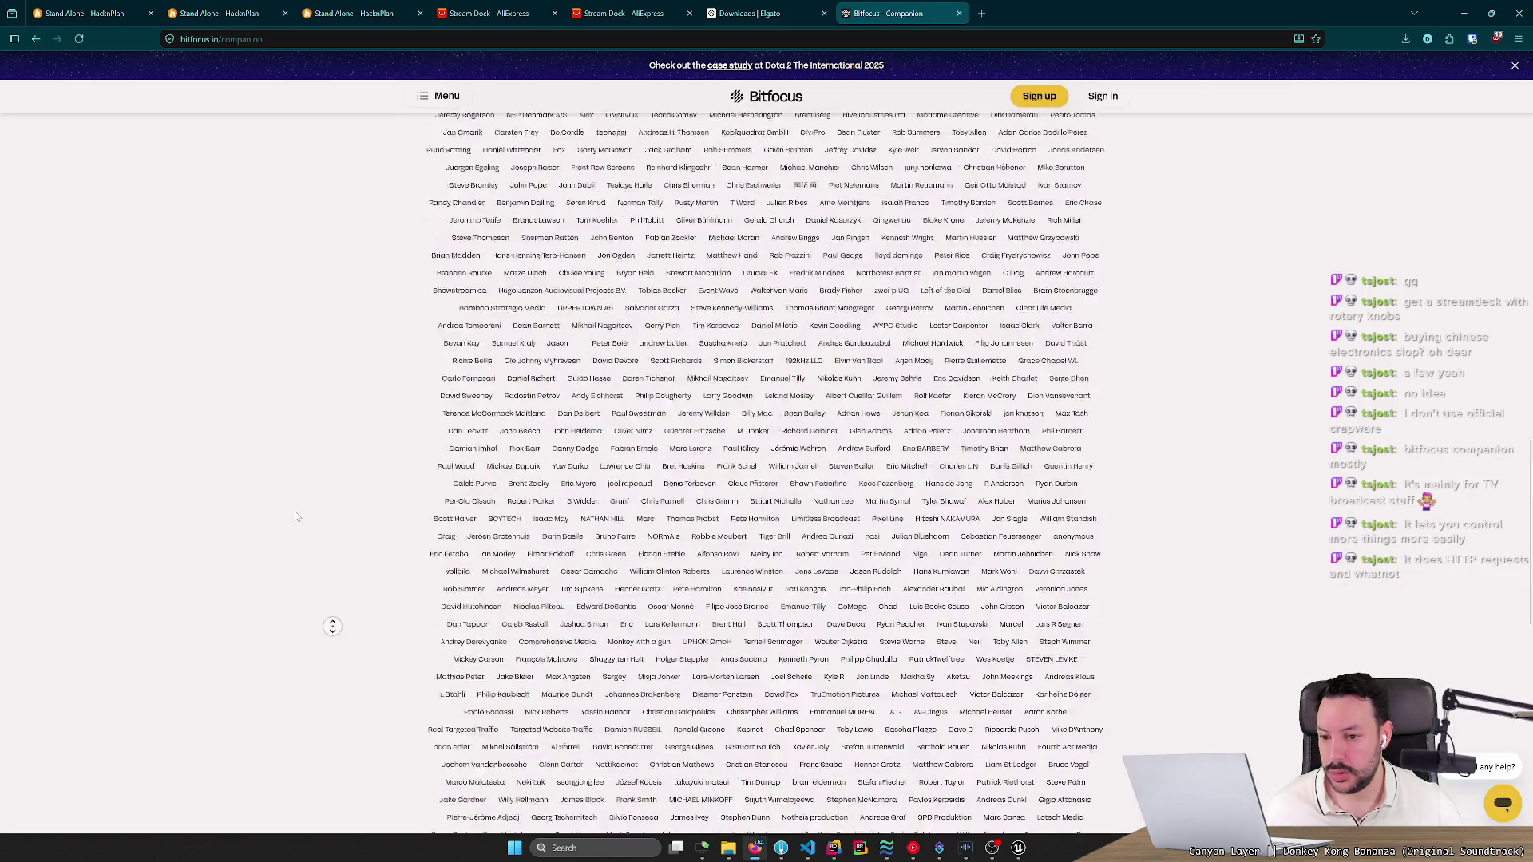
middle_click(297, 545)
scroll(301, 479, "up", 10)
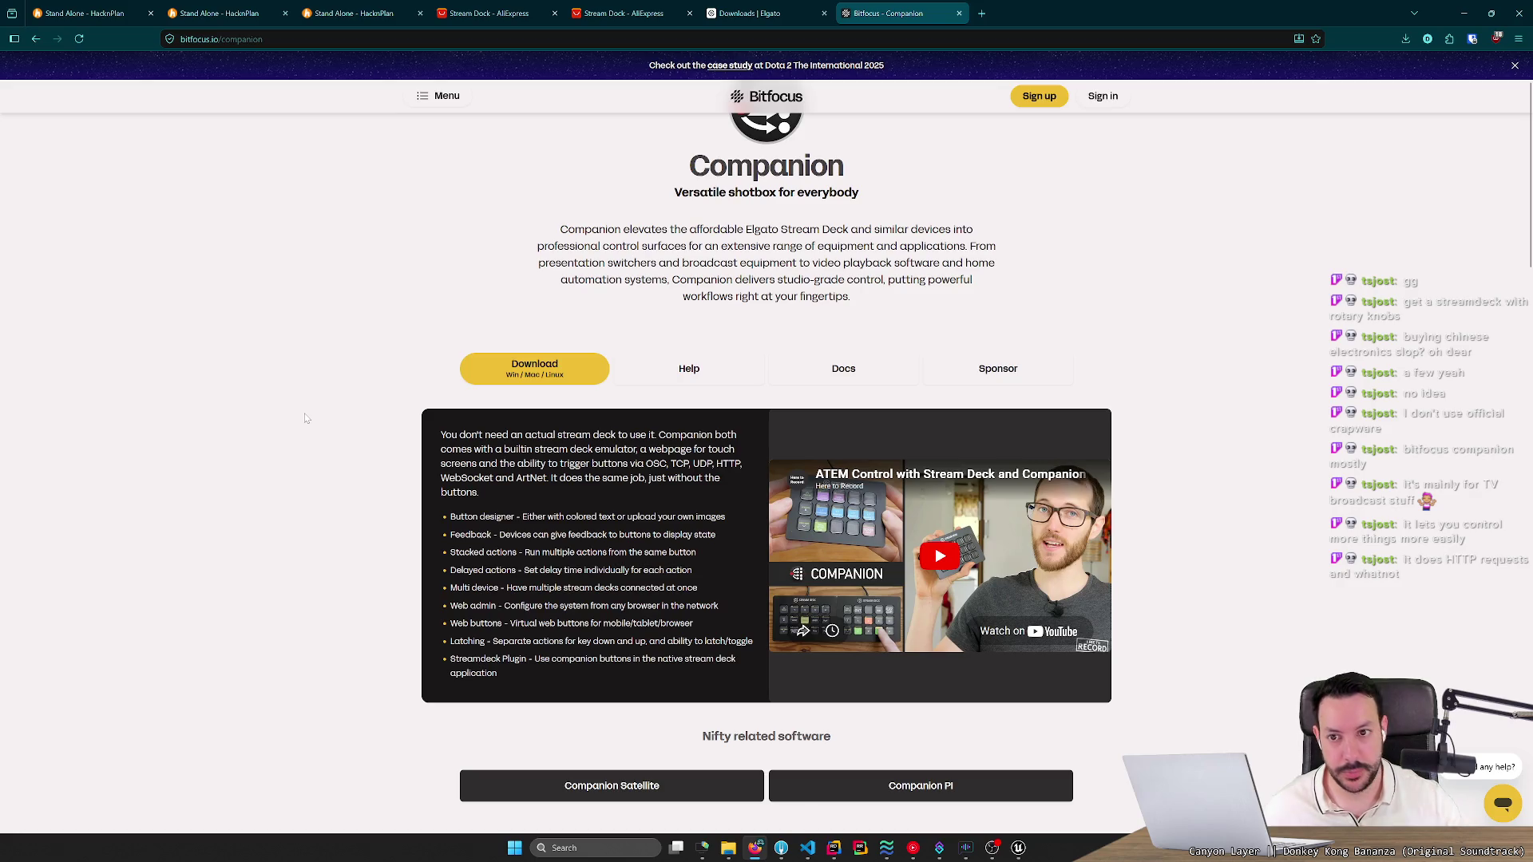
scroll(304, 418, "up", 2)
Open the Companion site menu, return to the Elgato downloads tab, then bring OBS Studio forward.
left_click(449, 106)
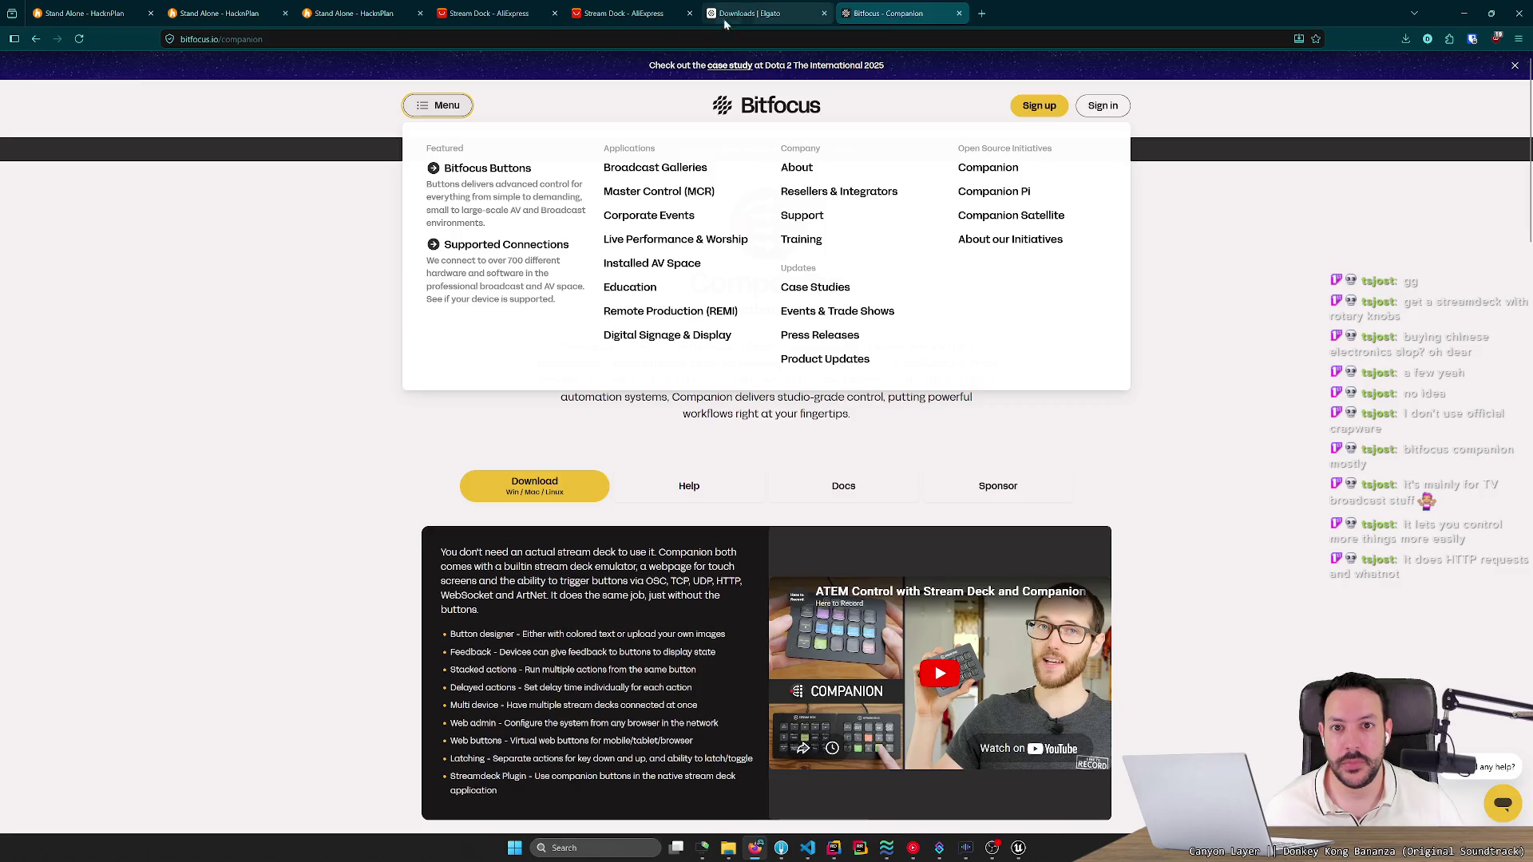
key("ctrl+shift+Tab")
scroll(766, 443, "down", 3)
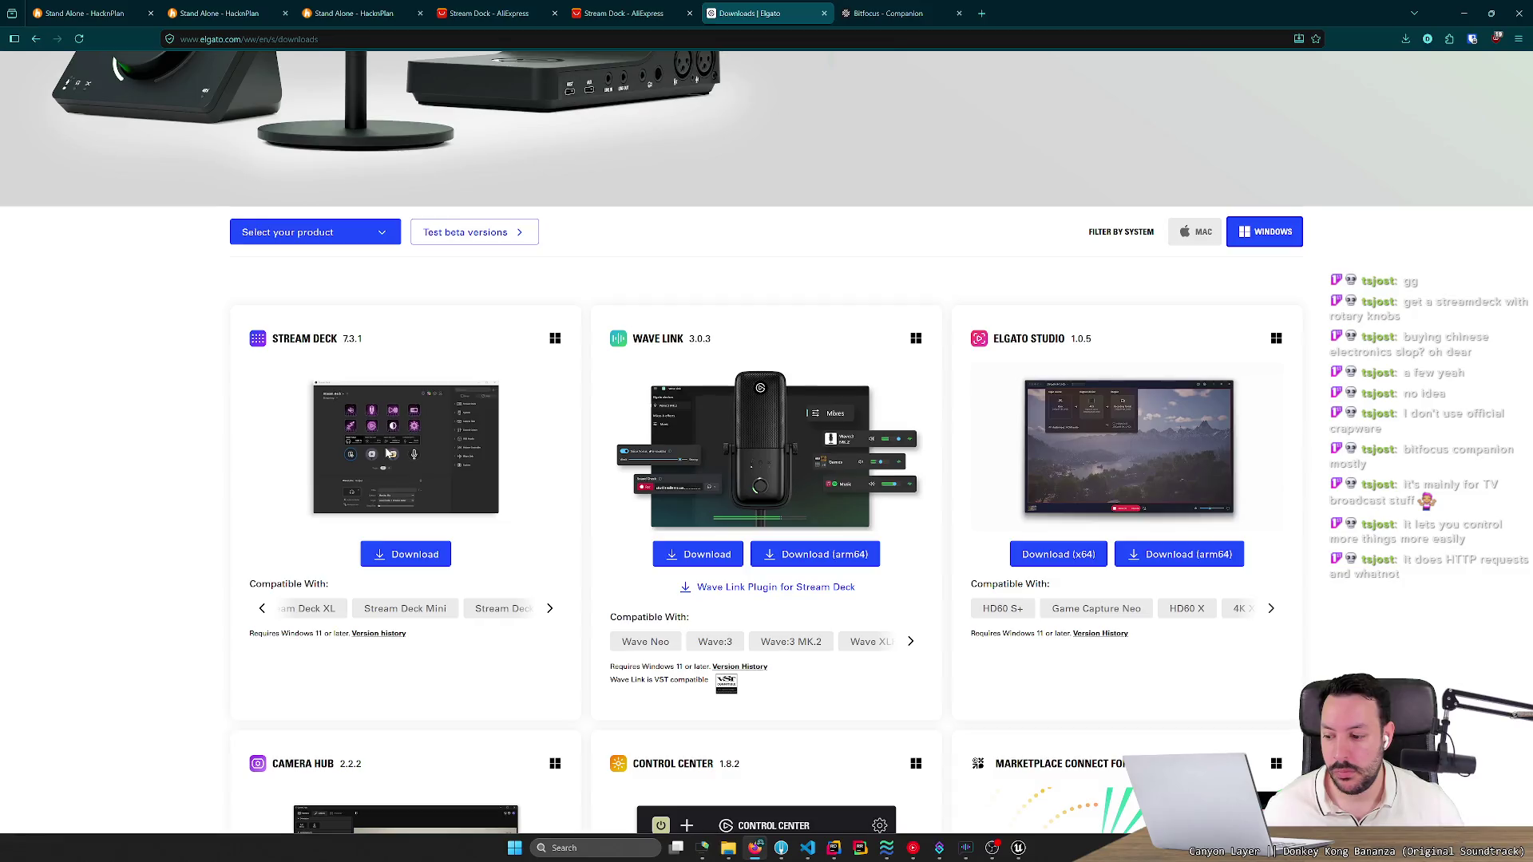
left_click(991, 848)
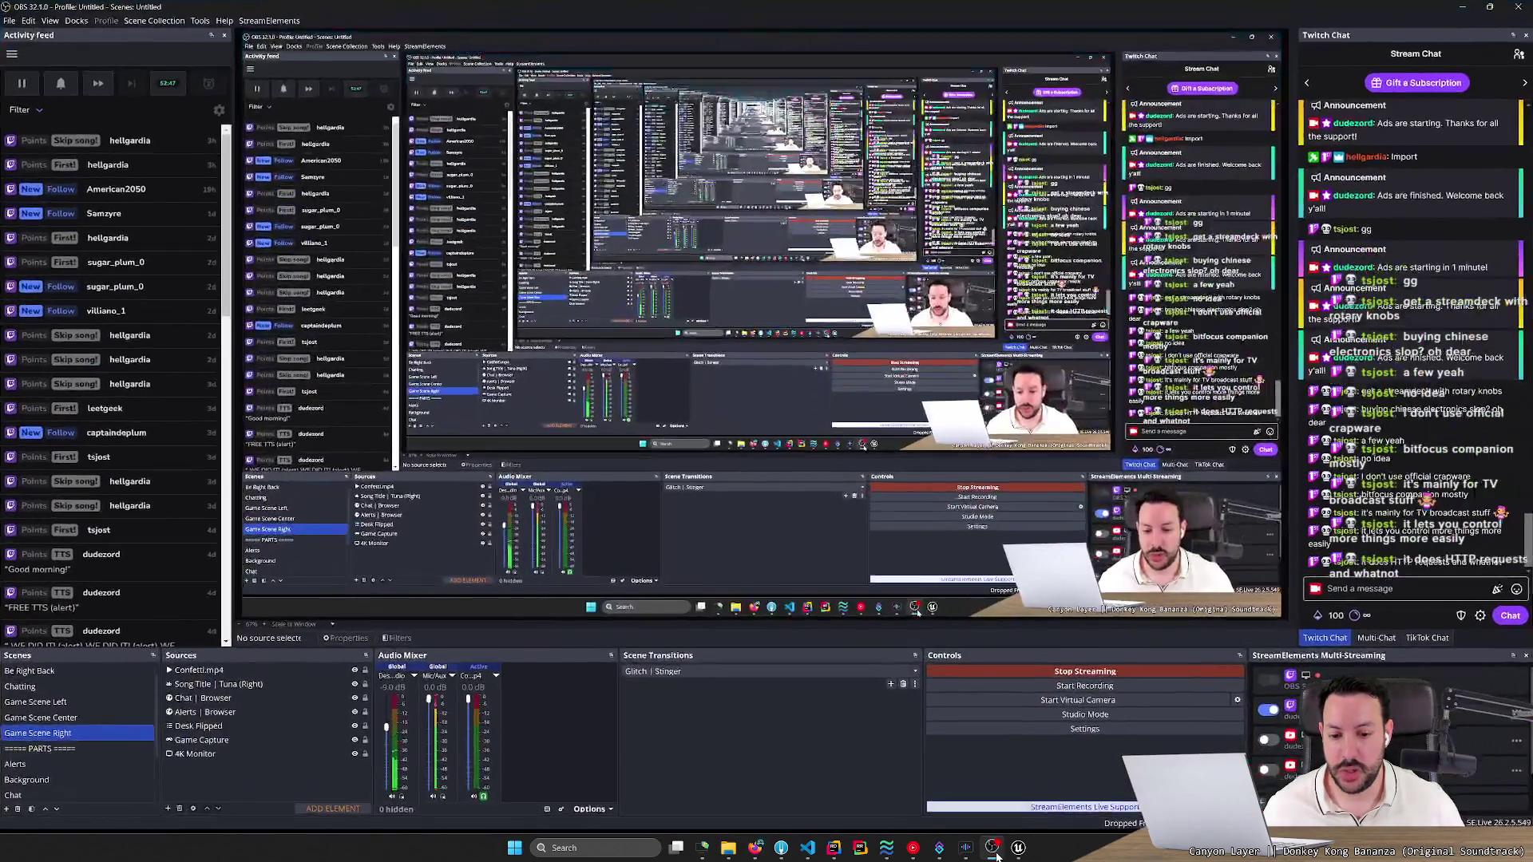
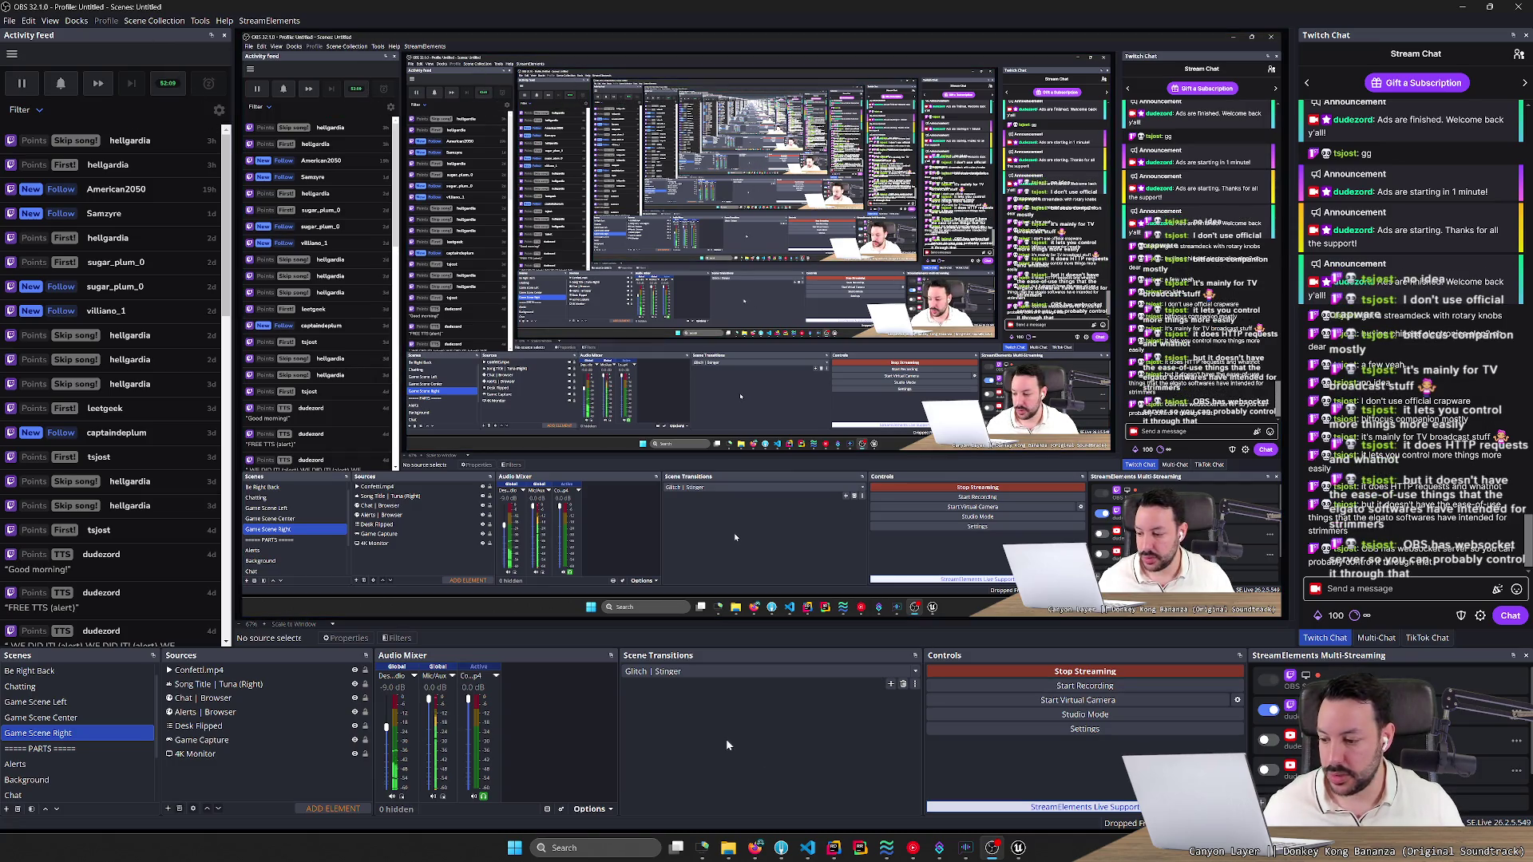
Search Google for 'stream deck obs audio mixer' and open the first video result in a new tab.
left_click(758, 853)
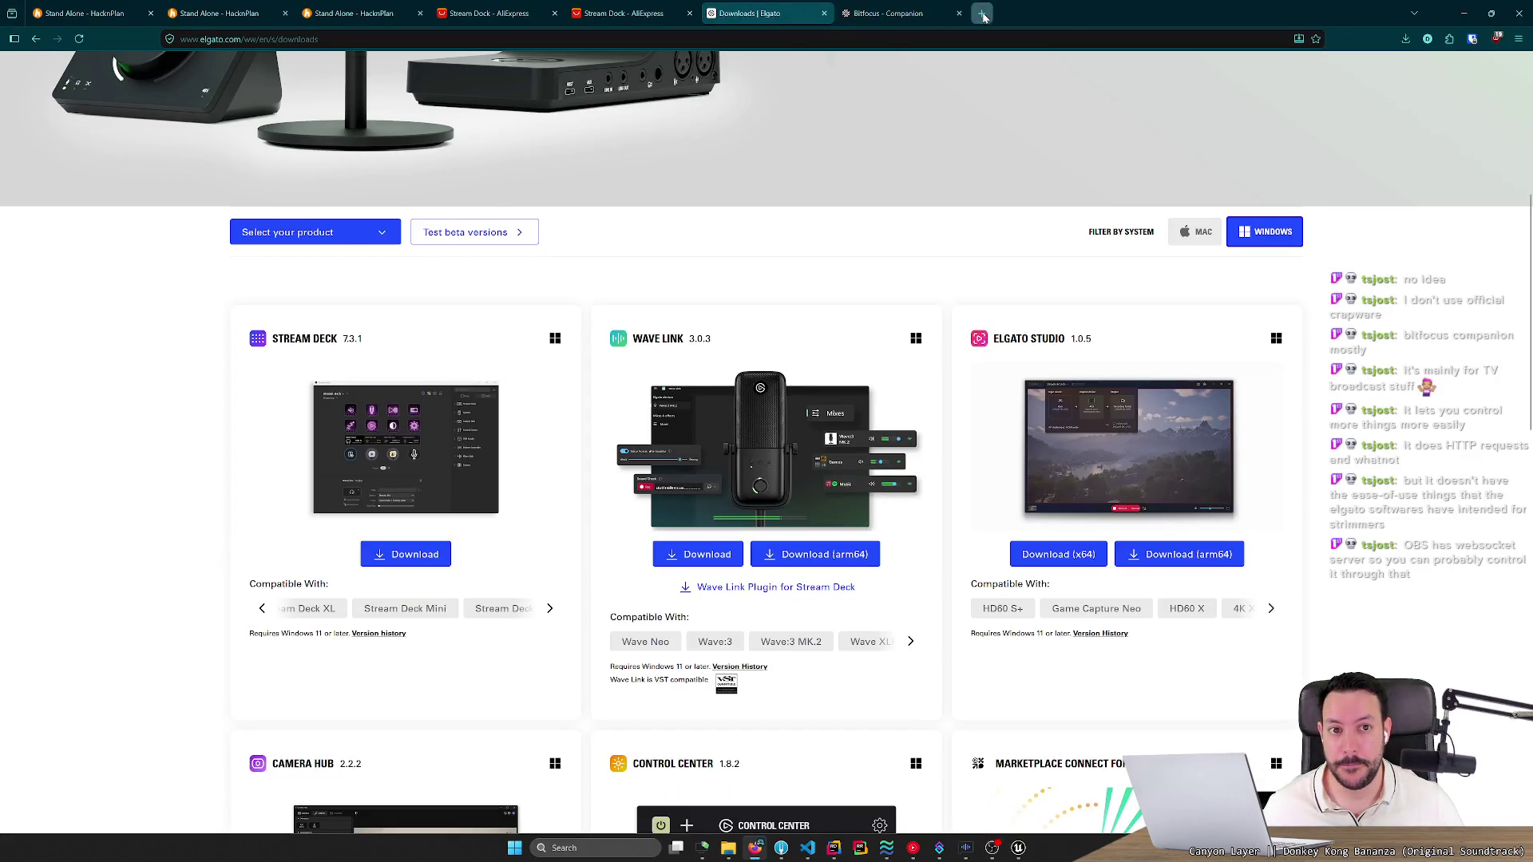
left_click(981, 13)
type("stream deck obs")
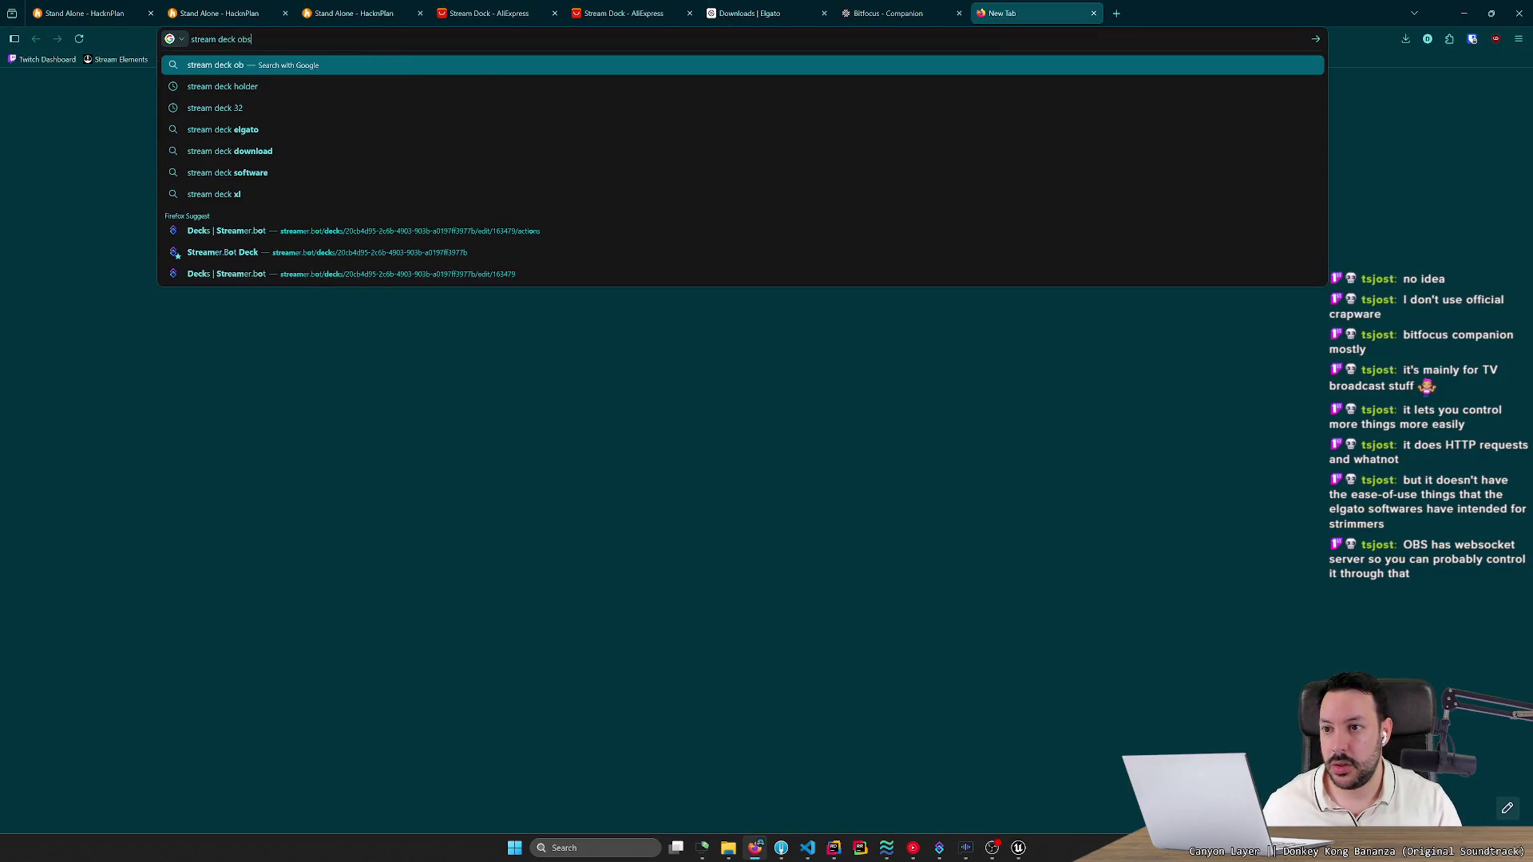
type(" audio mixer")
key("Return")
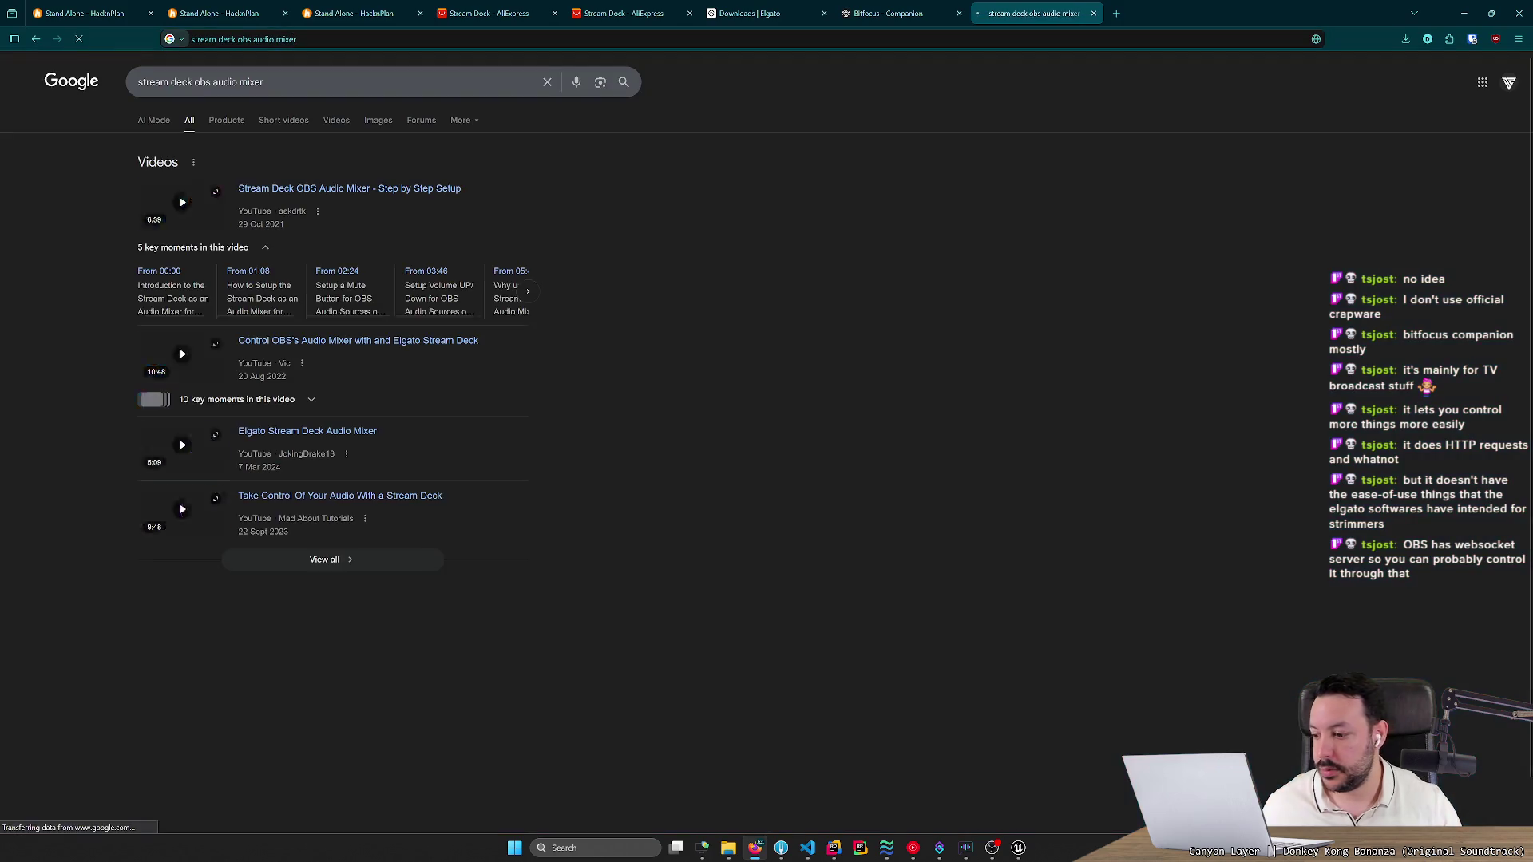
middle_click(319, 195)
key("ctrl+Tab")
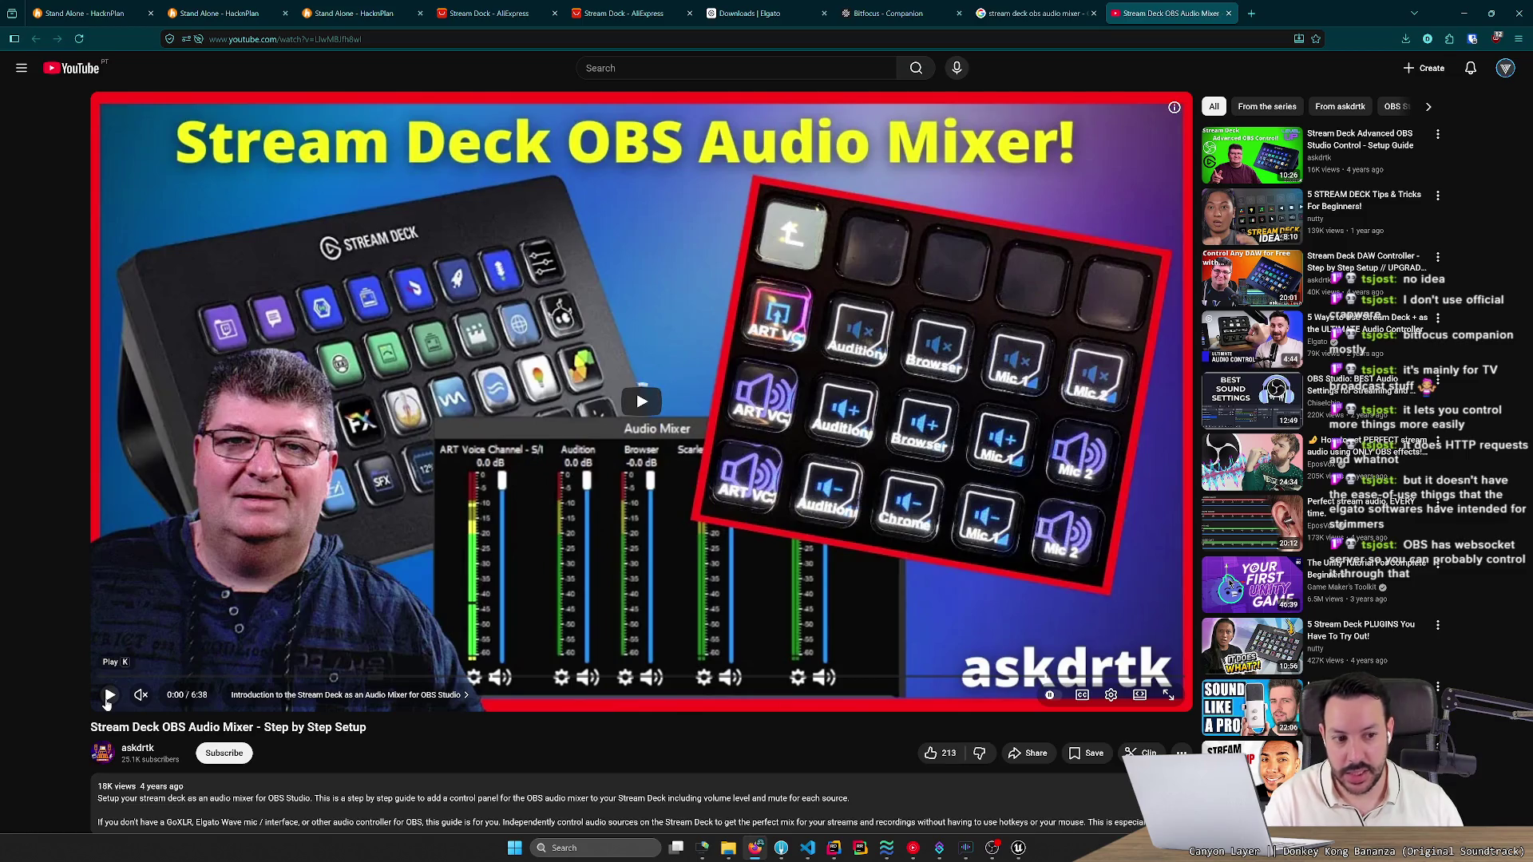
Play the audio mixer video from about 0:54, then bring OBS Studio to the front.
left_click(109, 696)
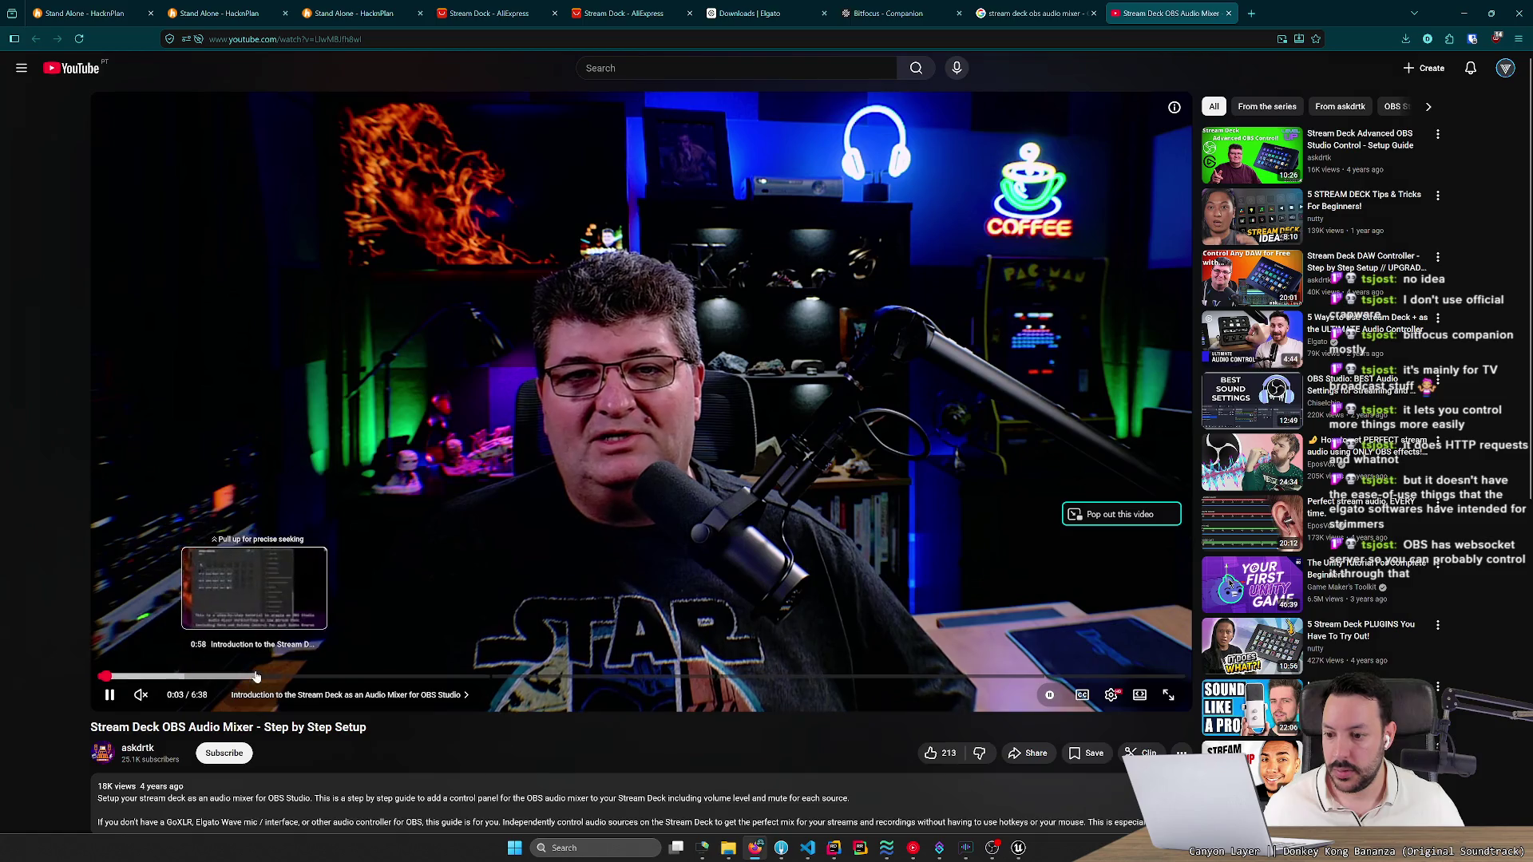
left_click(246, 677)
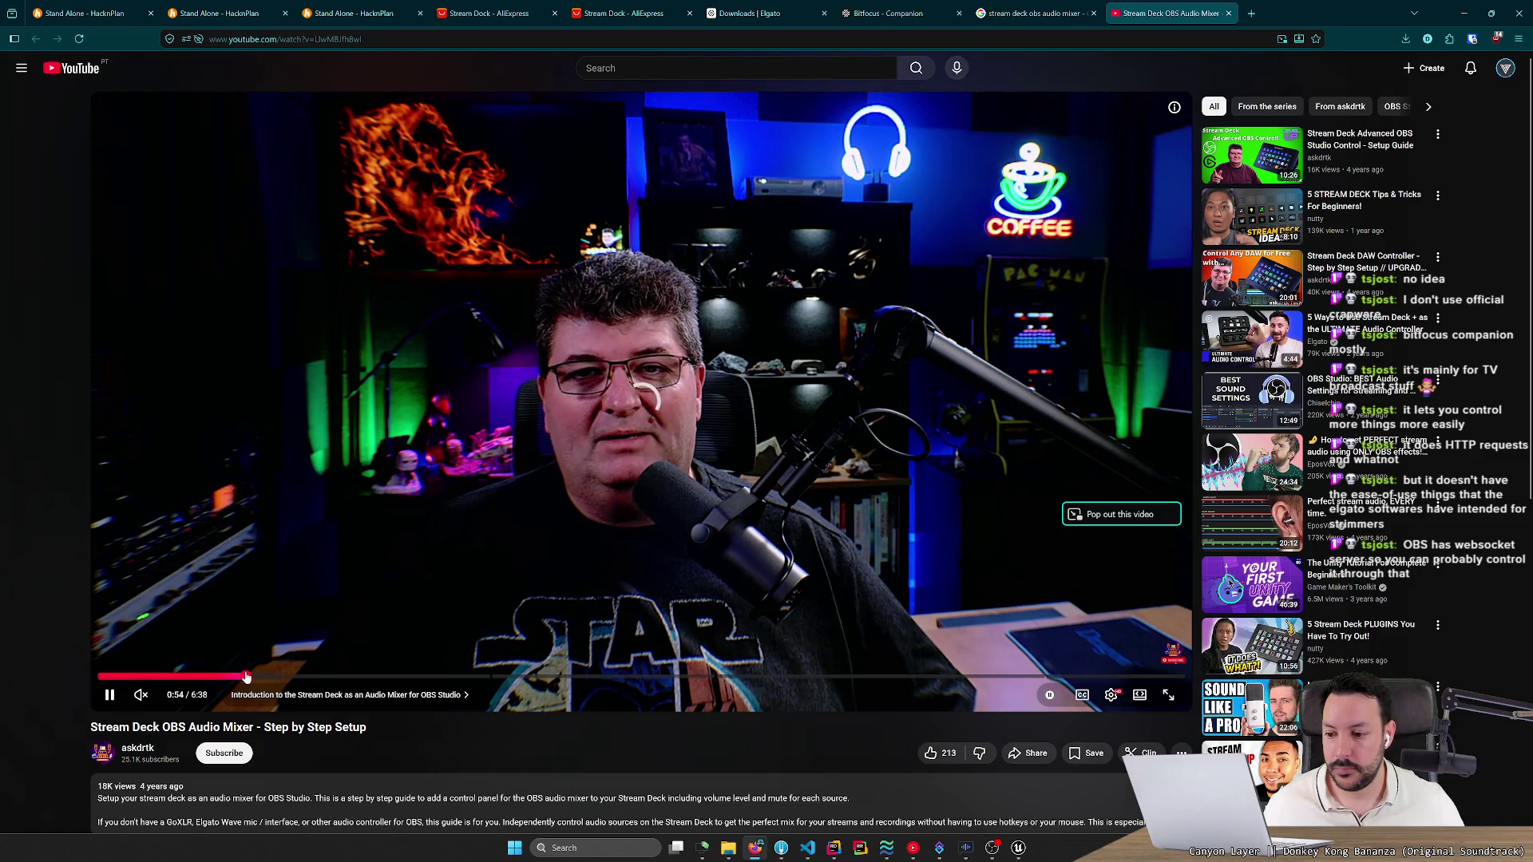
left_click(390, 604)
left_click(390, 605)
left_click(389, 605)
left_click(390, 604)
key("alt+Tab")
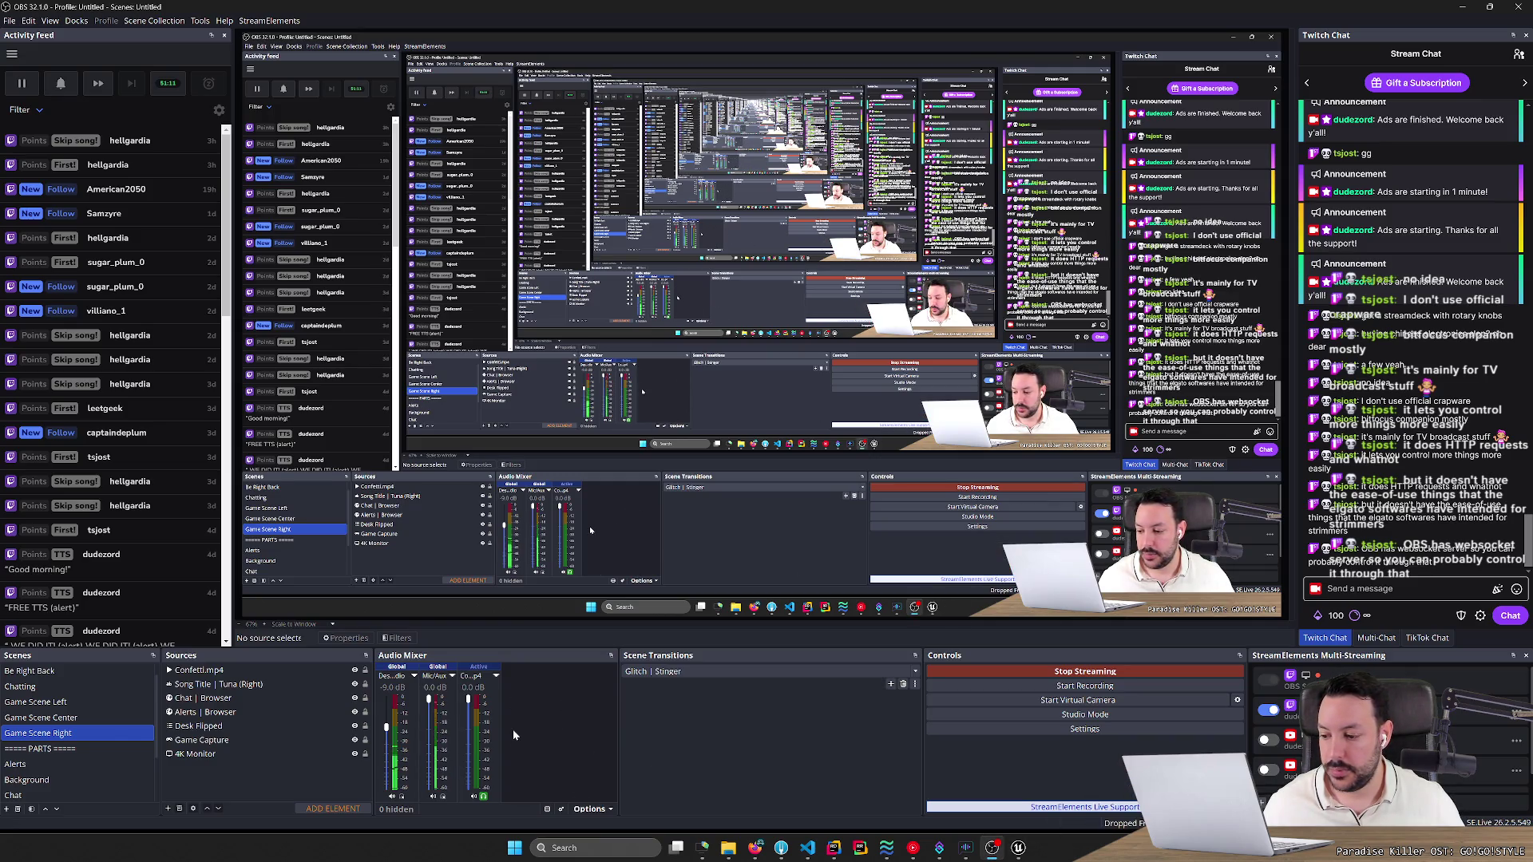
Return from OBS Studio to the YouTube audio mixer video in Firefox.
key("alt+Tab")
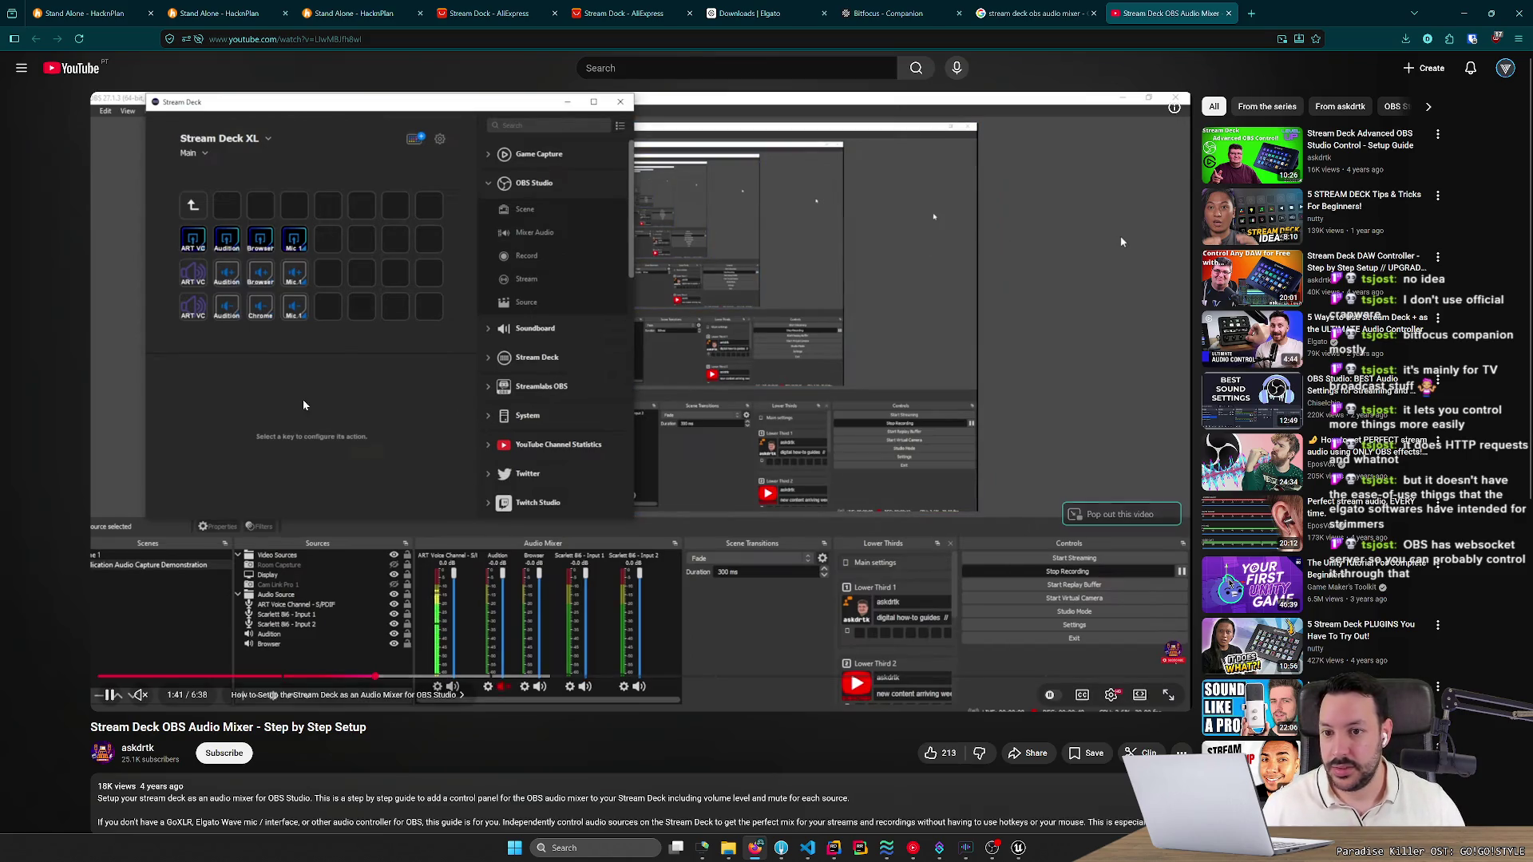
Pause the video at about 1:41 and go back to the Google results tab.
left_click(382, 428)
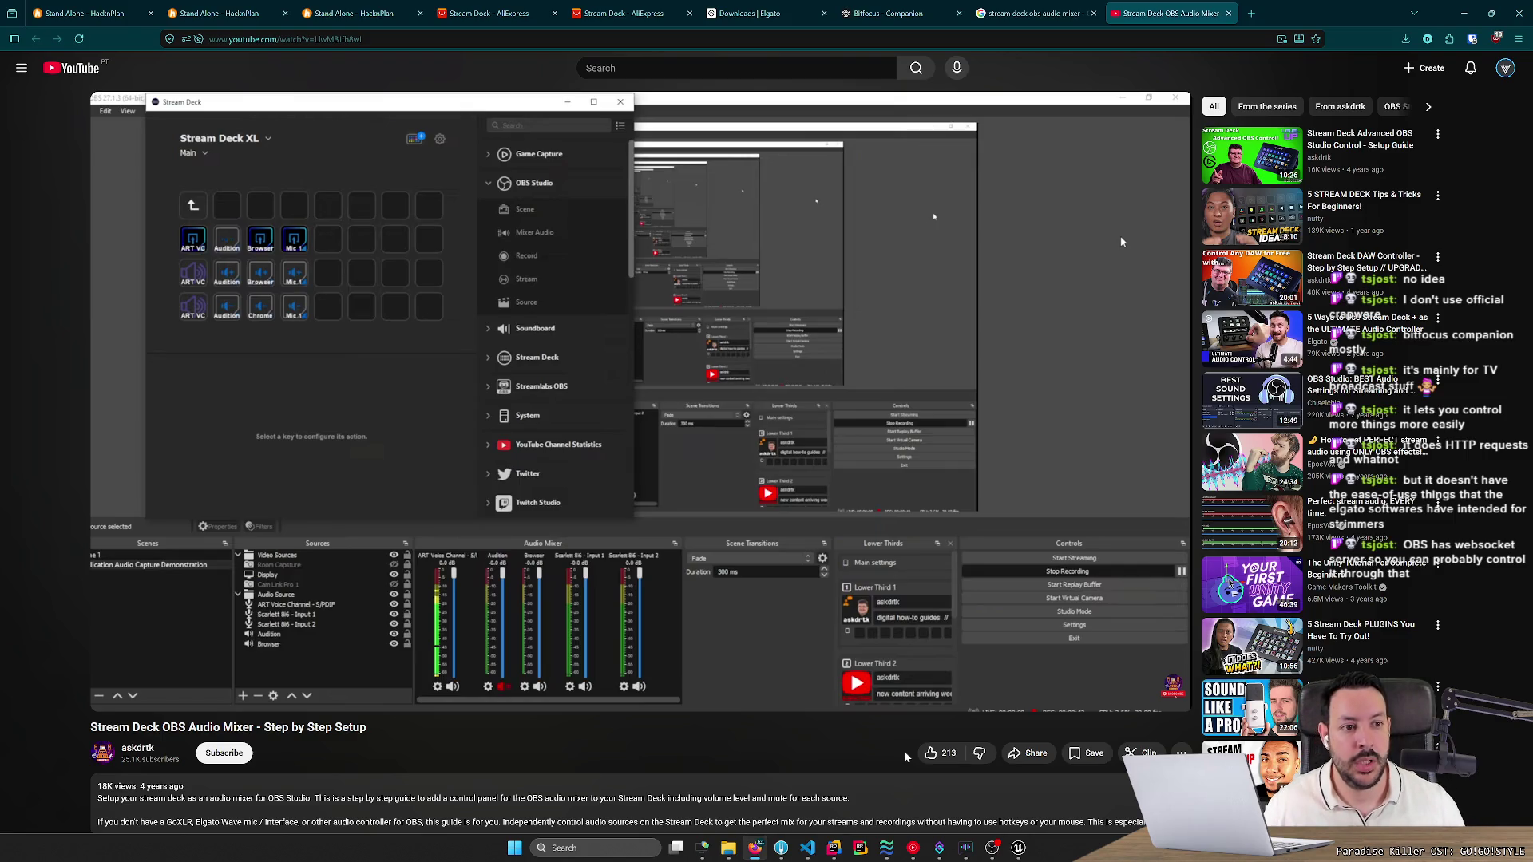
left_click(1007, 16)
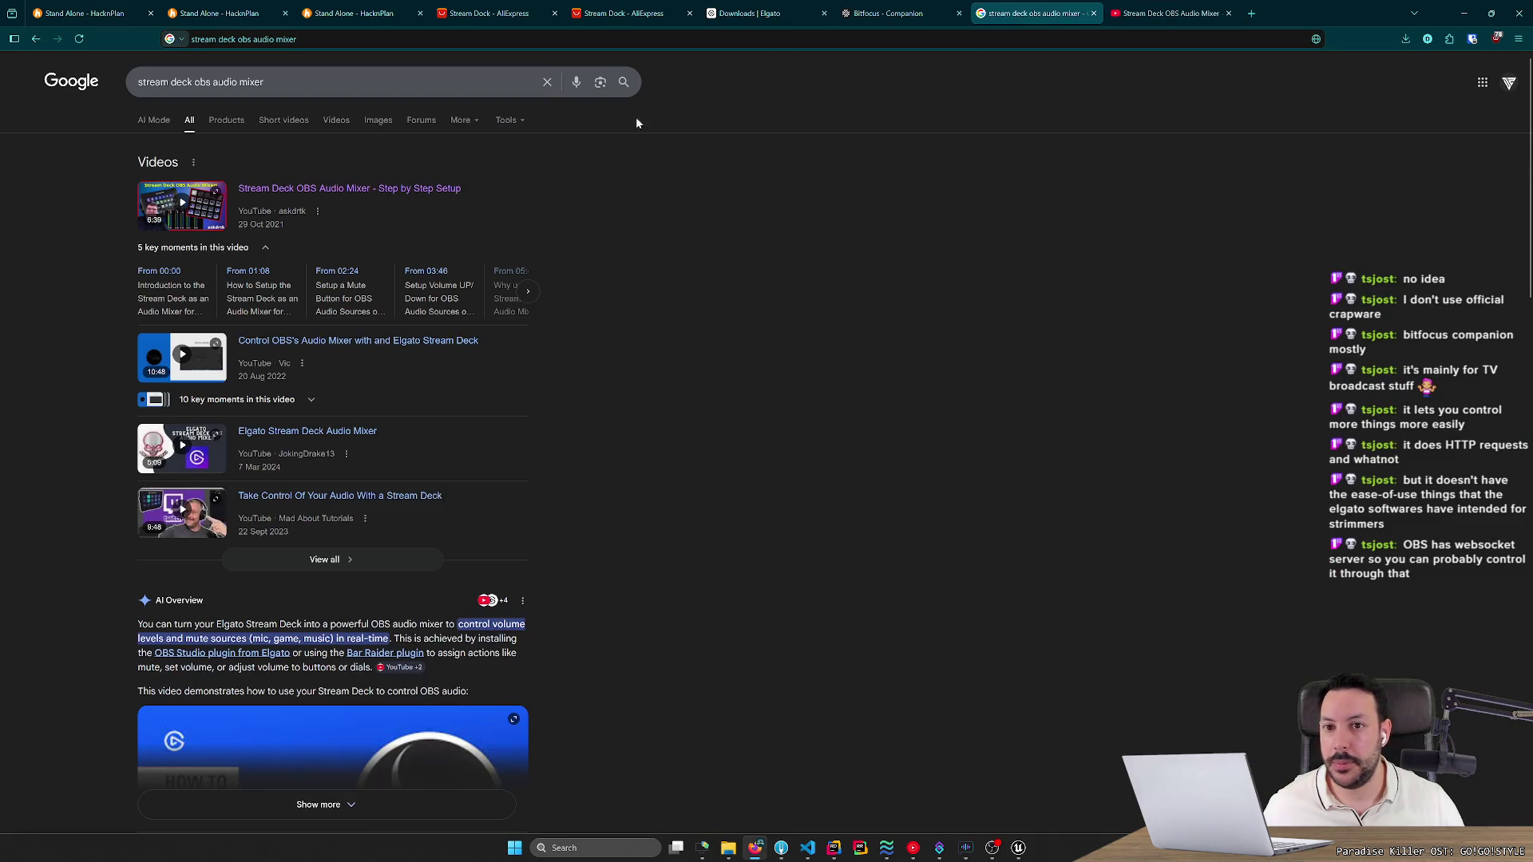
Refine the search to 'stream deck obs audio mixer bitfocus' and open the Bitfocus Companion result.
left_click(359, 81)
type("bitfocus")
key("Return")
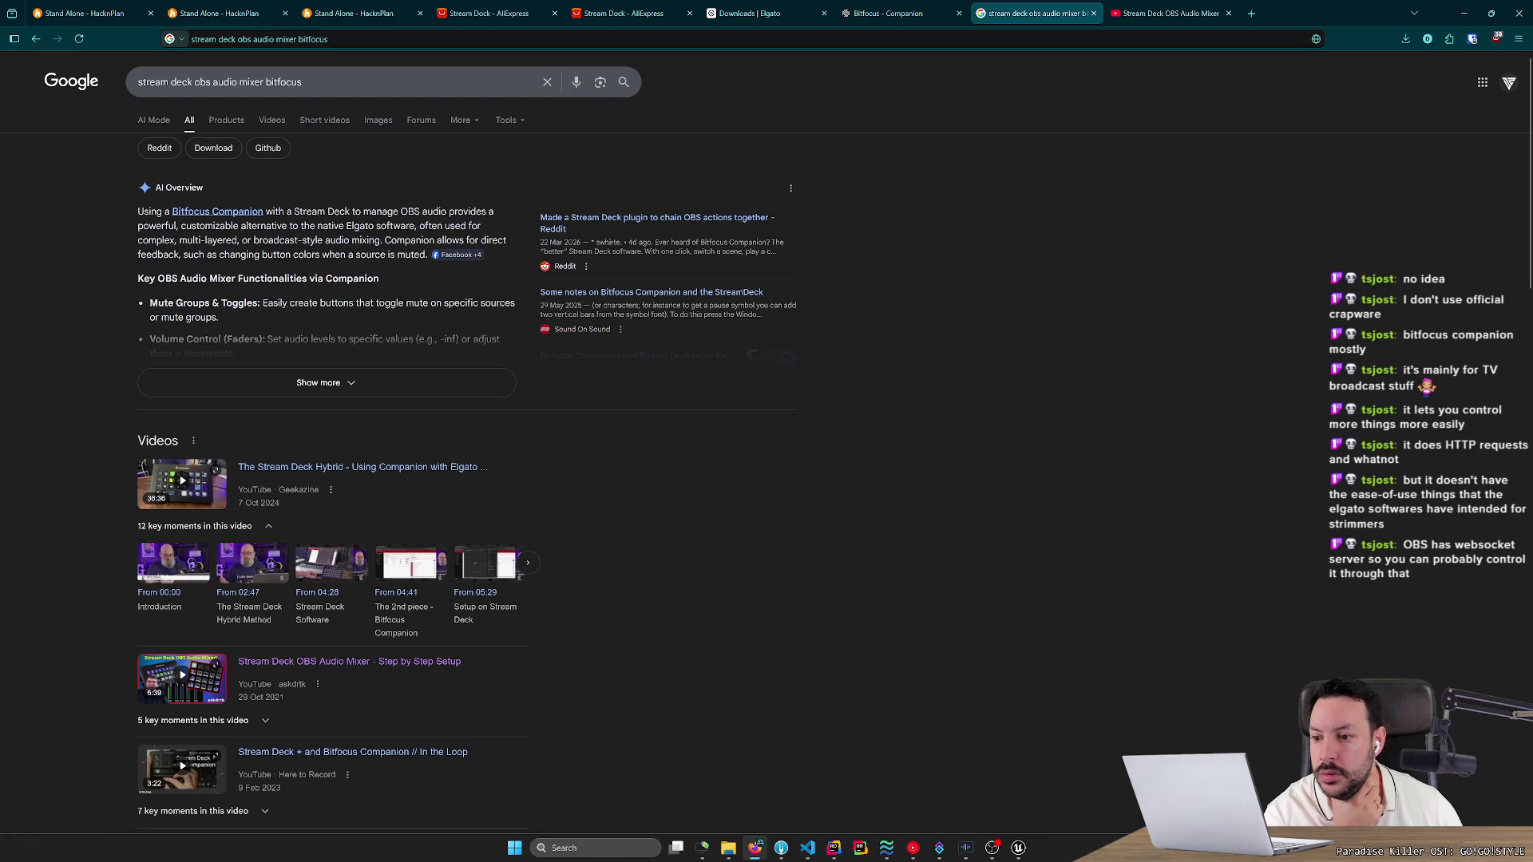
scroll(311, 375, "down", 6)
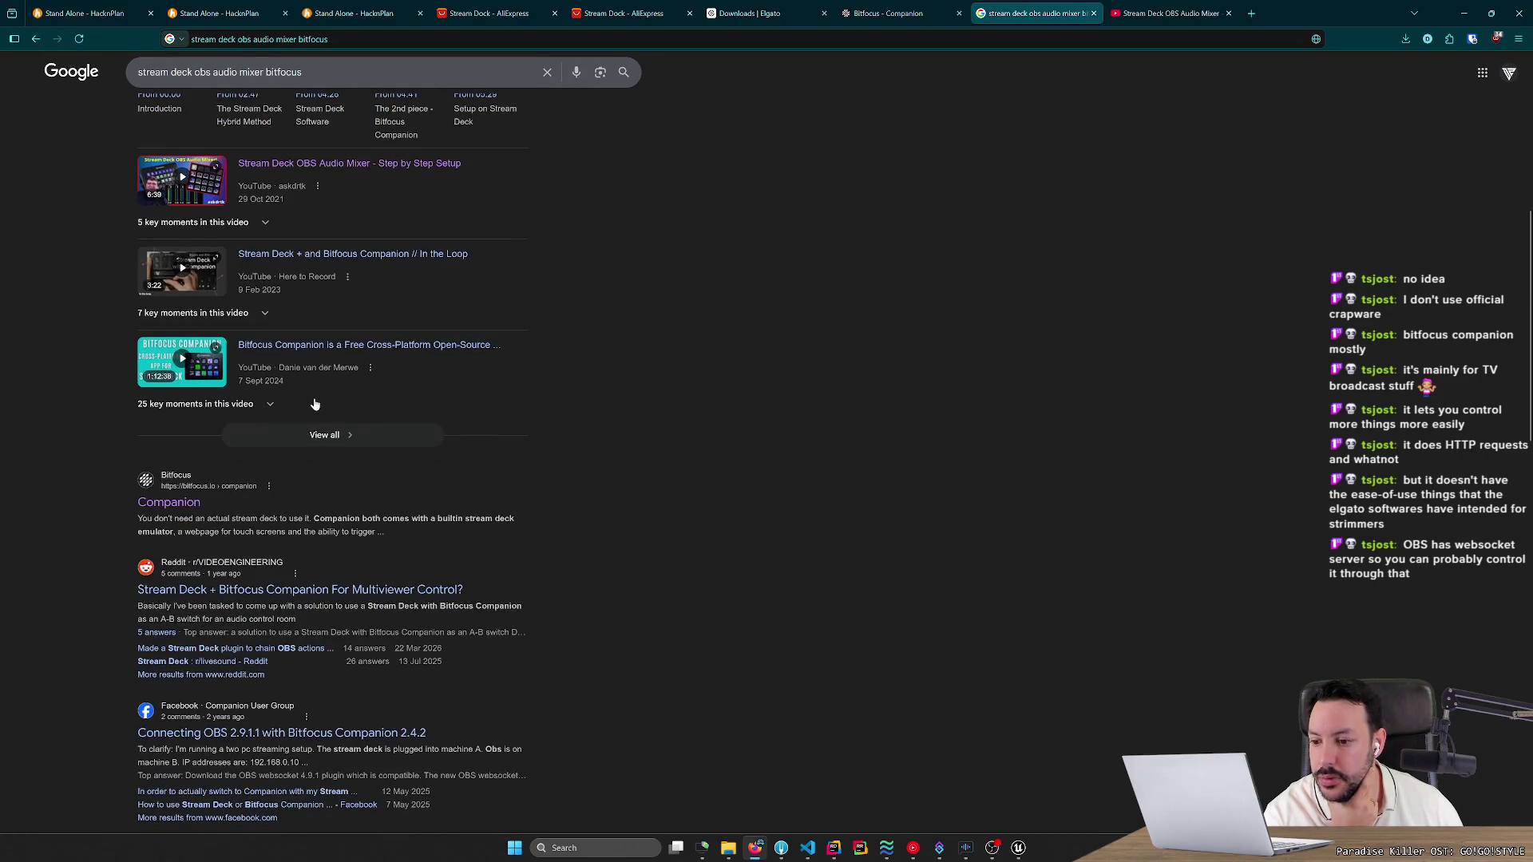
left_click(162, 501)
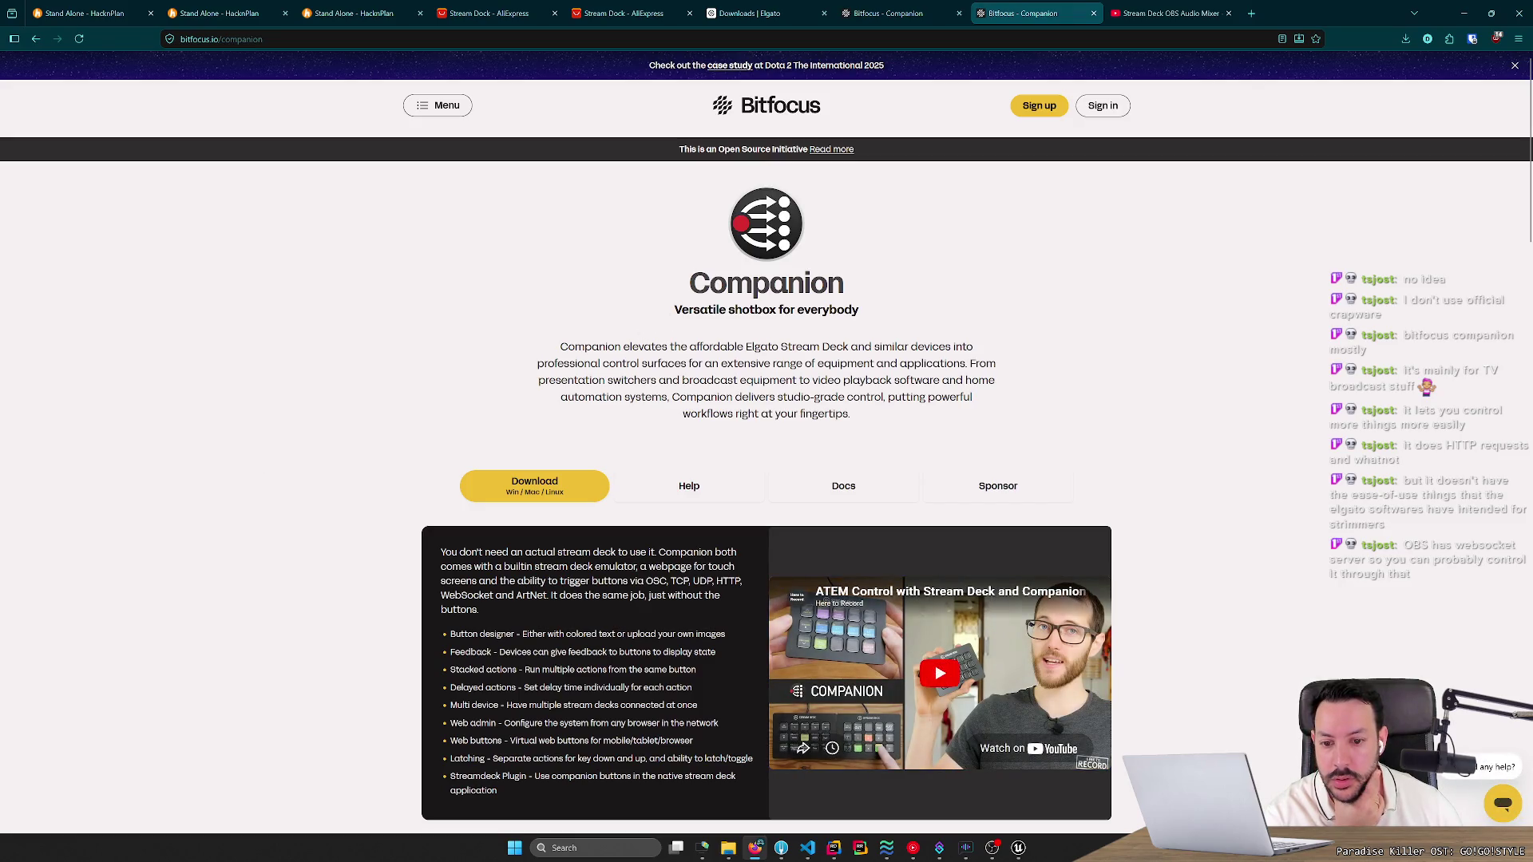
Scroll through the Companion page's features, contributors and sponsors, then return to the YouTube video.
scroll(790, 479, "down", 1)
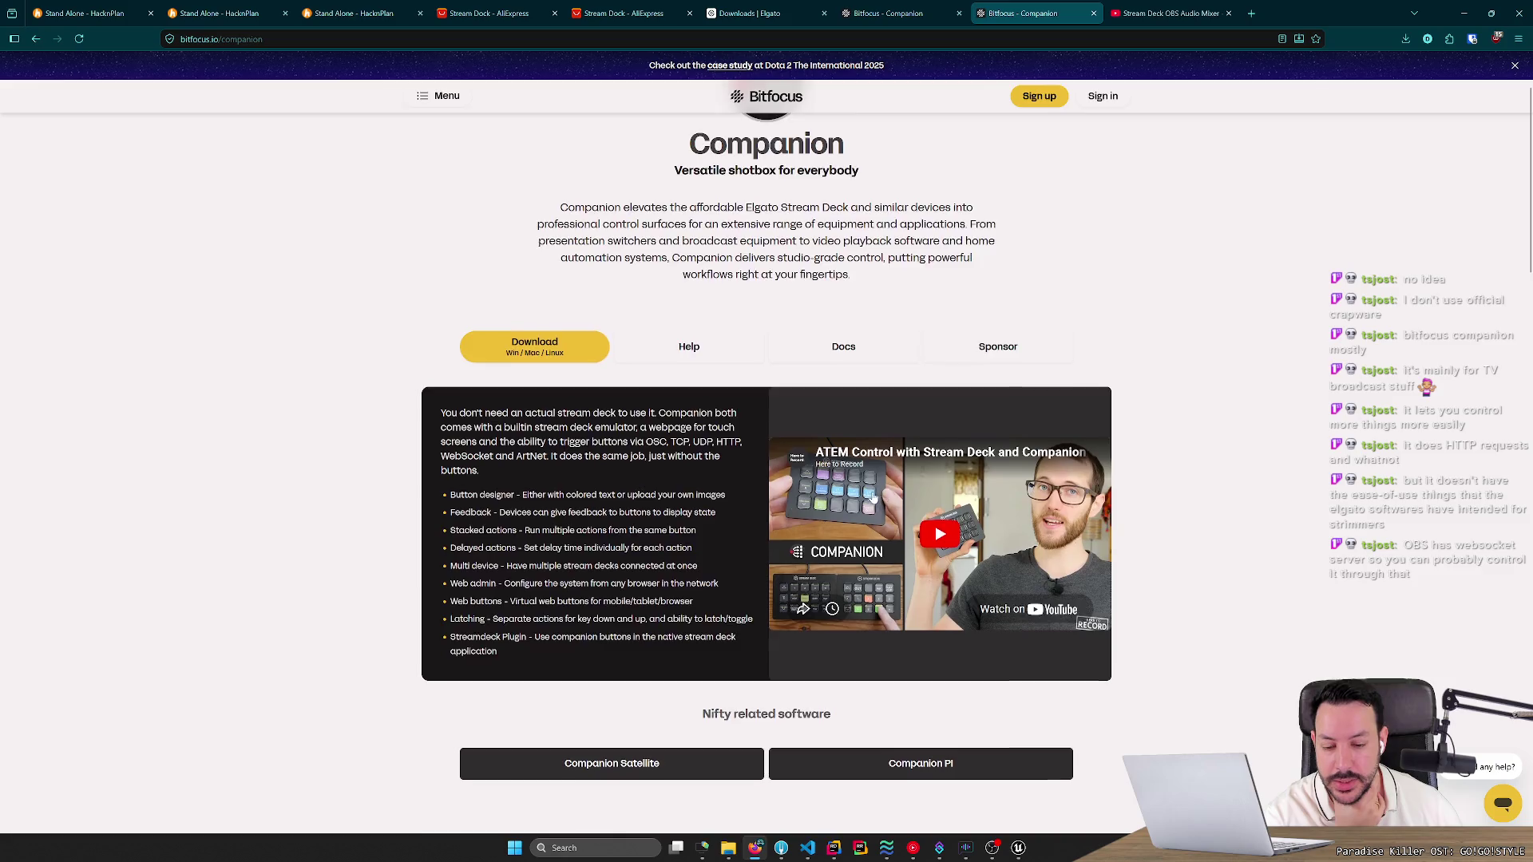
scroll(875, 498, "down", 5)
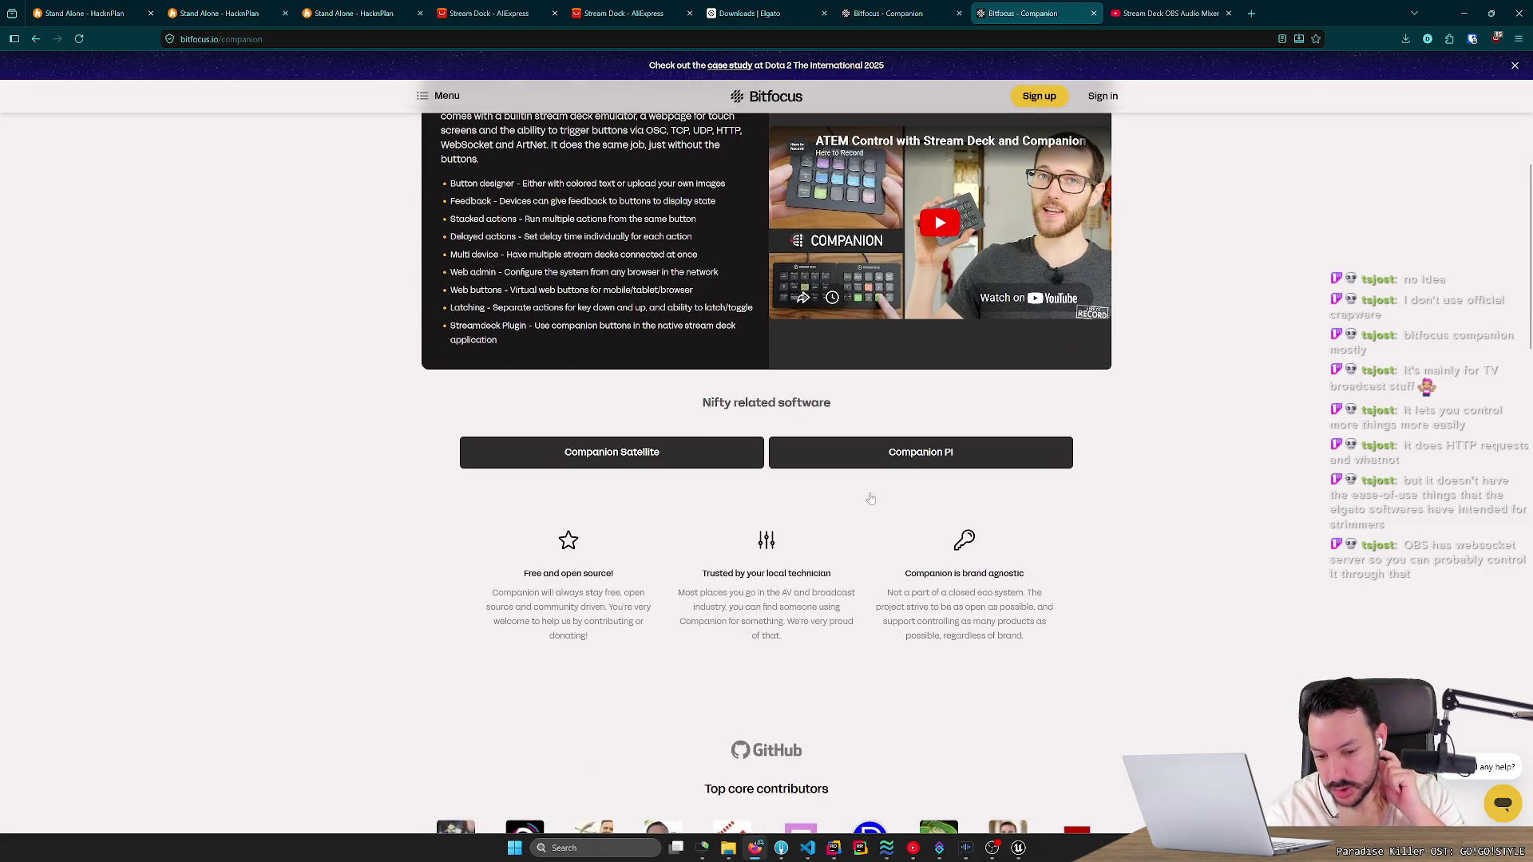
scroll(869, 496, "up", 3)
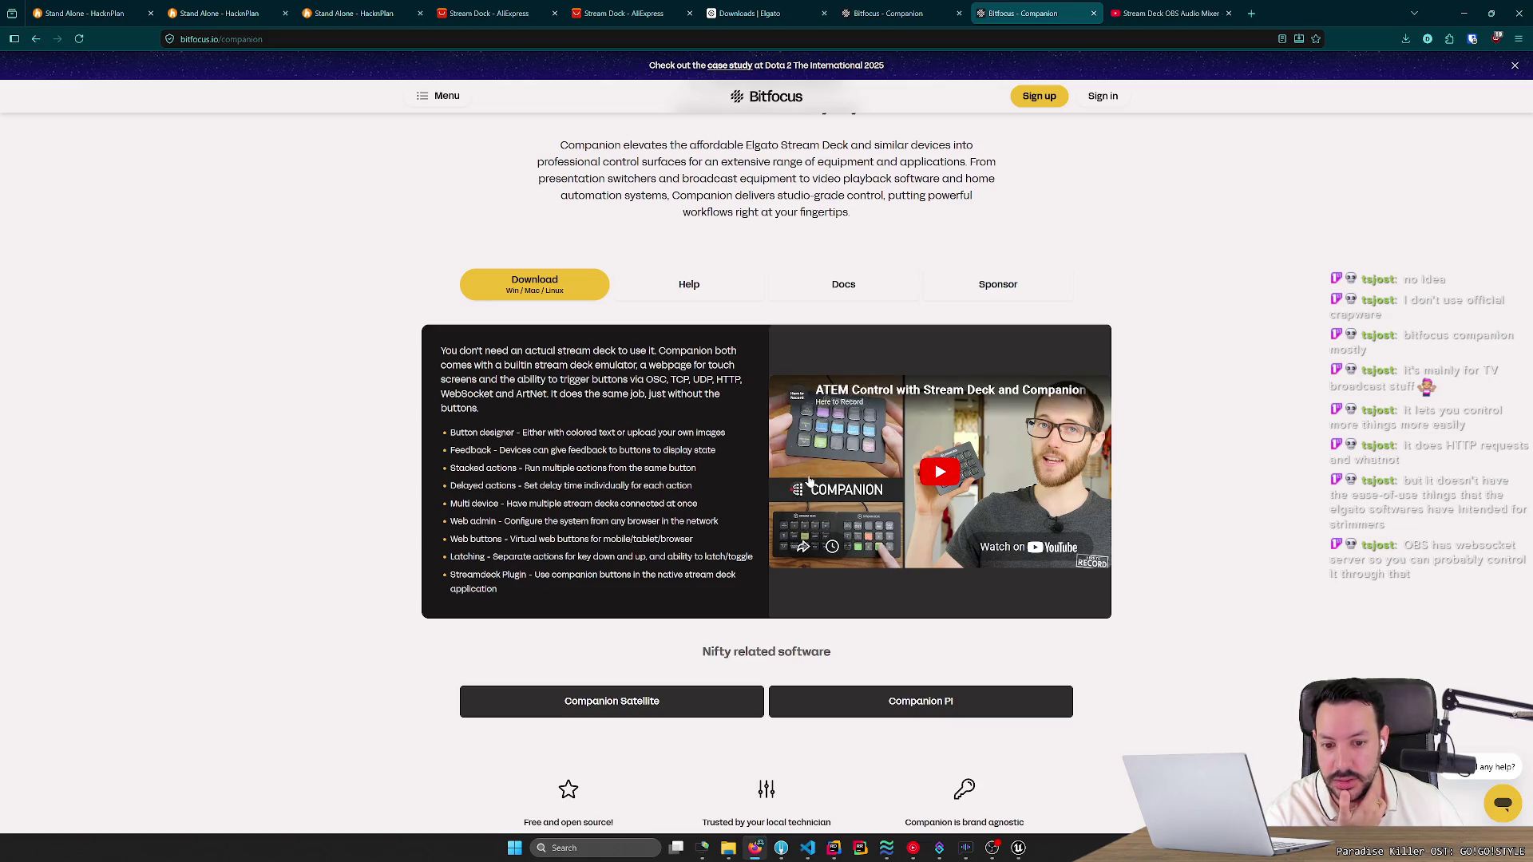
scroll(809, 480, "down", 5)
scroll(639, 472, "down", 3)
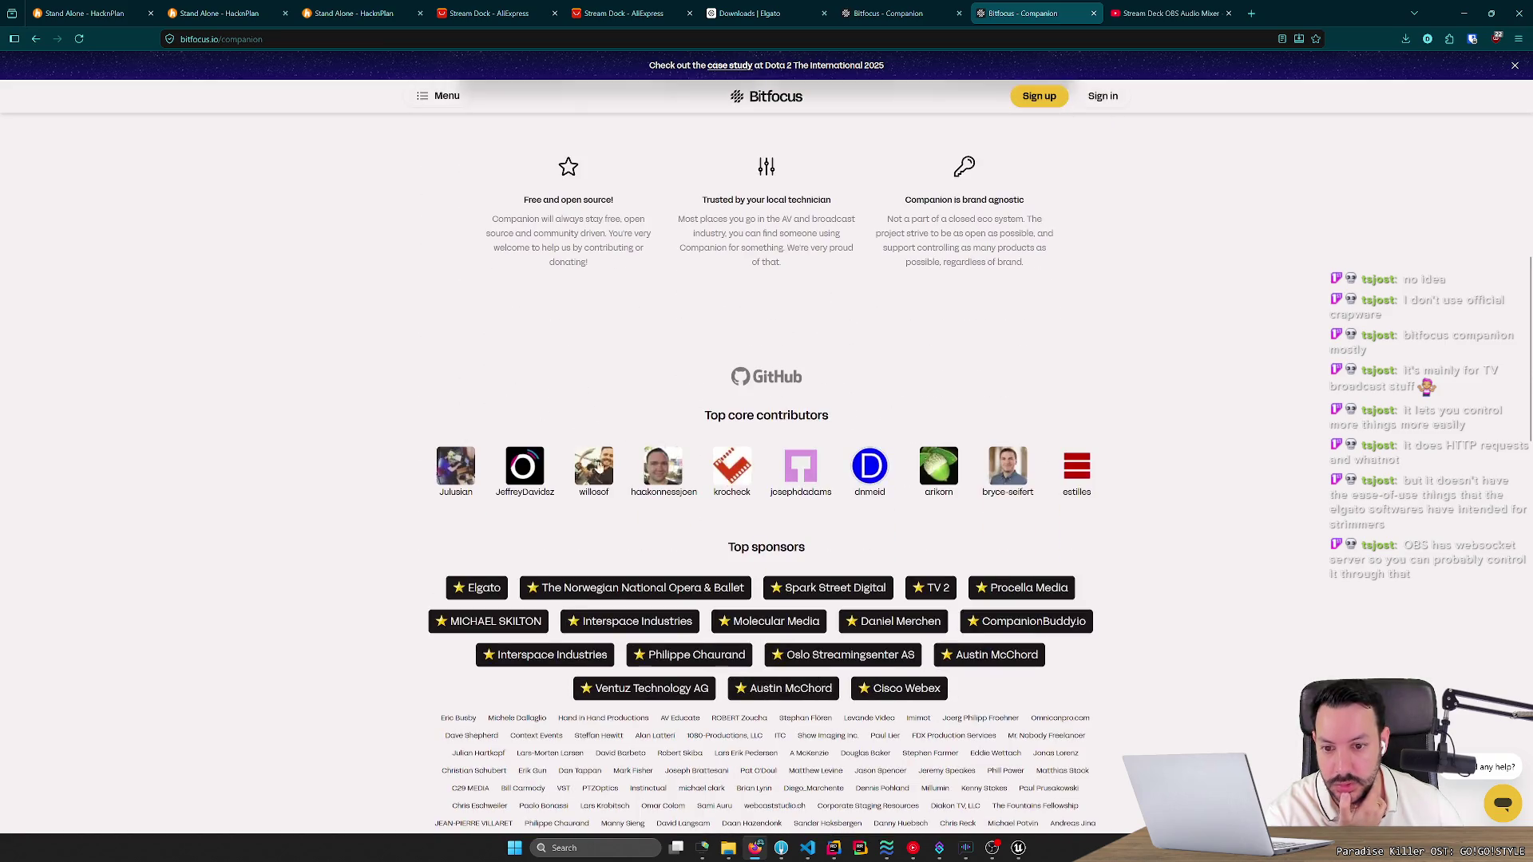
scroll(363, 463, "down", 4)
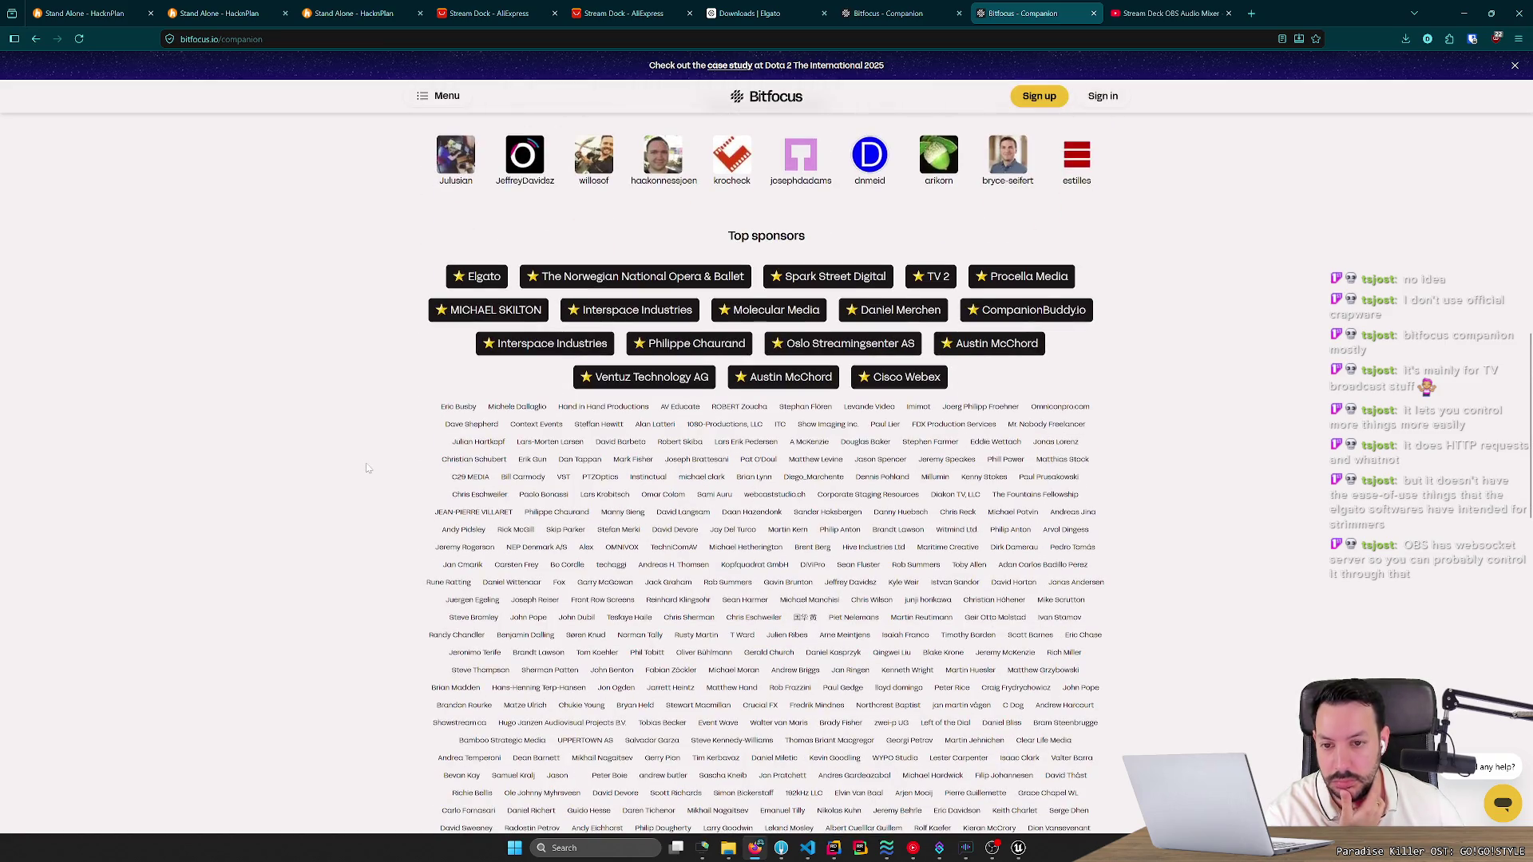
scroll(366, 468, "down", 10)
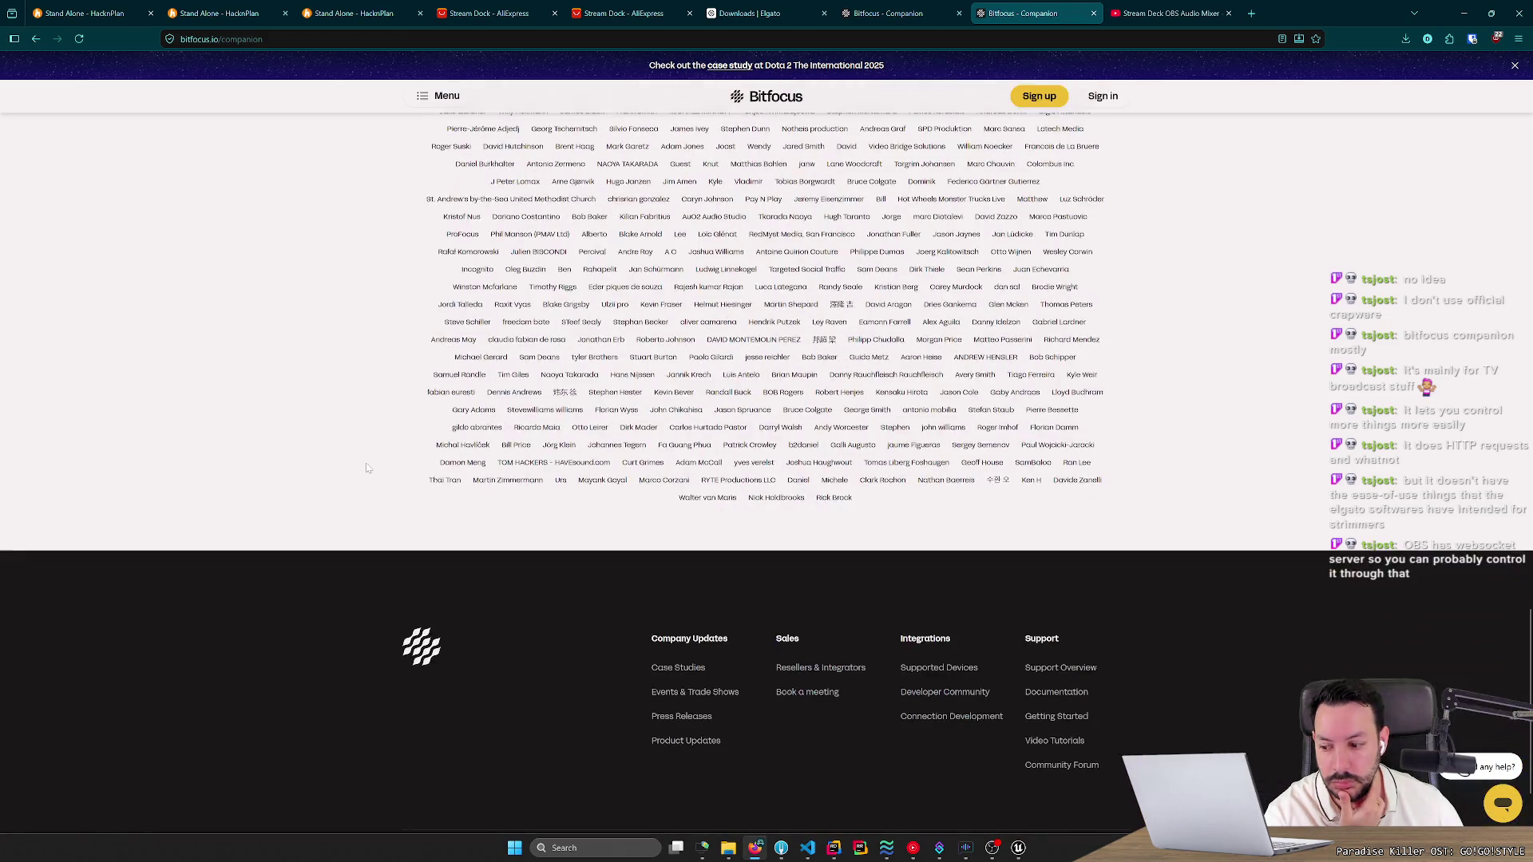
scroll(344, 482, "down", 2)
scroll(343, 479, "up", 20)
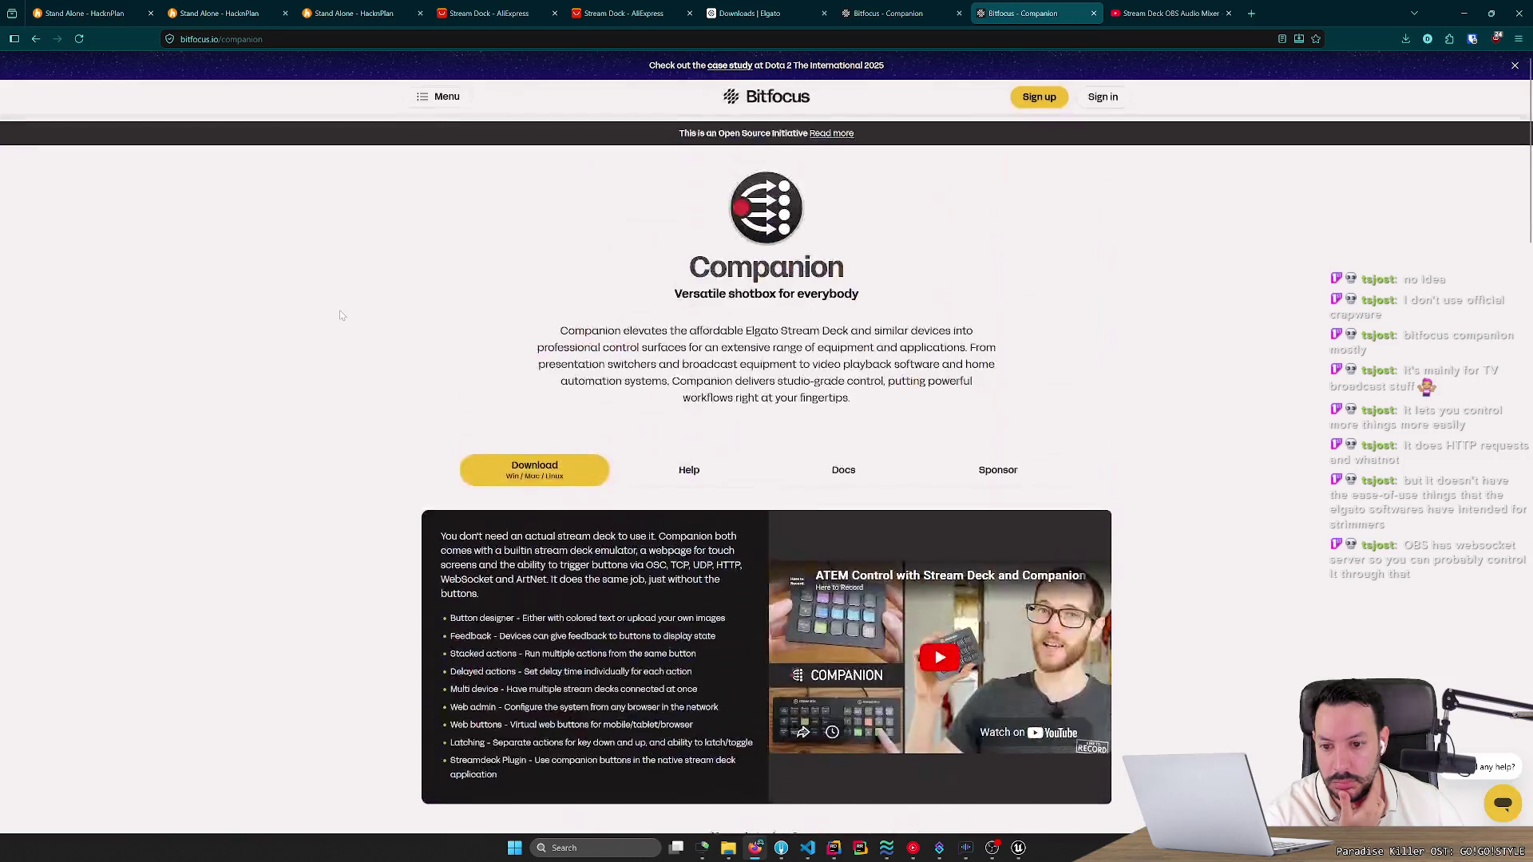
left_click(1146, 6)
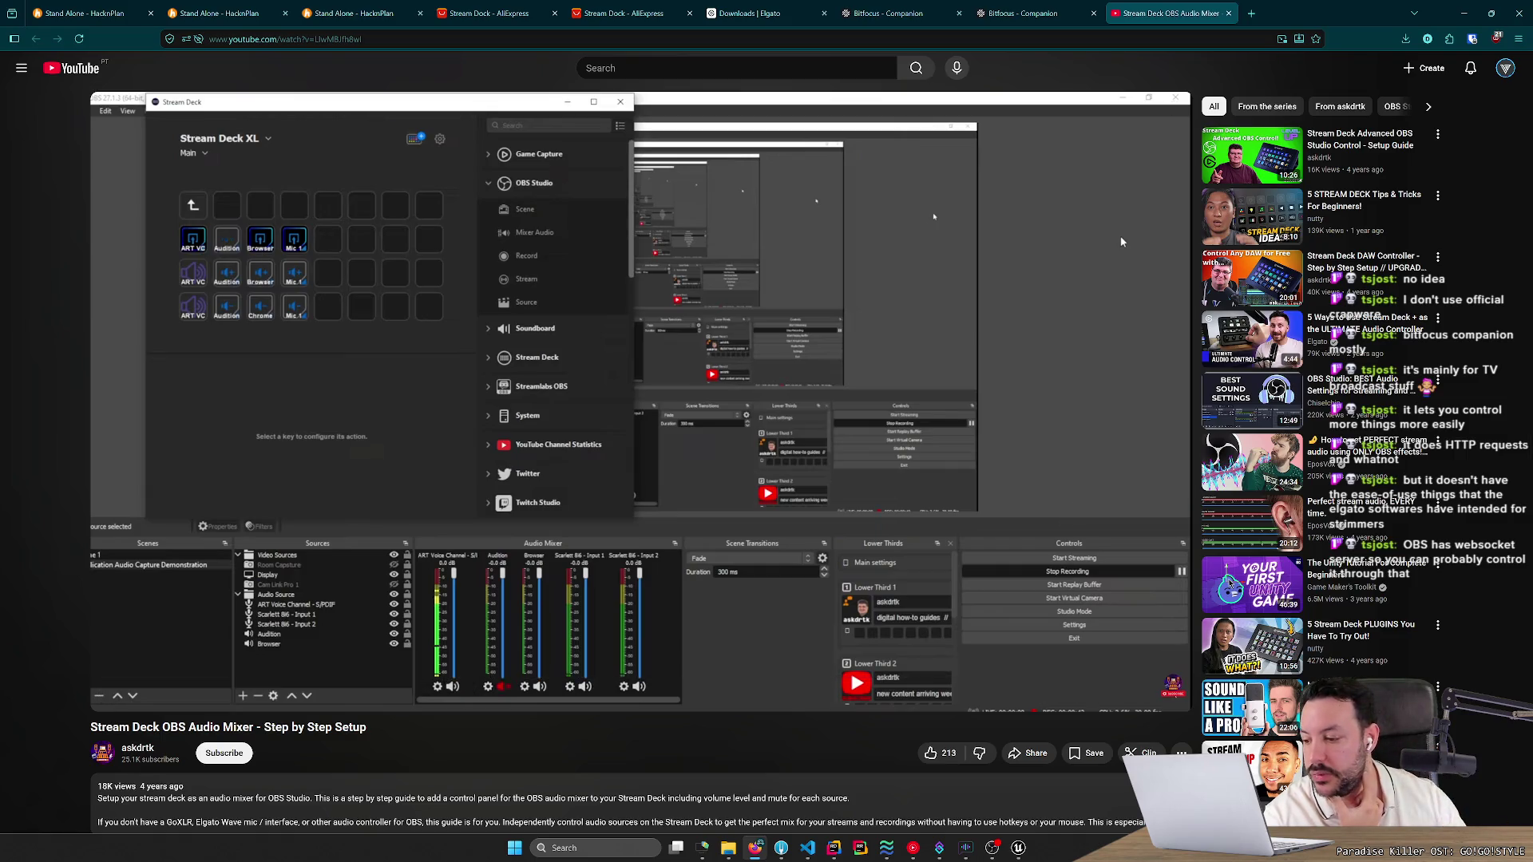
Leave the video paused at 1:43 and return to the Bitfocus Companion tab.
scroll(252, 252, "down", 2)
scroll(252, 252, "up", 2)
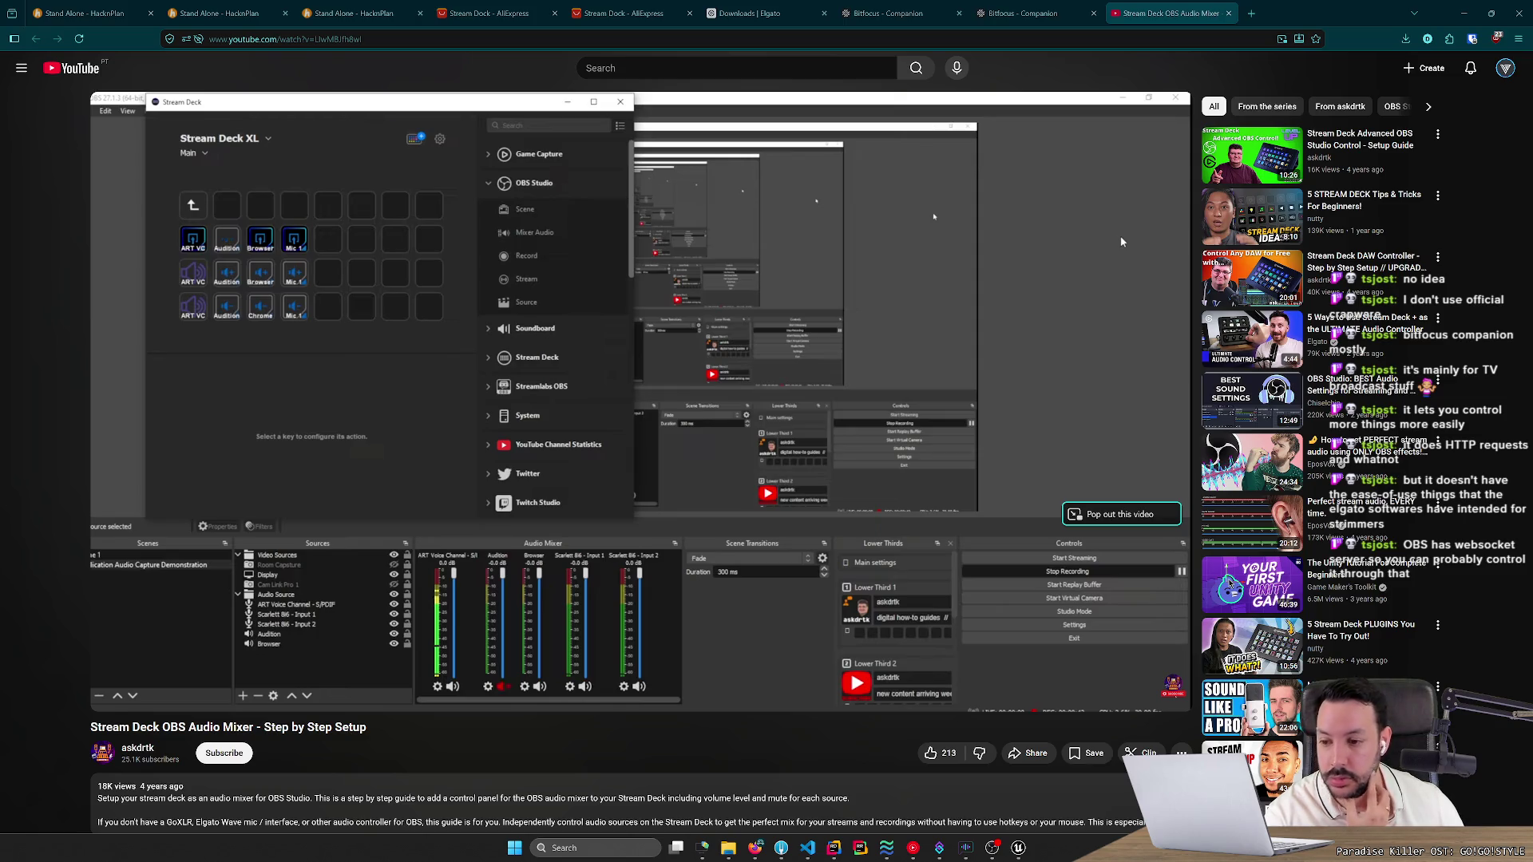
mouse_move(120, 496)
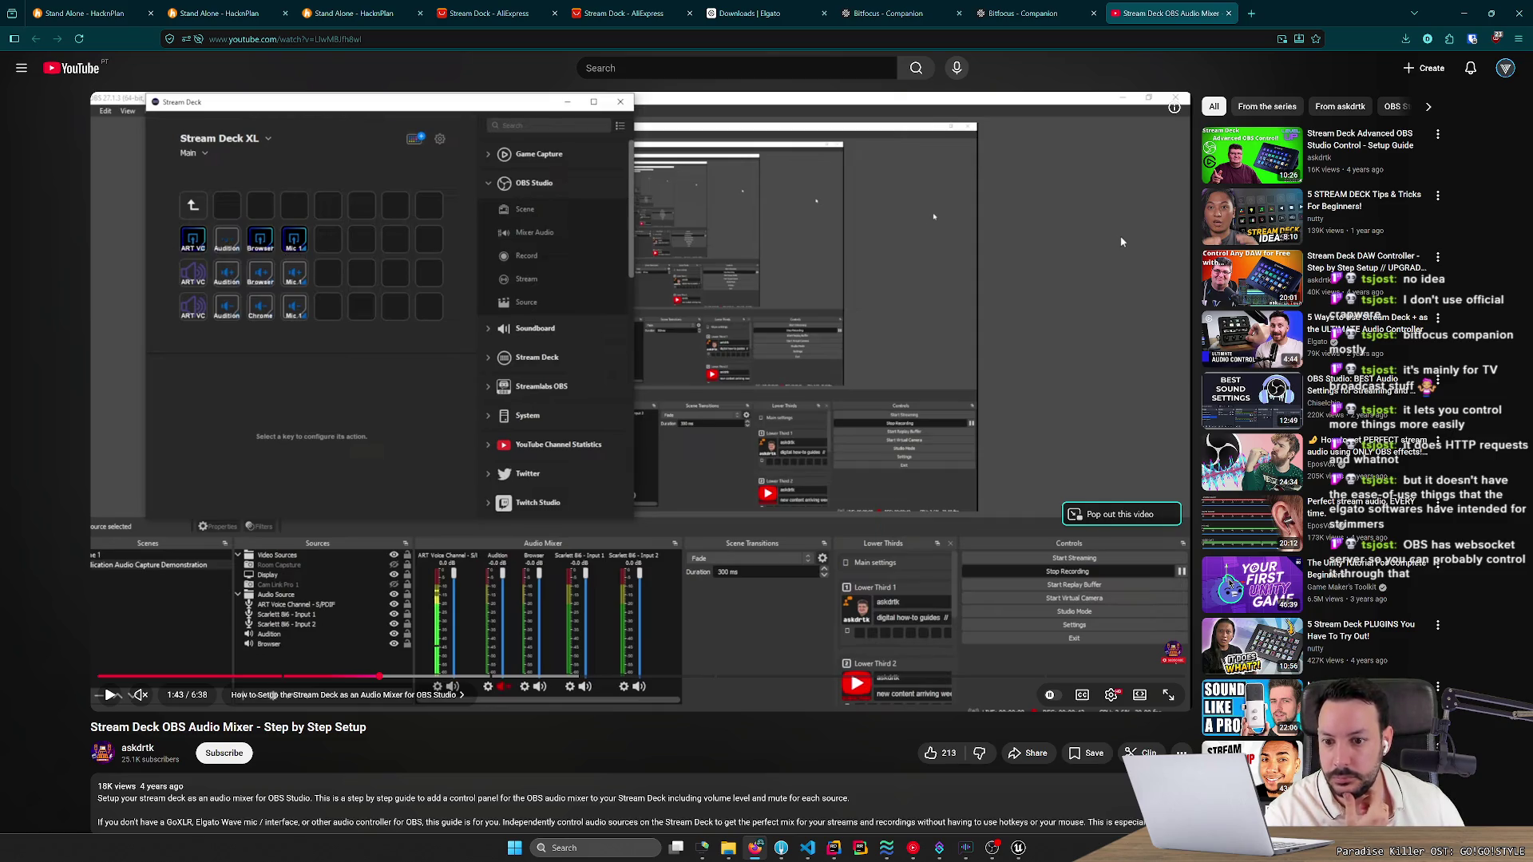
key("ctrl+shift+Tab")
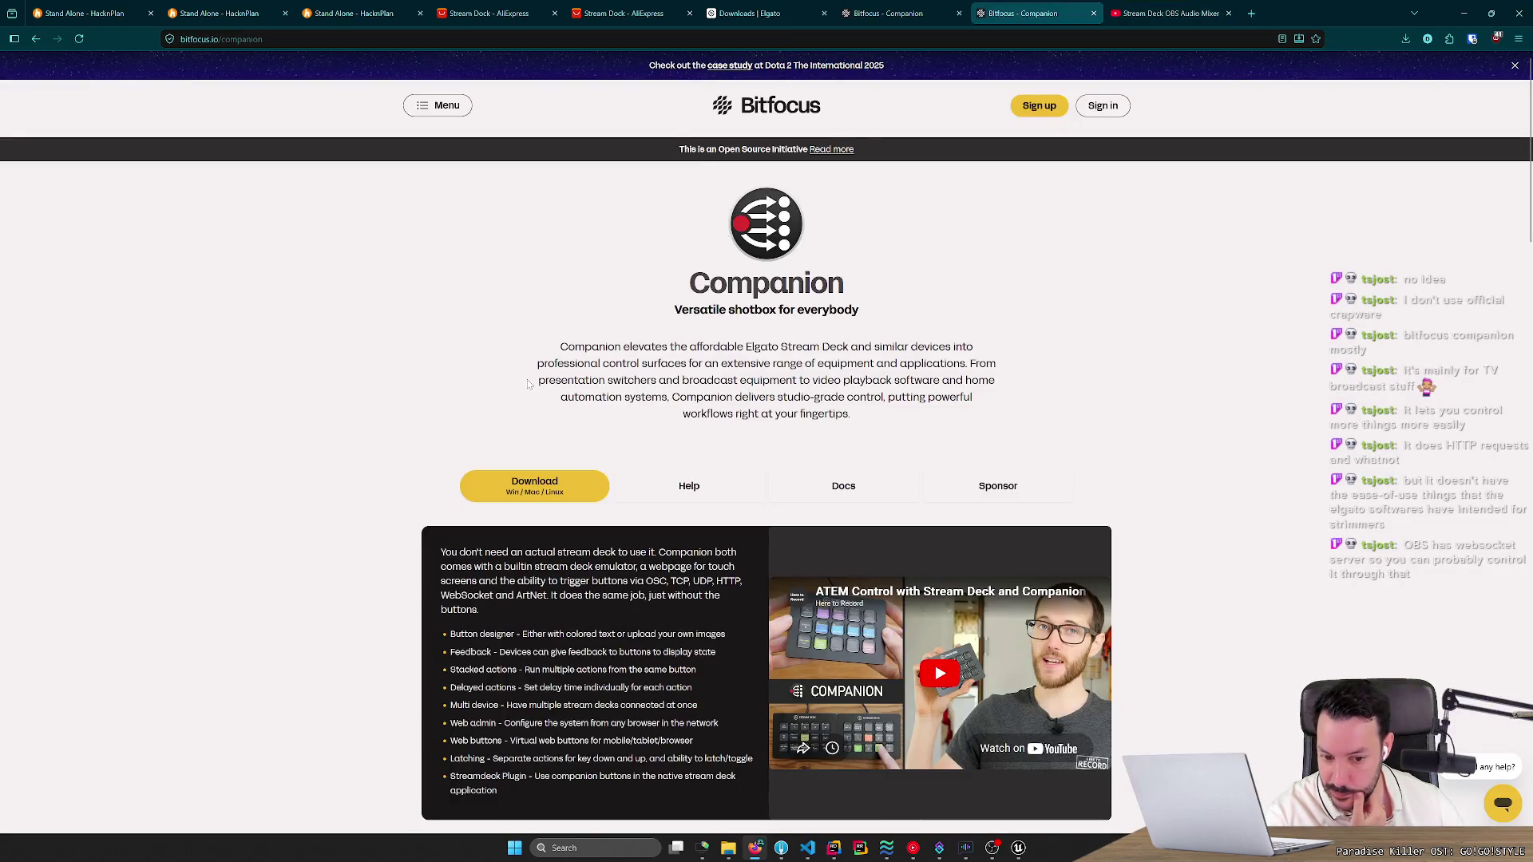
Browse from the Companion page to the Bitfocus home page and Buttons product page, then back.
scroll(527, 384, "down", 5)
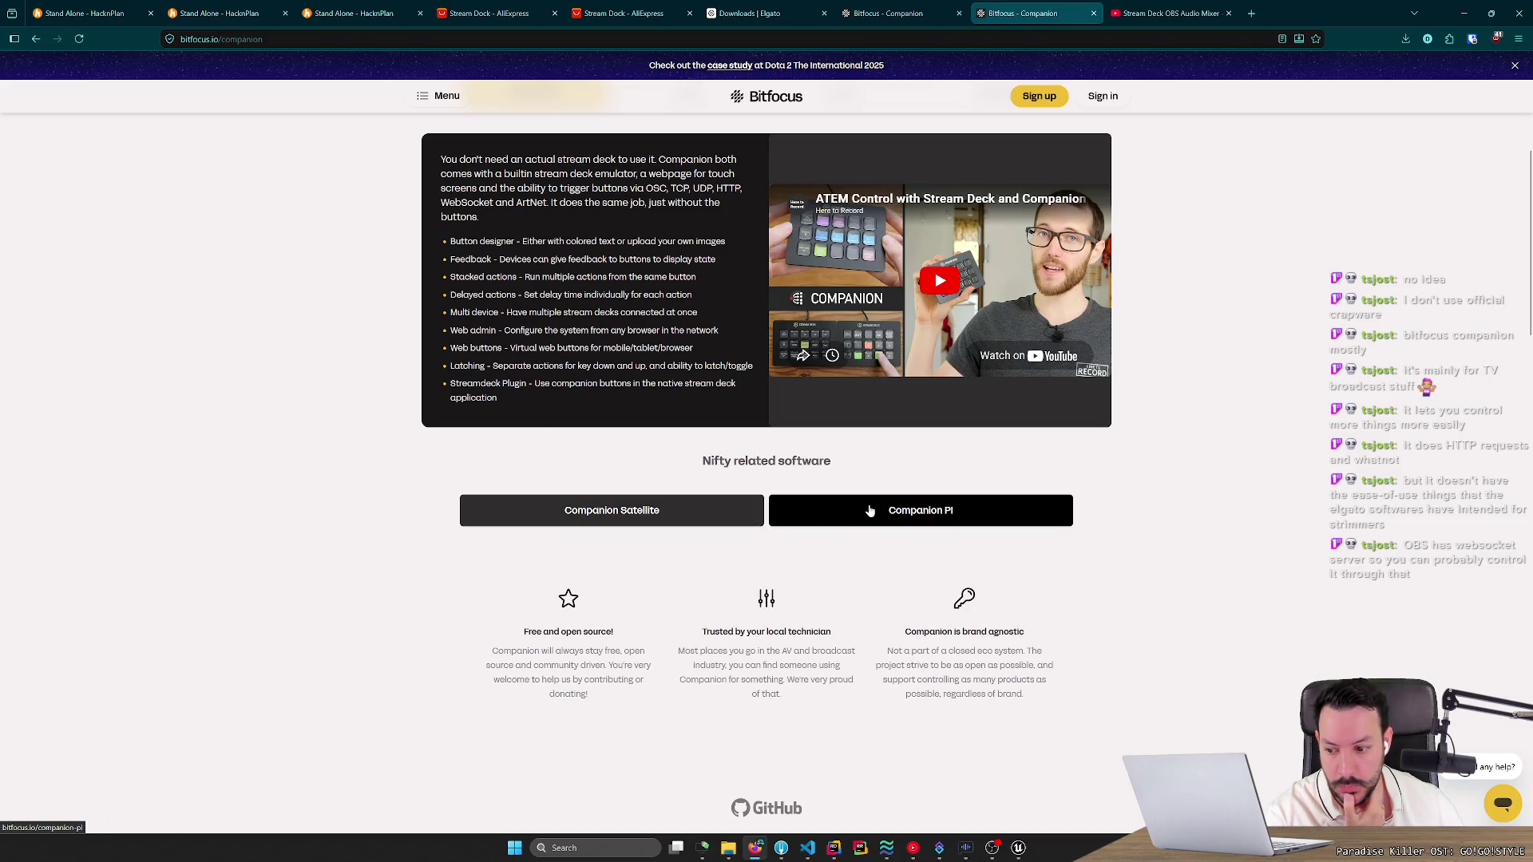
scroll(614, 519, "down", 6)
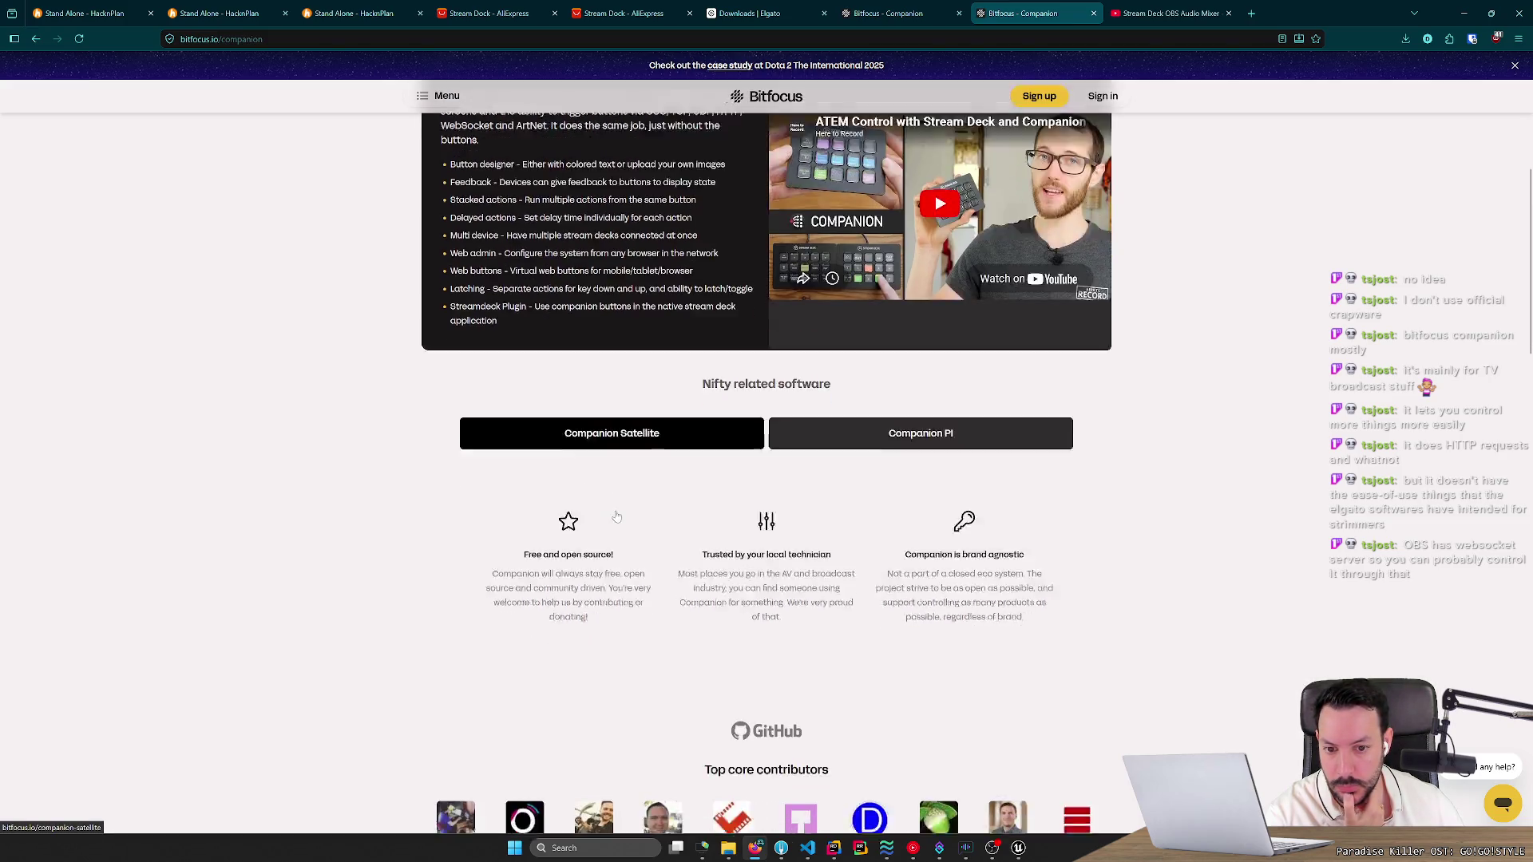
scroll(330, 447, "down", 6)
scroll(325, 441, "up", 20)
left_click(780, 107)
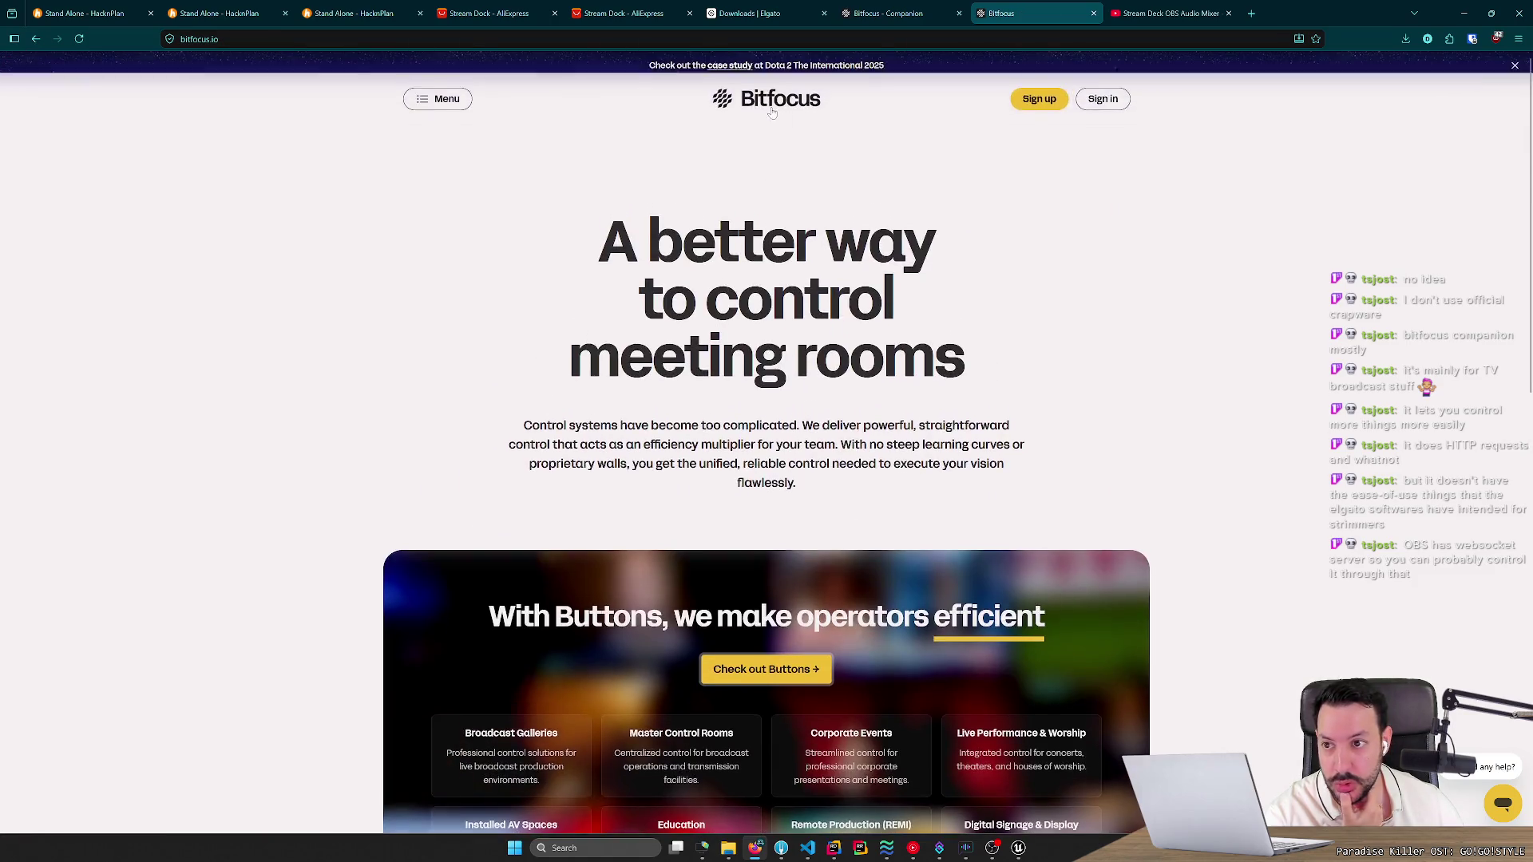
scroll(765, 429, "down", 4)
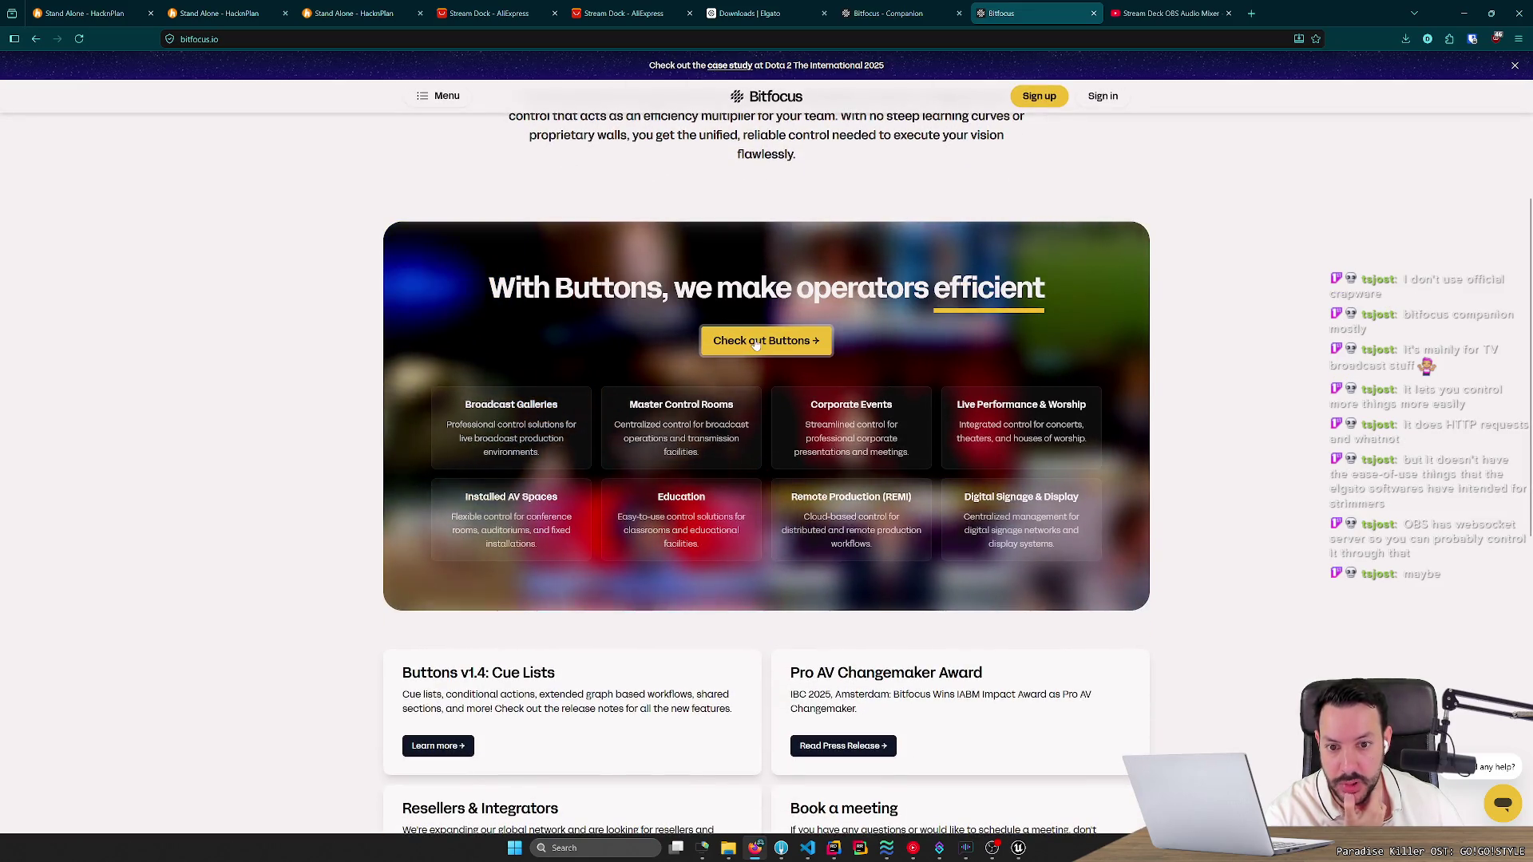
left_click(765, 340)
scroll(669, 451, "down", 4)
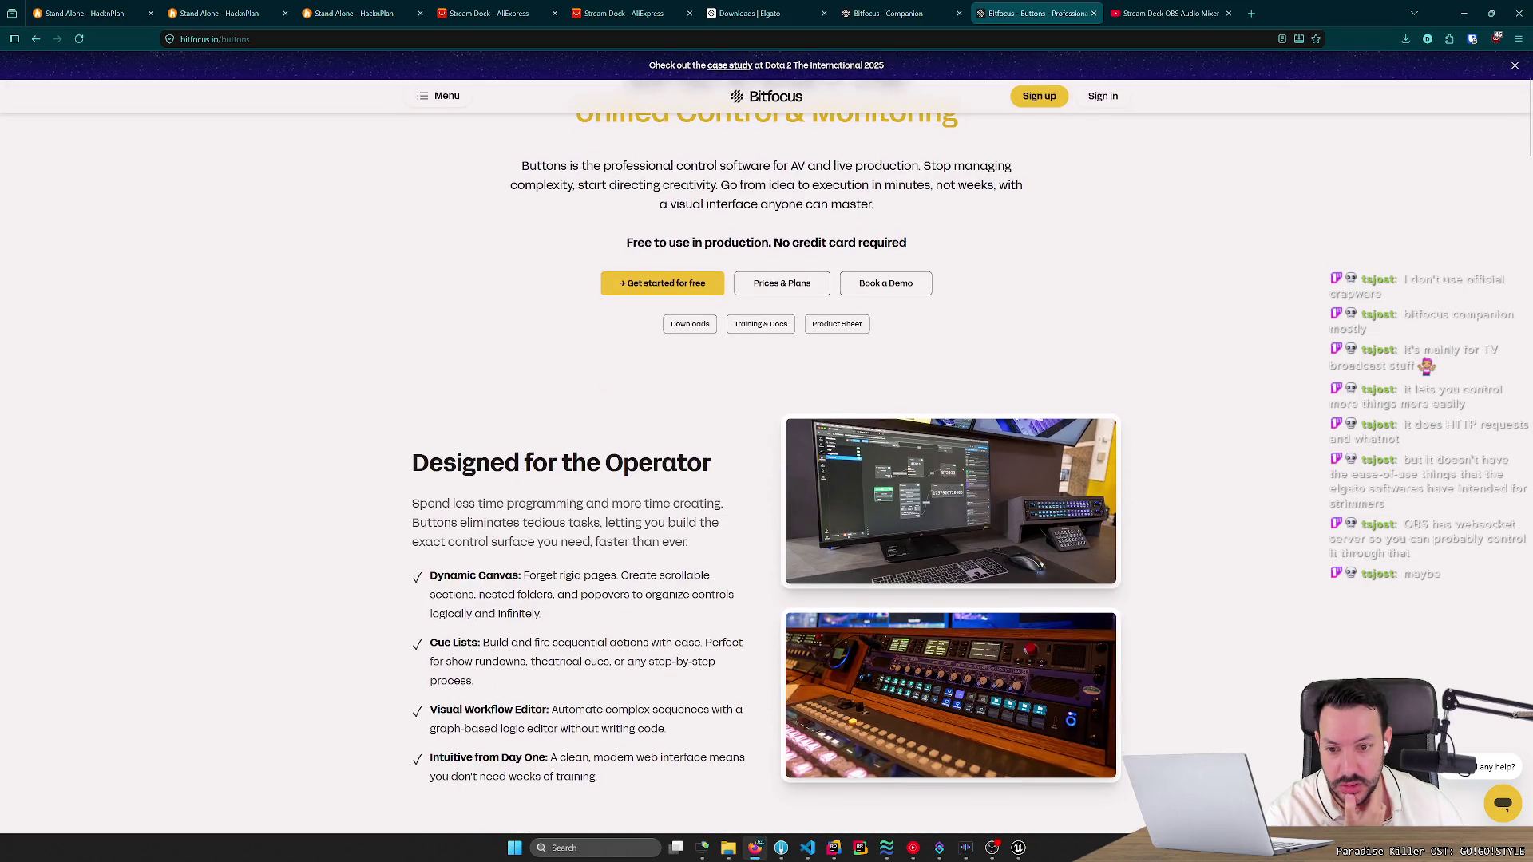
scroll(669, 451, "down", 4)
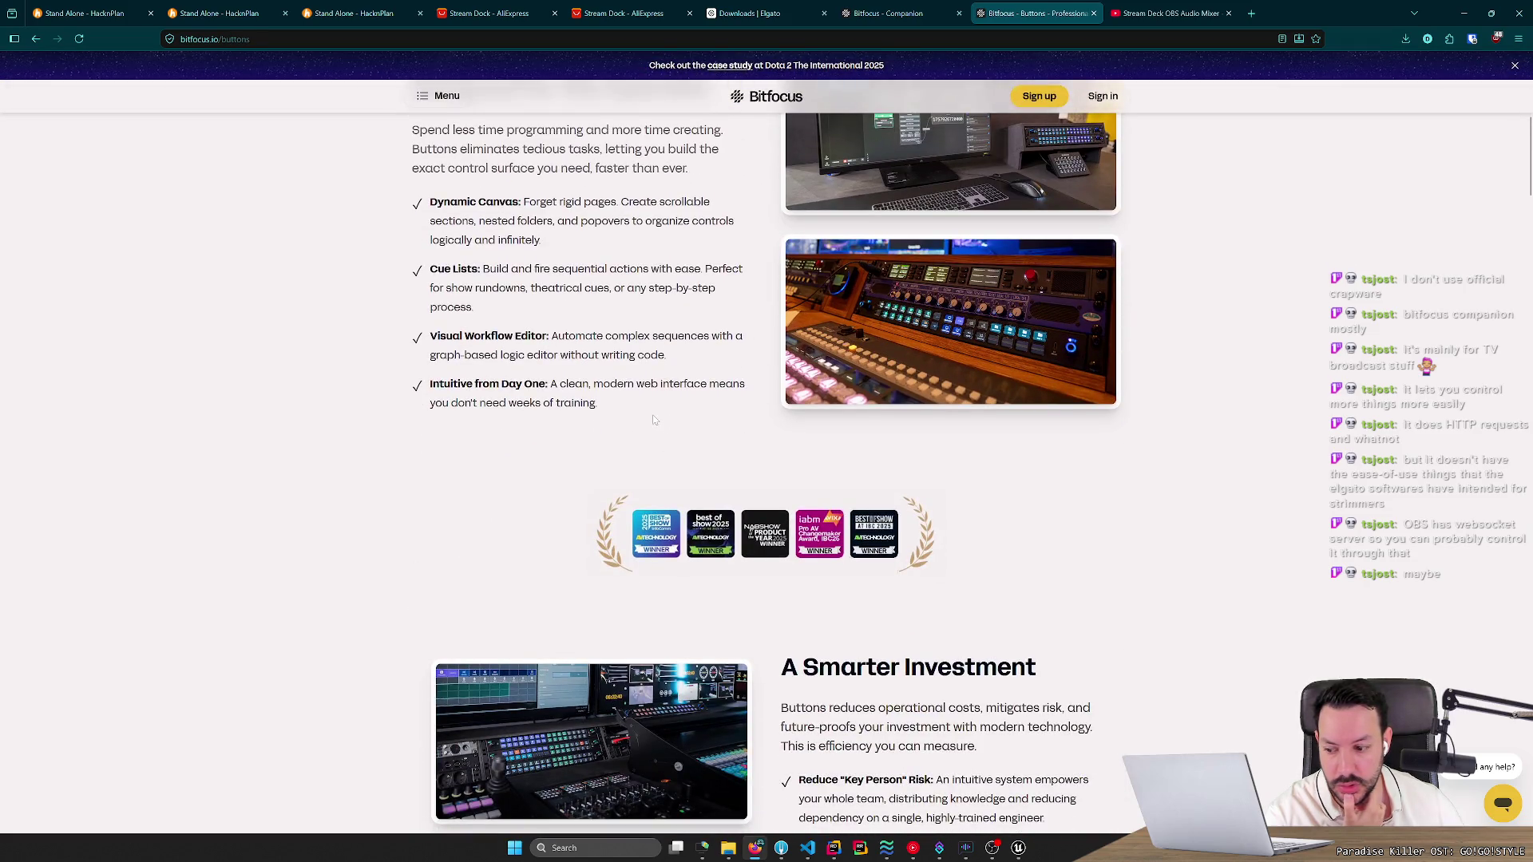
key("alt+Left")
Reach the Companion page through the site Menu under Open Source Initiatives.
scroll(653, 419, "down", 4)
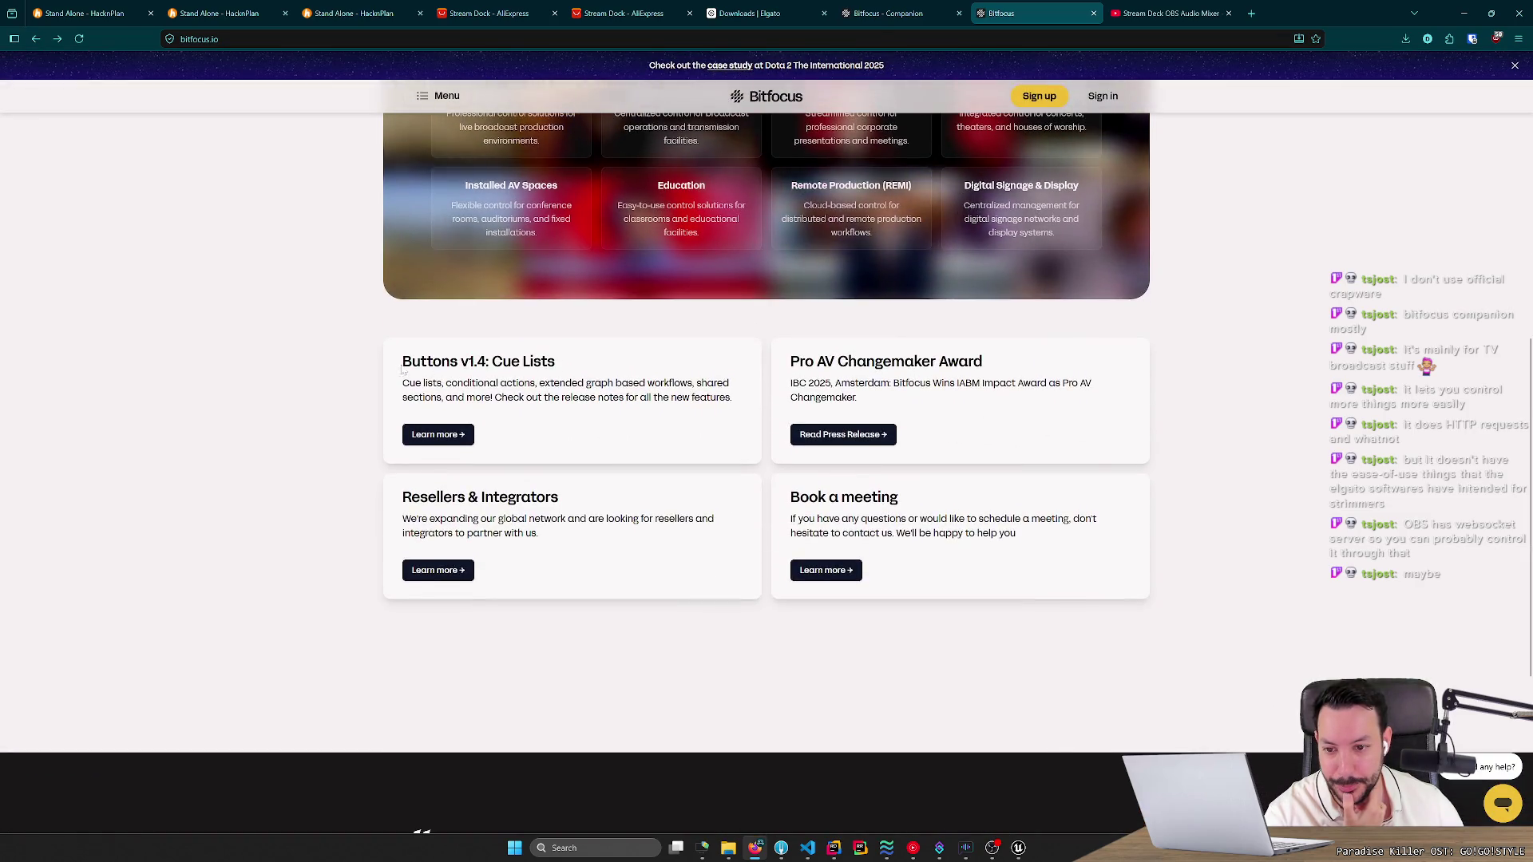
scroll(343, 359, "up", 4)
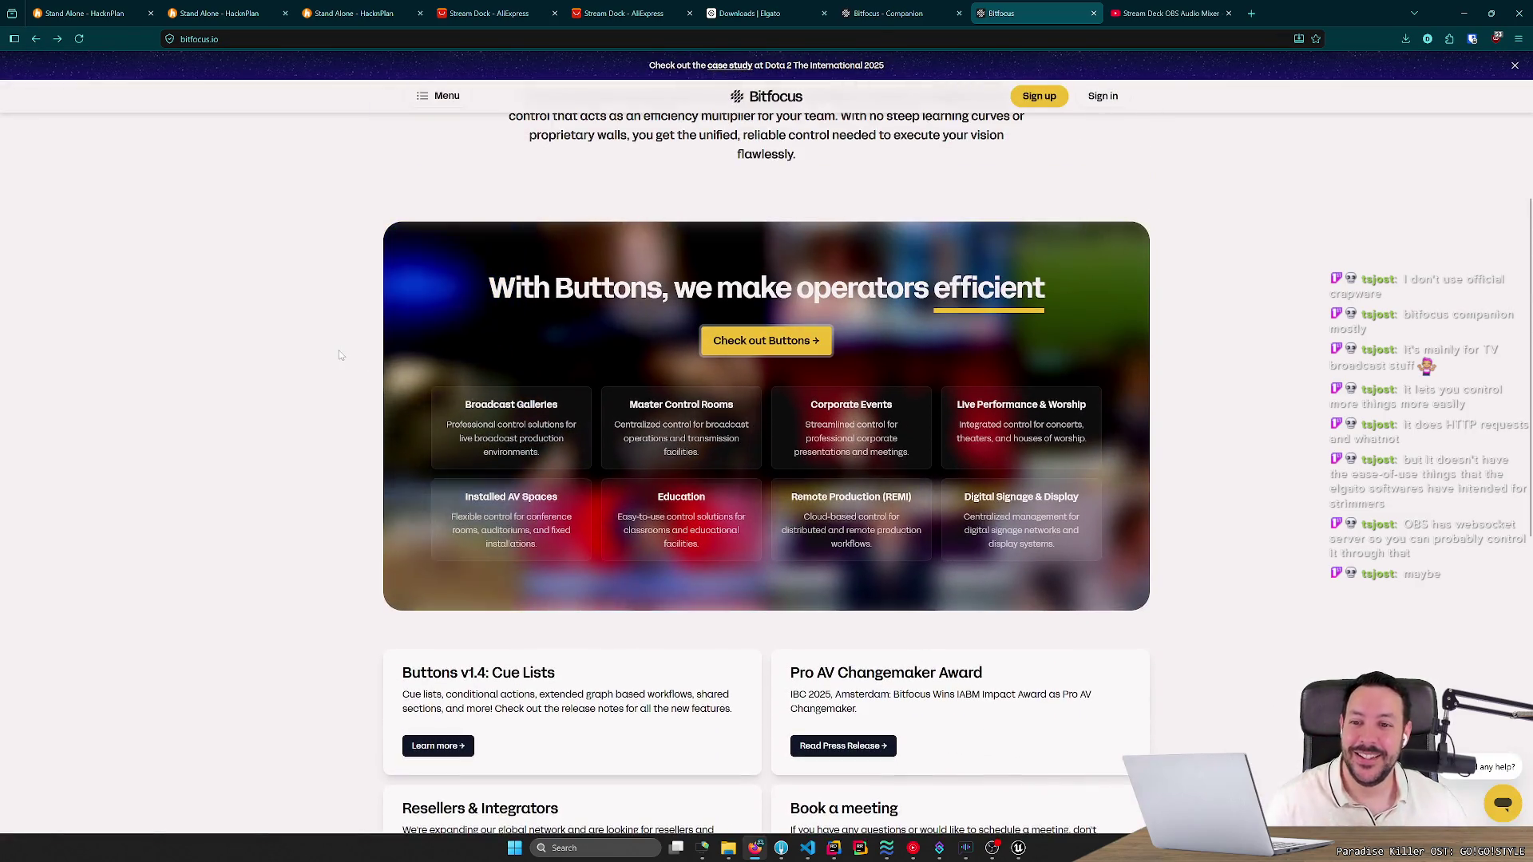
scroll(335, 351, "up", 4)
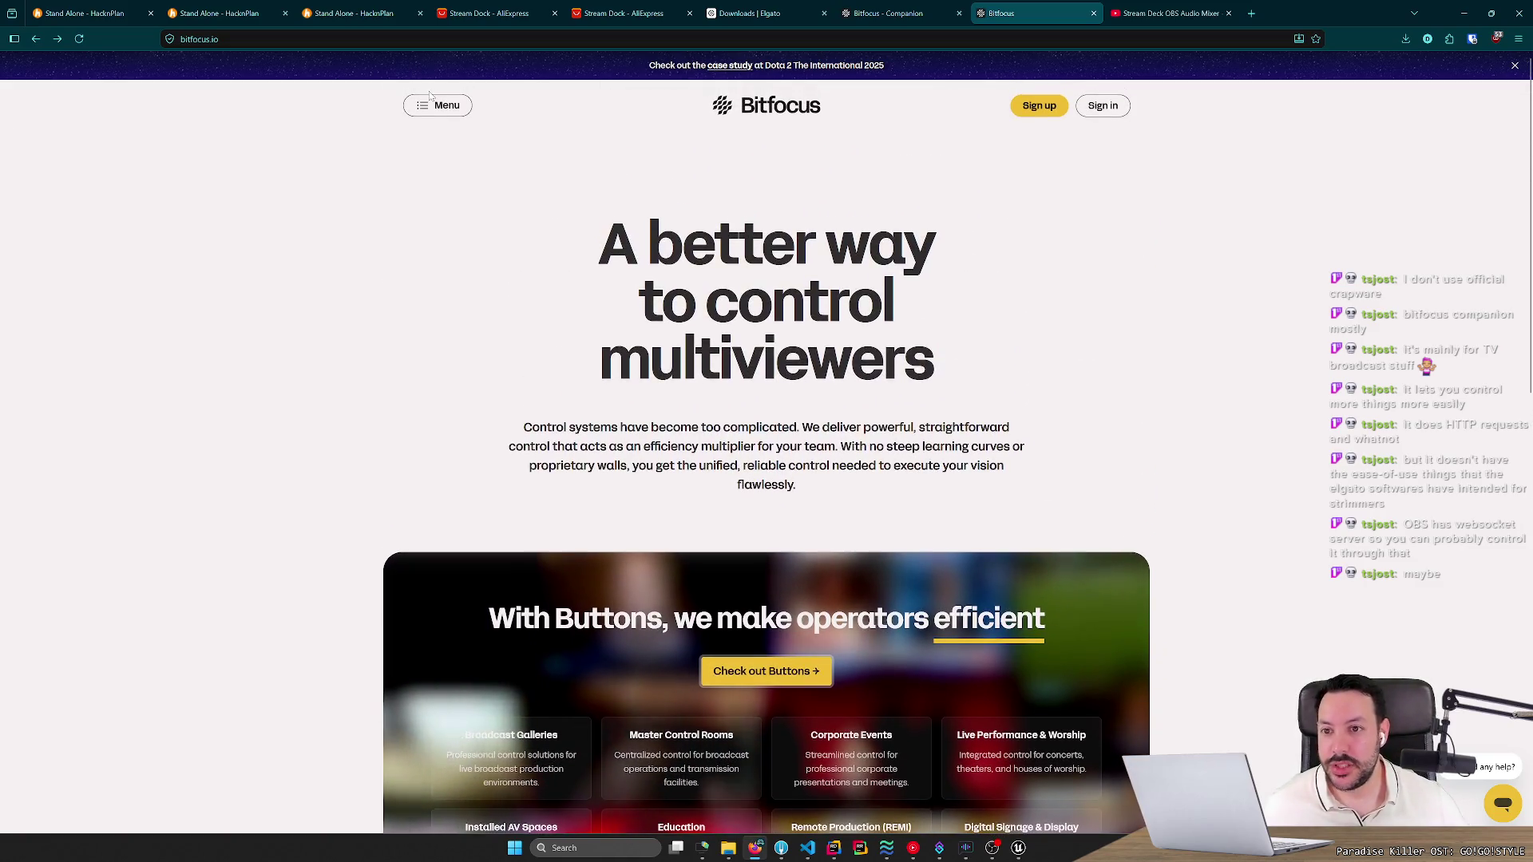
left_click(435, 104)
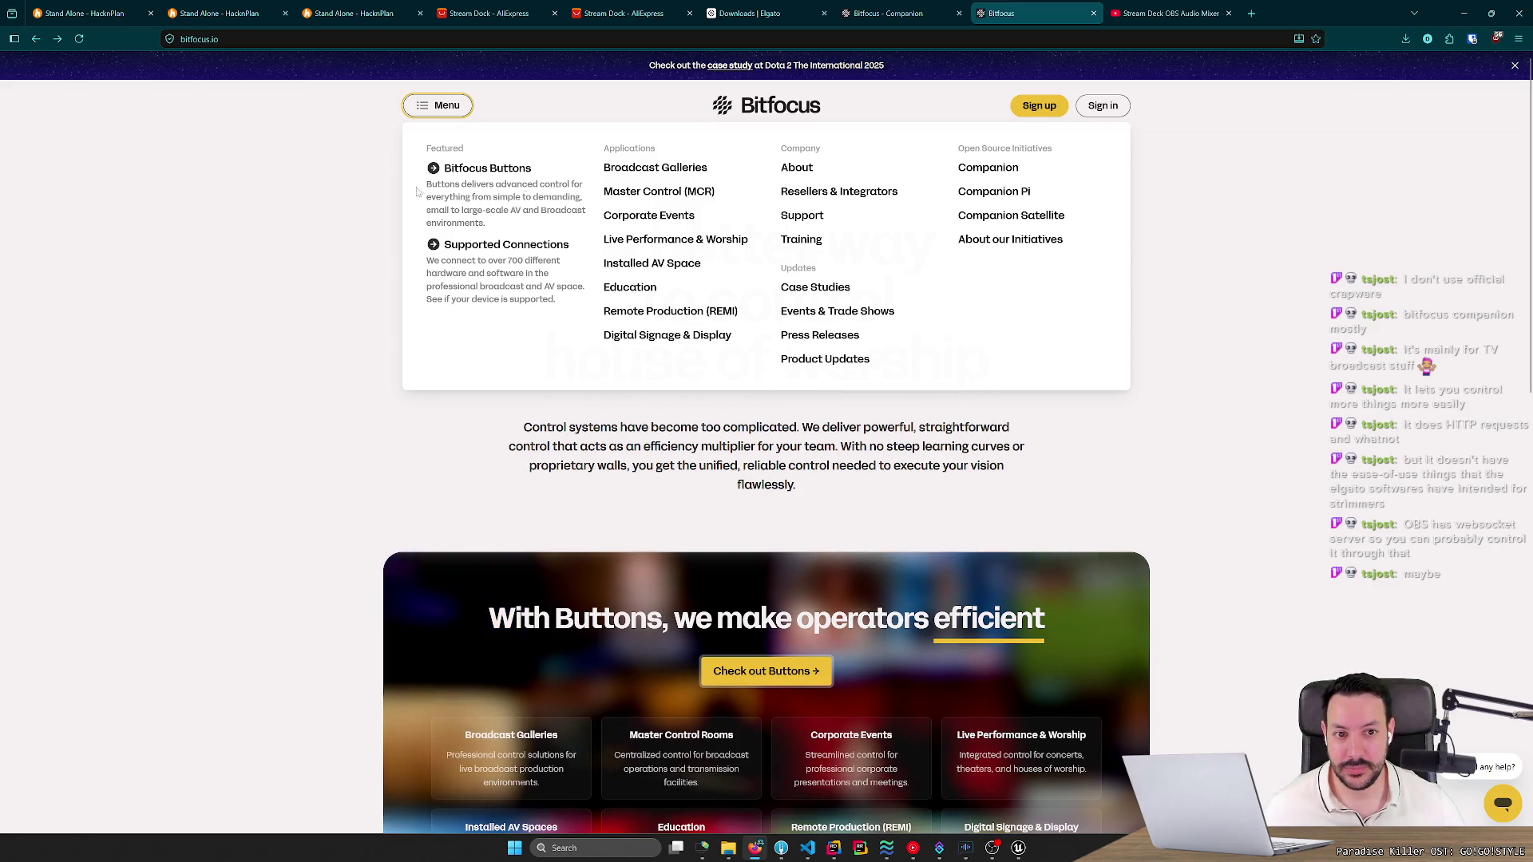
left_click(987, 167)
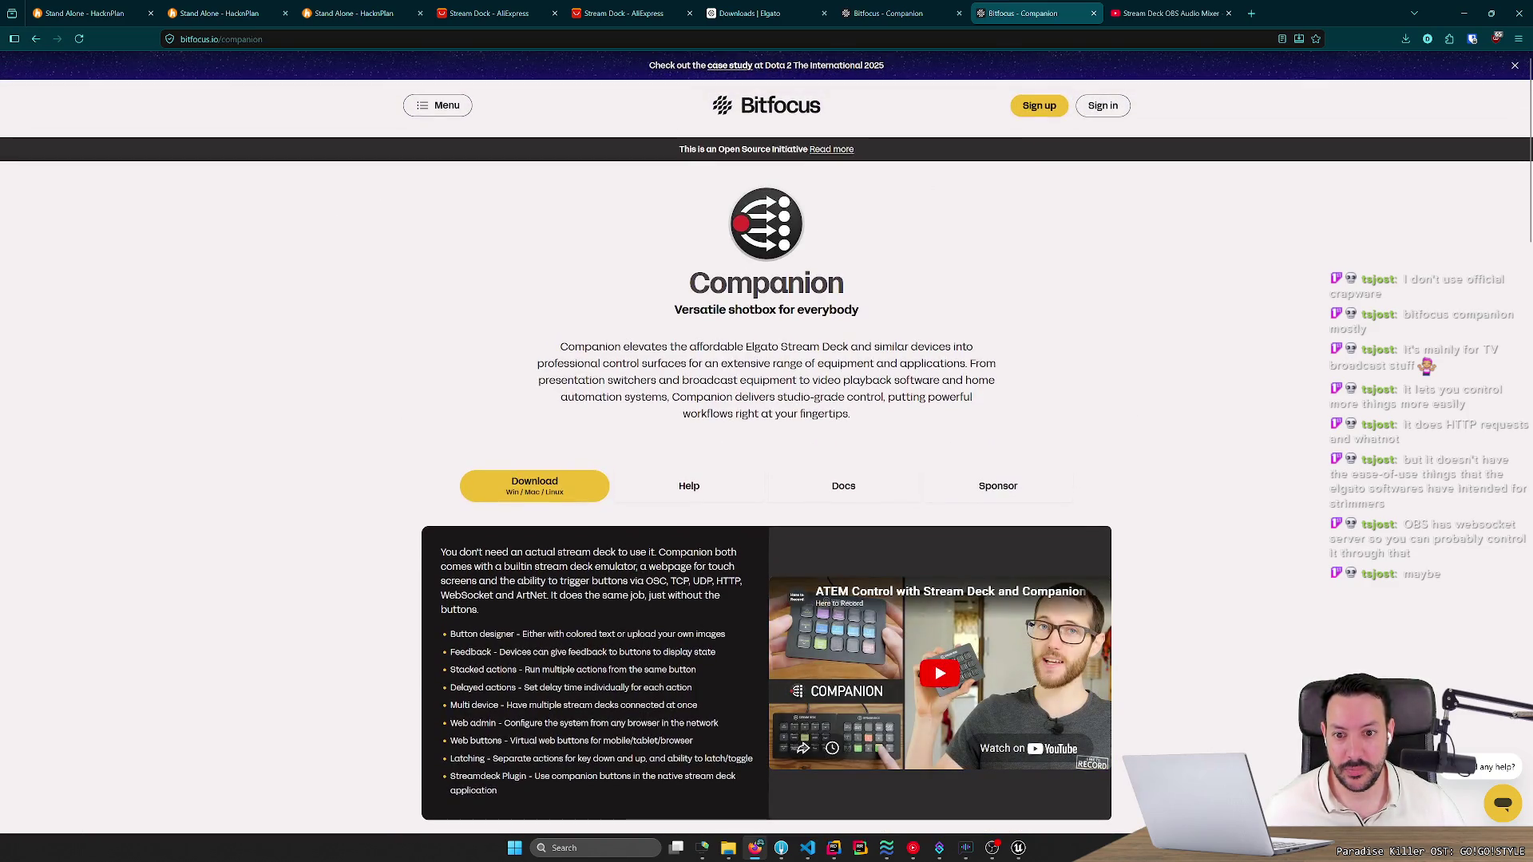
Load the pasted address bitfocus.io/connections/obs-studio in the current tab.
mouse_move(575, 346)
left_mouse_down()
mouse_move(939, 346)
mouse_move(613, 363)
mouse_move(867, 380)
mouse_move(965, 364)
mouse_move(647, 380)
mouse_move(975, 396)
mouse_move(850, 413)
left_mouse_up()
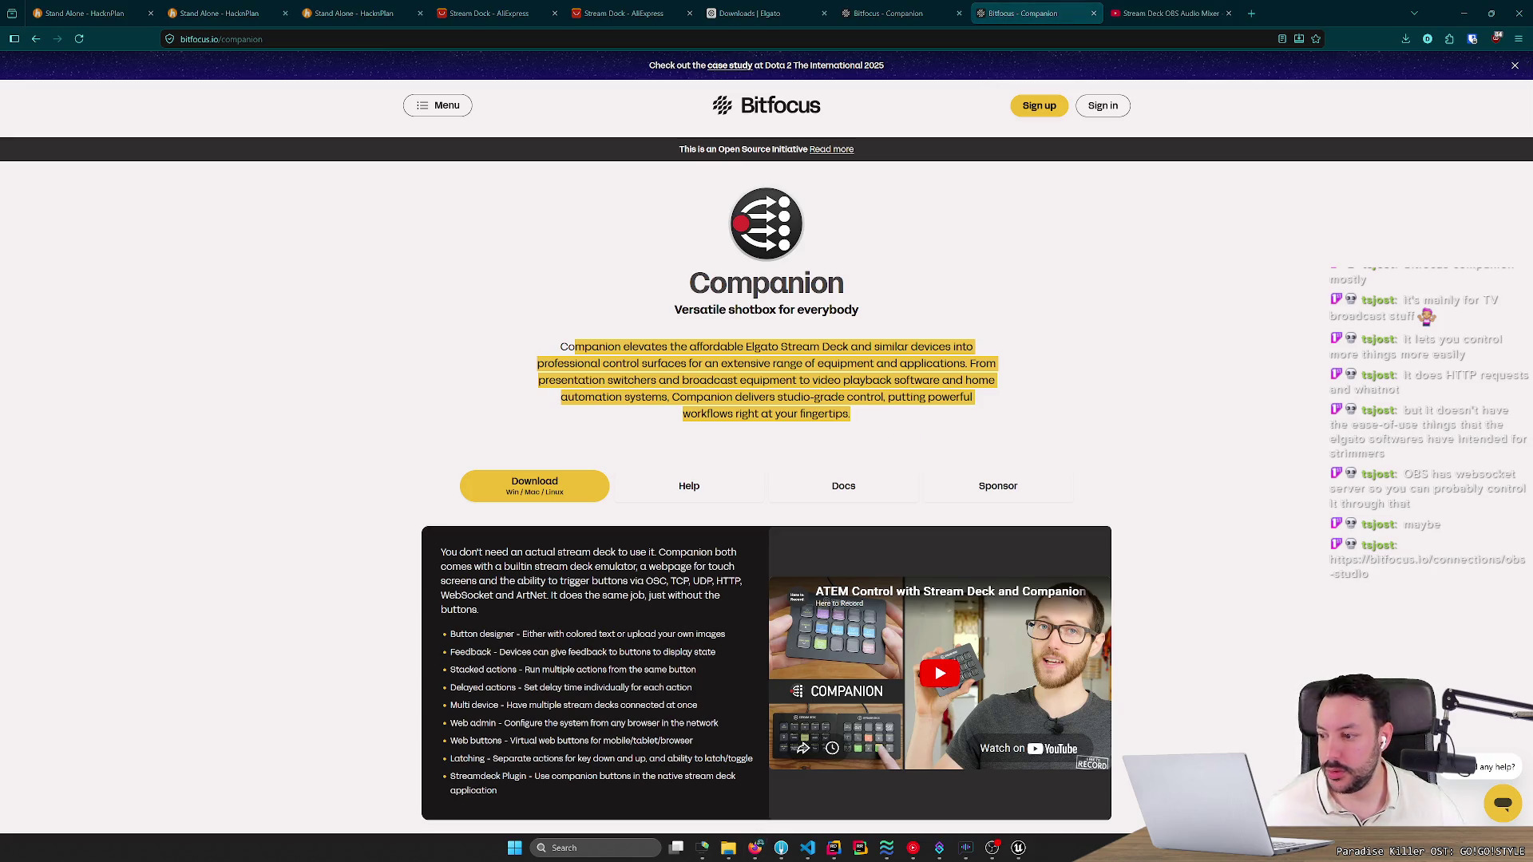
scroll(767, 479, "down", 2)
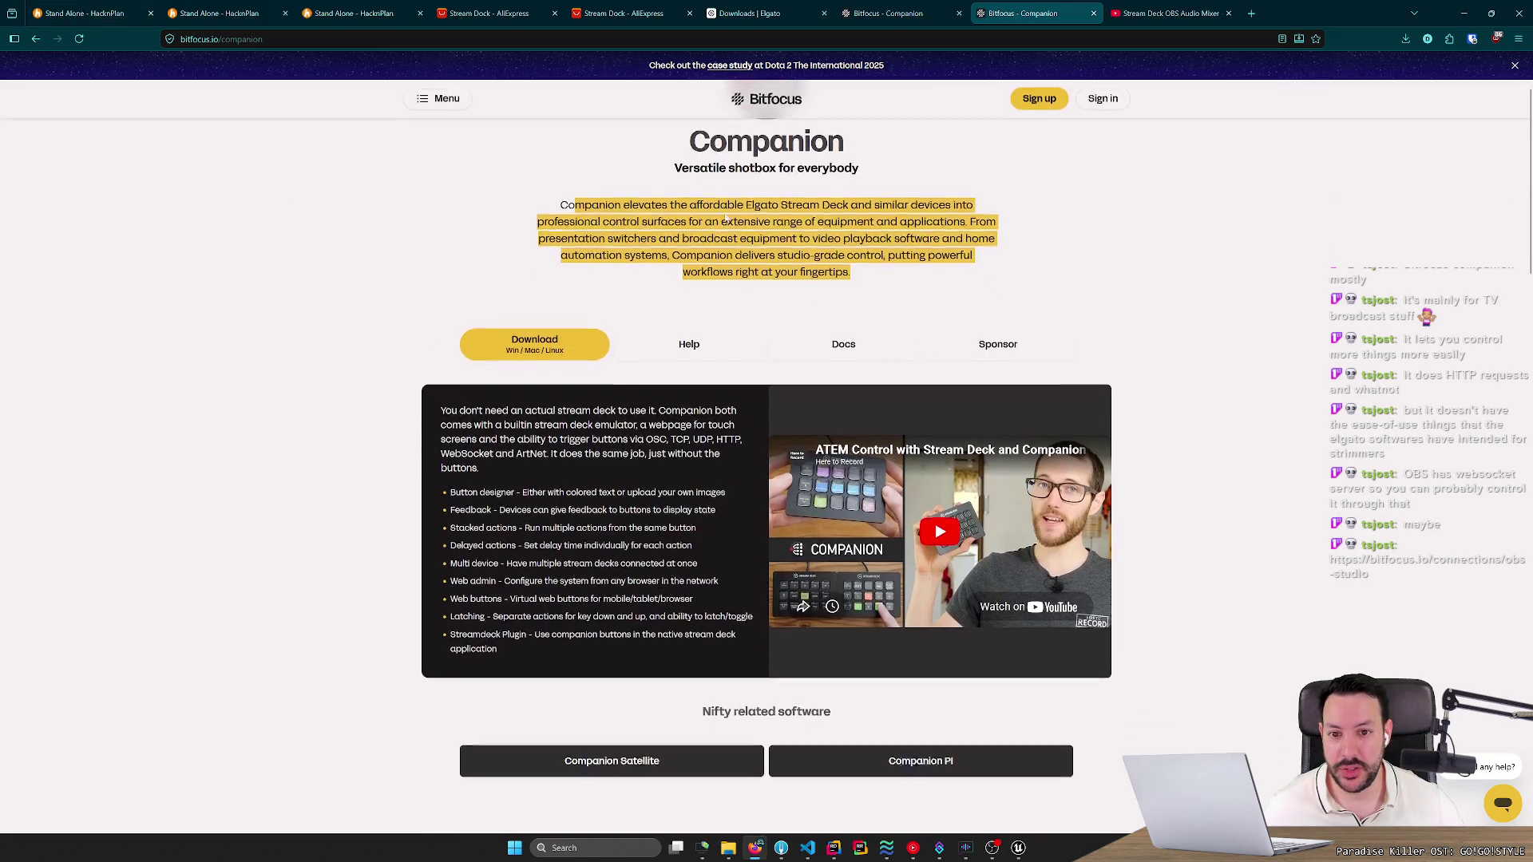
left_click(240, 39)
type("https://bitfocus.io/connections/obs-studio")
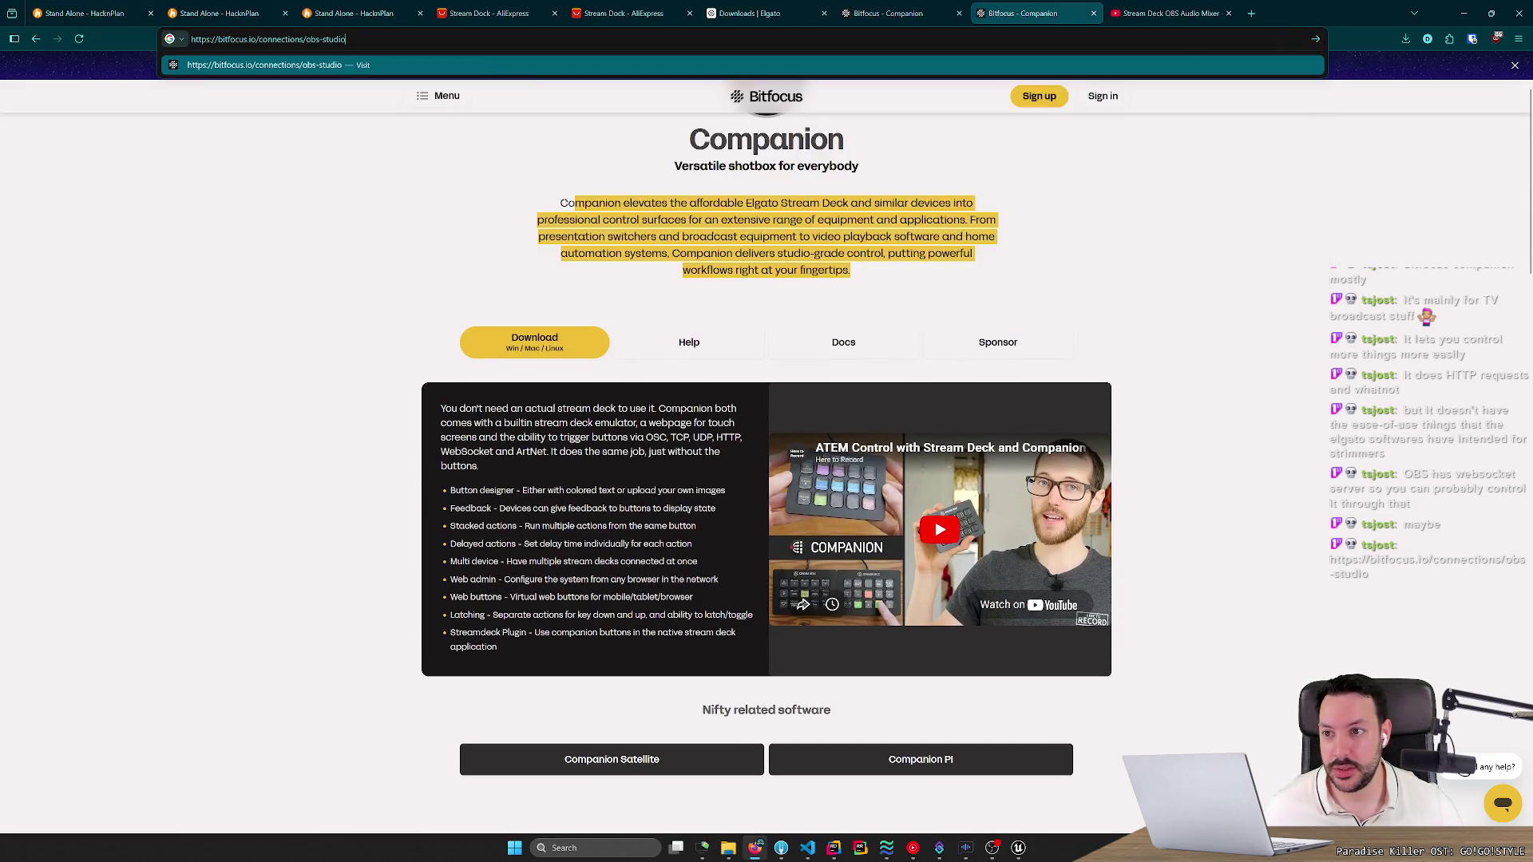
key("Return")
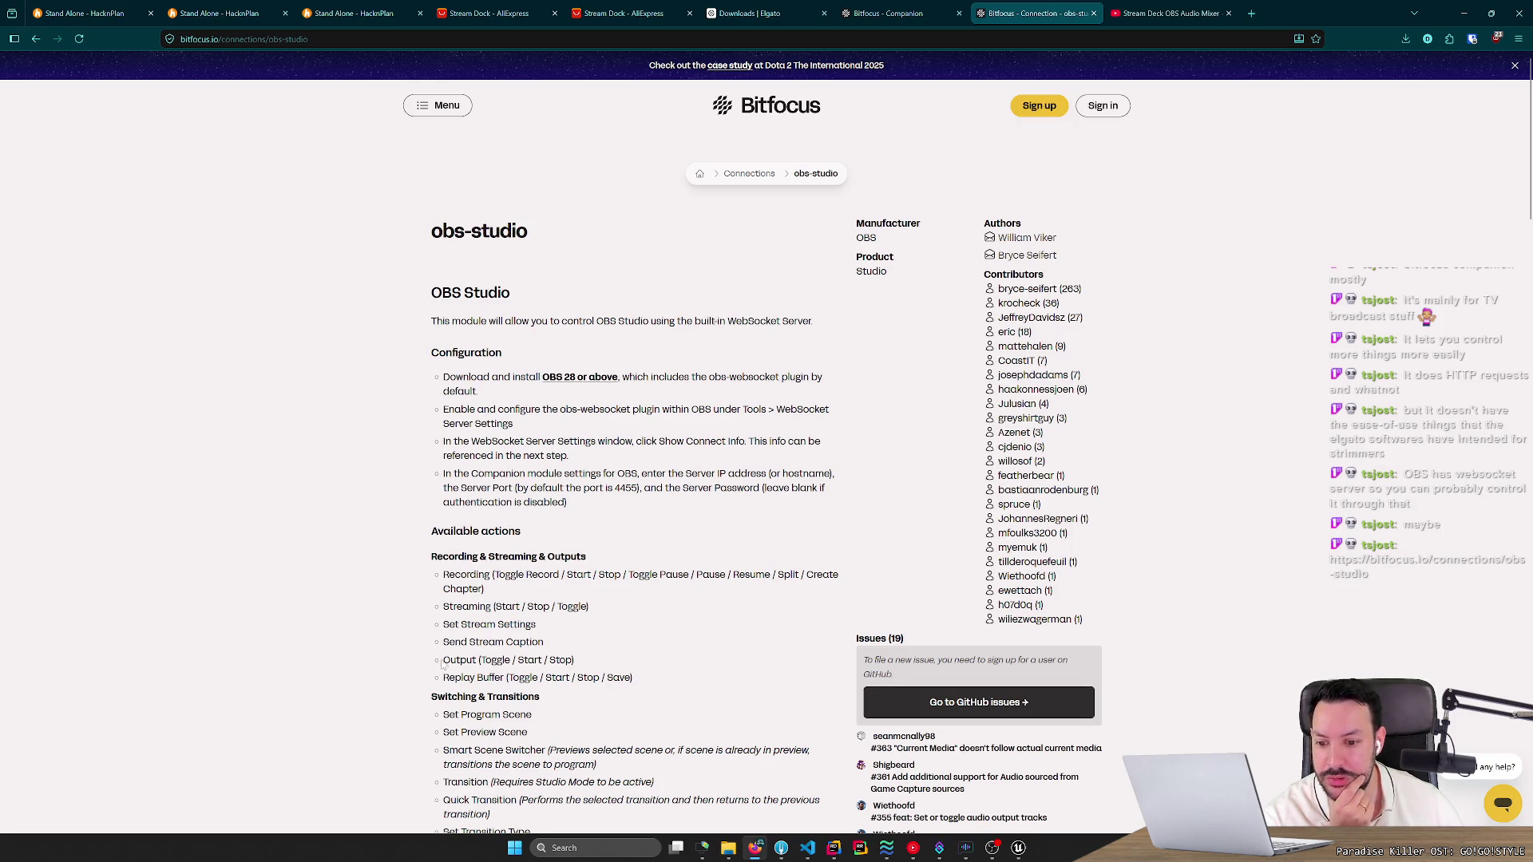
mouse_move(631, 677)
left_mouse_down()
mouse_move(483, 677)
mouse_move(497, 696)
left_mouse_up()
middle_click(441, 540)
left_click_drag(431, 562, 524, 715)
scroll(527, 723, "down", 3)
mouse_move(543, 665)
left_mouse_down()
mouse_move(495, 542)
mouse_move(550, 666)
mouse_move(403, 664)
left_mouse_up()
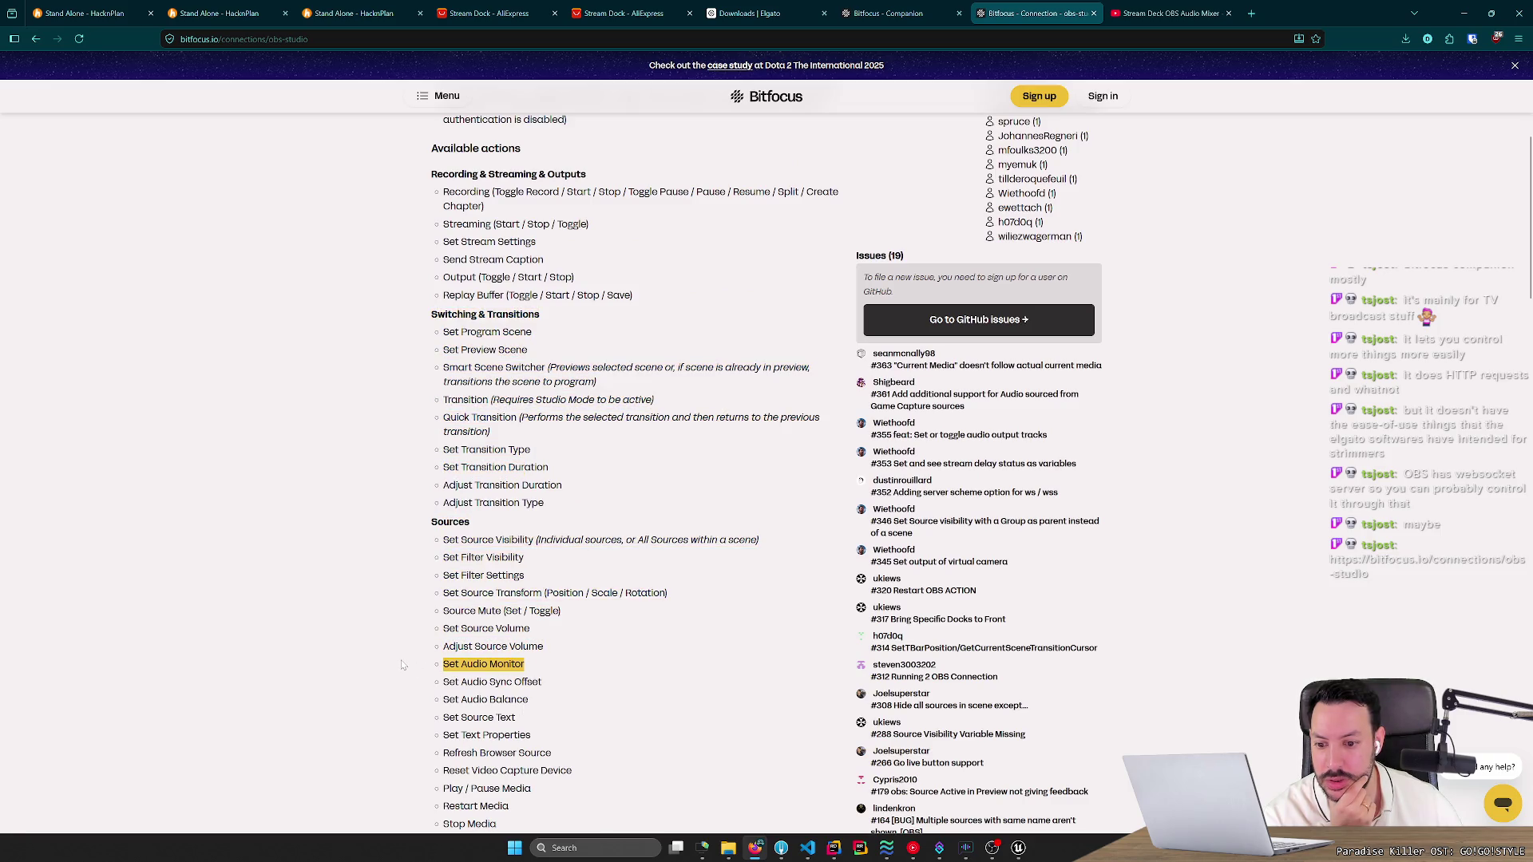
scroll(404, 662, "down", 3)
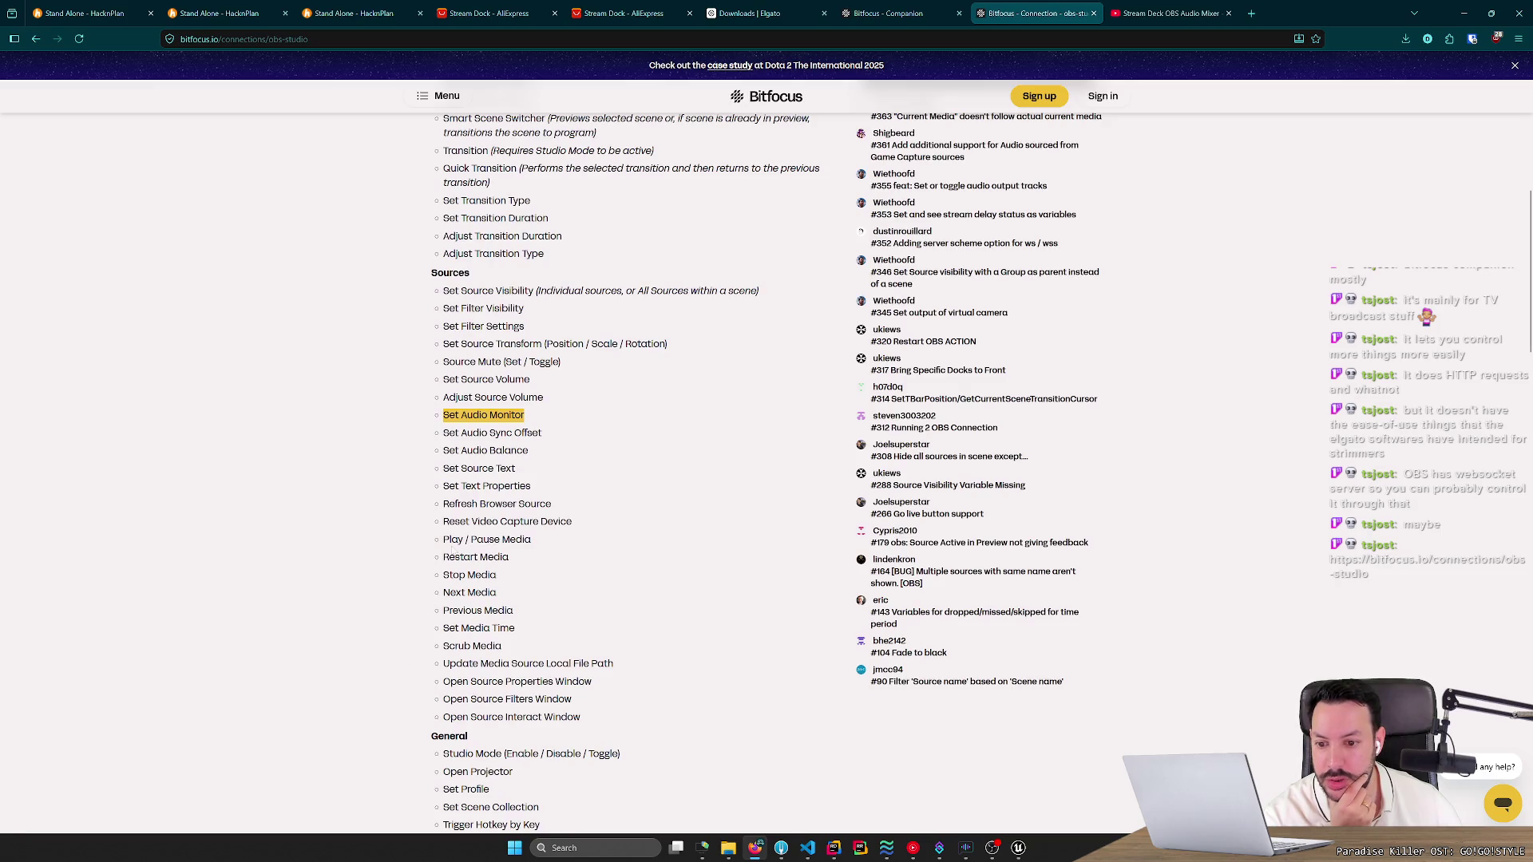
scroll(766, 453, "down", 2)
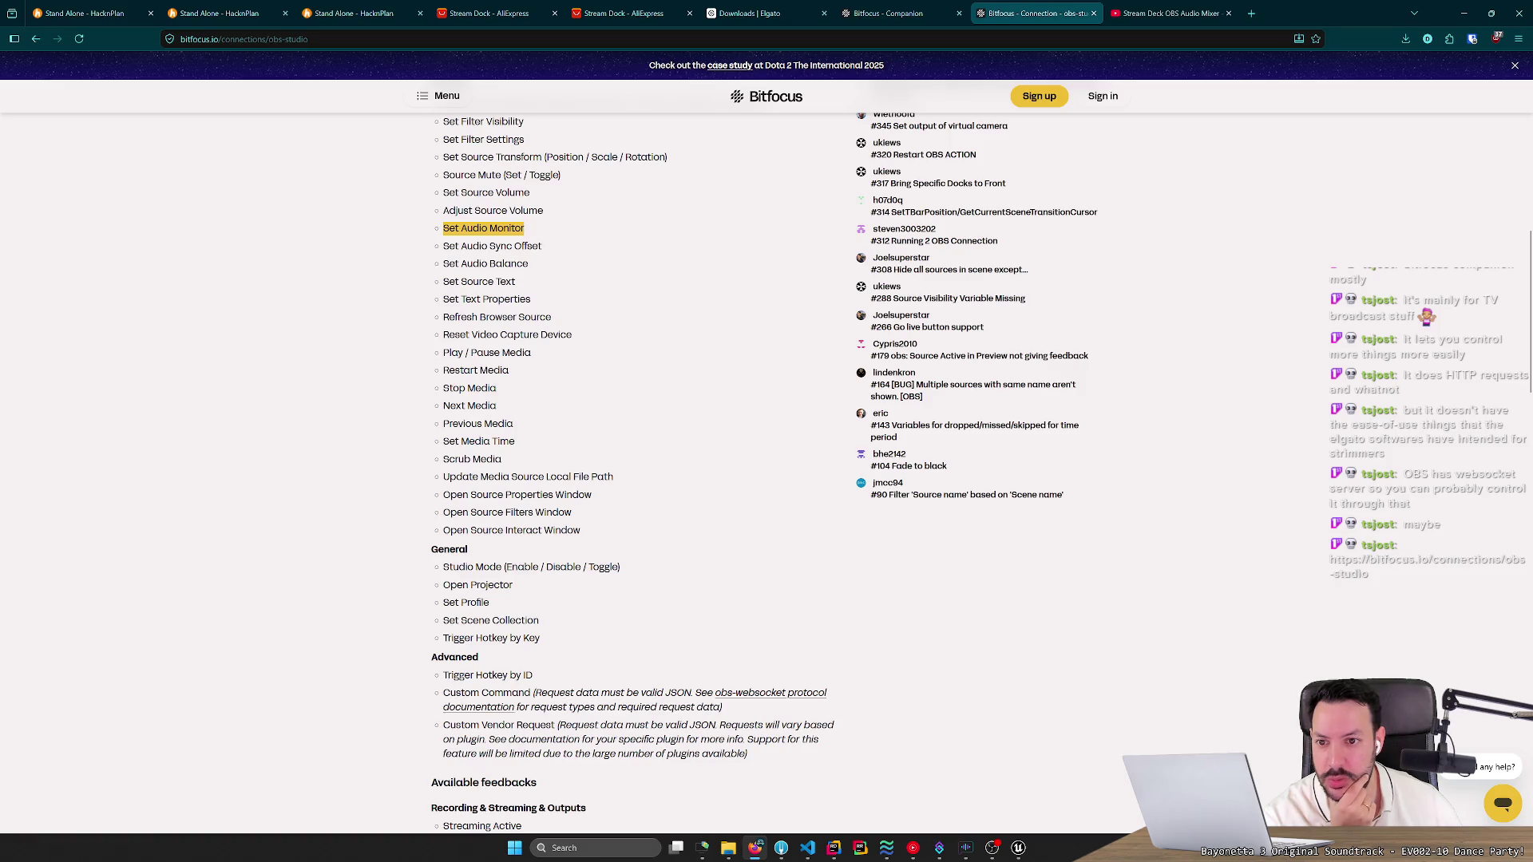
scroll(502, 431, "up", 2)
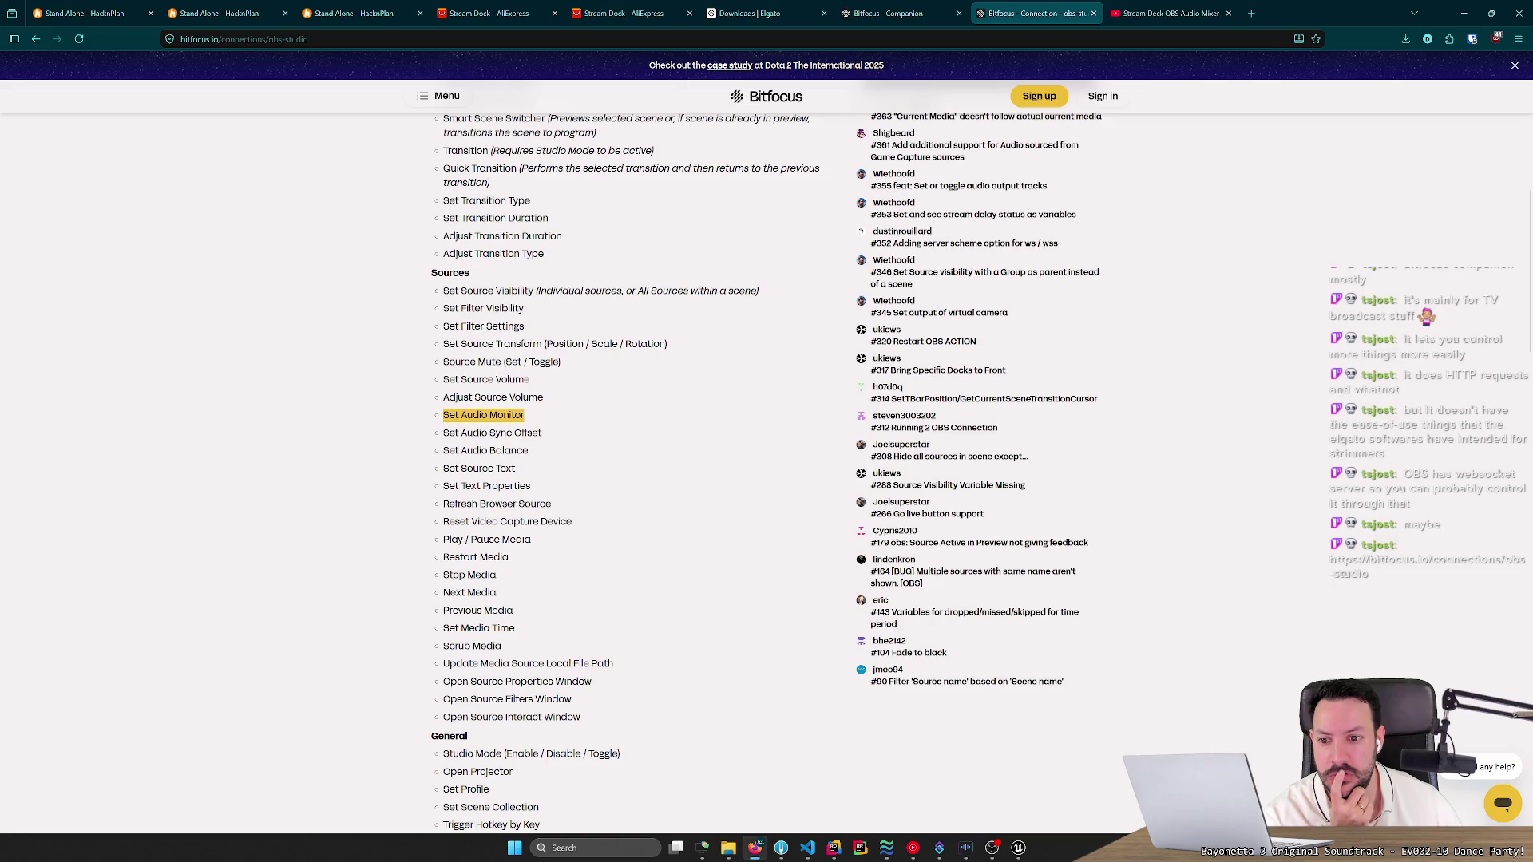
mouse_move(987, 852)
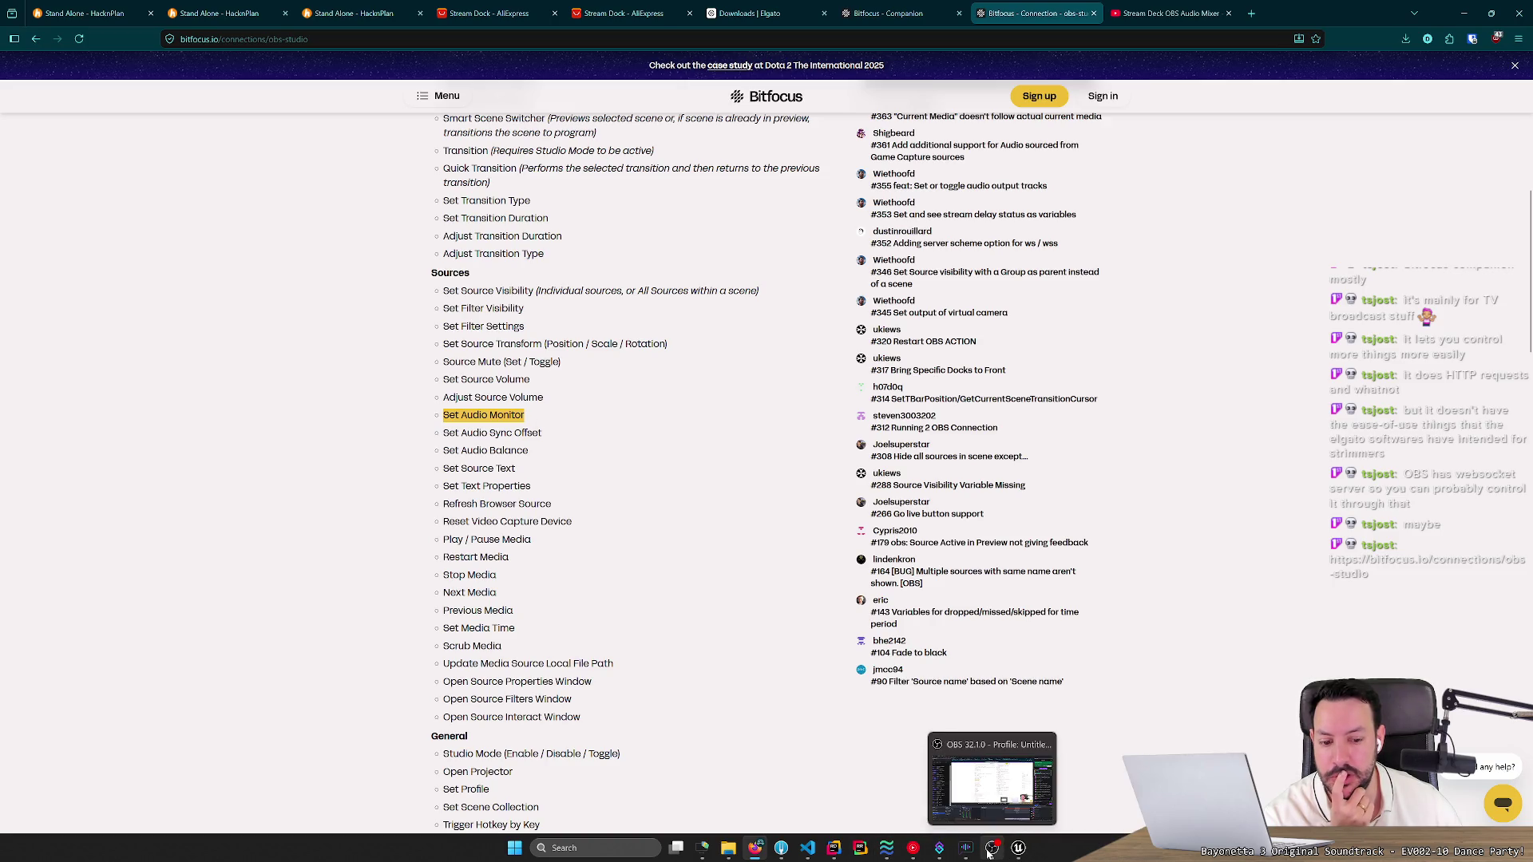
mouse_move(980, 798)
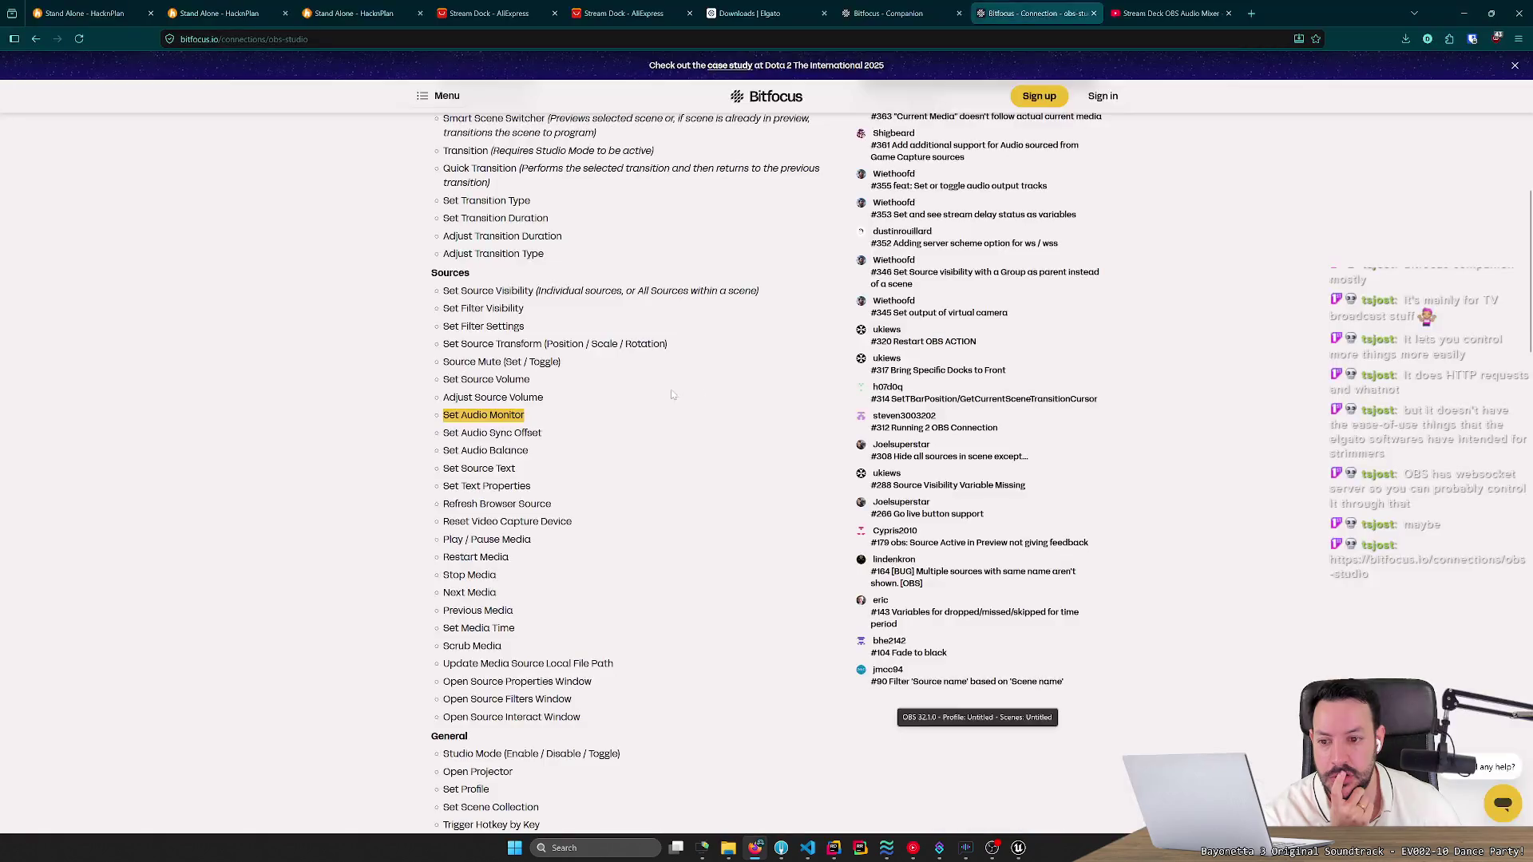
key("ctrl+f")
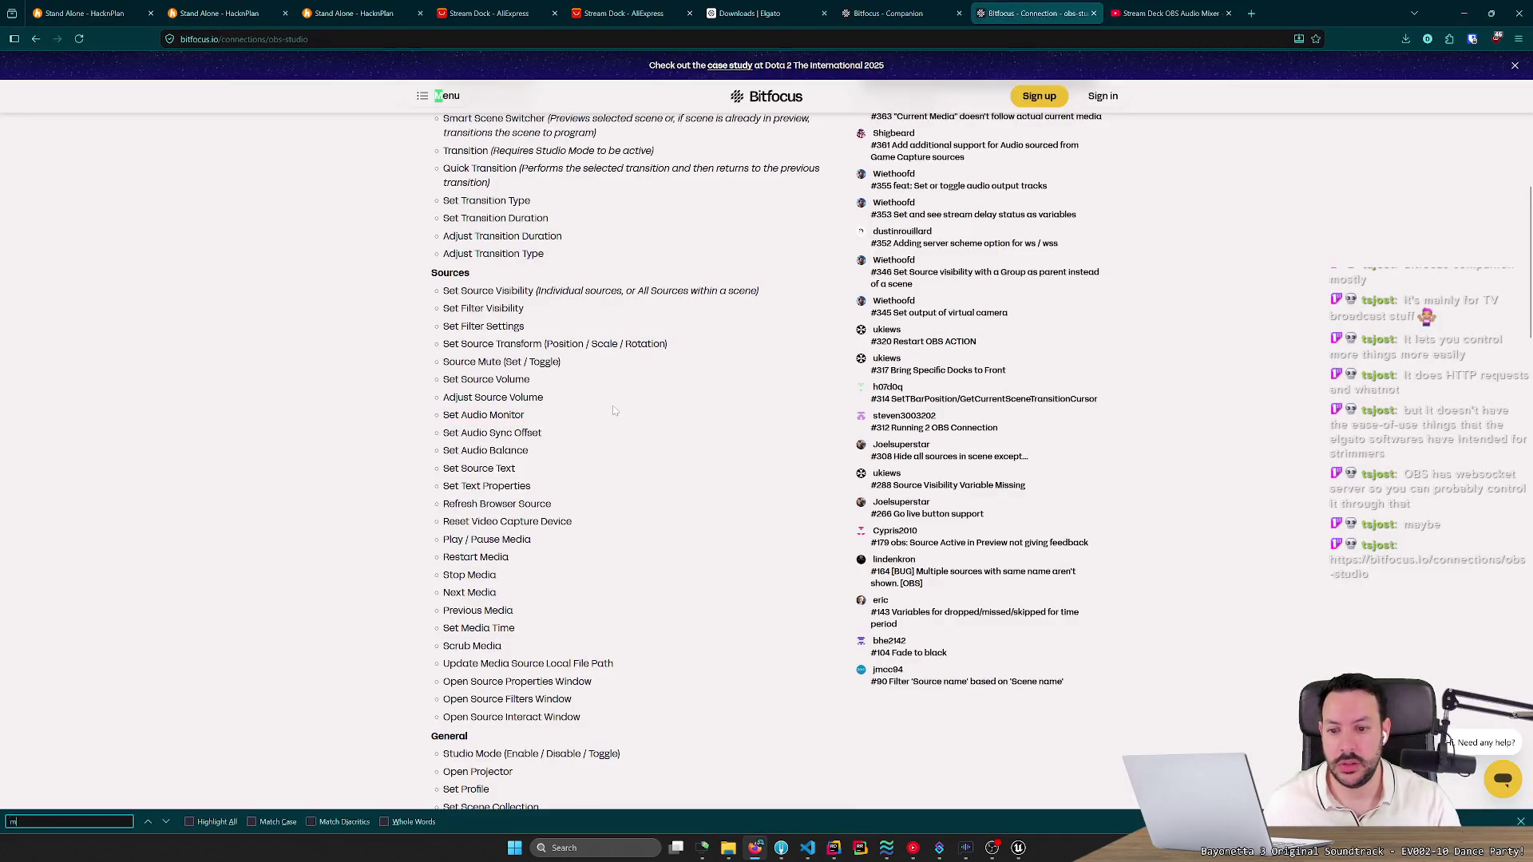
Search the OBS Studio module page for 'mixer', then start the Companion download from its product page.
type("mixer")
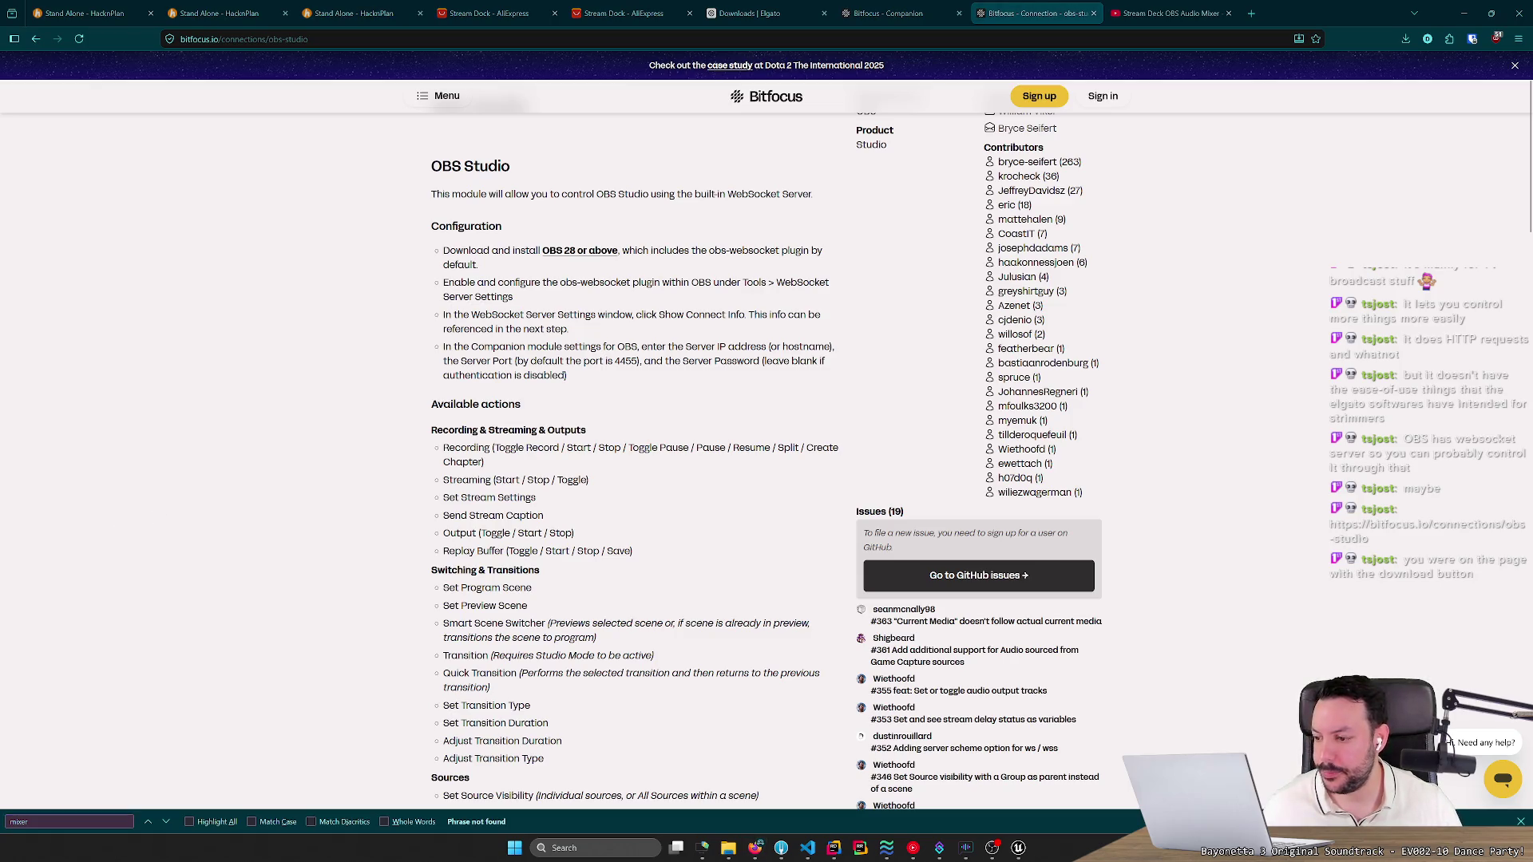
key("alt+Tab")
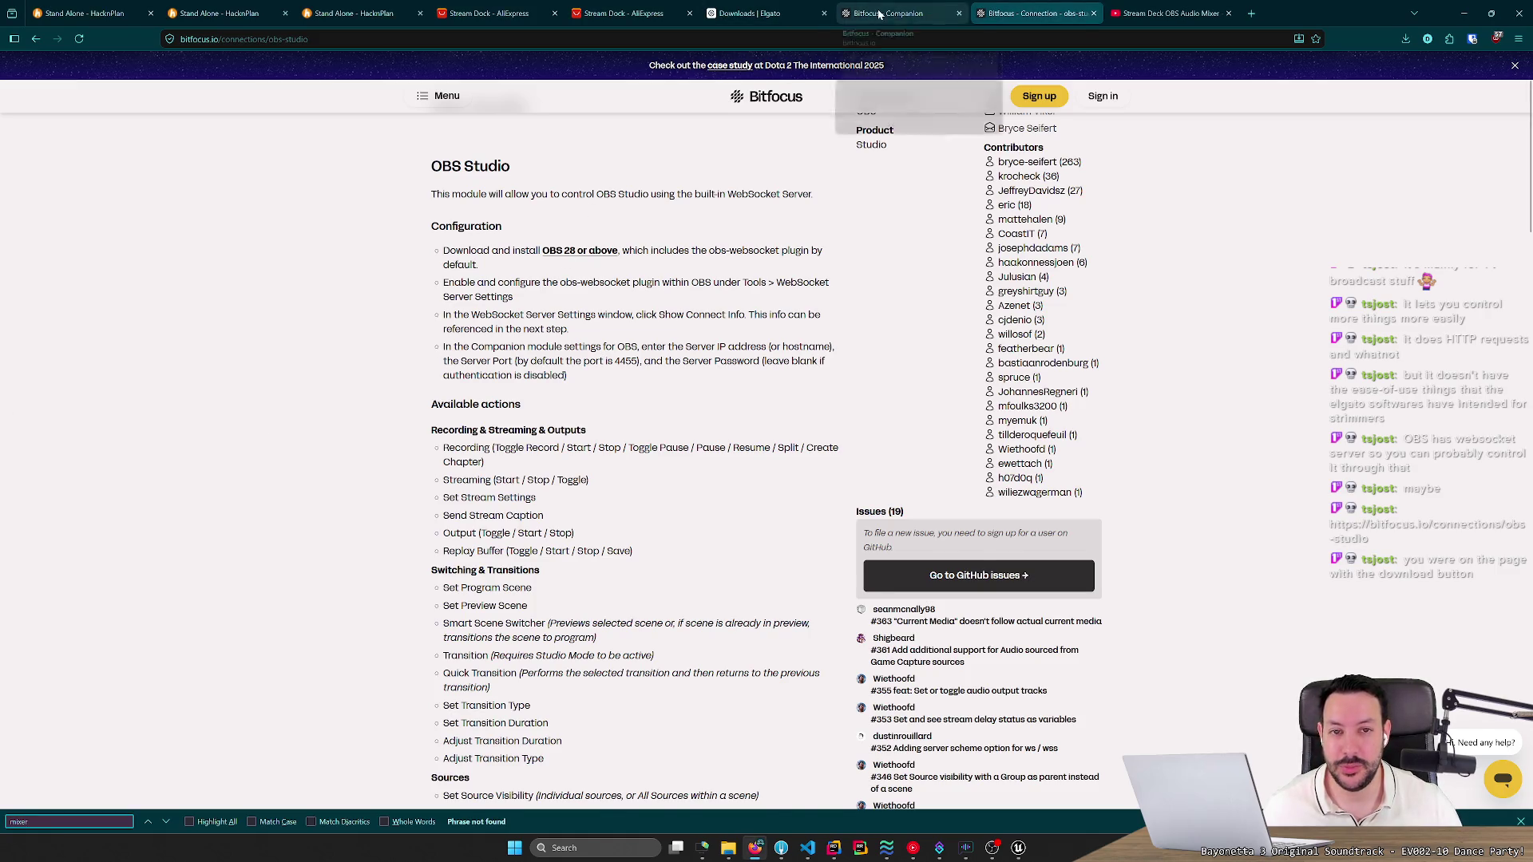
left_click(888, 13)
left_click(493, 483)
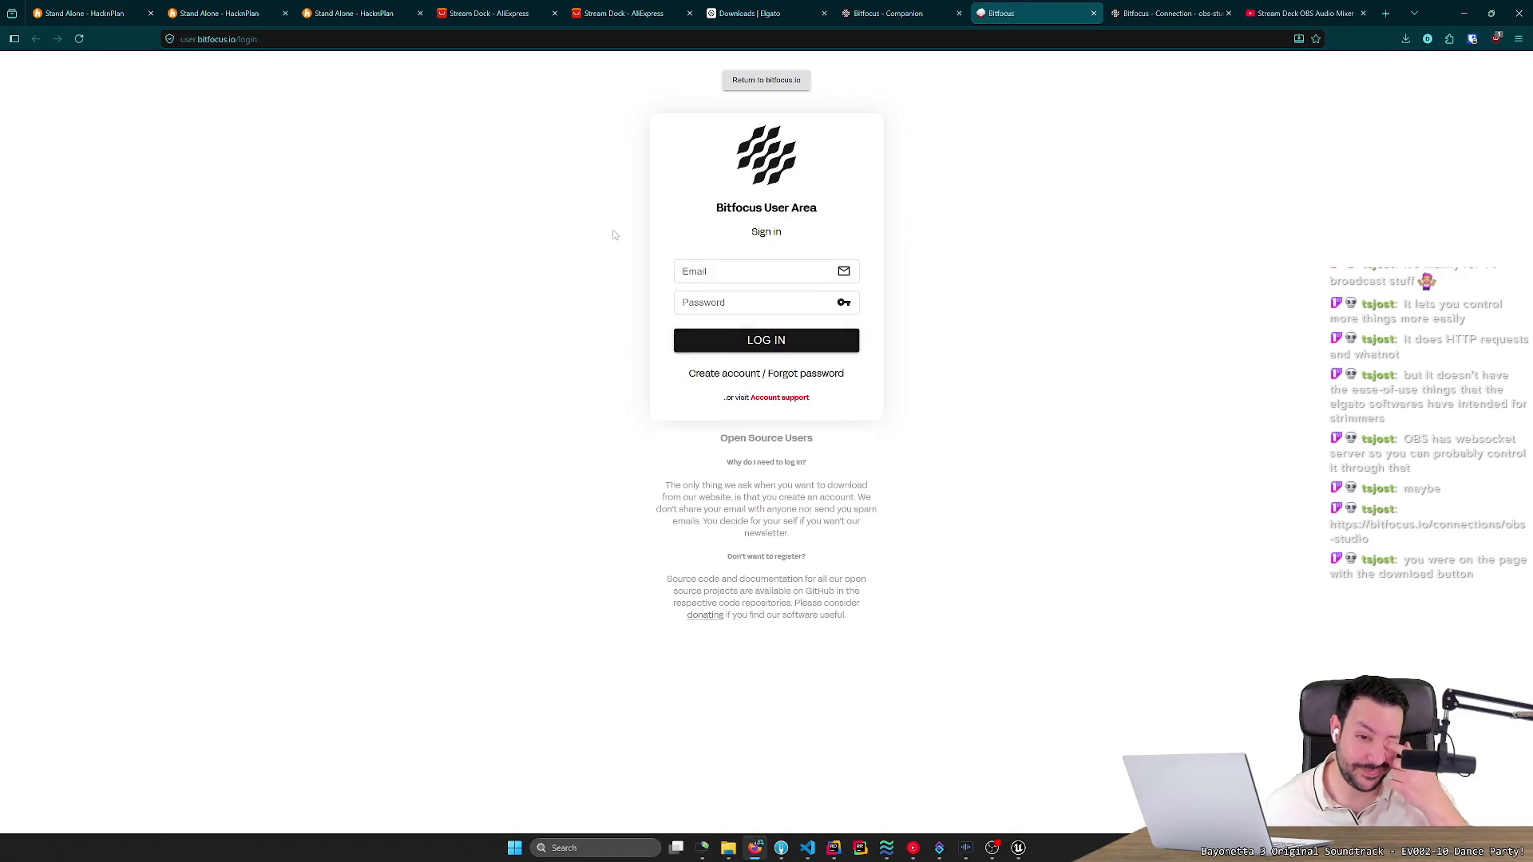
Return to the obs-studio connection page and scroll through its available actions.
left_click(1167, 13)
scroll(792, 446, "down", 4)
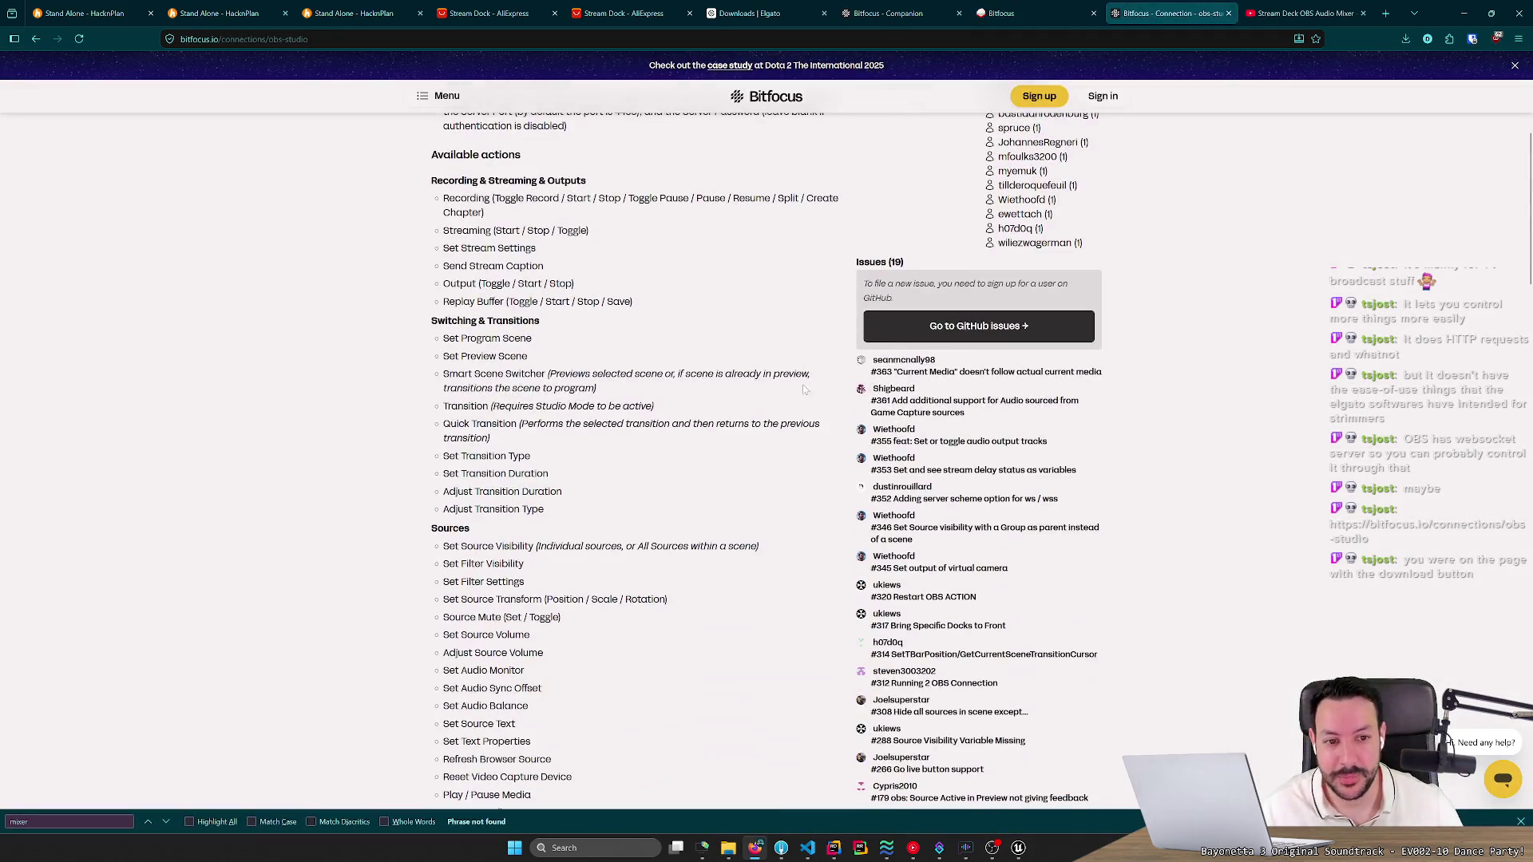
scroll(793, 445, "up", 6)
scroll(716, 492, "down", 10)
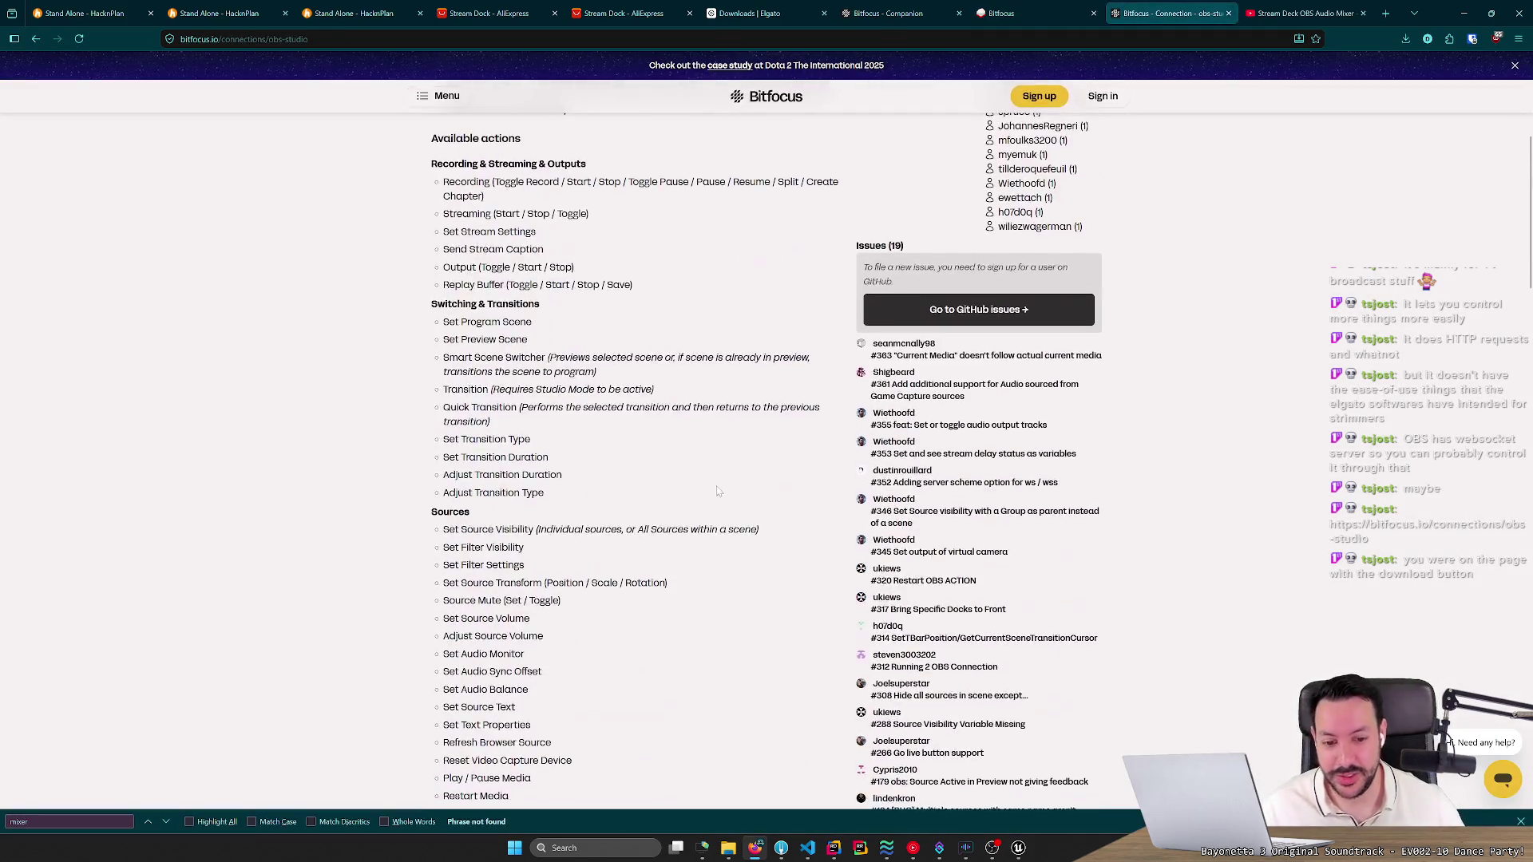
scroll(716, 492, "down", 5)
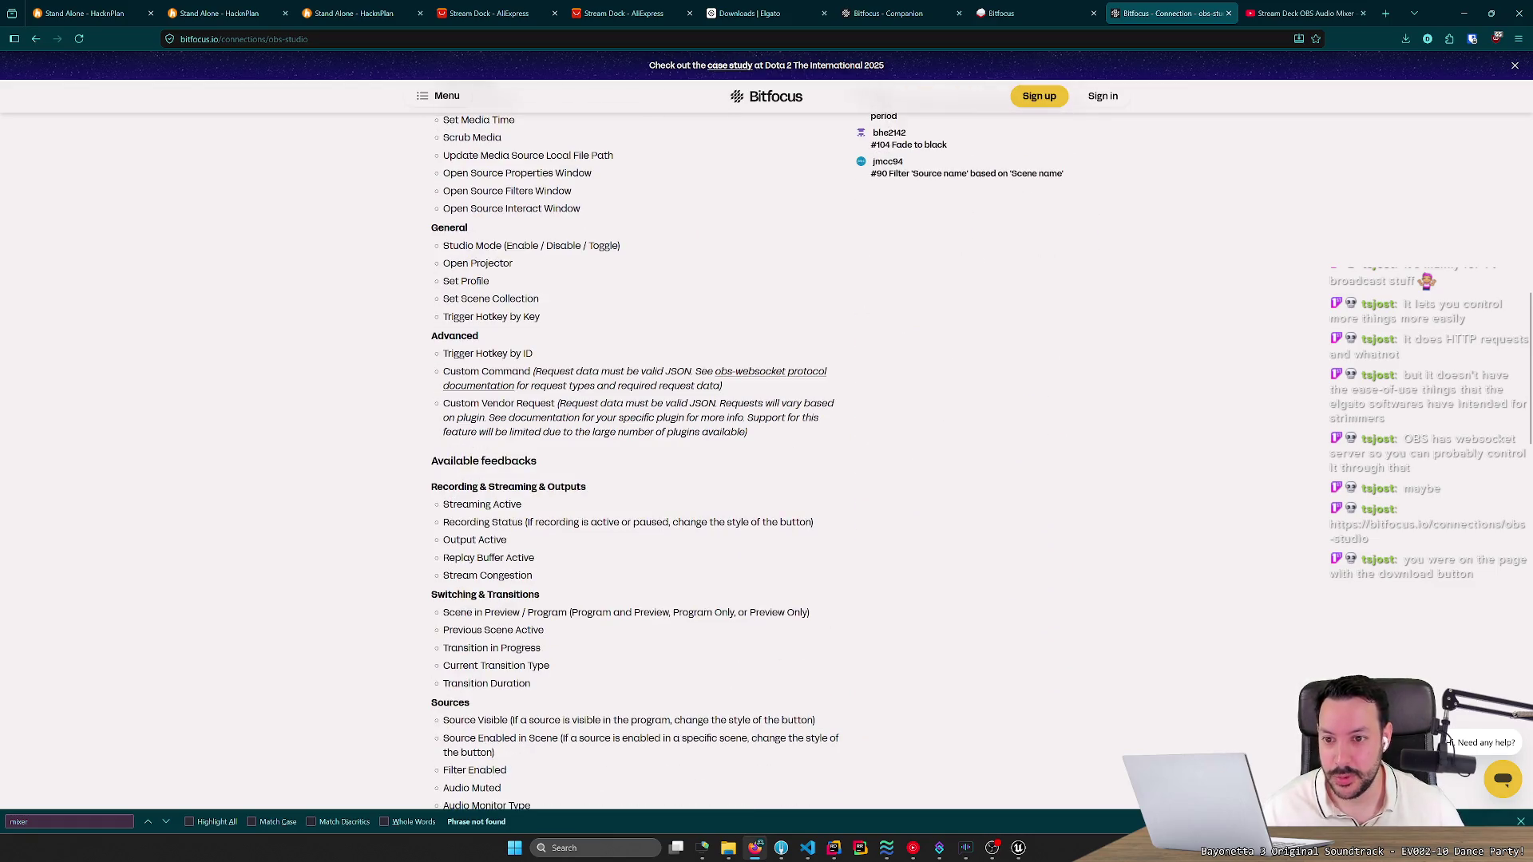
scroll(716, 492, "up", 2)
scroll(741, 476, "down", 6)
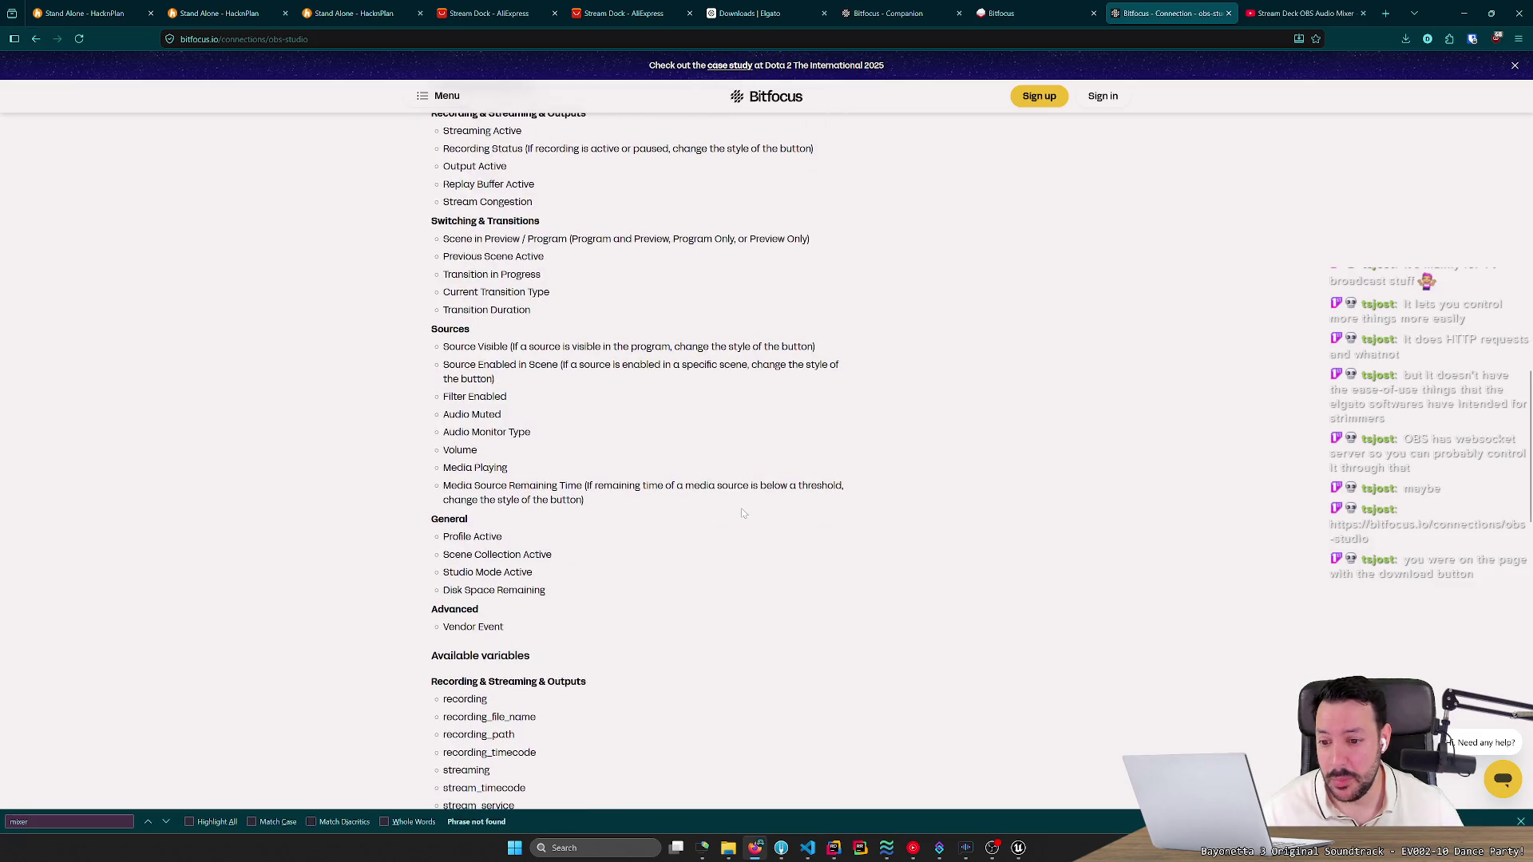
scroll(742, 513, "down", 4)
scroll(742, 514, "up", 10)
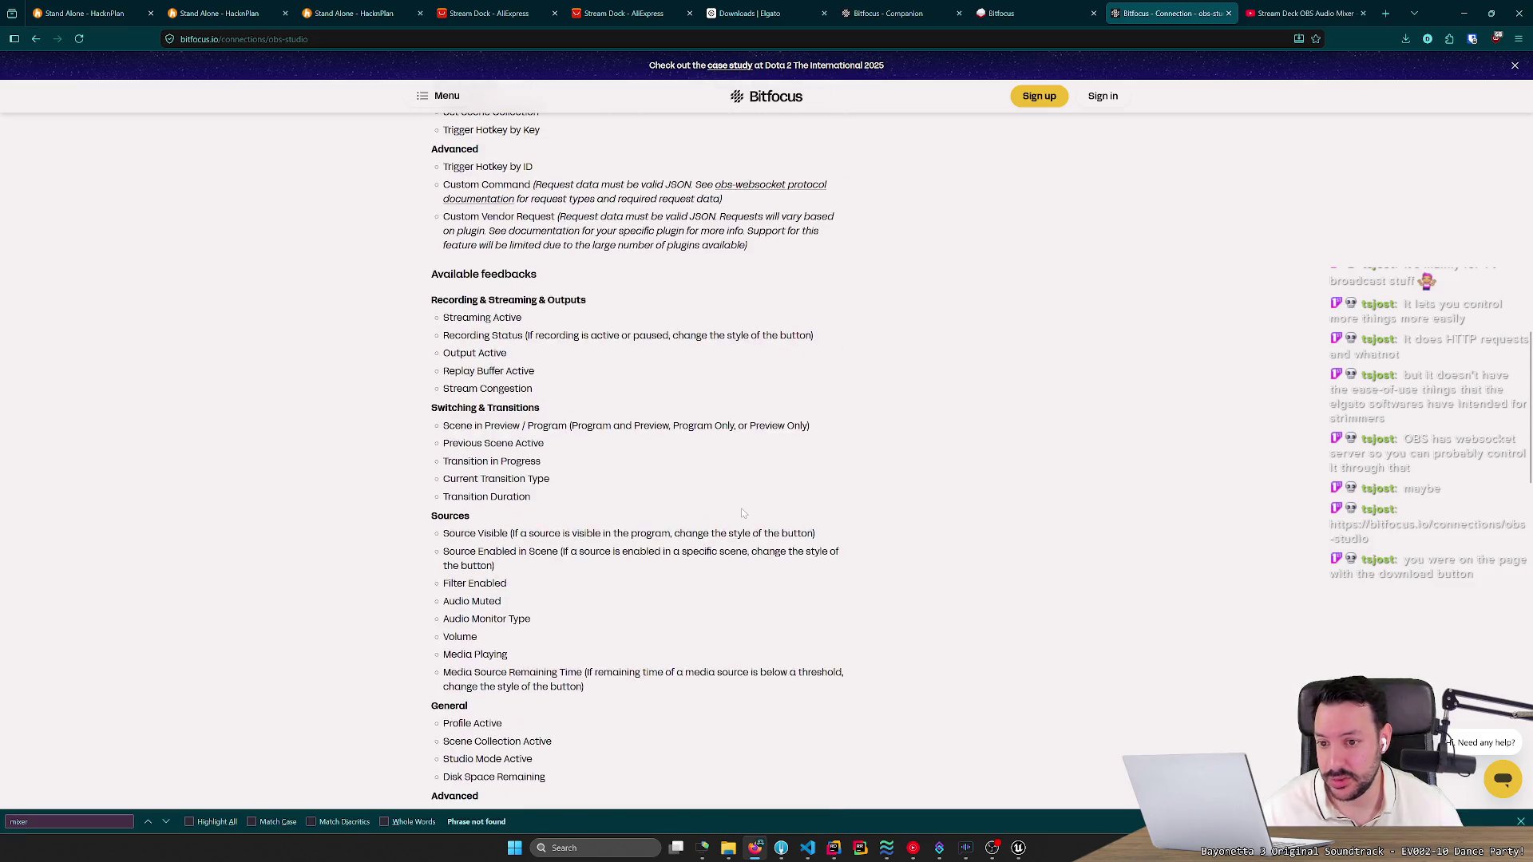
scroll(741, 514, "up", 4)
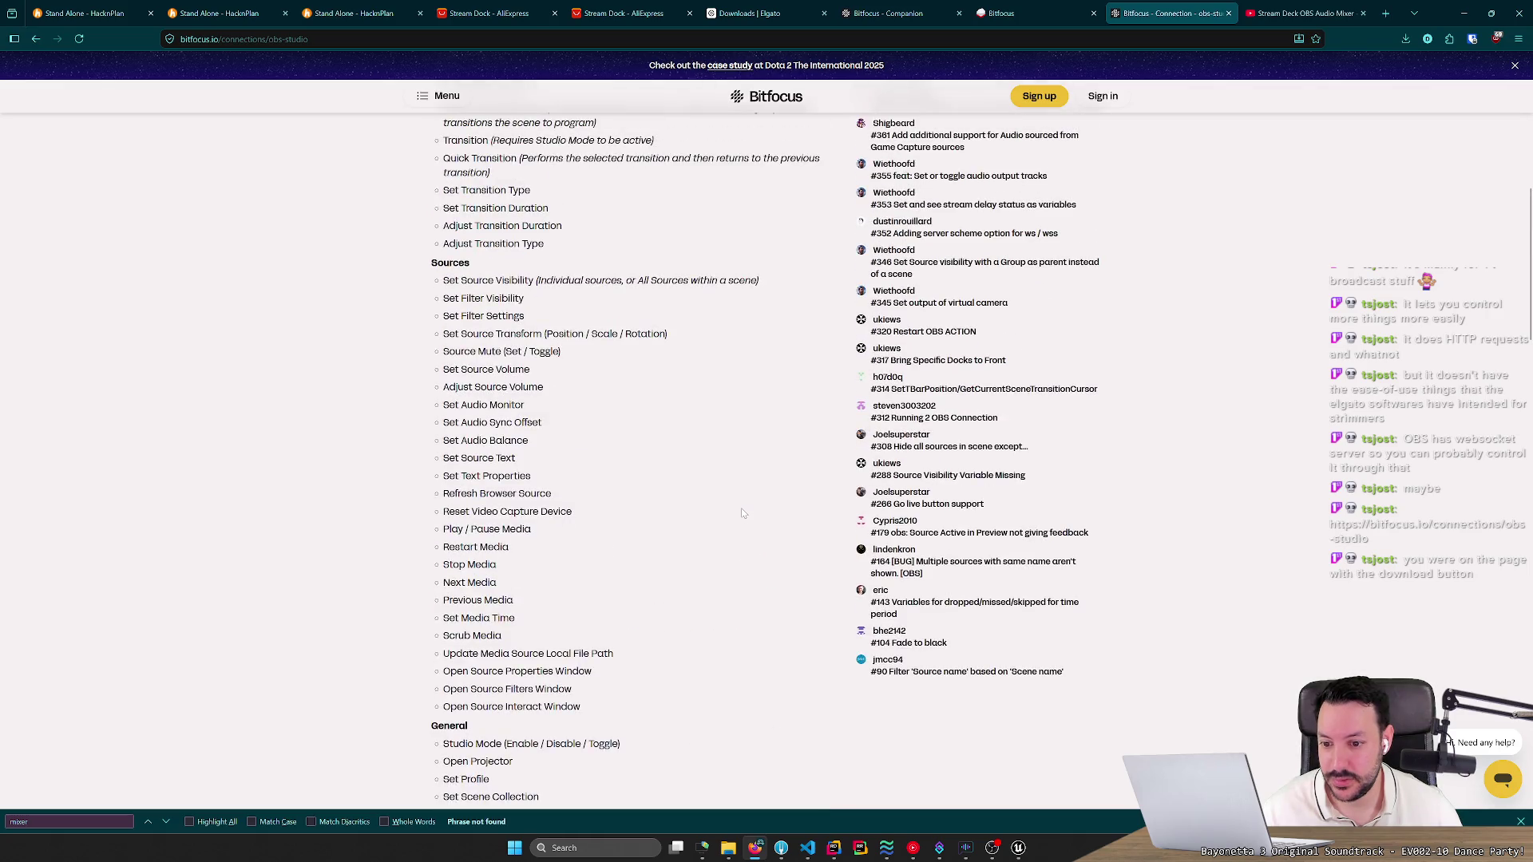
scroll(741, 514, "up", 1)
Open a link in a background tab and go to the Bitfocus home page.
middle_click(741, 510)
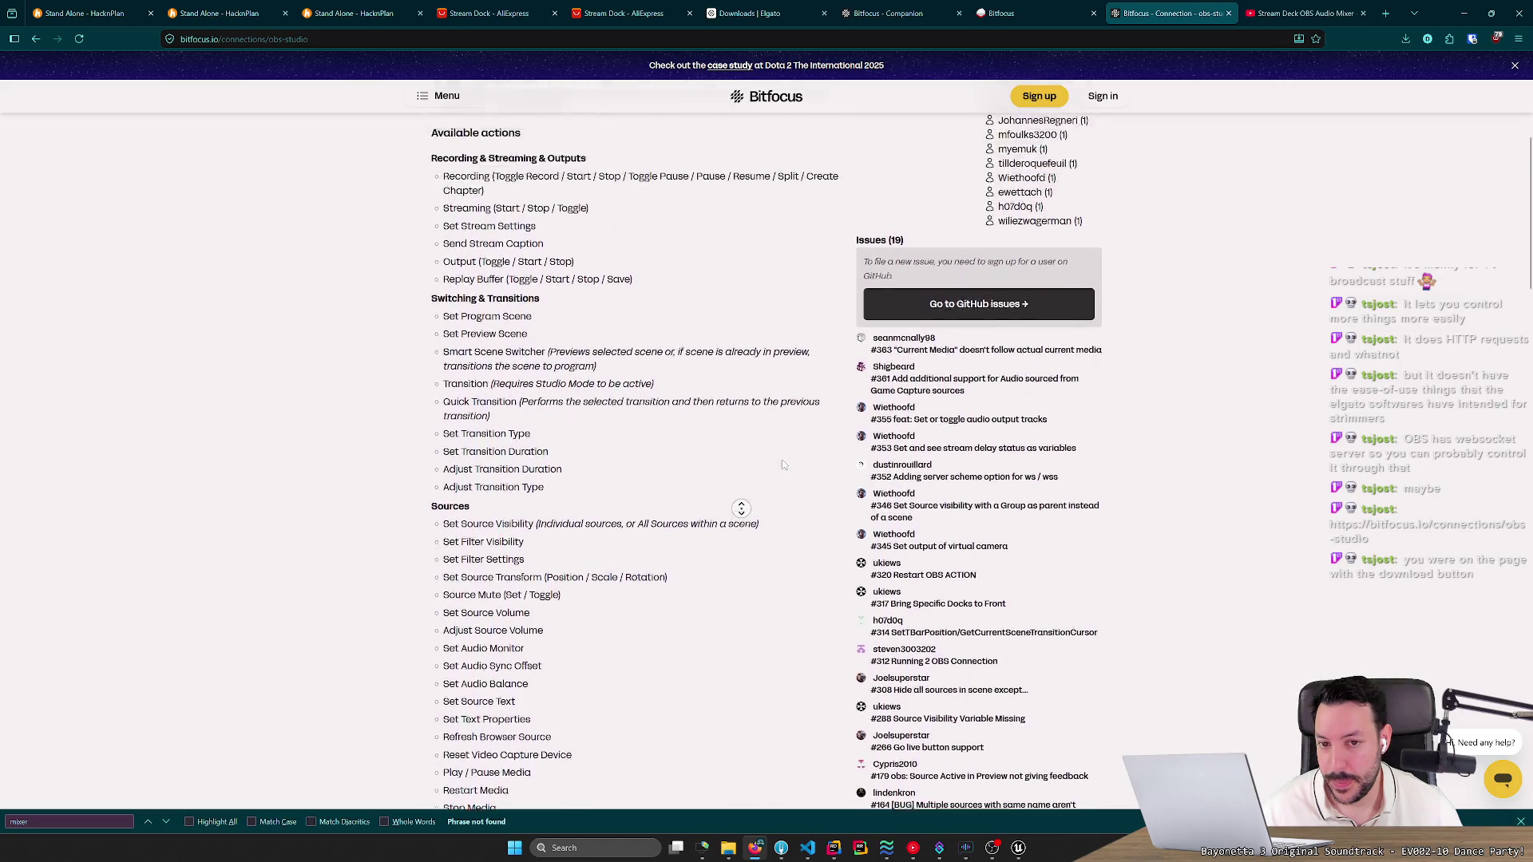
left_click(468, 116)
left_click(767, 114)
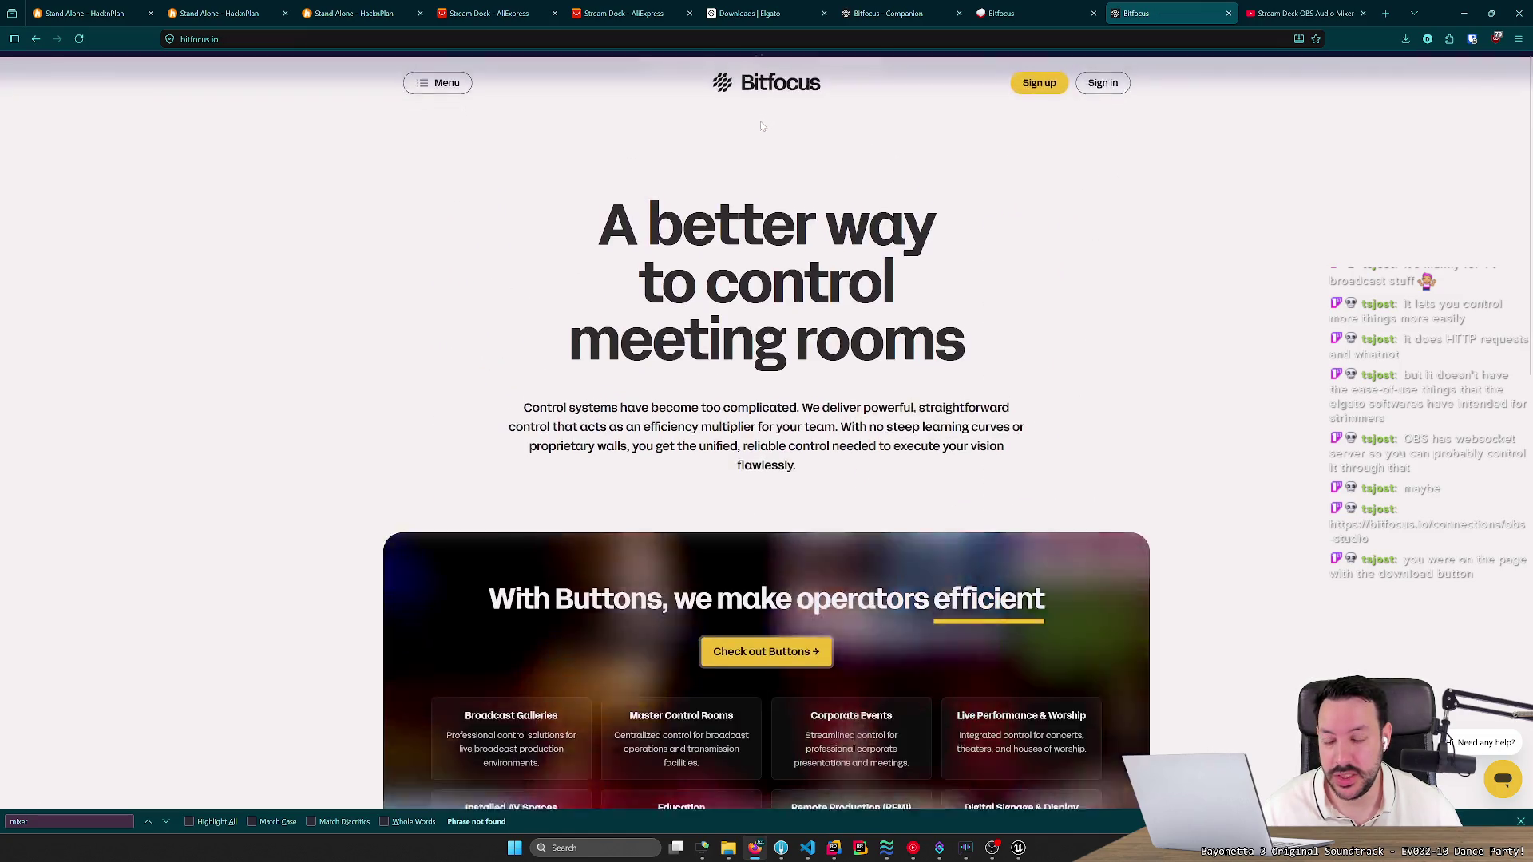
Go to the Bitfocus Companion product page and open its Help page with community support links.
scroll(643, 457, "down", 3)
scroll(643, 458, "down", 5)
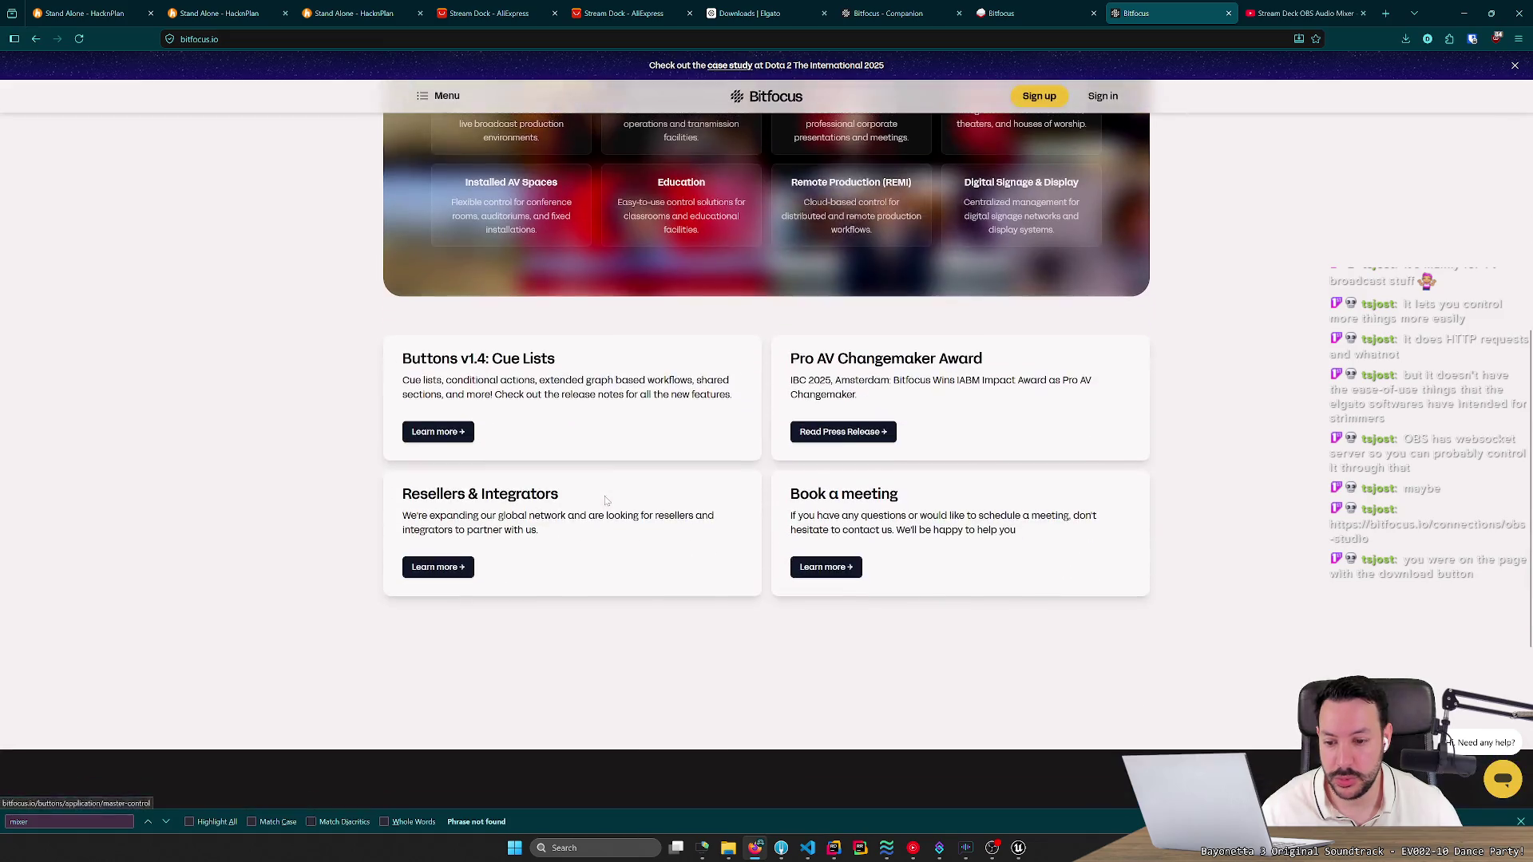
scroll(631, 543, "up", 8)
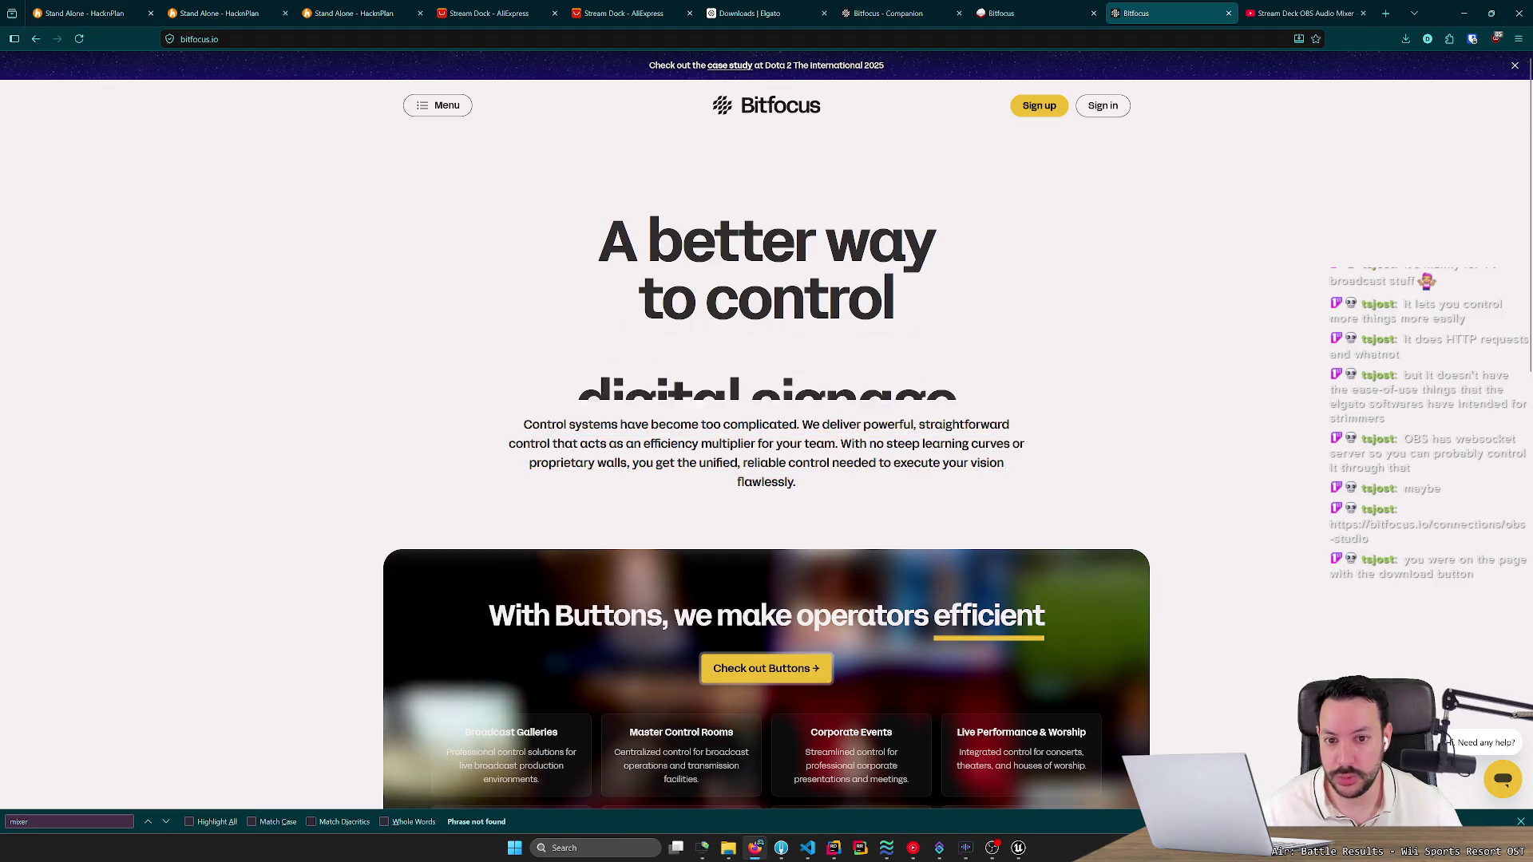
left_click(437, 105)
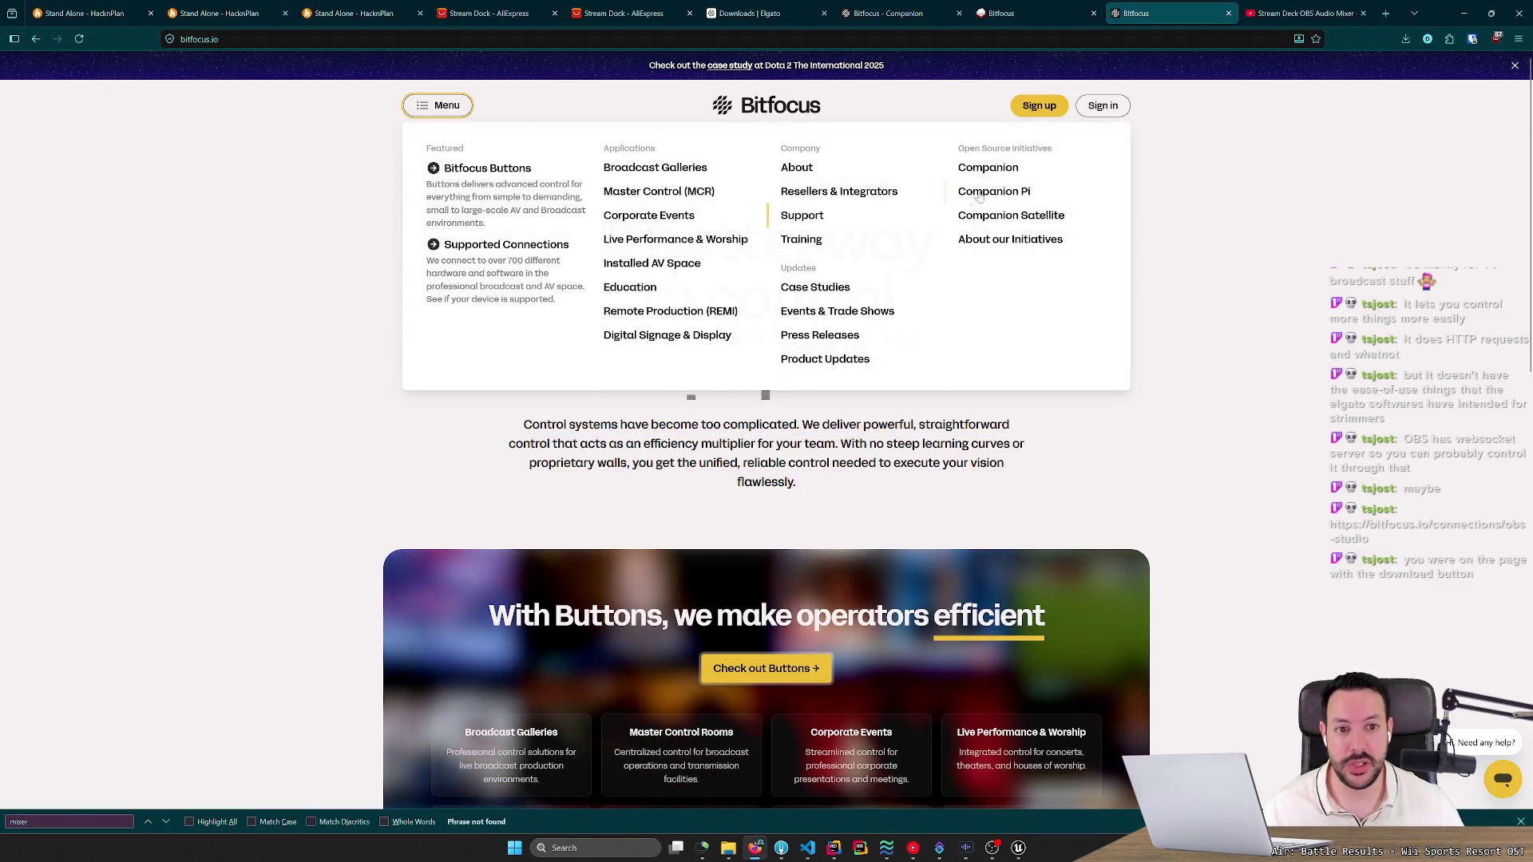
key("alt+Left")
left_click_drag(568, 346, 968, 369)
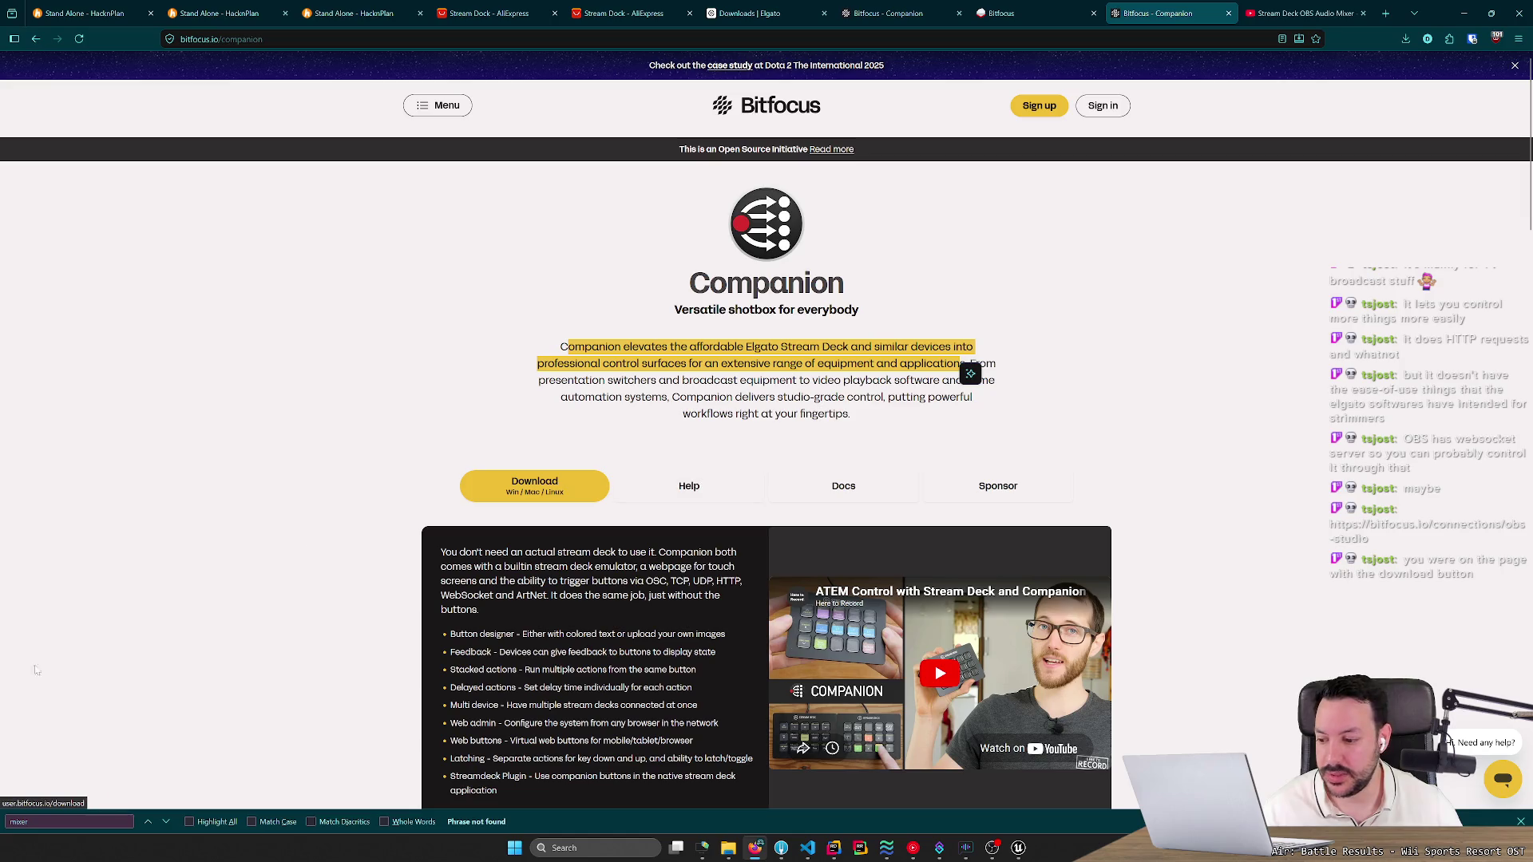
left_click(688, 487)
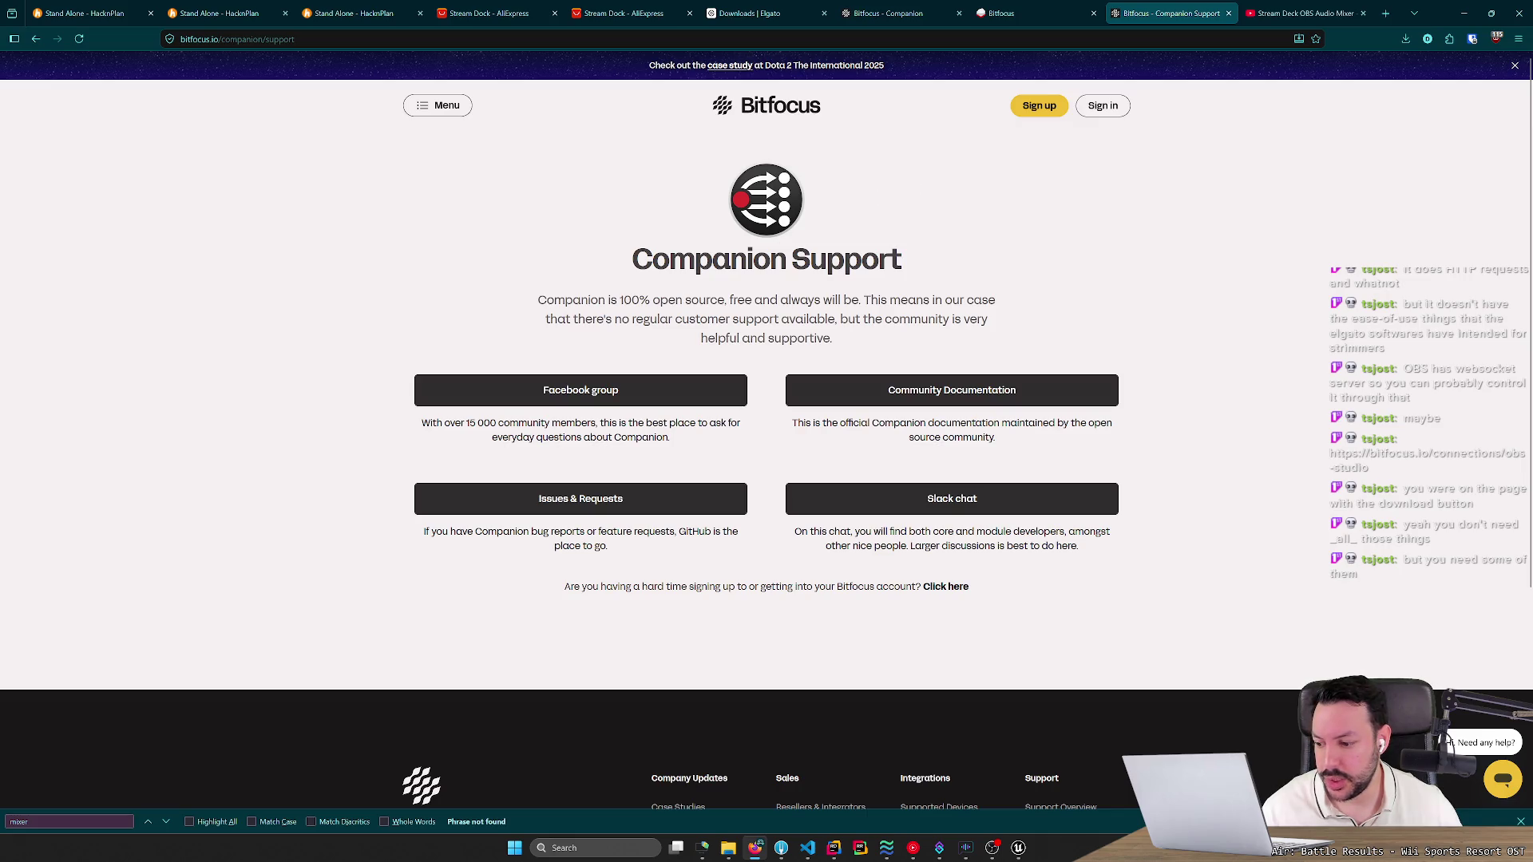
Download the Stream Deck 7.3.1 Windows installer from Elgato Downloads, then return to the Bitfocus tab.
left_click(750, 13)
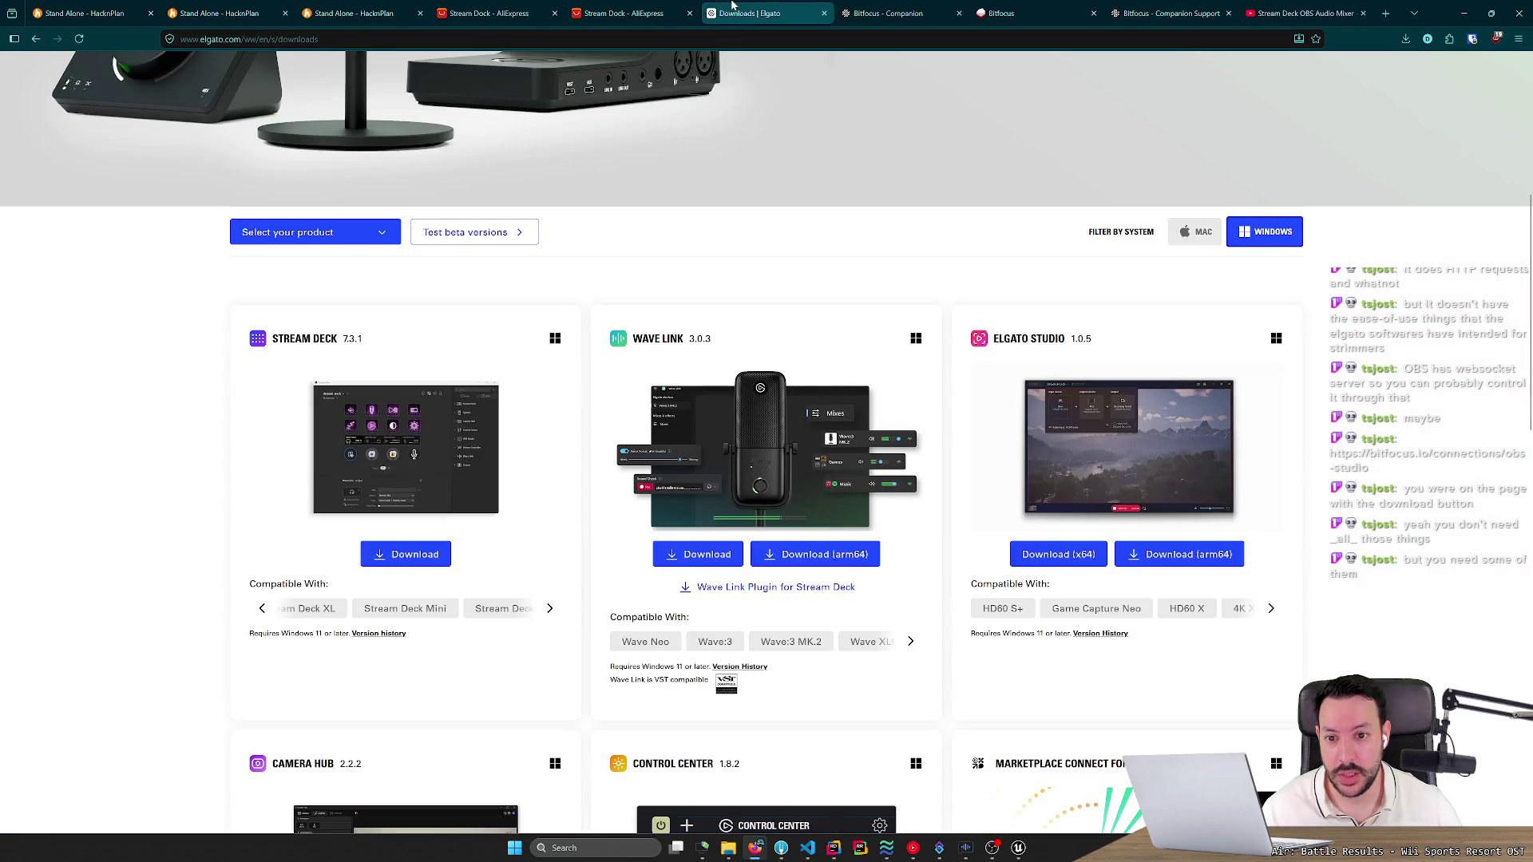
left_click(404, 553)
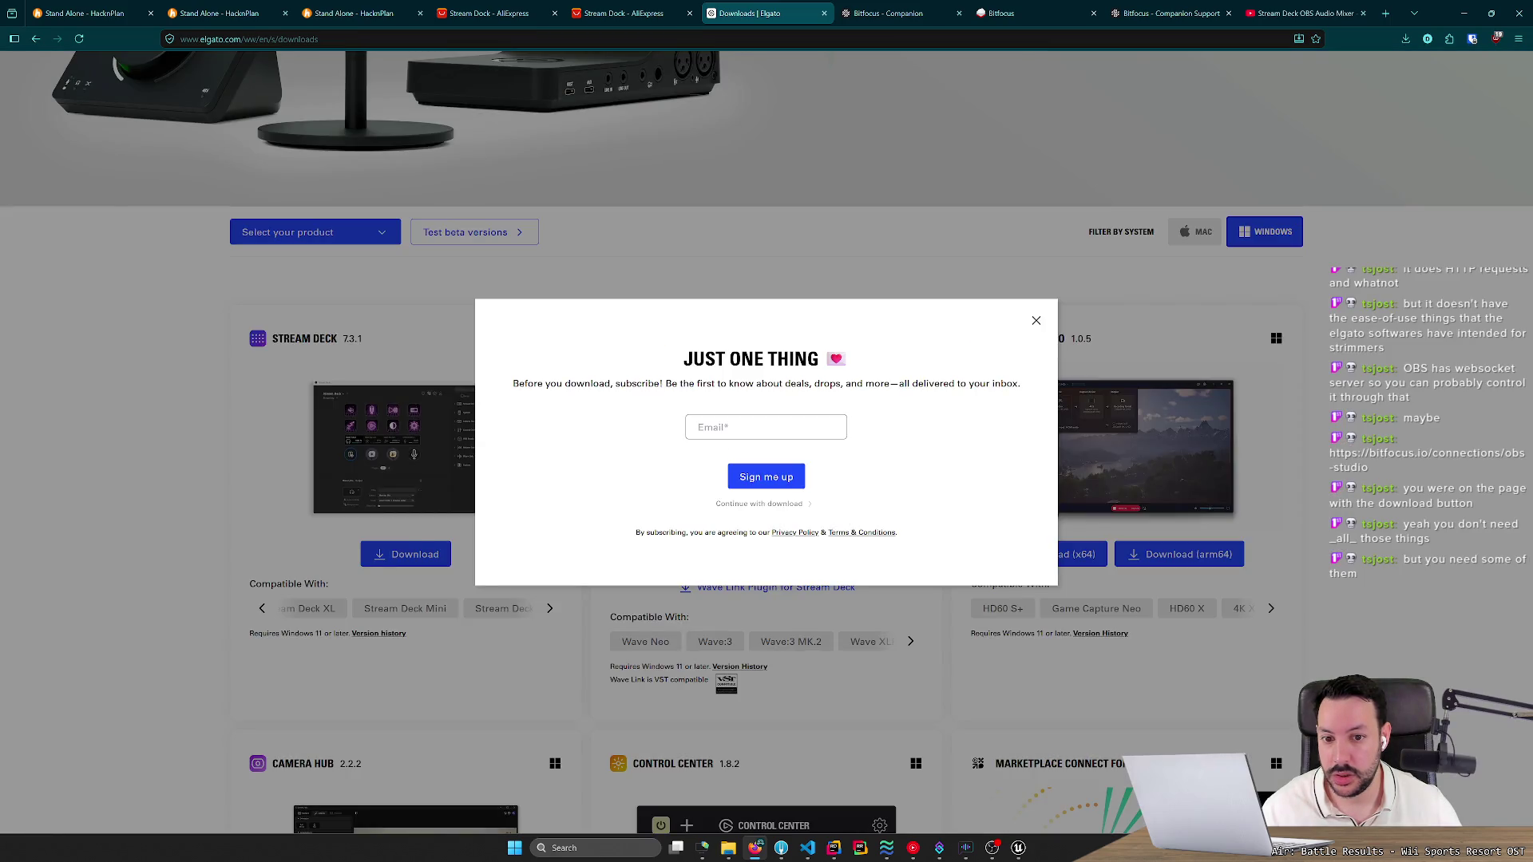
left_click(785, 507)
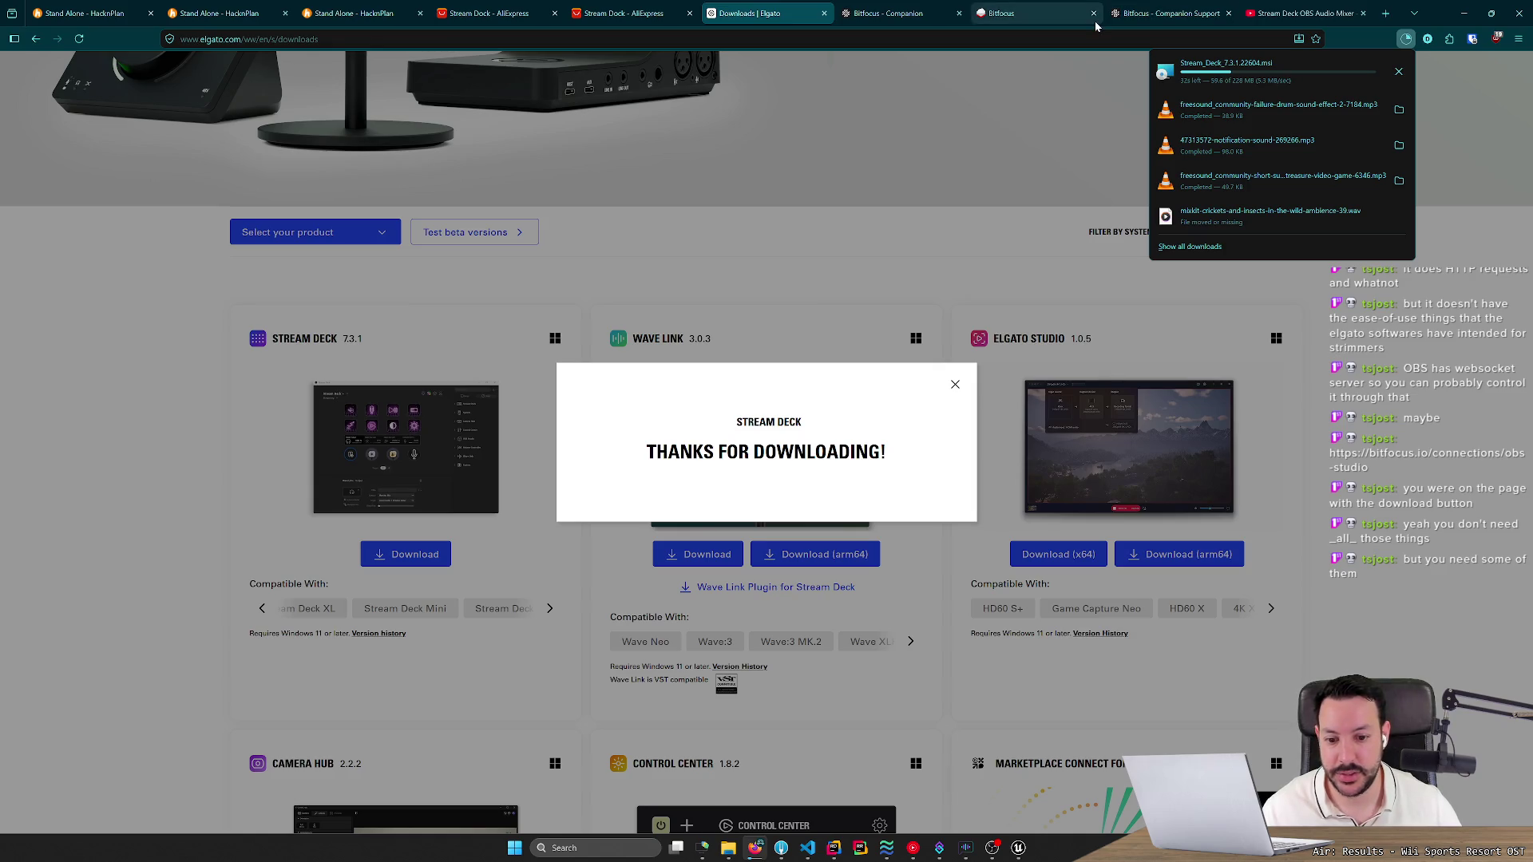
left_click(910, 243)
left_click(1170, 8)
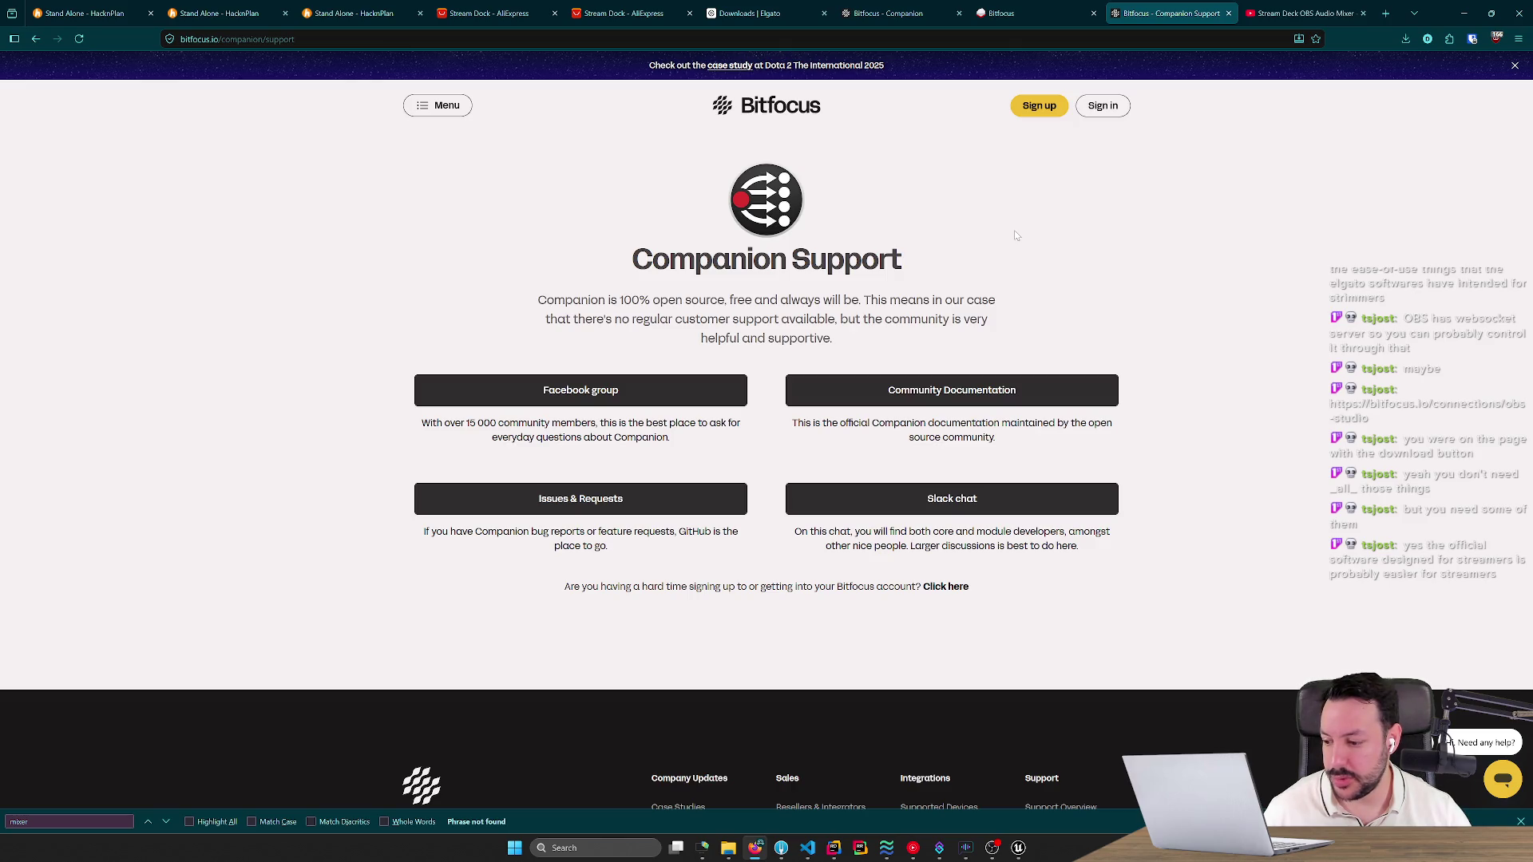
Launch the downloaded Stream_Deck msi installer, closing the running Unreal application first.
left_click(1405, 38)
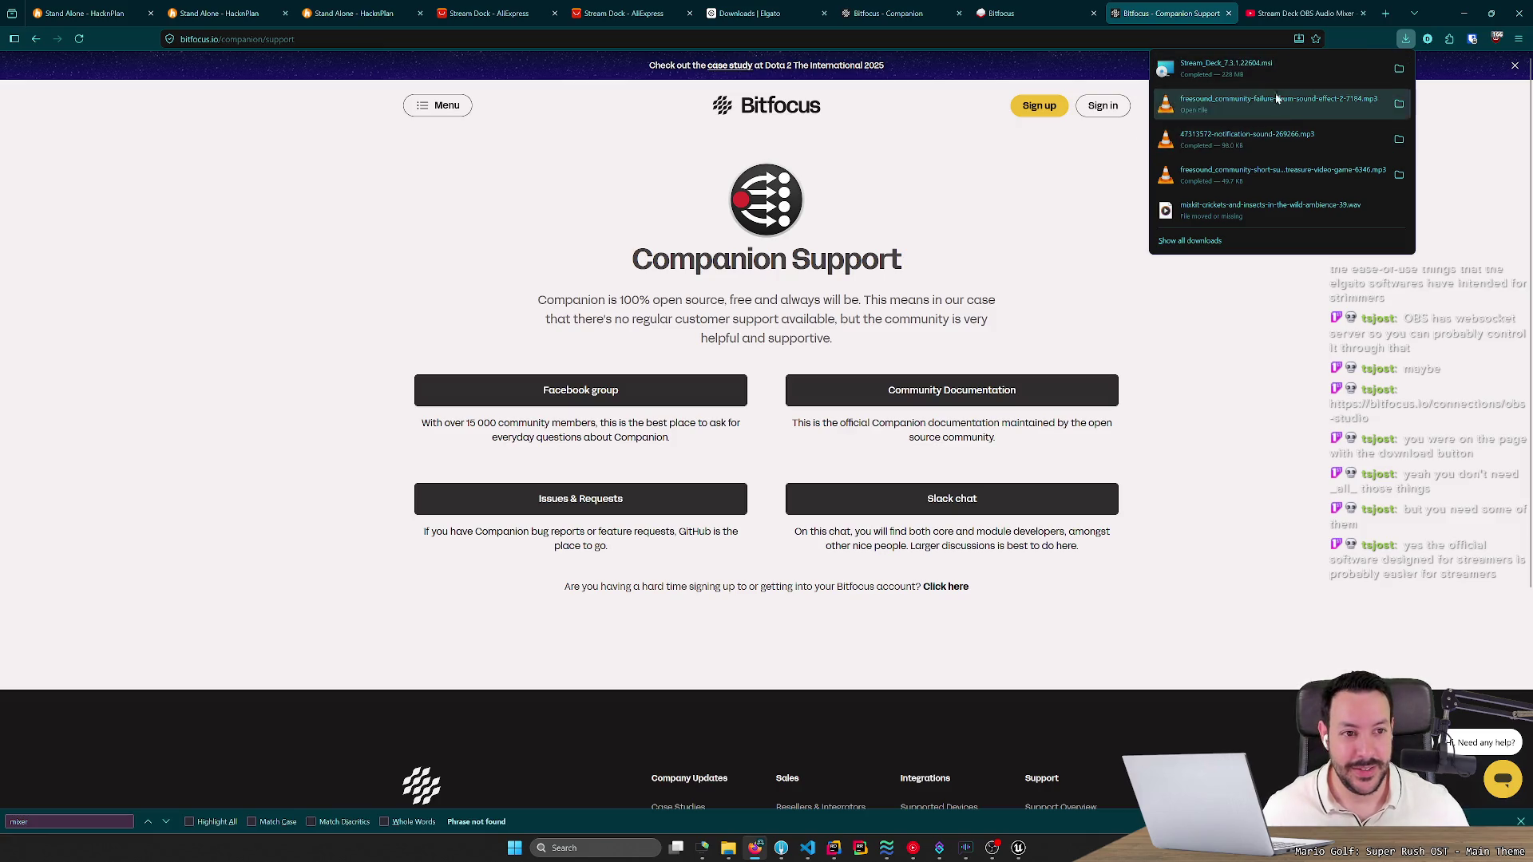
left_click(1231, 69)
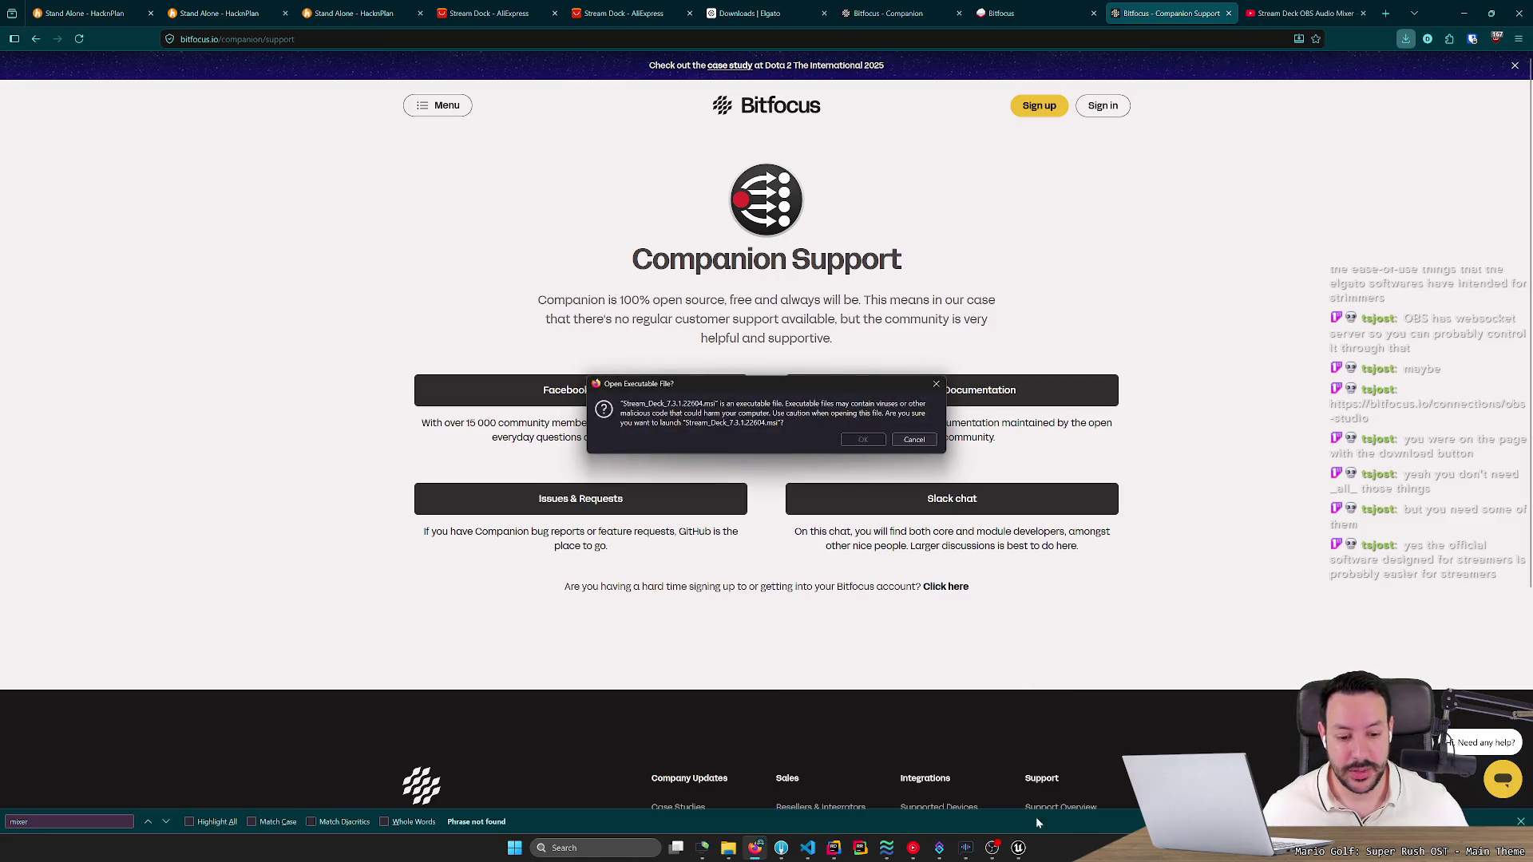
right_click(1019, 847)
left_click(1031, 821)
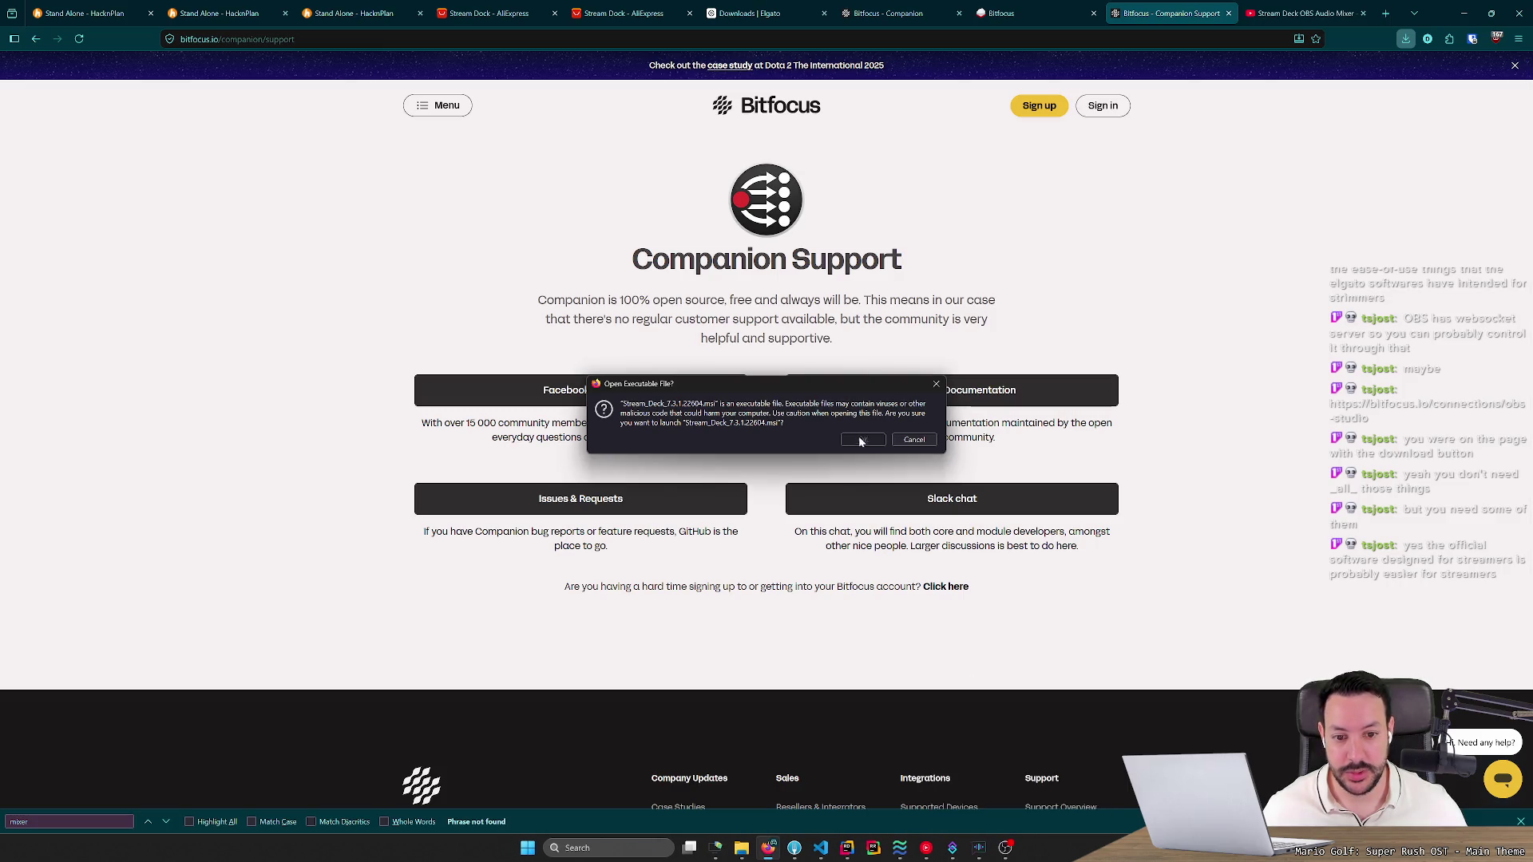
left_click(862, 440)
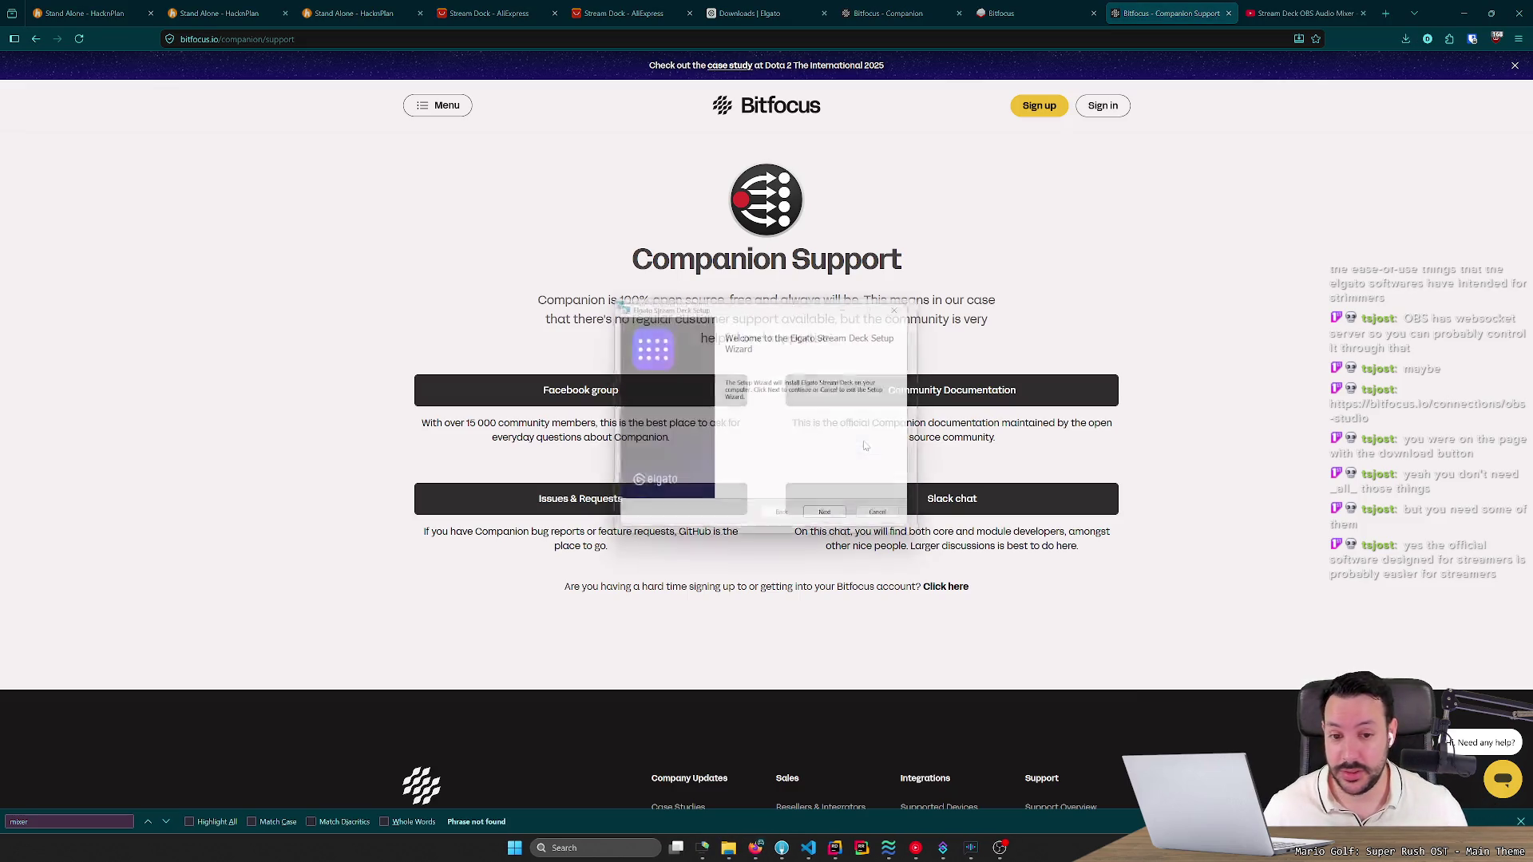
Accept the EULA, keep the default location, install, and launch Stream Deck.
left_click(838, 520)
left_click(719, 492)
left_click(831, 521)
left_click(831, 521)
left_click(831, 521)
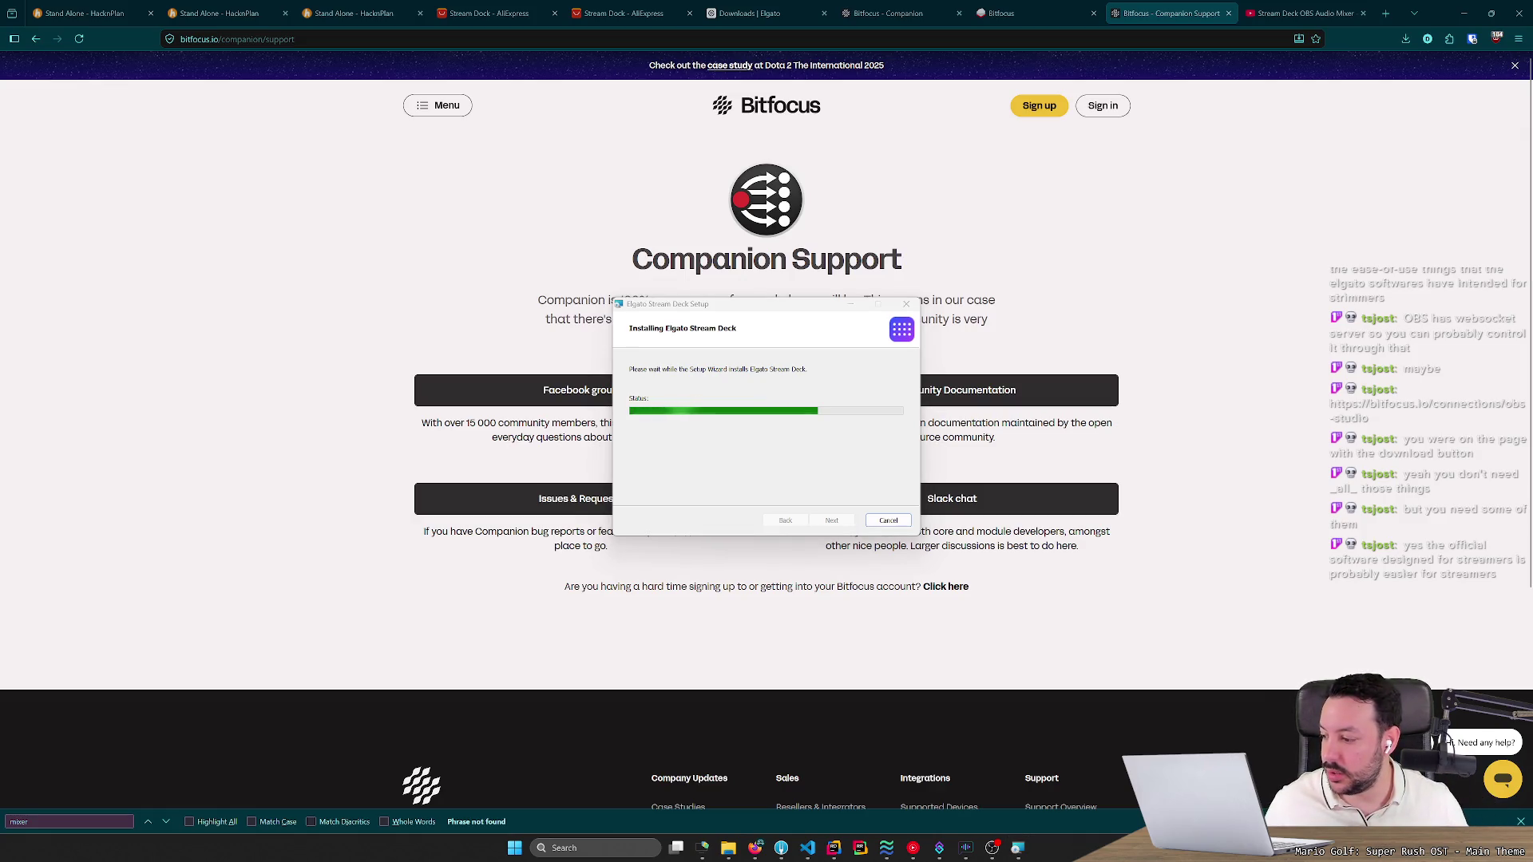
key("Return")
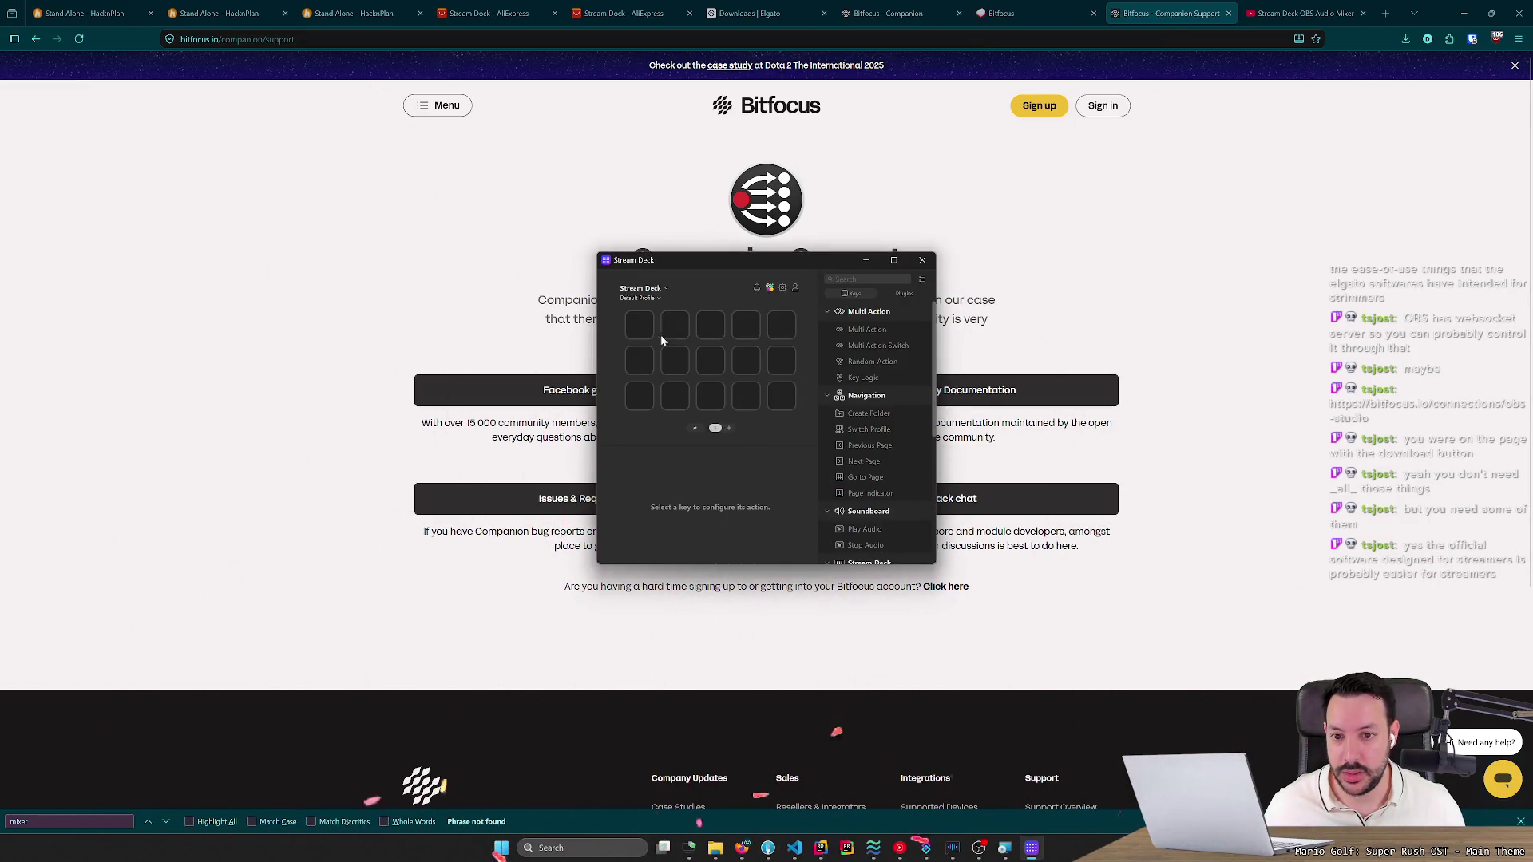
Select two empty Stream Deck keys, then switch over to Streamer.bot's Actions list.
left_click(638, 327)
left_click(637, 397)
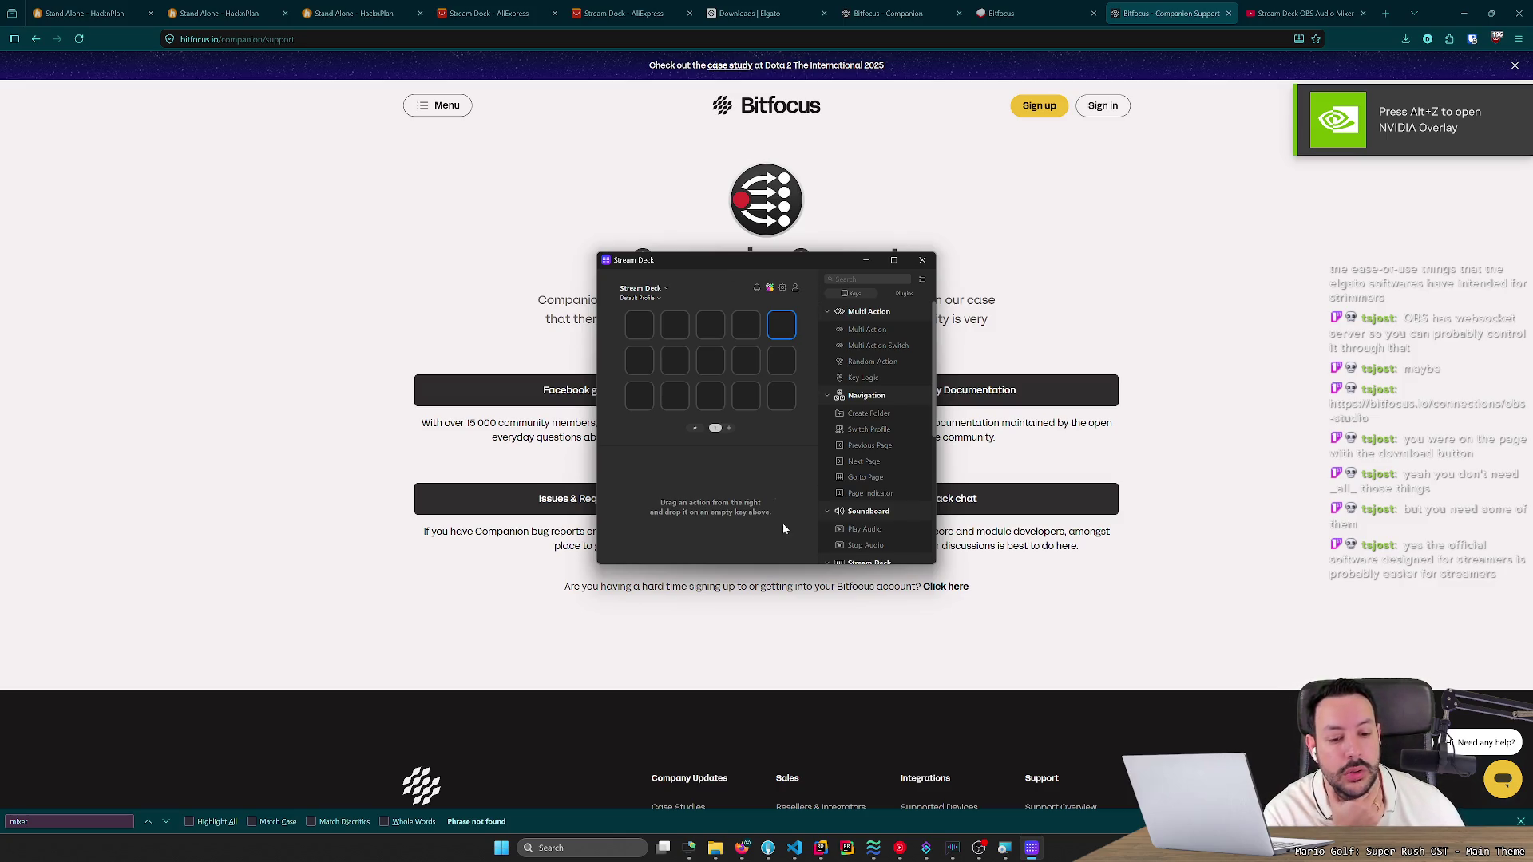
left_click(925, 847)
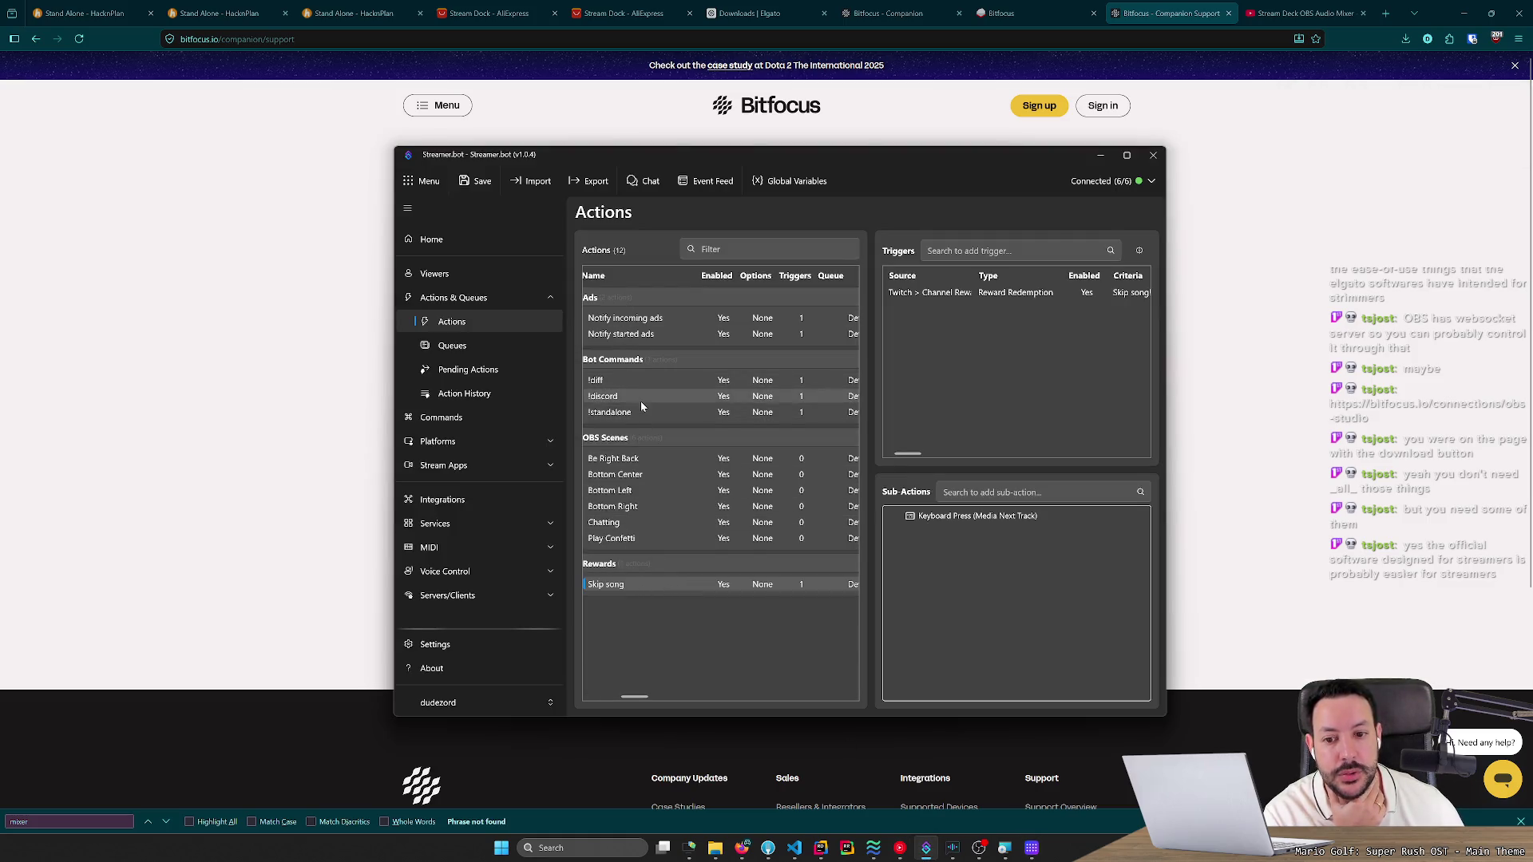
Inspect the Play Confetti and Be Right Back actions and their sub-actions.
left_click(656, 540)
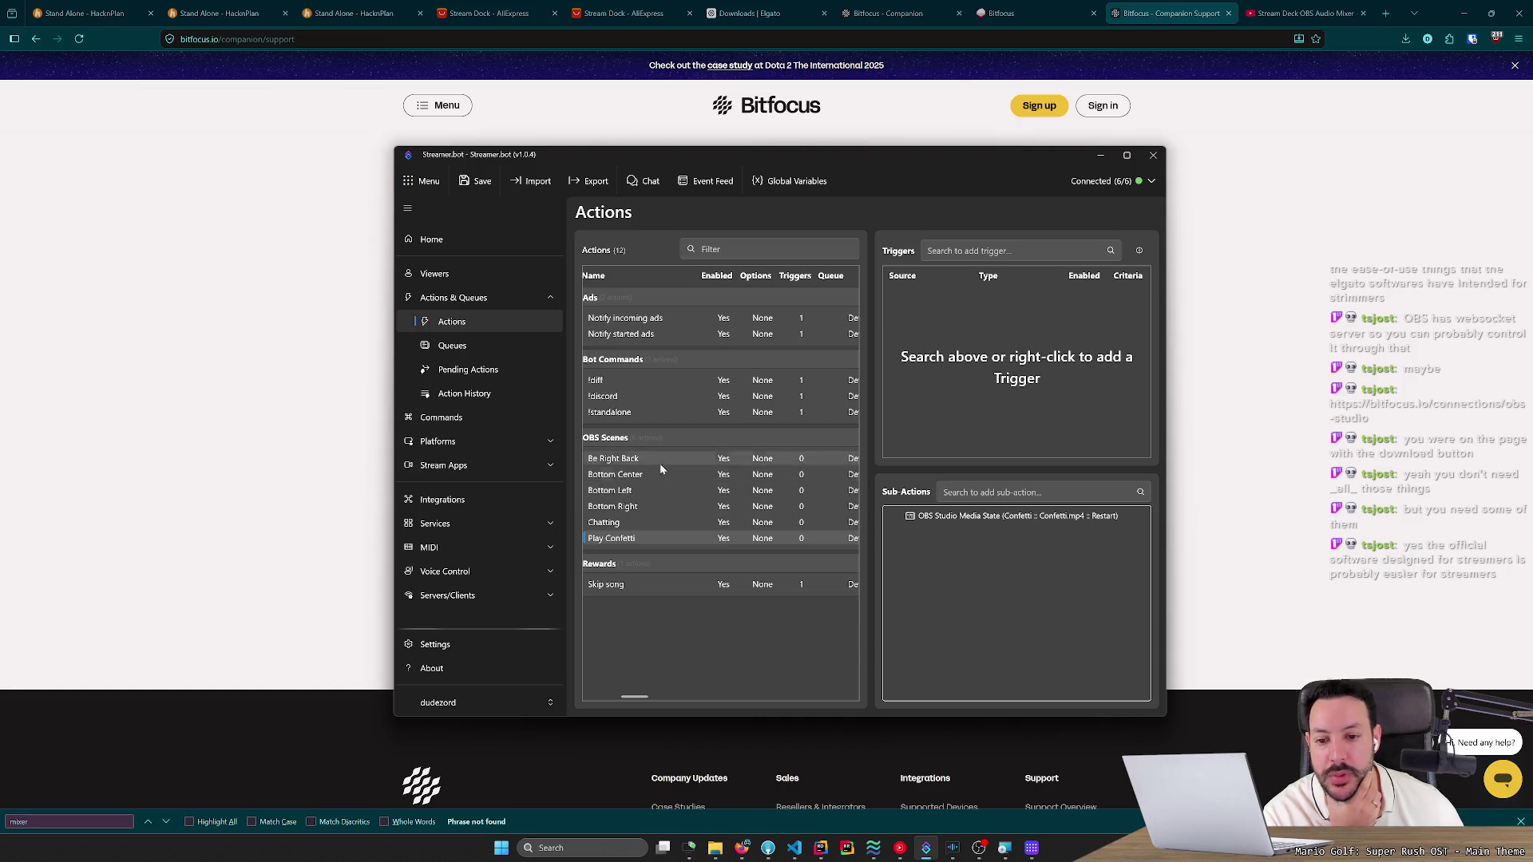
left_click(702, 464)
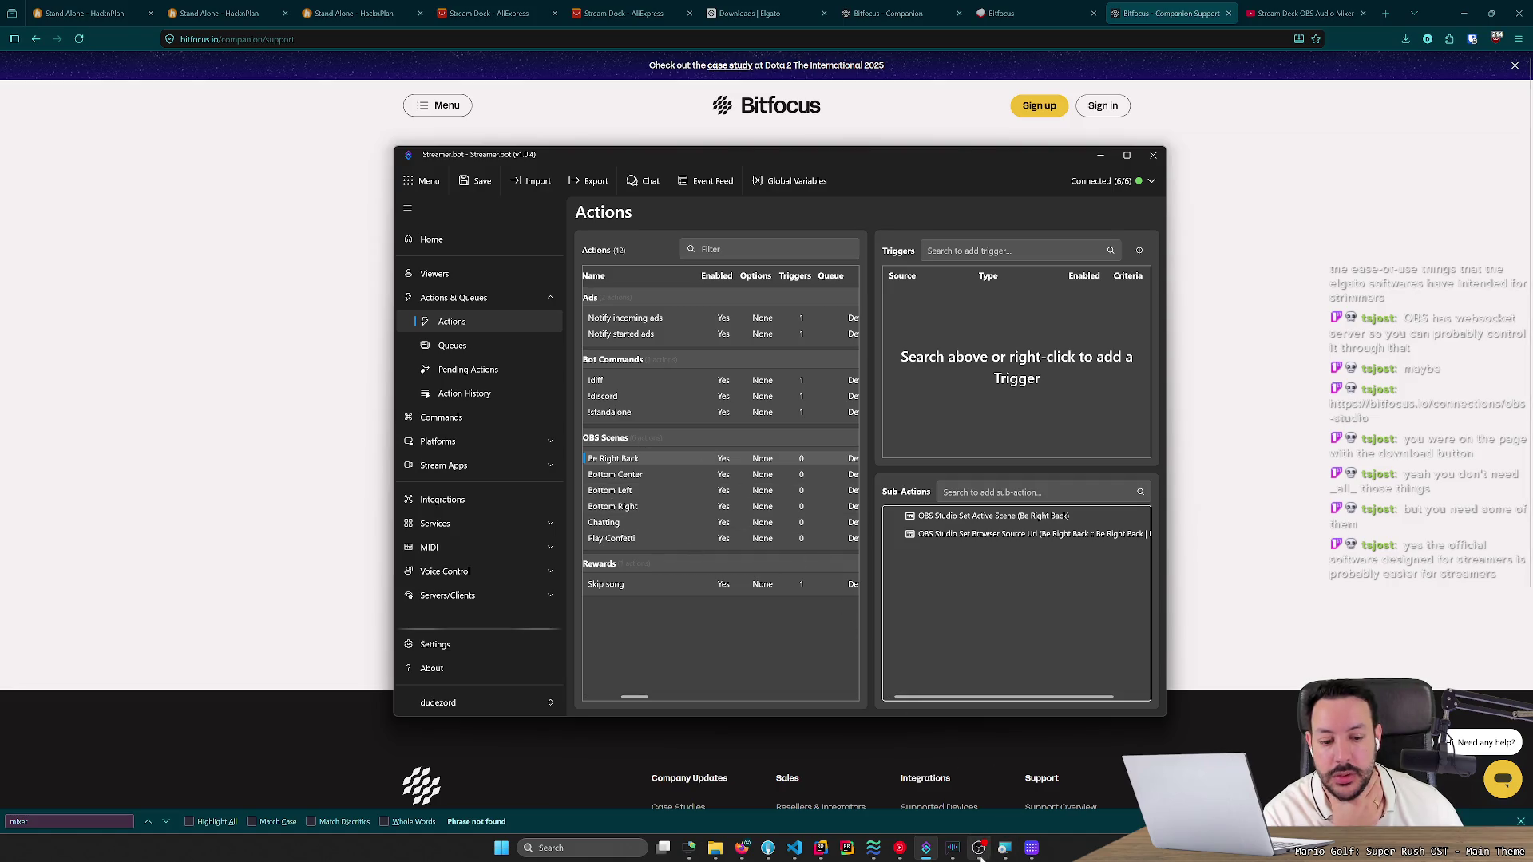
left_click(1032, 854)
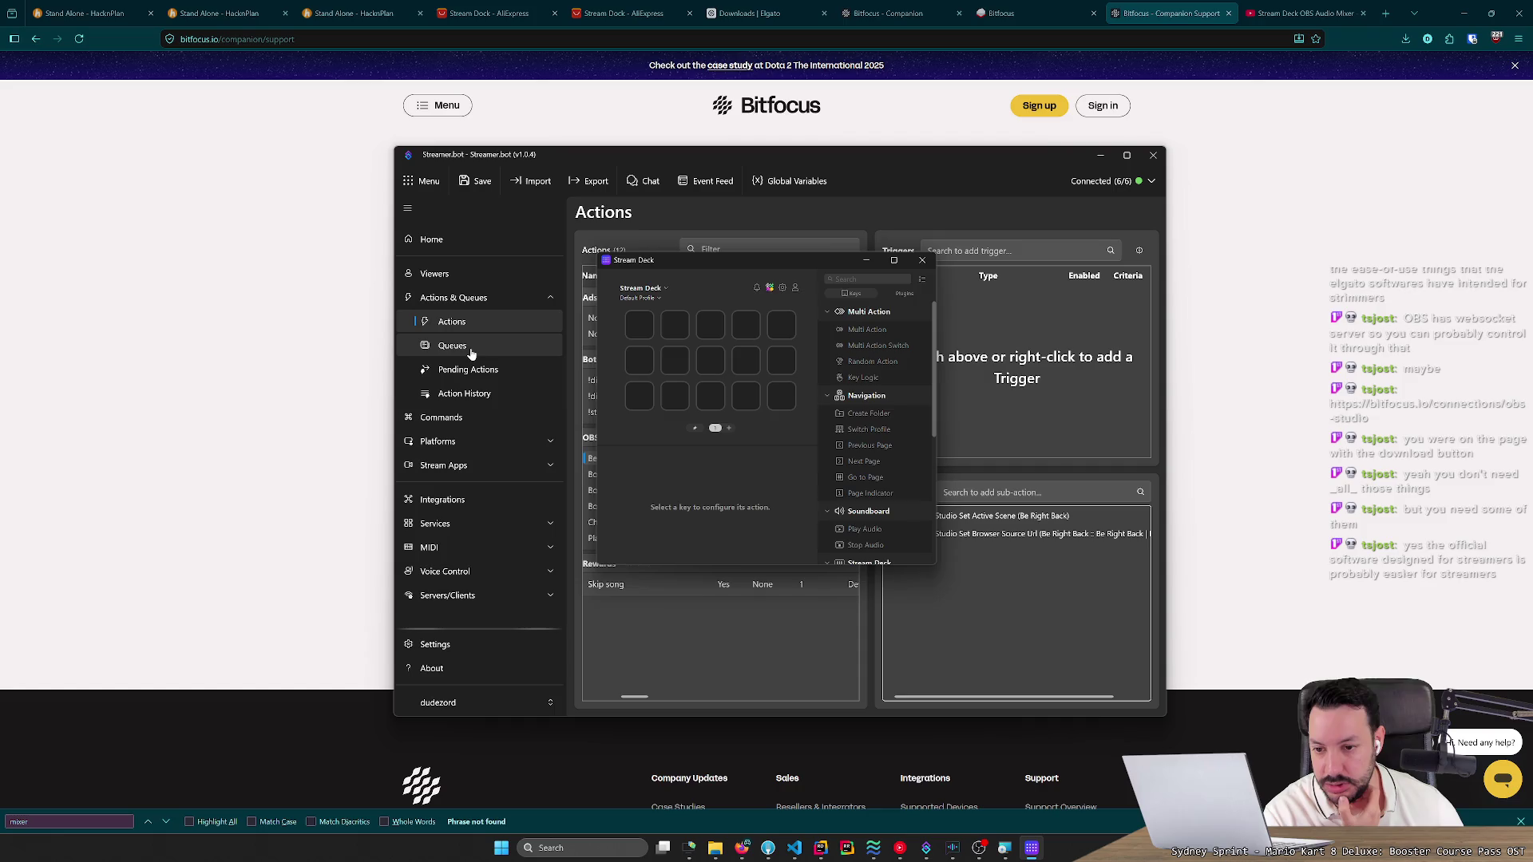
Browse Platforms, Stream Apps and Integrations to open the Elgato StreamDeck integration settings.
left_click(475, 443)
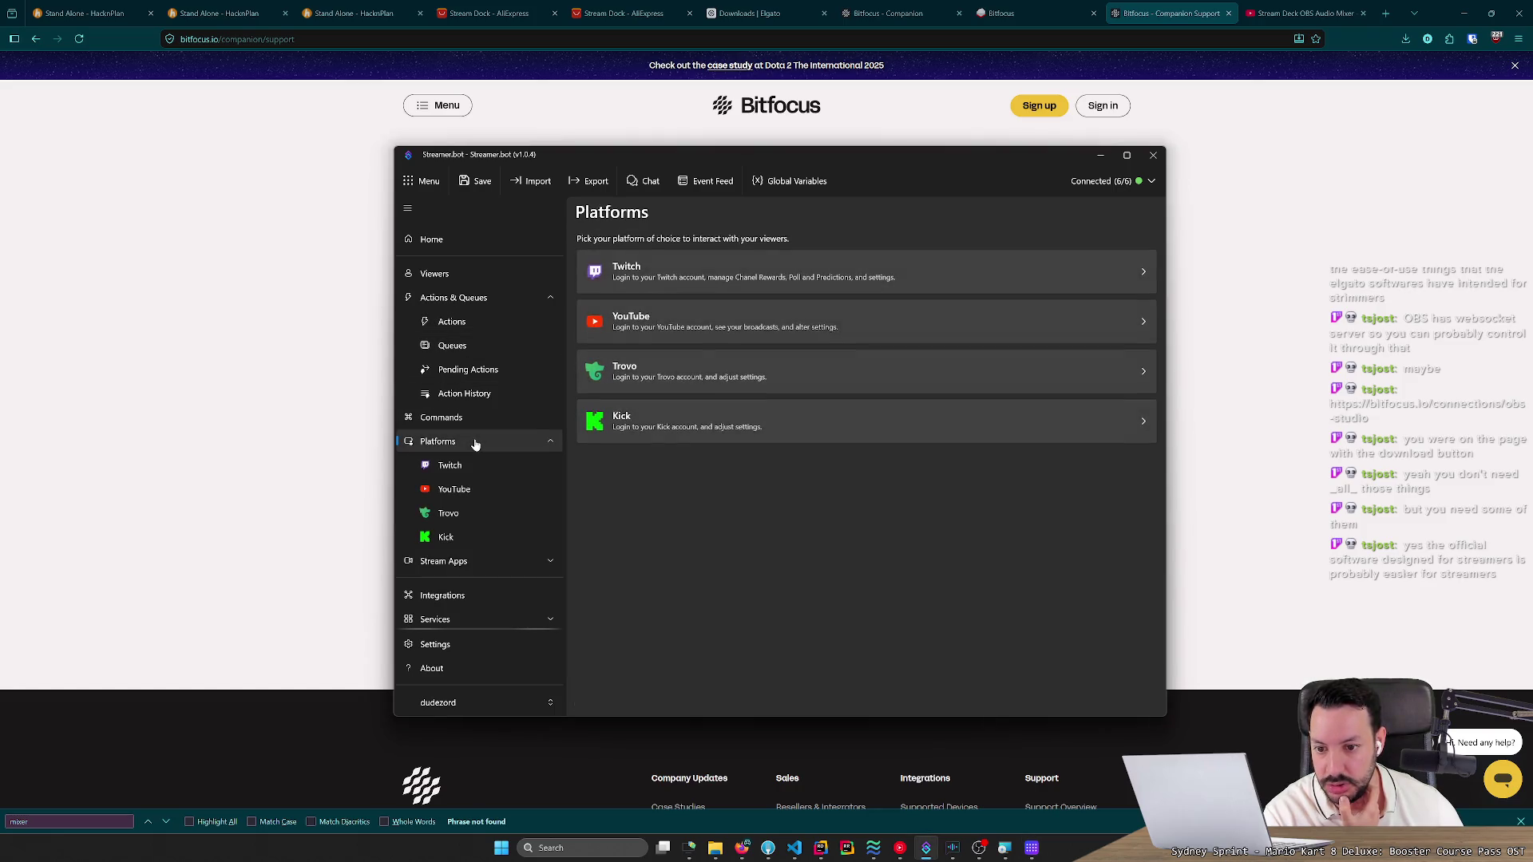
left_click(481, 471)
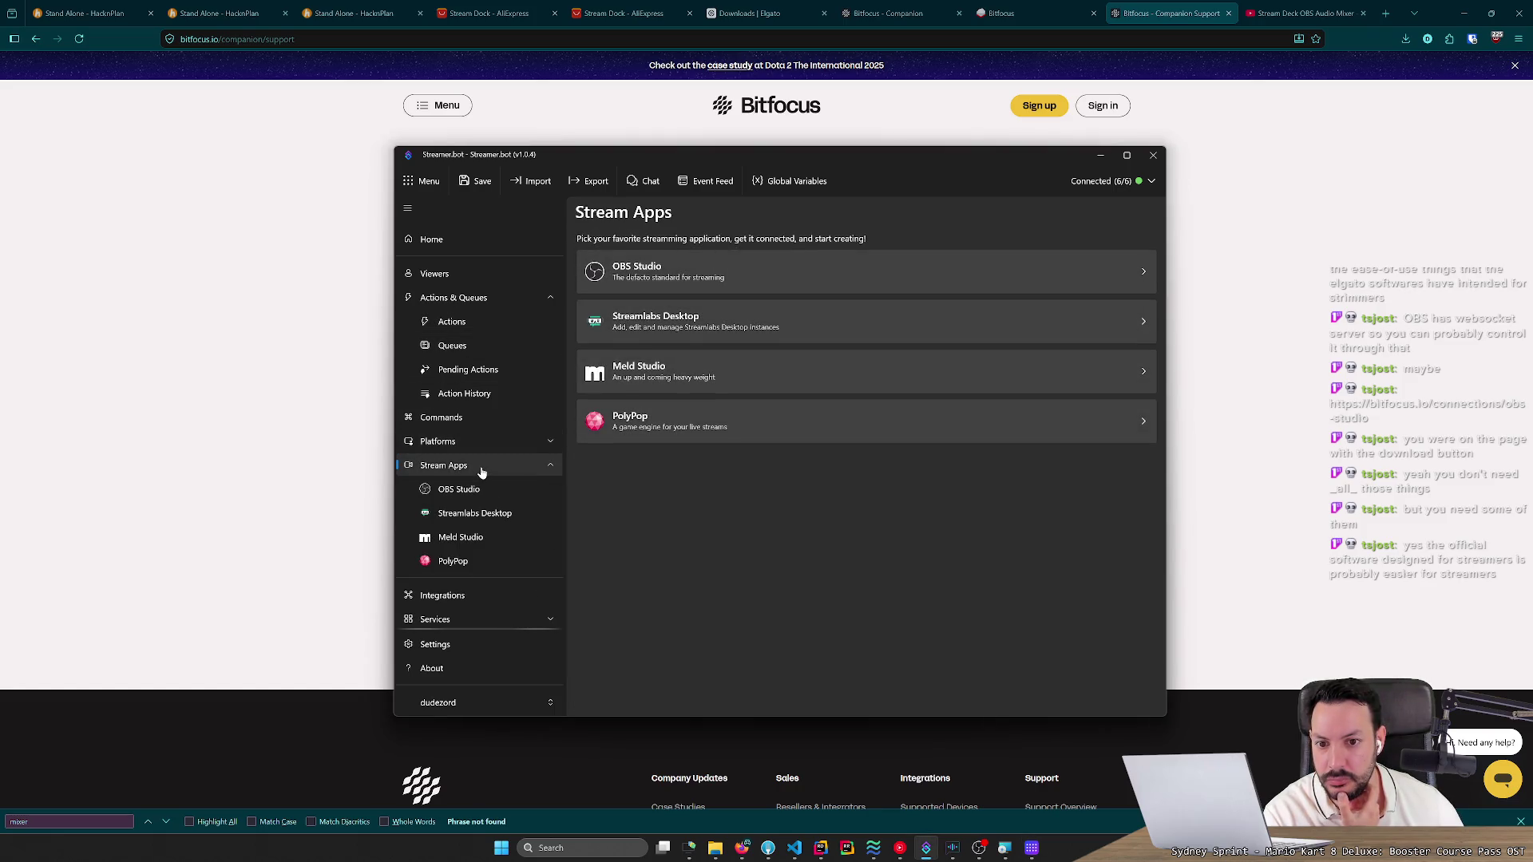
left_click(480, 471)
left_click(480, 503)
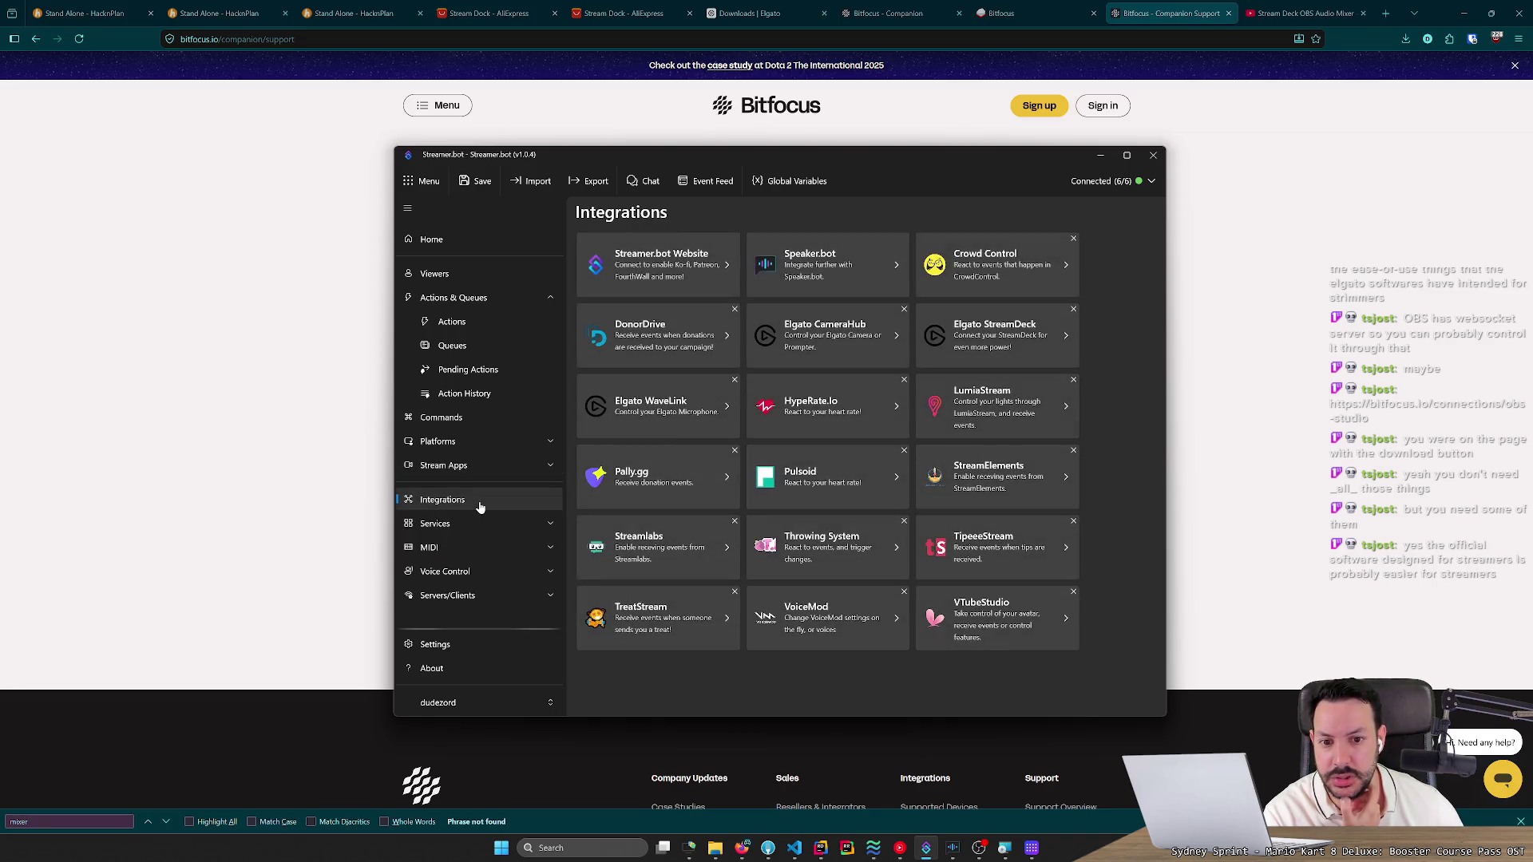
left_click(973, 351)
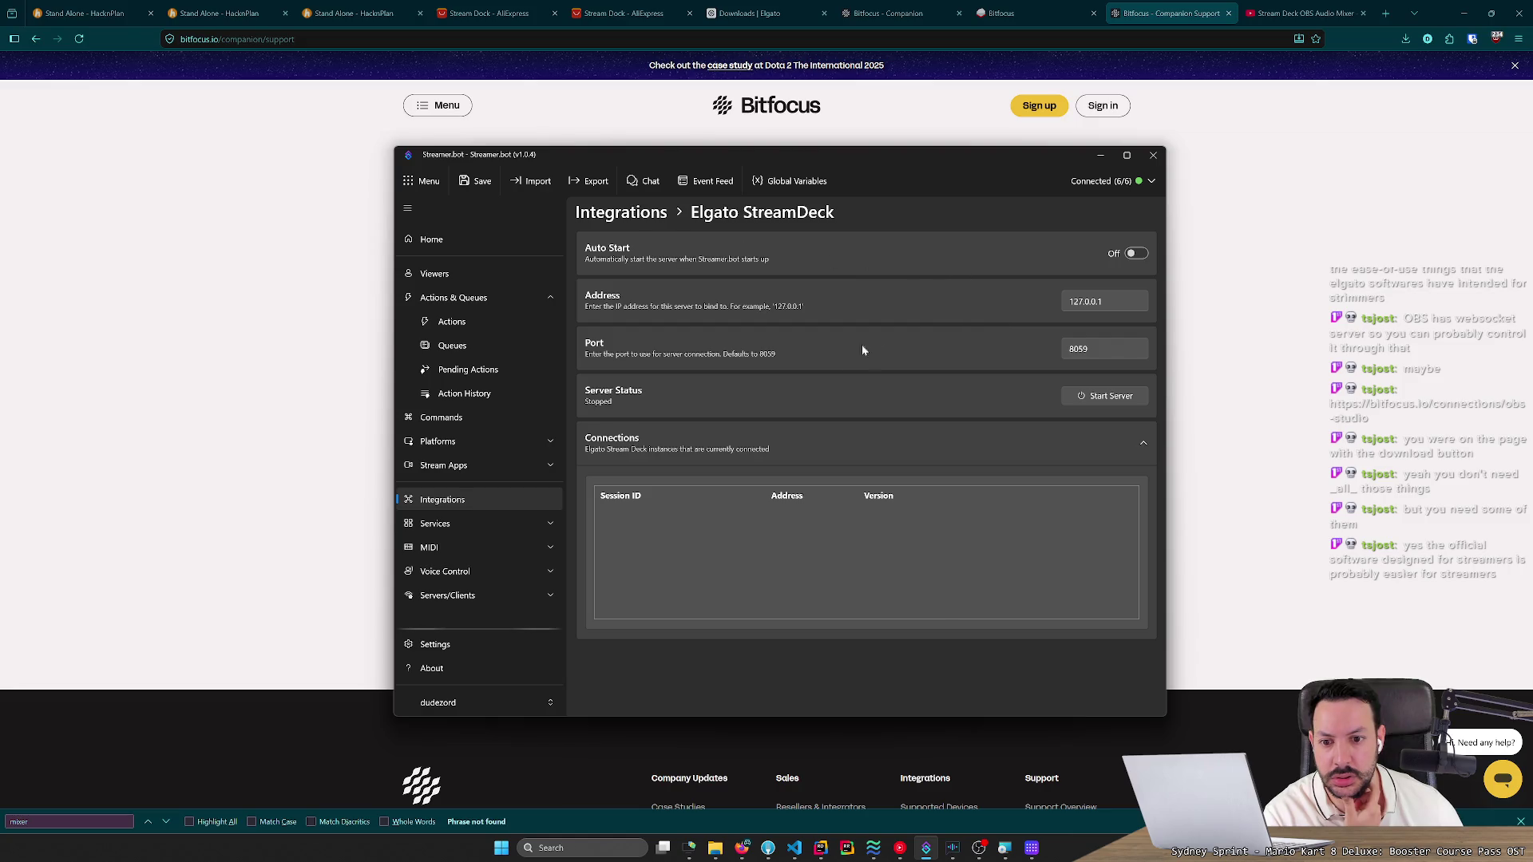
left_click(1031, 847)
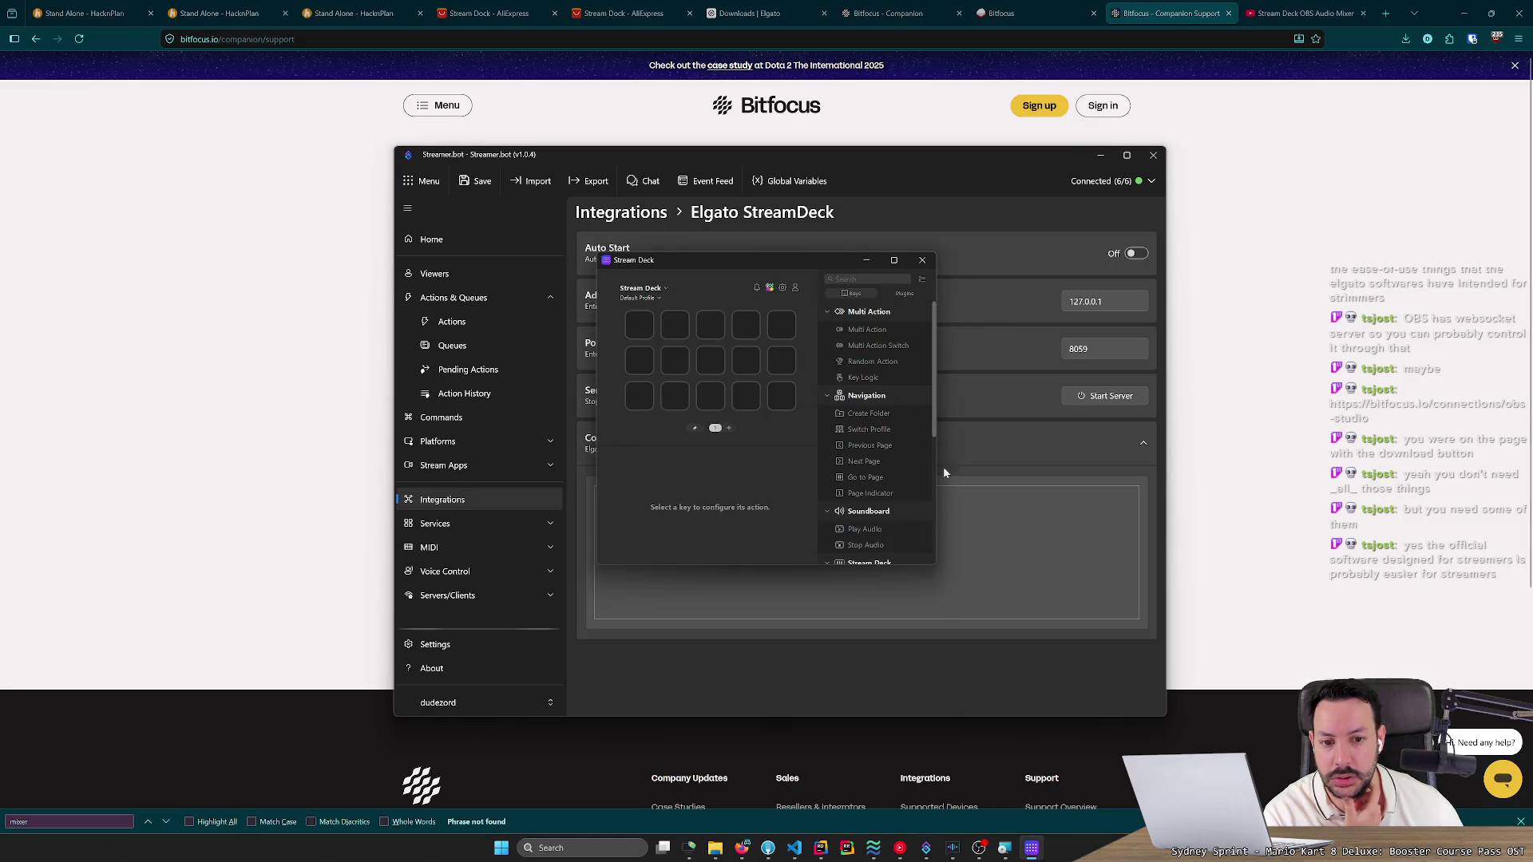
Enlarge and reposition the Stream Deck window, then place Play Audio on the first key.
left_click_drag(936, 565, 1315, 746)
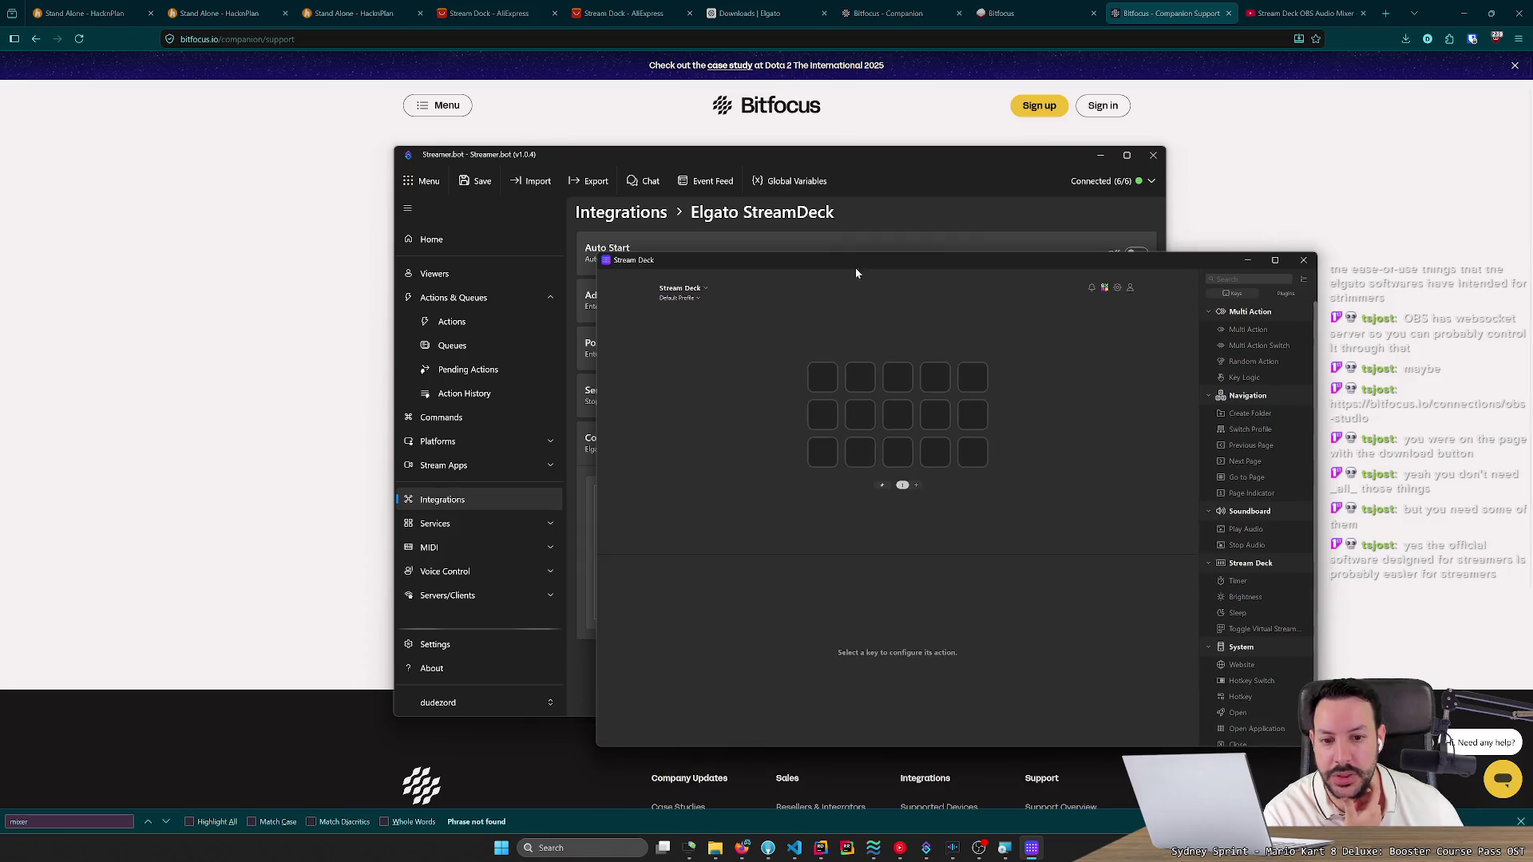
mouse_move(797, 261)
left_mouse_down()
mouse_move(542, 190)
mouse_move(616, 198)
left_mouse_up()
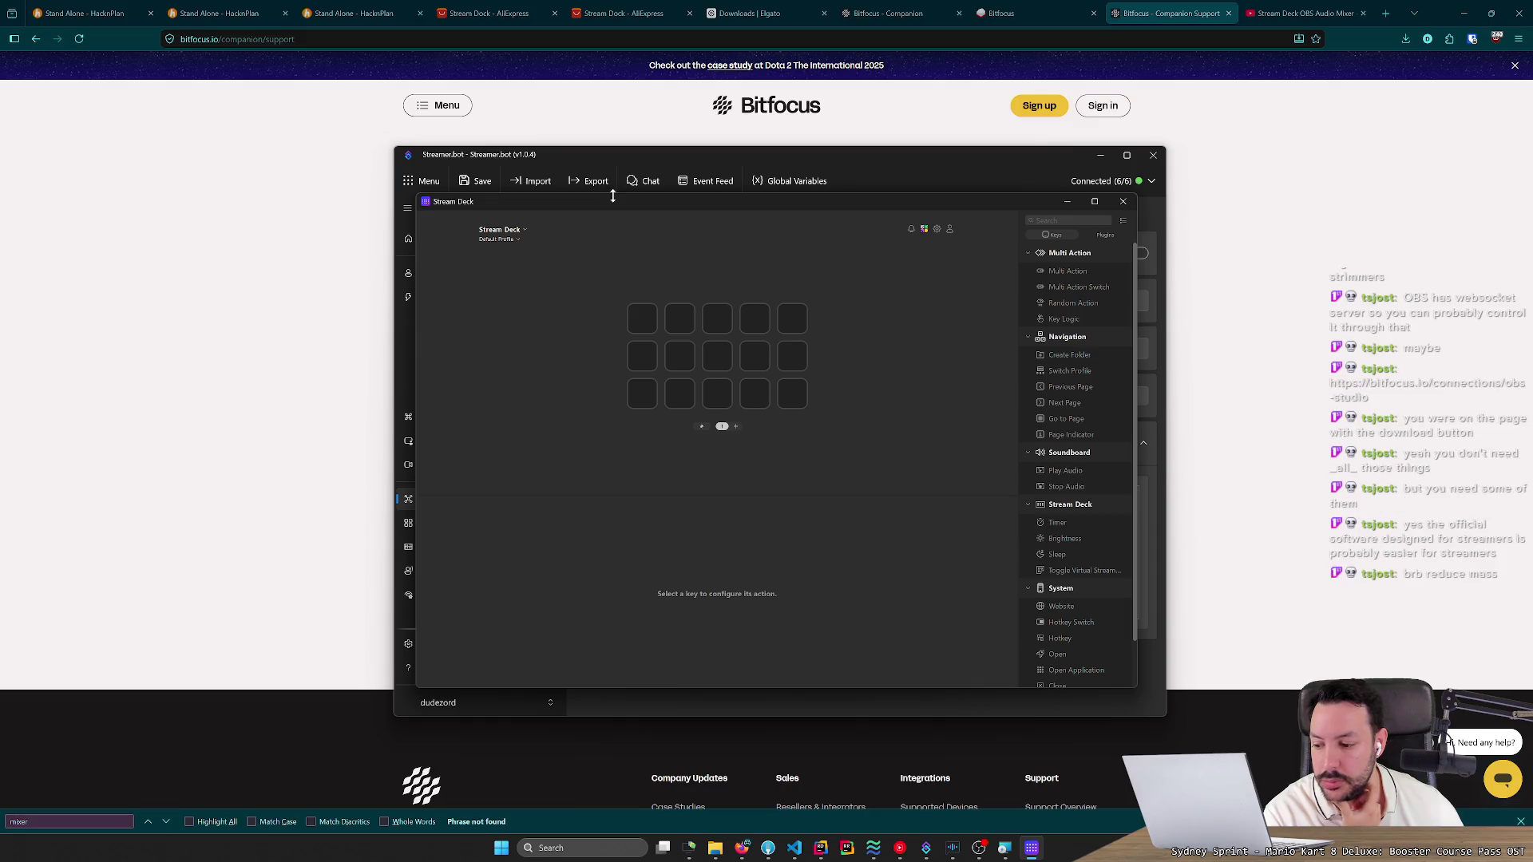
scroll(1031, 377, "down", 1)
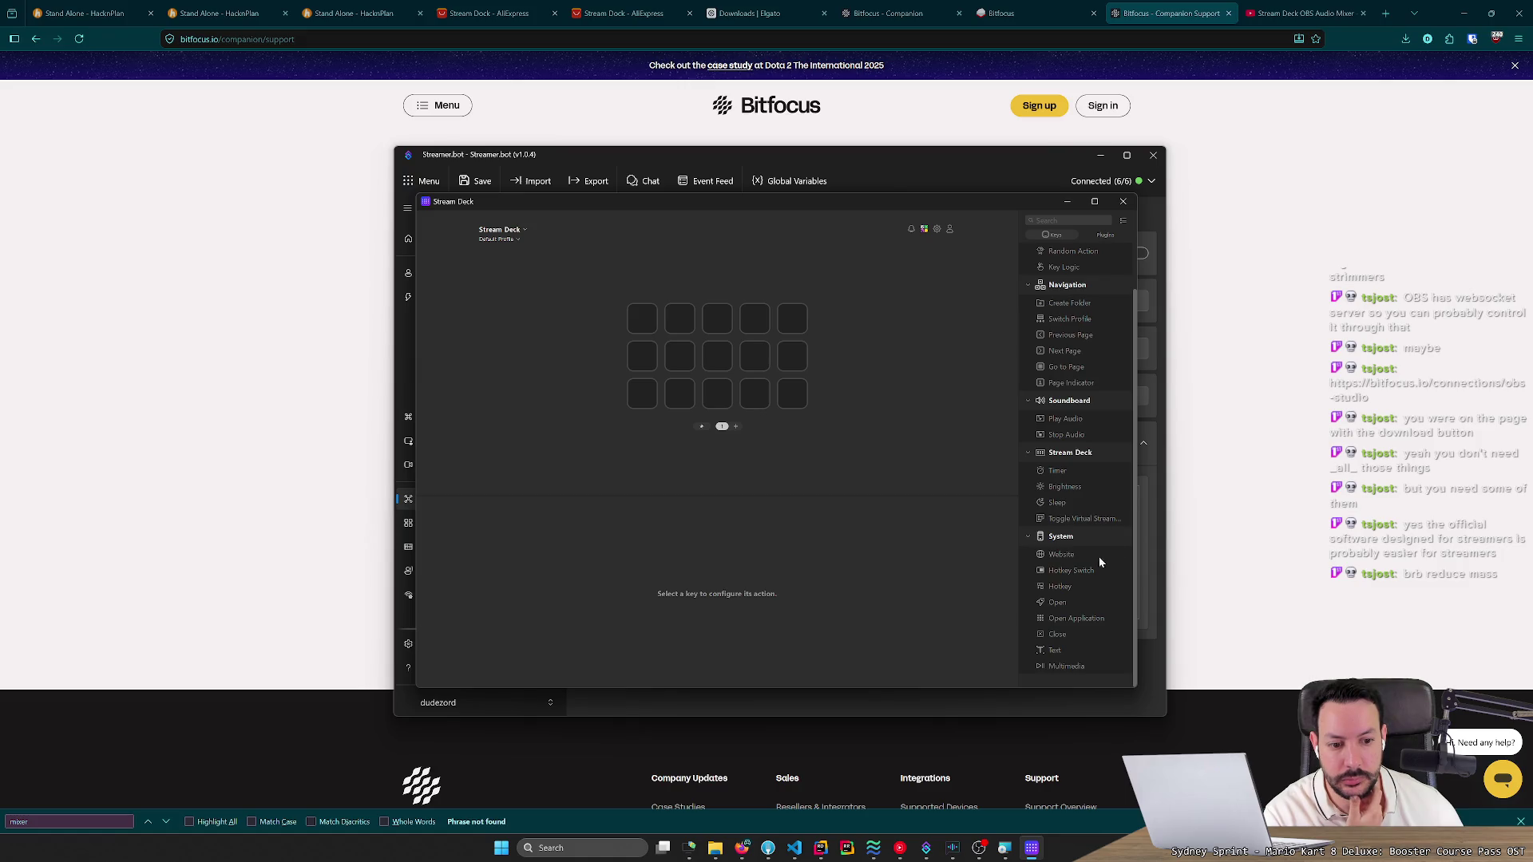
scroll(1080, 605, "up", 1)
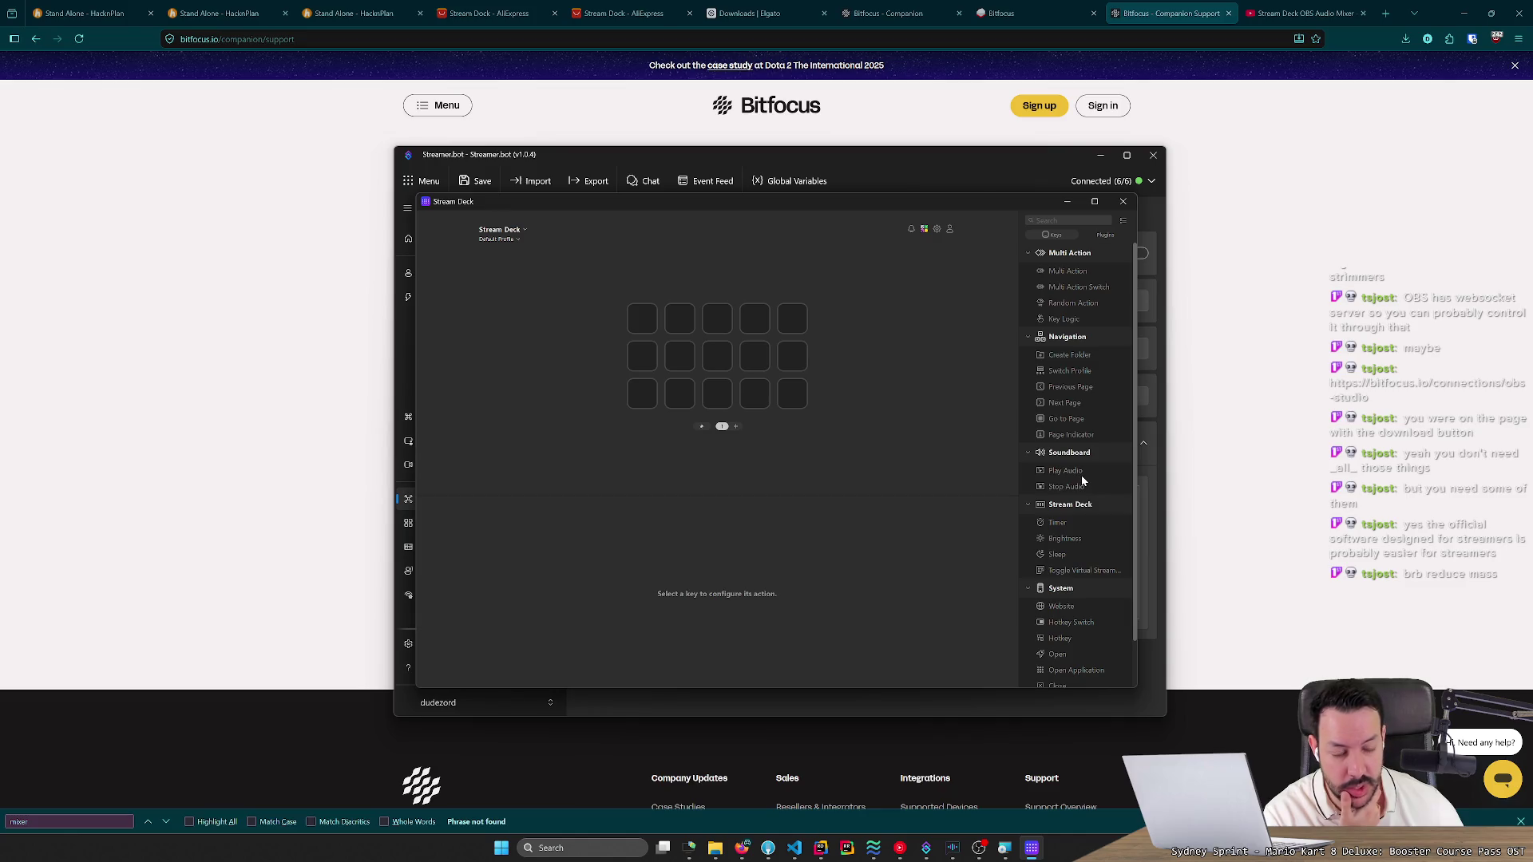
mouse_move(1050, 471)
left_mouse_down()
mouse_move(670, 357)
mouse_move(648, 321)
left_mouse_up()
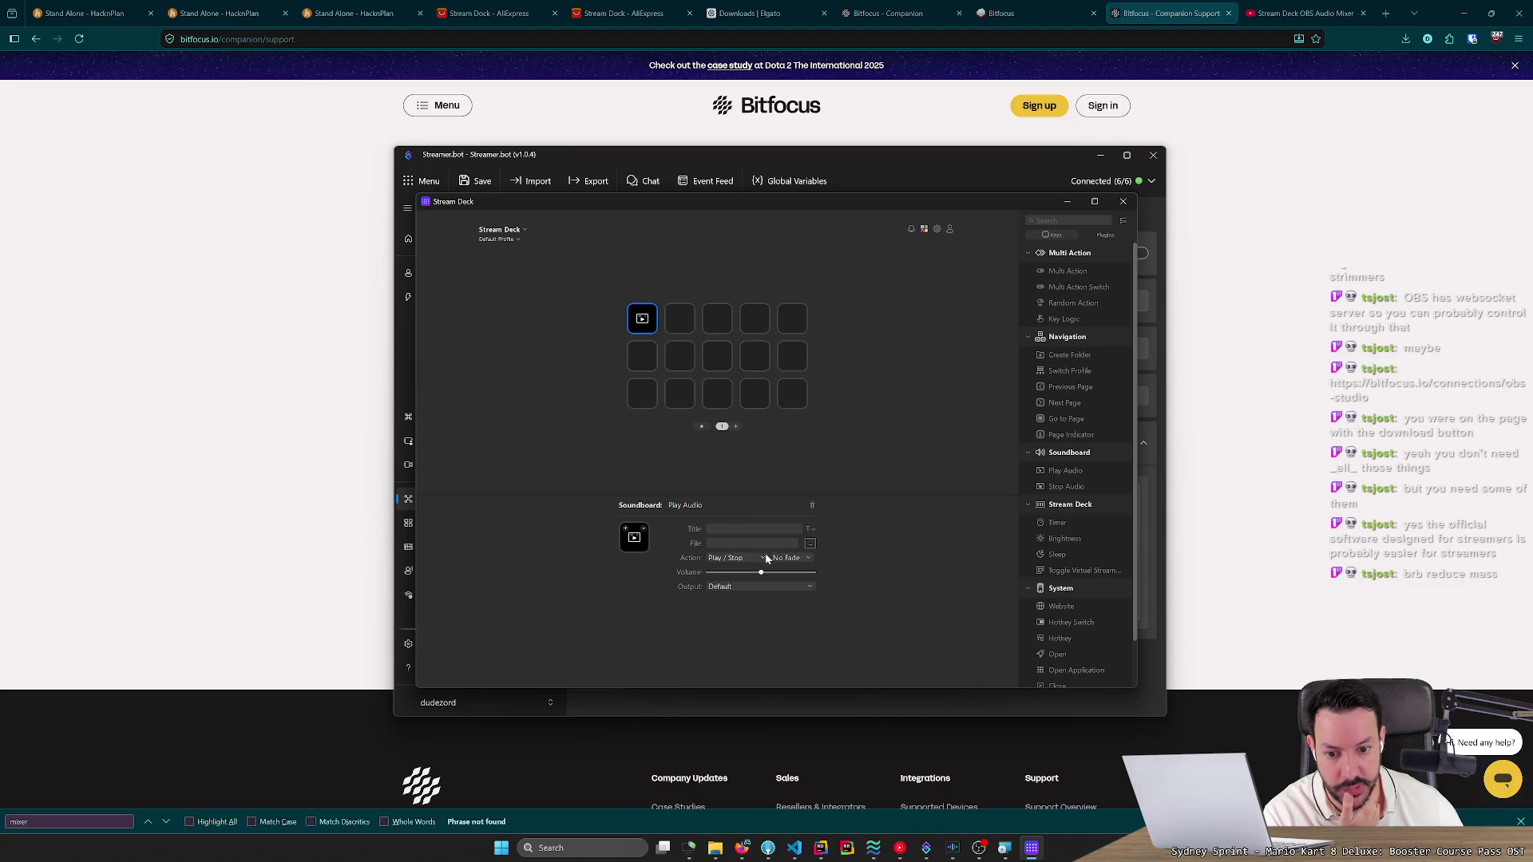
Leave the audio output on Default, then delete the Play Audio action from the key.
left_click(756, 585)
left_click(757, 587)
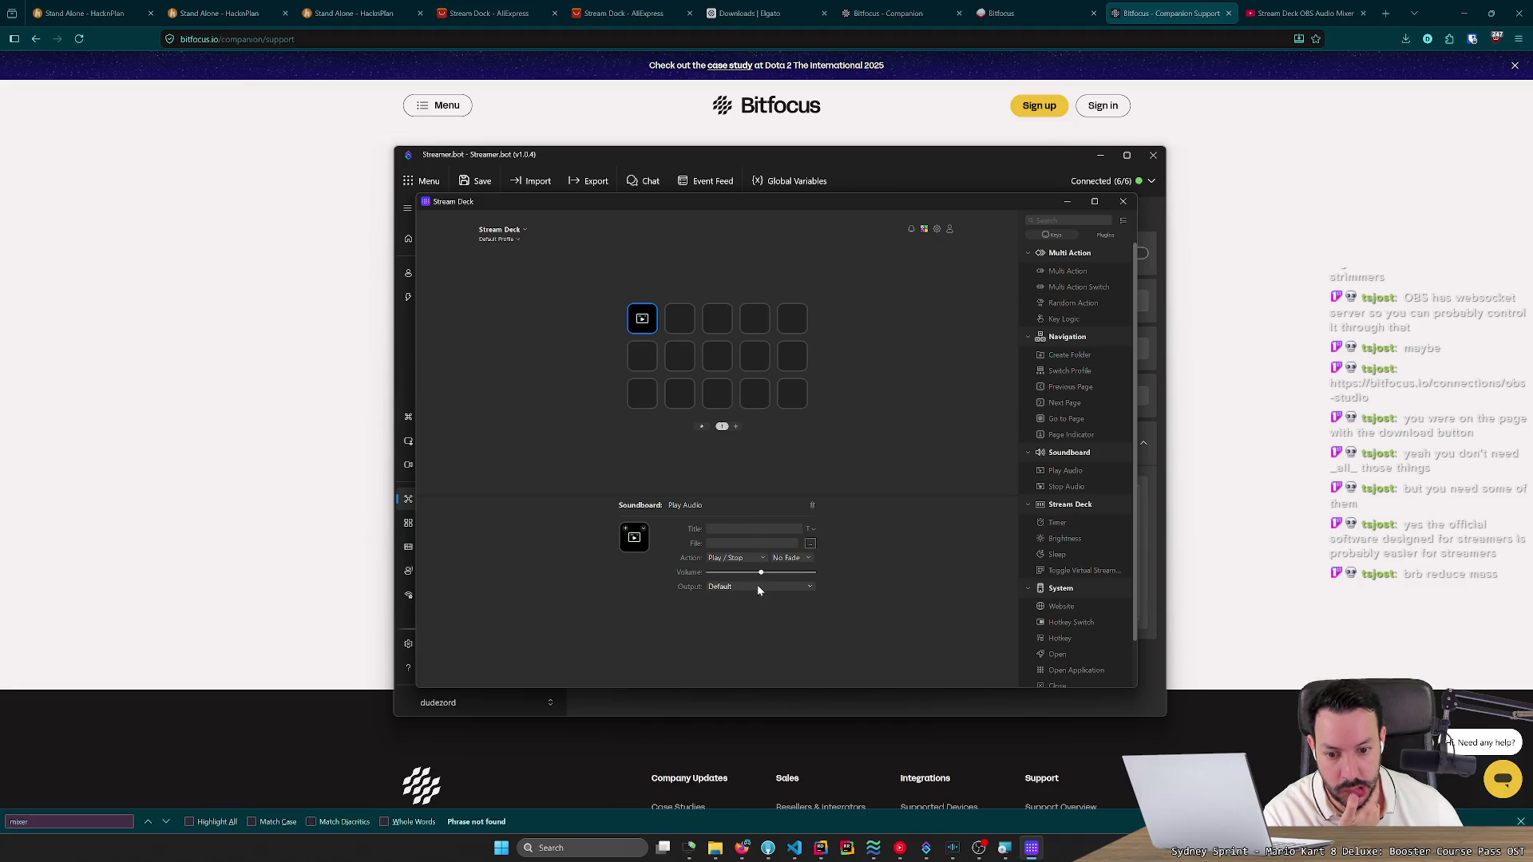
left_click(643, 530)
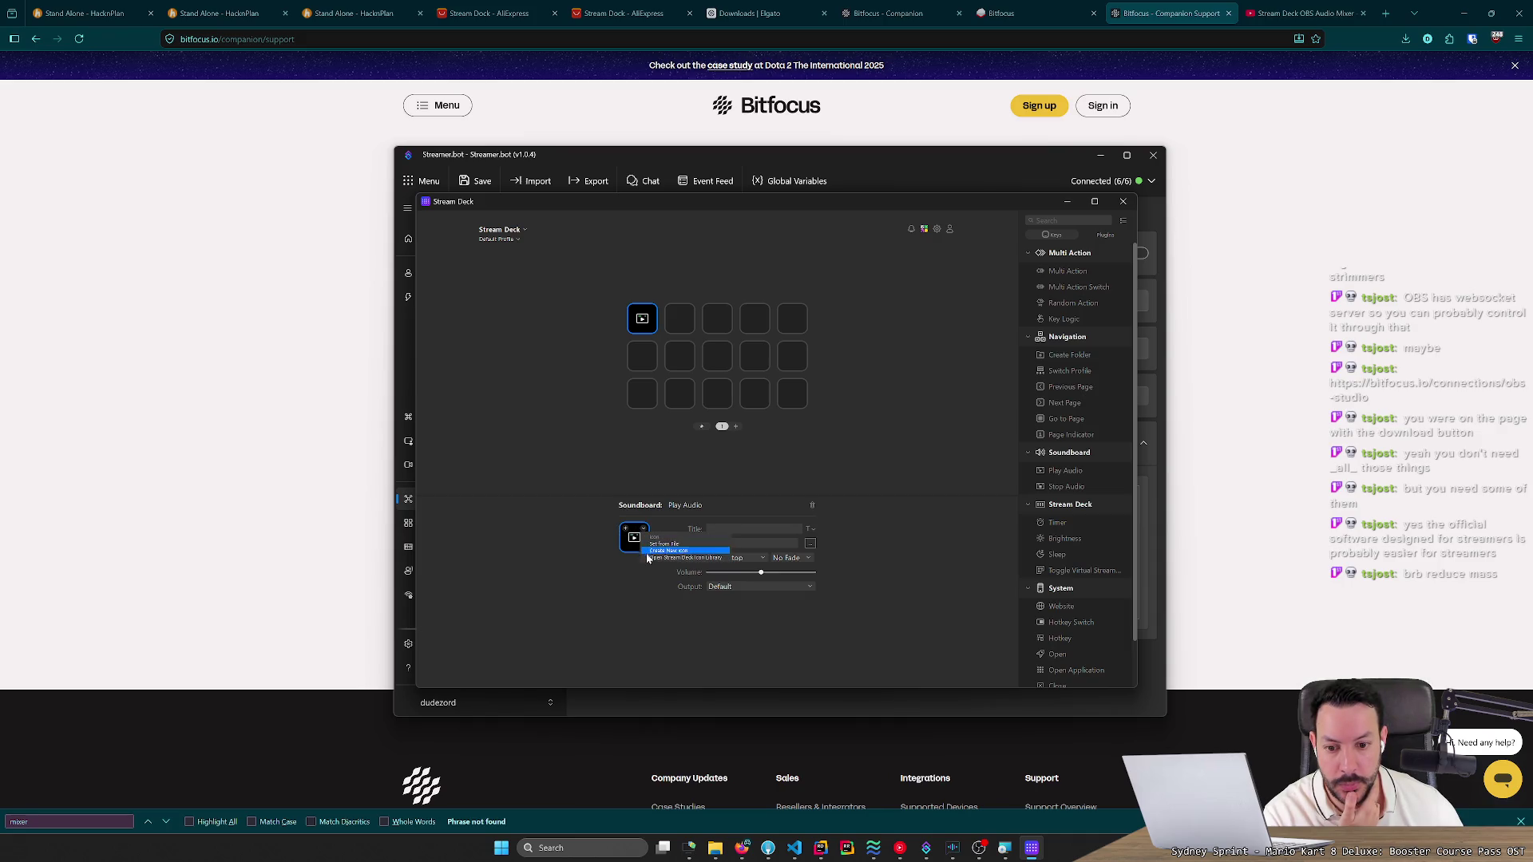
left_click(629, 555)
left_click(811, 504)
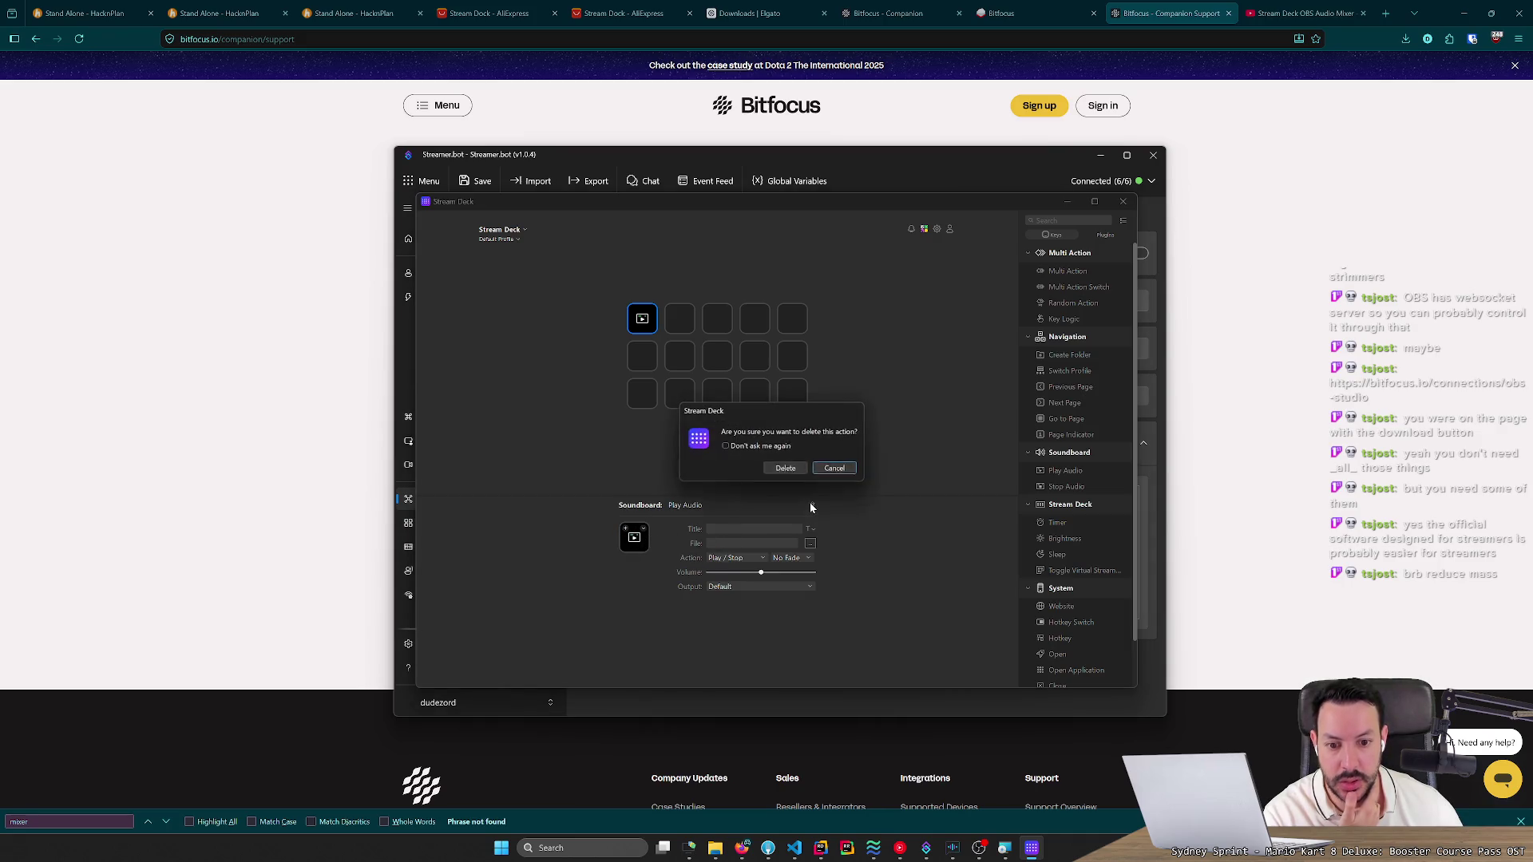
left_click(783, 467)
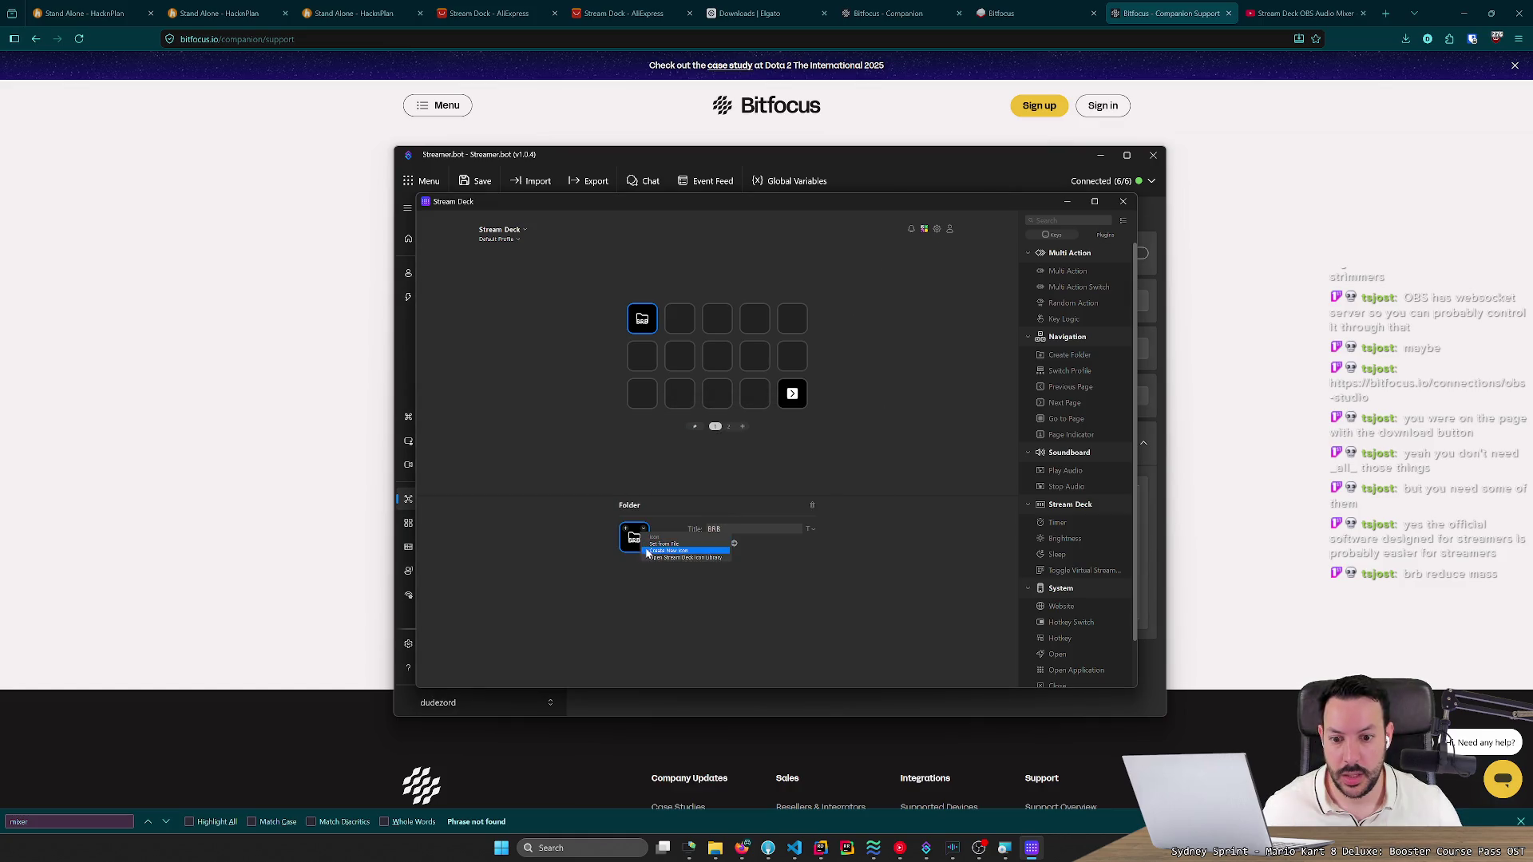
Search the Icon Library for 'clock' and give the BRB folder key the alarm-clock icon.
left_click(644, 530)
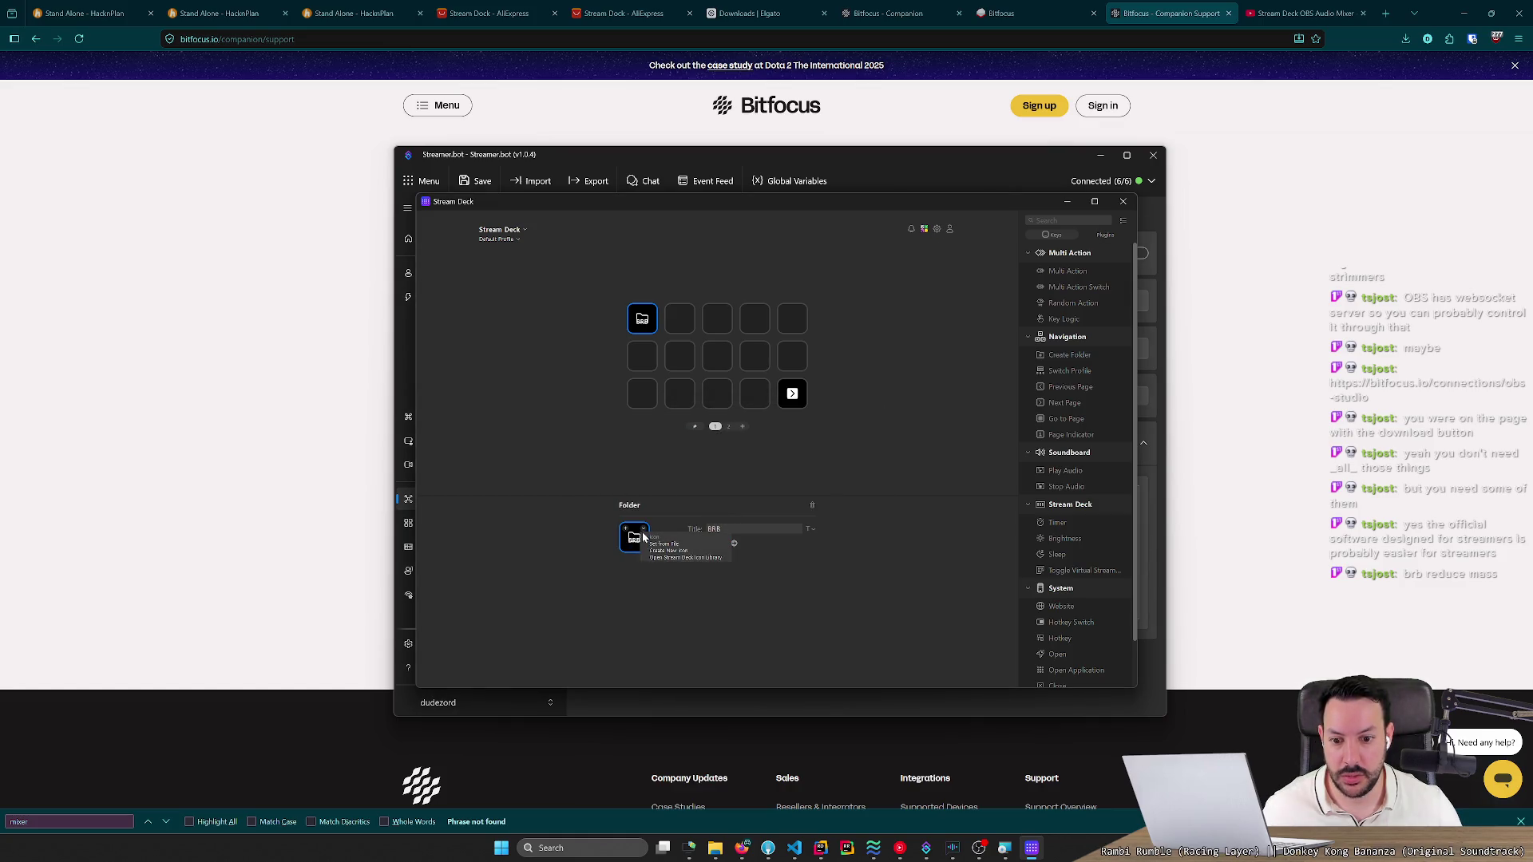
left_click(629, 537)
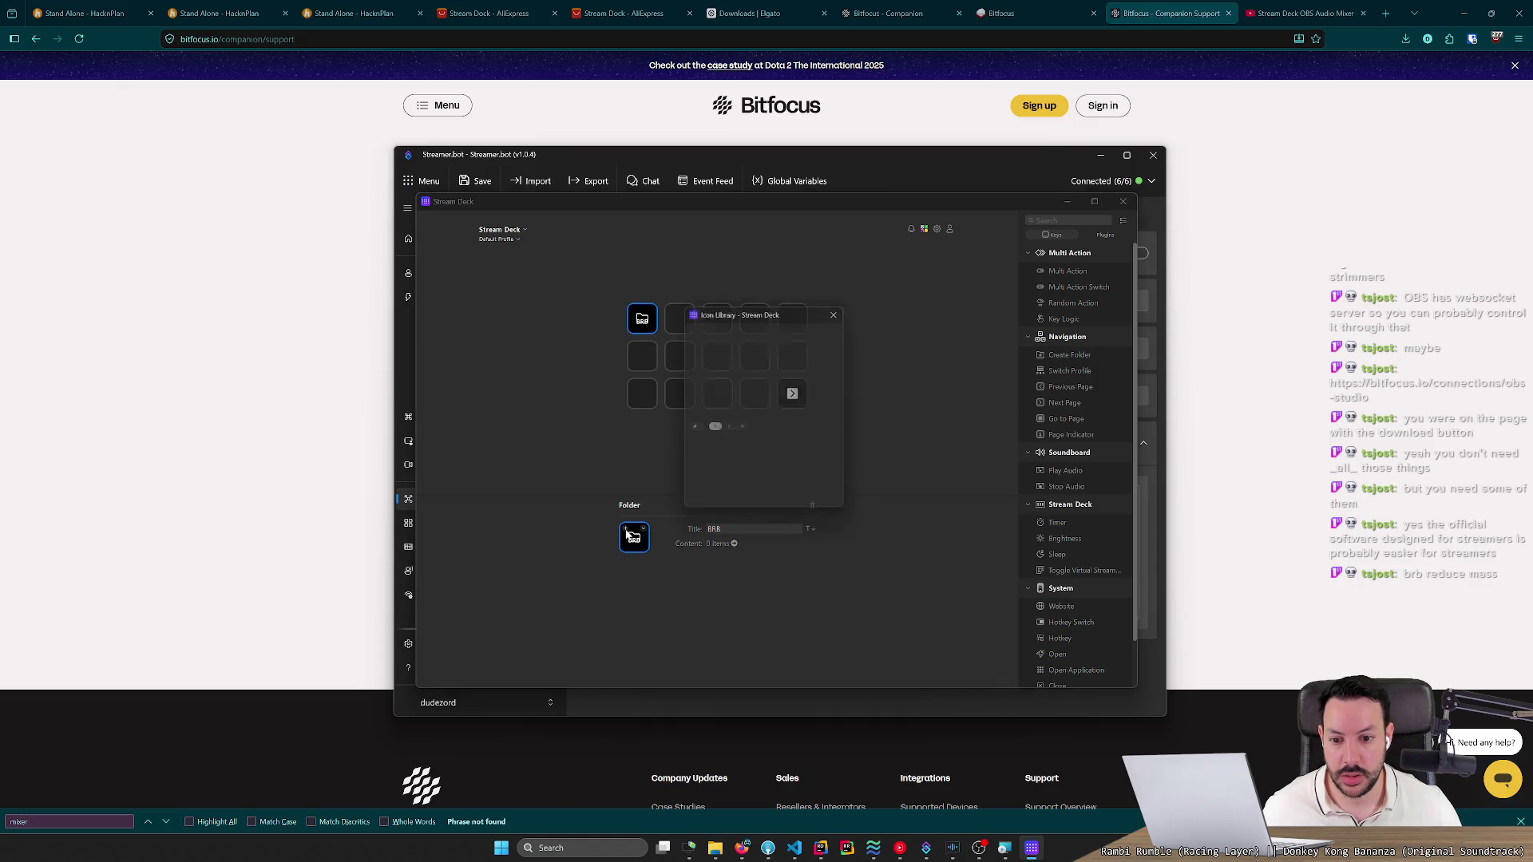
type("empty")
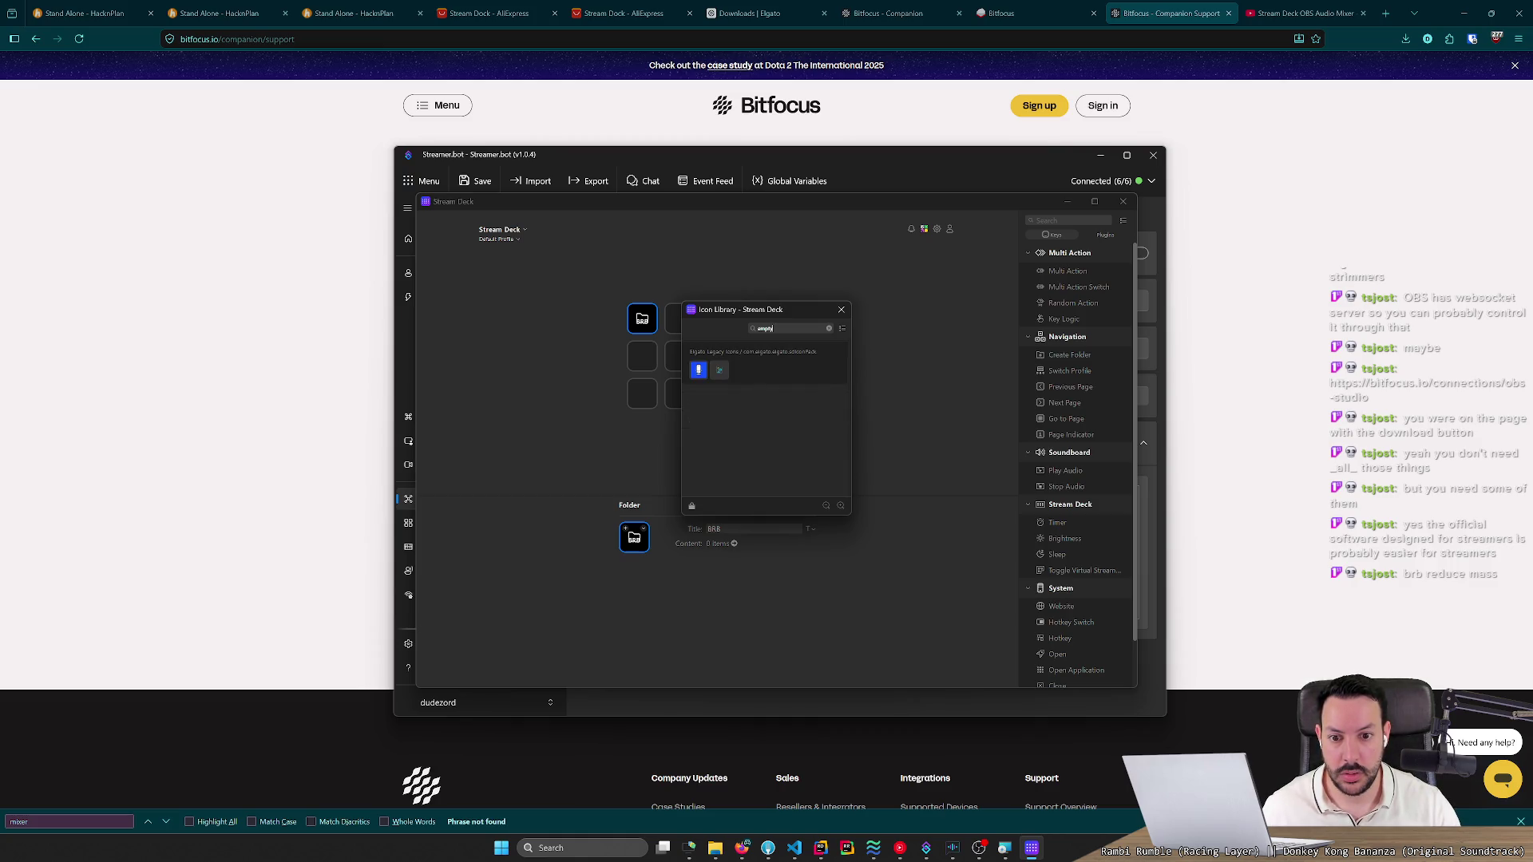
key("BackSpace")
key("BackSpace")
key("BackSpace")
type("wait")
key("BackSpace")
key("BackSpace")
key("BackSpace")
type("clock")
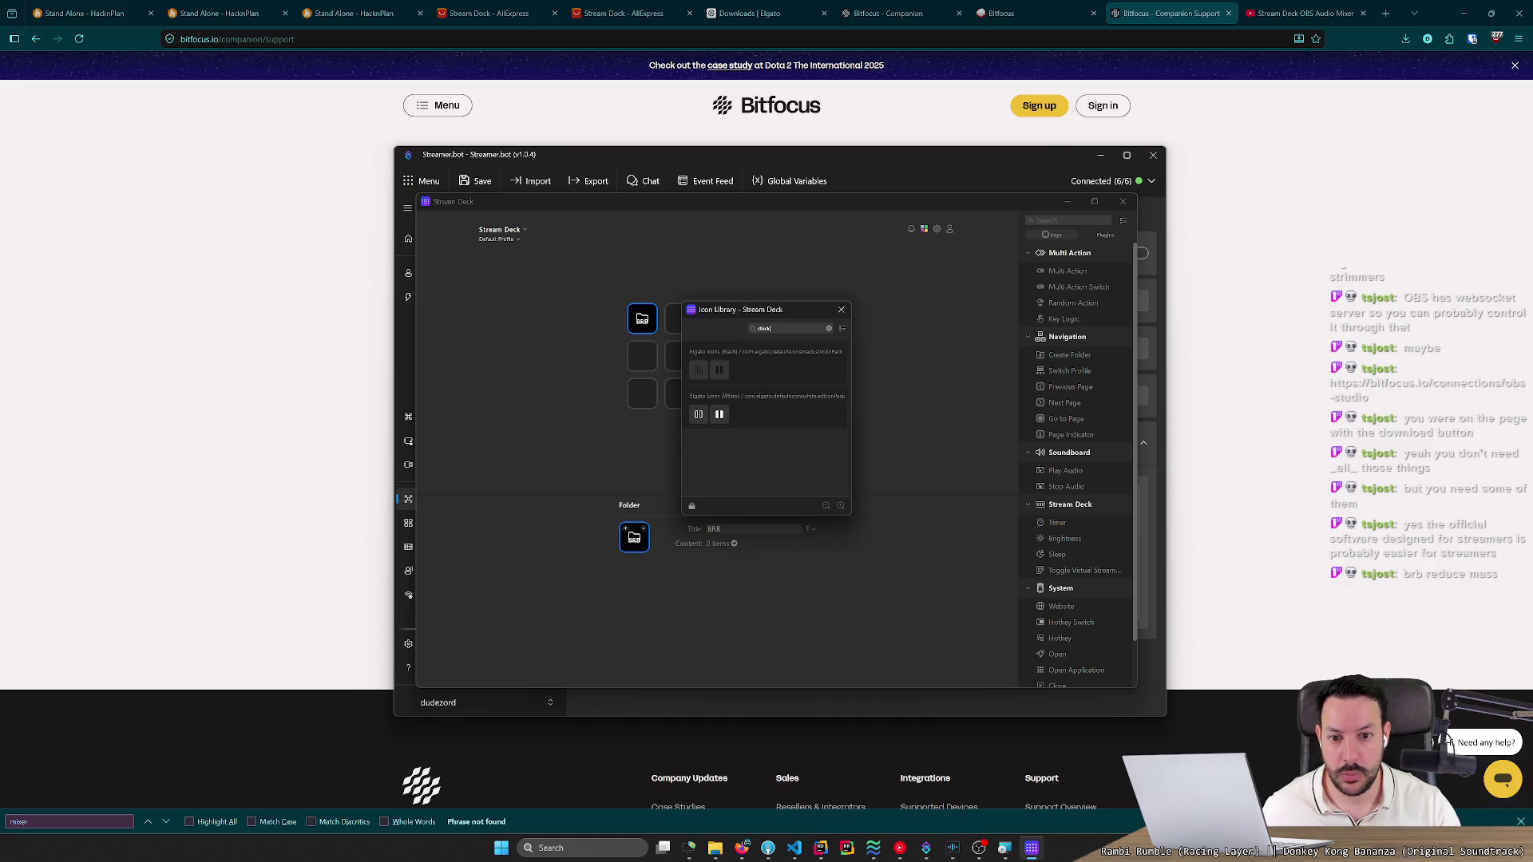
left_click(734, 421)
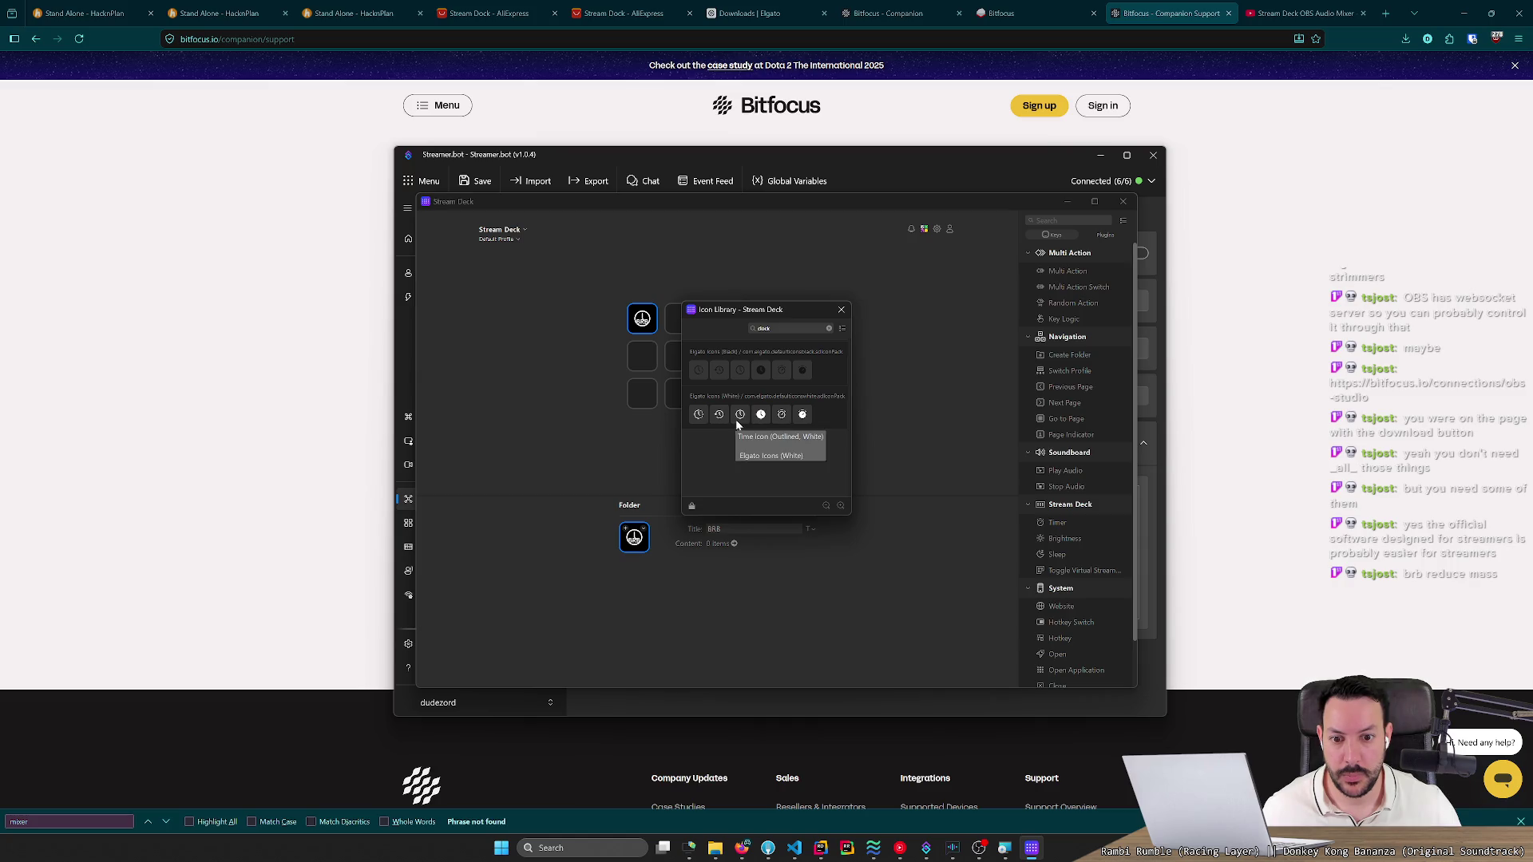
left_click(779, 414)
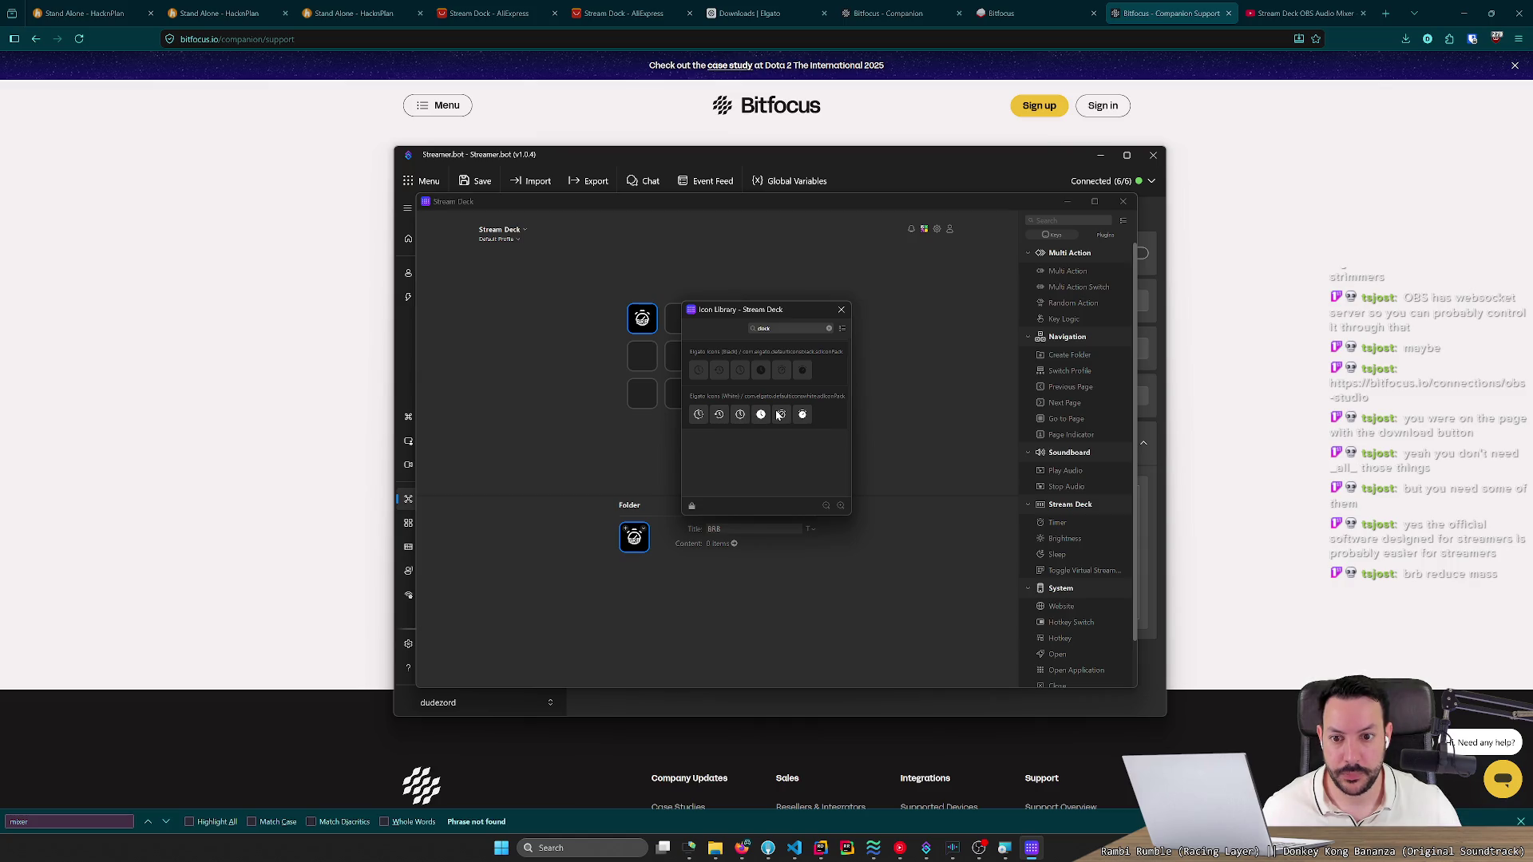
left_click(842, 311)
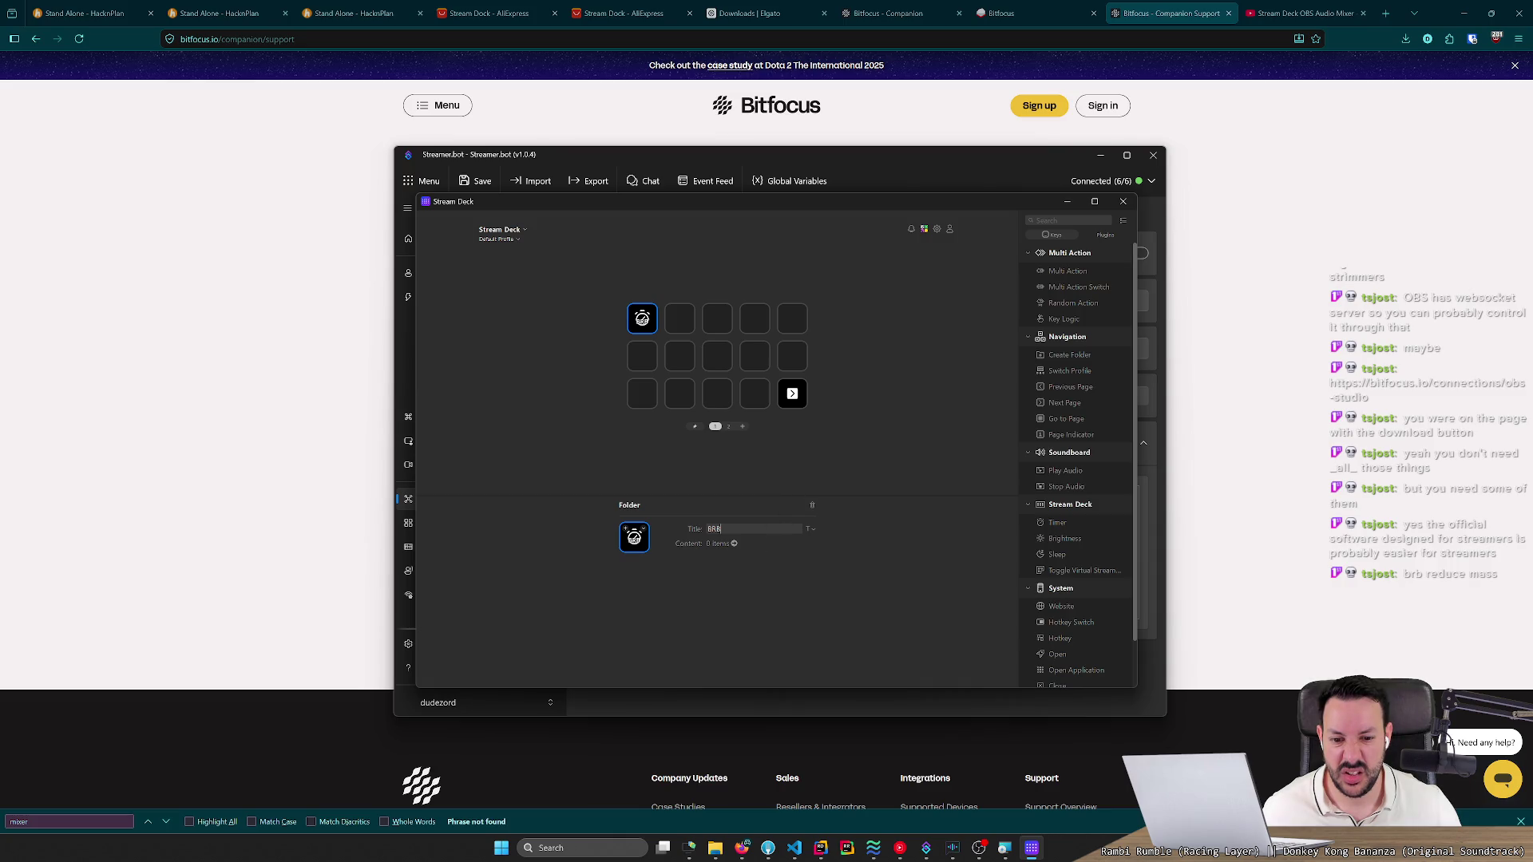
Set the BRB title position and change its text colour to red (#FF0000).
left_click(811, 528)
left_click(835, 550)
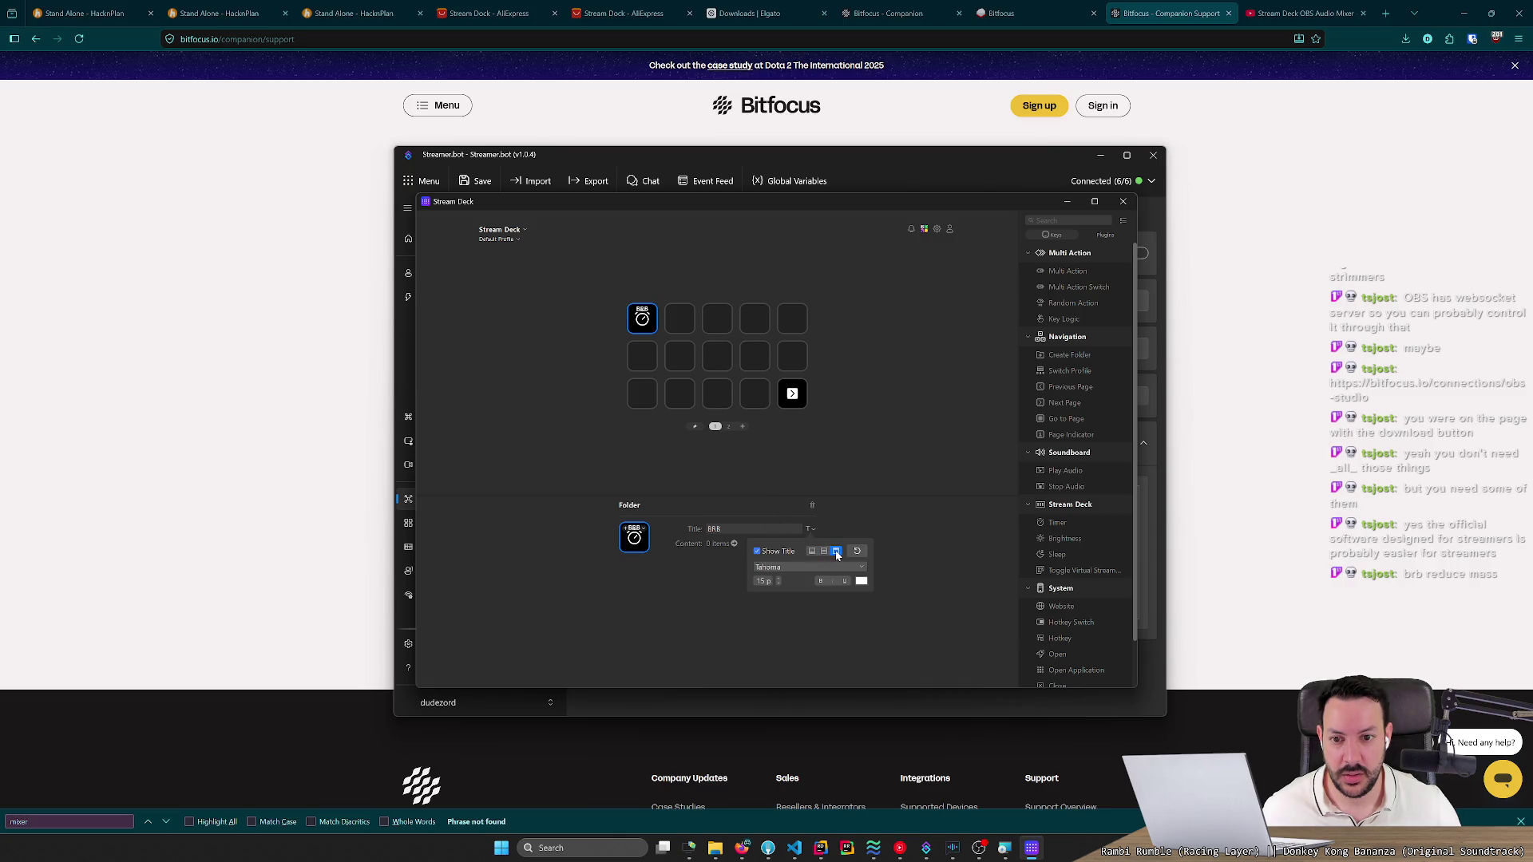
left_click(826, 552)
left_click(813, 552)
left_click(860, 581)
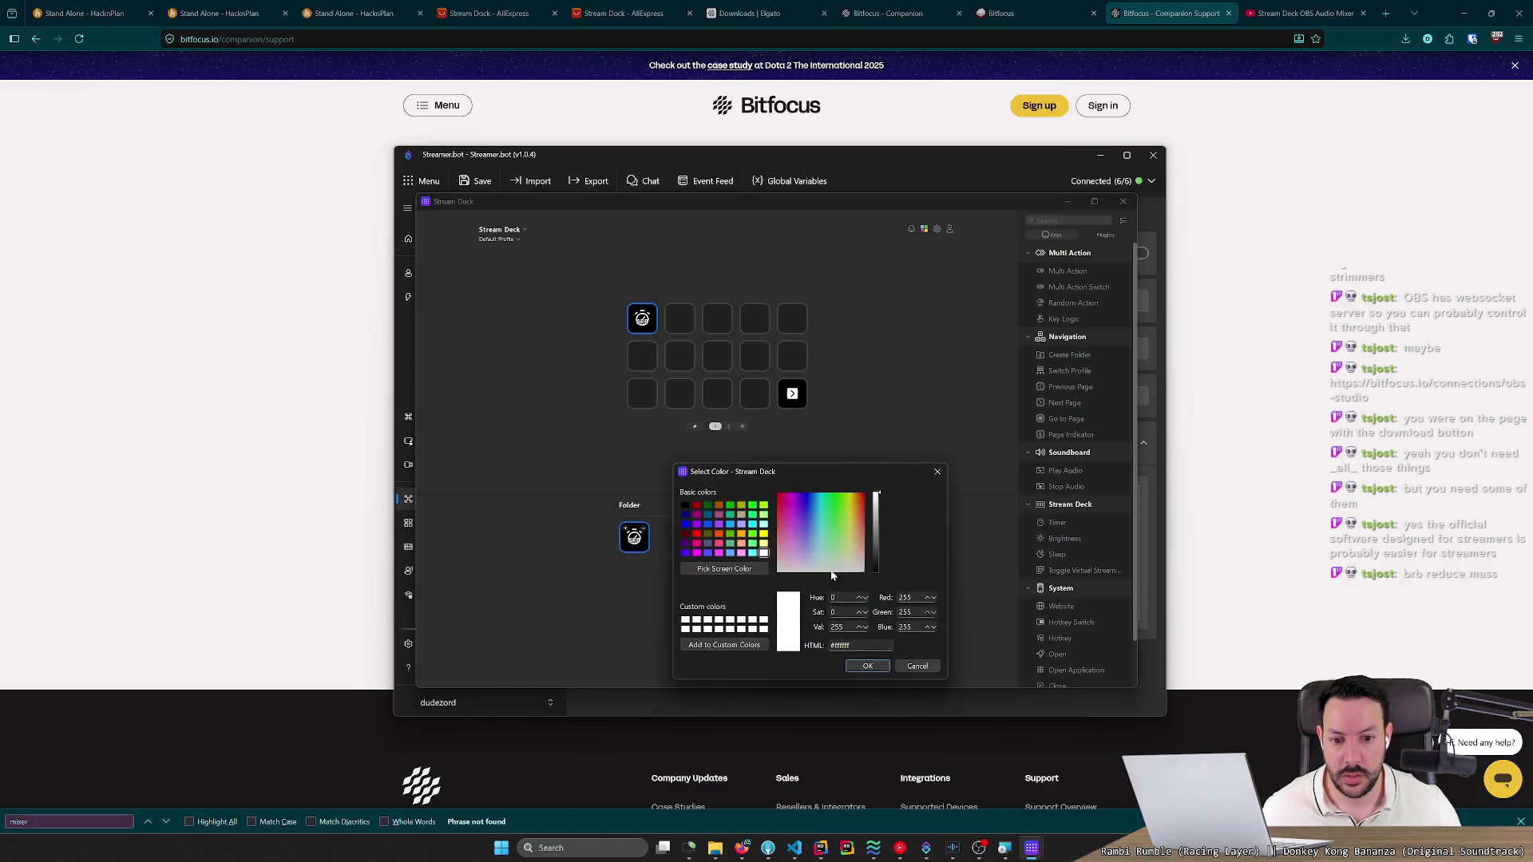
left_click(696, 535)
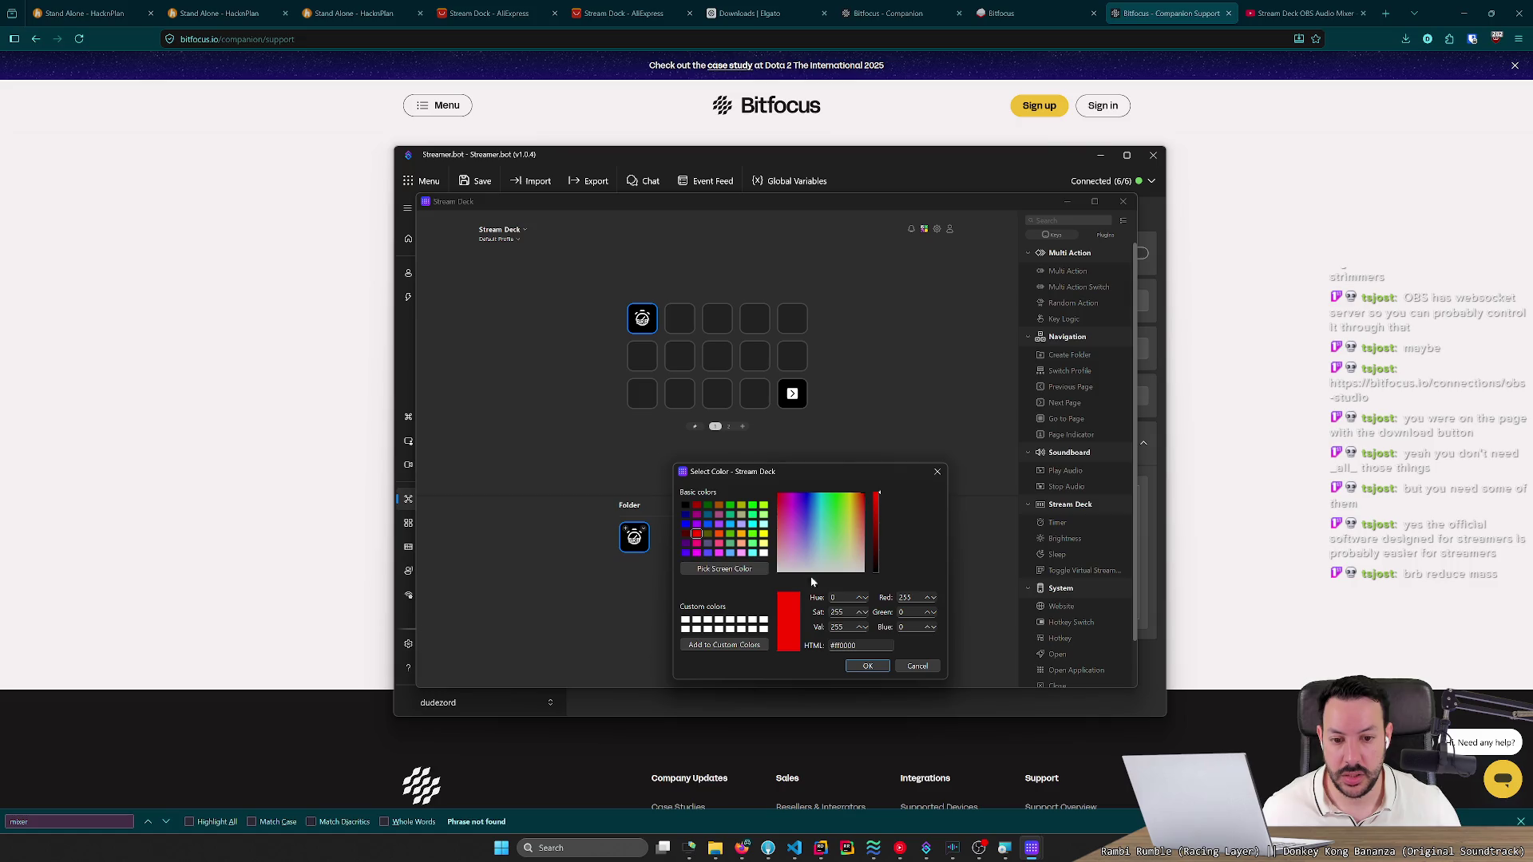
left_click(867, 666)
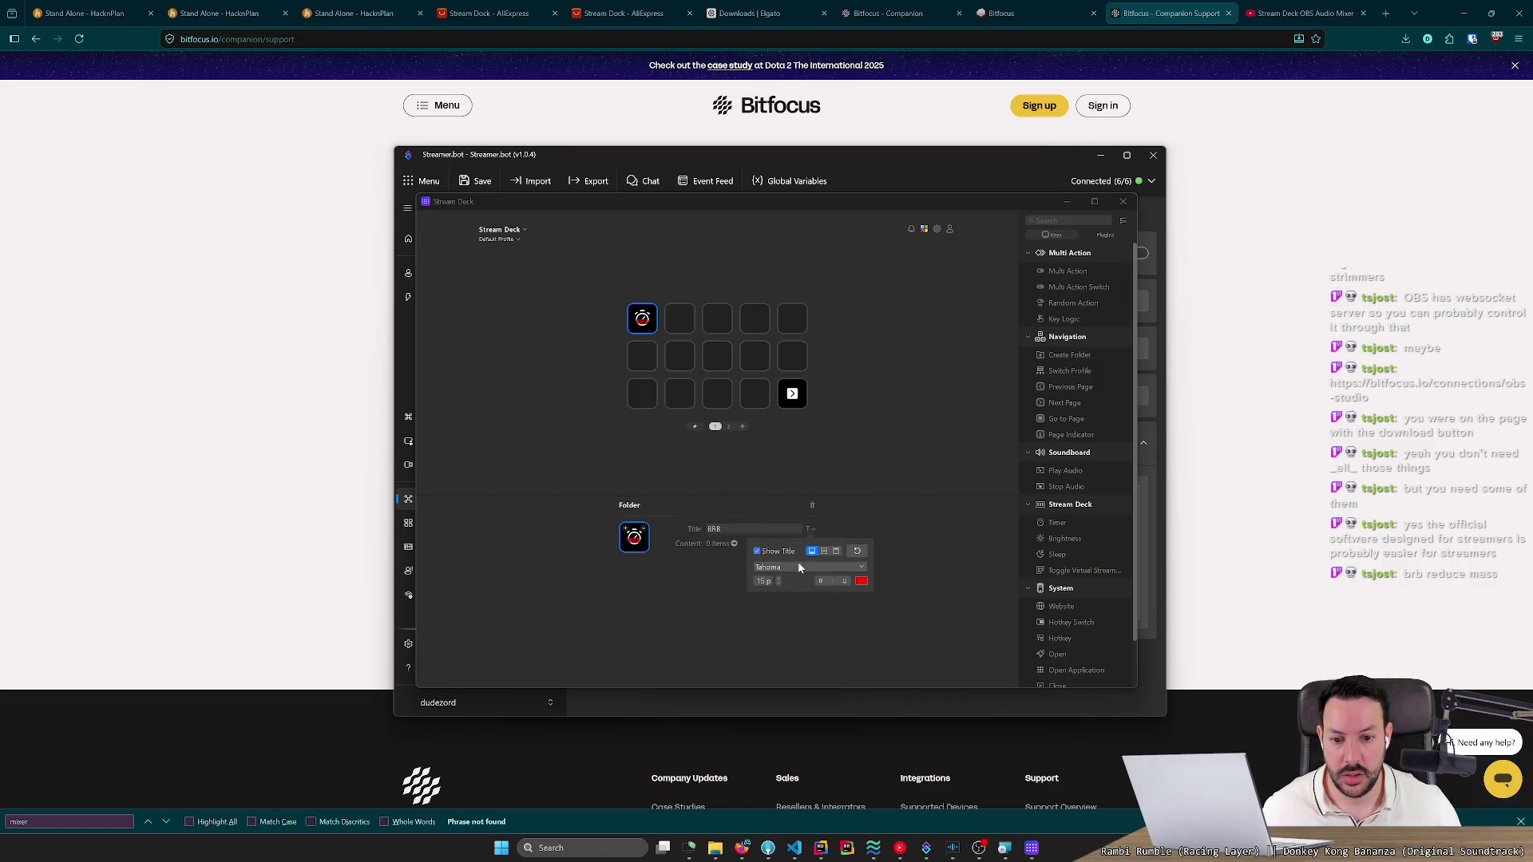
Briefly reopen the icon library, then open the BRB folder to view its contents.
left_click(627, 534)
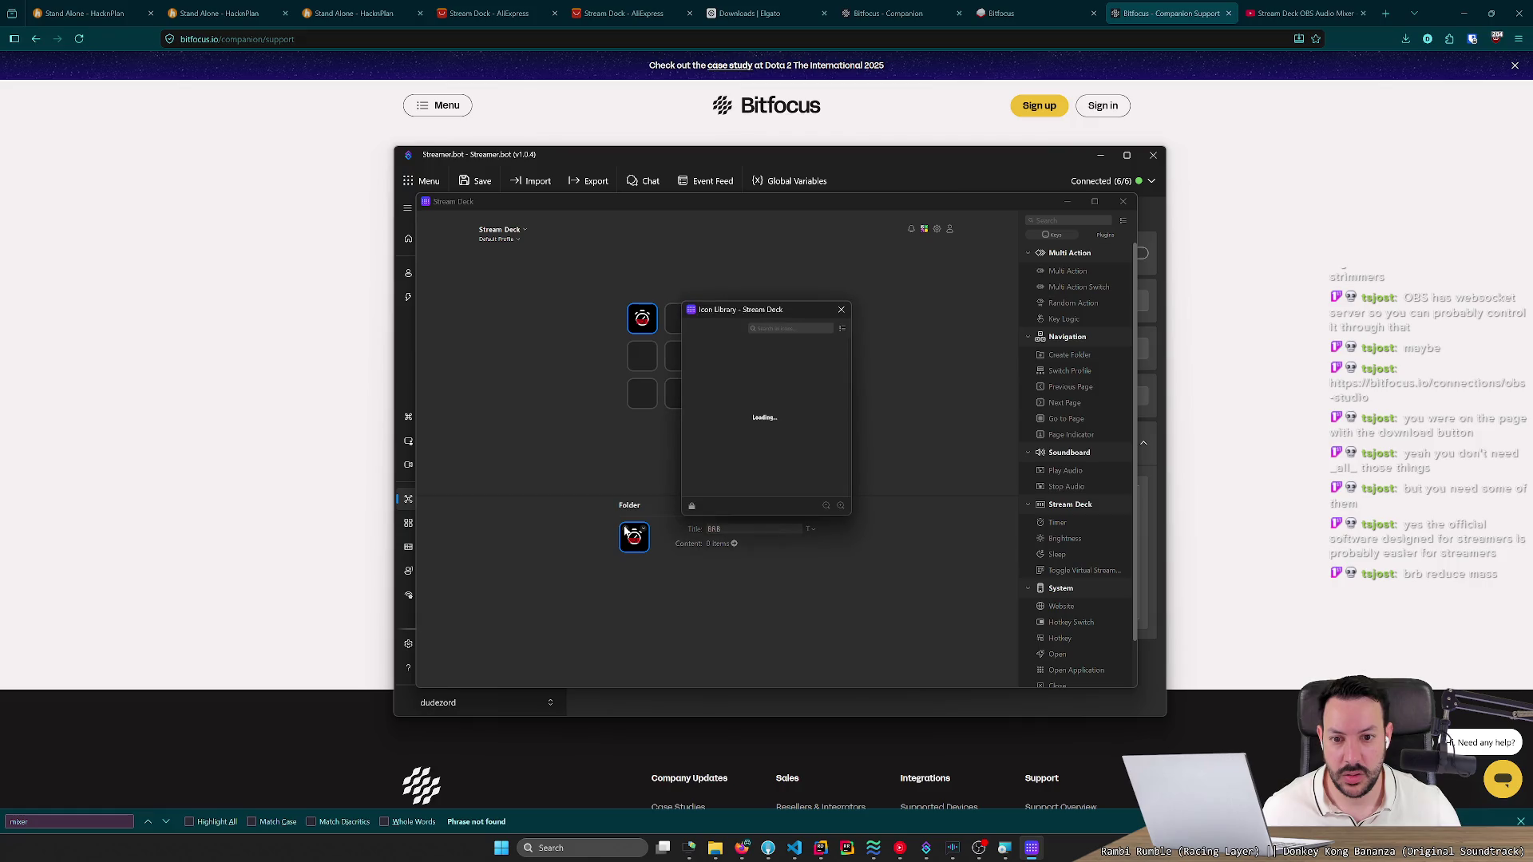
type("dlock")
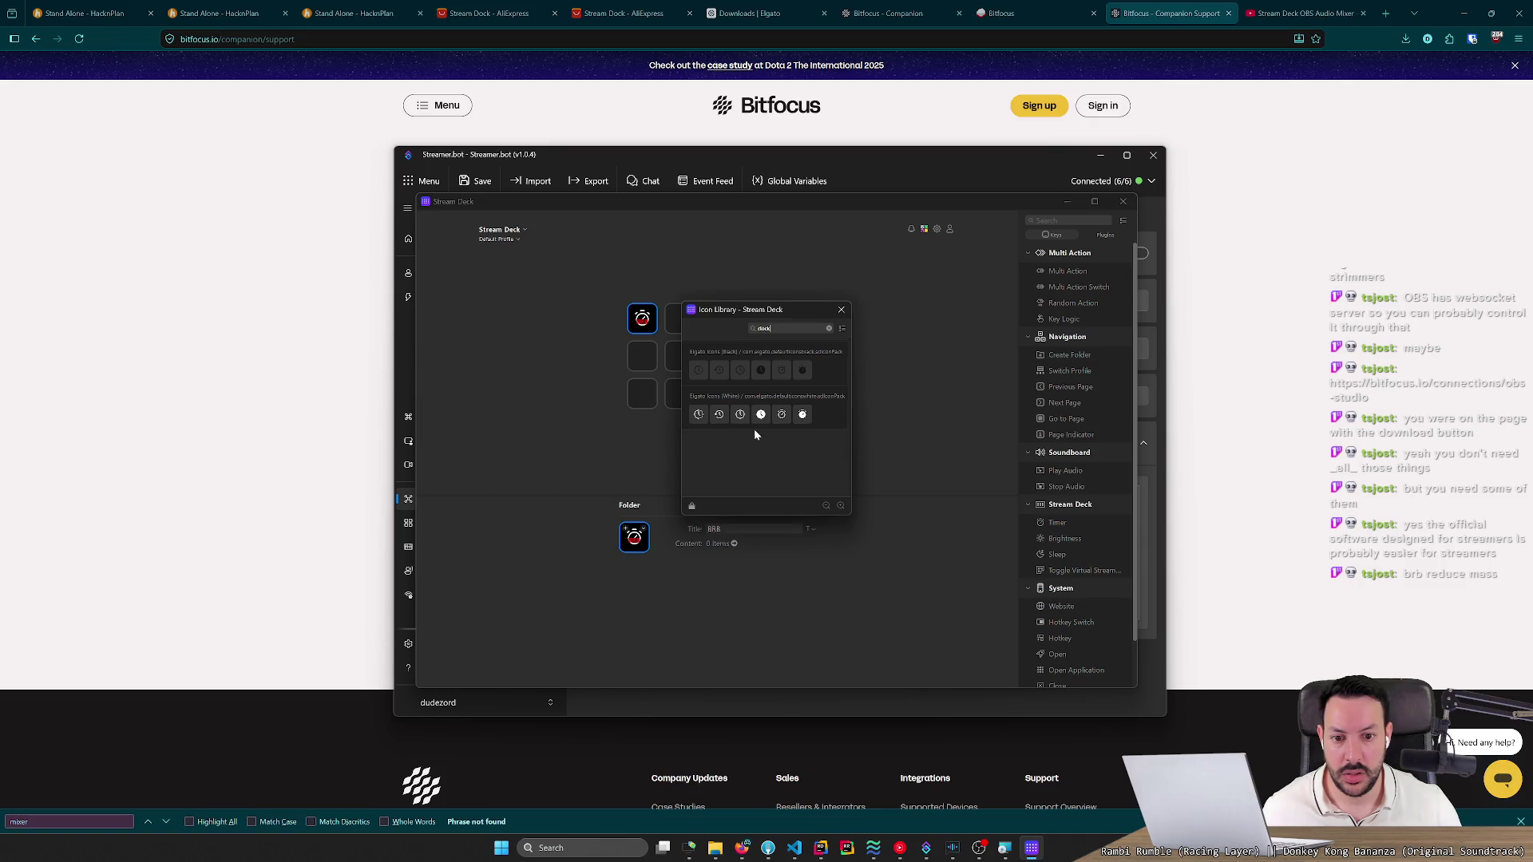
left_click(840, 310)
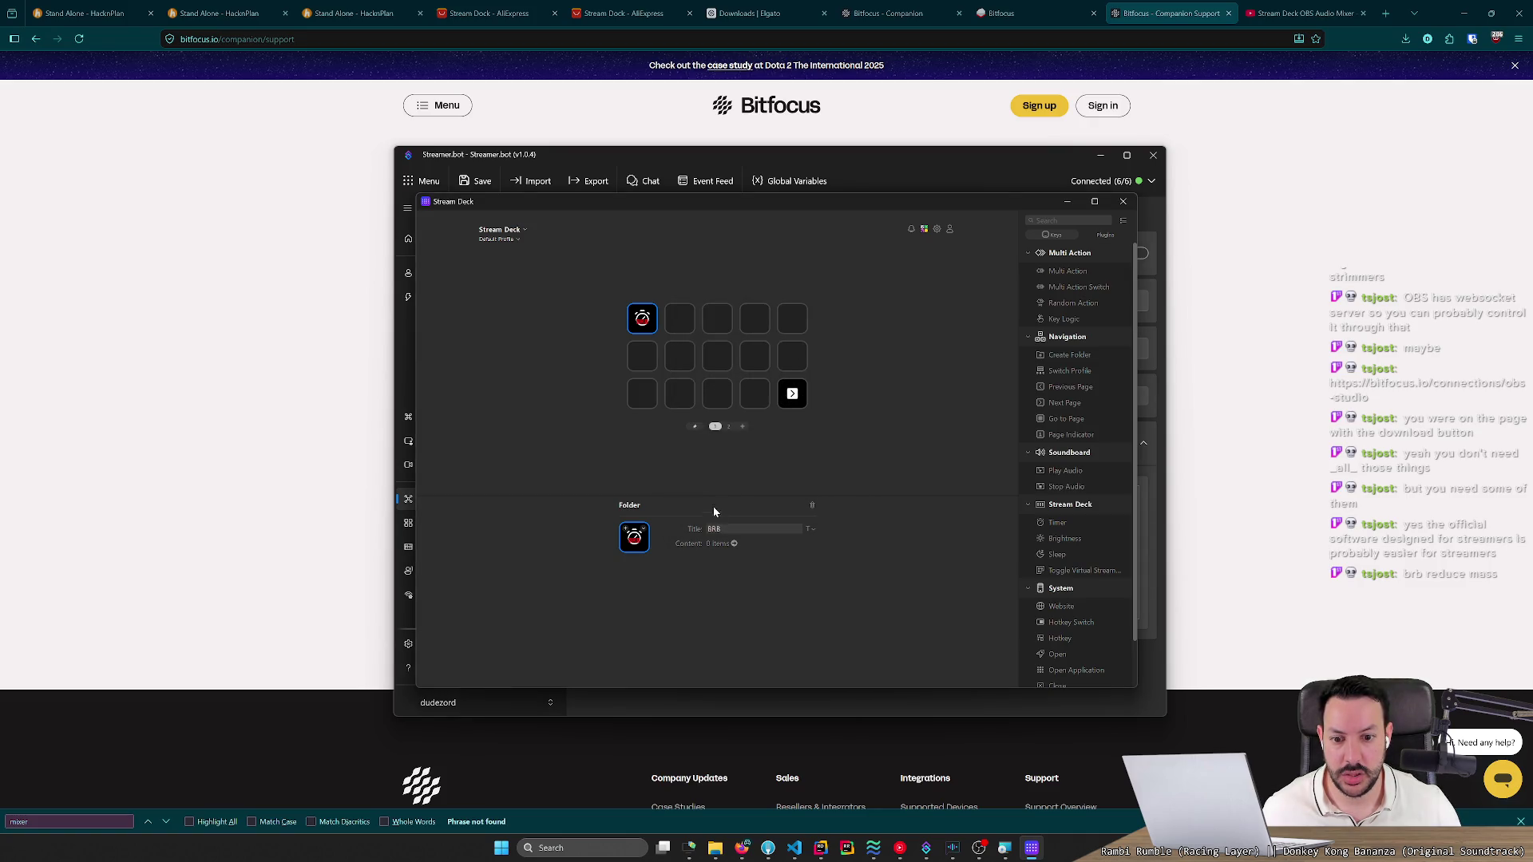
left_click(733, 544)
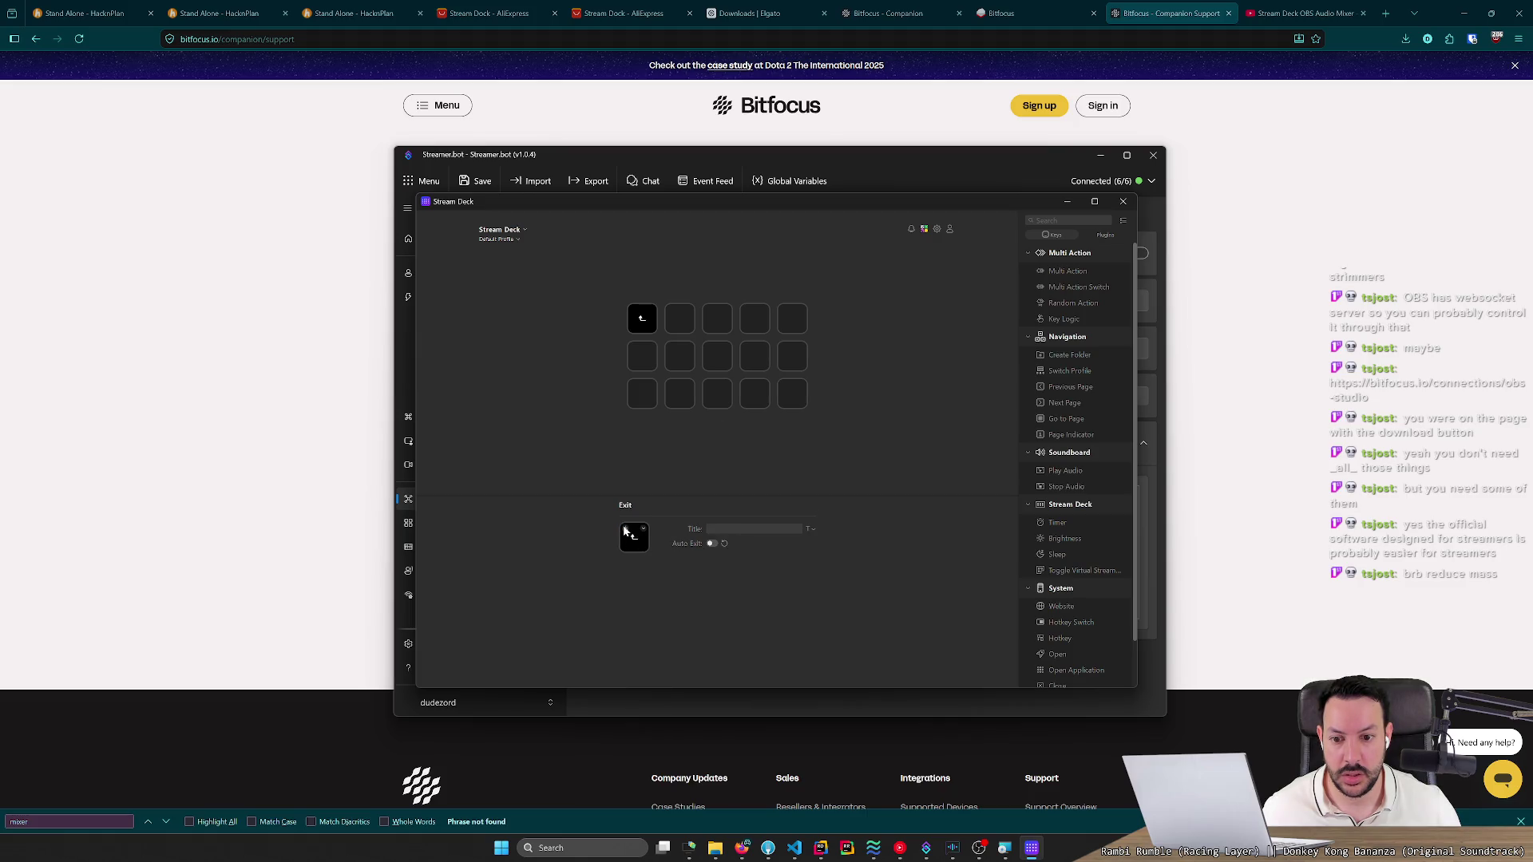
Reset the folder's Auto Exit settings and switch Auto Exit on, exiting after 1 s.
left_click(629, 535)
left_click(840, 312)
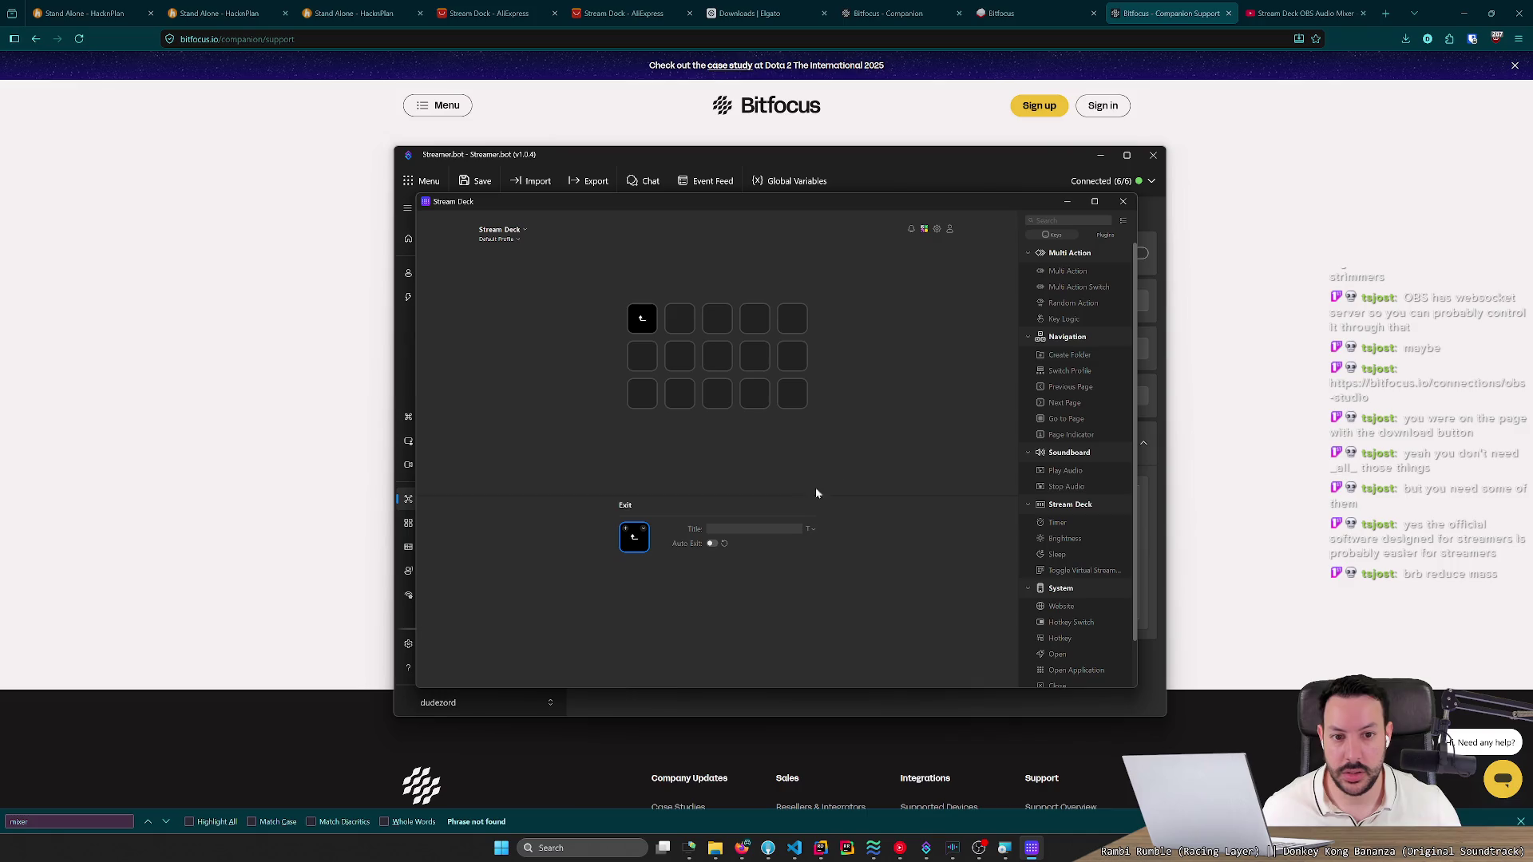
left_click(724, 543)
left_click(791, 479)
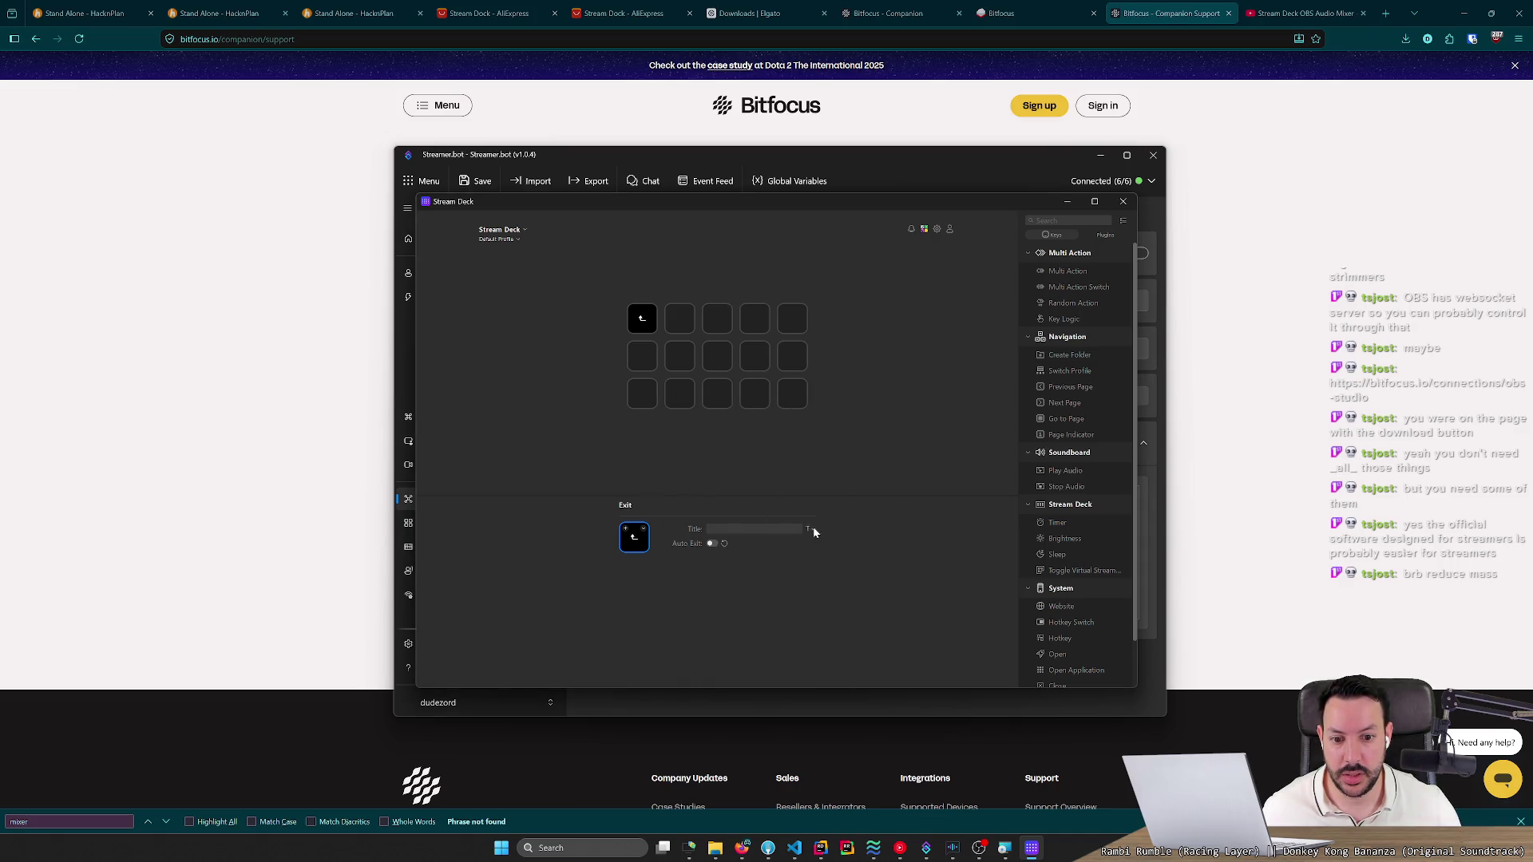
left_click(710, 544)
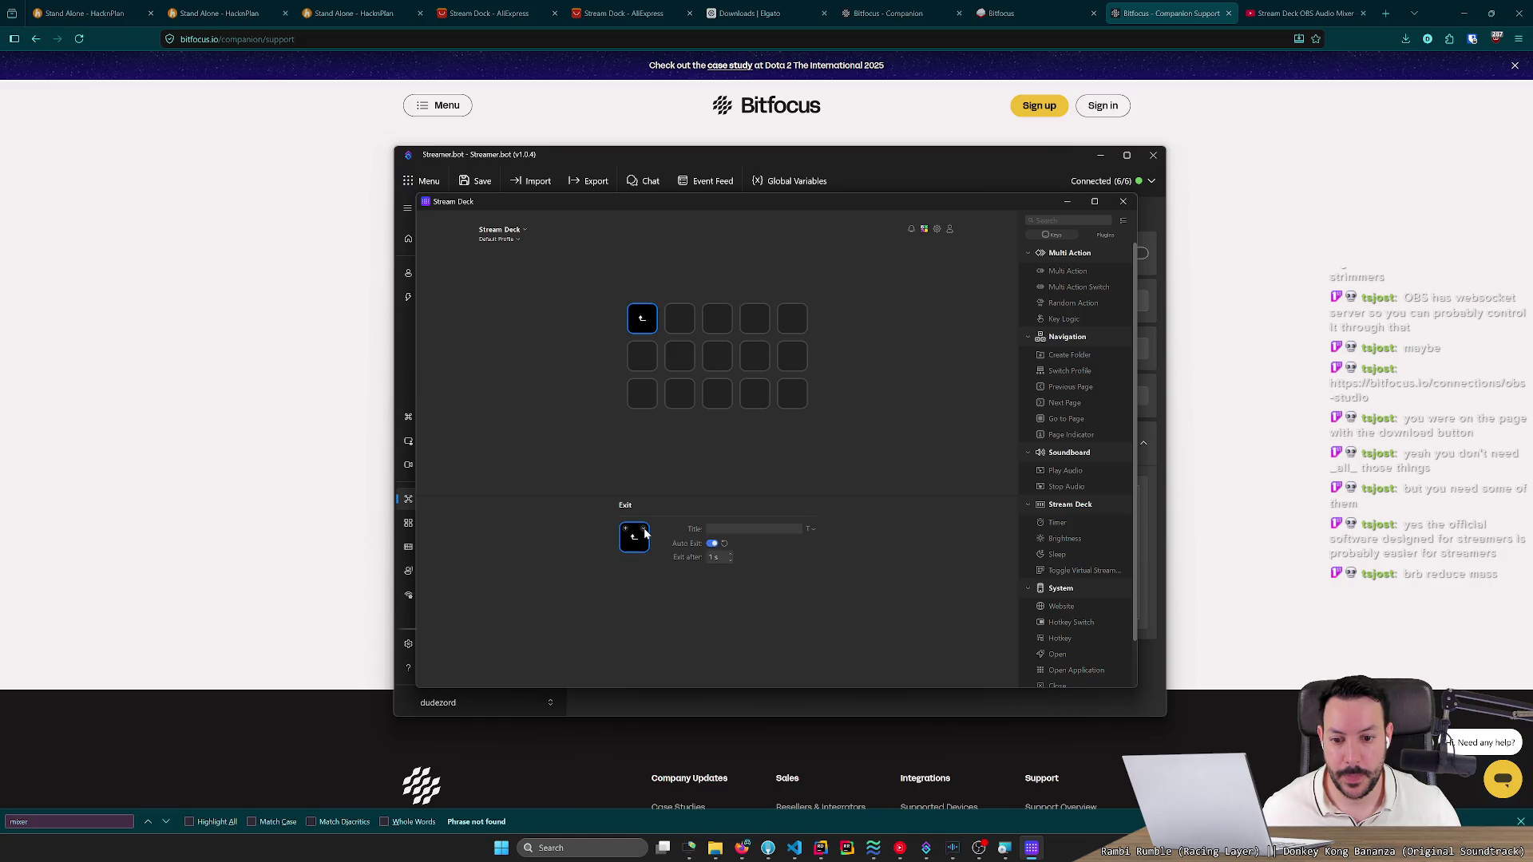
Check the connected device list and Stream Deck preferences, then lower the system volume.
left_click(525, 230)
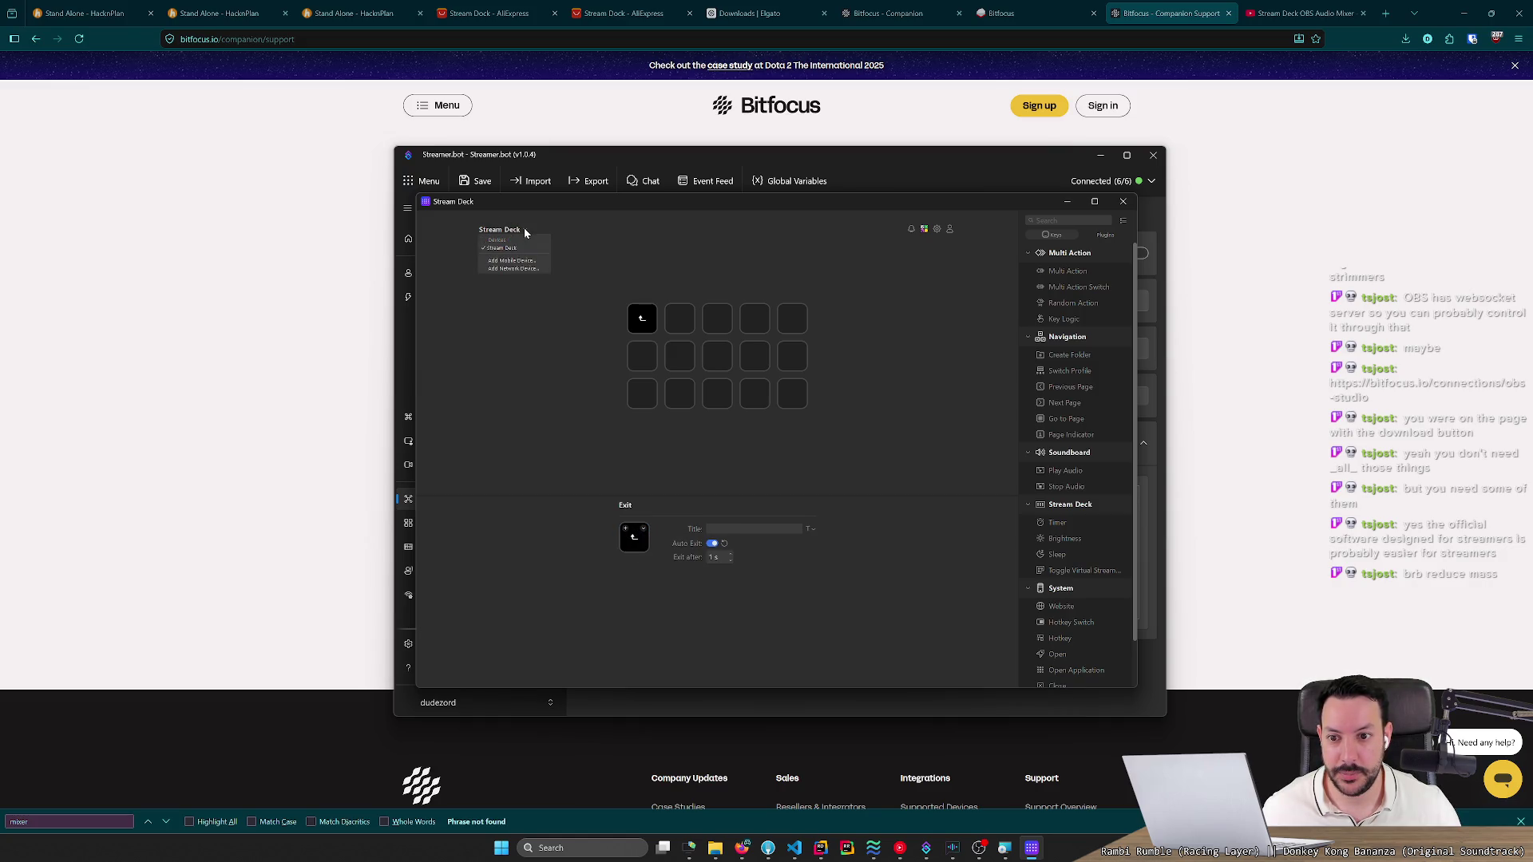
left_click(524, 231)
left_click(937, 230)
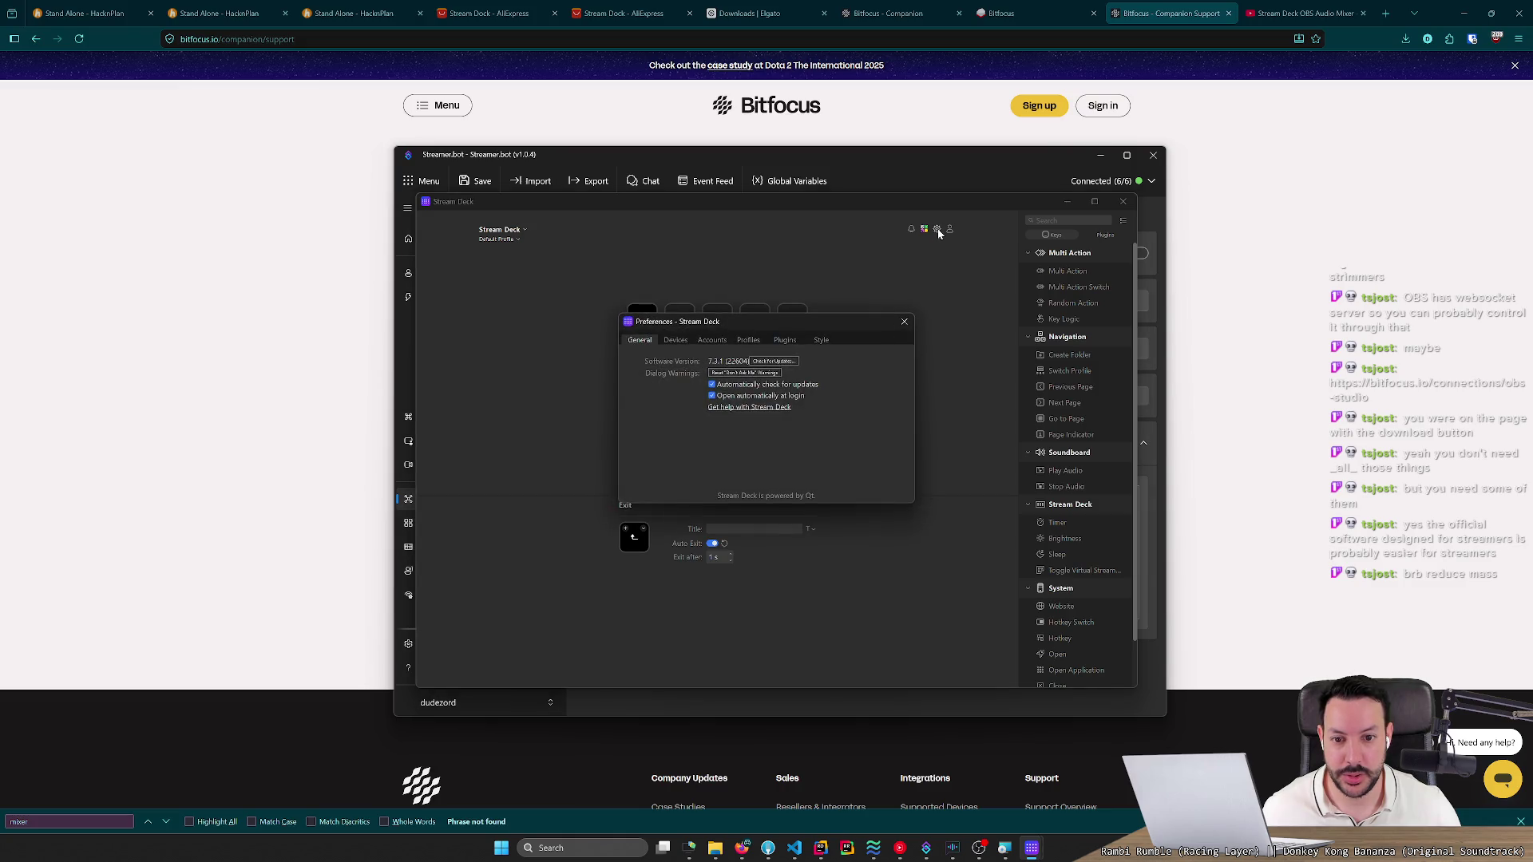
left_click(904, 321)
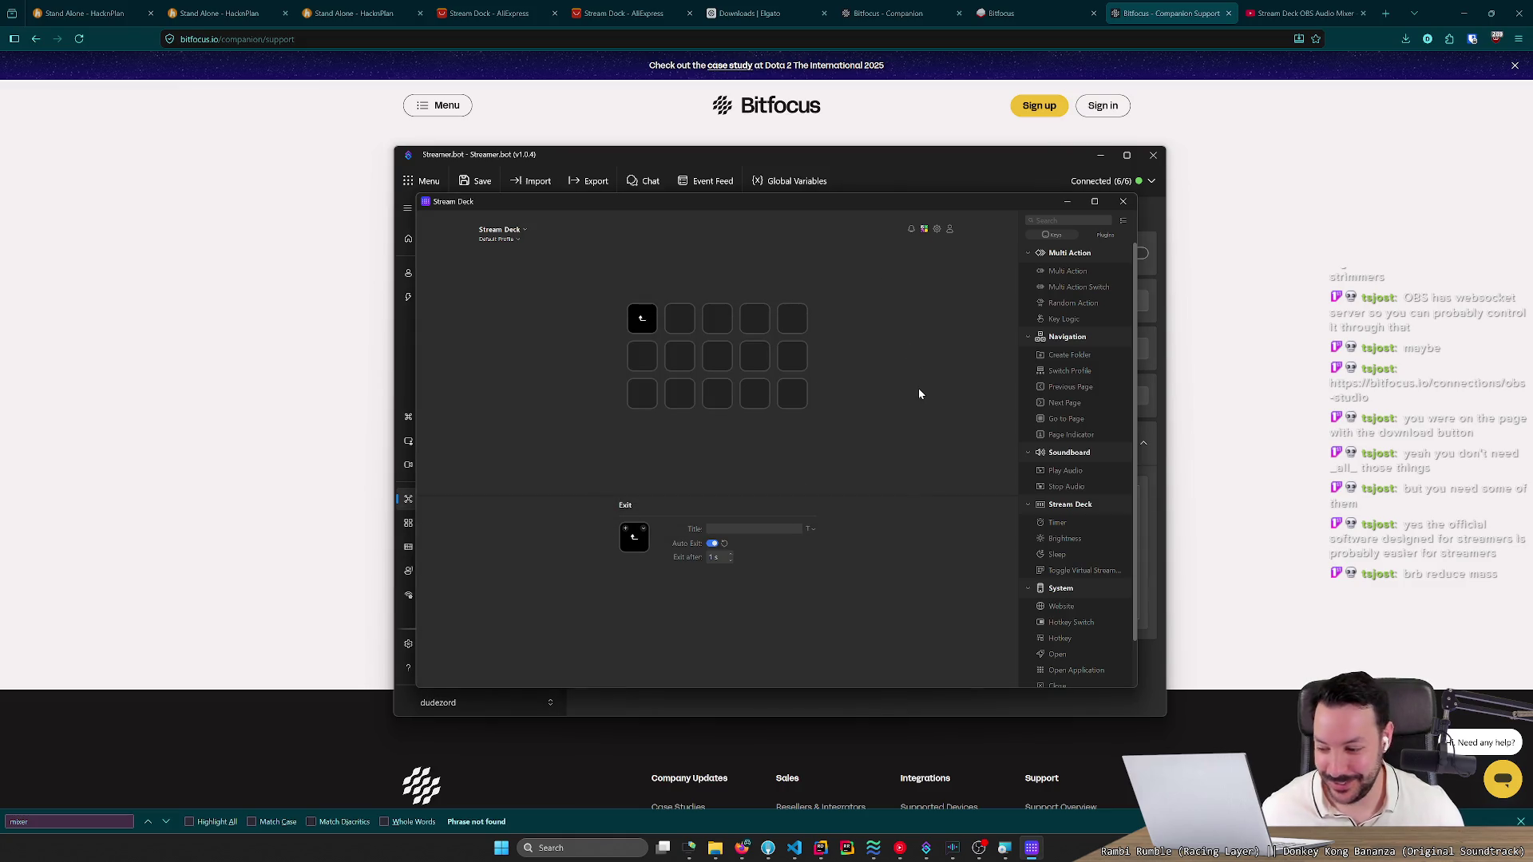
key("XF86AudioLowerVolume")
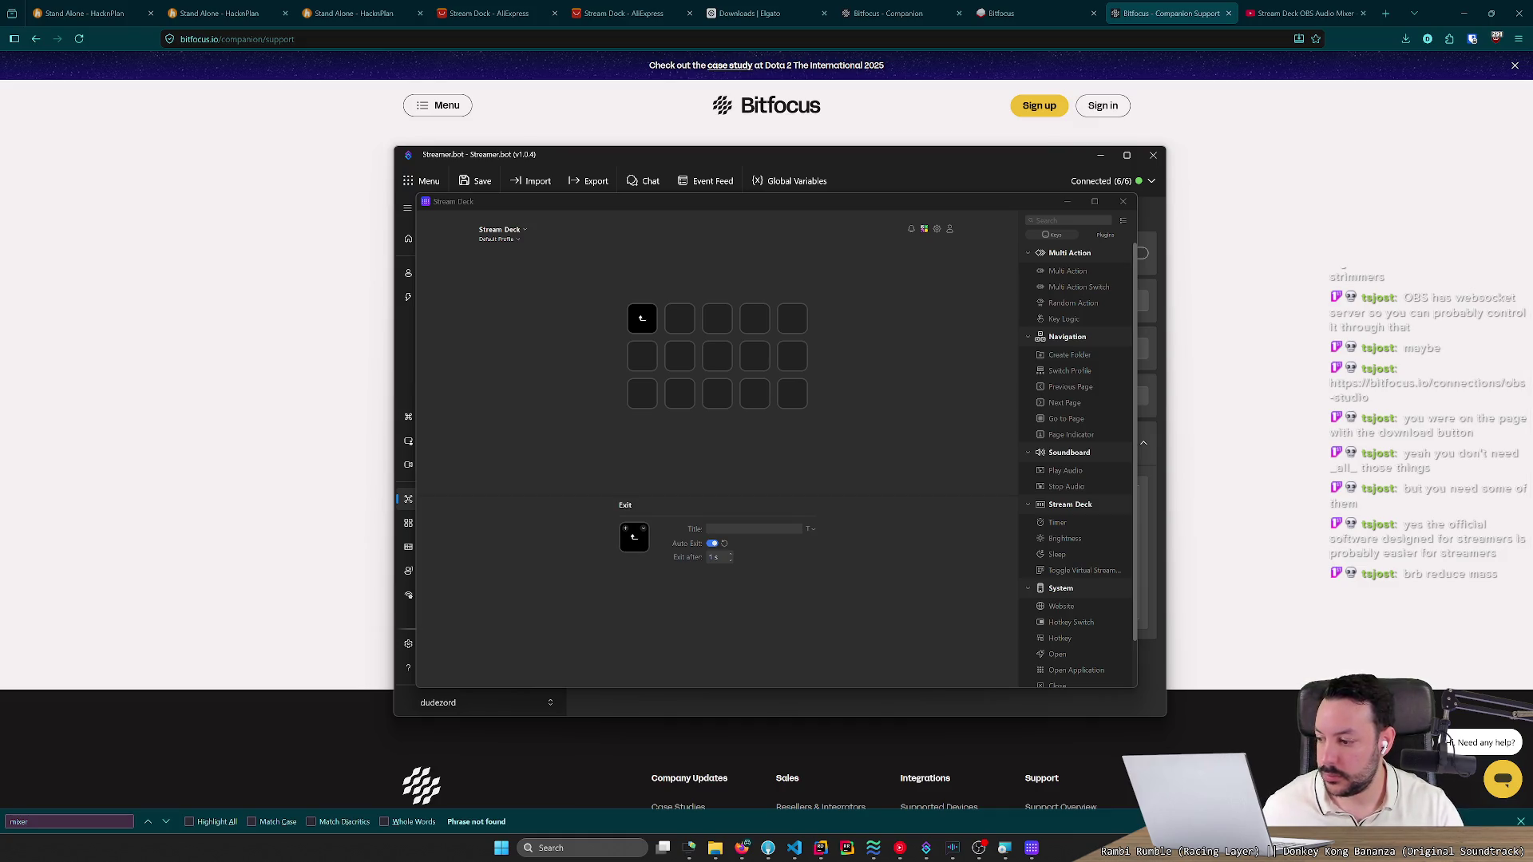
Search the Plugins marketplace for 'streamer.bot' and get the Streamer.bot plugin.
left_click(925, 283)
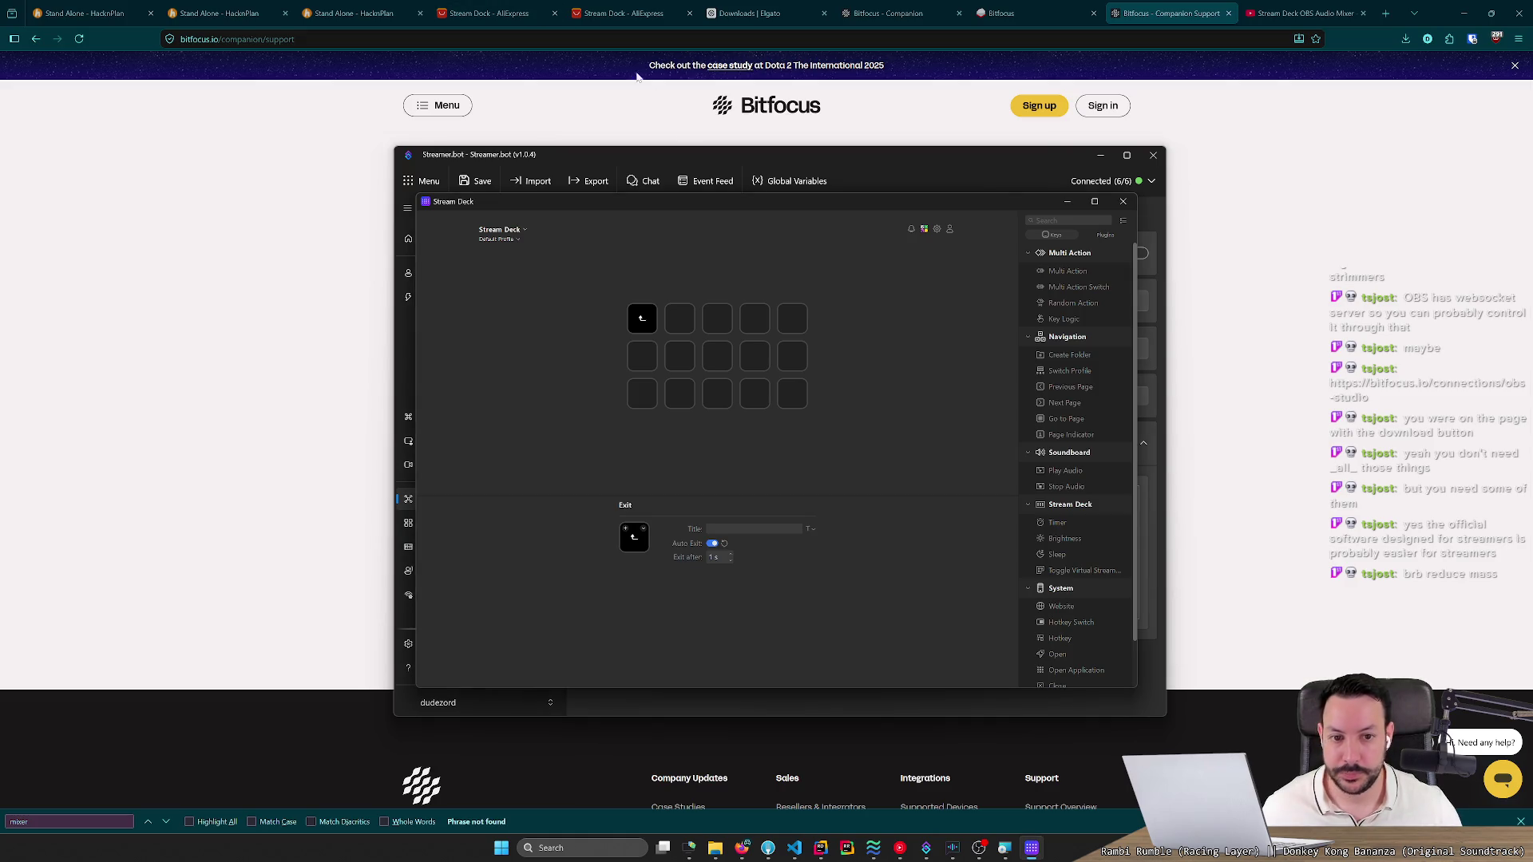
left_click(1094, 238)
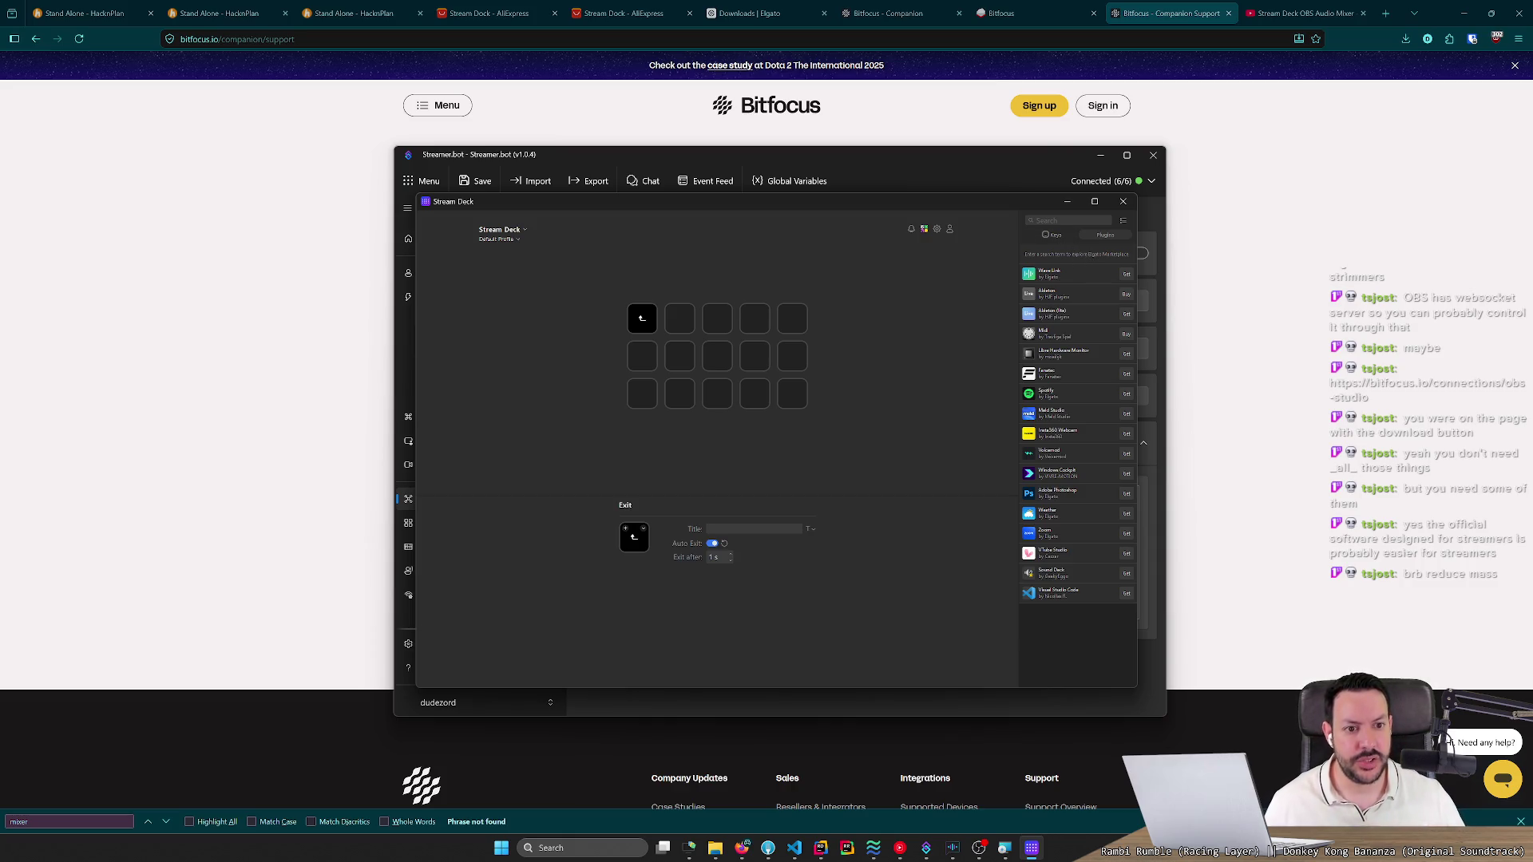
type("streamer.bot")
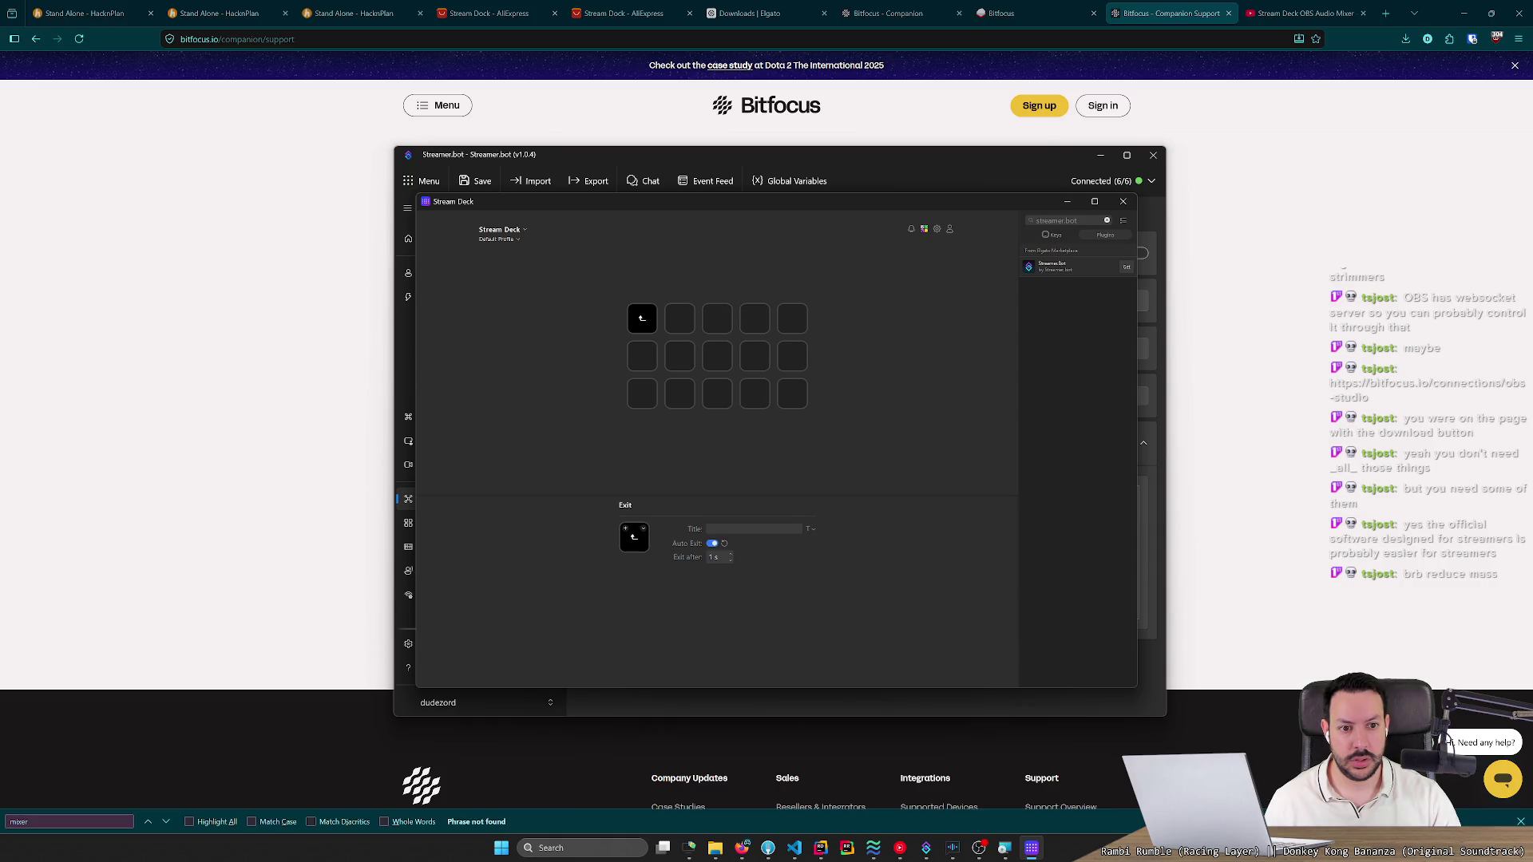
left_click(1126, 266)
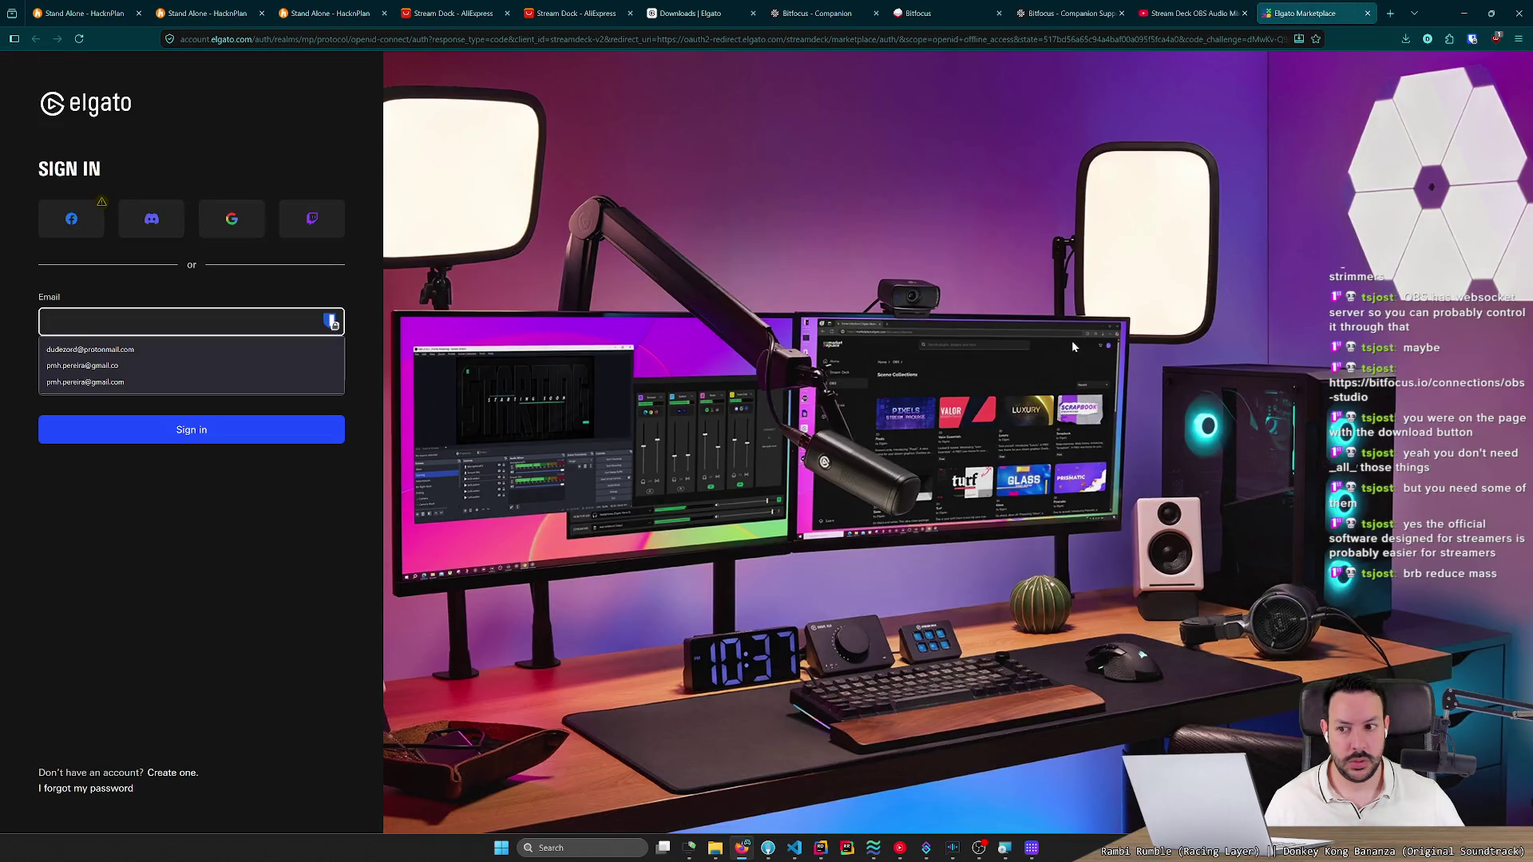
Dismiss the saved email suggestions and minimise the browser's Elgato sign-in page.
left_click(252, 568)
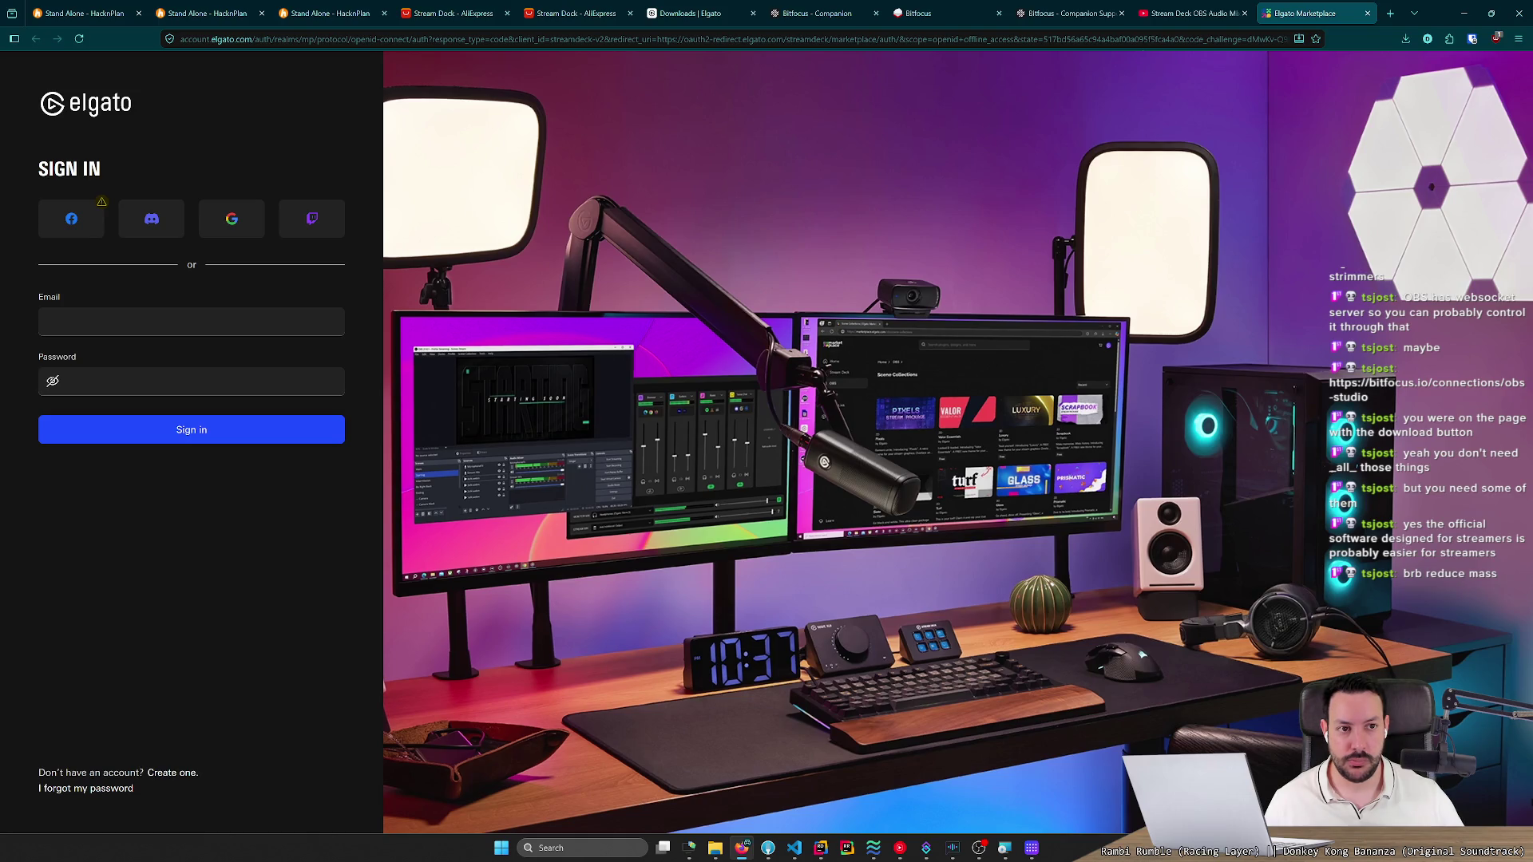
left_click(1463, 13)
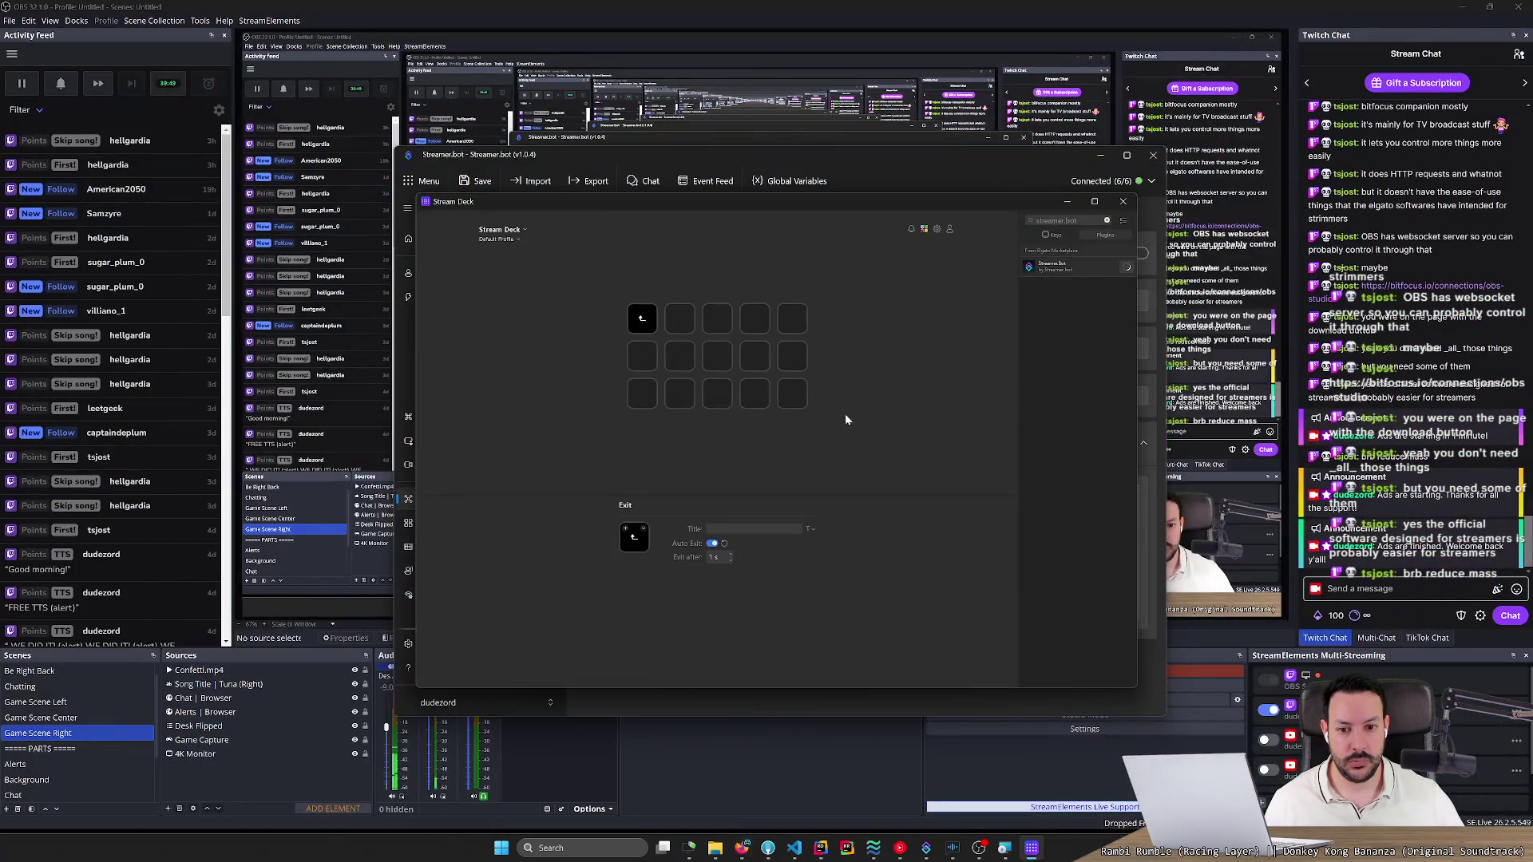
Select the BRB folder key and set its title text colour to white.
left_click(803, 398)
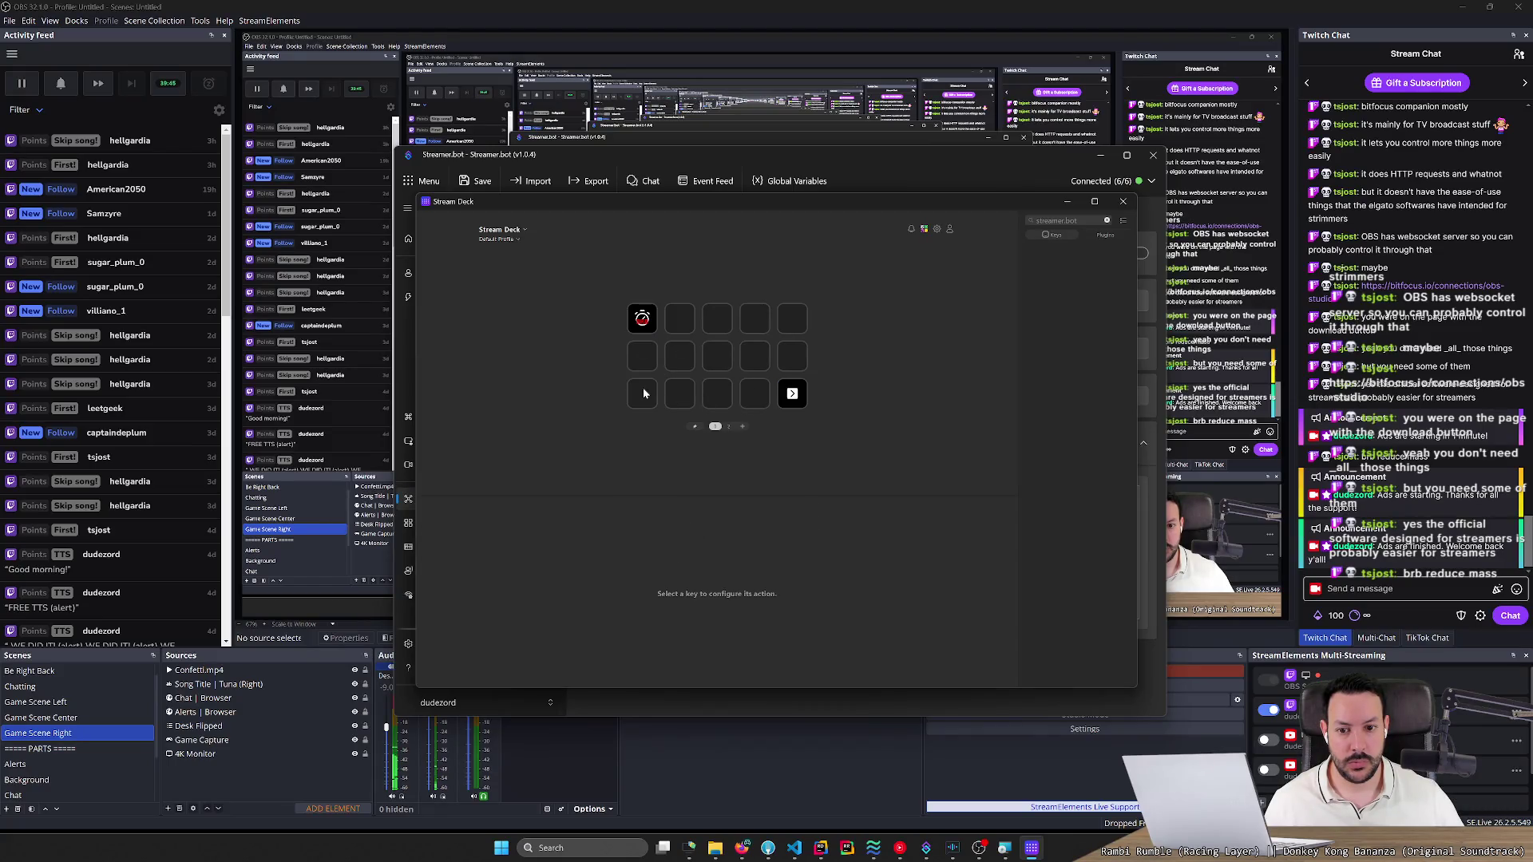
left_click(650, 329)
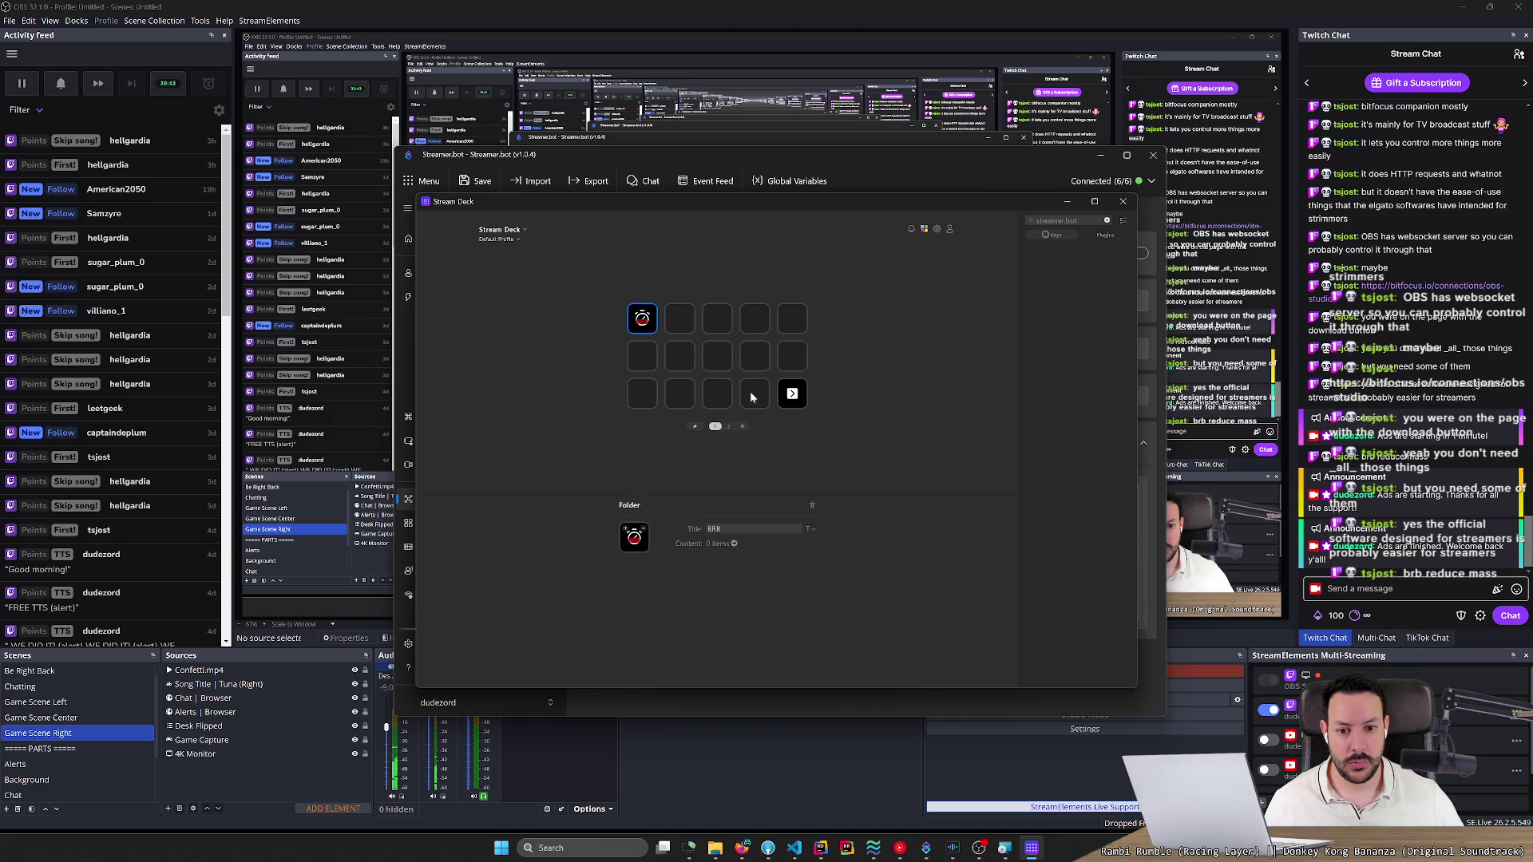
left_click(812, 529)
left_click(866, 582)
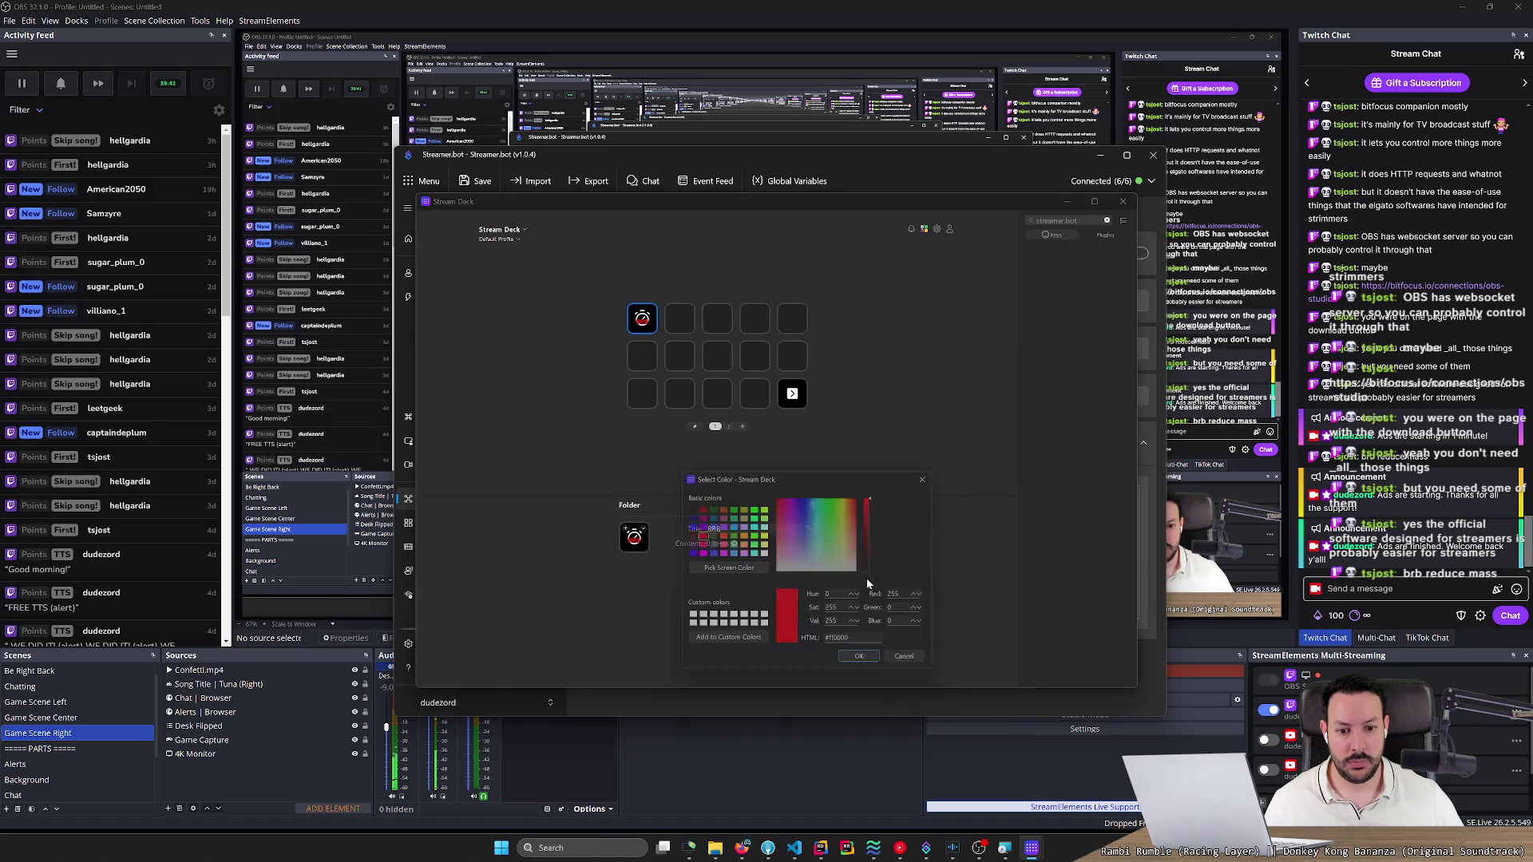
left_click(823, 569)
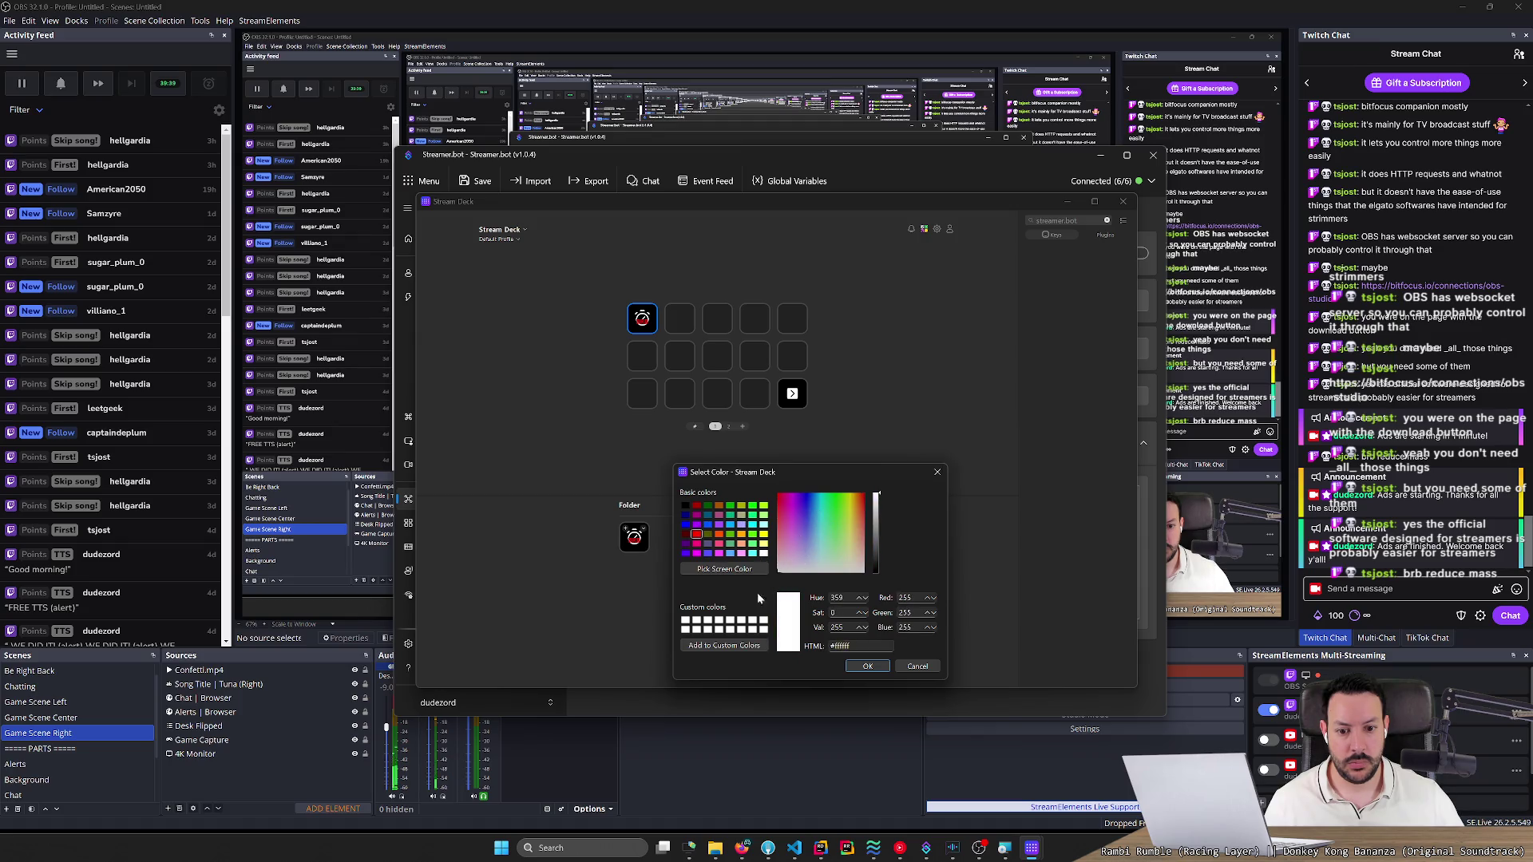
left_click(867, 665)
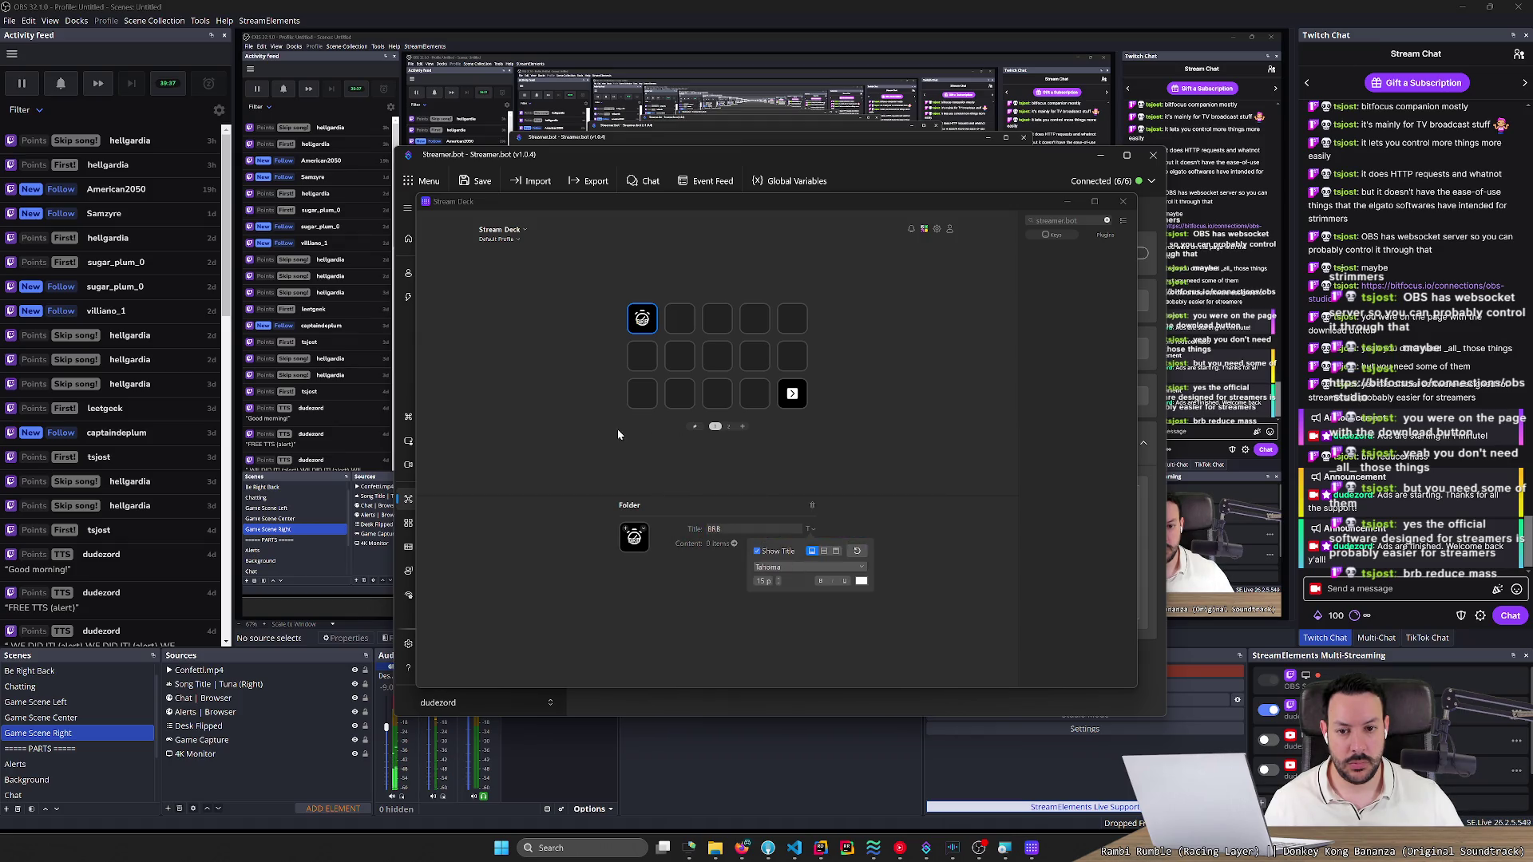
left_click(634, 539)
Keep the folder's existing image and open the BRB folder to show its exit key.
left_click(635, 541)
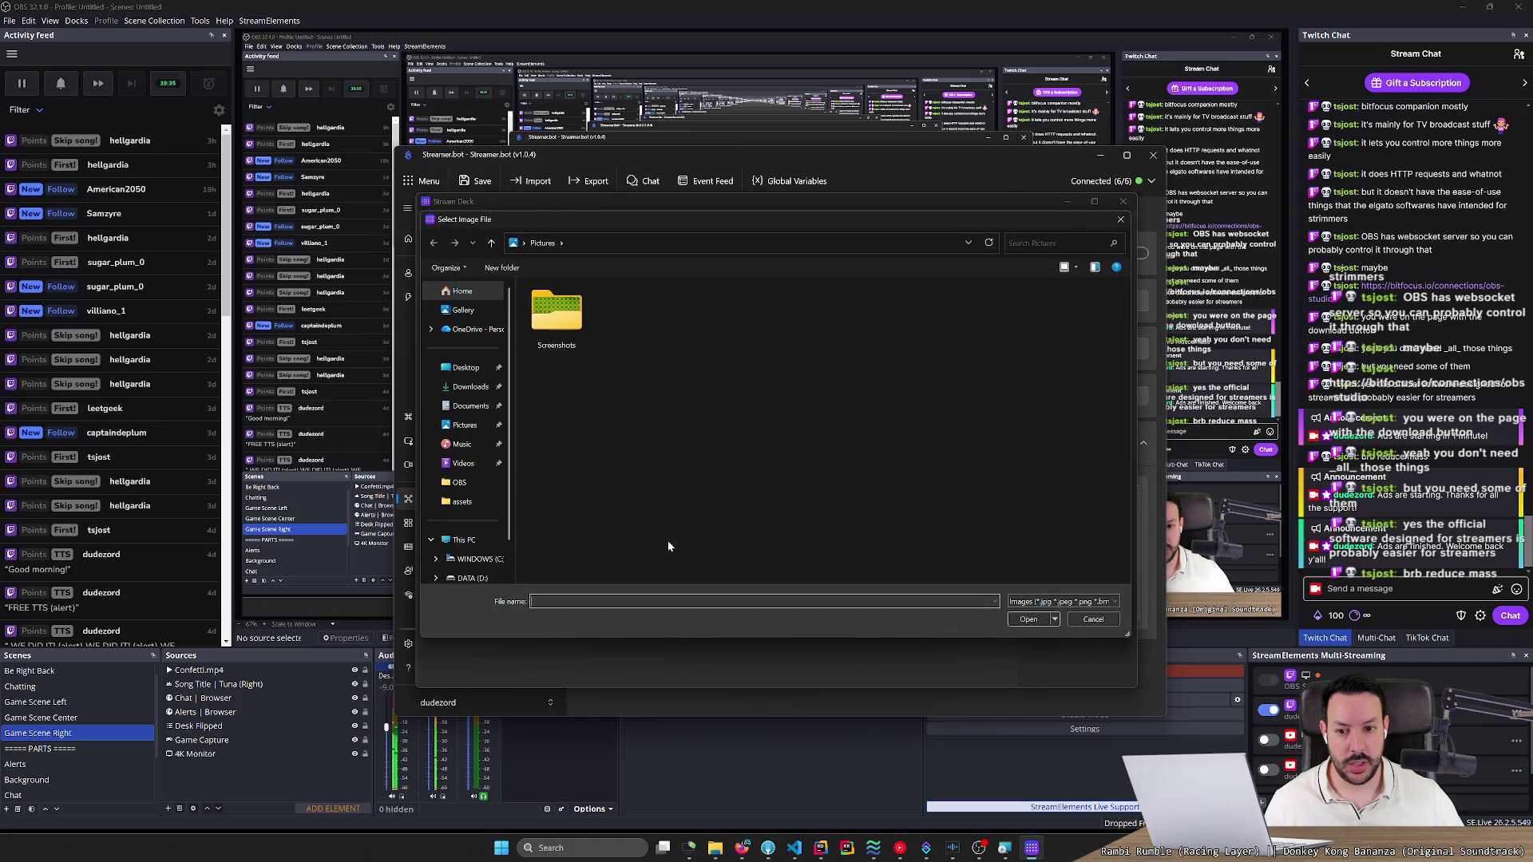
key("Escape")
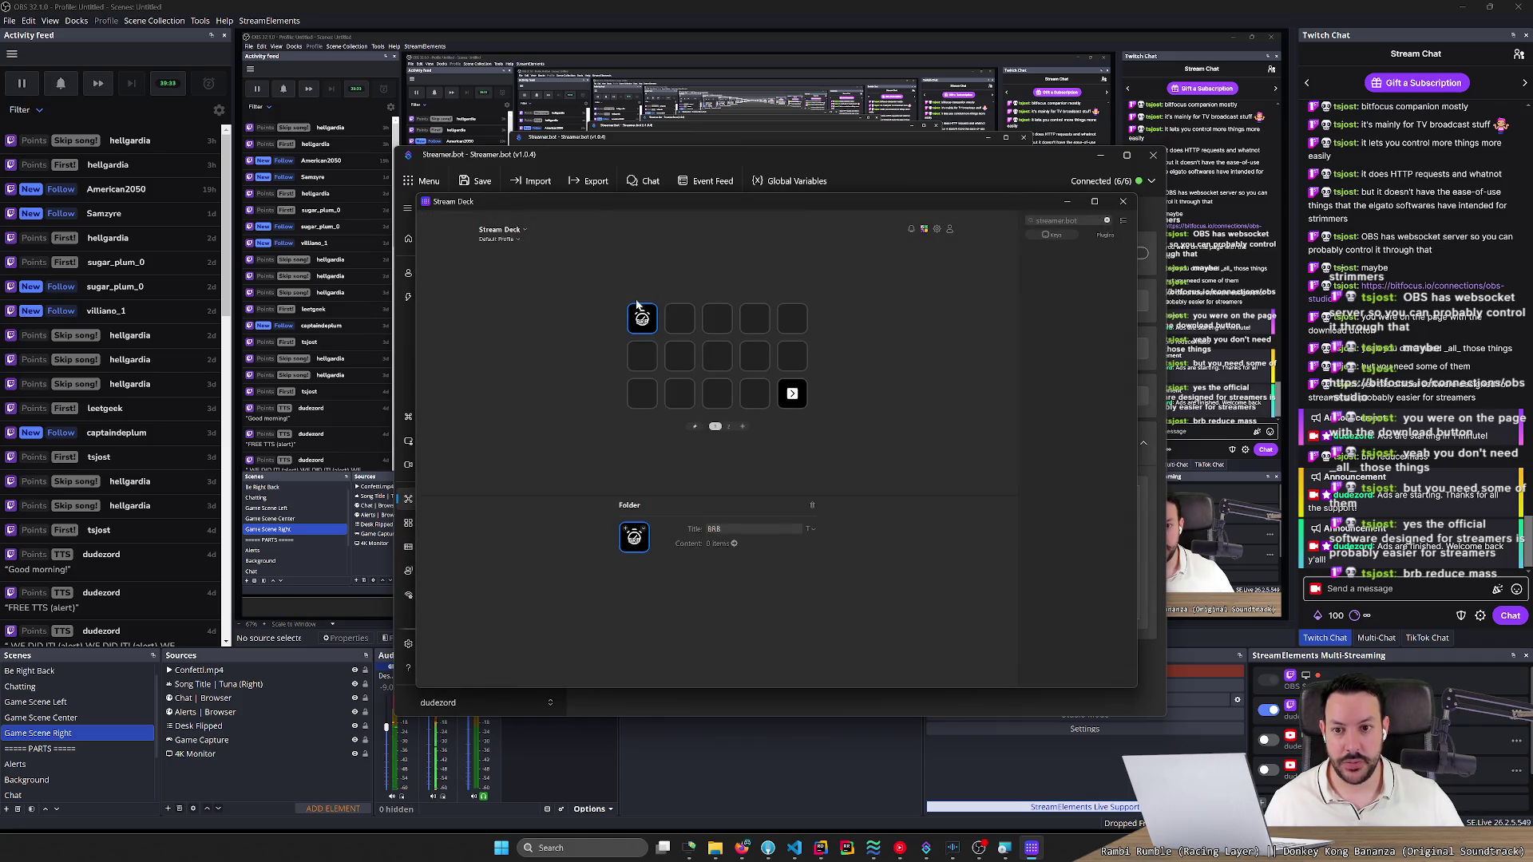
double_click(591, 203)
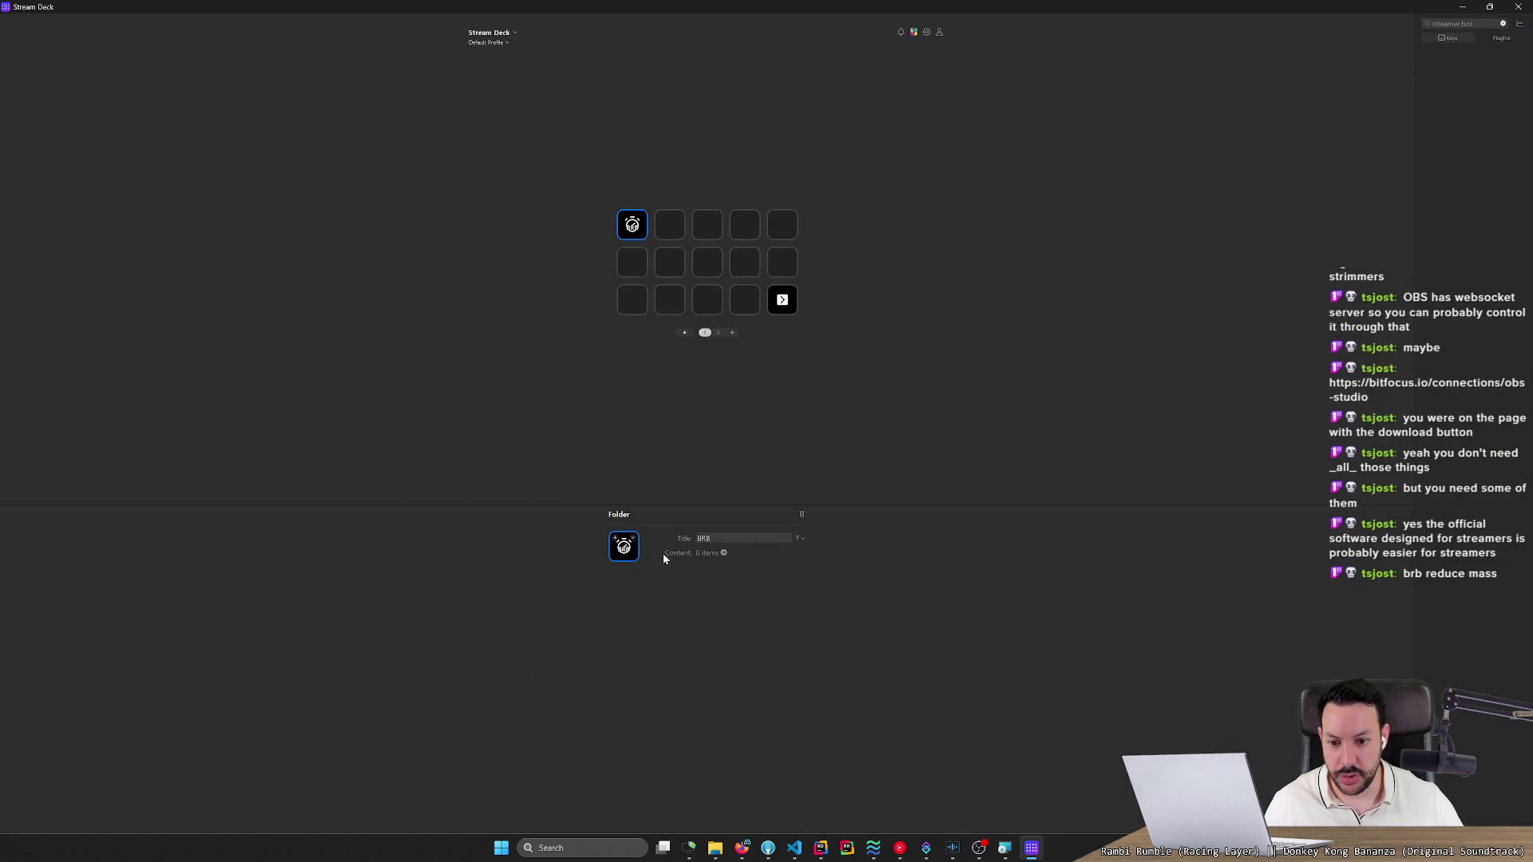
double_click(343, 10)
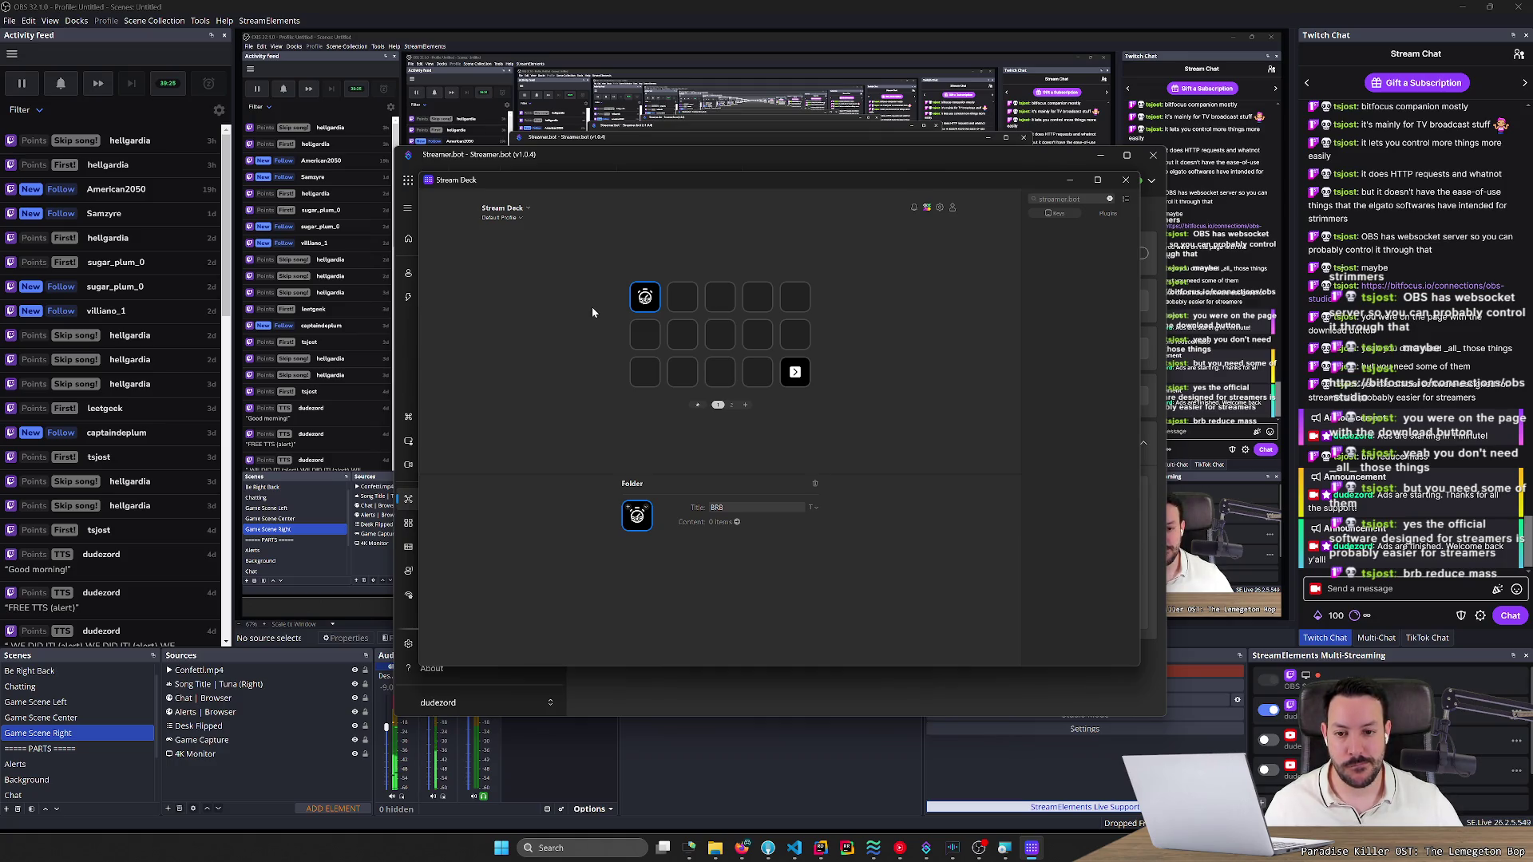
left_click(644, 308)
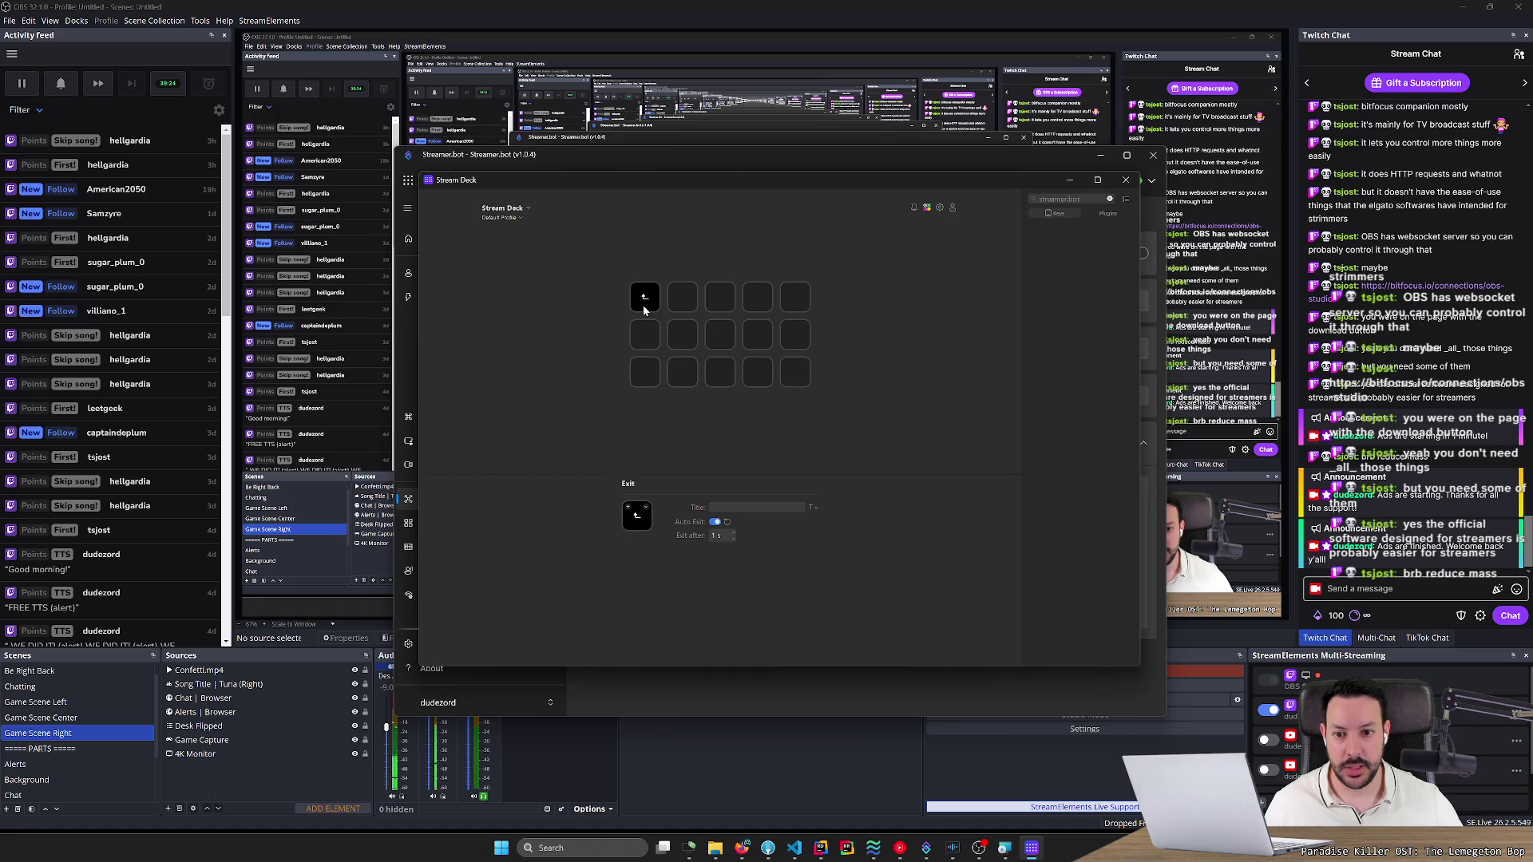
Select the empty second key and browse plugins, then bring up Streamer.bot's Actions list.
right_click(688, 307)
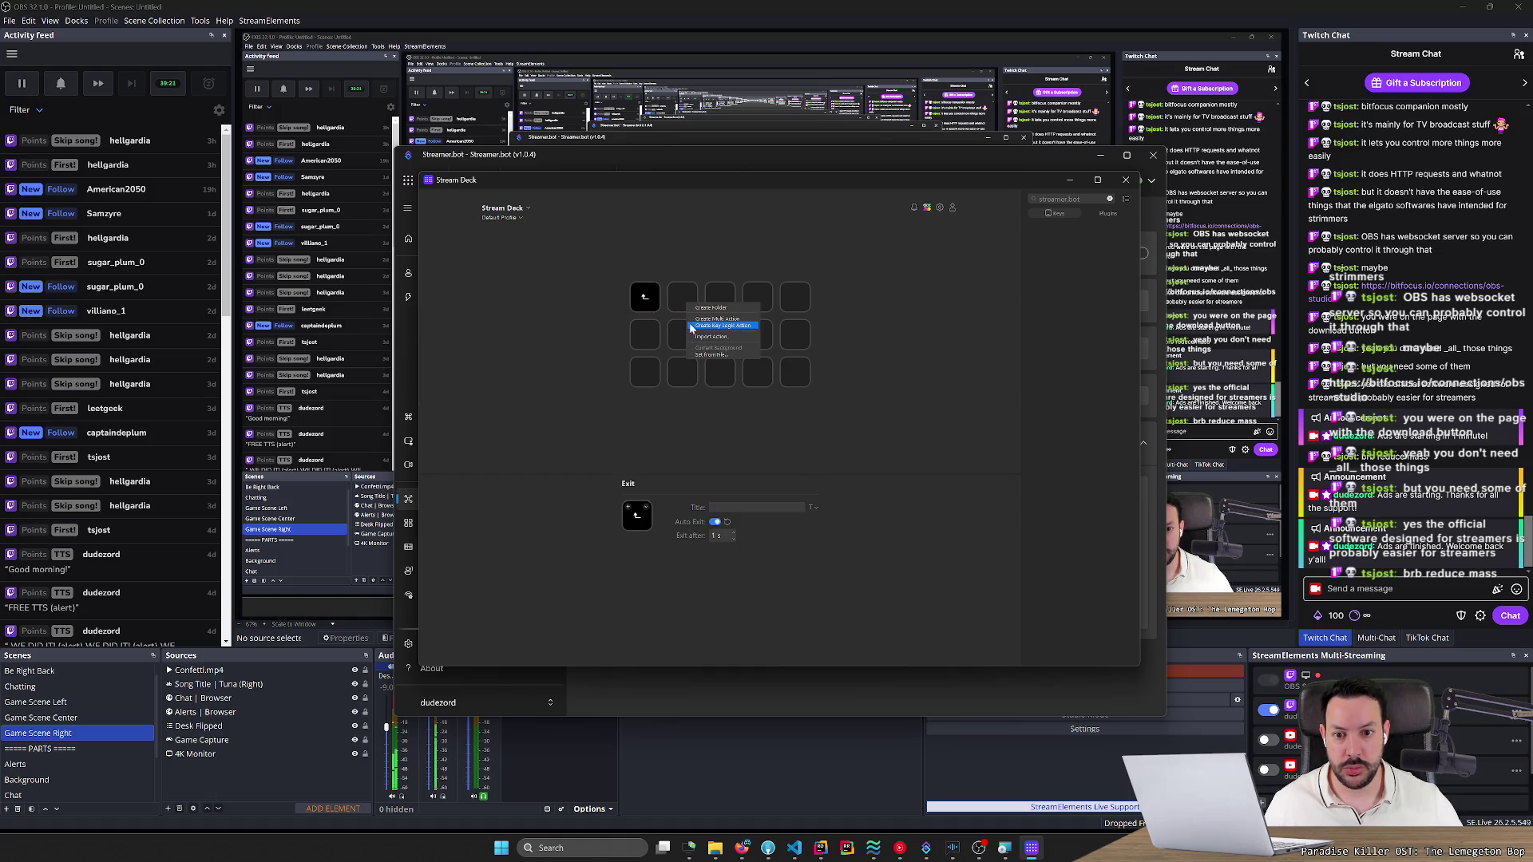
left_click(679, 308)
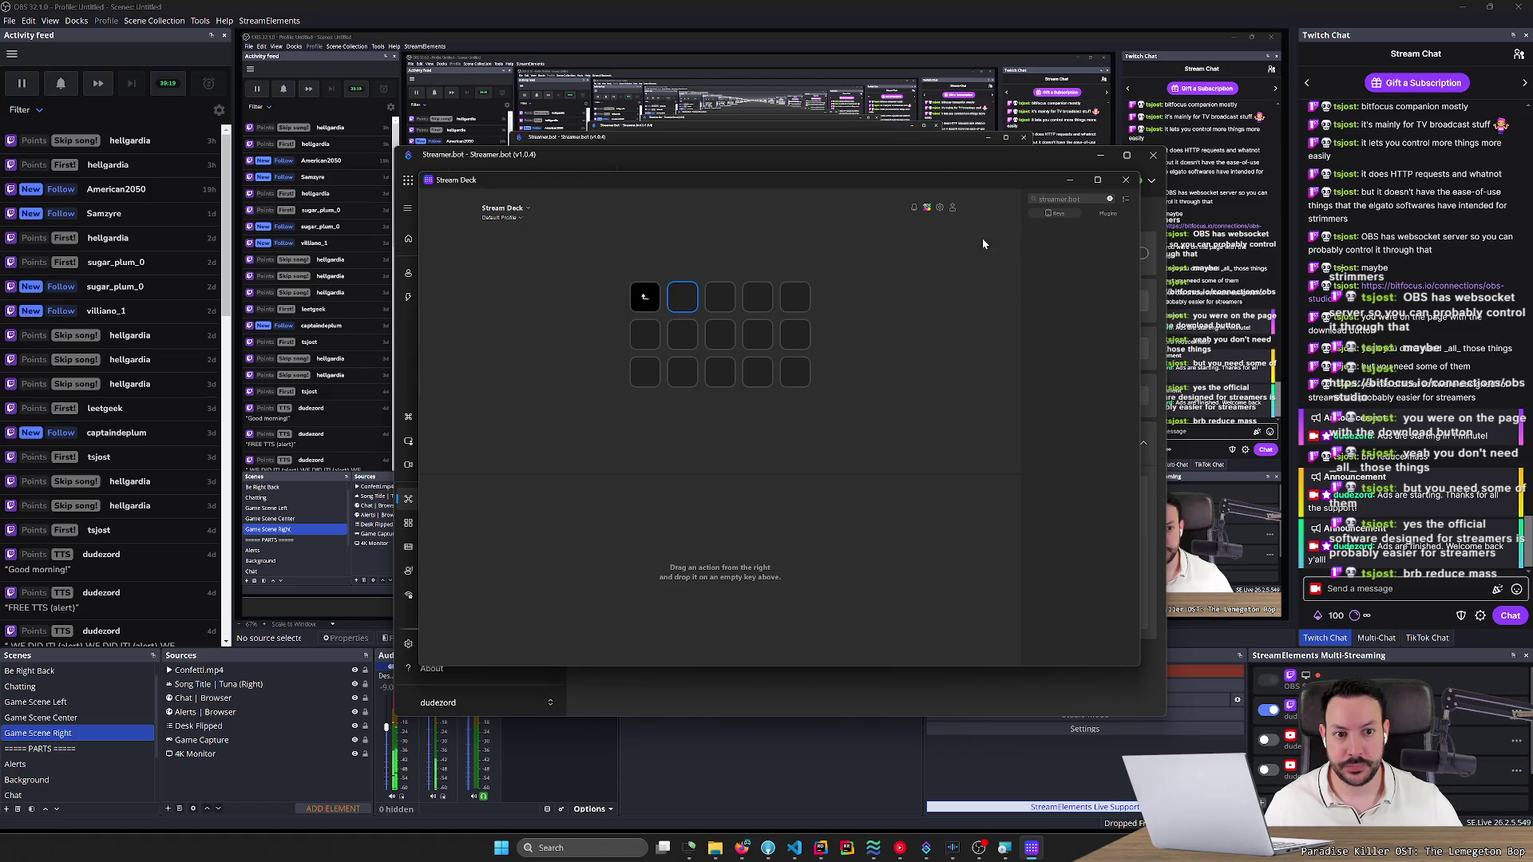
left_click(1100, 217)
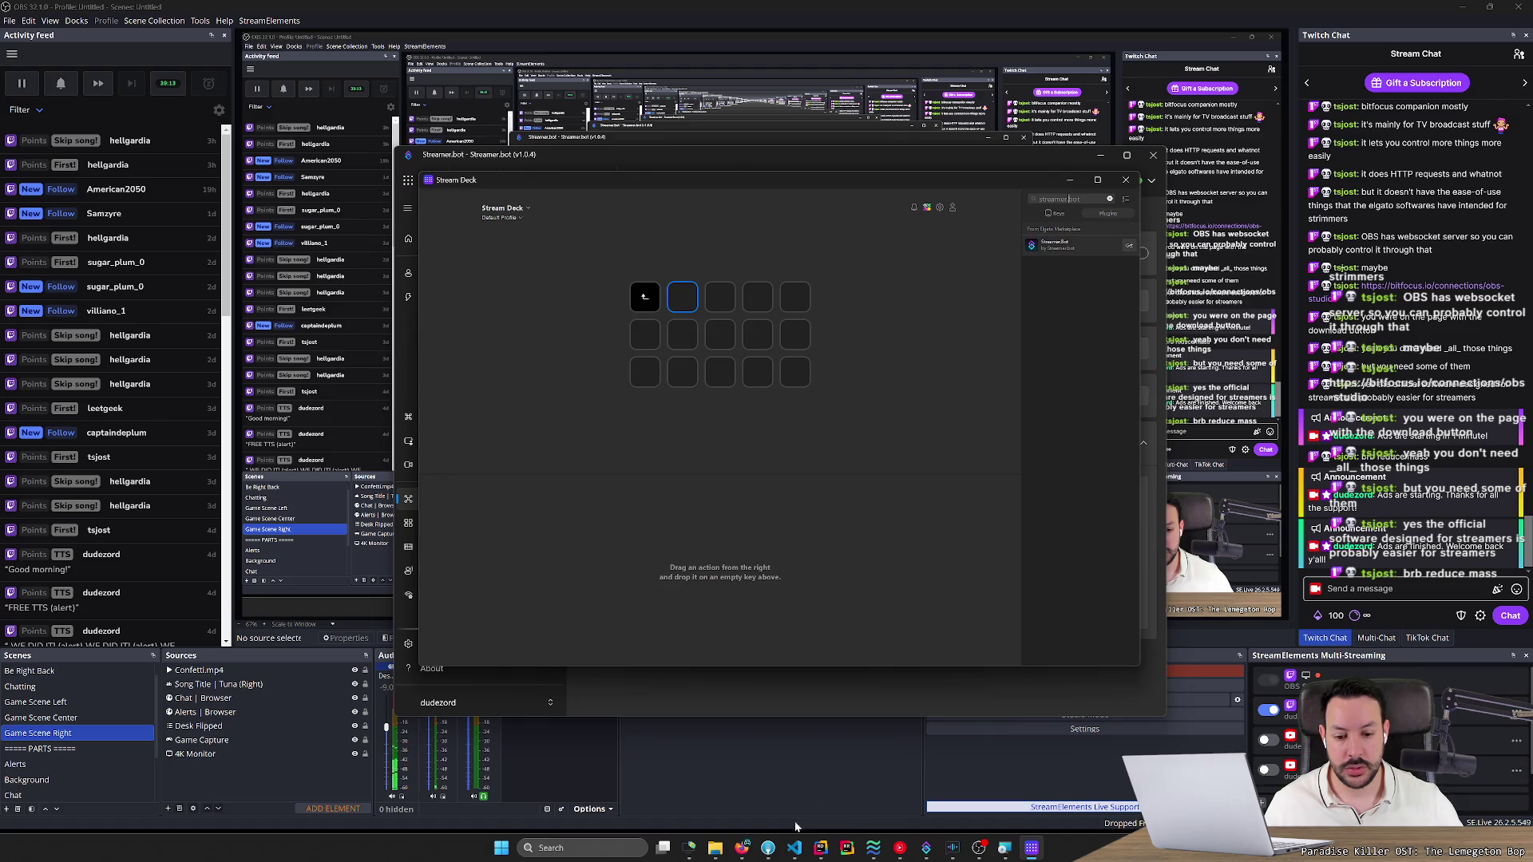
mouse_move(794, 845)
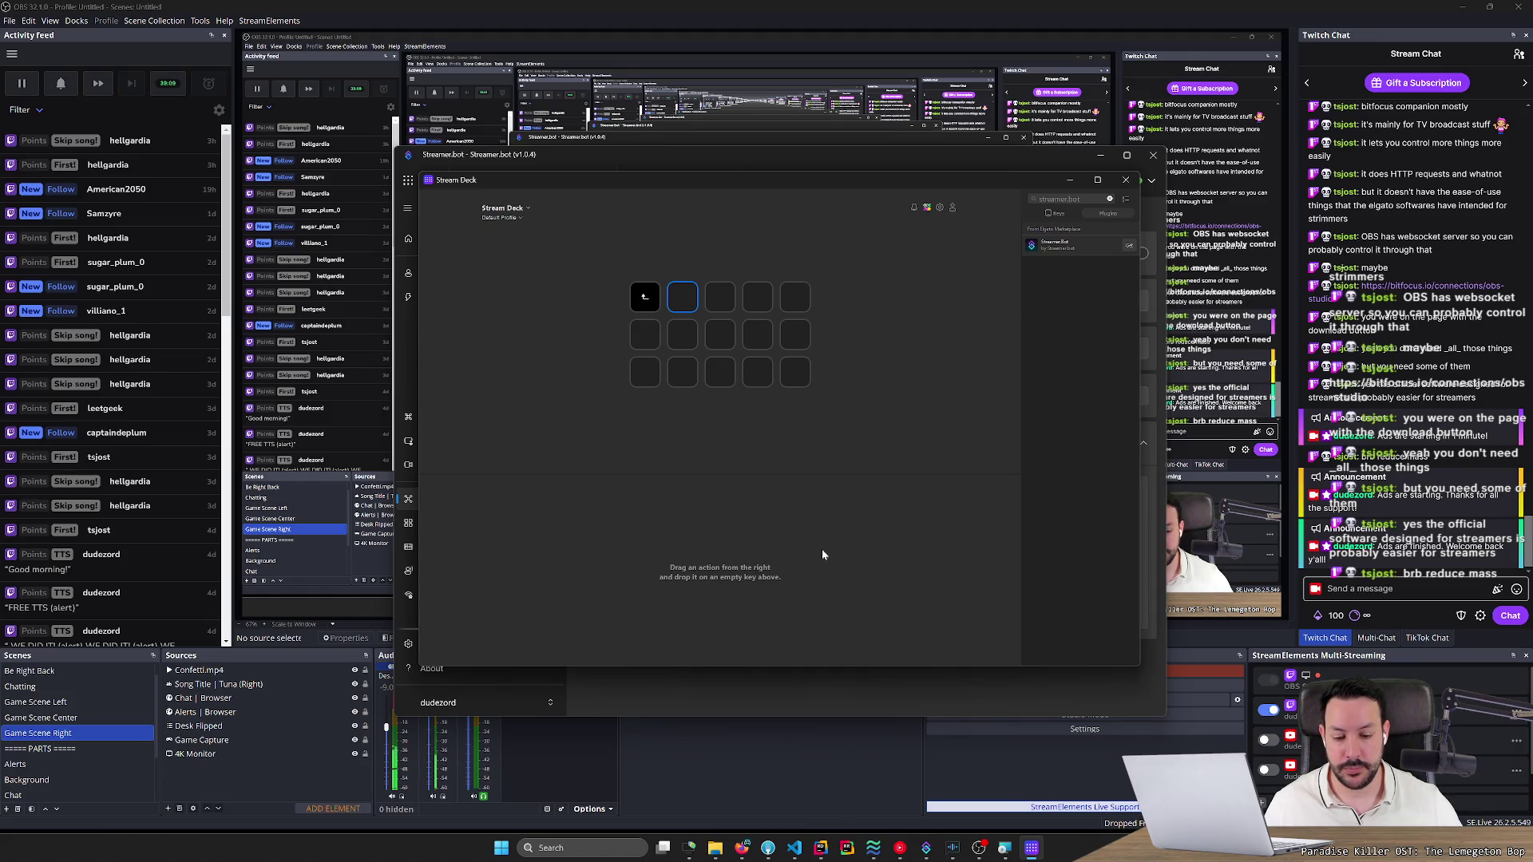
left_click(926, 848)
left_click(452, 321)
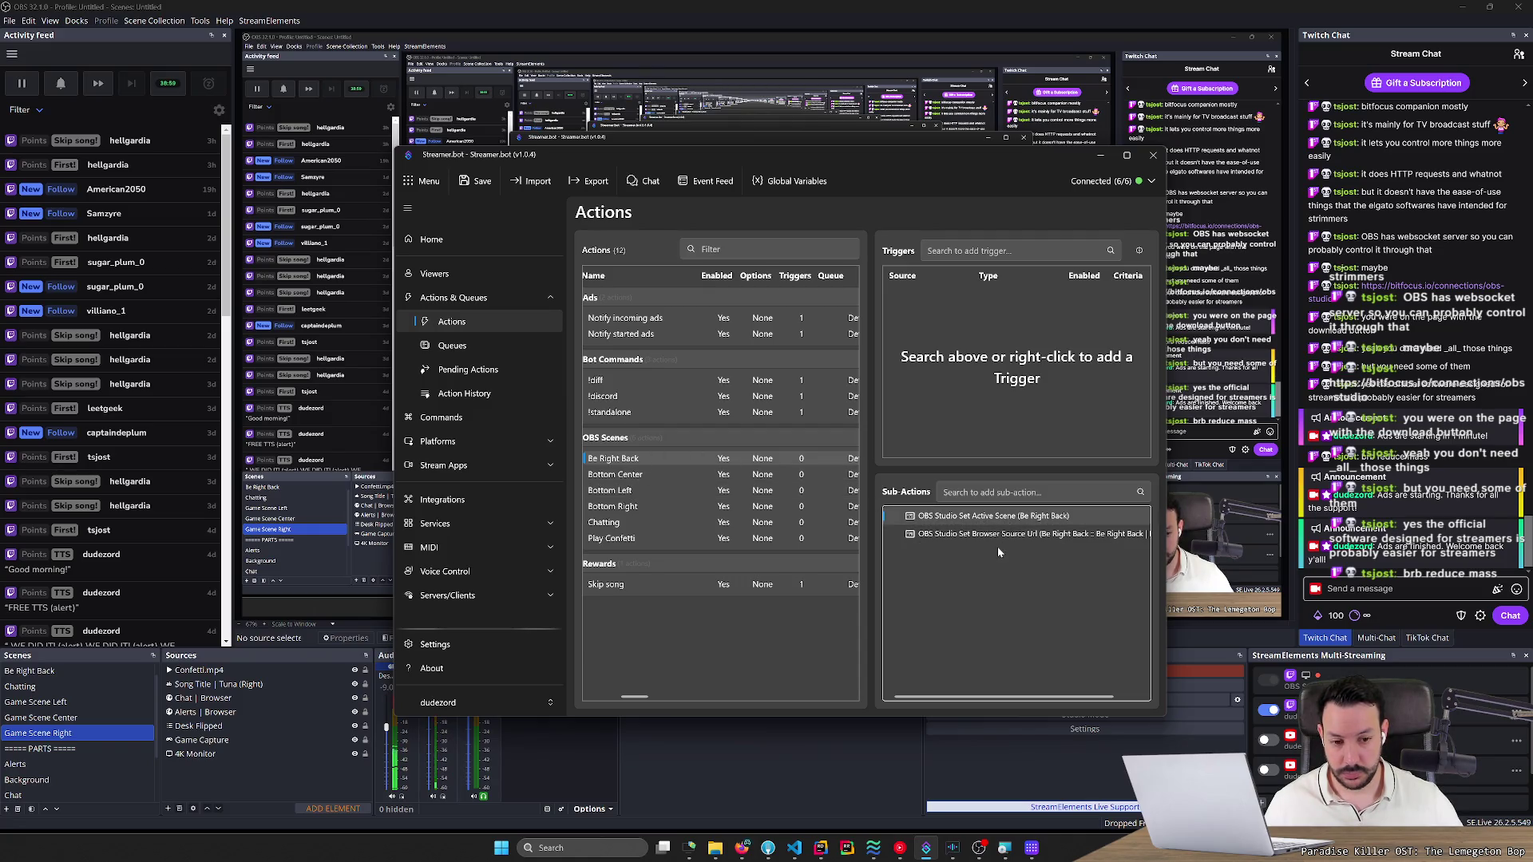
Review Be Right Back's Set Active Scene and Set Browser Source URL sub-actions, cancelling both unchanged.
right_click(989, 524)
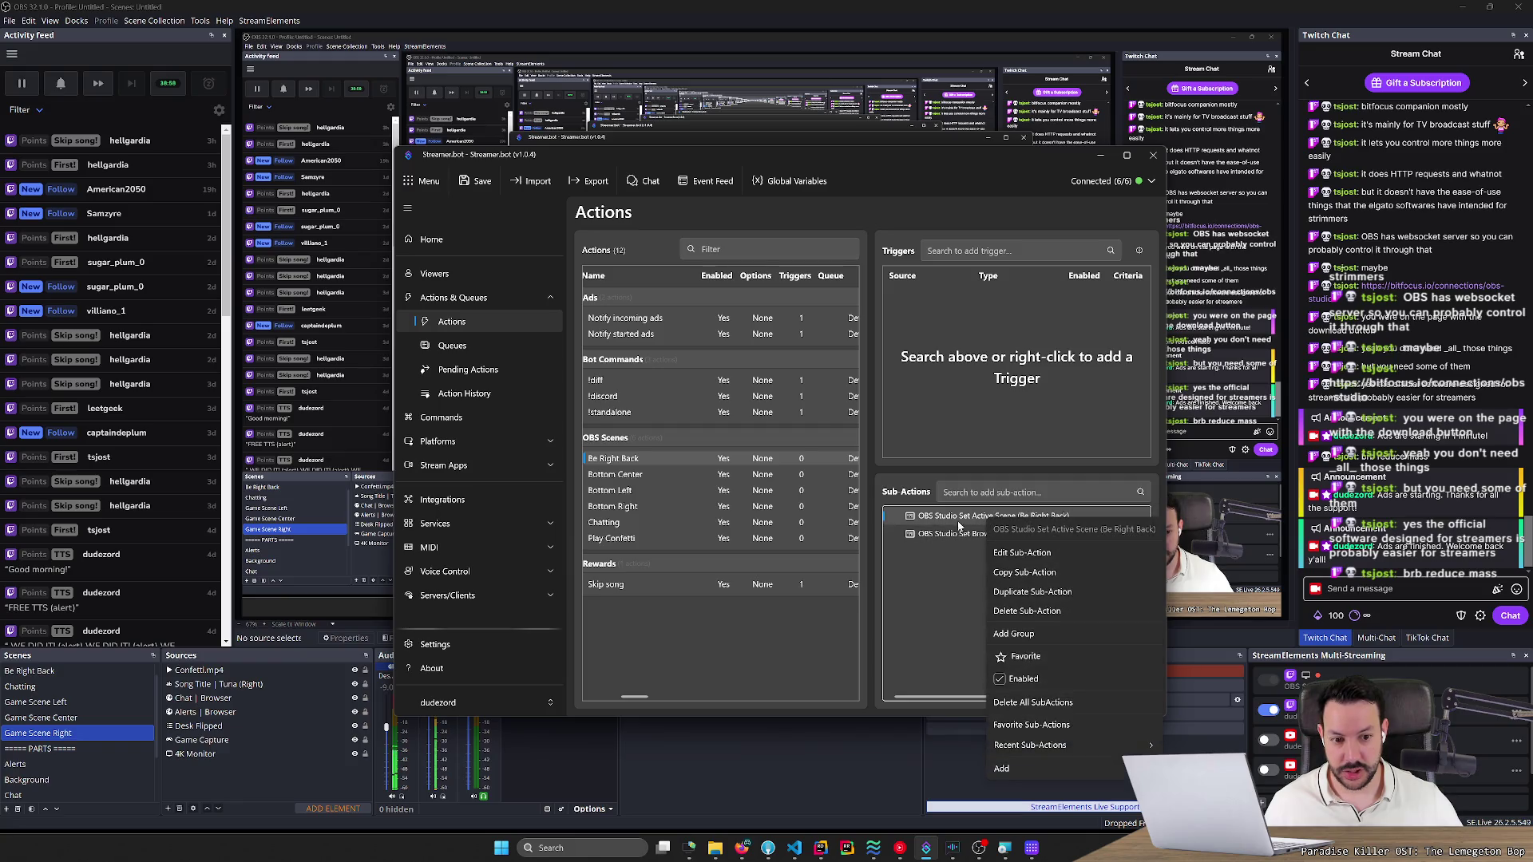
left_click(1015, 552)
left_click(920, 463)
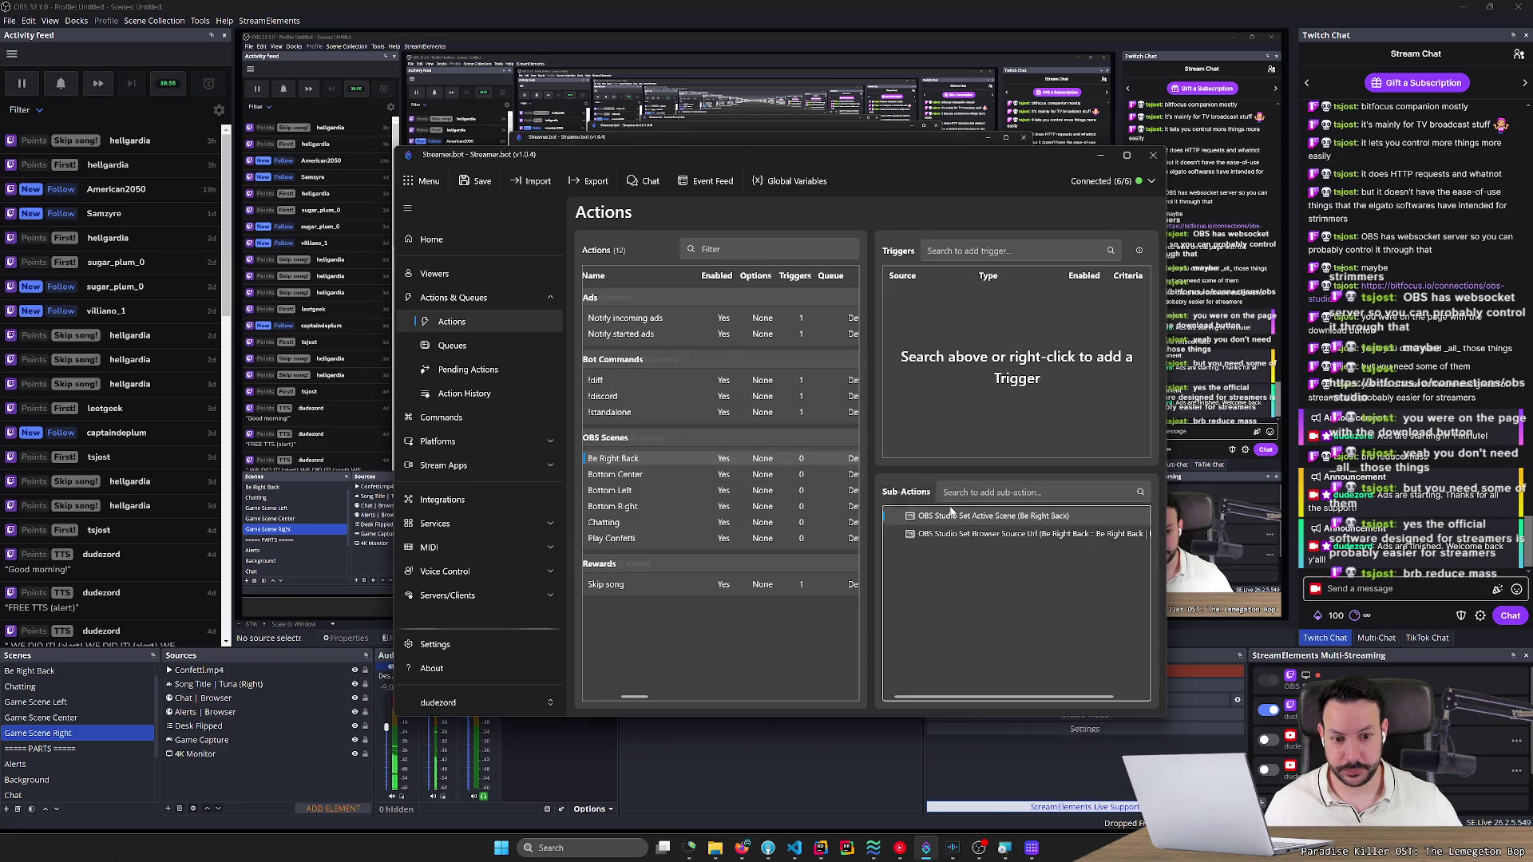
right_click(970, 535)
left_click(991, 566)
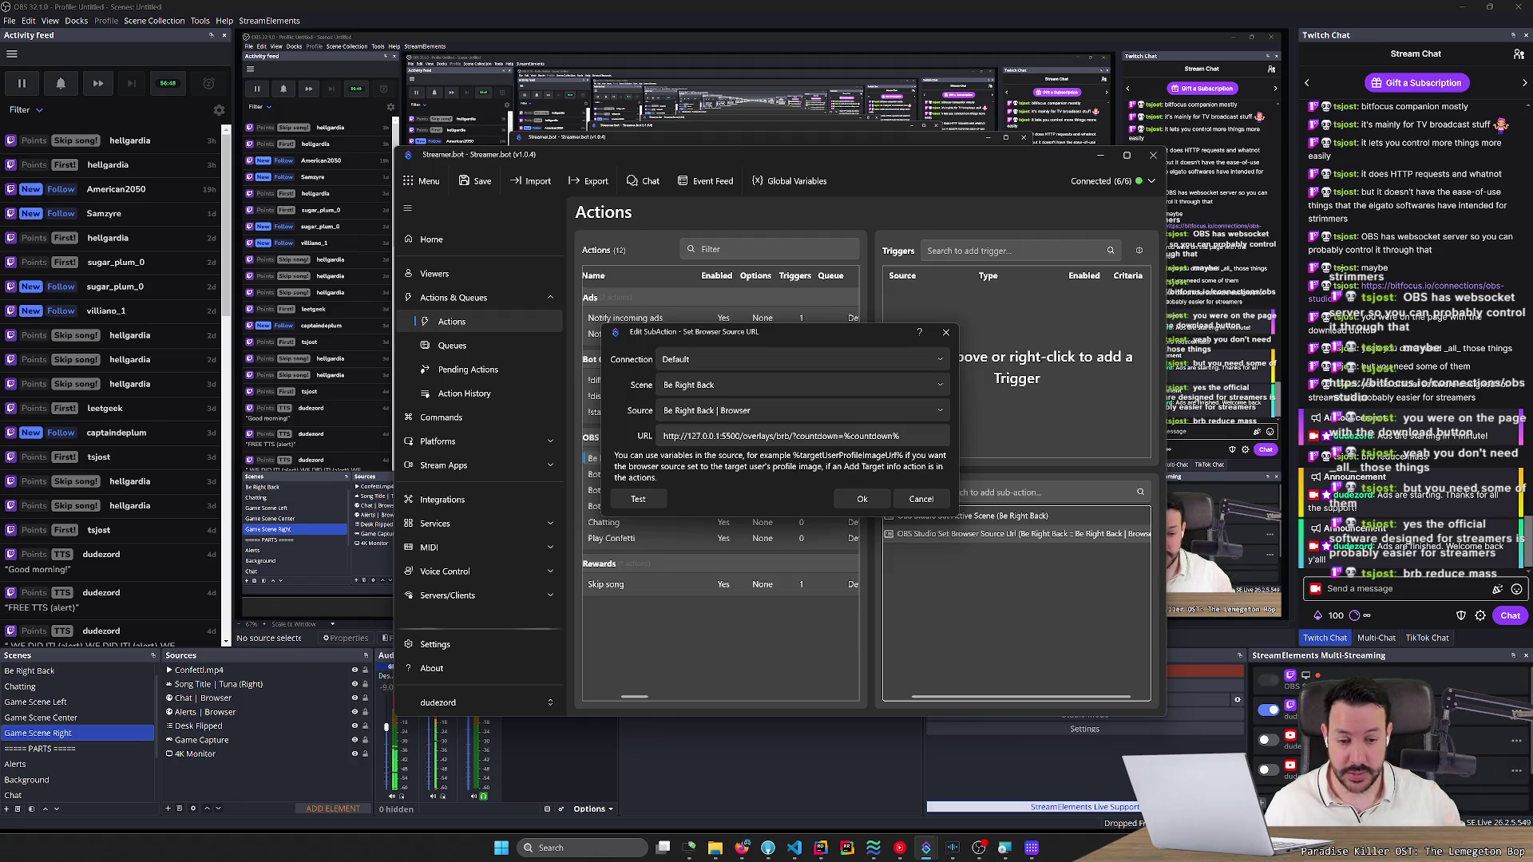
left_click(921, 499)
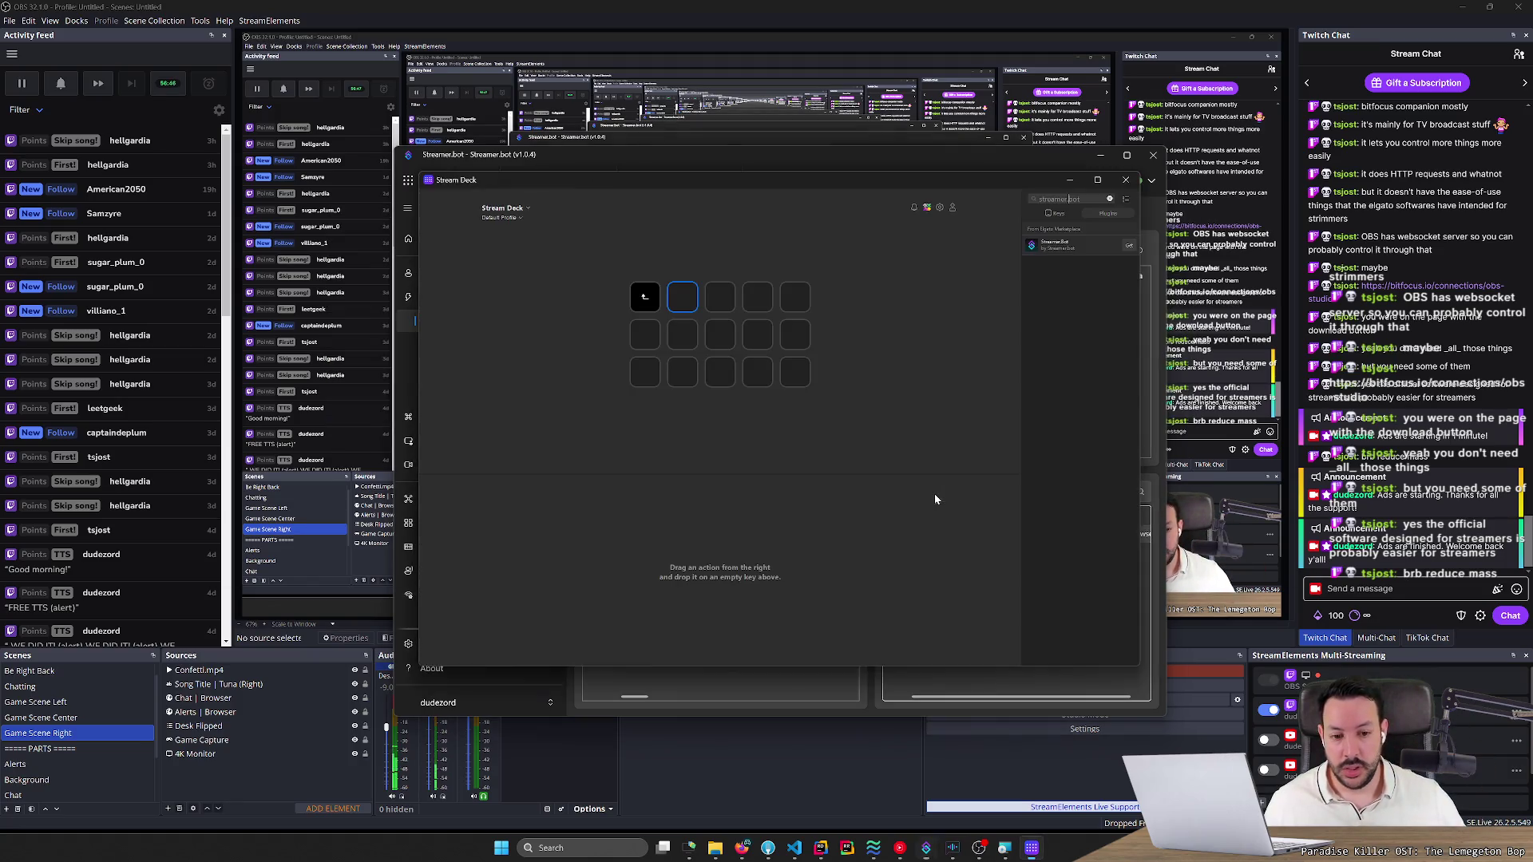
With the second key selected, get the Streamer.bot plugin from Elgato Marketplace.
right_click(676, 309)
left_click(679, 294)
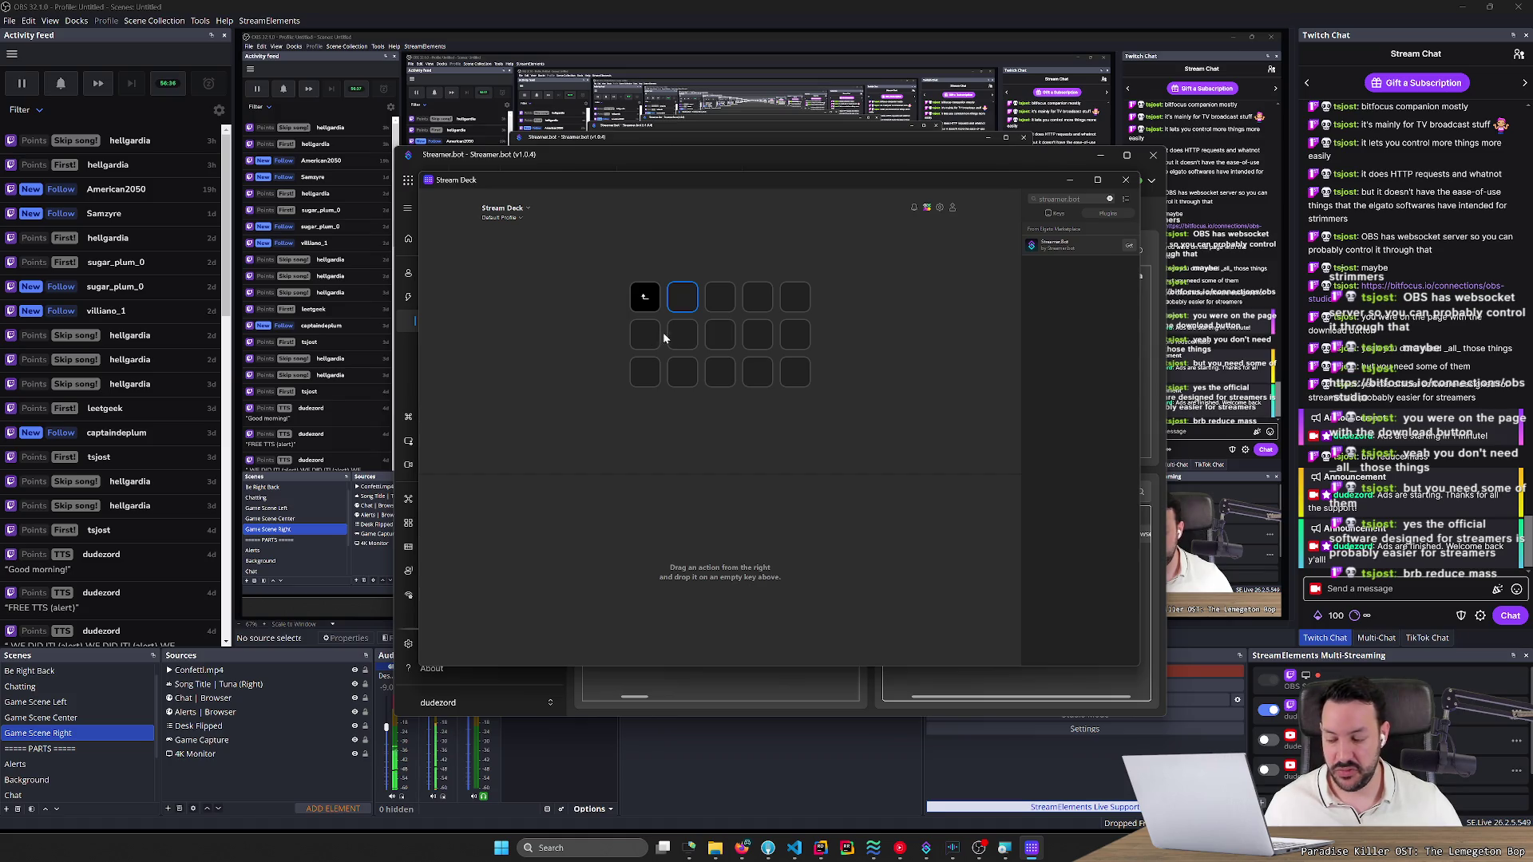
right_click(679, 305)
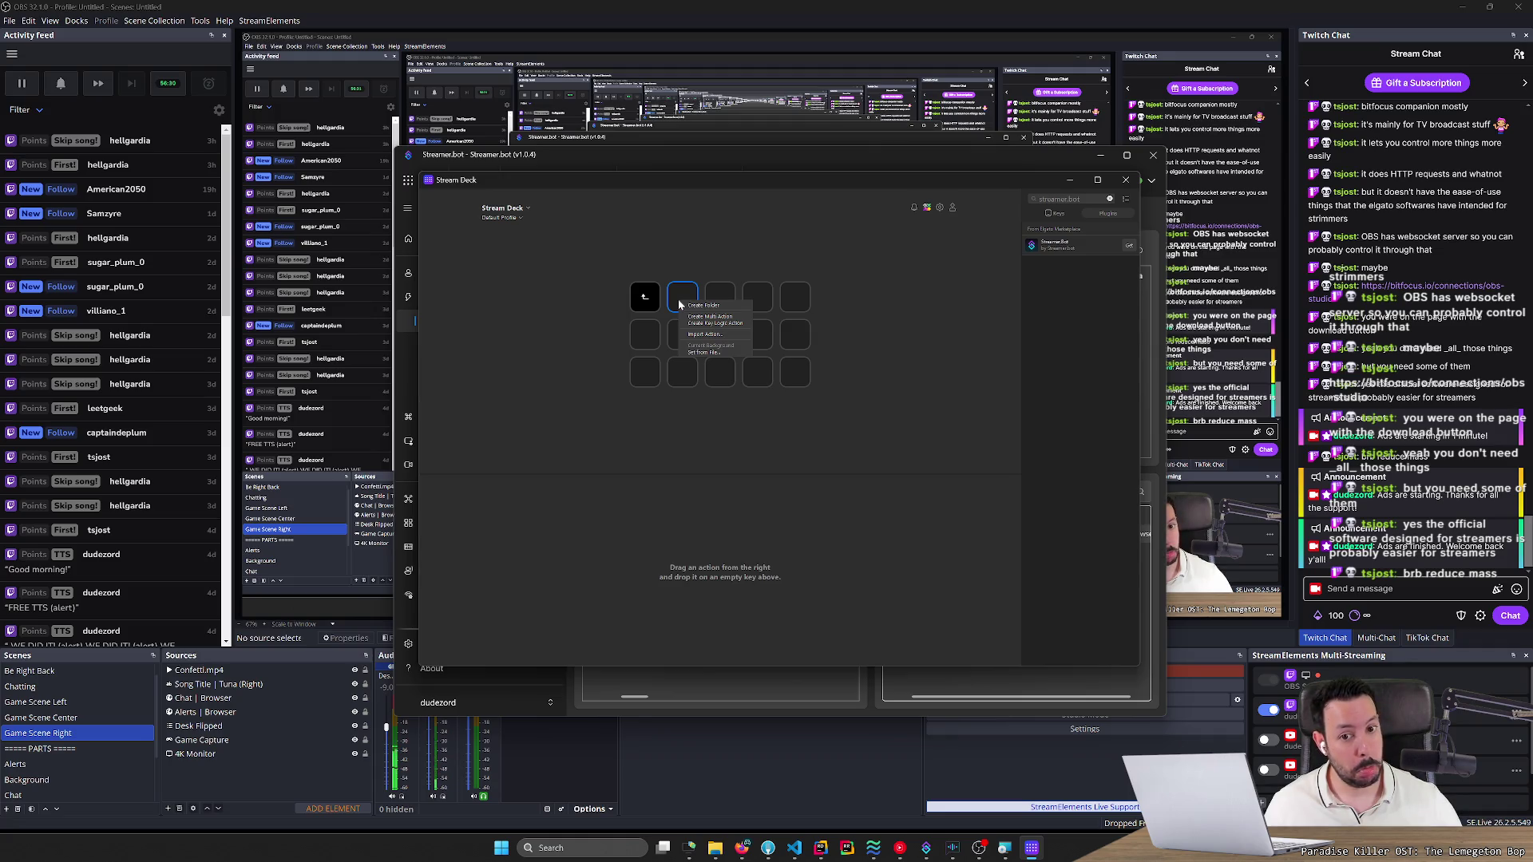
left_click(1130, 245)
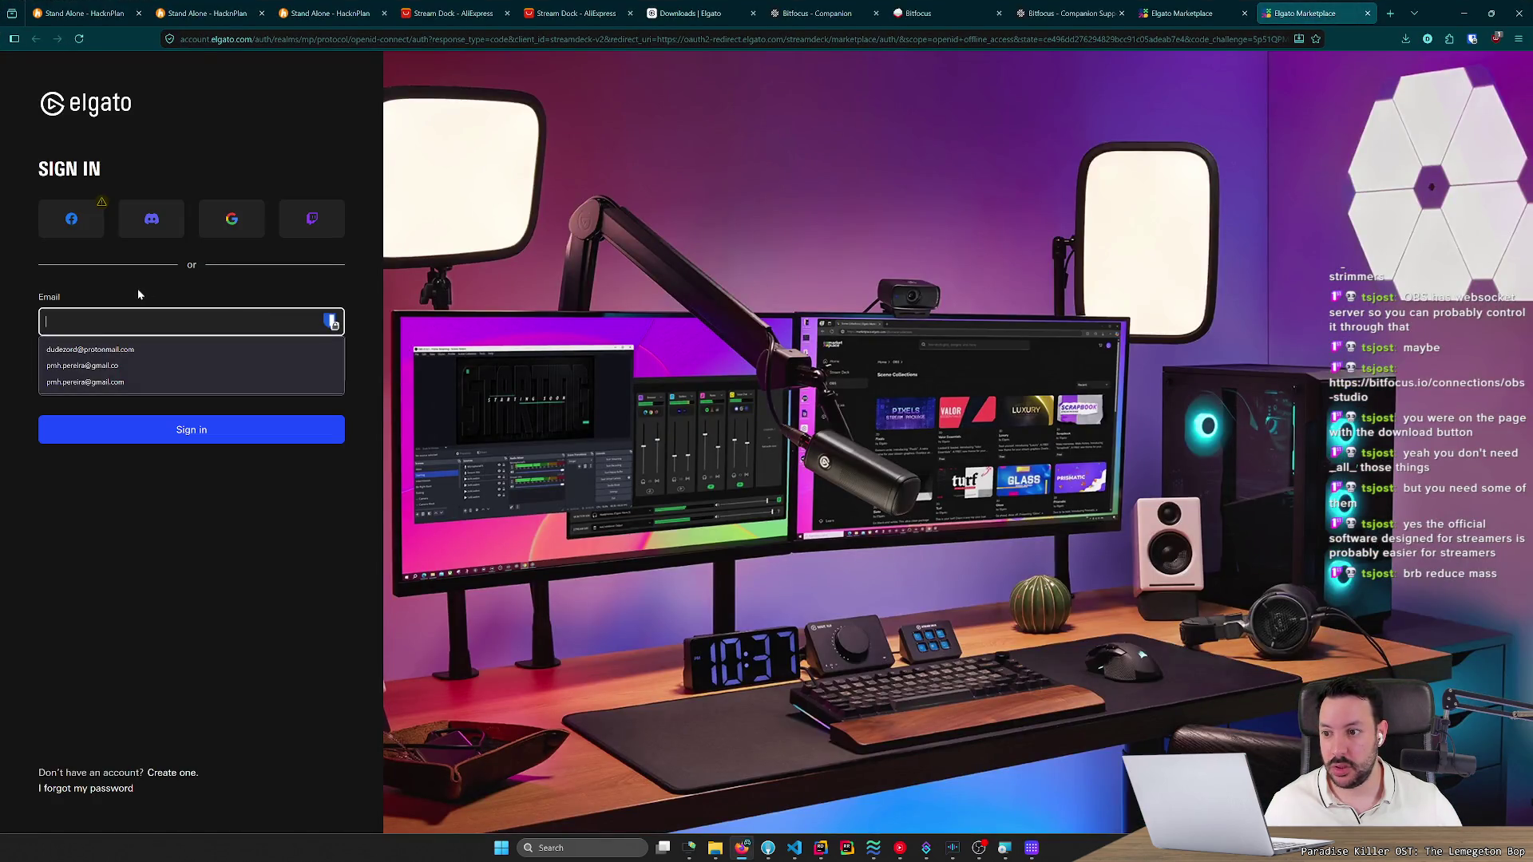
Abandon the Google sign-in and authorize Elgato Marketplace with the Twitch account instead.
left_click(151, 287)
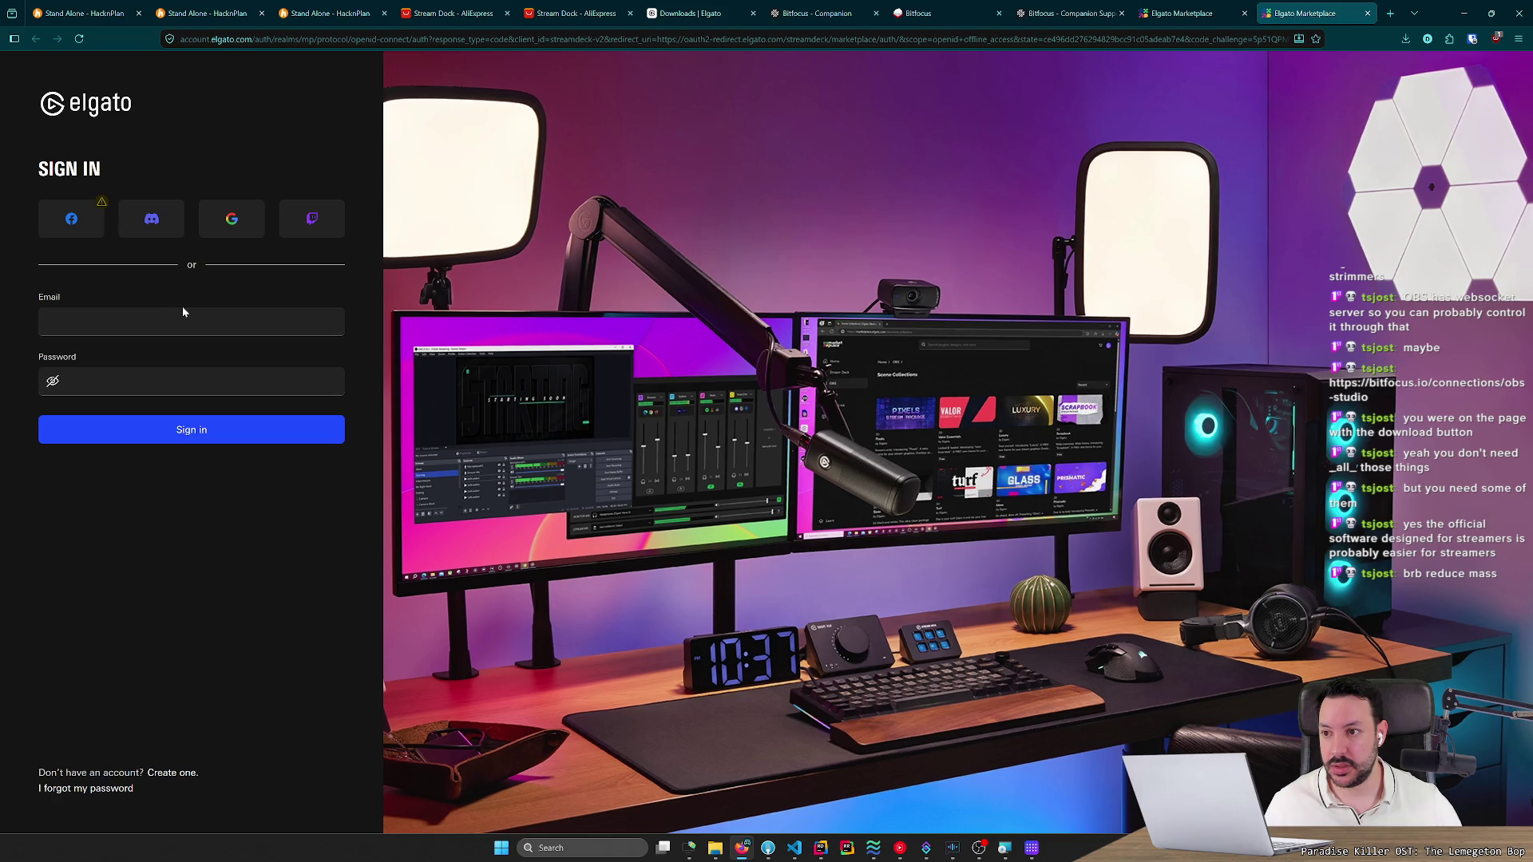
left_click(232, 219)
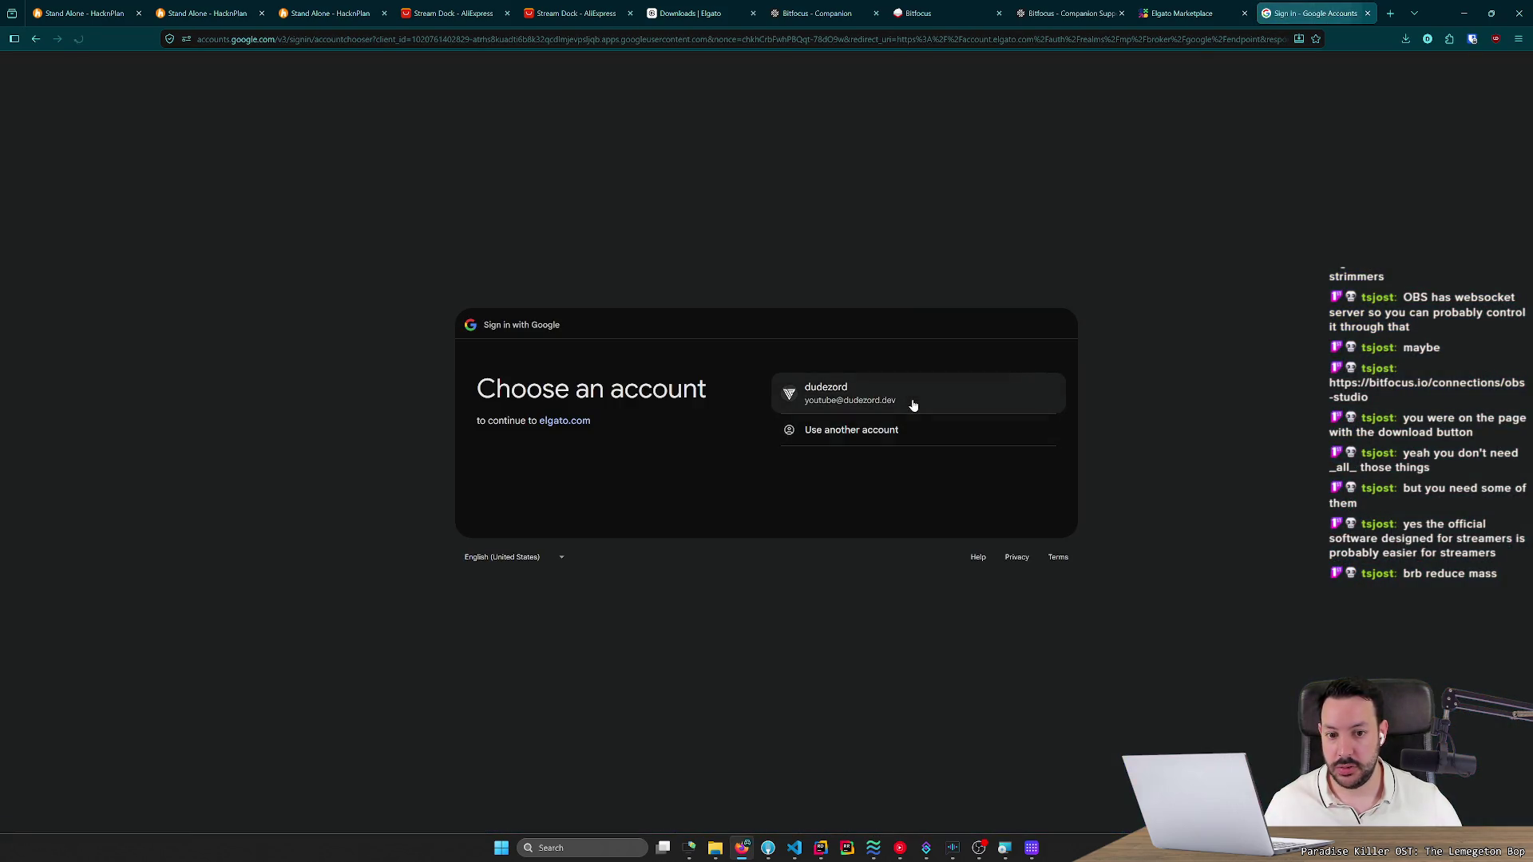
left_click(1263, 34)
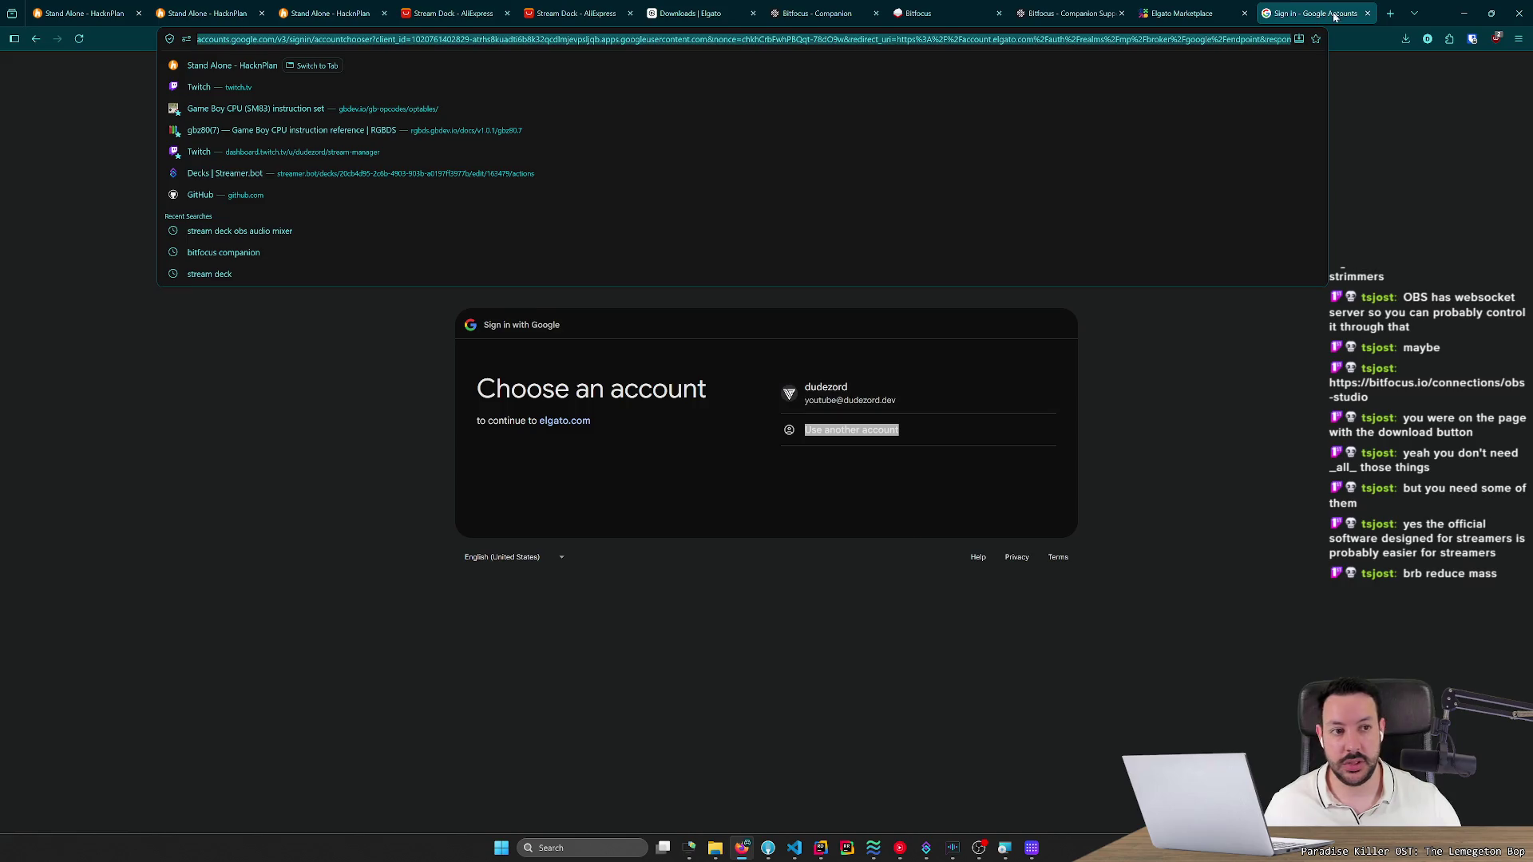
middle_click(1332, 15)
left_click(304, 235)
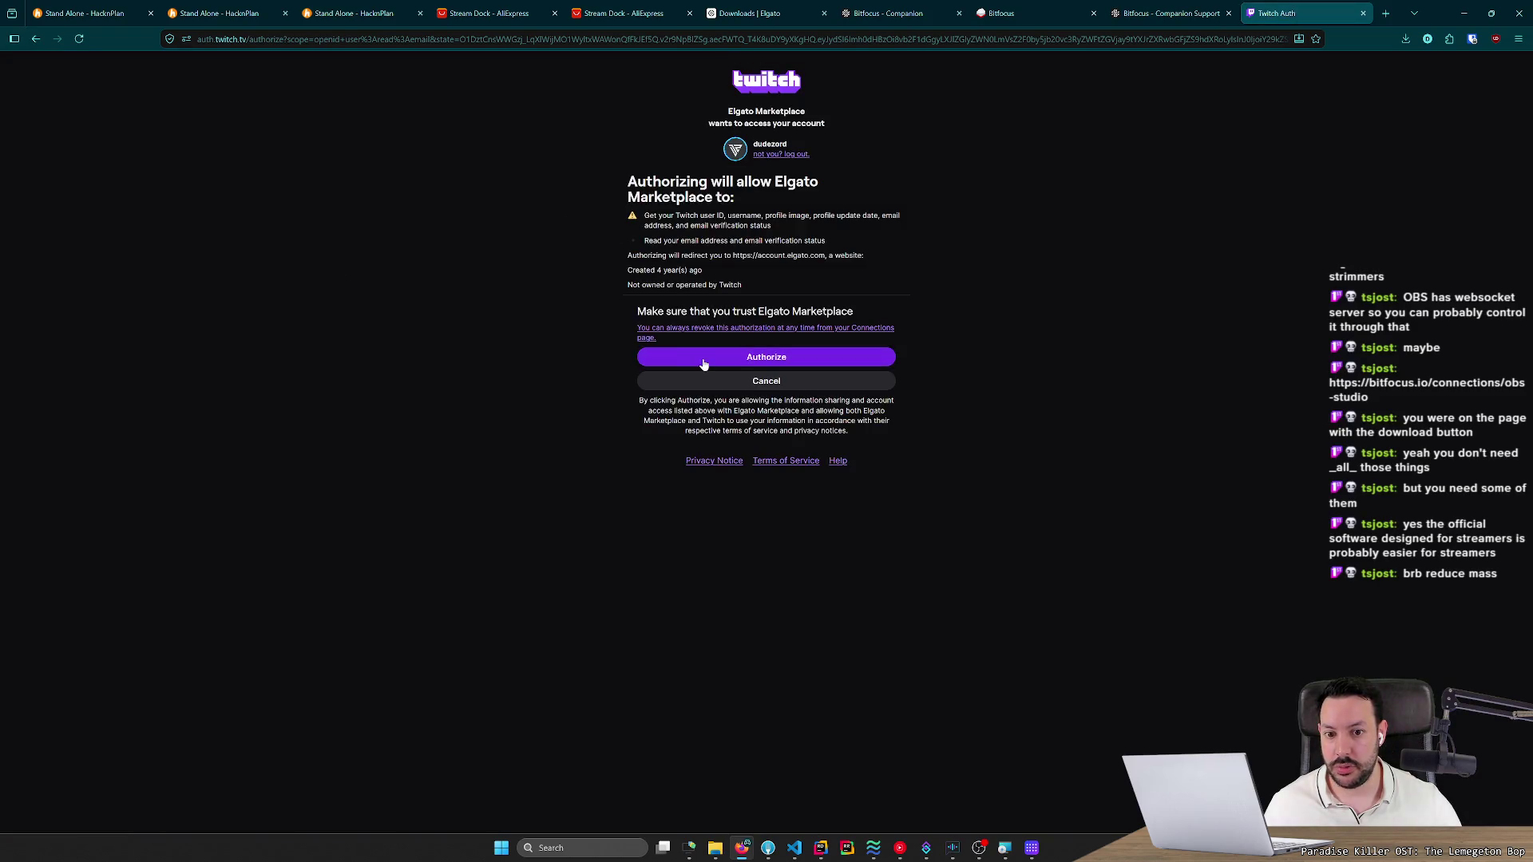
left_click(703, 364)
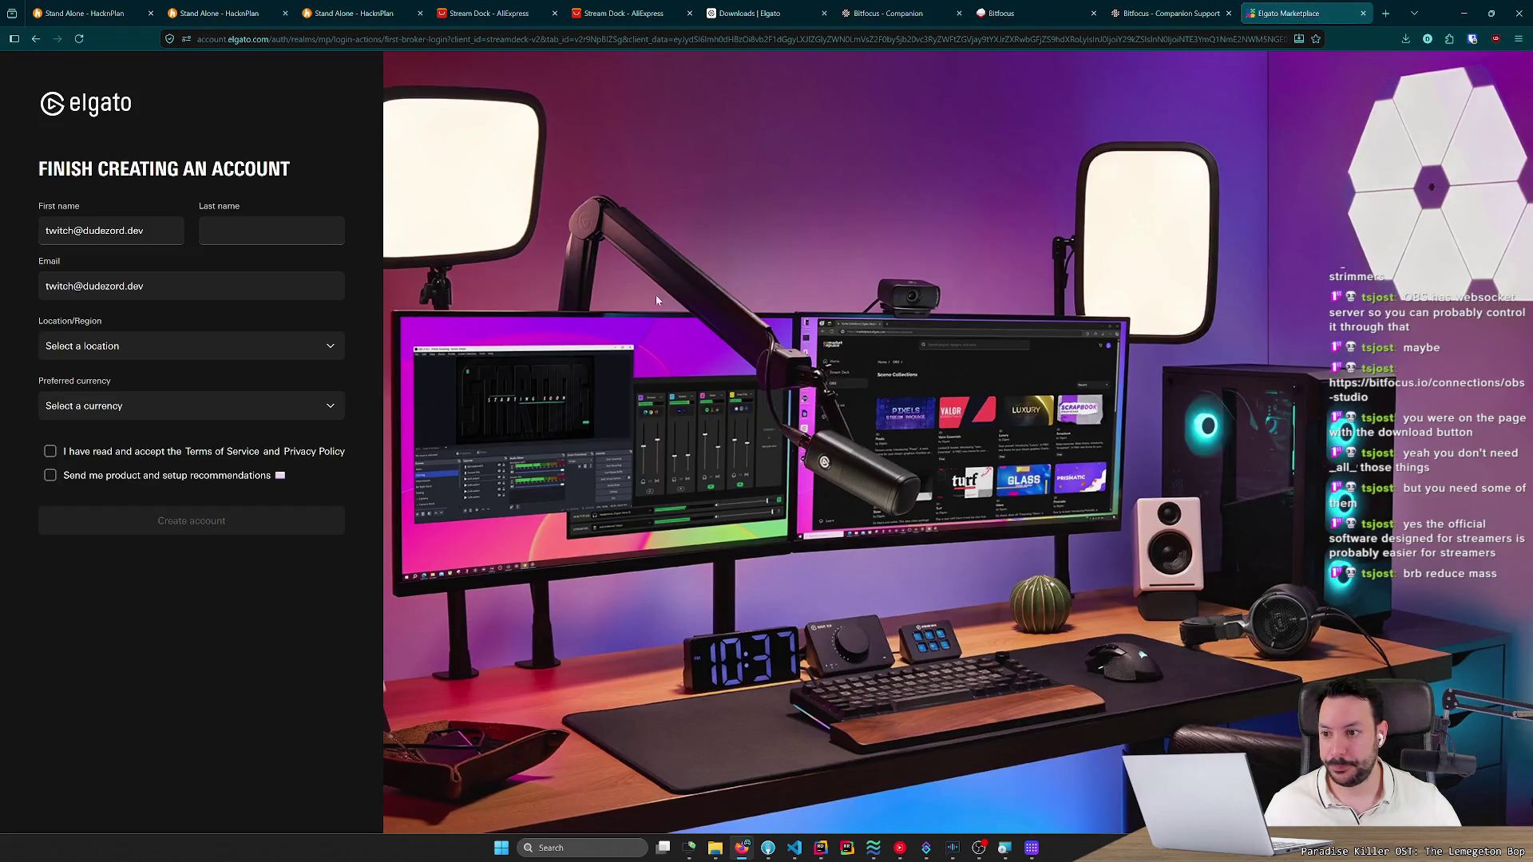
Edit the name fields and accept the Terms of Service, then close the sign-up tab.
left_click(214, 239)
left_click(163, 231)
key("ctrl+a")
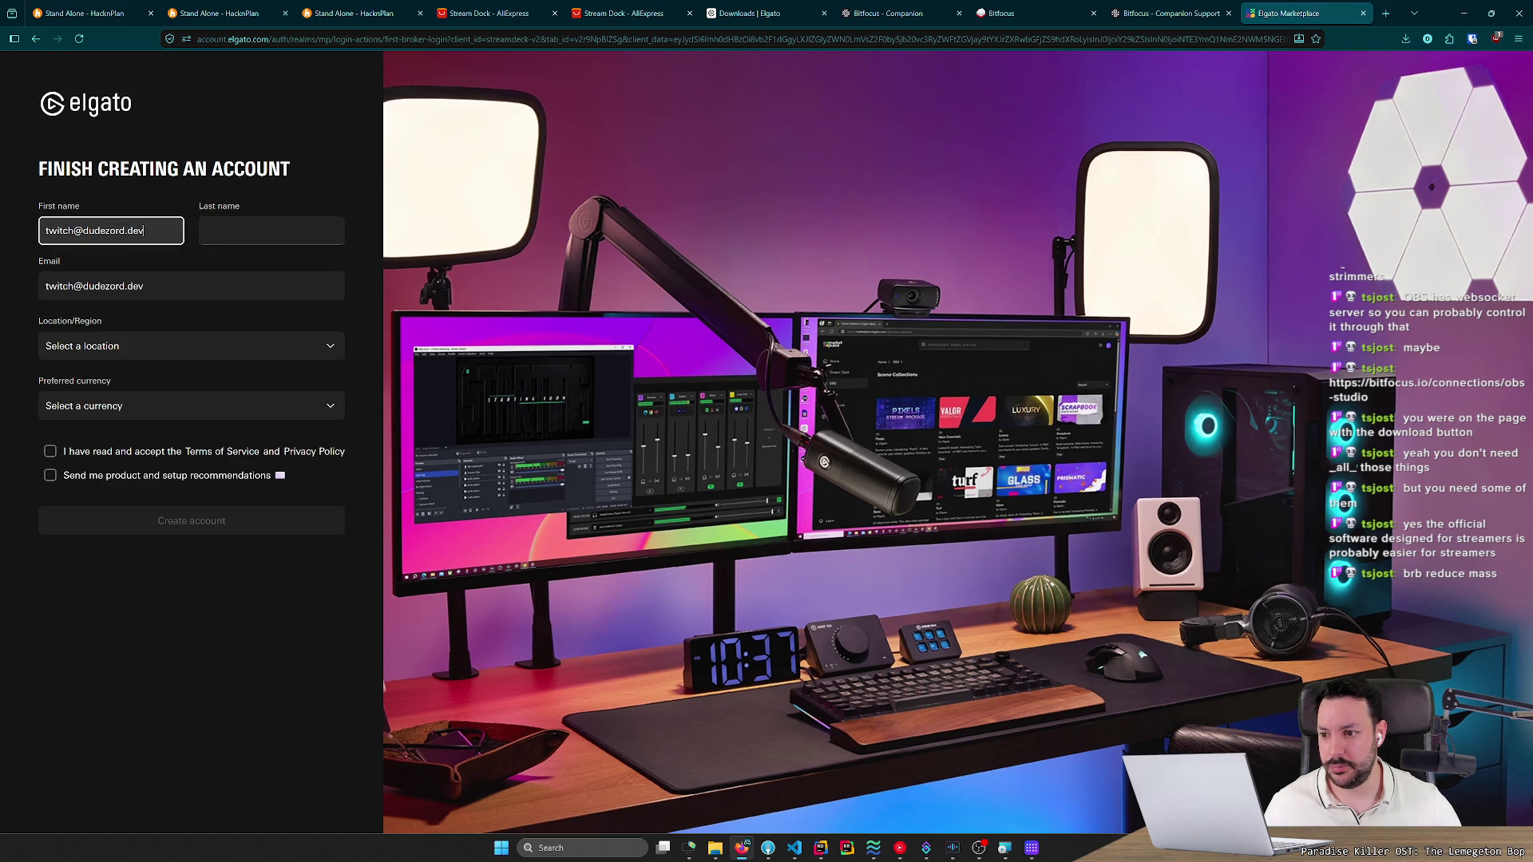
left_click(82, 453)
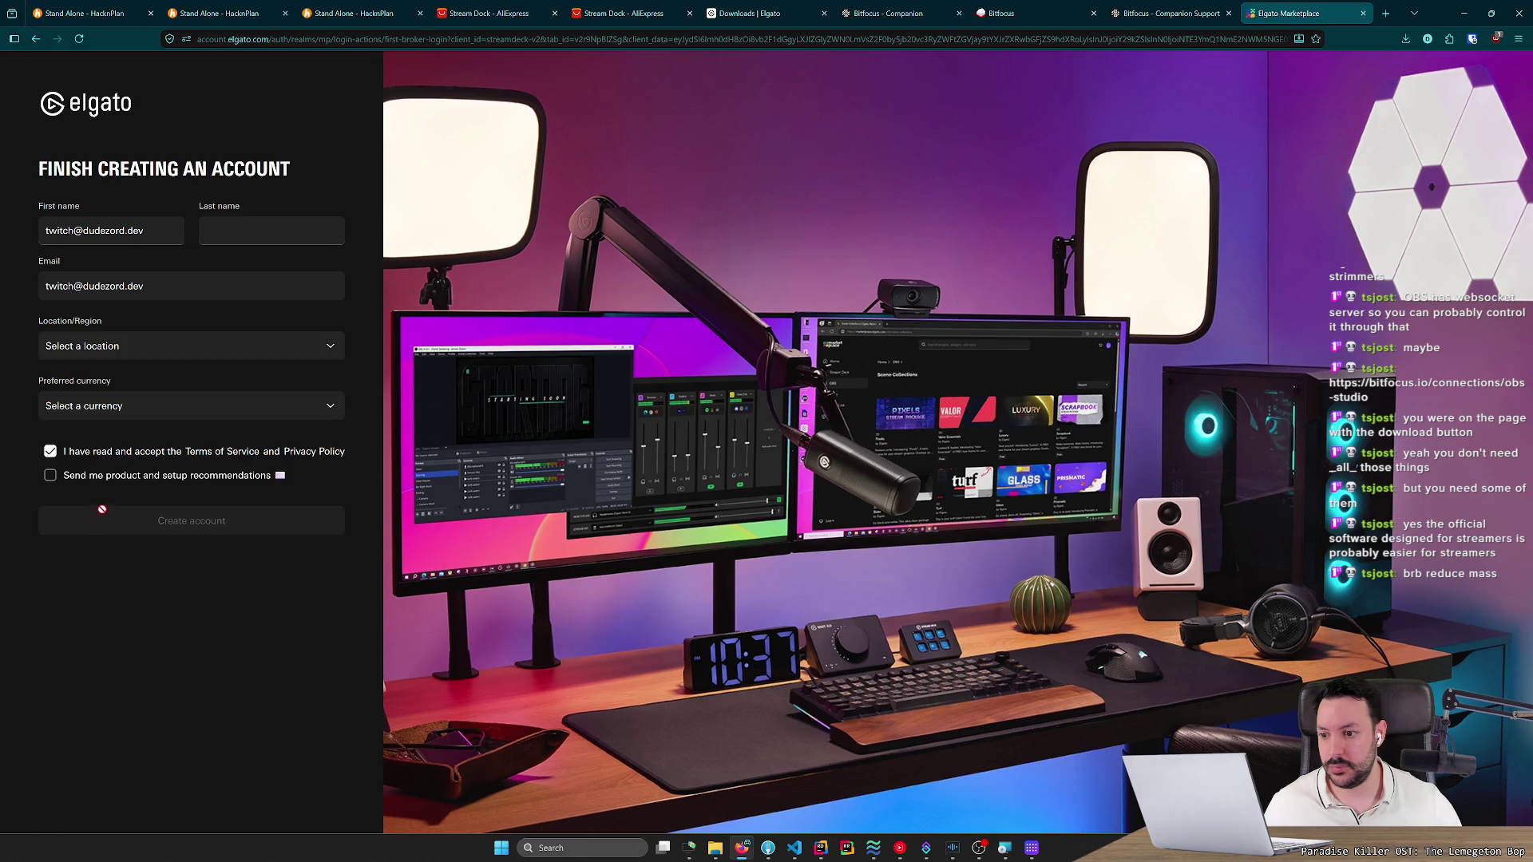
left_click(263, 230)
type("a")
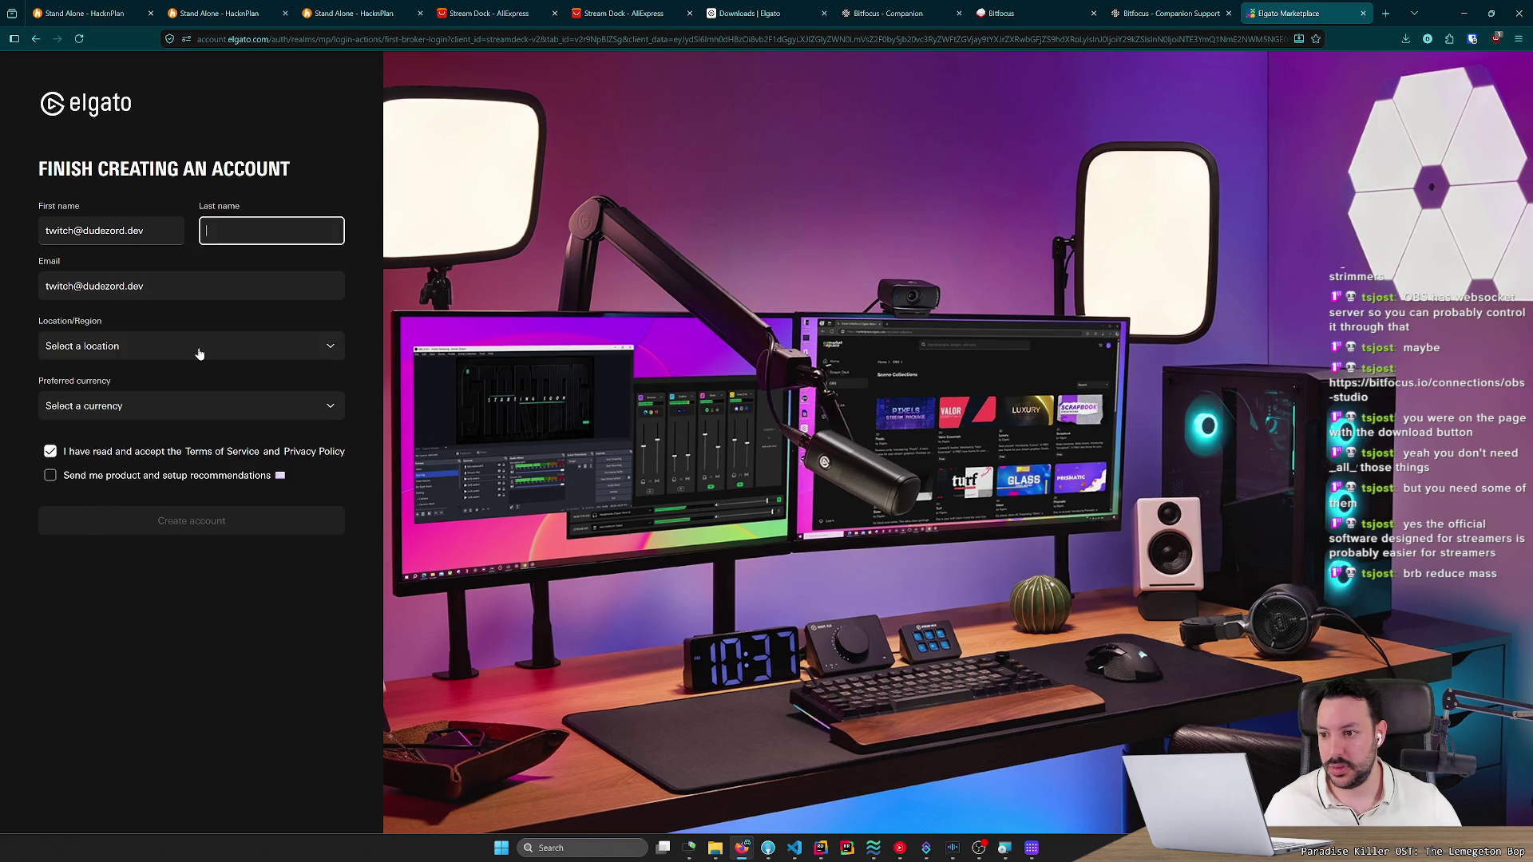
left_click(200, 345)
key("Escape")
left_click(1362, 13)
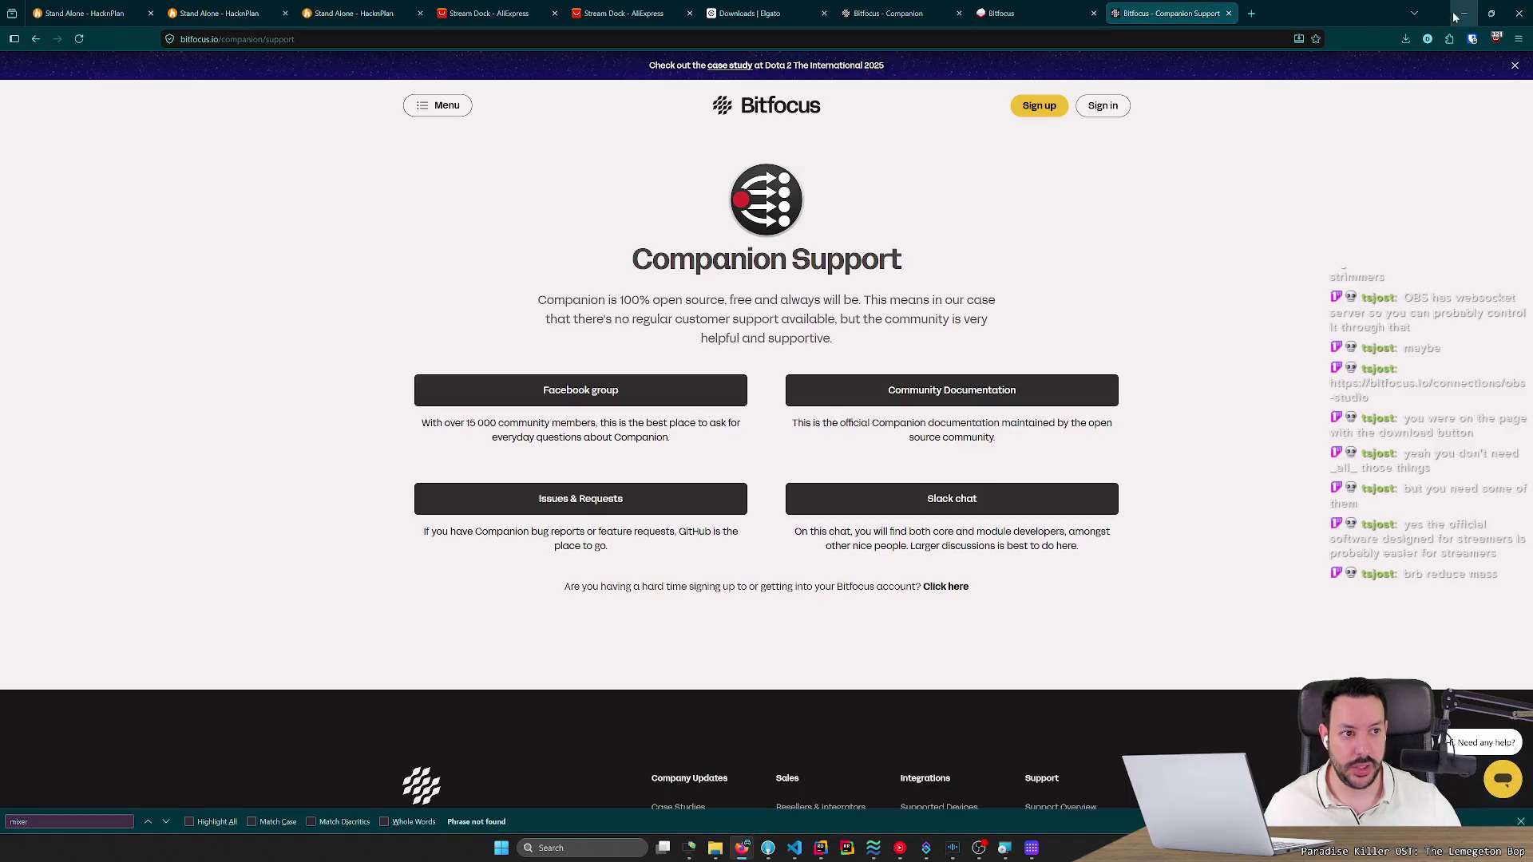
Minimize Firefox and switch OBS's live scene to Chatting with the F2 hotkey.
left_click(1461, 13)
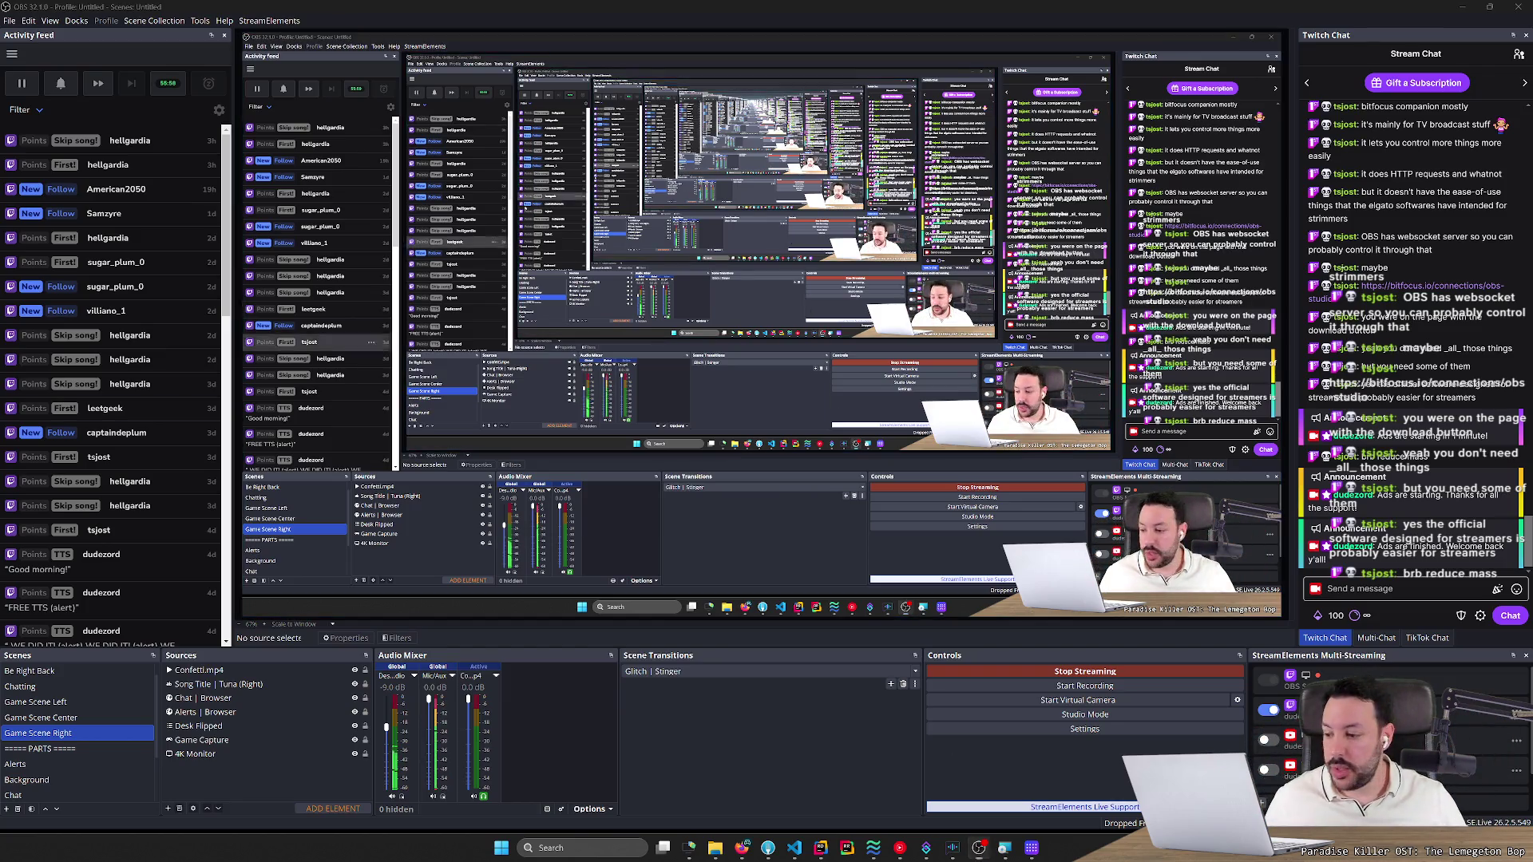
key("F2")
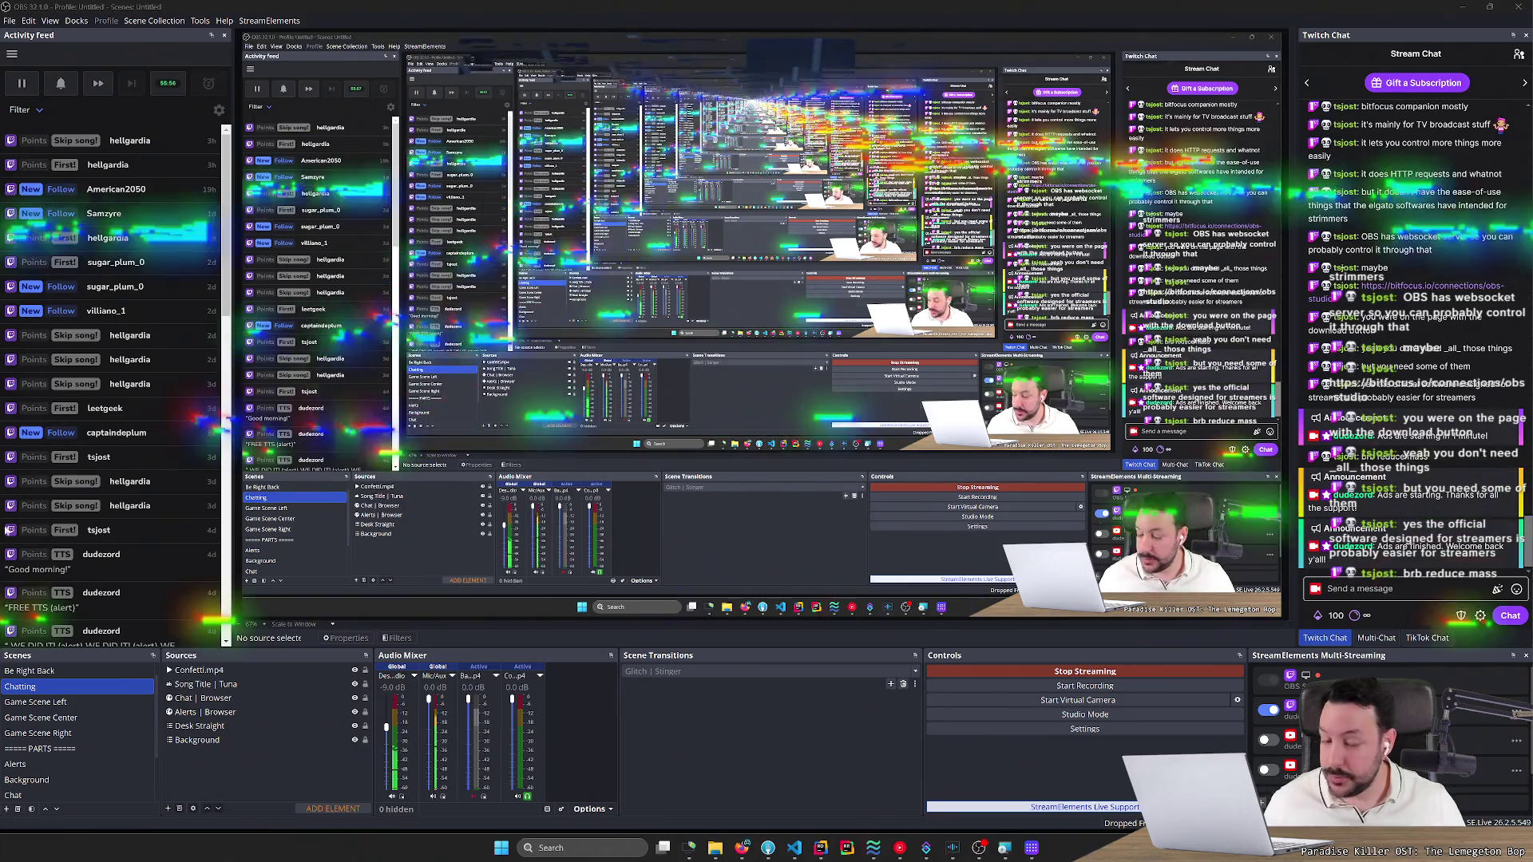